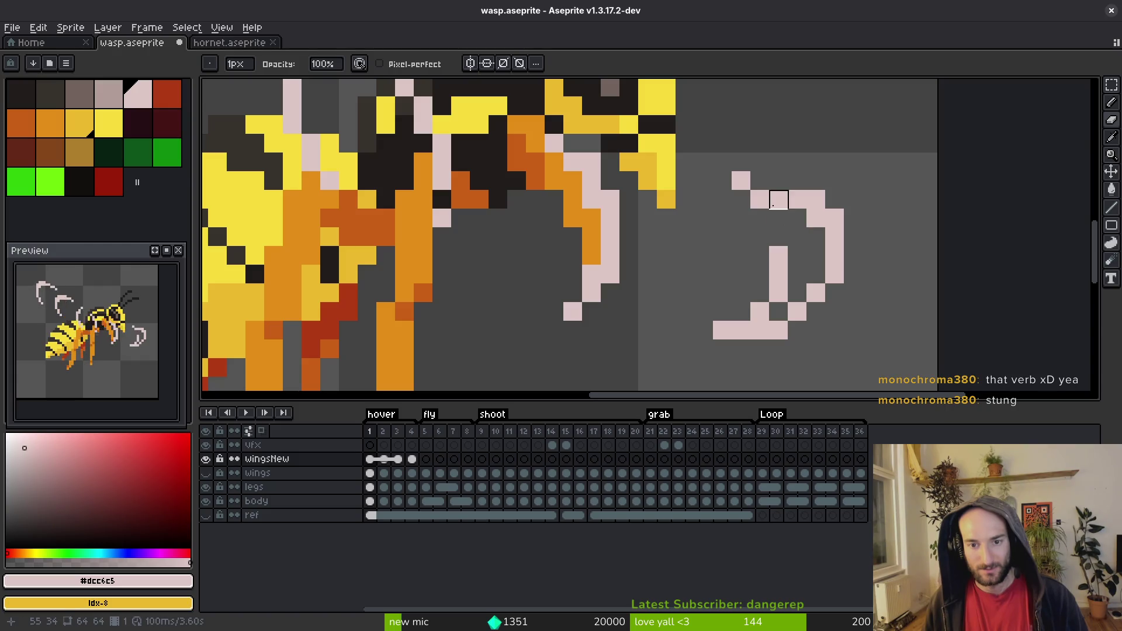
Step: Redraw the front claw tip on frame 1 in pale pink and erase stray claw pixels
key(b)
click(760, 180)
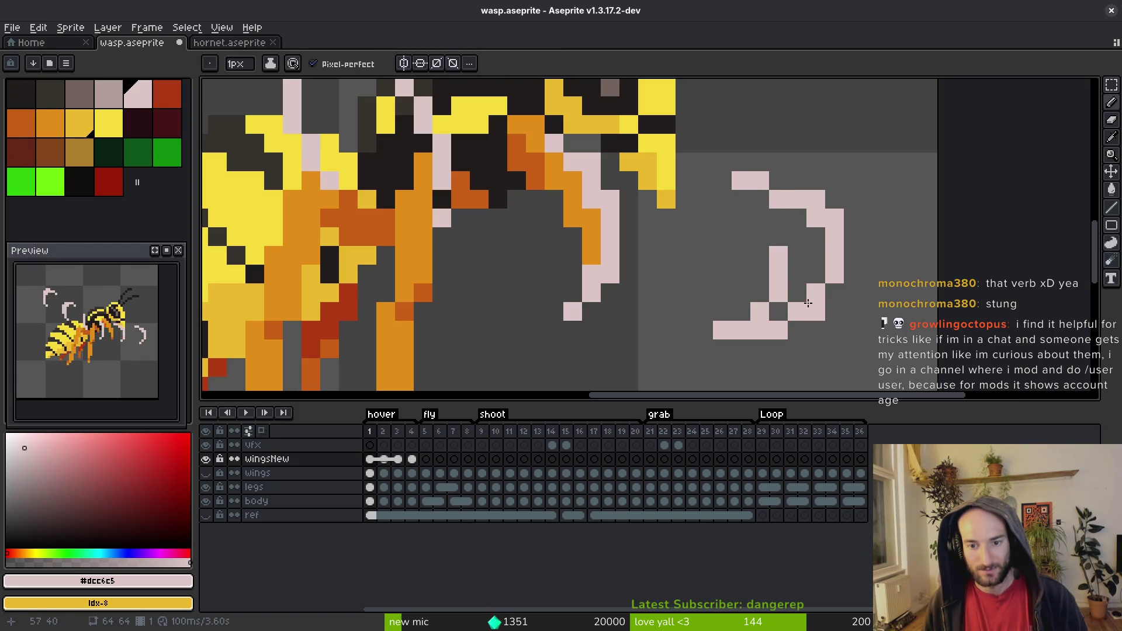
mouse_move(808, 303)
mouse_down()
mouse_move(784, 313)
mouse_move(834, 276)
mouse_up()
key(e)
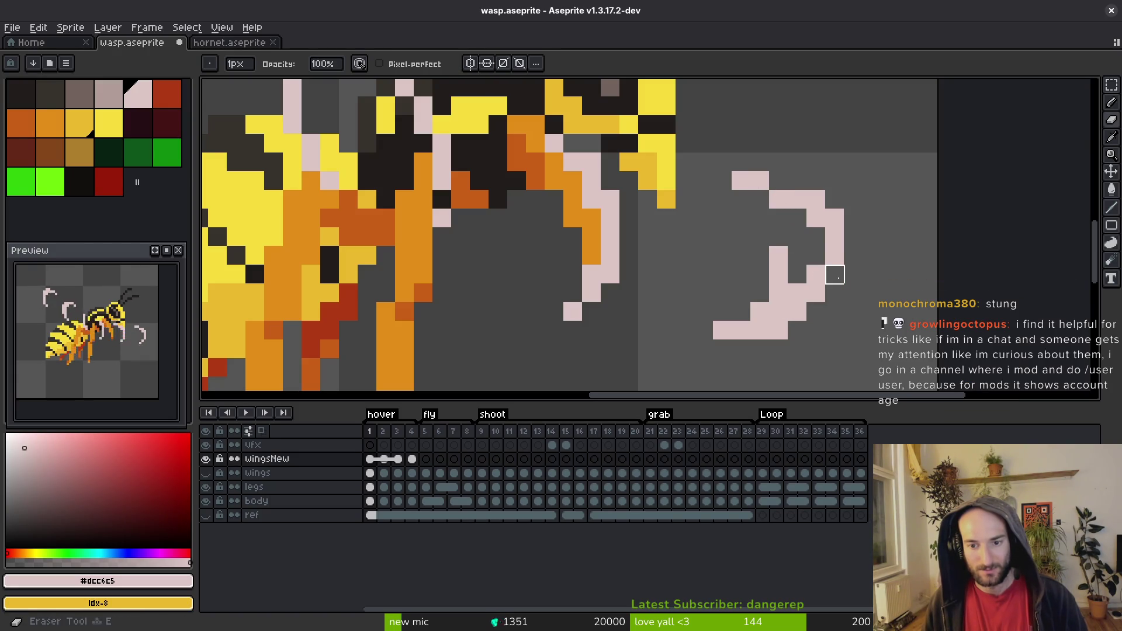
drag(797, 330, 741, 330)
click(797, 274)
drag(797, 274, 778, 275)
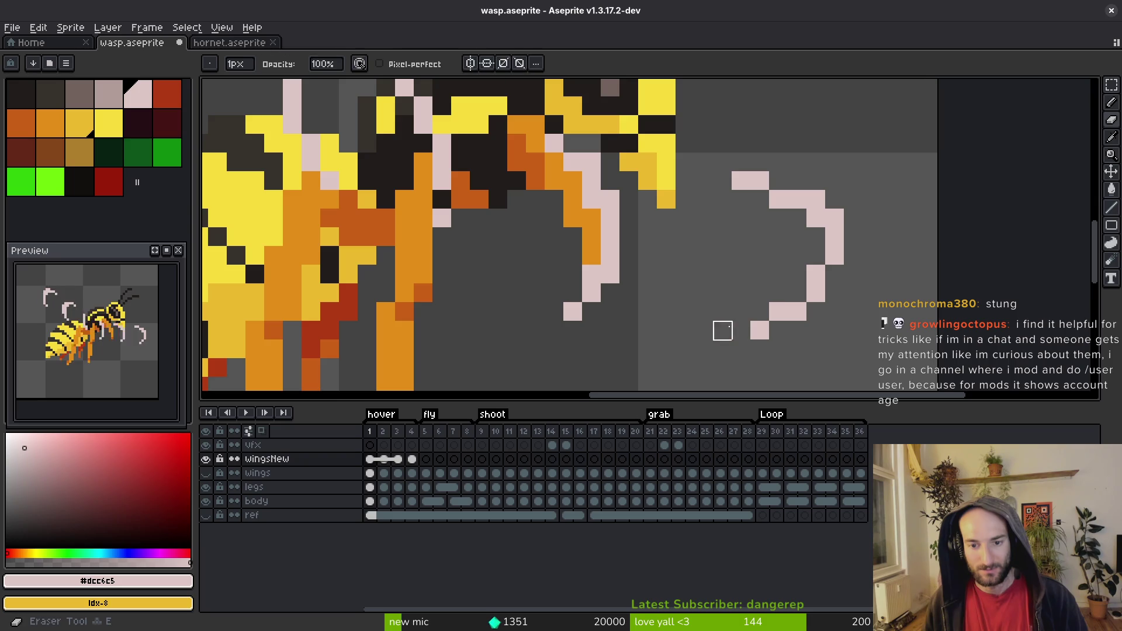
click(722, 330)
scroll(806, 246, down, 5)
Step: Select the front claw, drag it left and drop it in place
key(m)
drag(807, 247, 891, 365)
scroll(864, 308, up, 5)
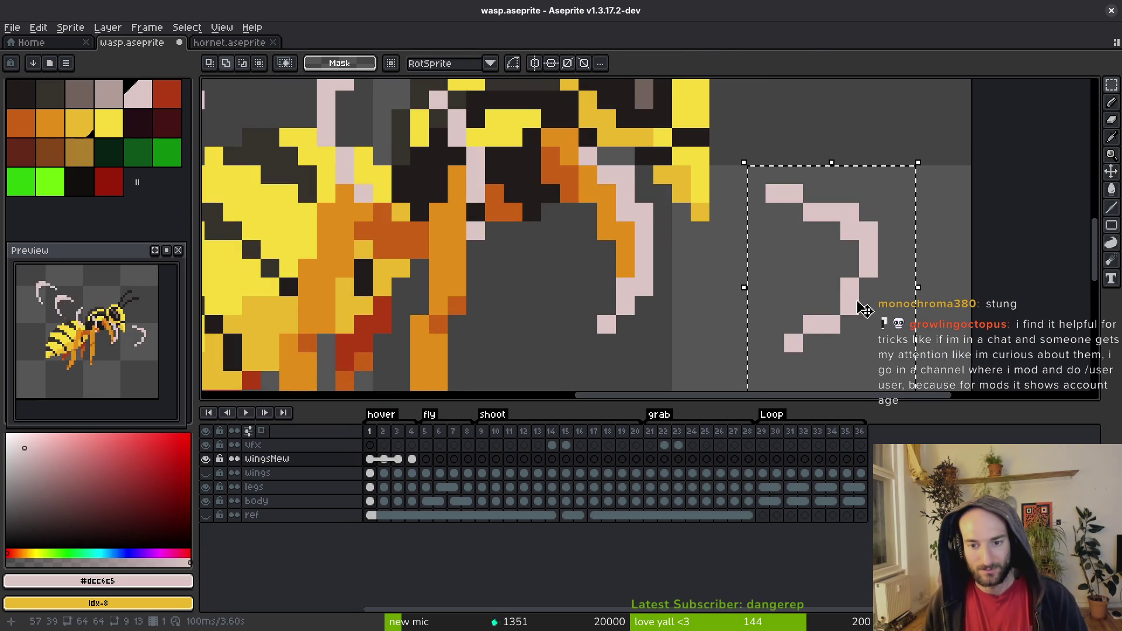
drag(864, 308, 834, 308)
key(ctrl+d)
Step: Touch up the claw-tip pixels after the move
key(e)
drag(775, 343, 794, 325)
key(b)
click(794, 344)
key(e)
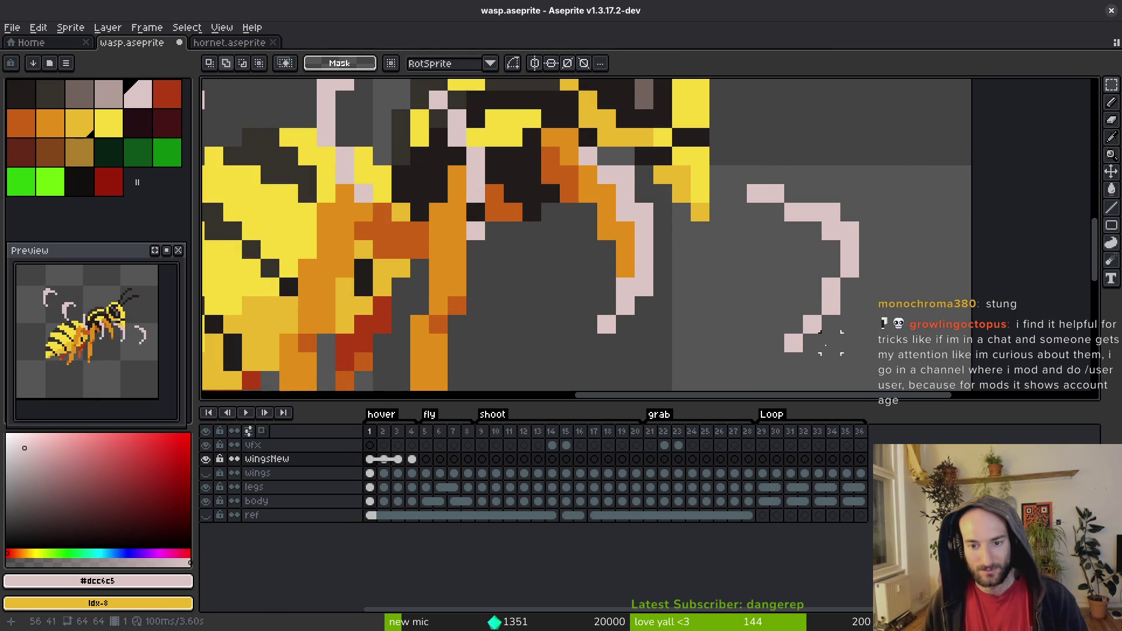
scroll(812, 327, down, 5)
scroll(812, 327, up, 5)
click(792, 325)
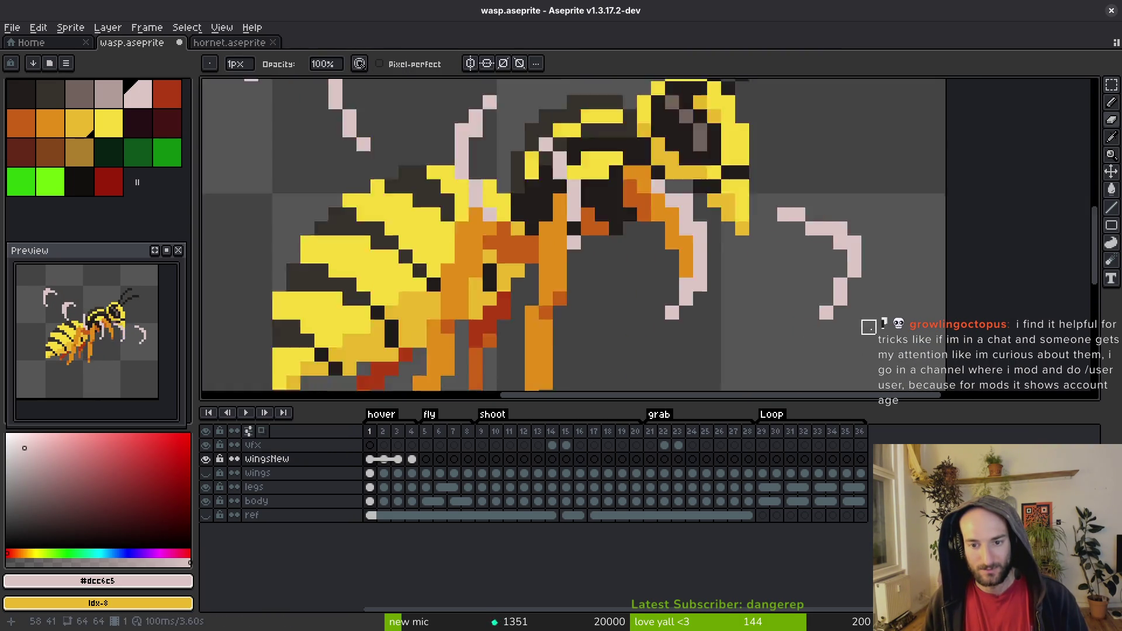
scroll(841, 315, down, 5)
scroll(866, 311, up, 5)
Step: Nudge the front claw one pixel left, then advance to frame 2
key(m)
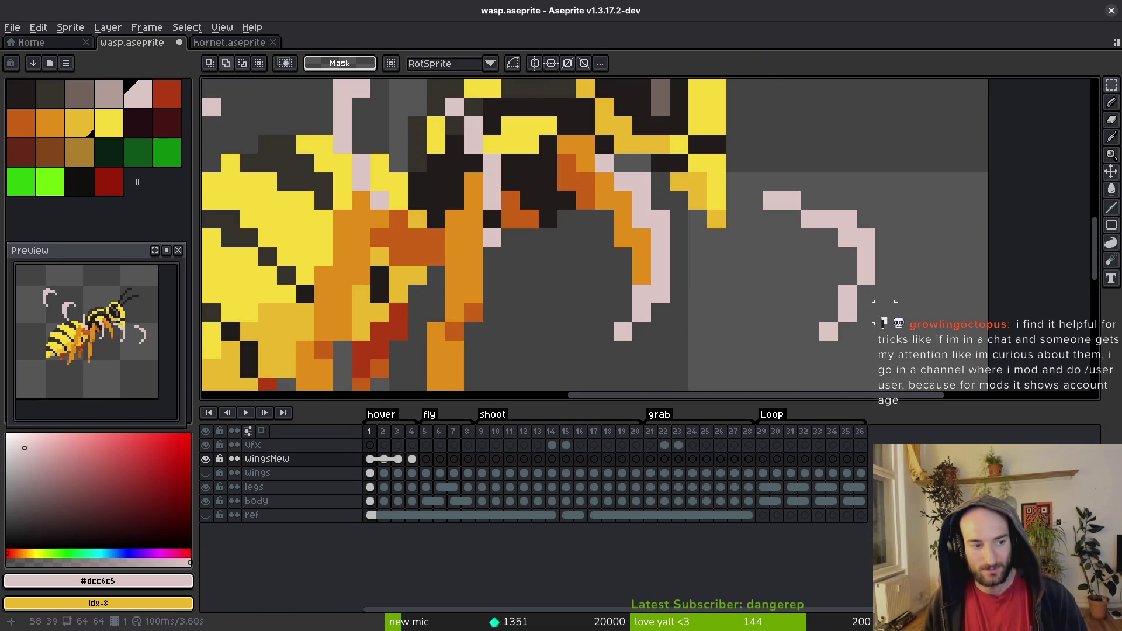
scroll(880, 310, down, 3)
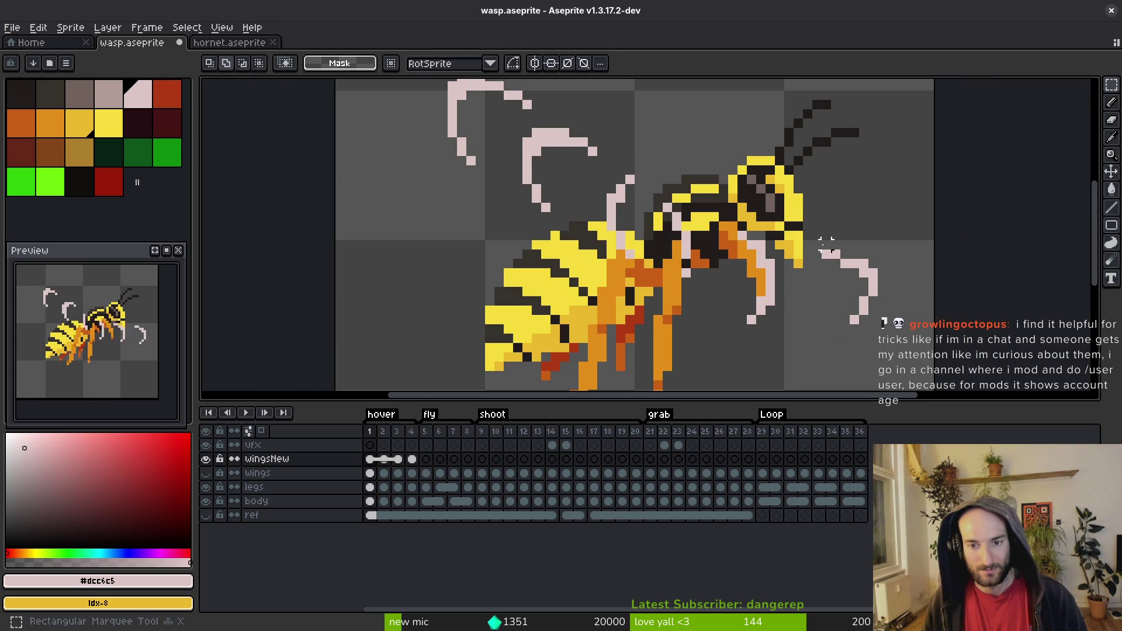
drag(817, 236, 910, 354)
key(Left)
key(ctrl+d)
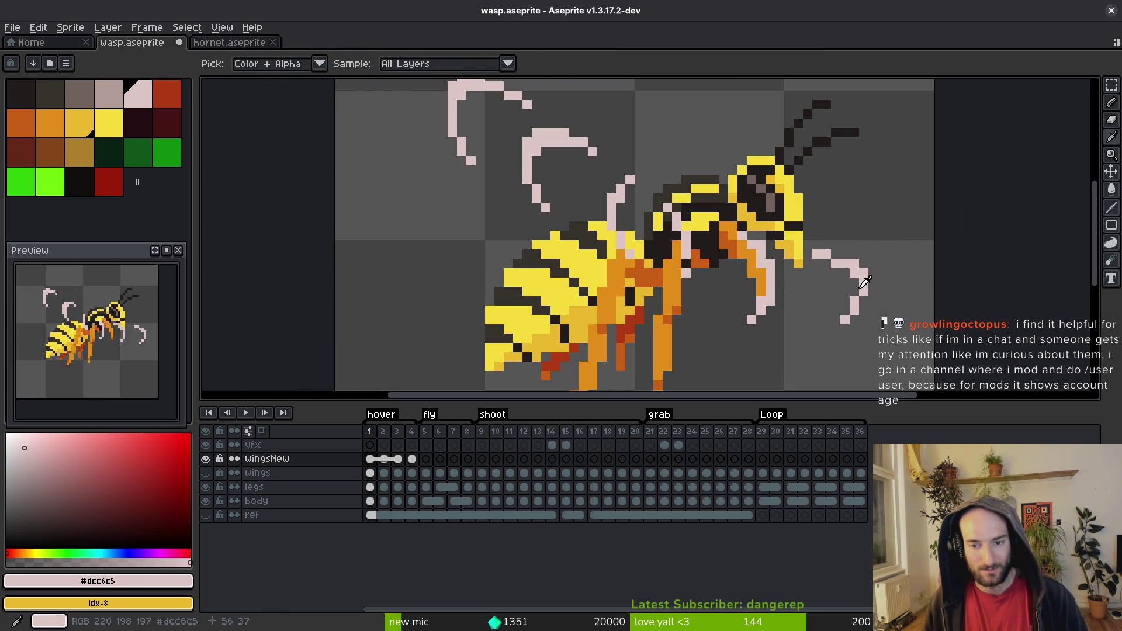
key(period)
Step: Extend the claw's top row with pale pixels on frame 2 and erase one pink pixel
scroll(892, 273, up, 5)
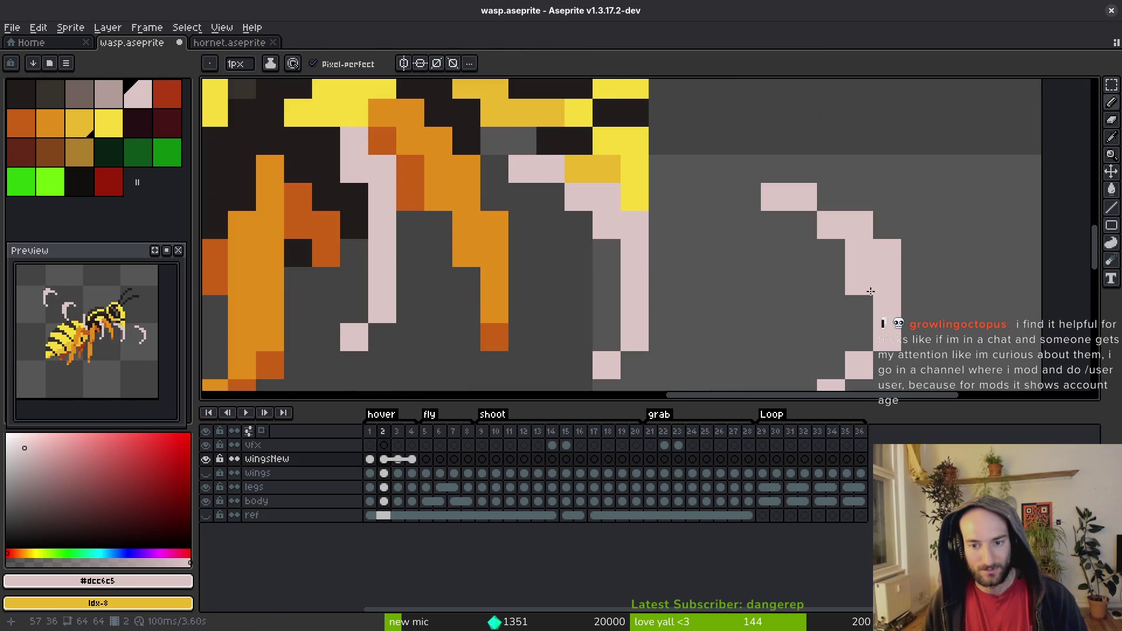
mouse_move(906, 243)
mouse_down()
mouse_move(833, 197)
mouse_move(851, 196)
mouse_move(748, 192)
mouse_up()
scroll(894, 230, up, 1)
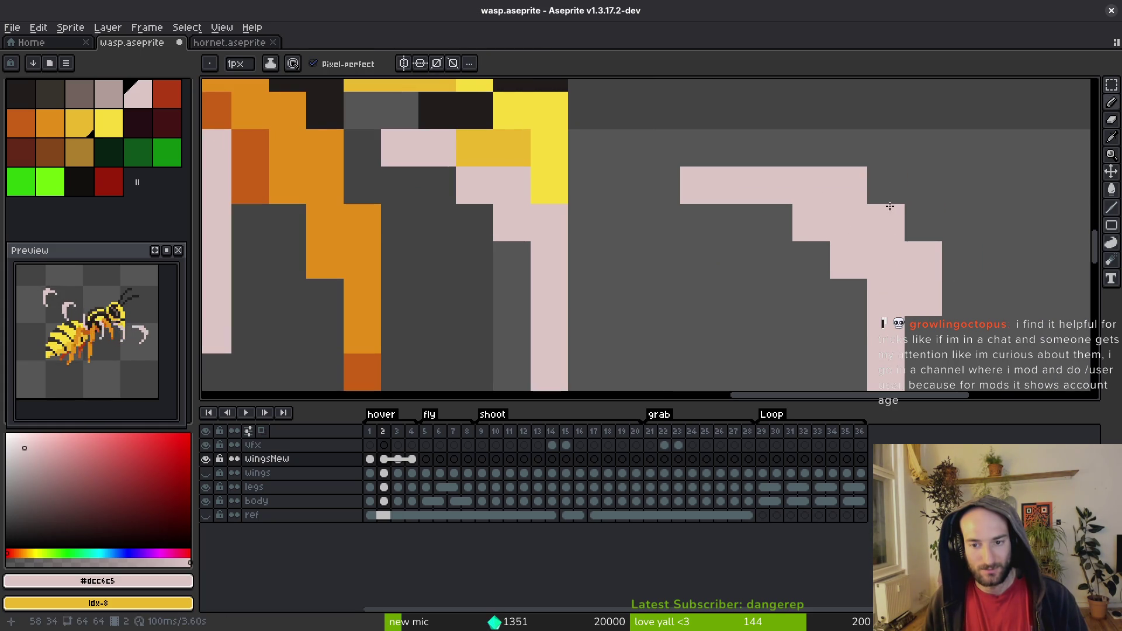
key(e)
scroll(966, 321, down, 3)
scroll(965, 321, down, 2)
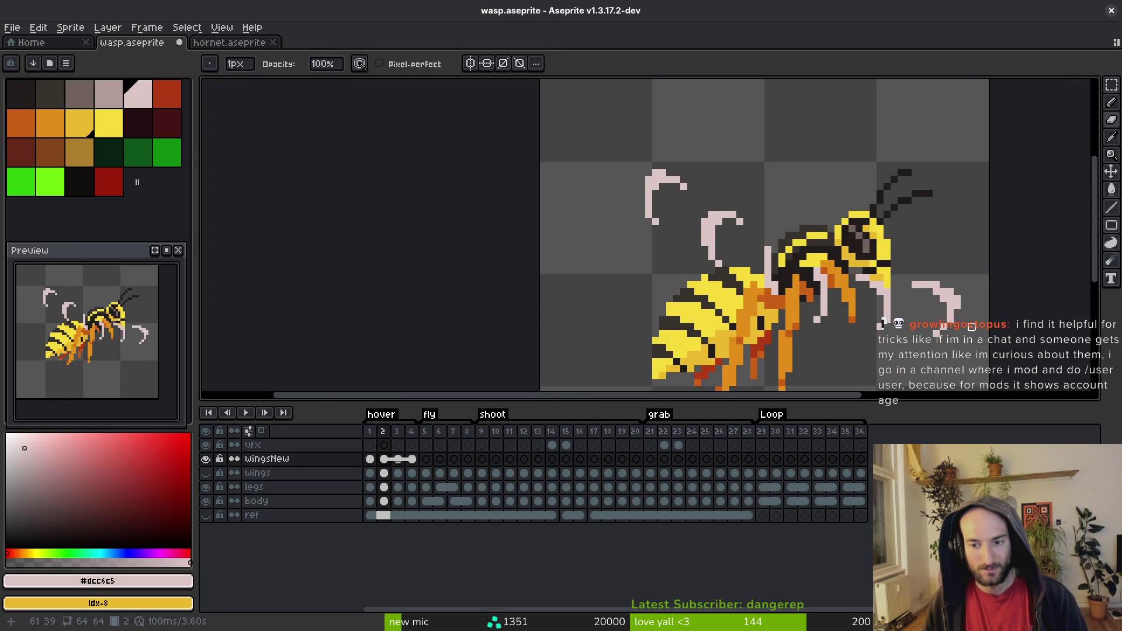
scroll(865, 292, up, 4)
click(874, 231)
Step: Add pink pixels right of and below the claw, undoing a mistaken erase
key(b)
click(924, 288)
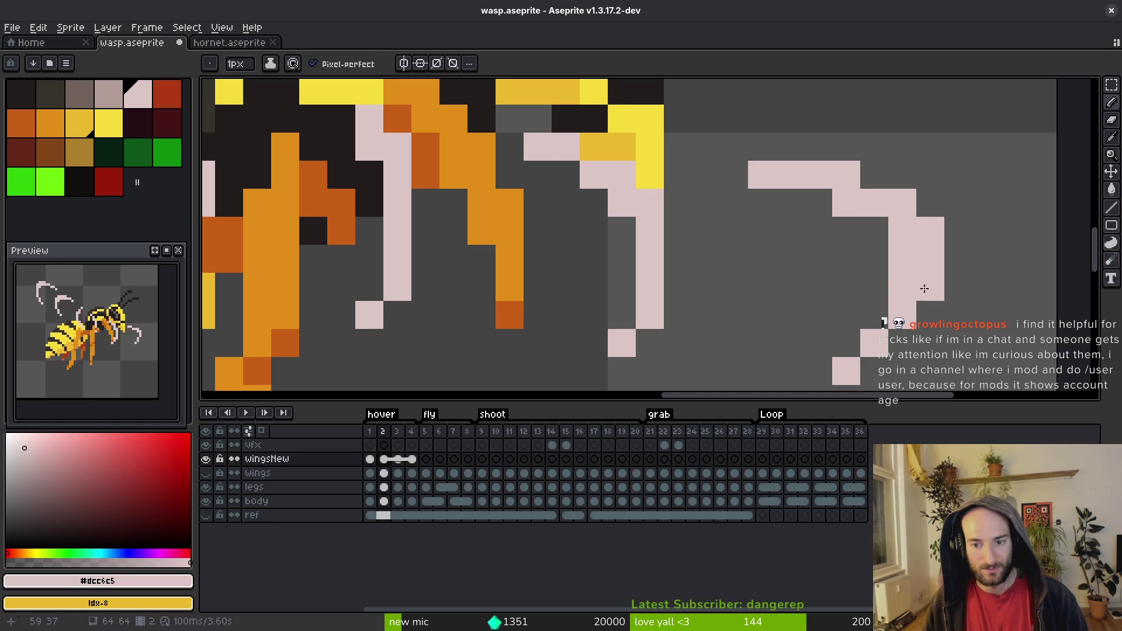
click(870, 369)
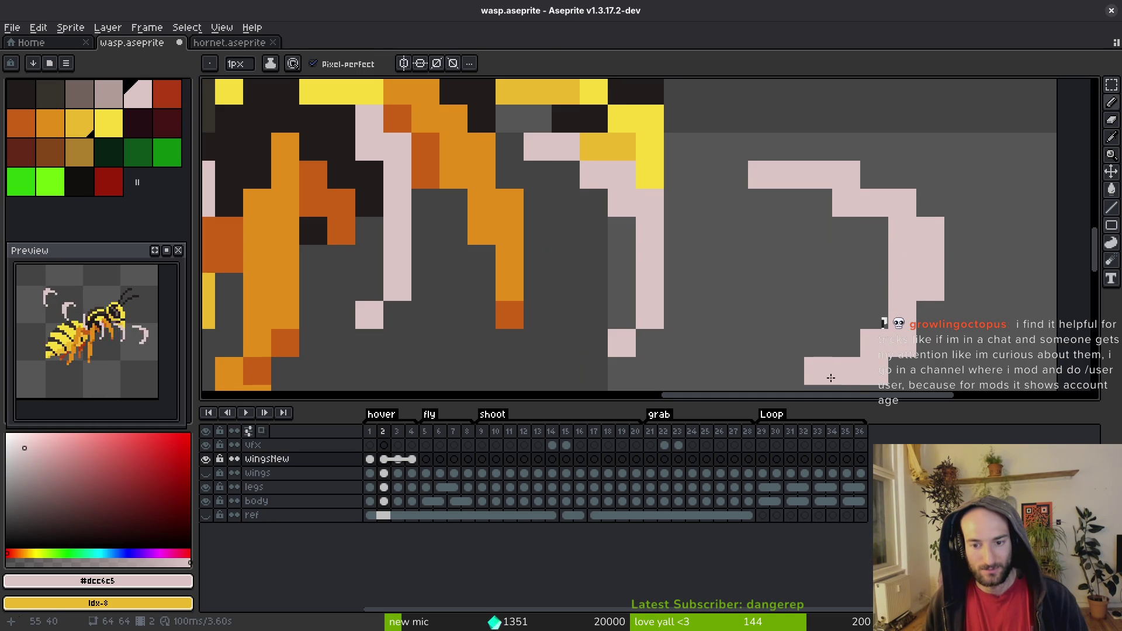
key(e)
scroll(859, 363, down, 1)
click(880, 330)
scroll(883, 327, down, 3)
scroll(935, 336, up, 2)
key(ctrl+z)
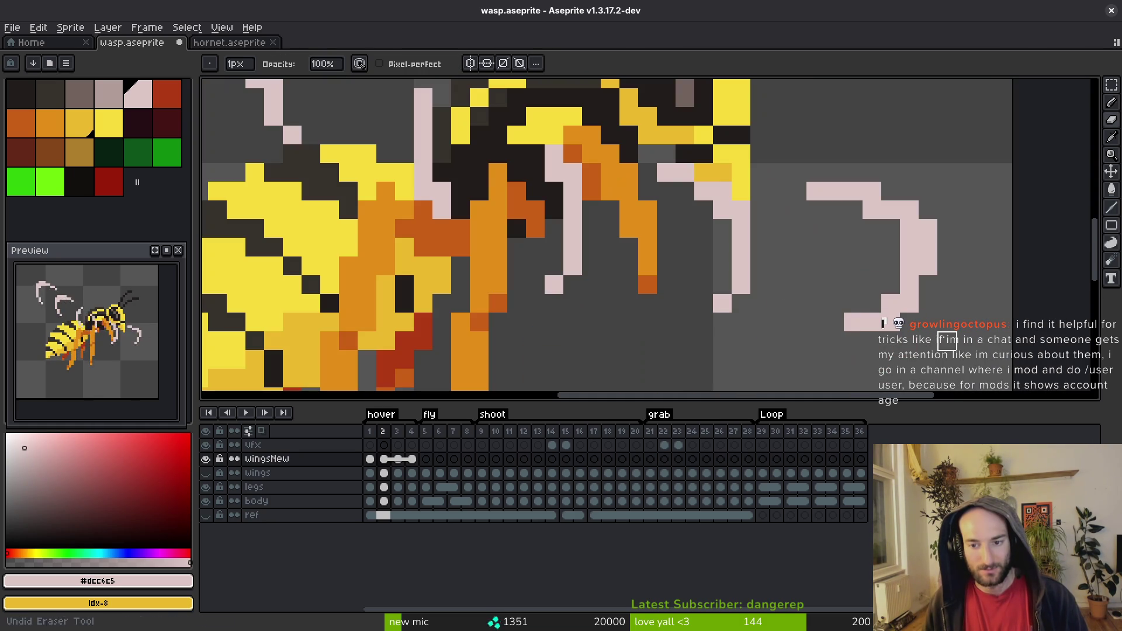
Step: Save wasp.aseprite
key(b)
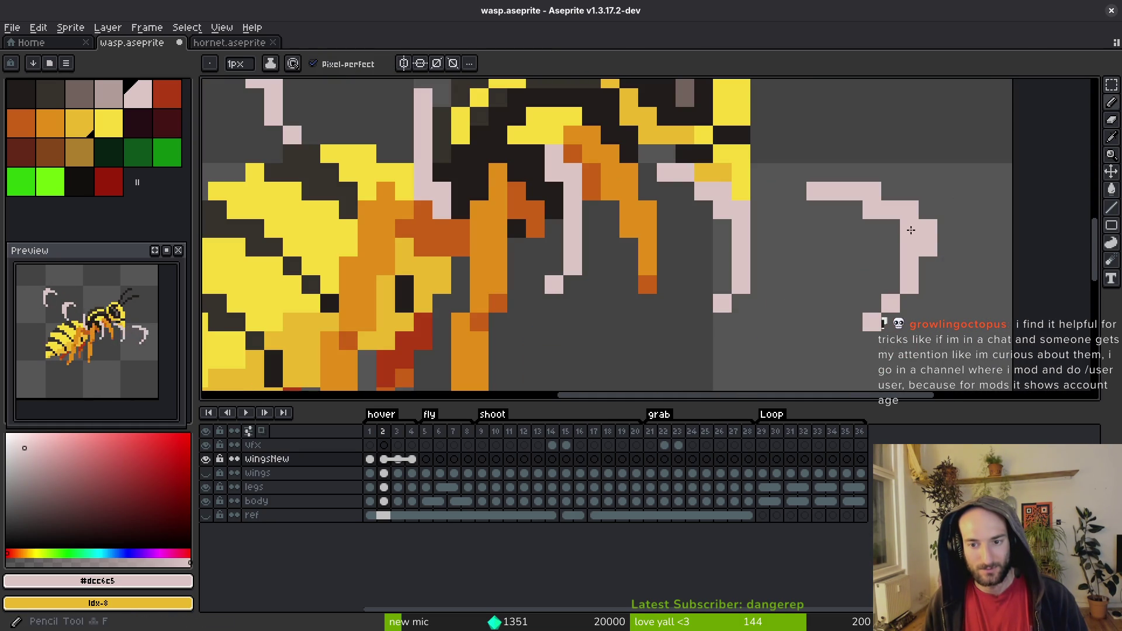
scroll(963, 247, down, 6)
key(ctrl+s)
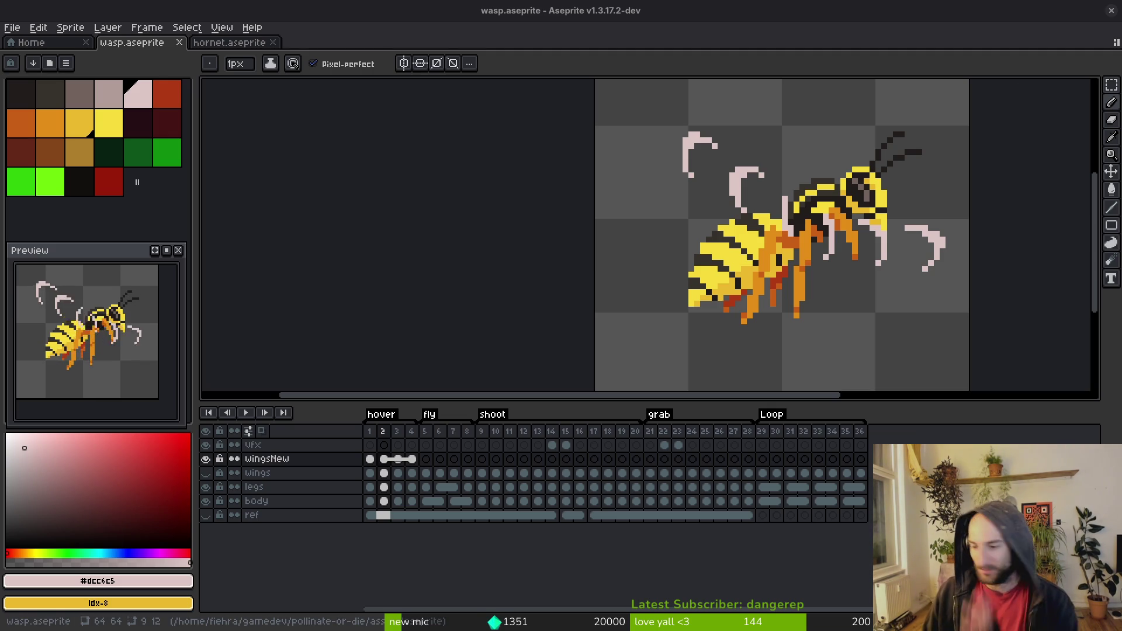
Step: Zoom and pan over to the front claw's hook on frame 2
scroll(865, 251, up, 1)
scroll(866, 251, up, 2)
key(e)
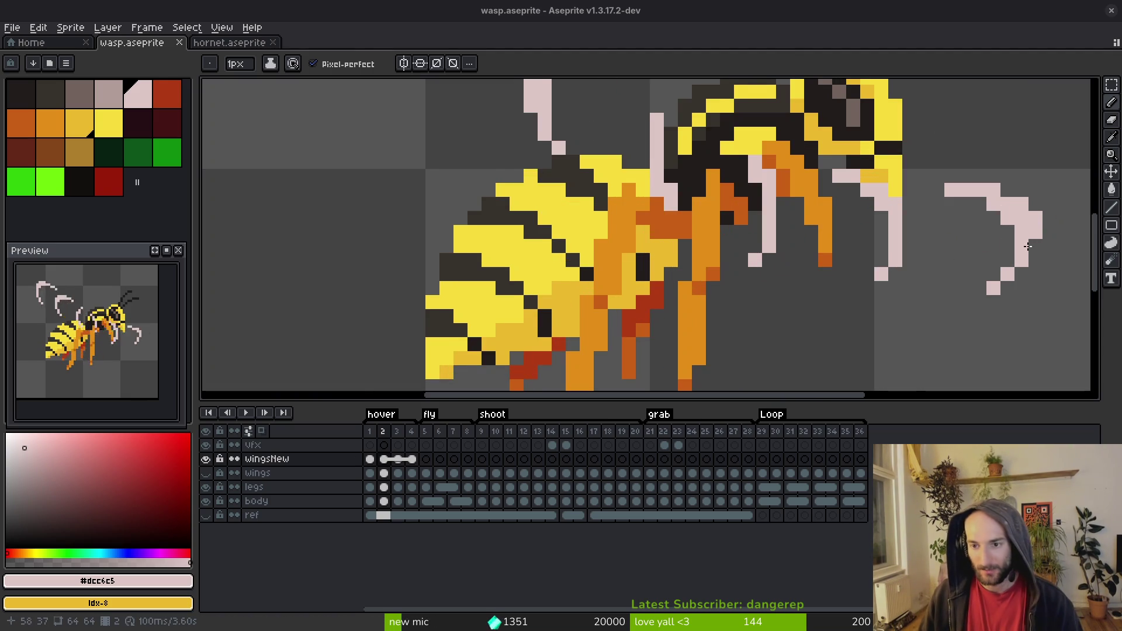
drag(1012, 249, 906, 243)
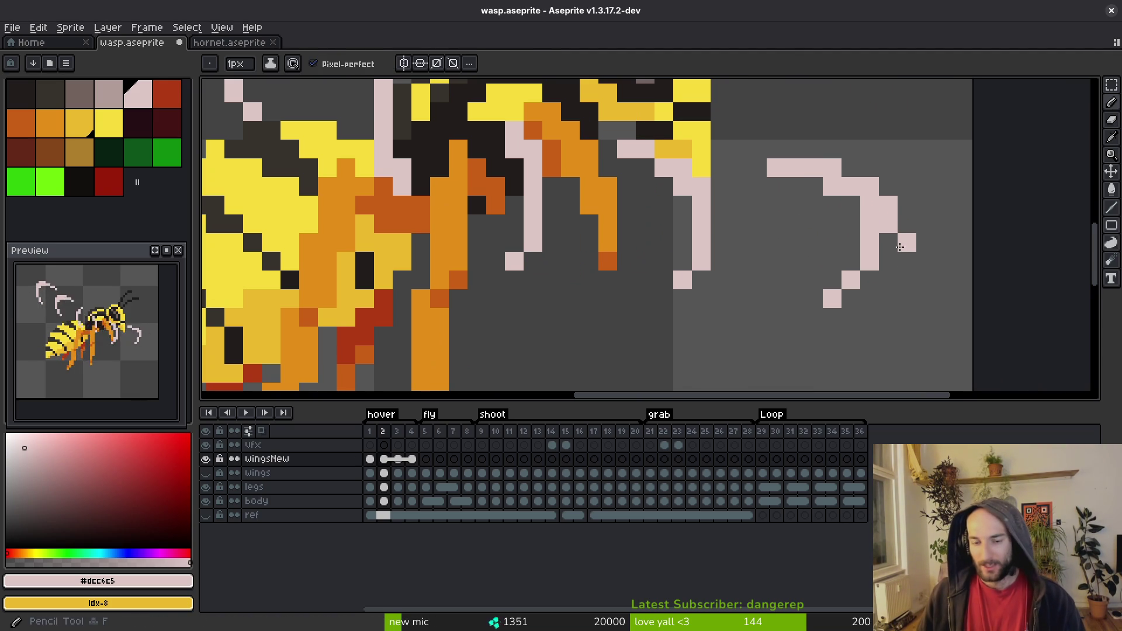
scroll(900, 240, up, 1)
scroll(832, 187, down, 4)
scroll(853, 216, up, 5)
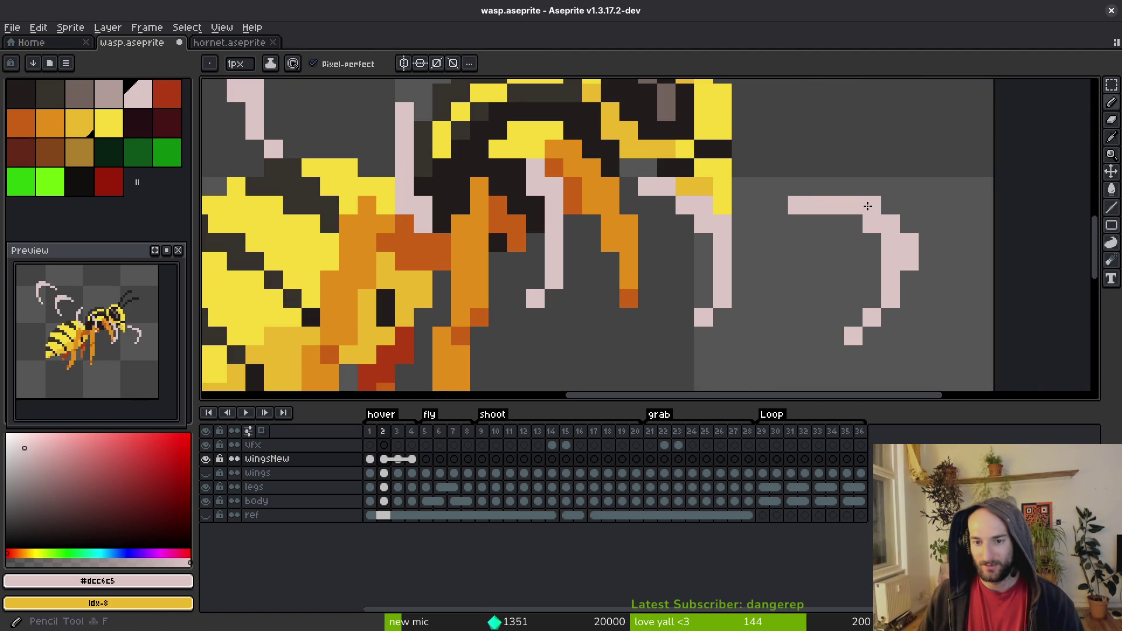
key(b)
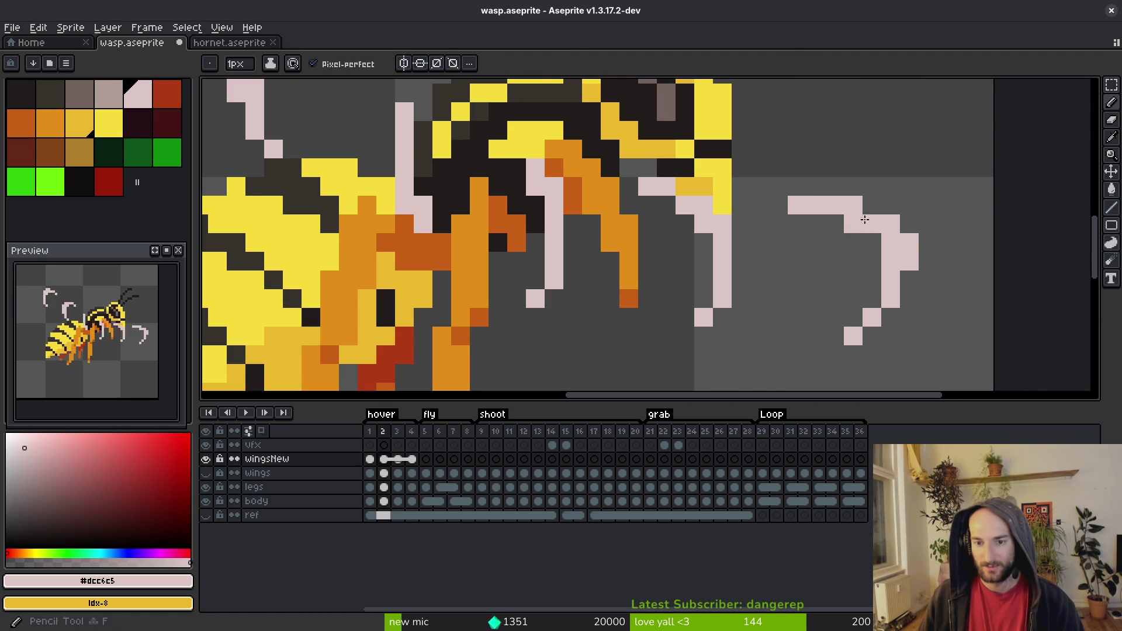
scroll(951, 273, down, 5)
scroll(925, 250, up, 5)
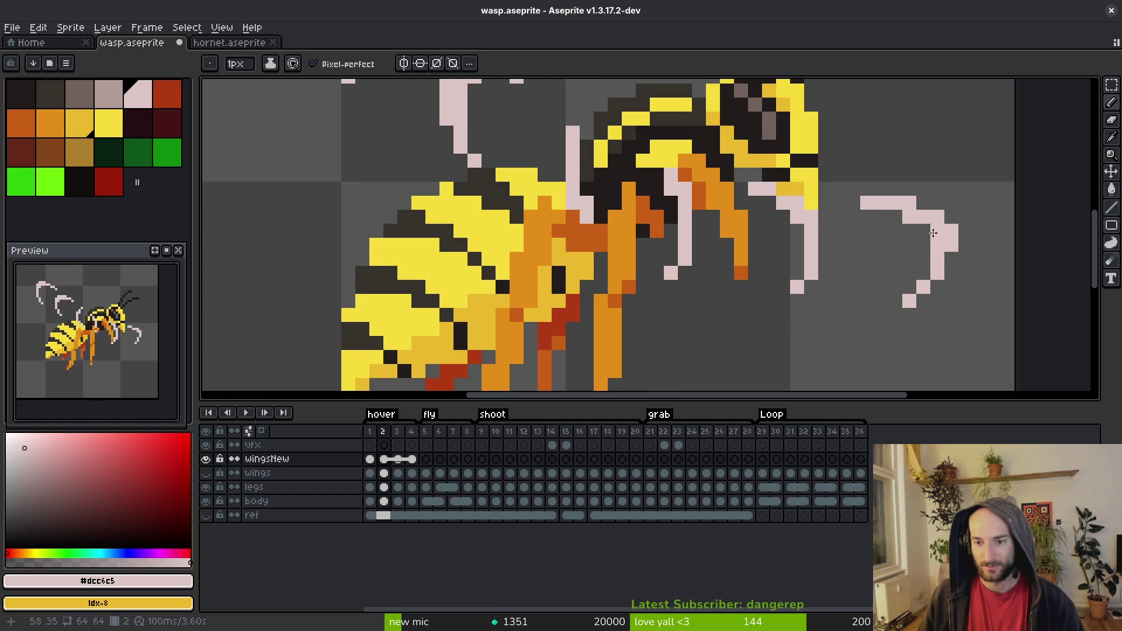
scroll(959, 290, down, 5)
scroll(953, 275, up, 5)
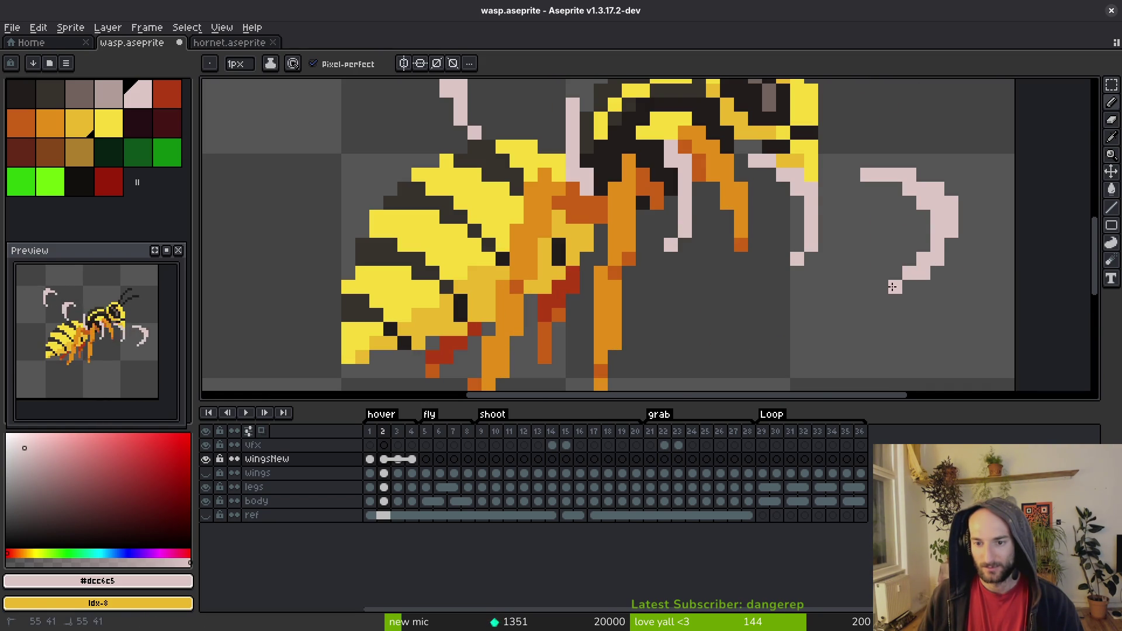
scroll(892, 287, down, 5)
scroll(958, 291, up, 3)
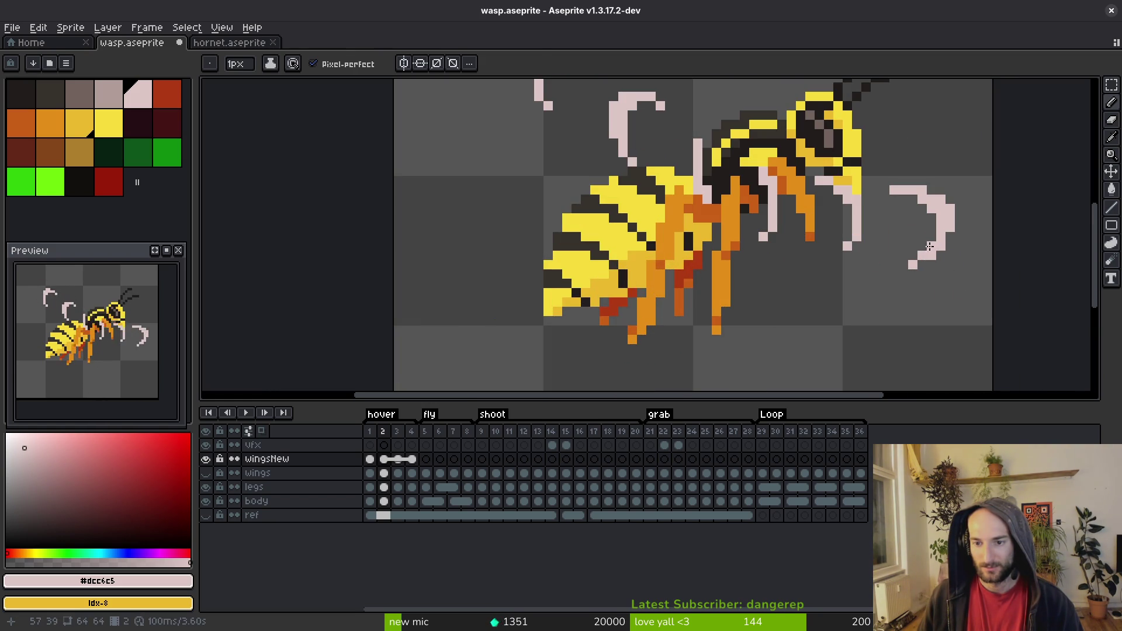
Step: Erase a pink pixel from the hook and save wasp.aseprite
key(e)
click(922, 256)
scroll(922, 289, down, 3)
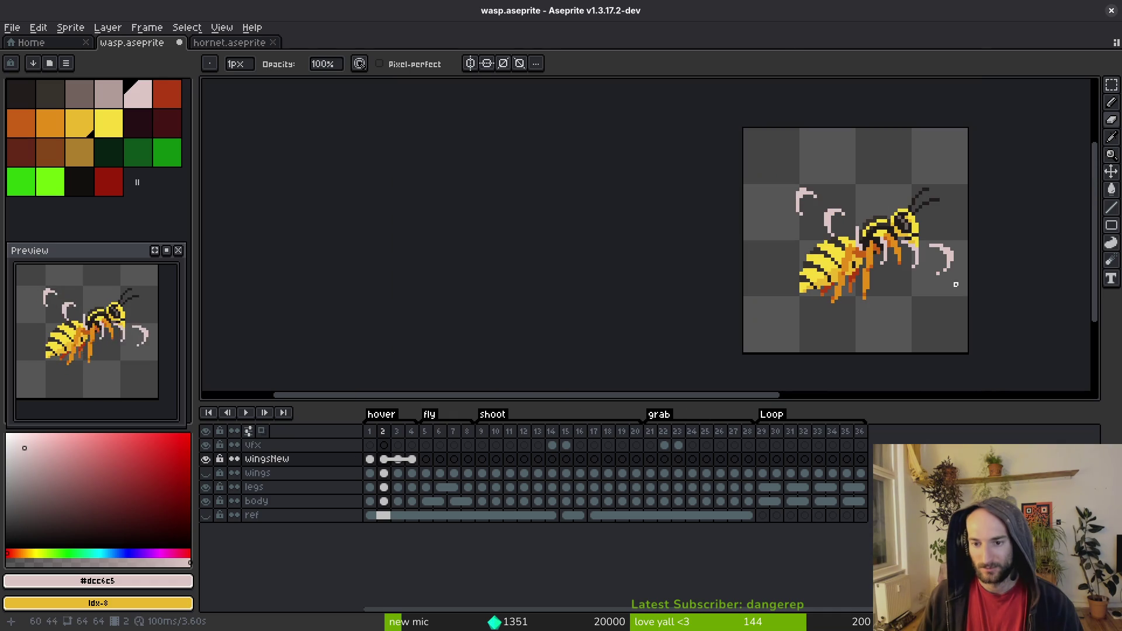
key(ctrl+s)
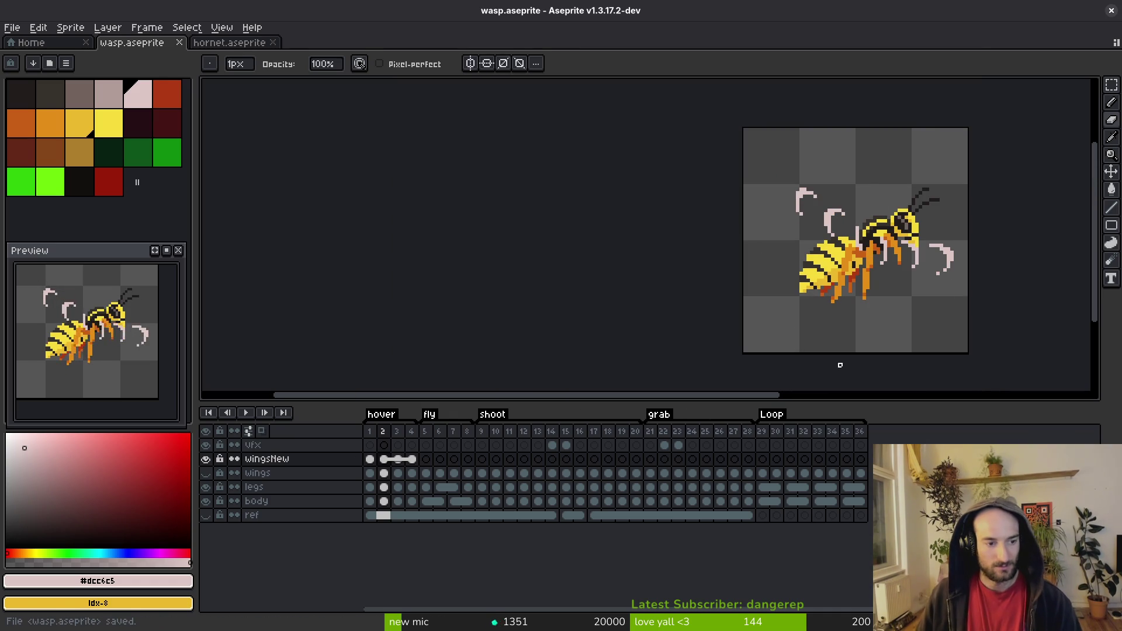
Step: Stop playback on frame 1, add a pink pixel to the claw hook, and save
key(Return)
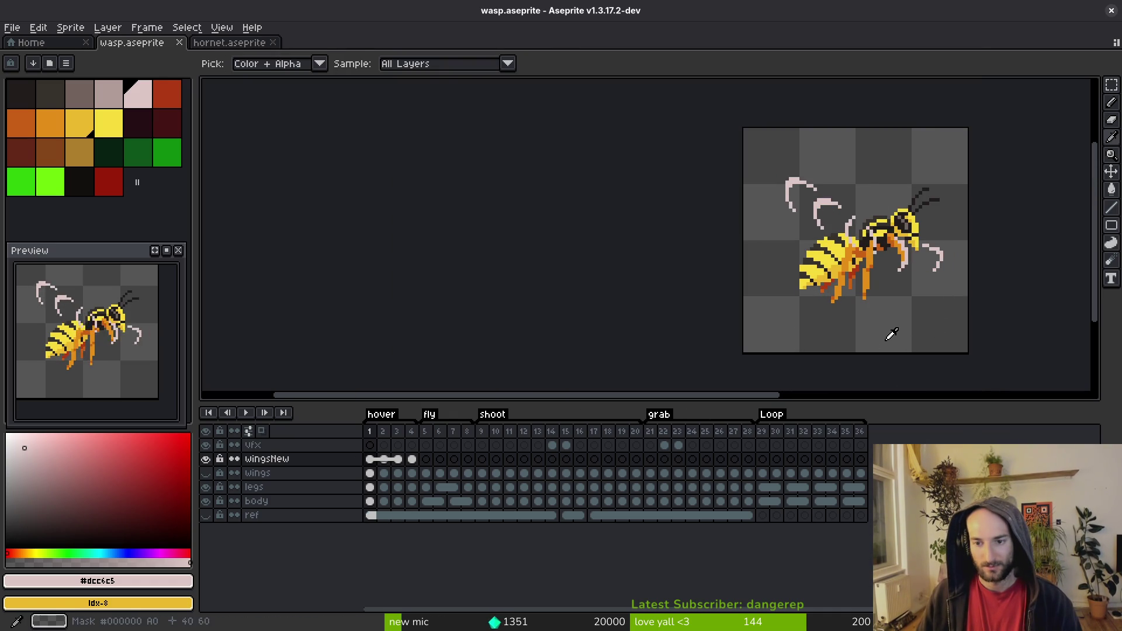
key(Return)
scroll(982, 263, up, 3)
key(b)
click(934, 231)
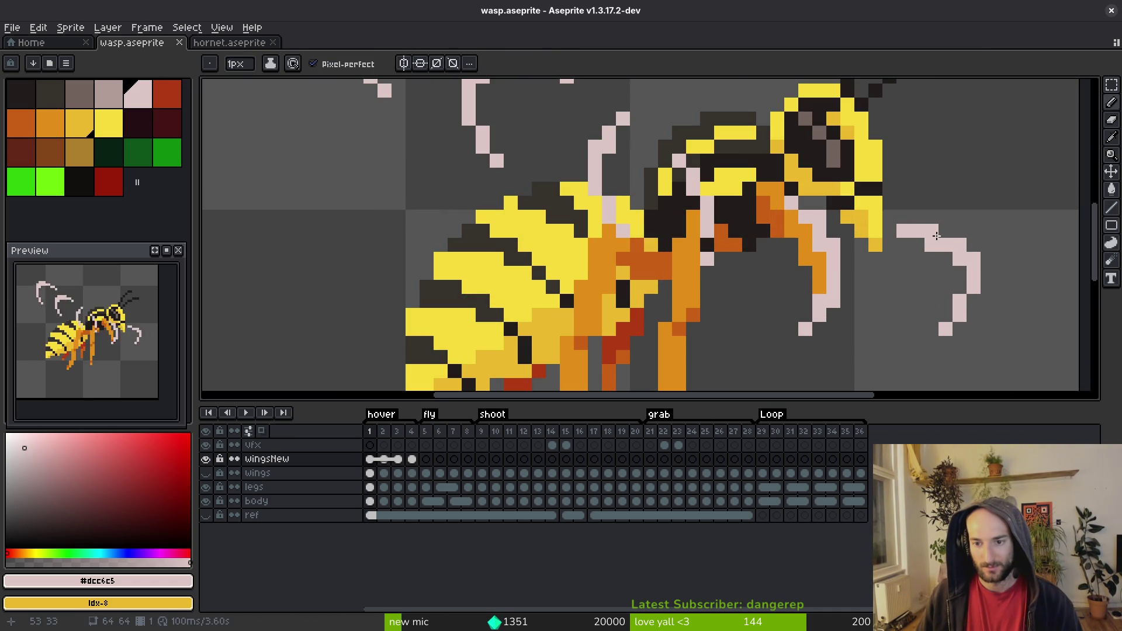
scroll(934, 234, down, 3)
scroll(958, 274, up, 3)
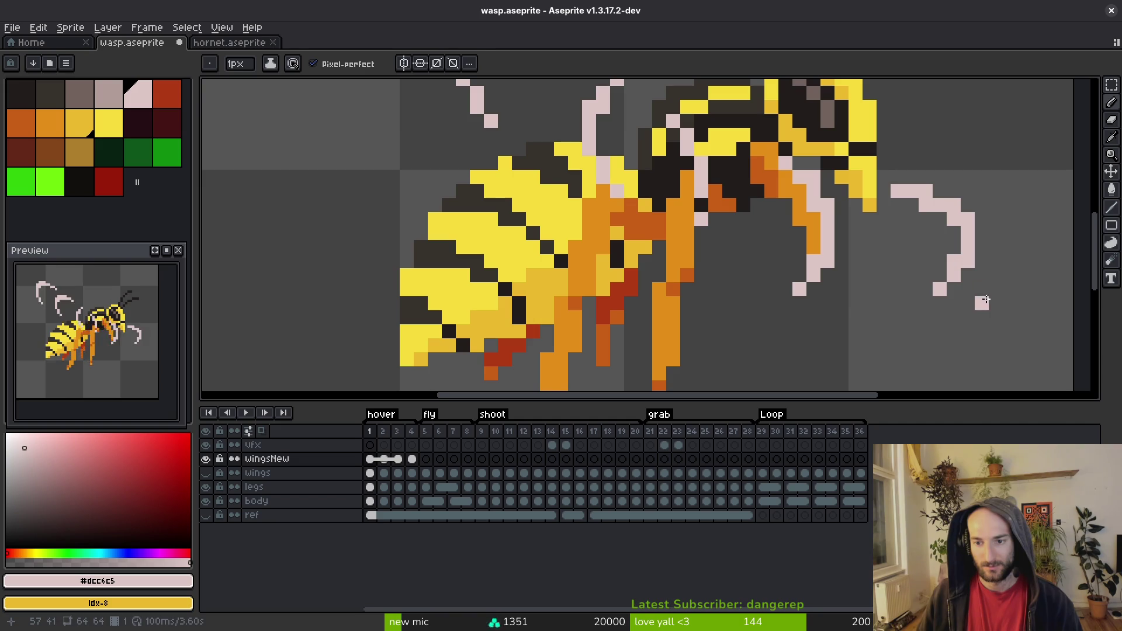
scroll(986, 300, down, 4)
scroll(988, 287, up, 3)
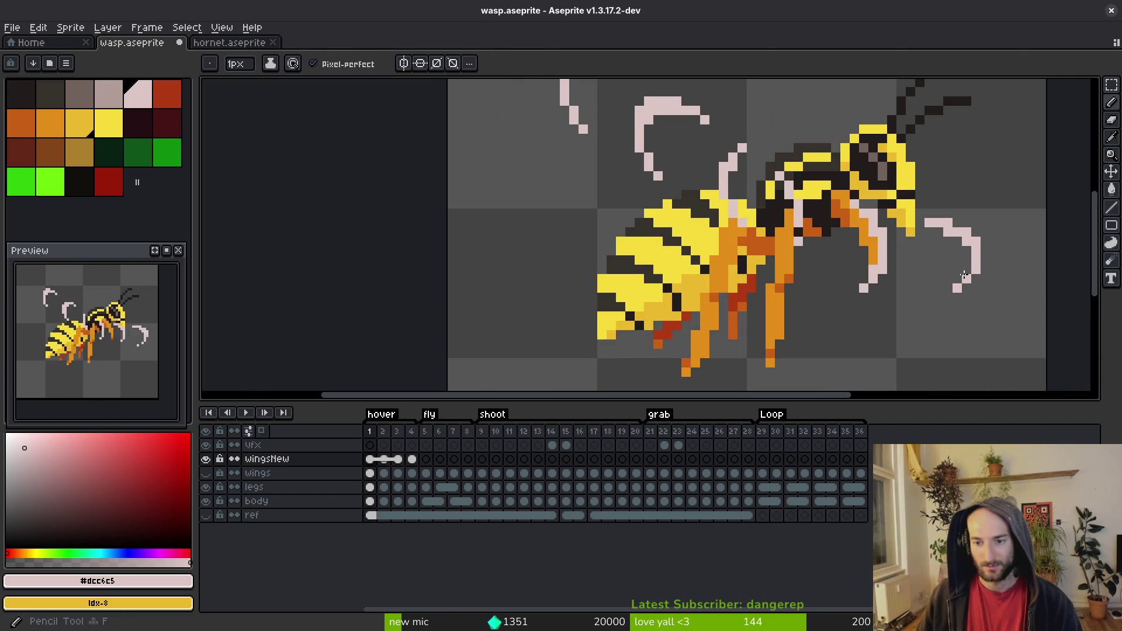
key(ctrl+s)
Step: Play the hover animation and pan the canvas to check the wings
scroll(985, 289, down, 3)
key(alt)
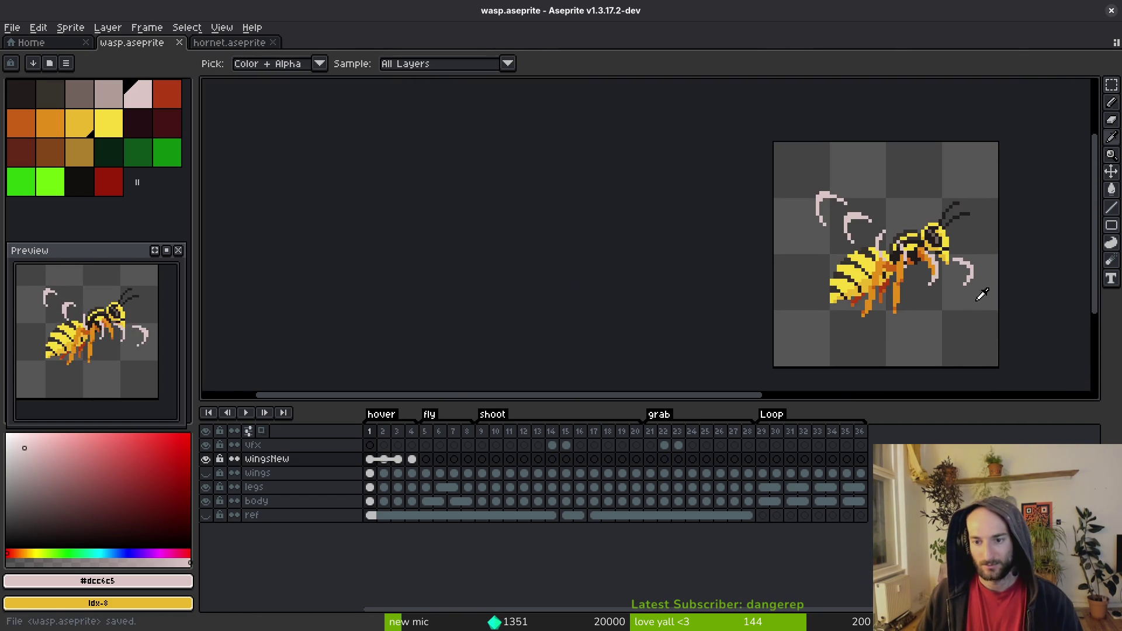
key(Return)
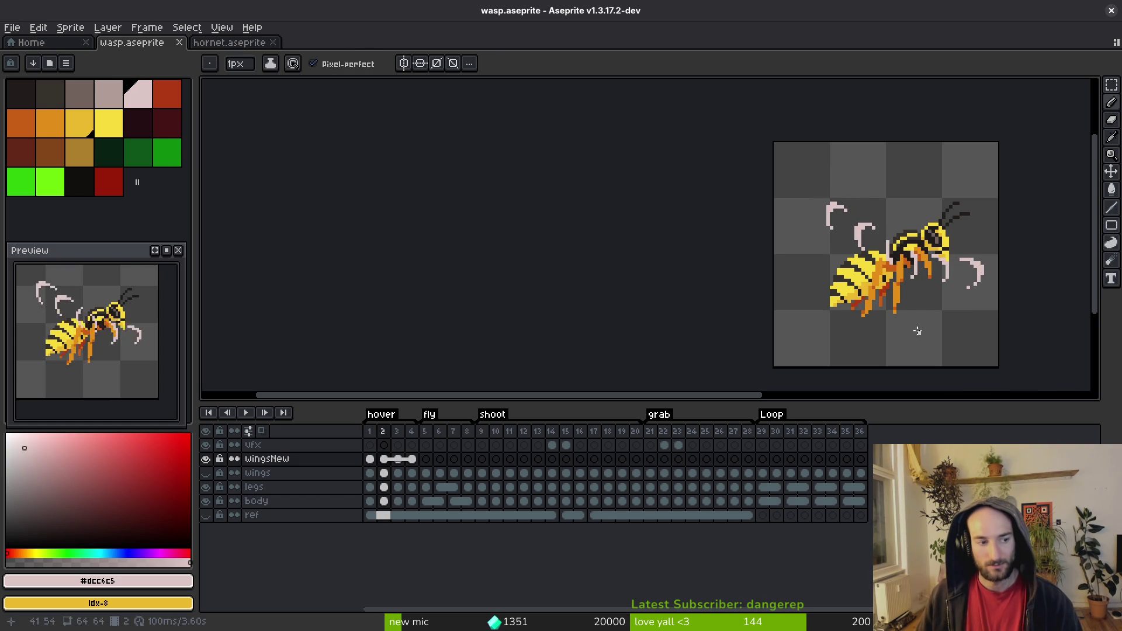
drag(912, 322, 883, 321)
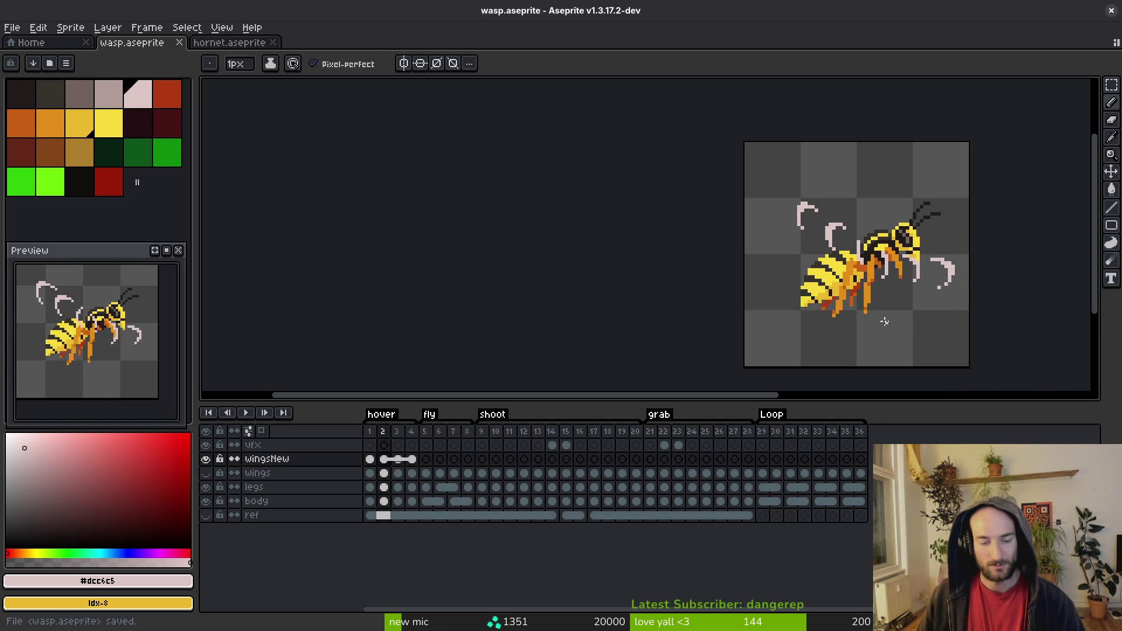
Step: Copy the hover wing cels into frames 5–8 and on into the shoot frames
drag(375, 468, 432, 467)
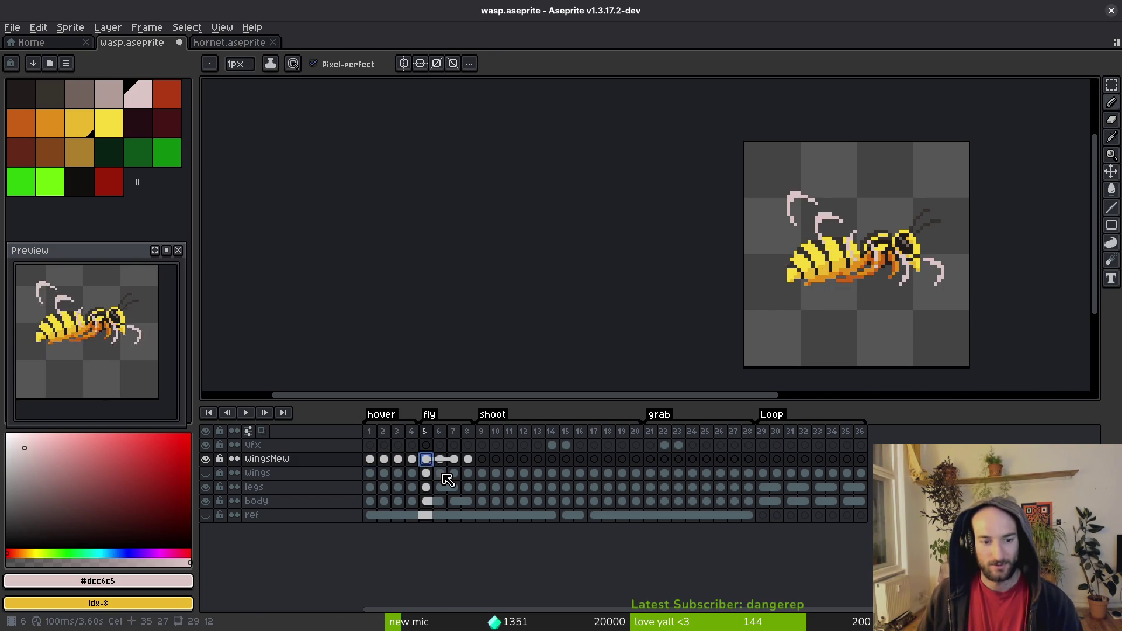
key(ctrl+s)
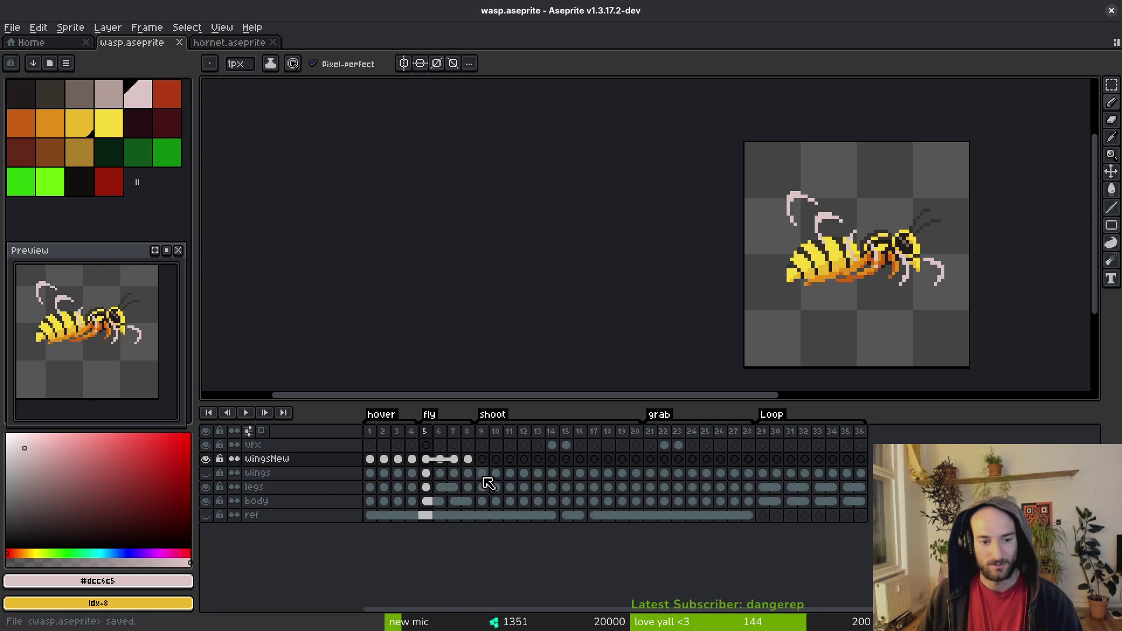
click(486, 473)
key(Return)
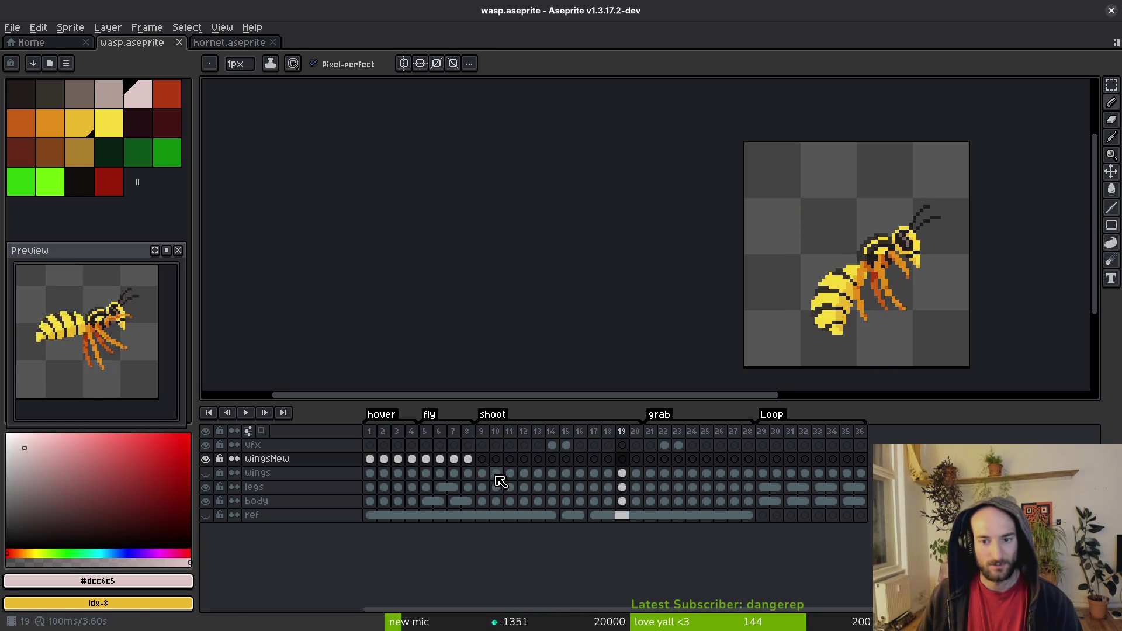
drag(427, 471, 509, 462)
key(Return)
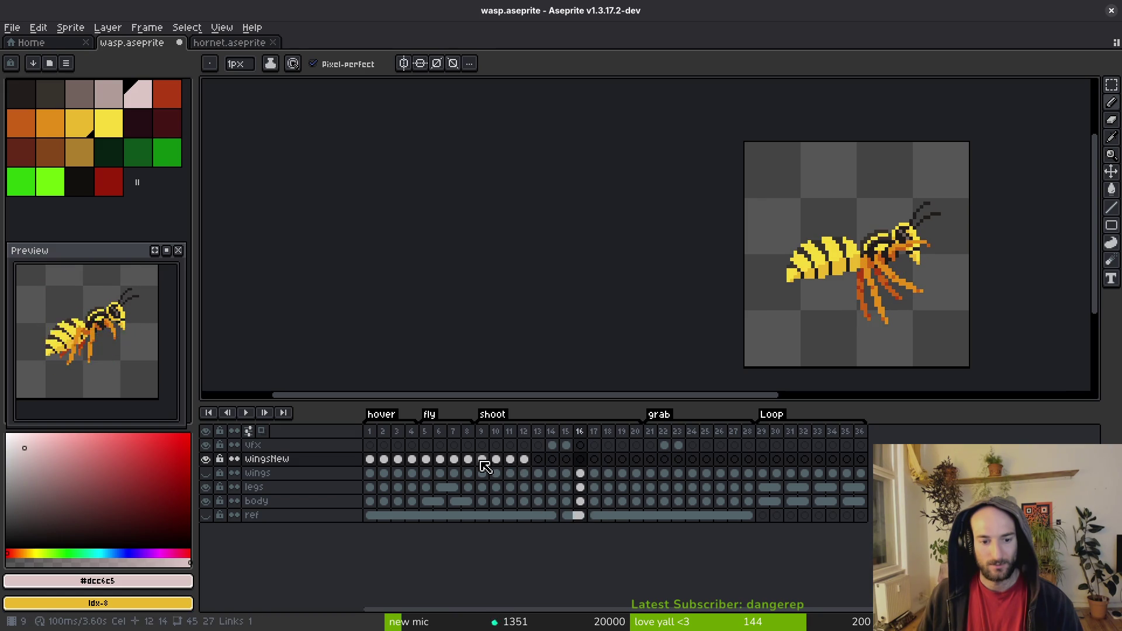
Step: Link the wing cels across the shoot frames 9–15
drag(481, 461, 566, 461)
right_click(566, 461)
click(590, 511)
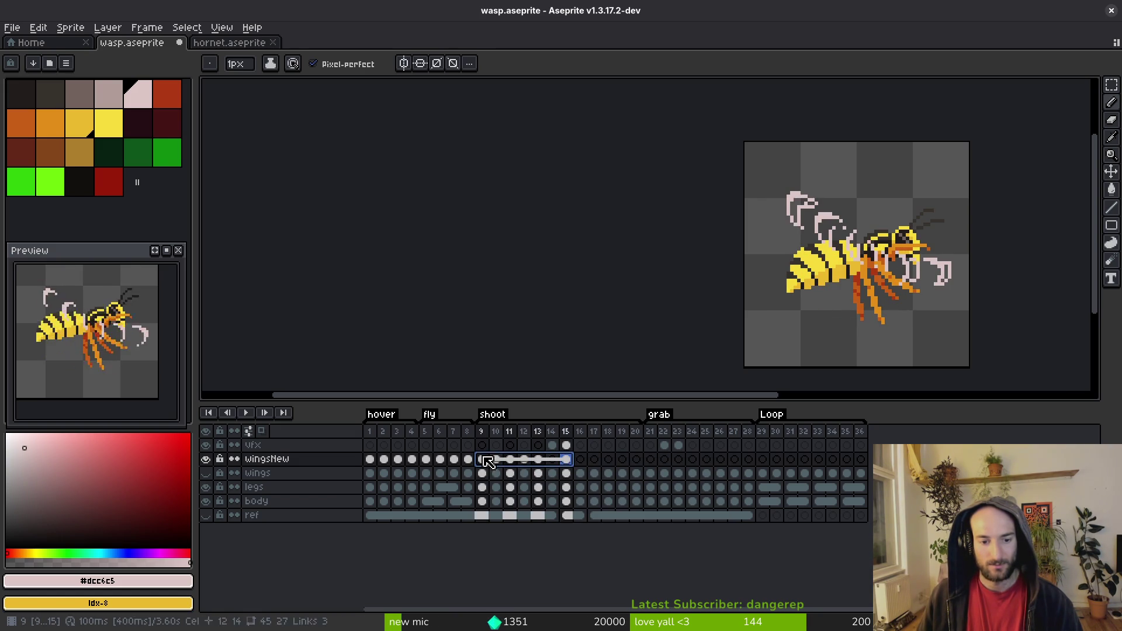
drag(487, 461, 584, 469)
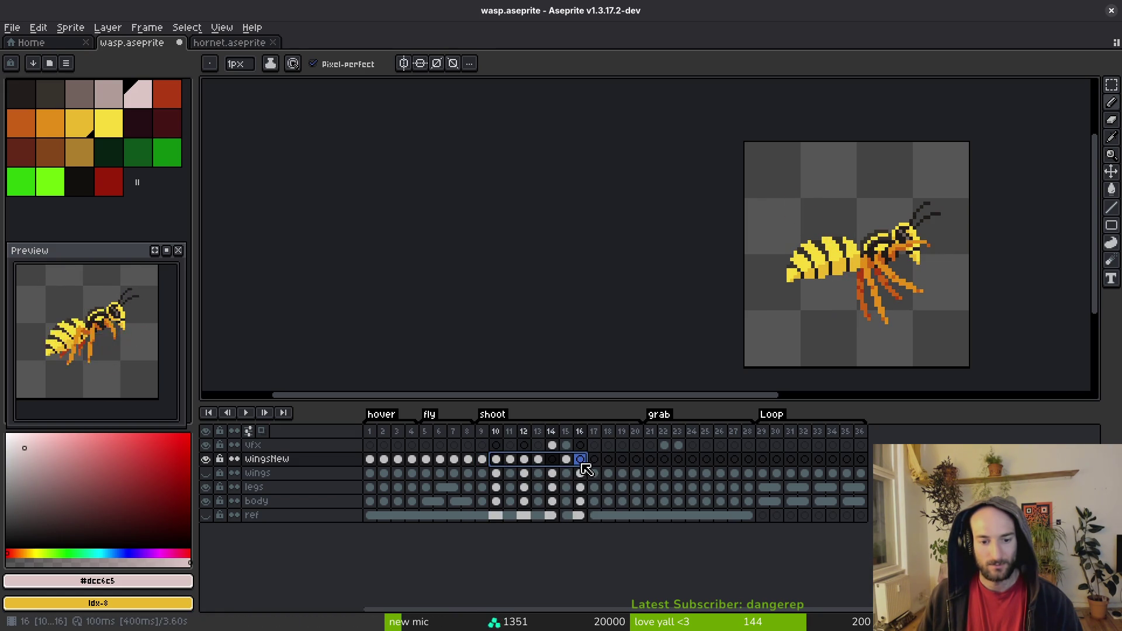
right_click(584, 469)
click(599, 520)
click(580, 460)
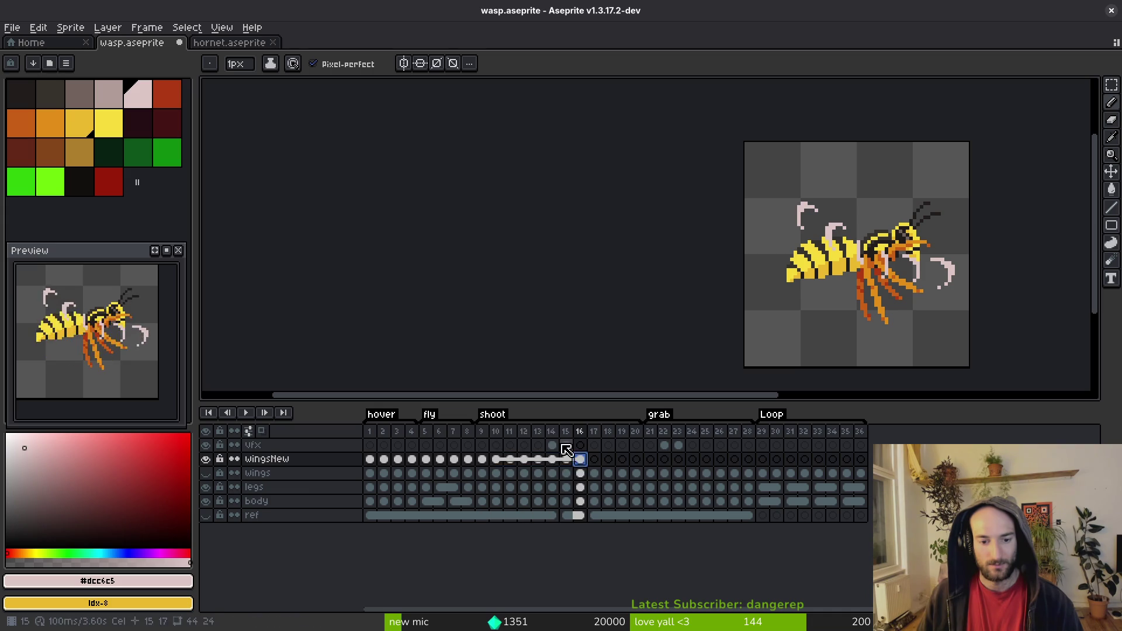
Step: Step back from frame 15 to frame 2 to check the wings
click(566, 447)
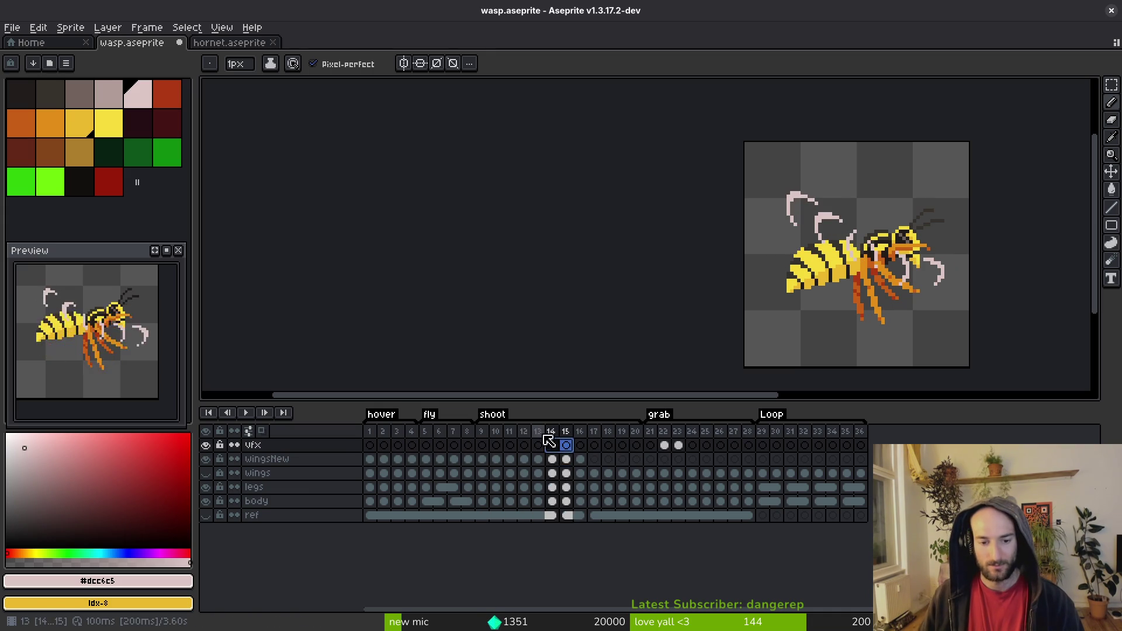
click(581, 461)
key(Left)
key(Left)
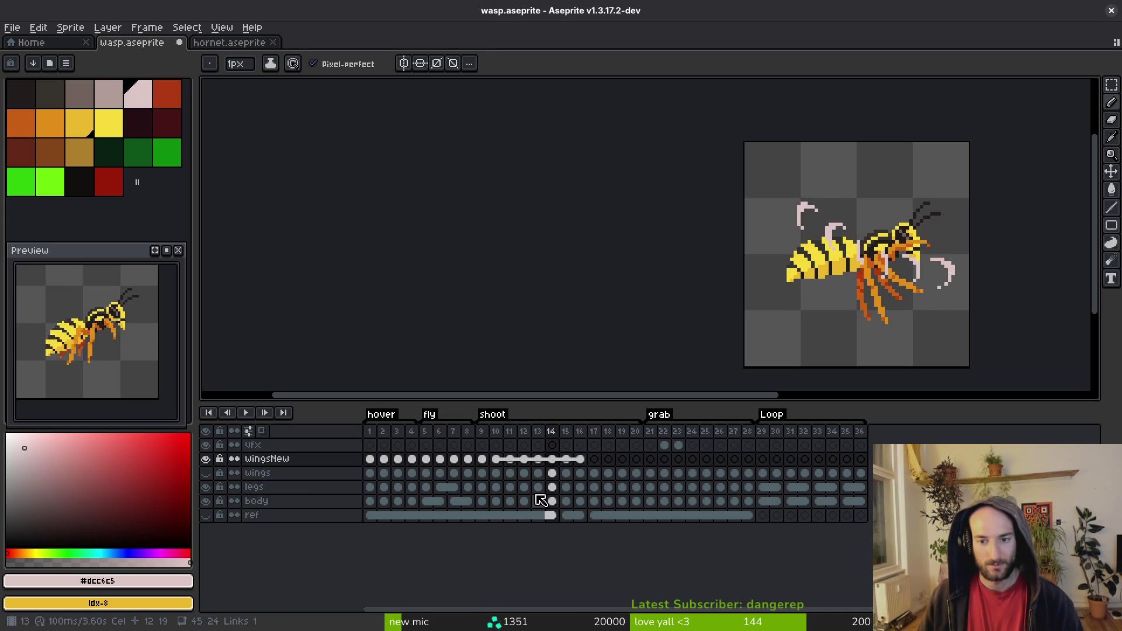
key(Left)
key(Left)
key(Left)
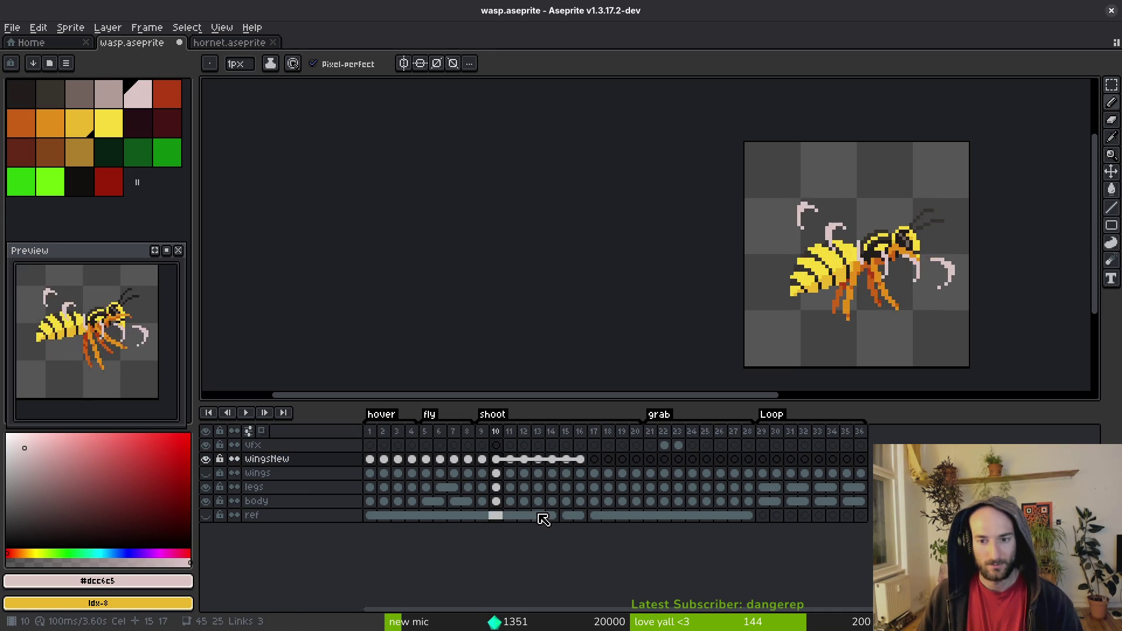
key(Left)
key(Left)
key(Left)
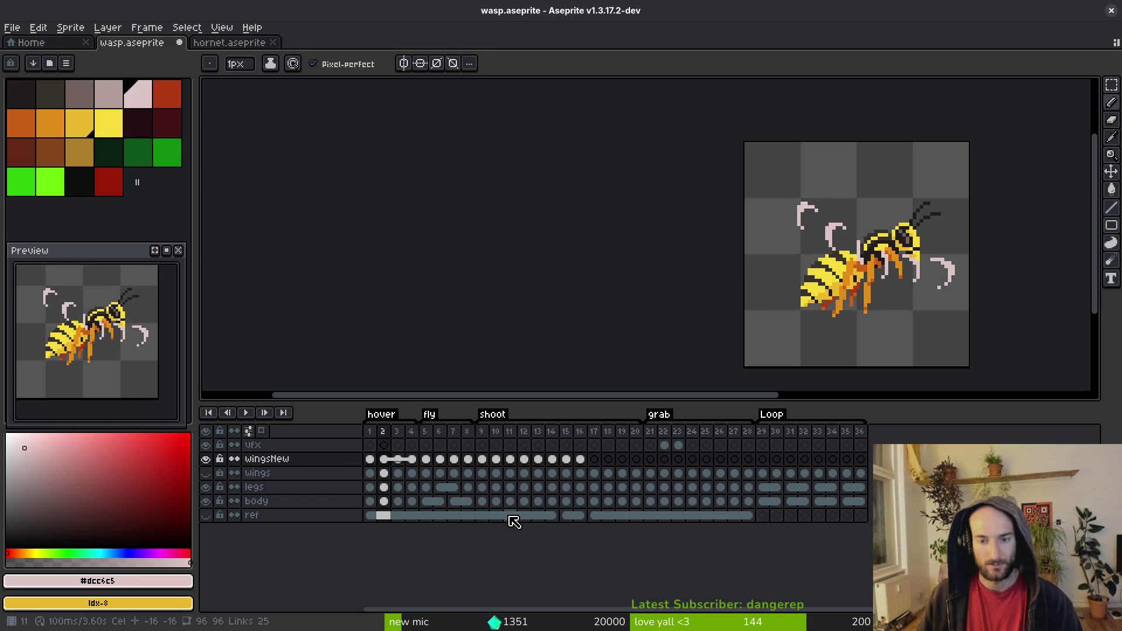
Step: Raise the wings in frames 1–16 by one pixel and save
key(m)
key(ctrl+a)
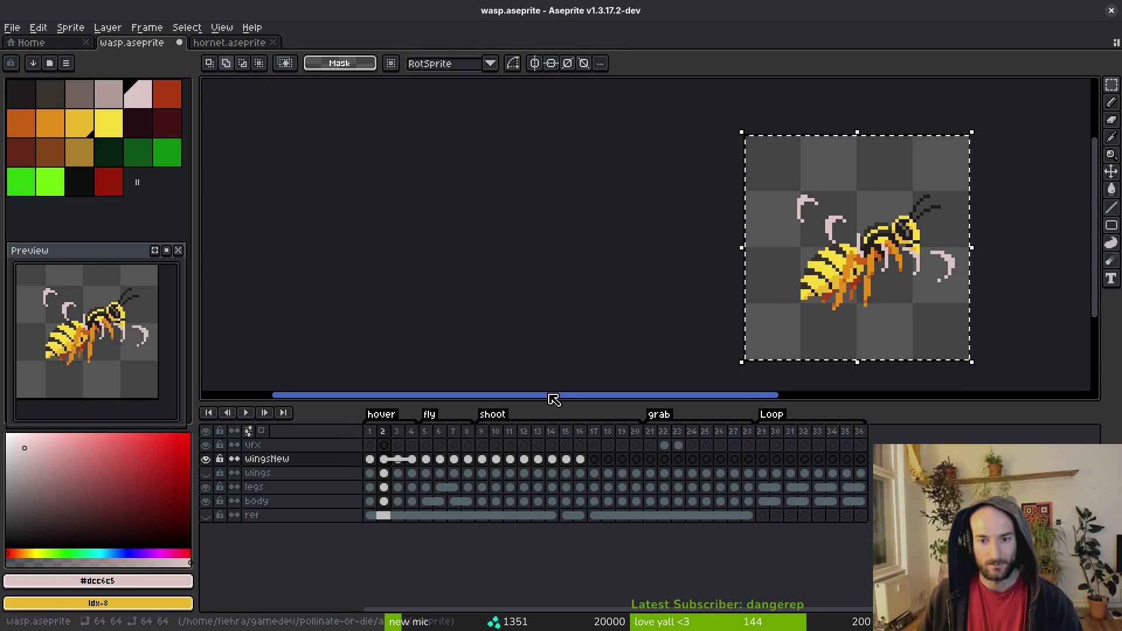
drag(581, 460, 371, 459)
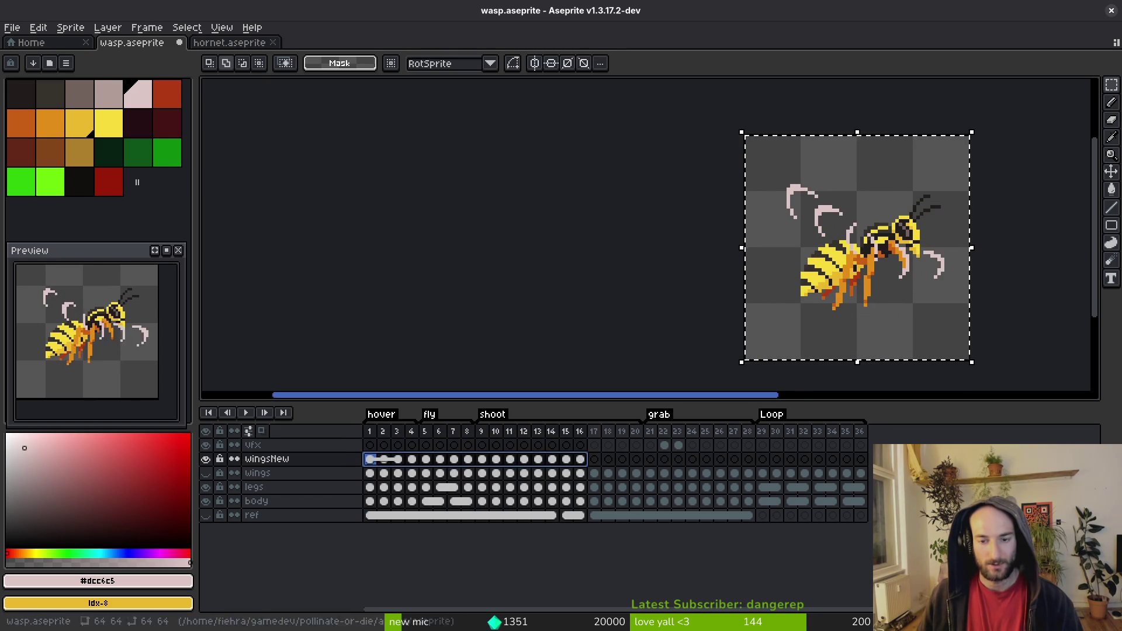
key(Up)
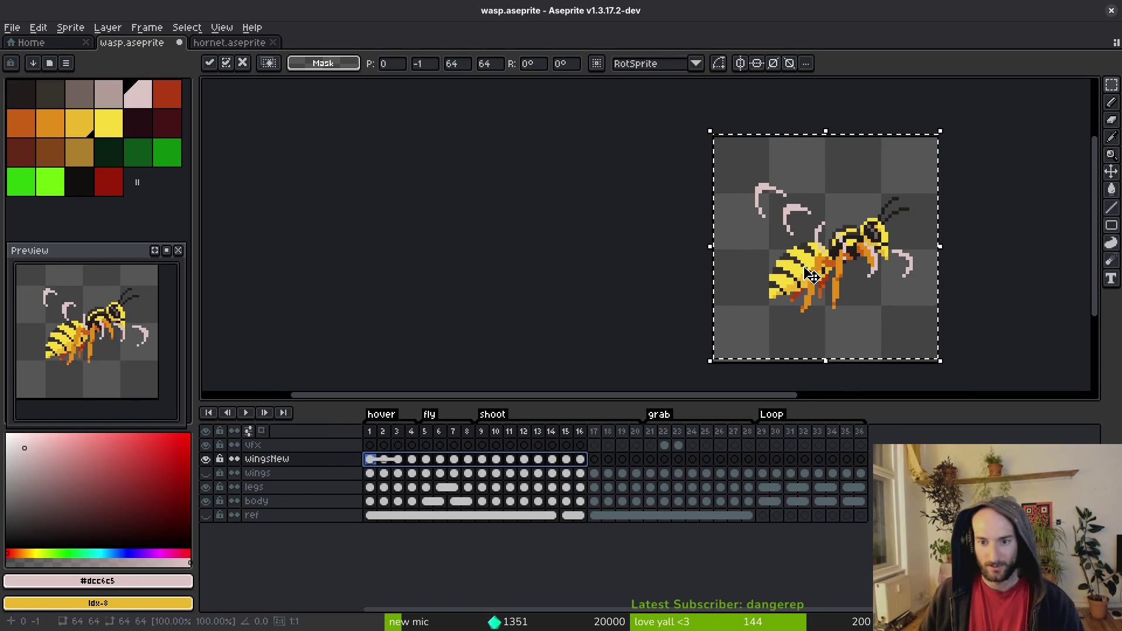
key(Return)
key(ctrl+d)
key(ctrl+s)
Step: Step forward through frames 5 to 17 to check the raised wings
key(i)
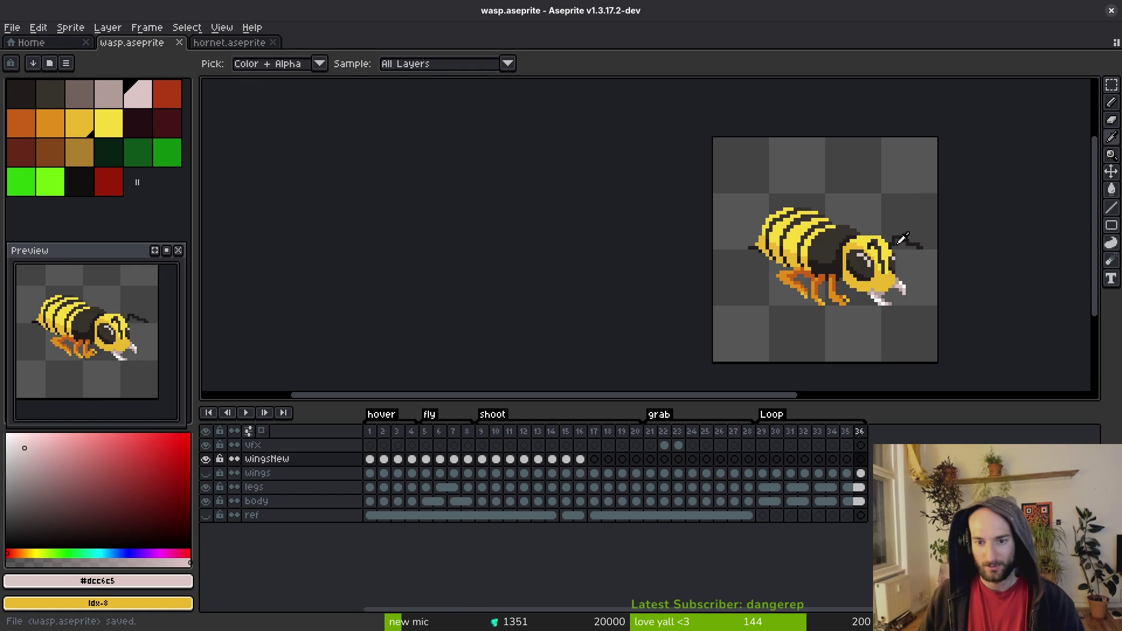
key(Right)
key(Right)
key(Right)
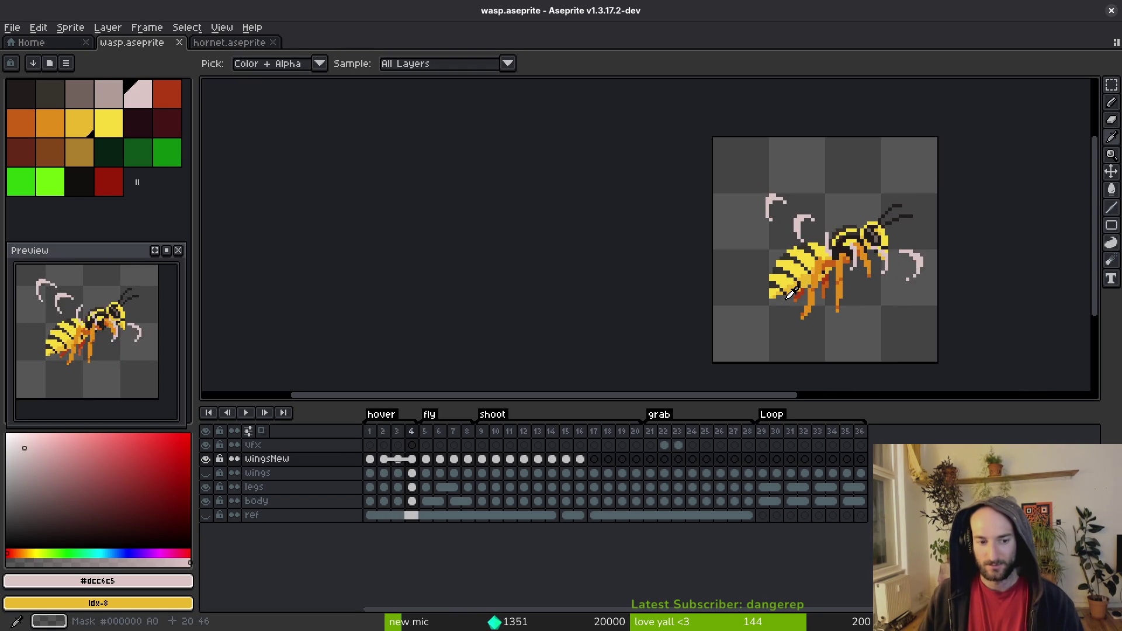
key(Right)
key(Right)
key(Right)
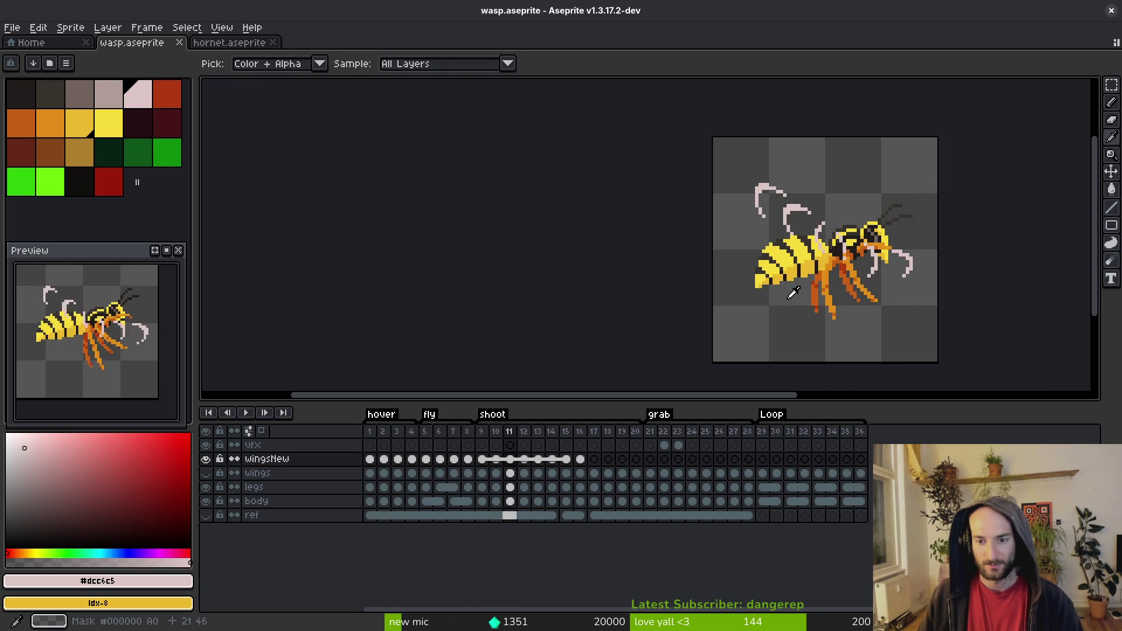
key(Right)
key(Right)
key(Right)
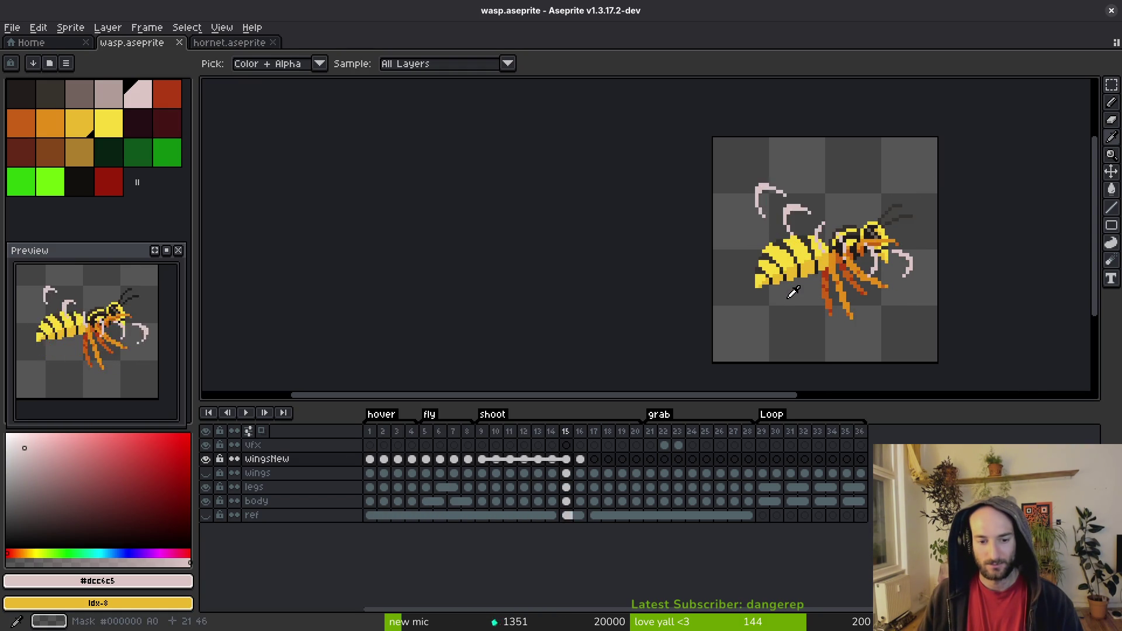
key(Right)
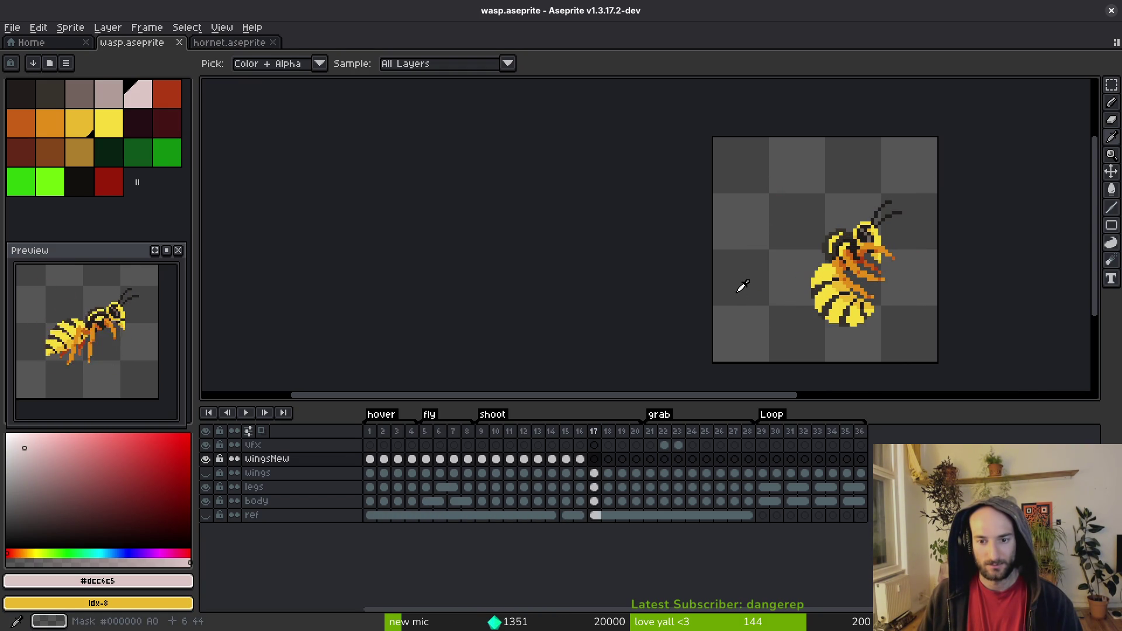
key(Left)
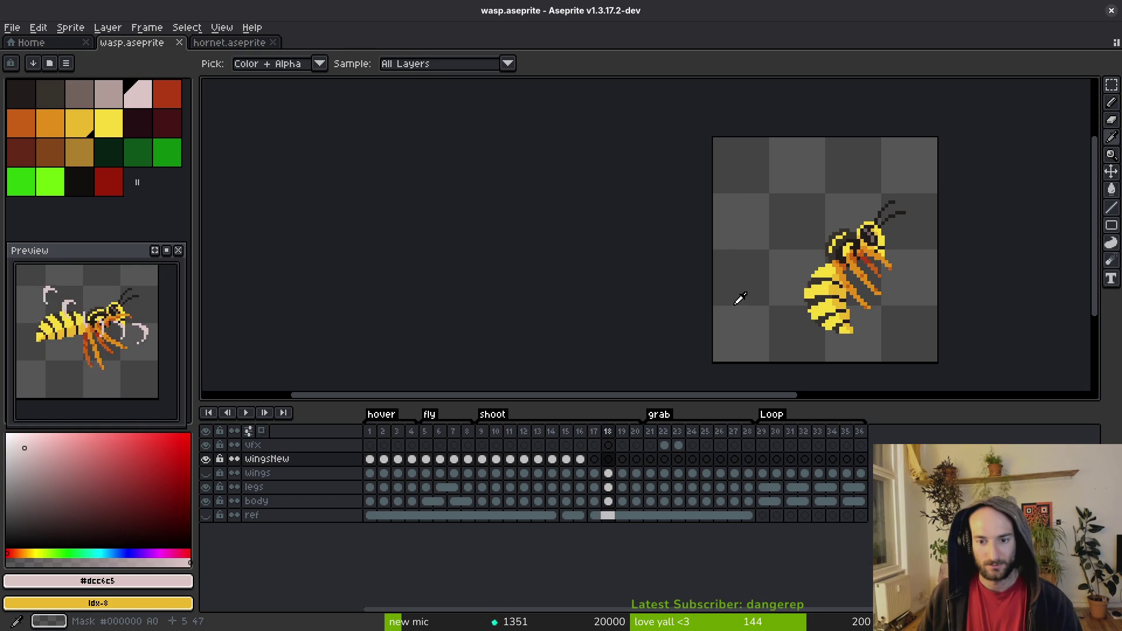
key(Right)
key(F3)
key(F3)
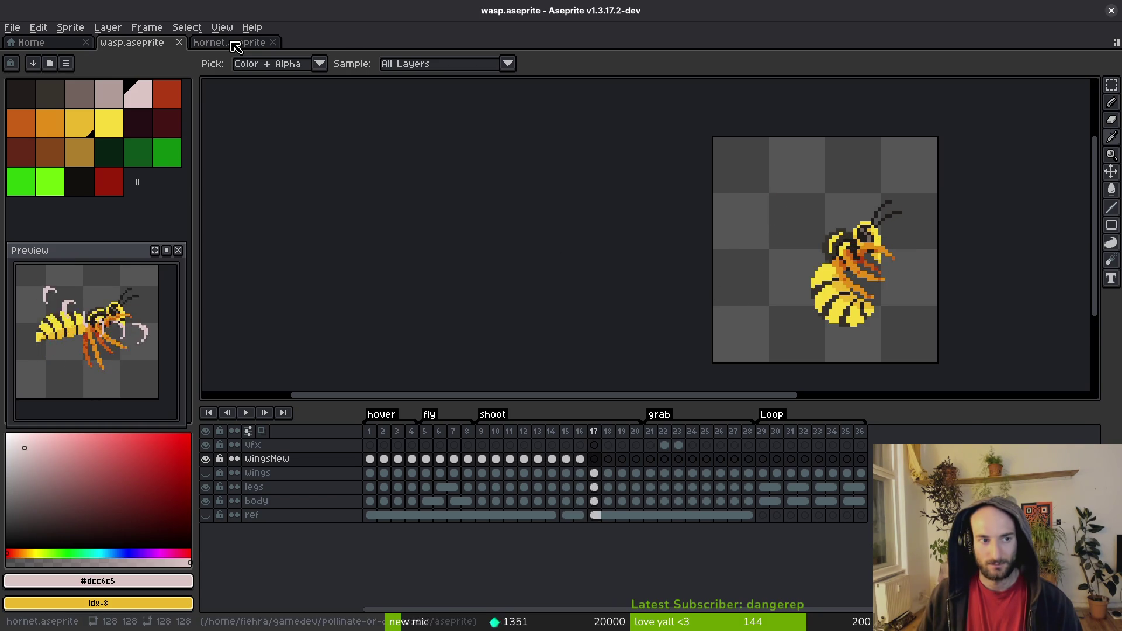
Step: Play hornet.aseprite's animation from frame 112 to find its wings, then return to wasp.aseprite
click(237, 43)
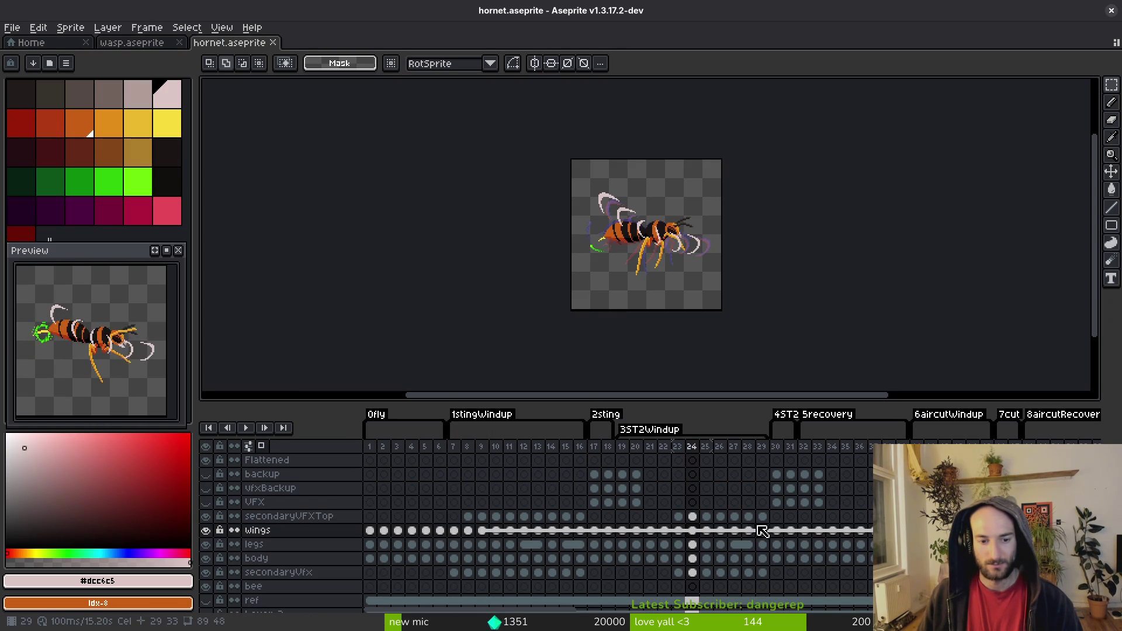
key(Return)
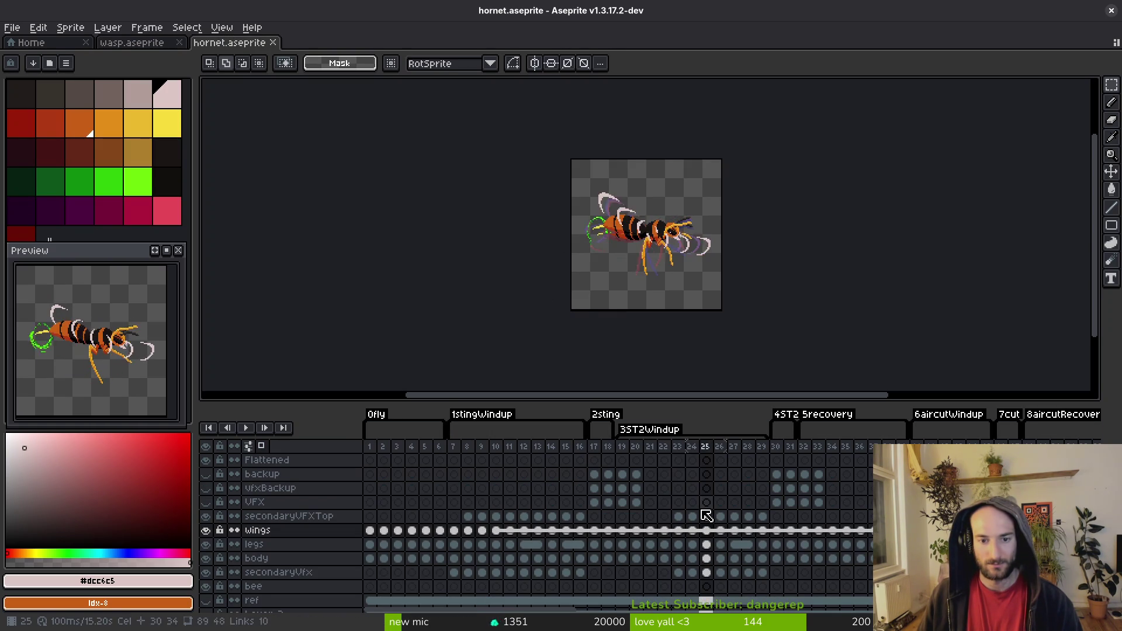
key(i)
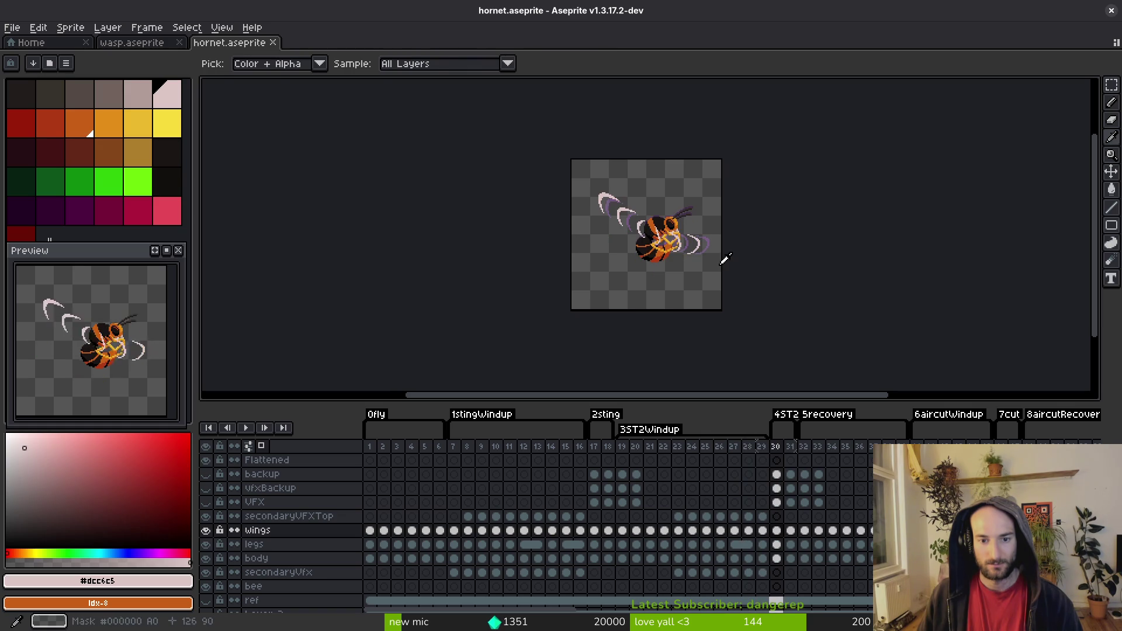
scroll(763, 530, right, 10)
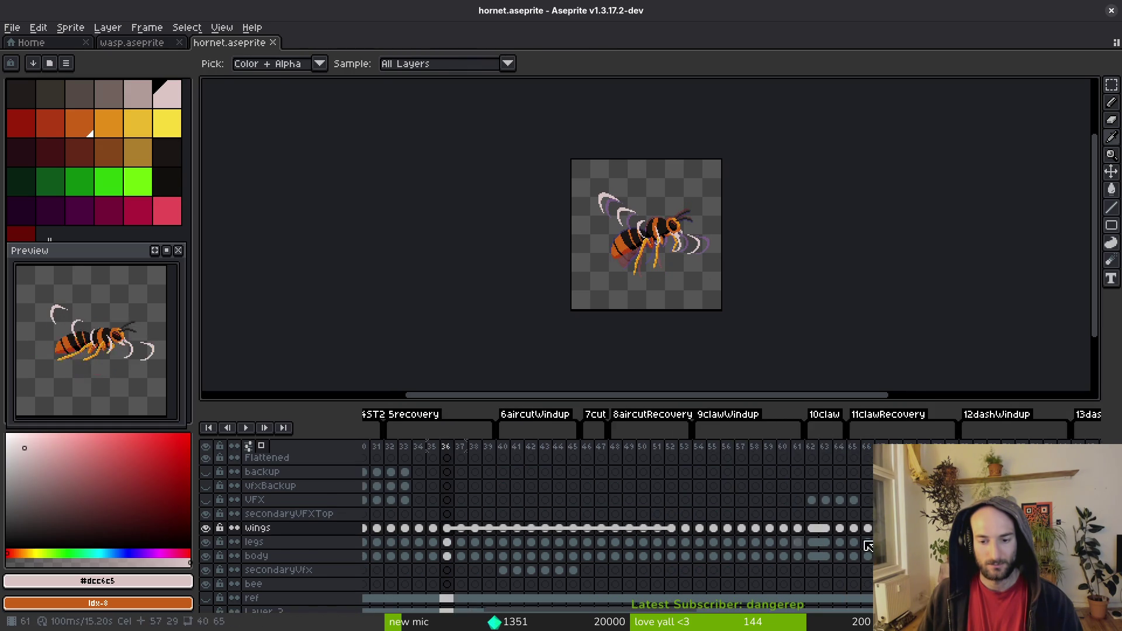
scroll(763, 530, right, 8)
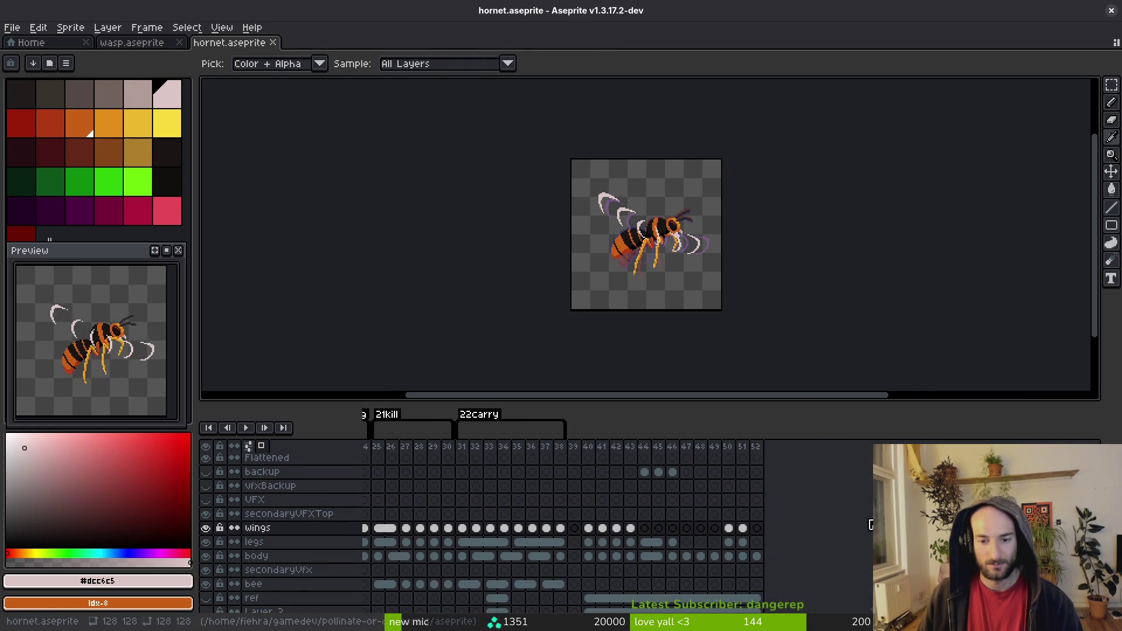
click(568, 529)
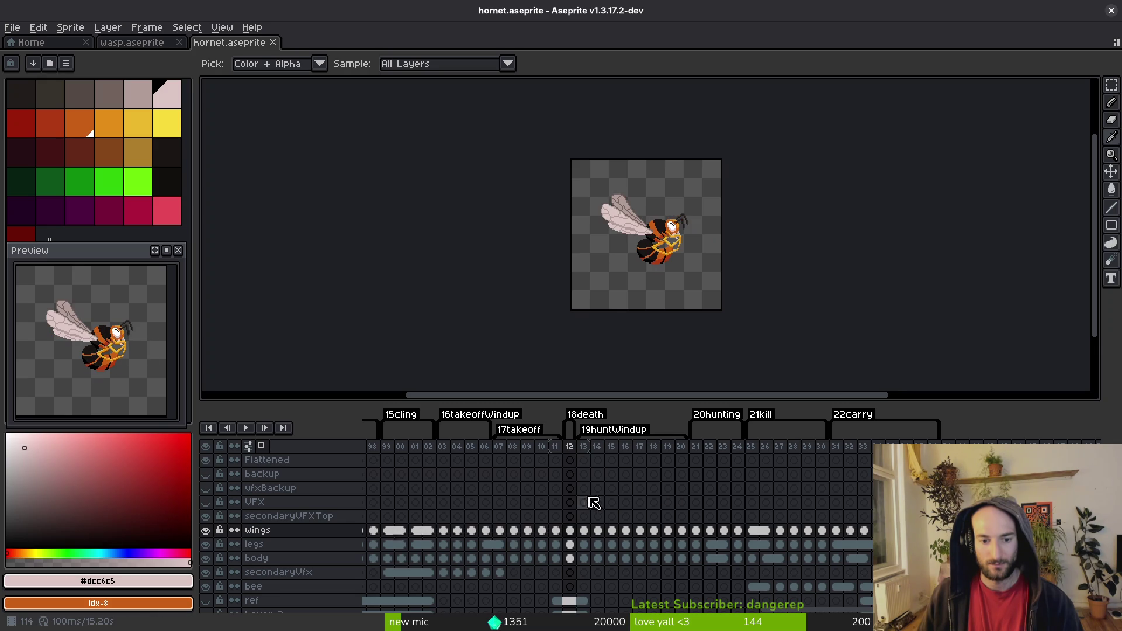
scroll(694, 506, left, 2)
key(Return)
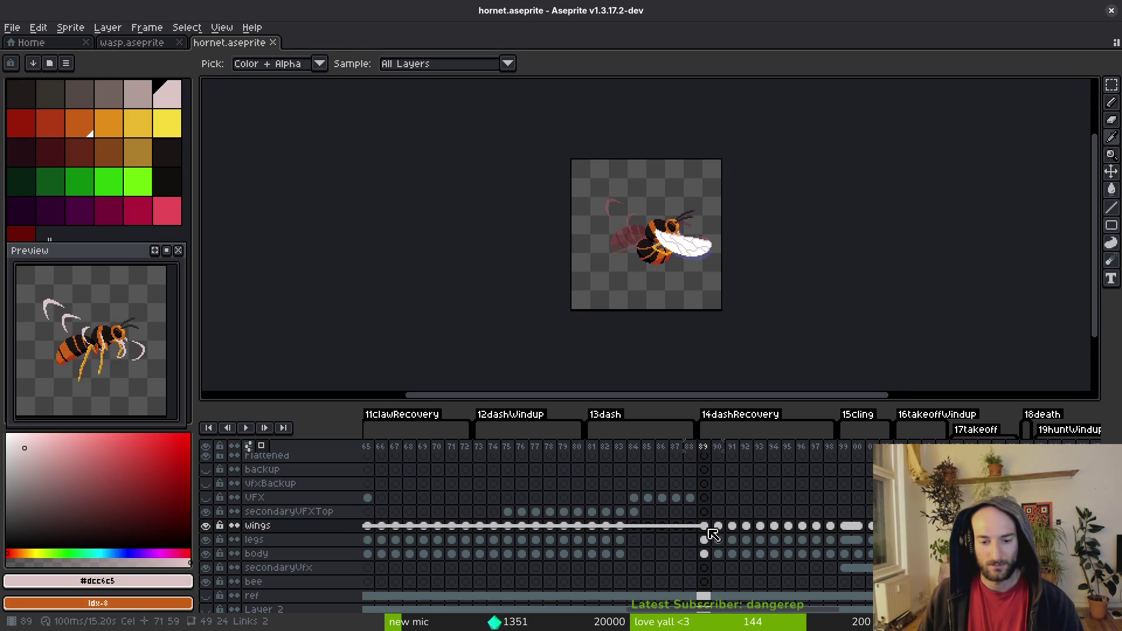
key(m)
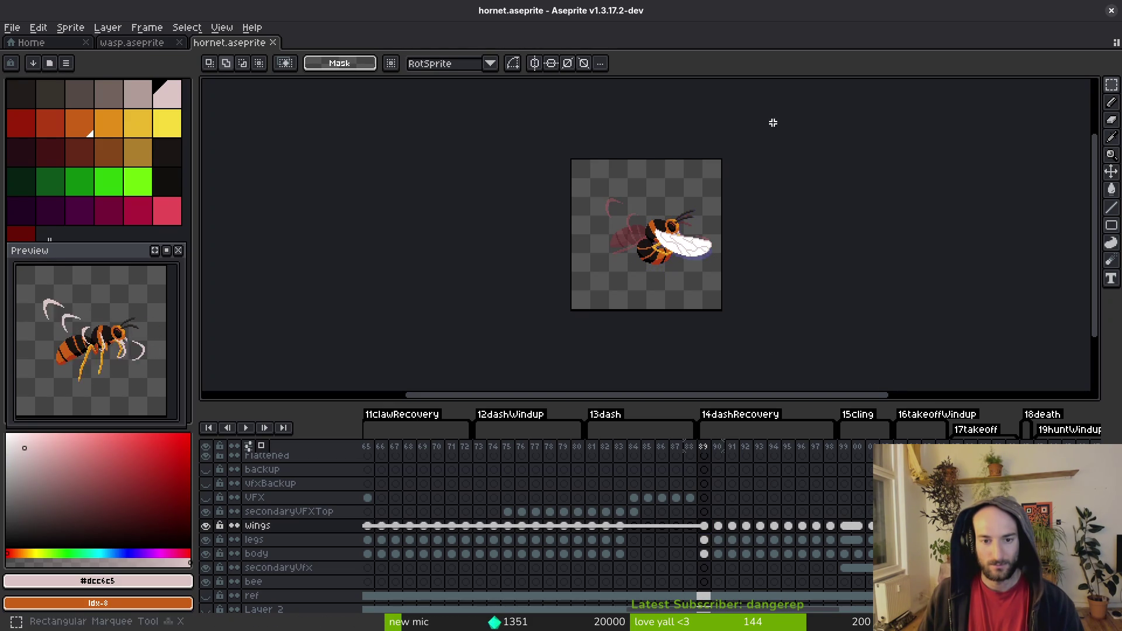
scroll(771, 121, down, 1)
click(128, 42)
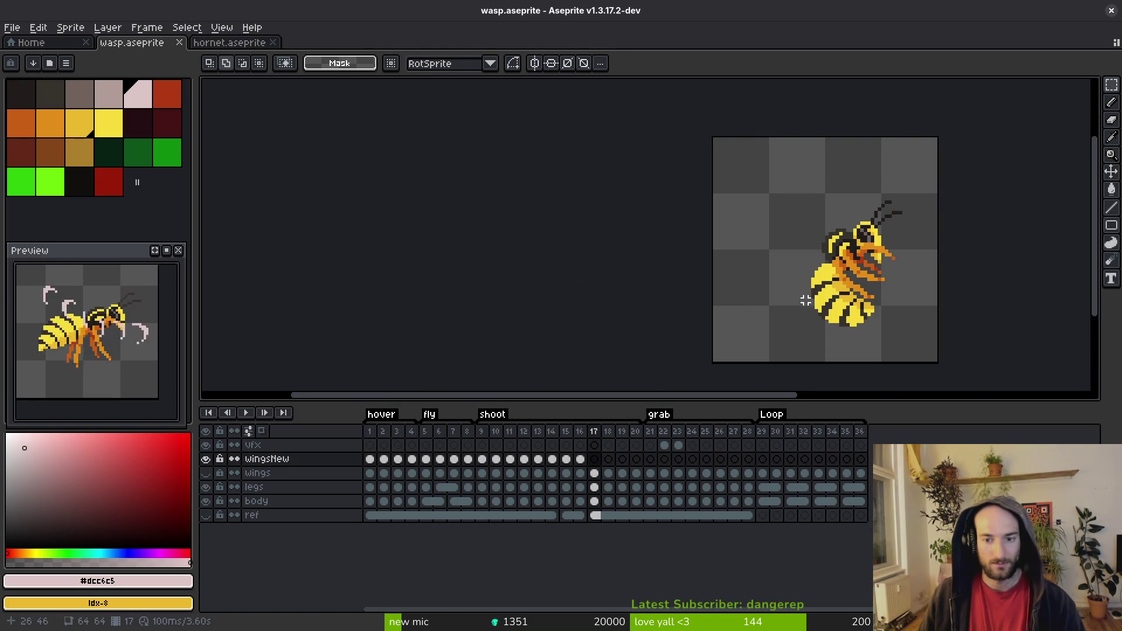
Step: Paste the hornet wings onto frame 17 and shrink them to half size (64x64)
key(ctrl+a)
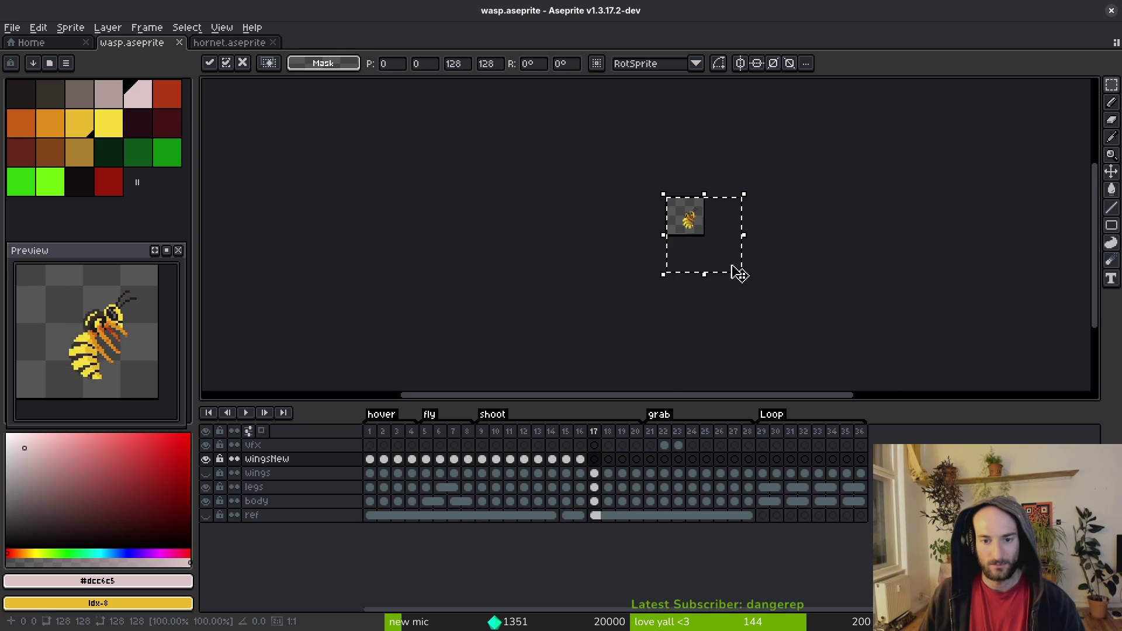
scroll(738, 273, up, 2)
drag(821, 380, 677, 233)
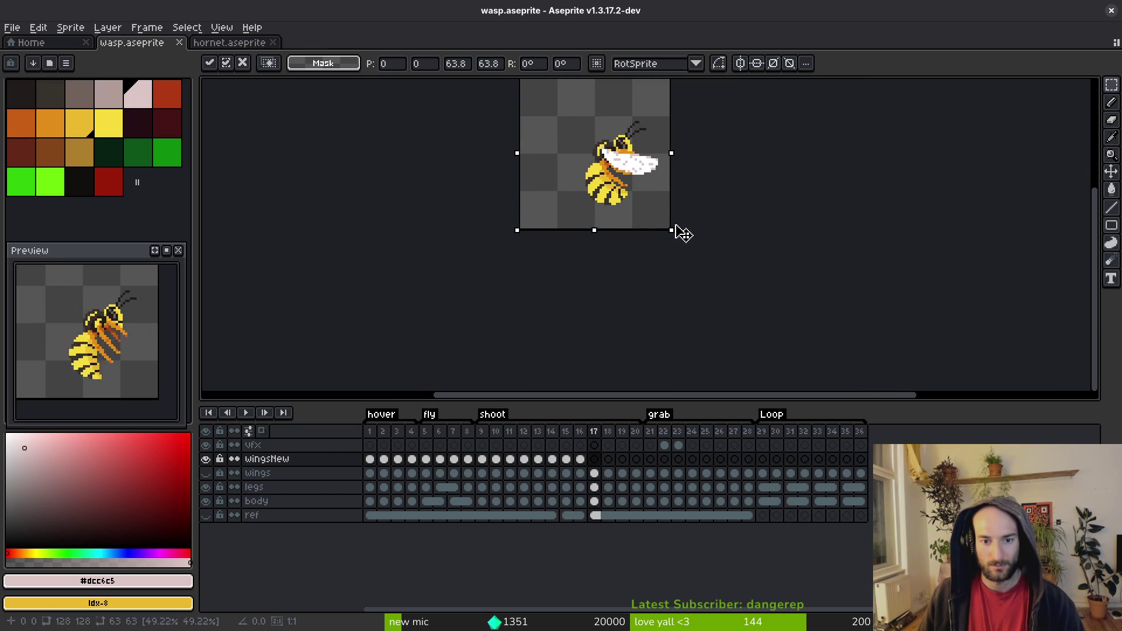
scroll(677, 233, up, 2)
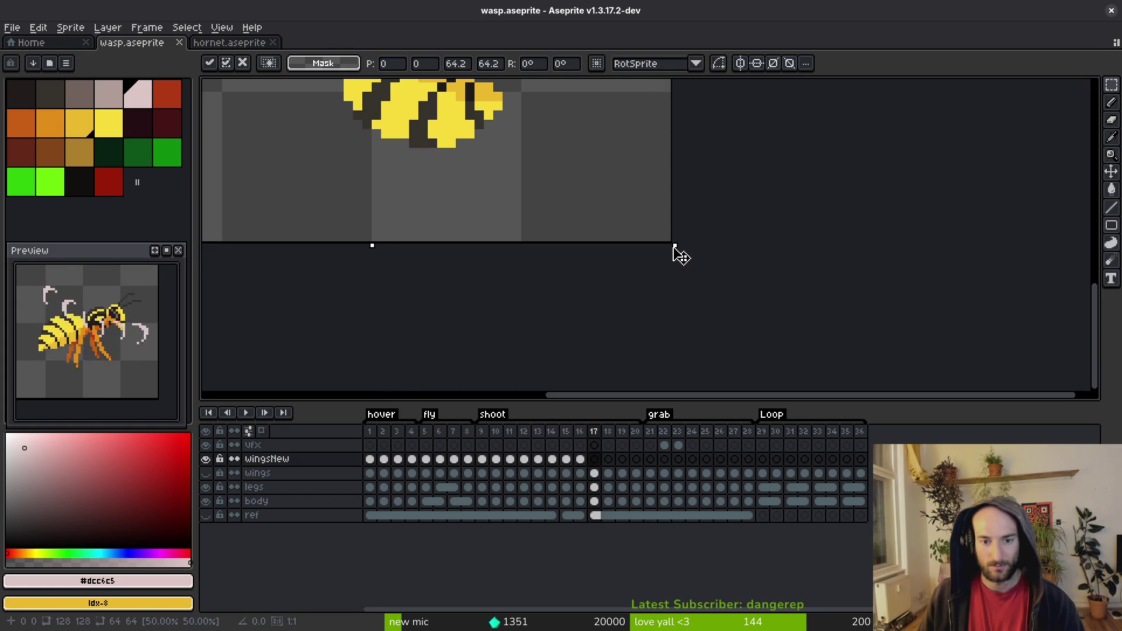
scroll(613, 243, down, 2)
scroll(619, 234, up, 1)
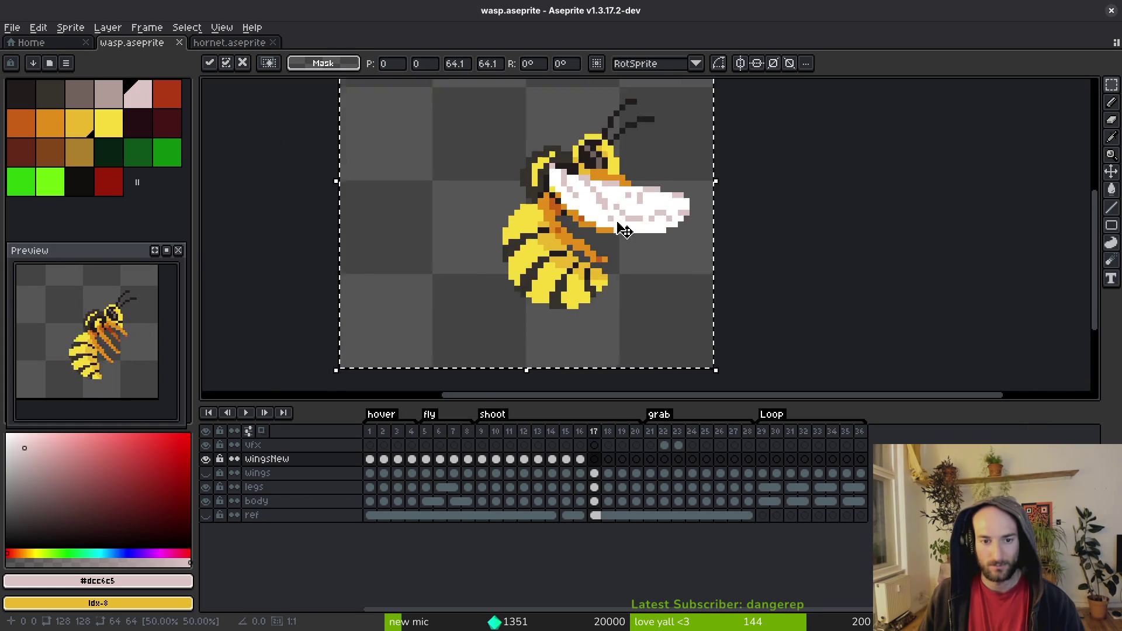
key(Return)
key(ctrl+z)
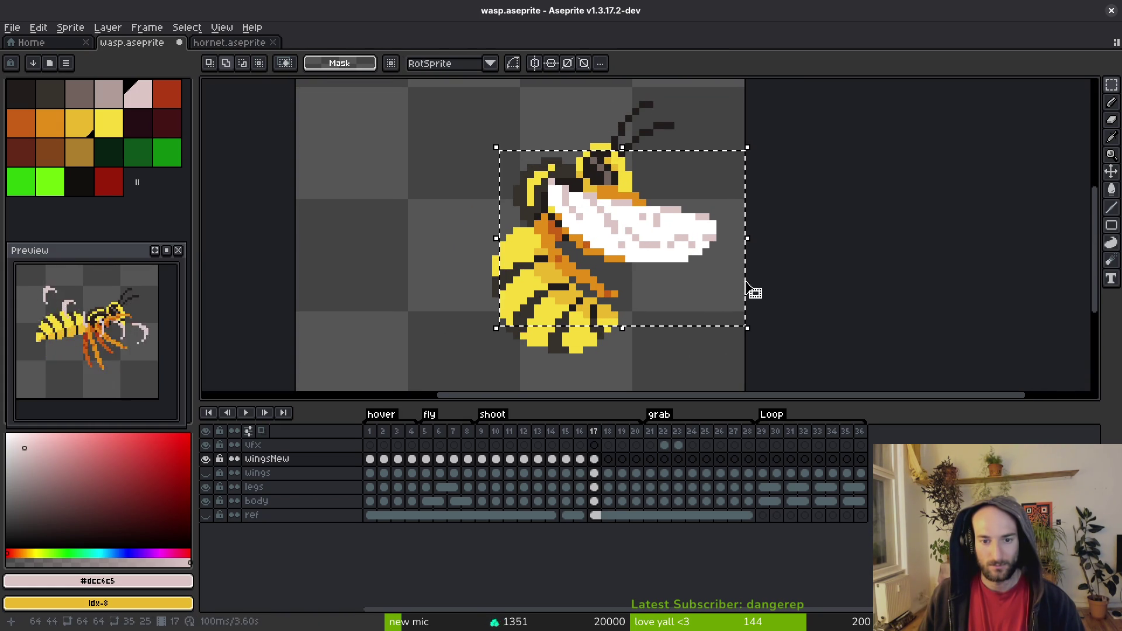
key(ctrl+y)
Step: Stretch the wing to the right and paint the orange pixels beside the head white
drag(681, 268, 792, 327)
key(b)
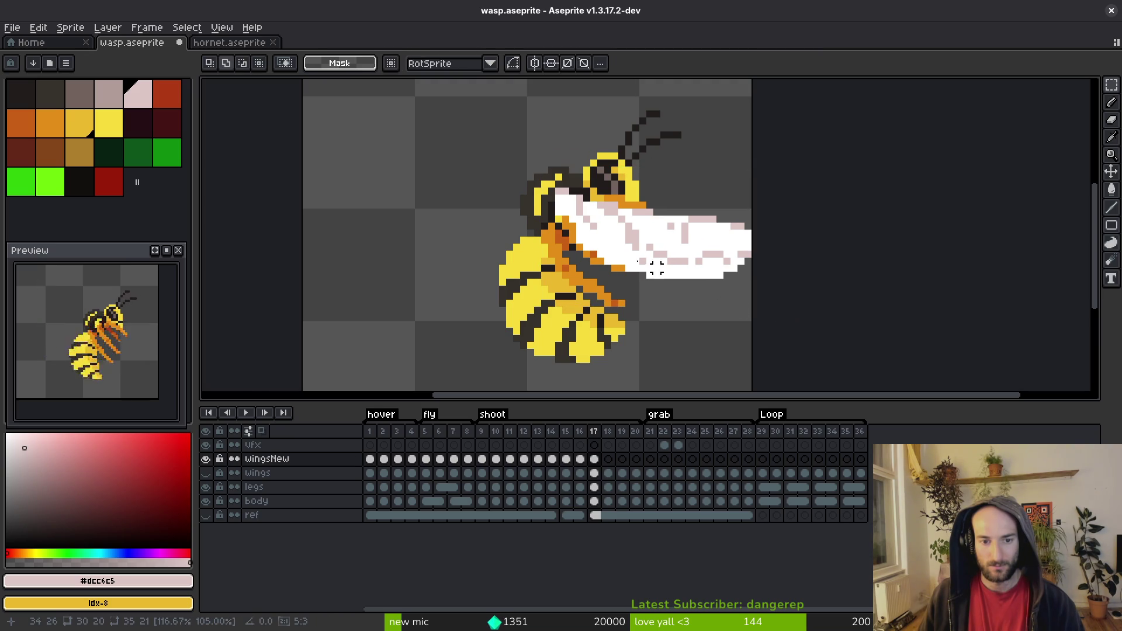
alt+click(656, 263)
scroll(555, 197, up, 3)
drag(548, 220, 567, 220)
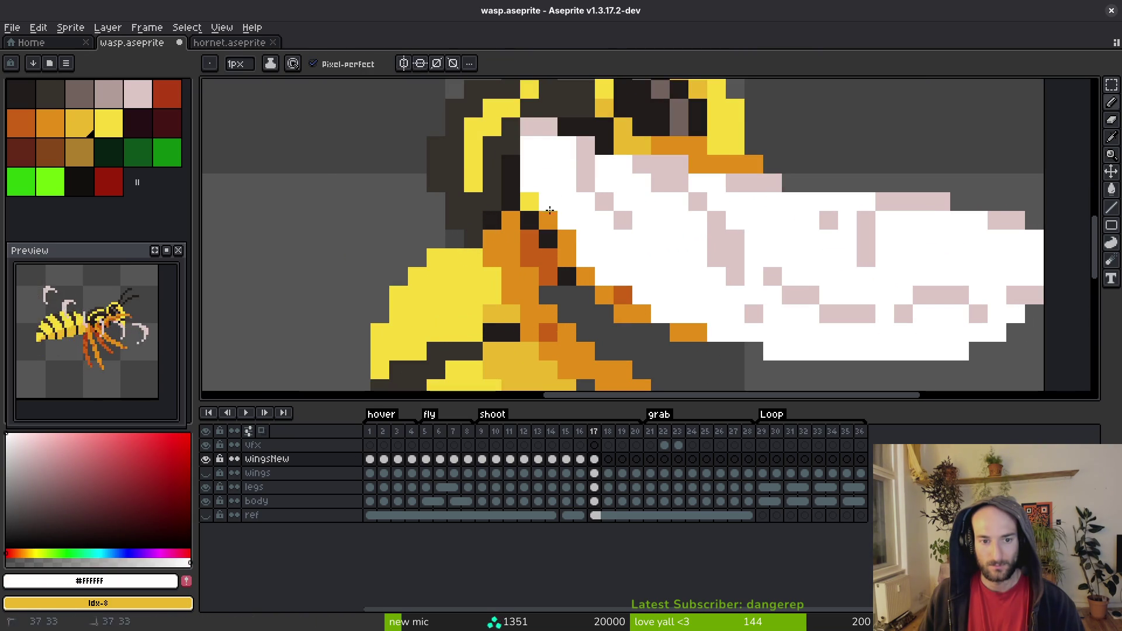
Step: Clean up stray pixels around the wasp's head, repainting orange ones pale pink and erasing extras
click(567, 240)
scroll(660, 279, right, 2)
key(e)
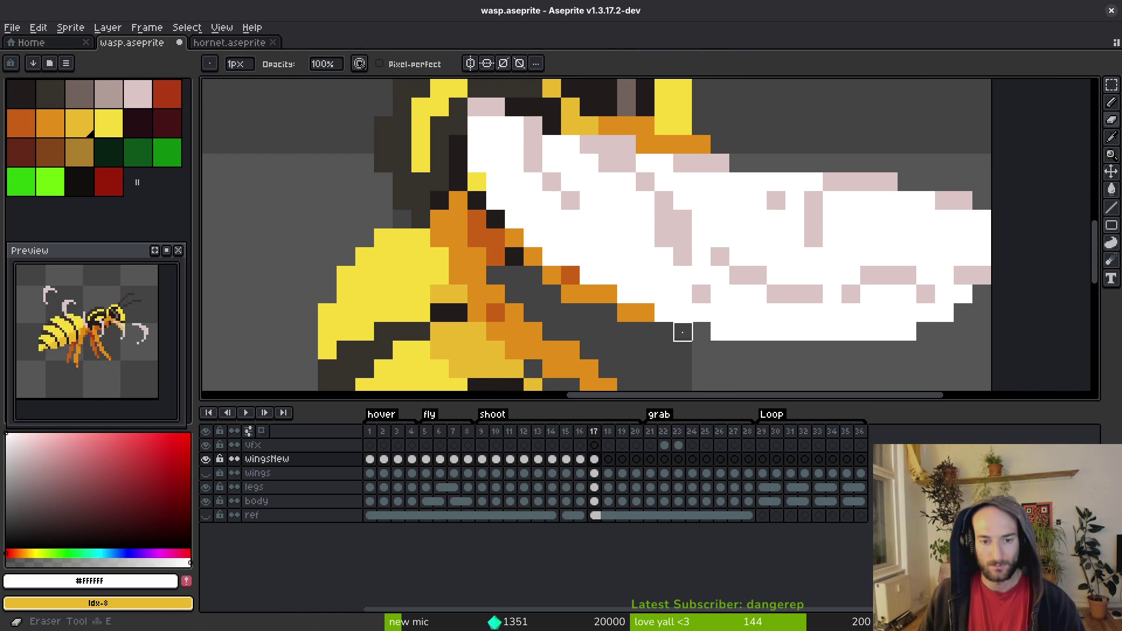
scroll(701, 333, right, 3)
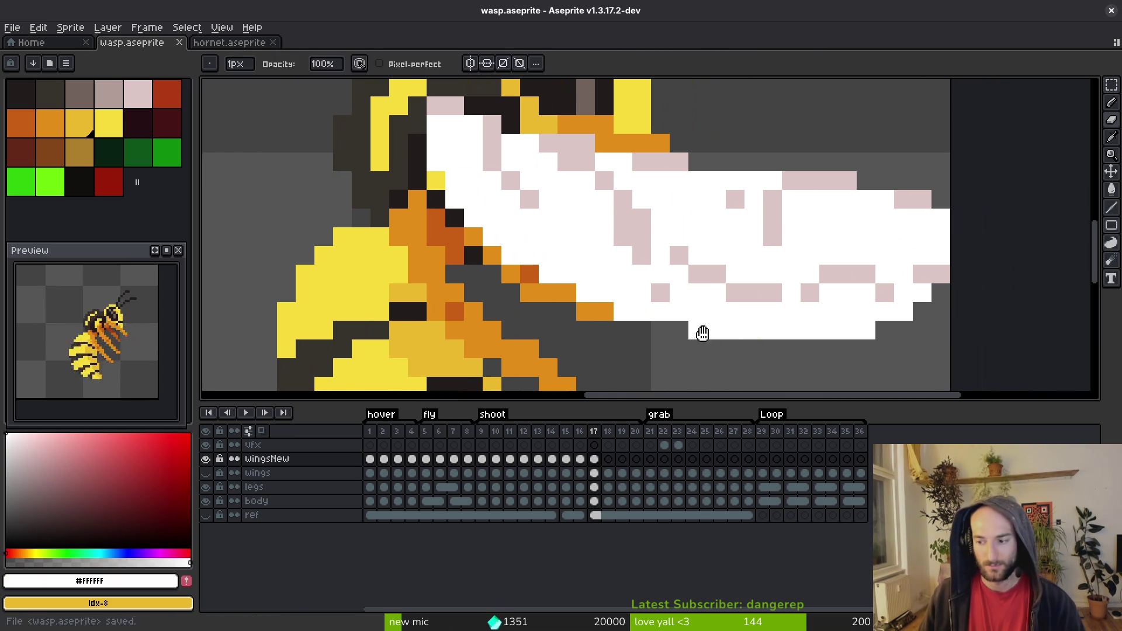
scroll(701, 333, up, 2)
alt+click(605, 193)
drag(577, 183, 508, 186)
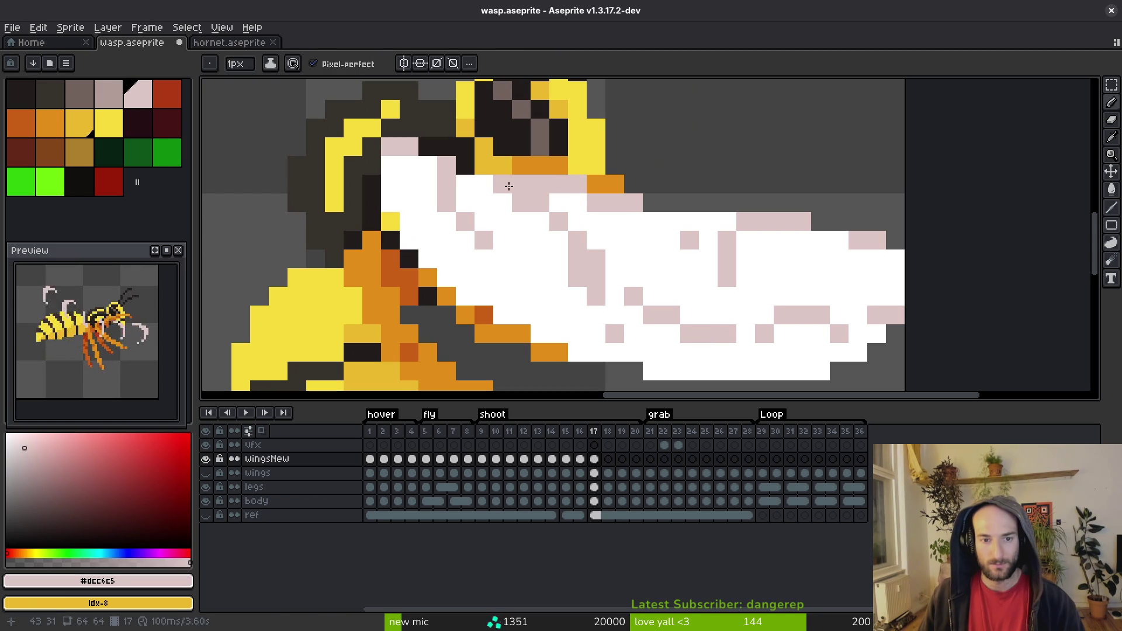
click(429, 166)
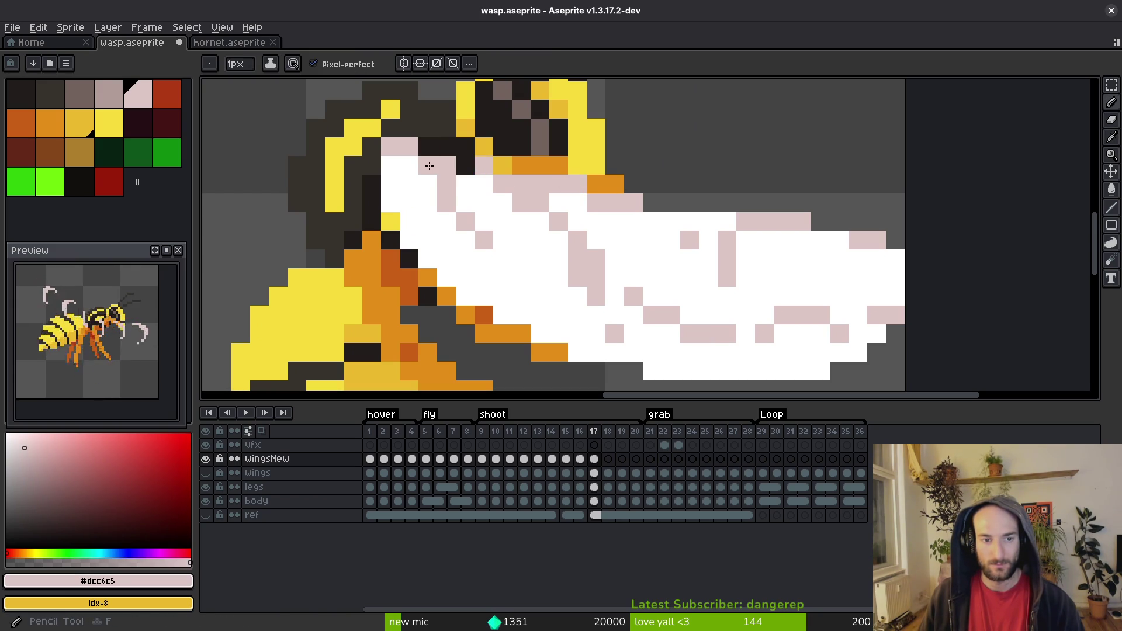
key(e)
click(483, 167)
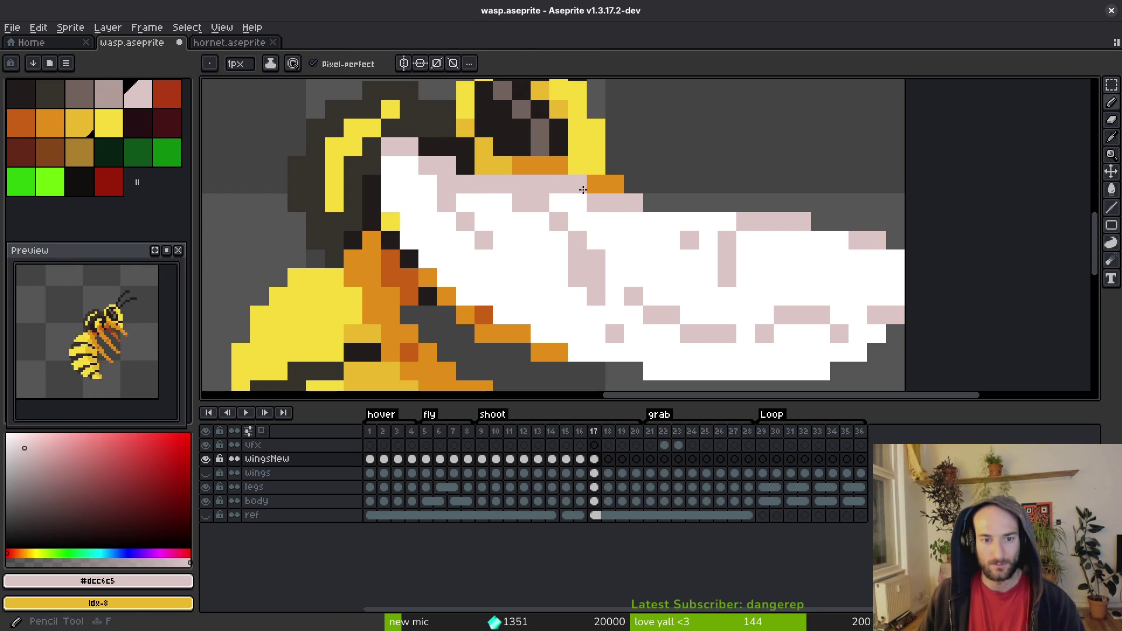
key(b)
Step: Draw a pale pink line along the wing's top edge and whiten stray pink wing pixels
drag(559, 203, 887, 254)
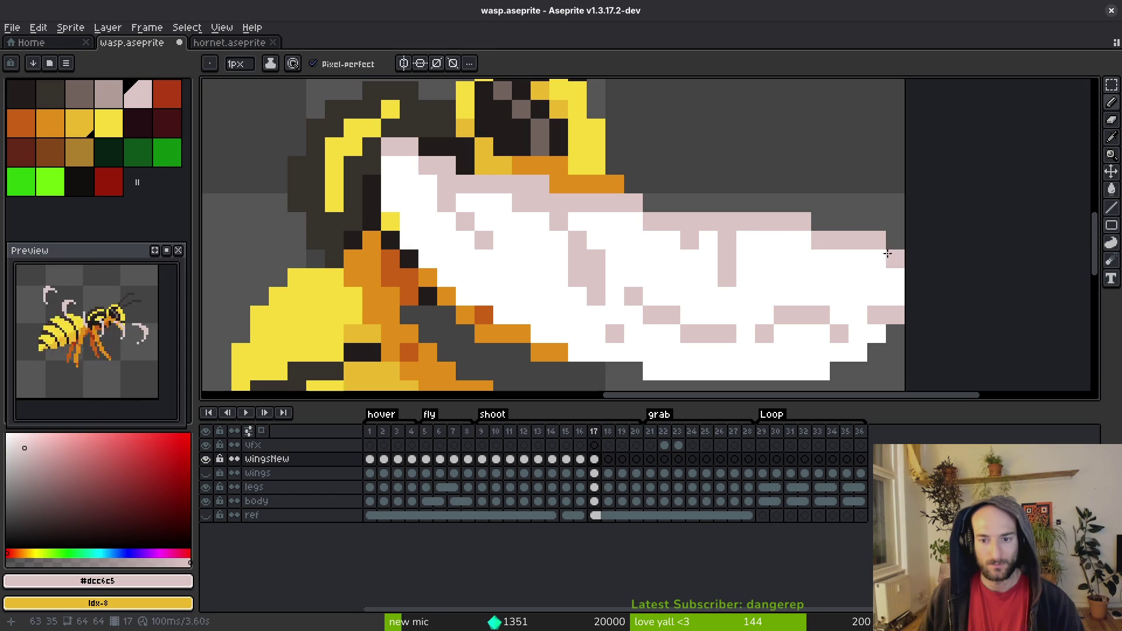
alt+click(899, 301)
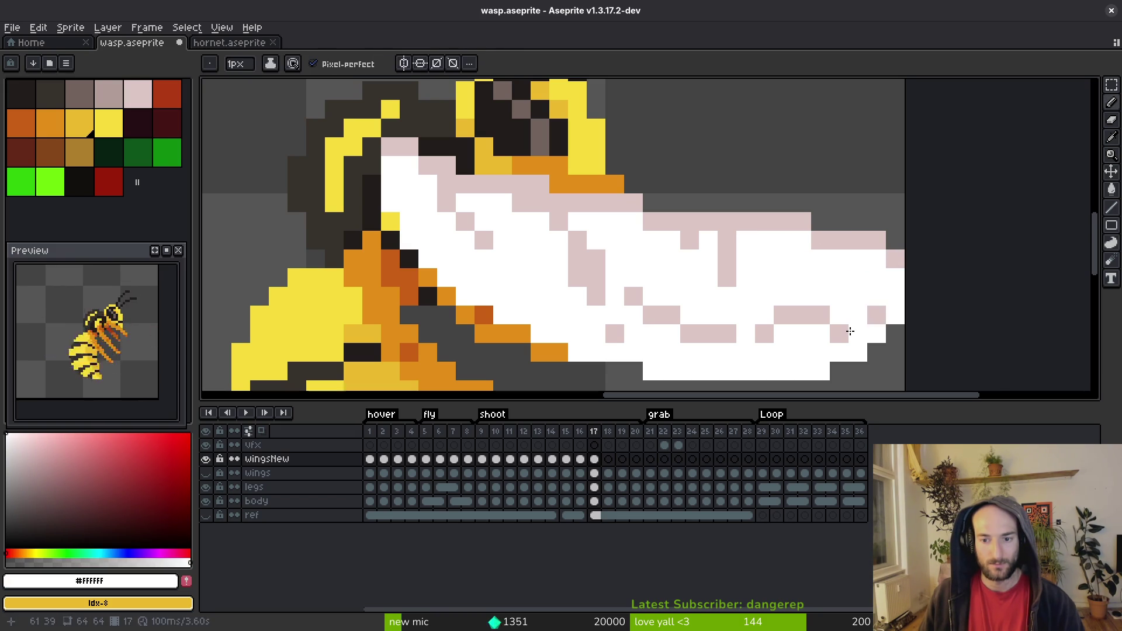
mouse_move(880, 316)
mouse_down()
mouse_move(817, 328)
mouse_move(811, 310)
mouse_up()
drag(729, 252, 630, 244)
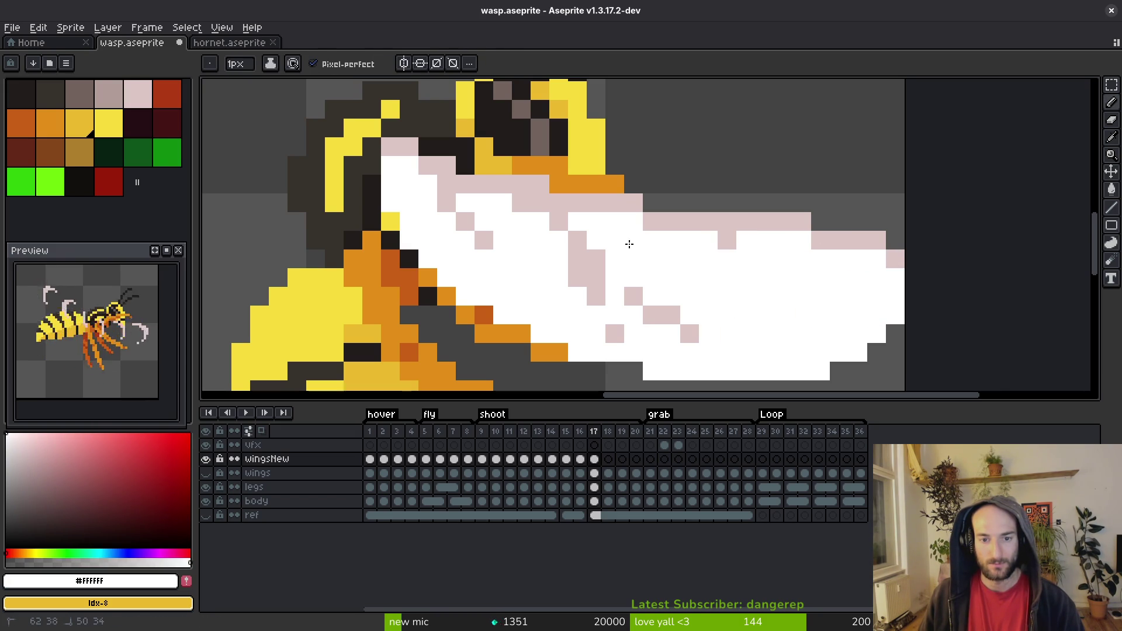
mouse_move(562, 227)
mouse_down()
mouse_move(726, 245)
mouse_move(670, 315)
mouse_move(677, 308)
mouse_move(561, 271)
mouse_up()
mouse_move(447, 200)
mouse_down()
mouse_move(450, 213)
mouse_move(497, 210)
mouse_move(475, 233)
mouse_move(494, 290)
mouse_up()
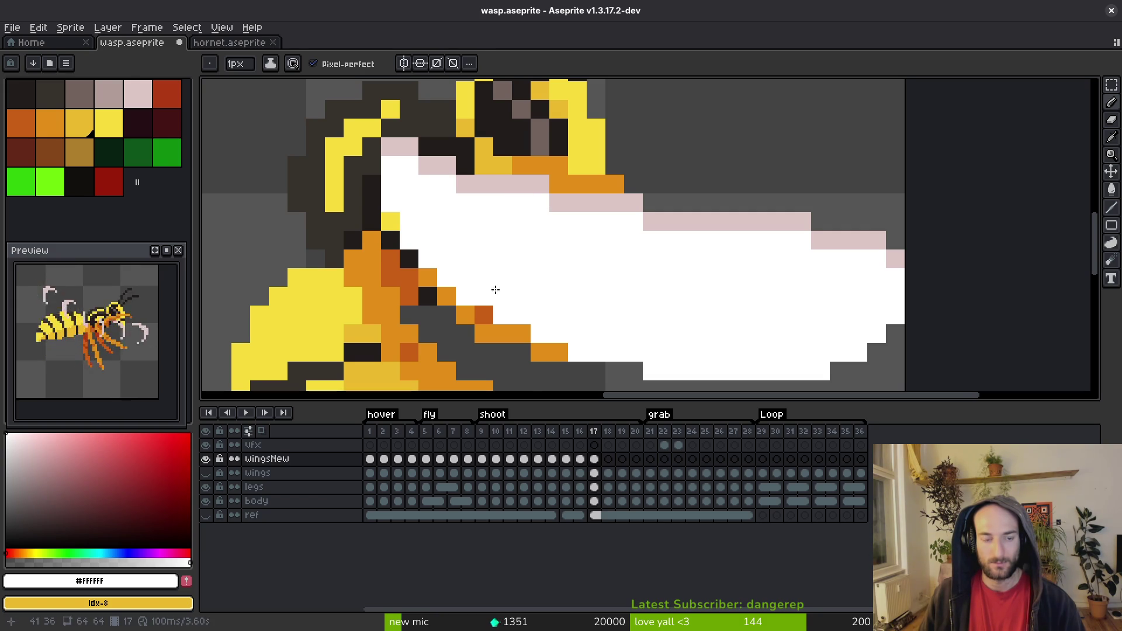
Step: Select the wasp's head and wing region and drop the wing in place
scroll(492, 283, down, 2)
scroll(514, 215, down, 1)
key(m)
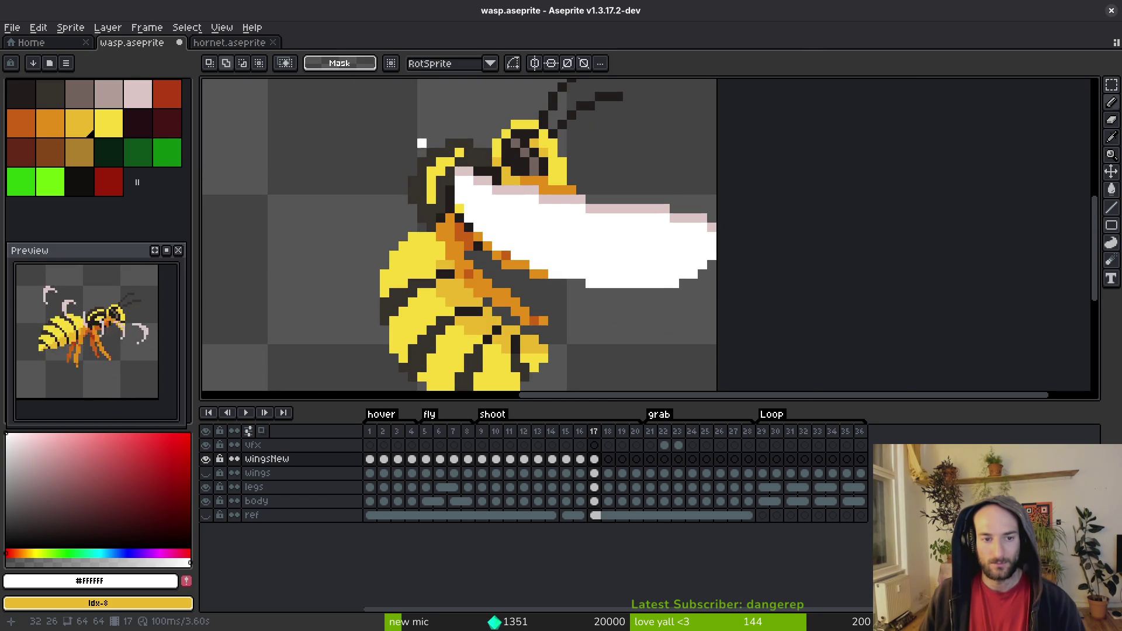
drag(426, 139, 523, 198)
drag(720, 198, 719, 240)
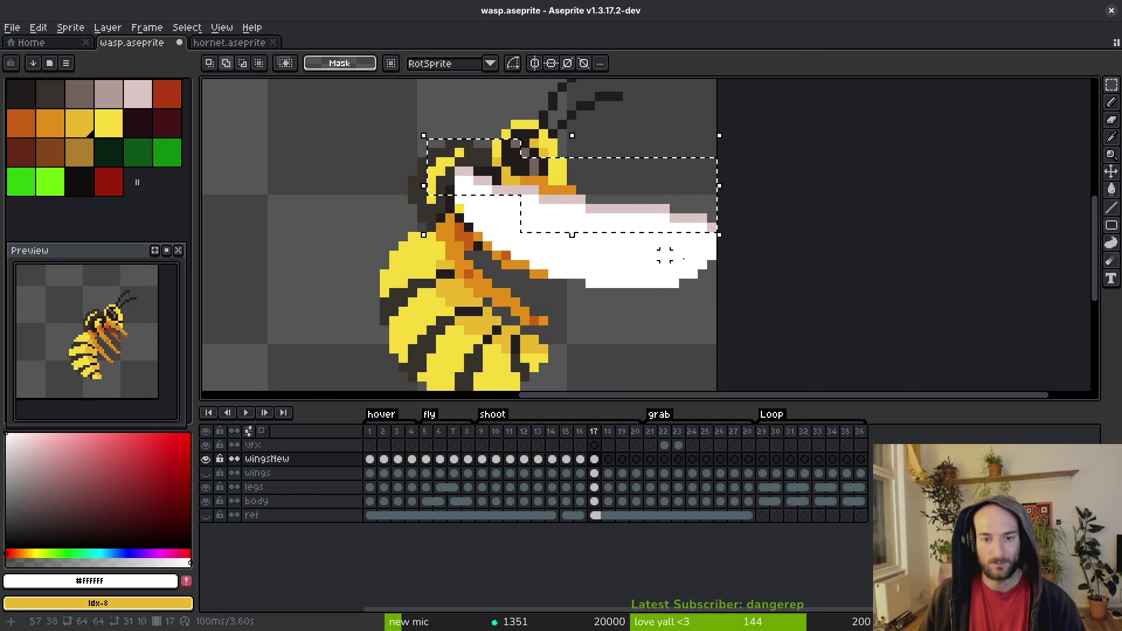
click(612, 234)
key(ctrl+d)
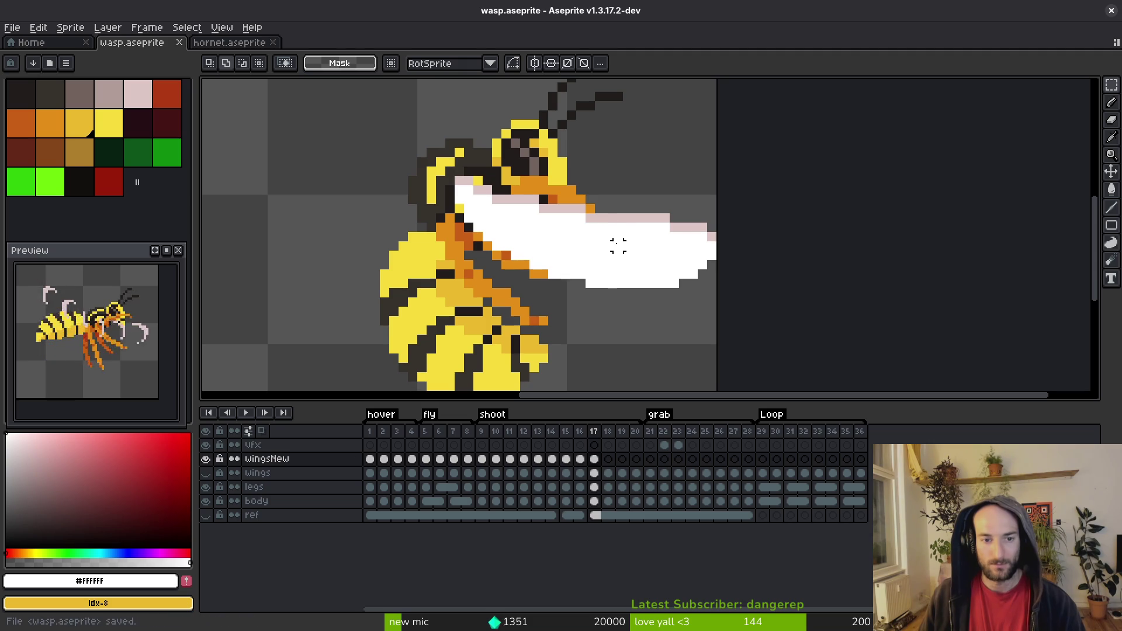
Step: Reselect the wing, nudge it back into position, and save wasp.aseprite
key(ctrl+shift+d)
mouse_move(647, 255)
mouse_down()
mouse_move(689, 255)
mouse_move(647, 253)
mouse_up()
right_click(519, 280)
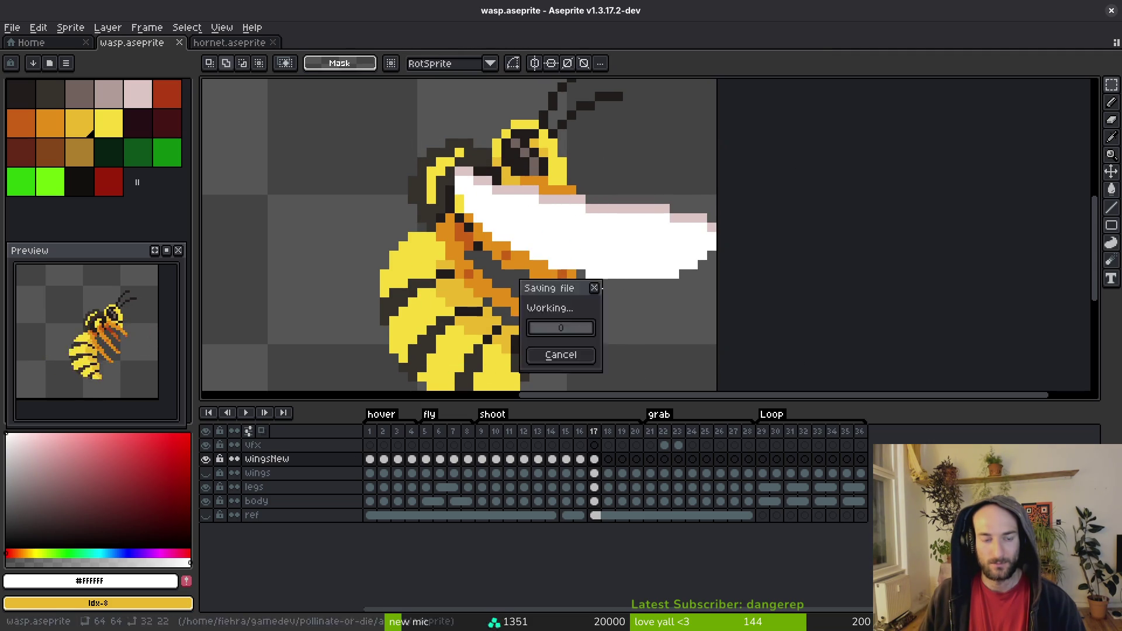
key(Escape)
key(ctrl+s)
Step: Pick the pale pink wing colour and compare frame 17 against frame 16
alt+click(533, 205)
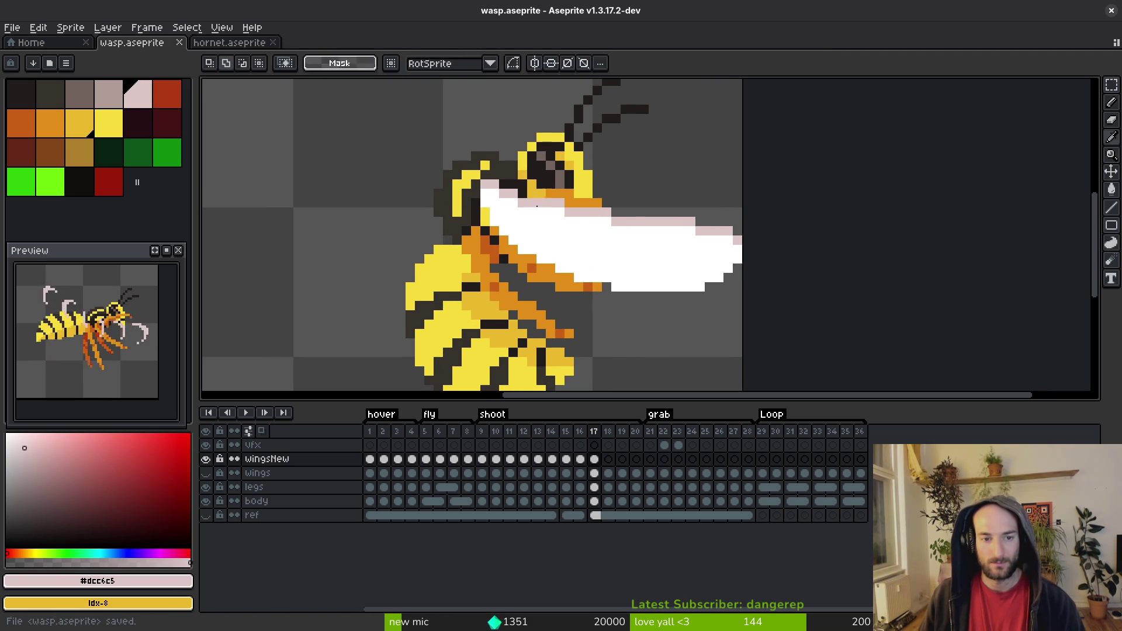
key(Left)
key(Right)
key(Left)
key(Right)
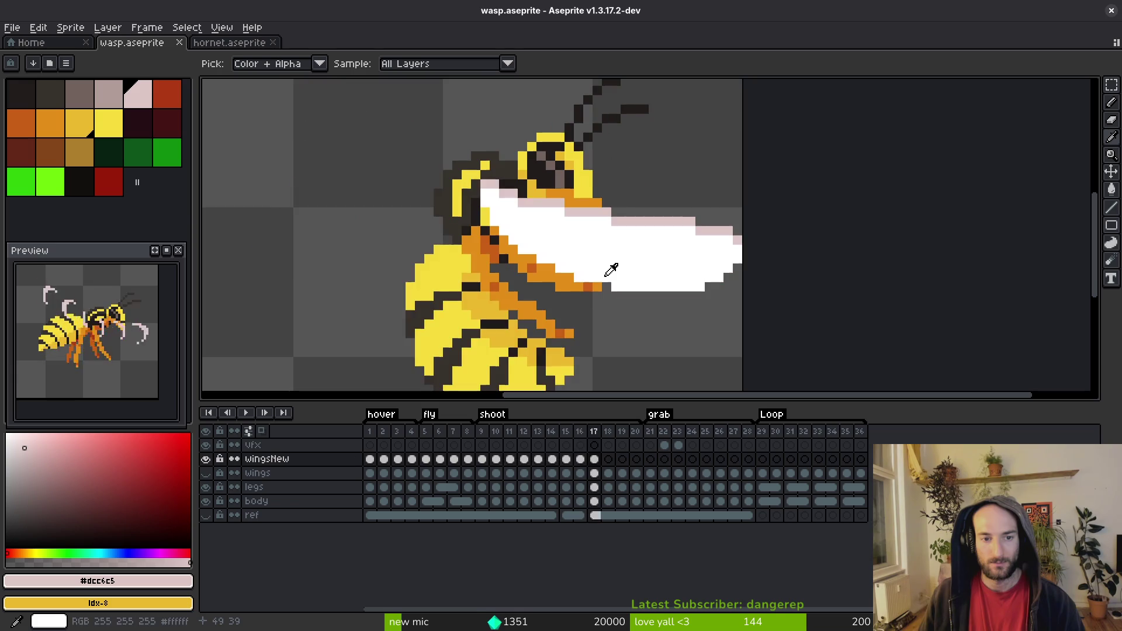
key(Left)
key(Right)
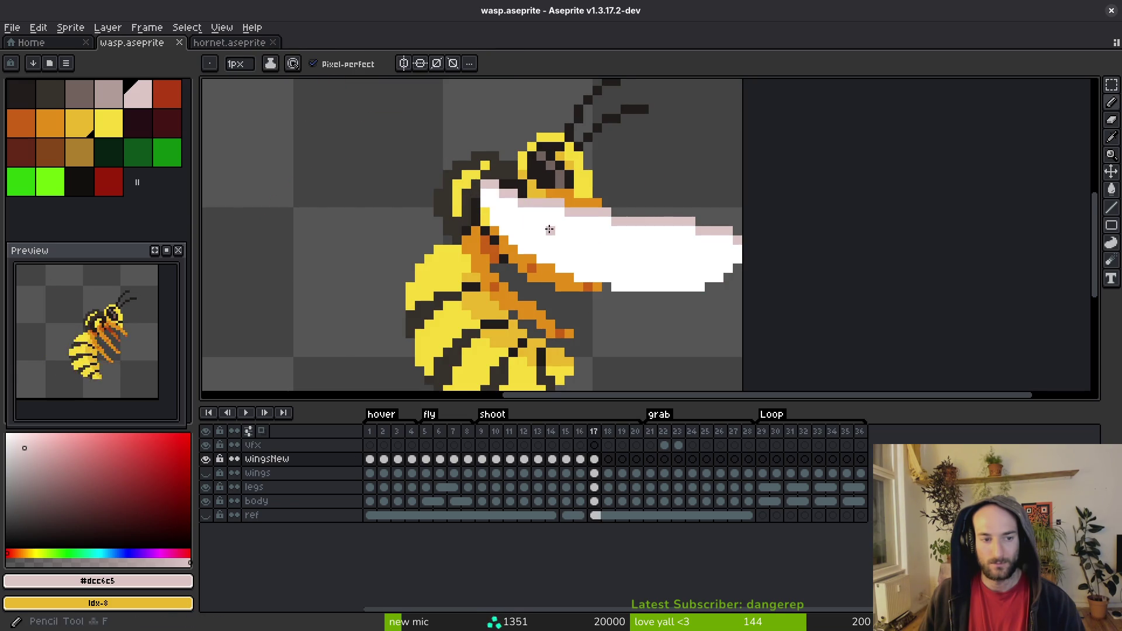
scroll(548, 229, up, 1)
Step: Draw a pale pink vein across the wing, redoing the first outline stroke
drag(572, 217, 545, 235)
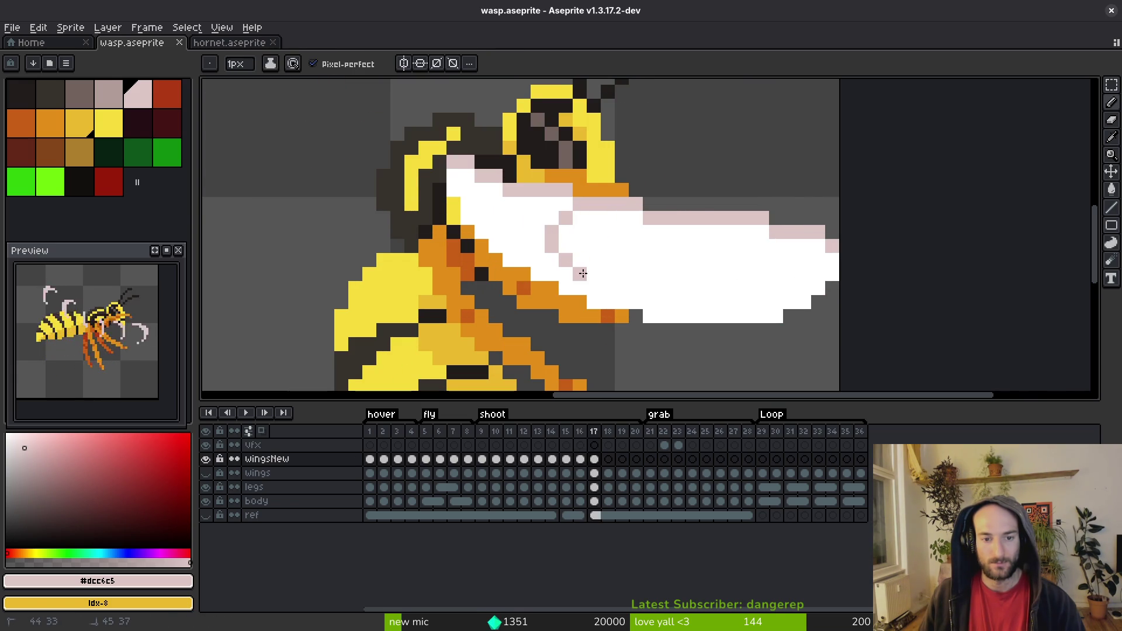
drag(582, 273, 593, 287)
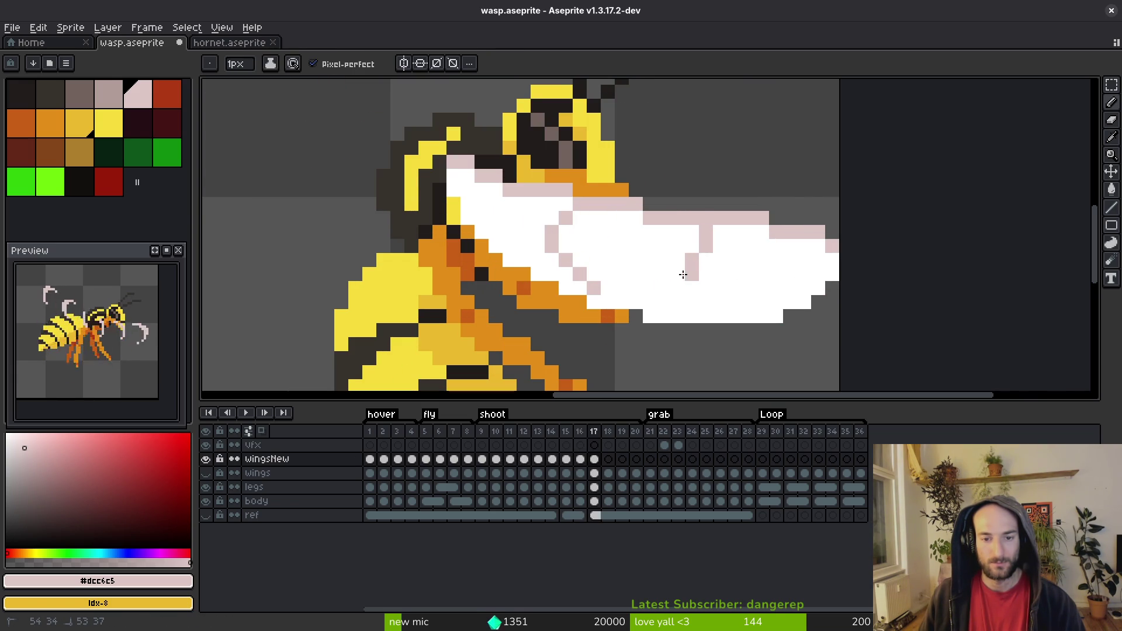
key(ctrl+z)
mouse_move(579, 231)
mouse_down()
mouse_move(621, 250)
mouse_move(703, 250)
mouse_move(743, 288)
mouse_move(778, 259)
mouse_move(804, 290)
mouse_move(704, 280)
mouse_up()
Step: Whiten stray pink pixels at the wing tip and add pink along its lower tip
alt+click(757, 249)
click(745, 278)
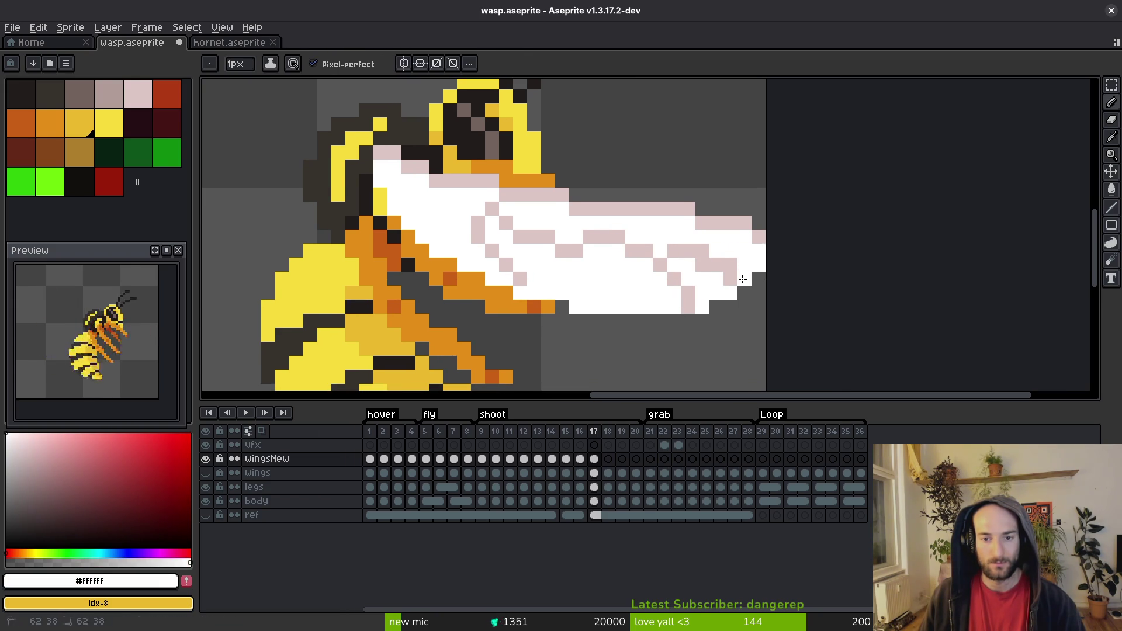
click(731, 265)
click(703, 251)
click(688, 293)
alt+click(674, 278)
drag(690, 306, 678, 292)
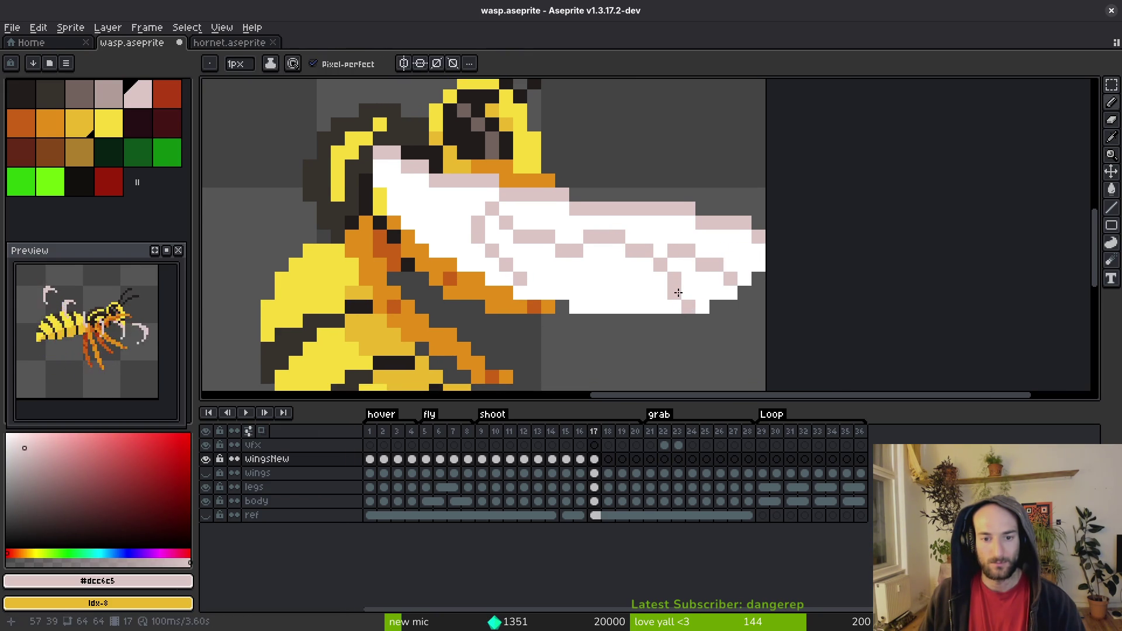
Step: Add pale pink vein pixels near the wing root and save wasp.aseprite
scroll(596, 279, down, 2)
scroll(658, 289, up, 2)
click(522, 202)
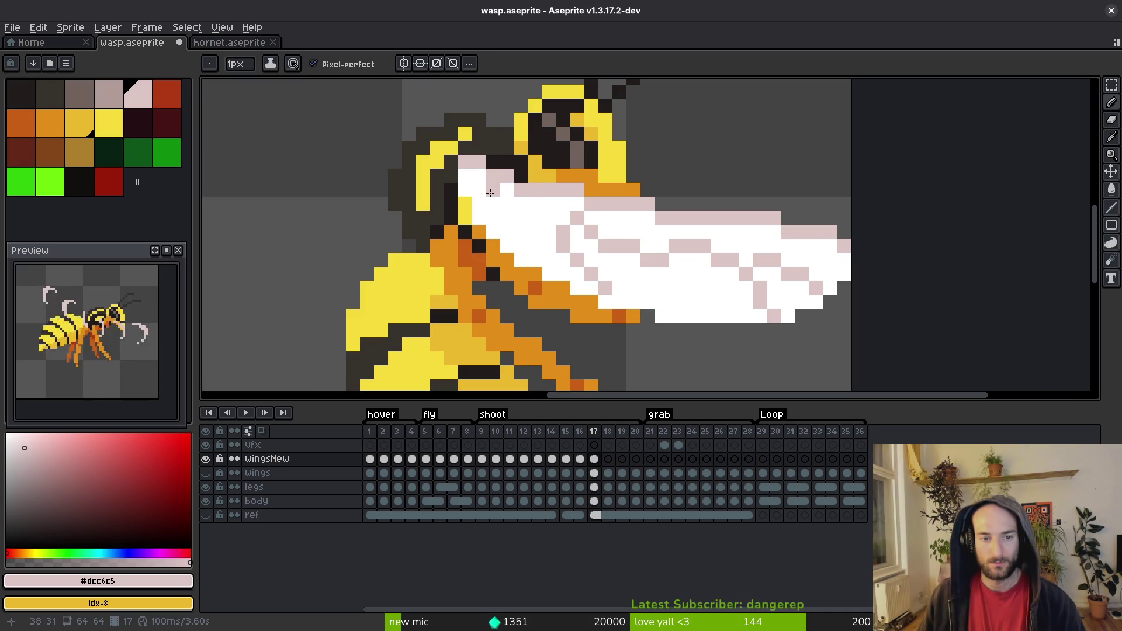
drag(482, 192, 546, 238)
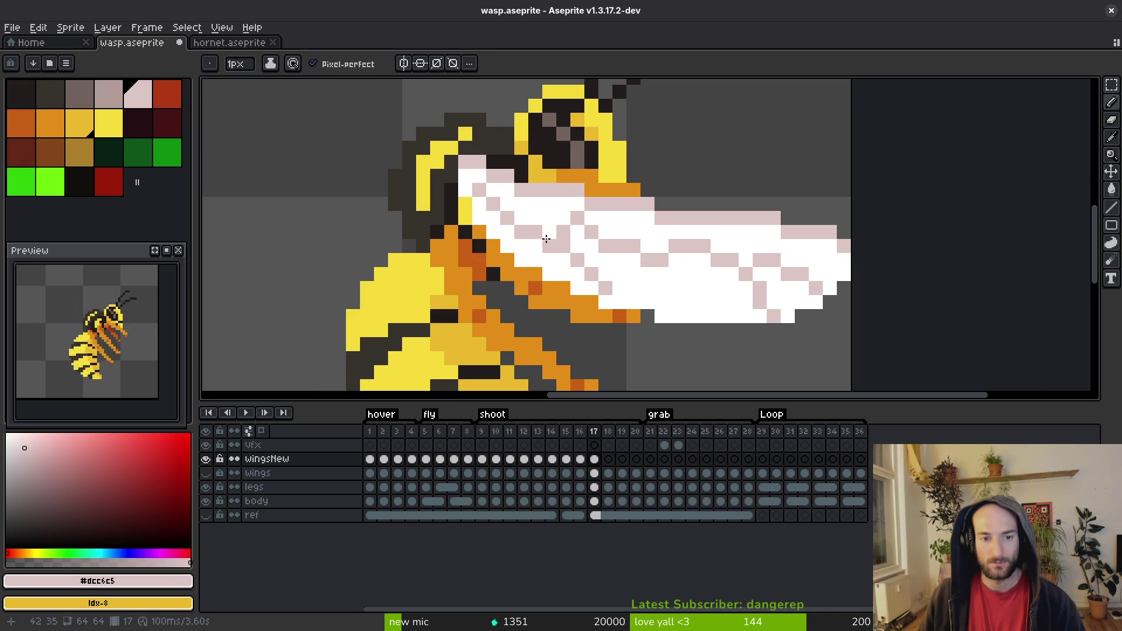
scroll(565, 269, down, 5)
key(ctrl+s)
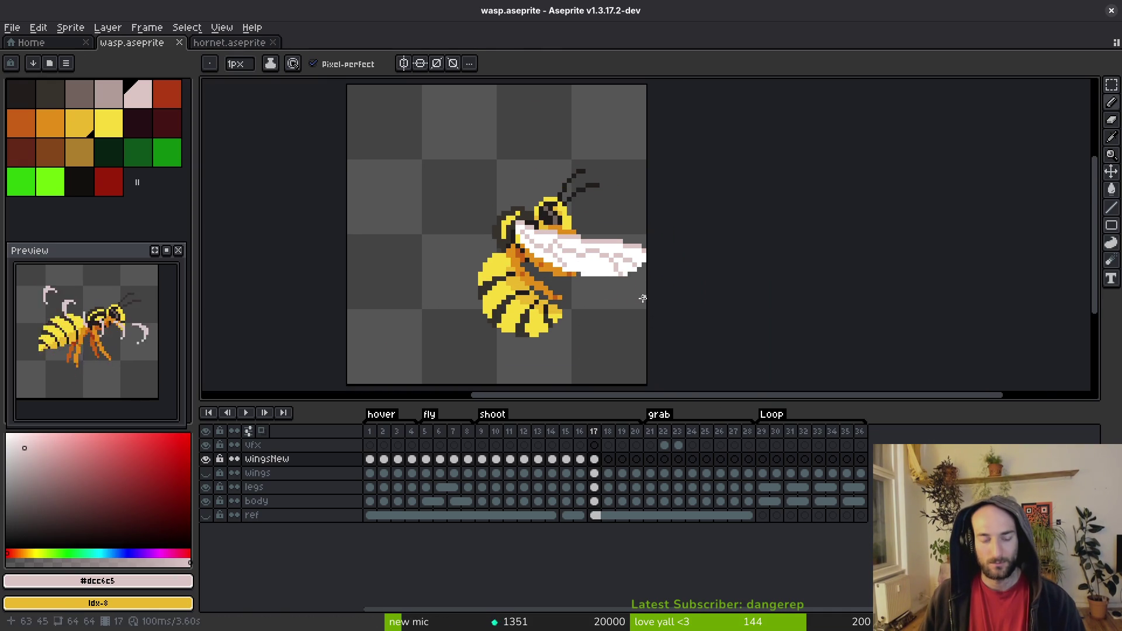
Step: Save the wasp, then select the whole canvas of hornet frame 90 for copying
key(alt)
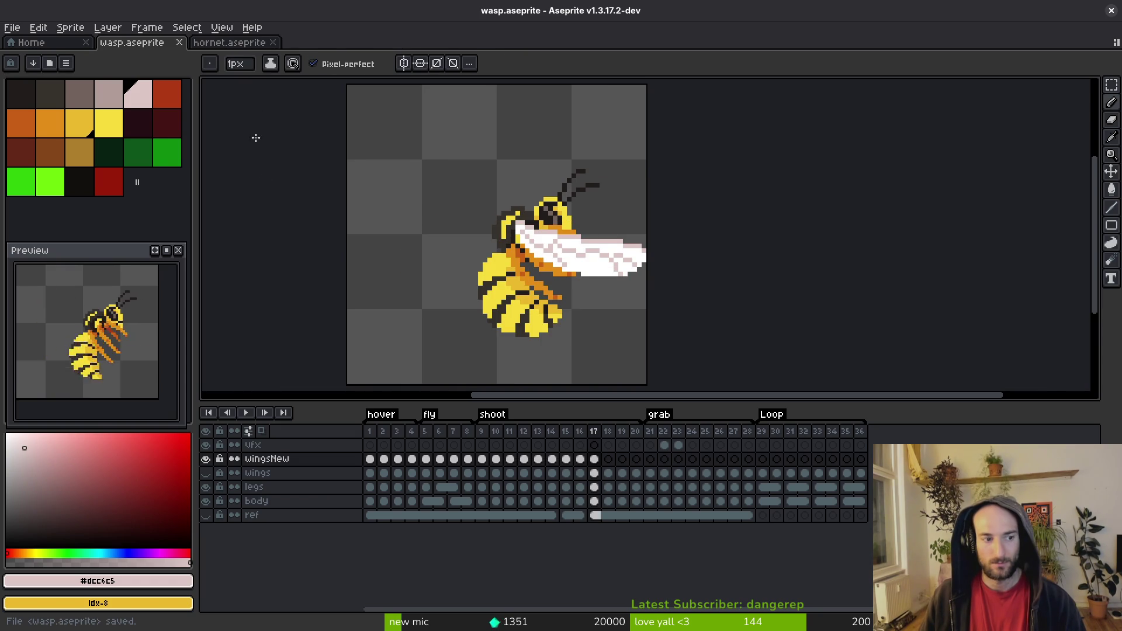
click(232, 45)
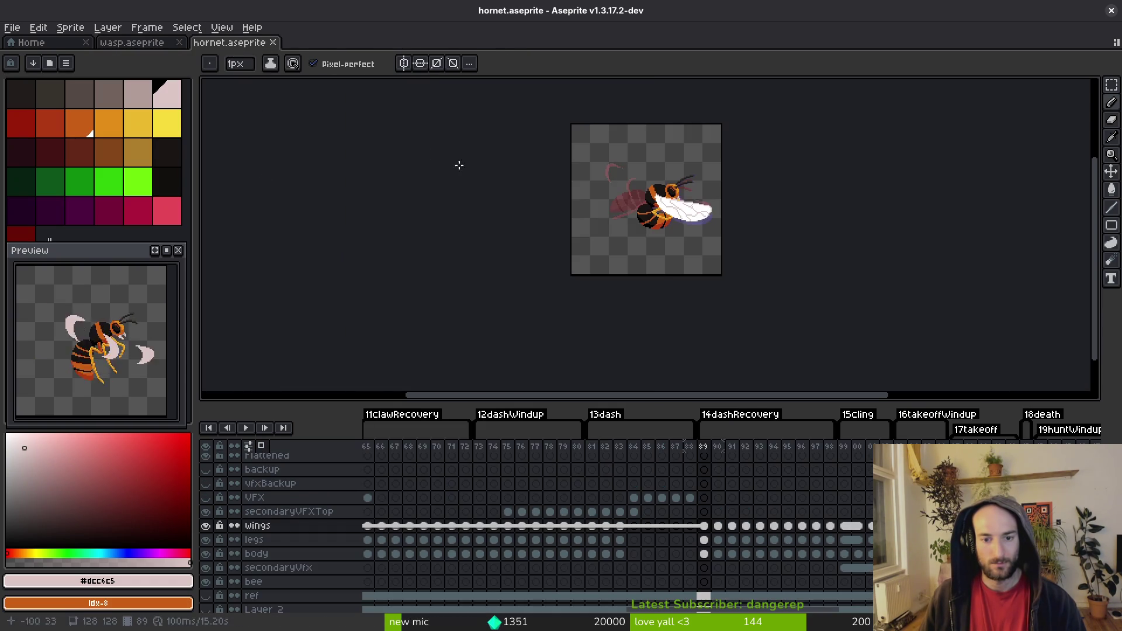
key(alt)
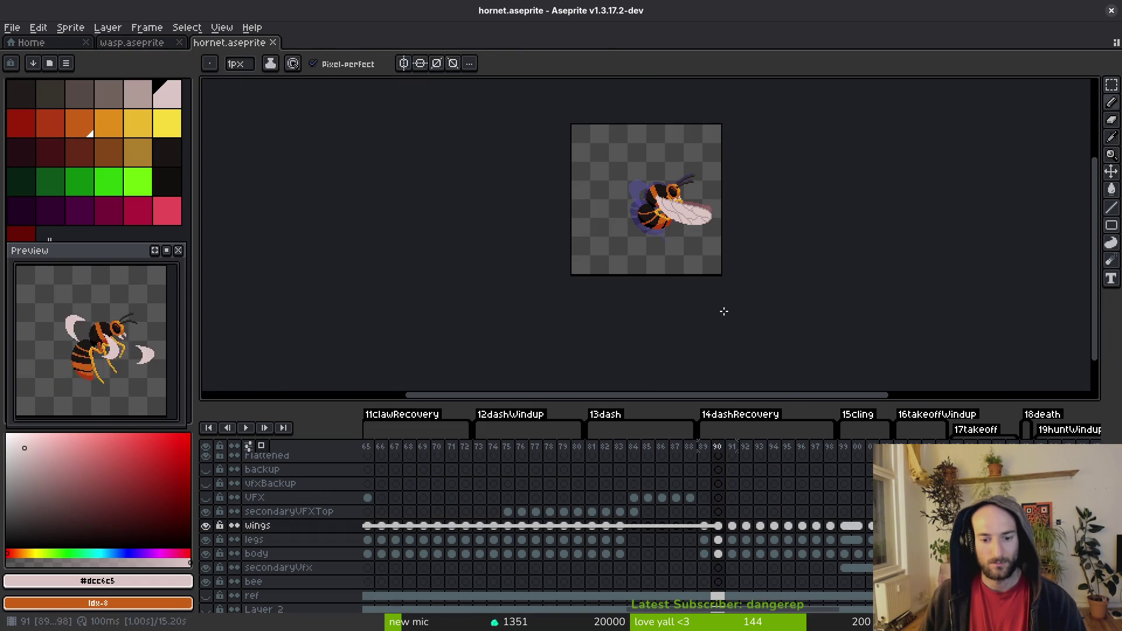
key(m)
key(ctrl+shift+d)
key(ctrl+a)
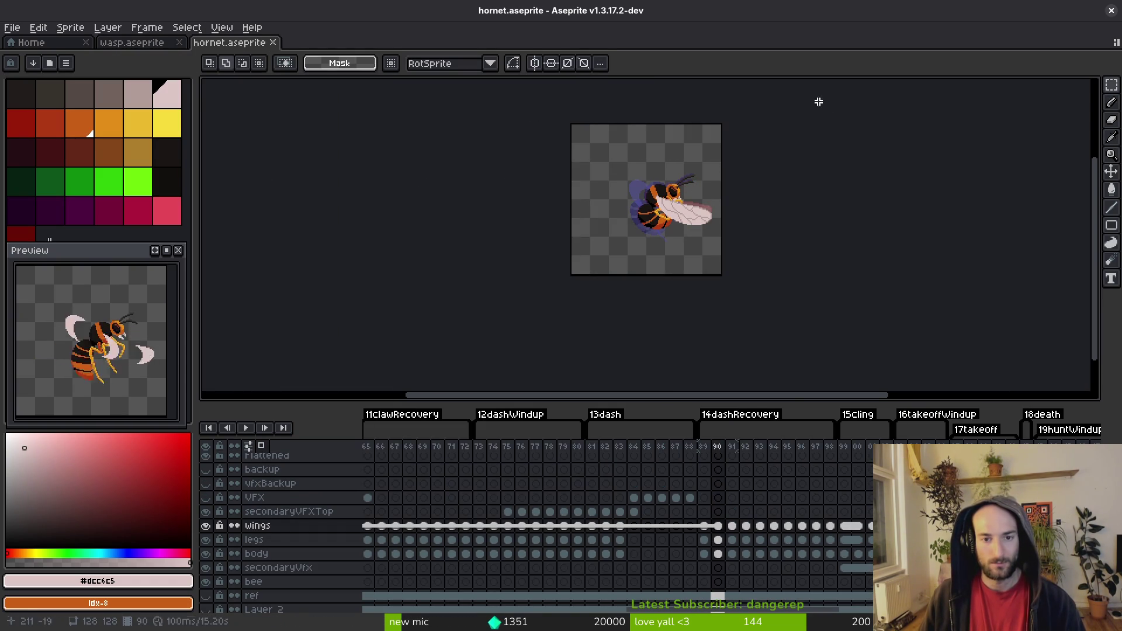
Step: Paste the hornet wing into wasp frame 18 and scale it down to 64x64
click(132, 43)
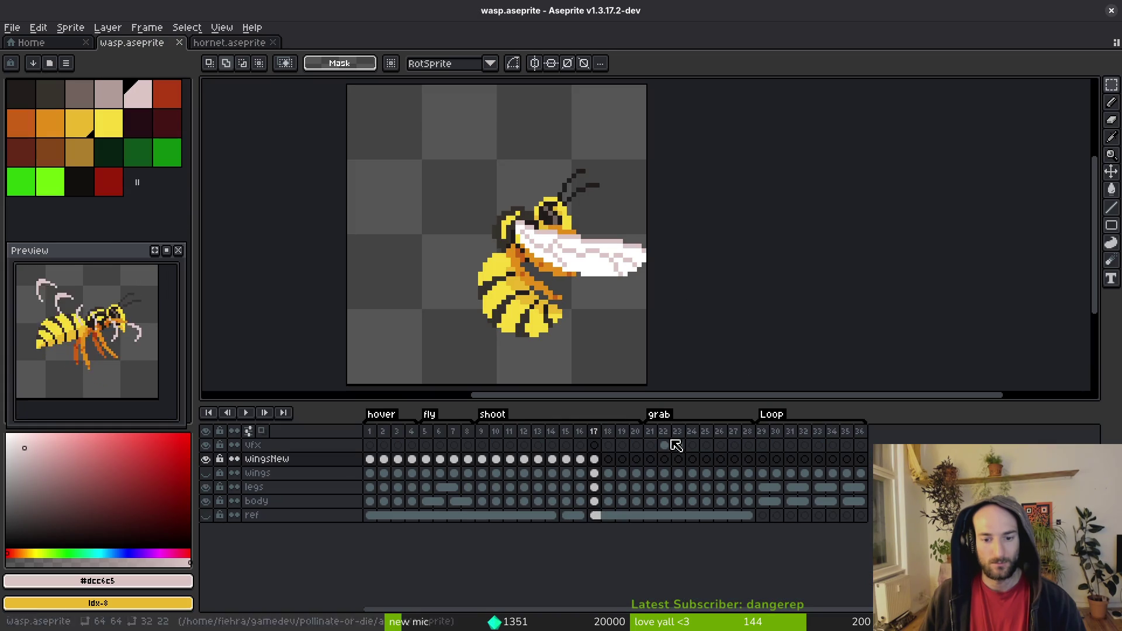
click(649, 468)
key(ctrl+v)
scroll(558, 245, down, 2)
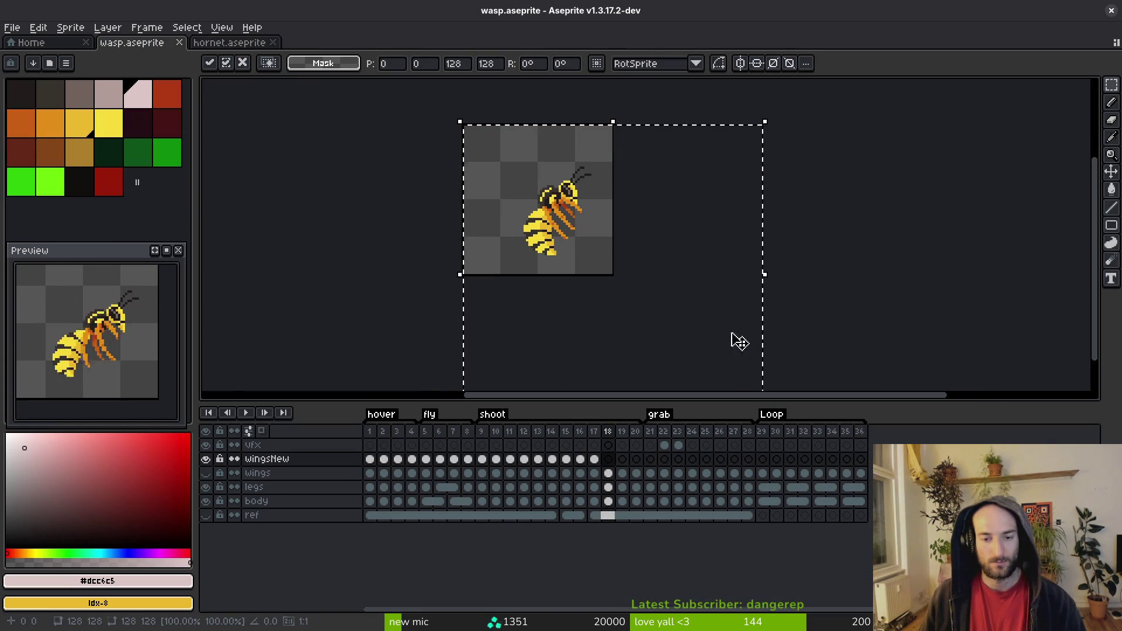
mouse_move(734, 339)
mouse_down()
mouse_move(736, 383)
mouse_move(577, 242)
mouse_up()
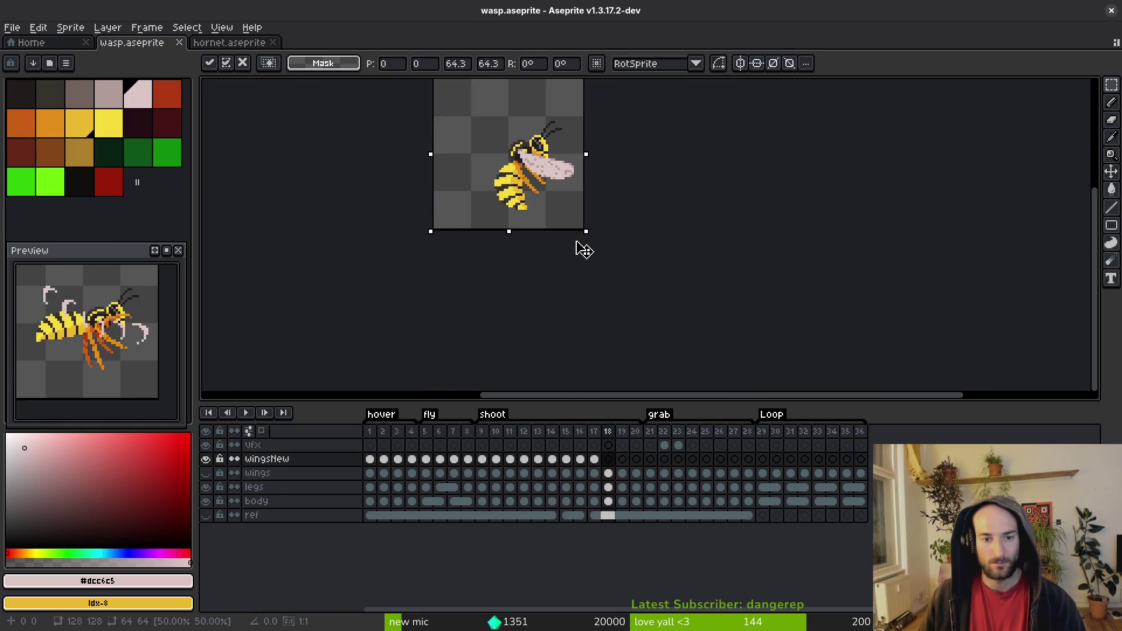
key(Return)
scroll(593, 225, up, 4)
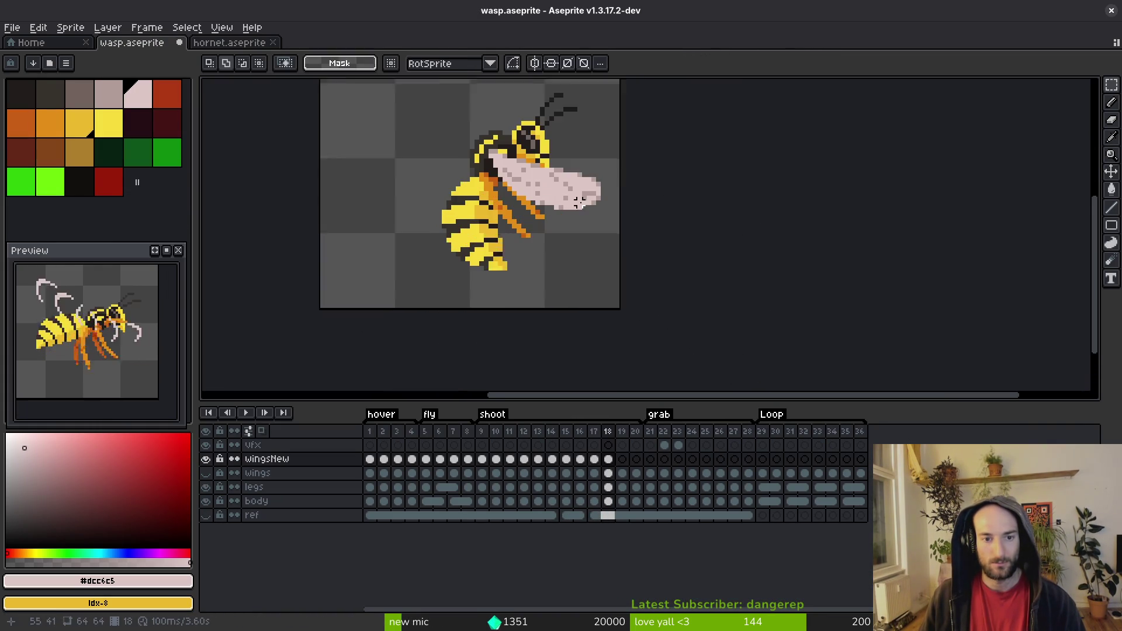
Step: Redraw the wing tip outline and bottom edge, erase stray edge pixels, and save the sprite
scroll(606, 163, up, 2)
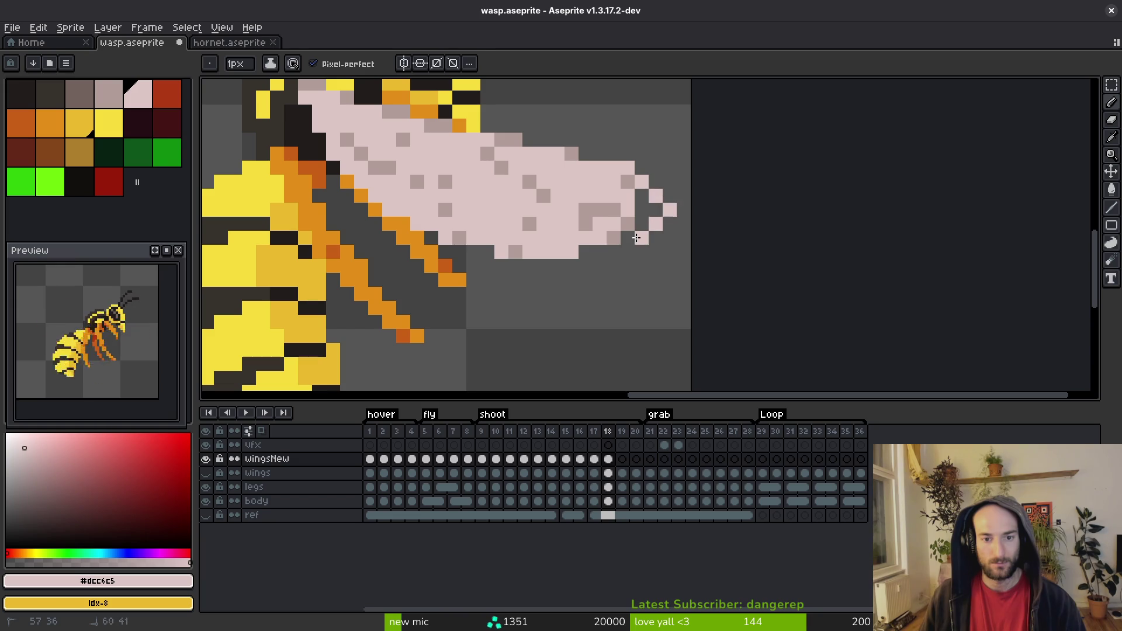
key(ctrl+z)
mouse_move(620, 169)
mouse_down()
mouse_move(656, 225)
mouse_move(591, 266)
mouse_move(529, 266)
mouse_up()
drag(645, 252, 635, 209)
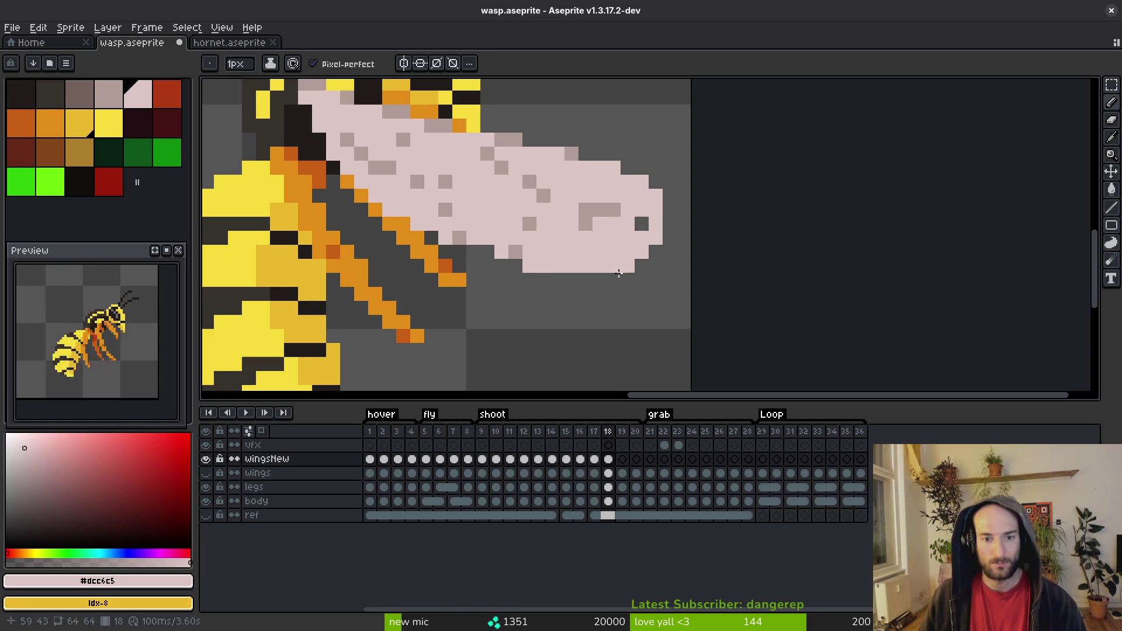
right_click(628, 265)
click(641, 223)
right_click(529, 266)
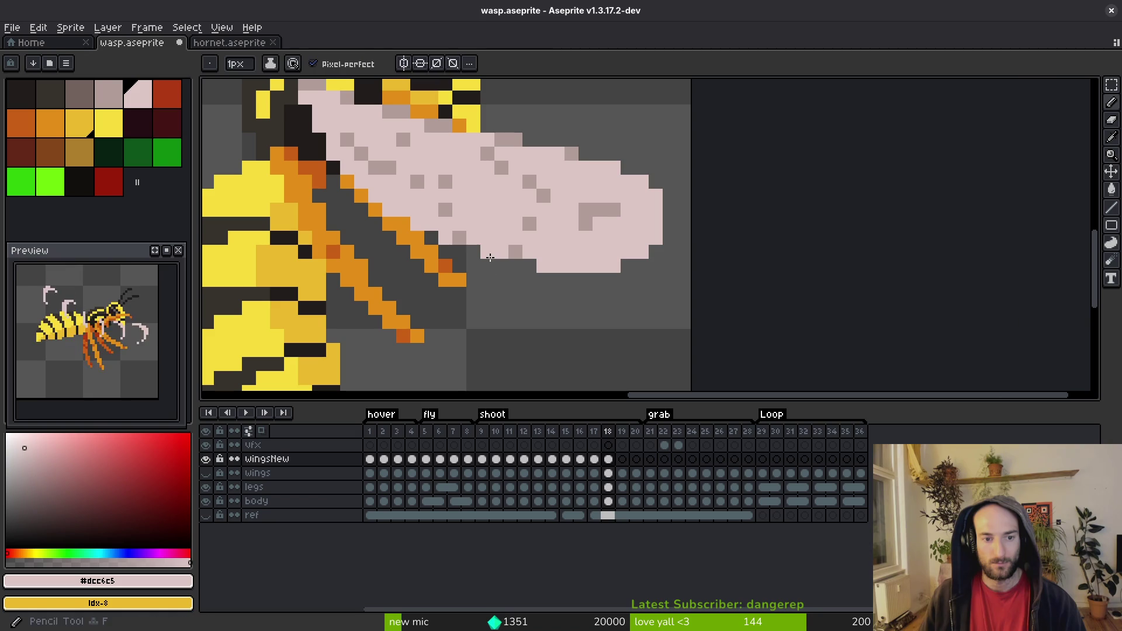
key(ctrl+s)
Step: Shade the upper wing edge near the base grey, fill a pink pixel, and erase one base pixel
drag(524, 250, 567, 306)
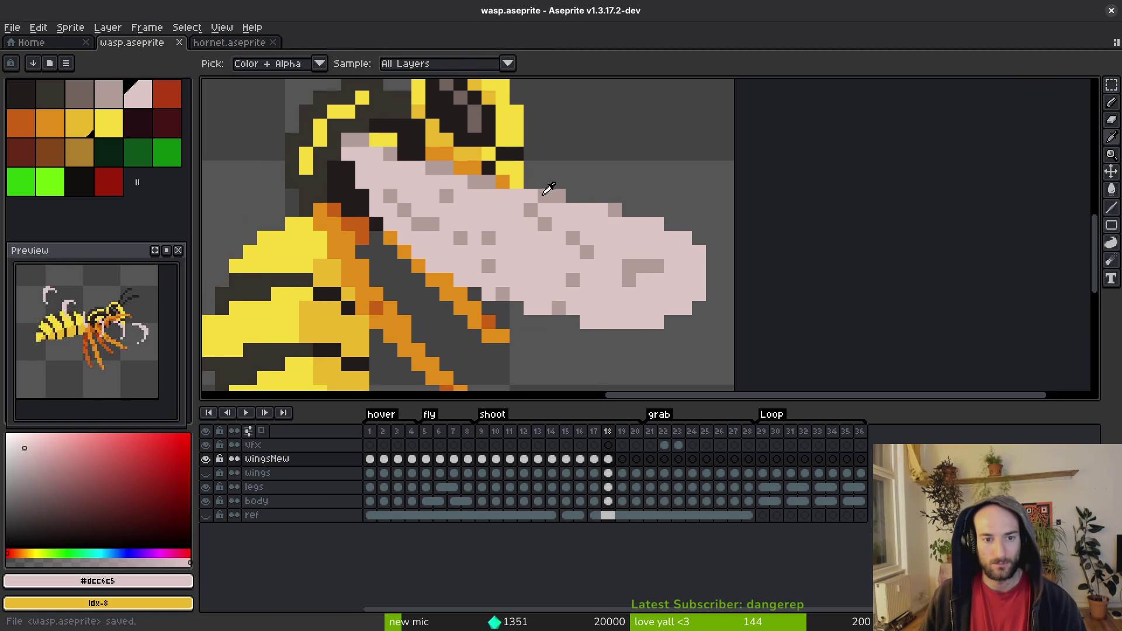
alt+click(500, 191)
drag(500, 192, 388, 161)
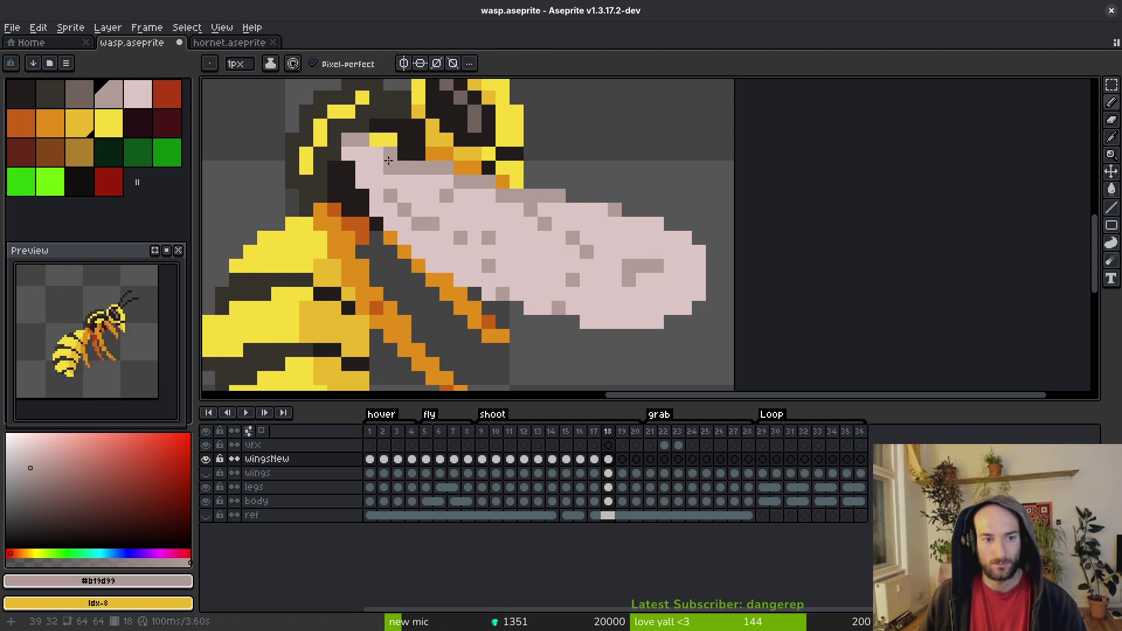
click(404, 153)
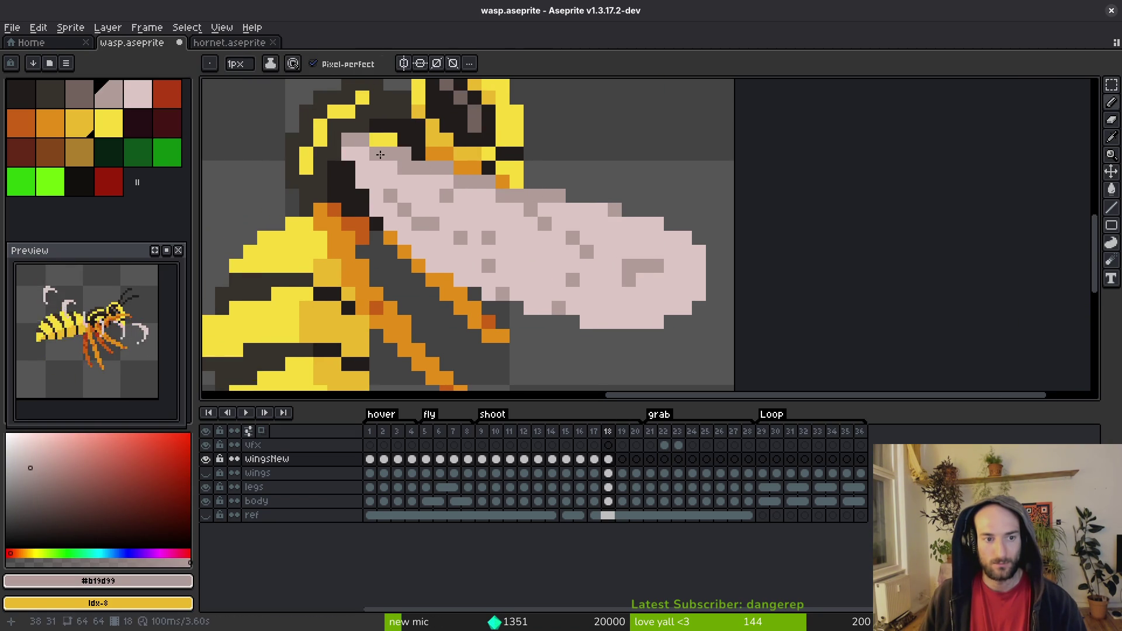
click(376, 138)
alt+click(380, 170)
click(406, 170)
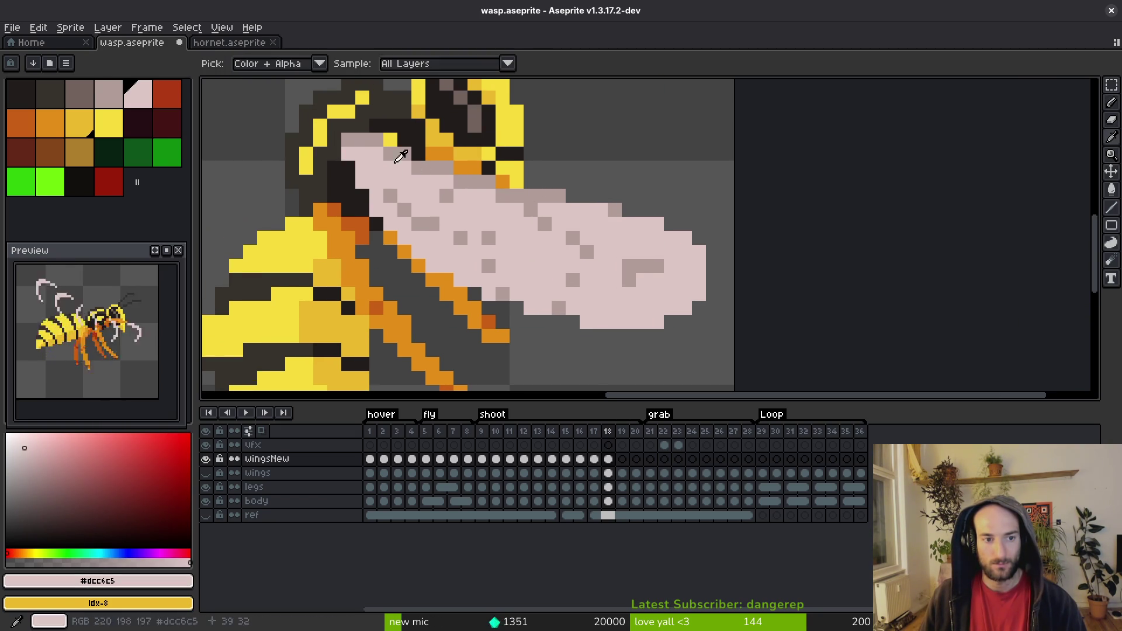
alt+click(397, 153)
click(396, 185)
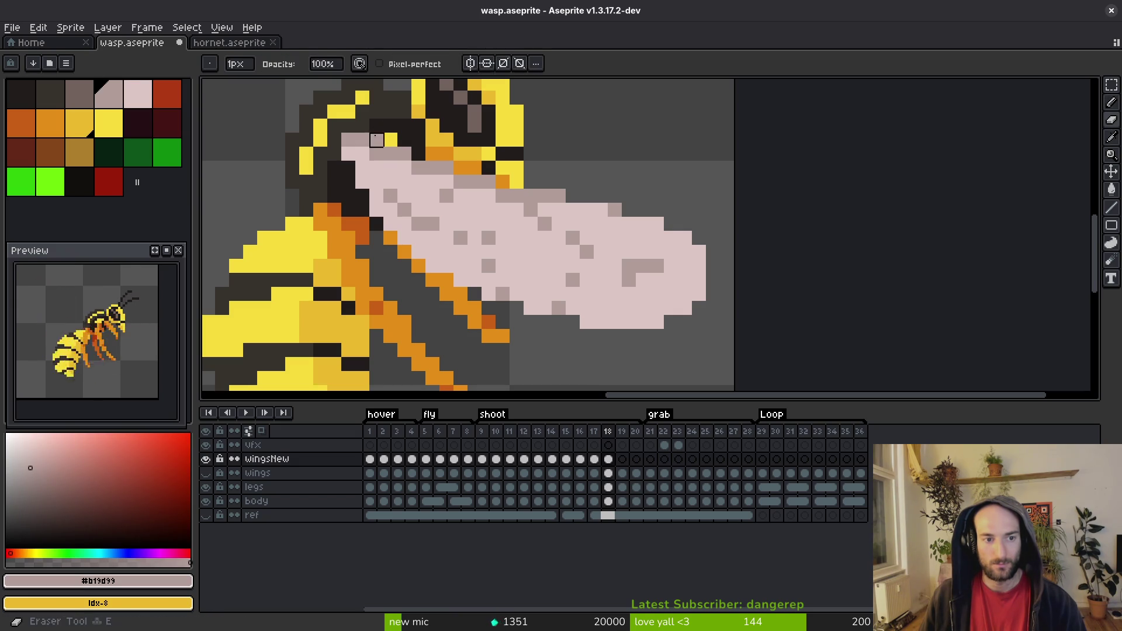
key(ctrl+z)
click(381, 147)
Step: Repaint a dark pixel wing-pink and add a grey vein pixel on the wing
key(alt+f)
key(Escape)
alt+click(362, 175)
click(349, 168)
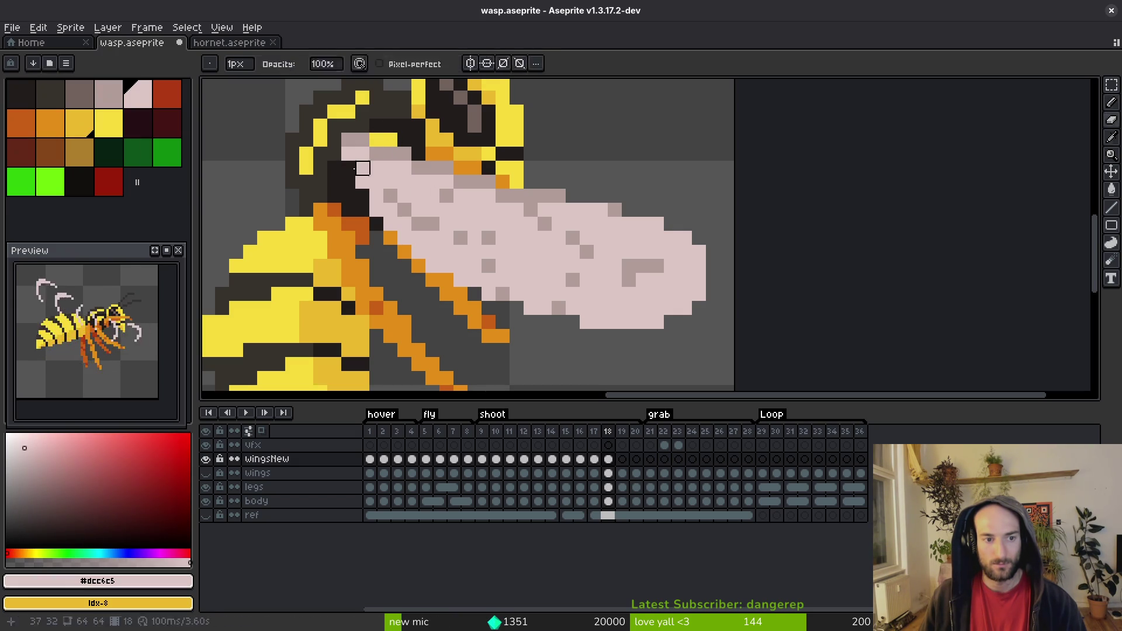
key(ctrl+z)
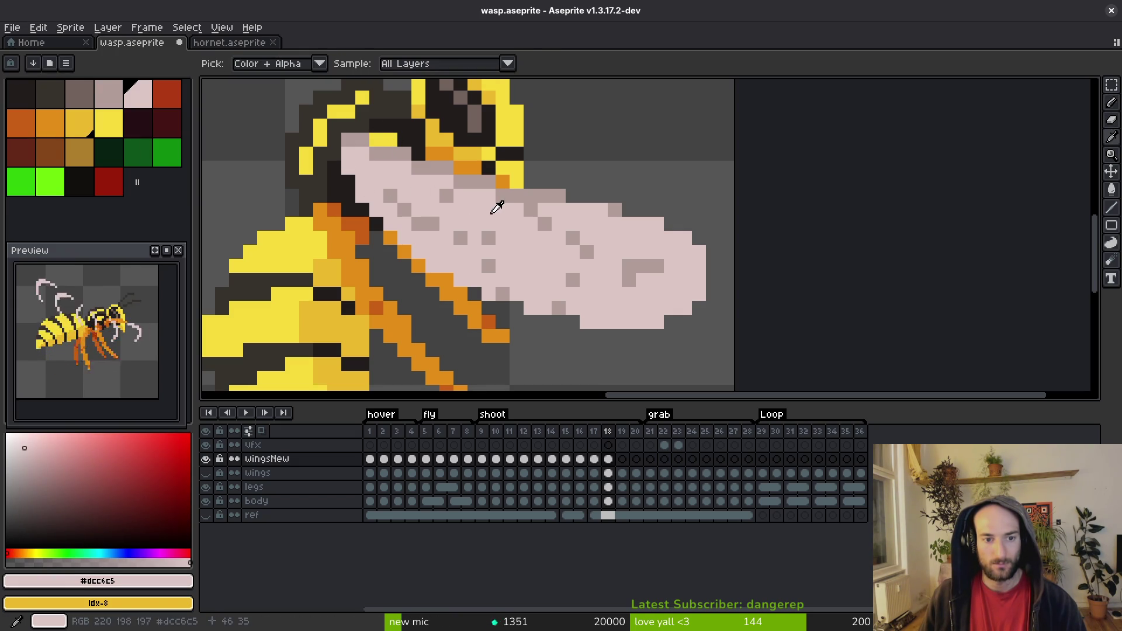
alt+click(501, 200)
click(502, 181)
alt+click(508, 199)
Step: Draw grey lines along the upper edge, tip and lower edge, plus a diagonal vein
alt+click(517, 196)
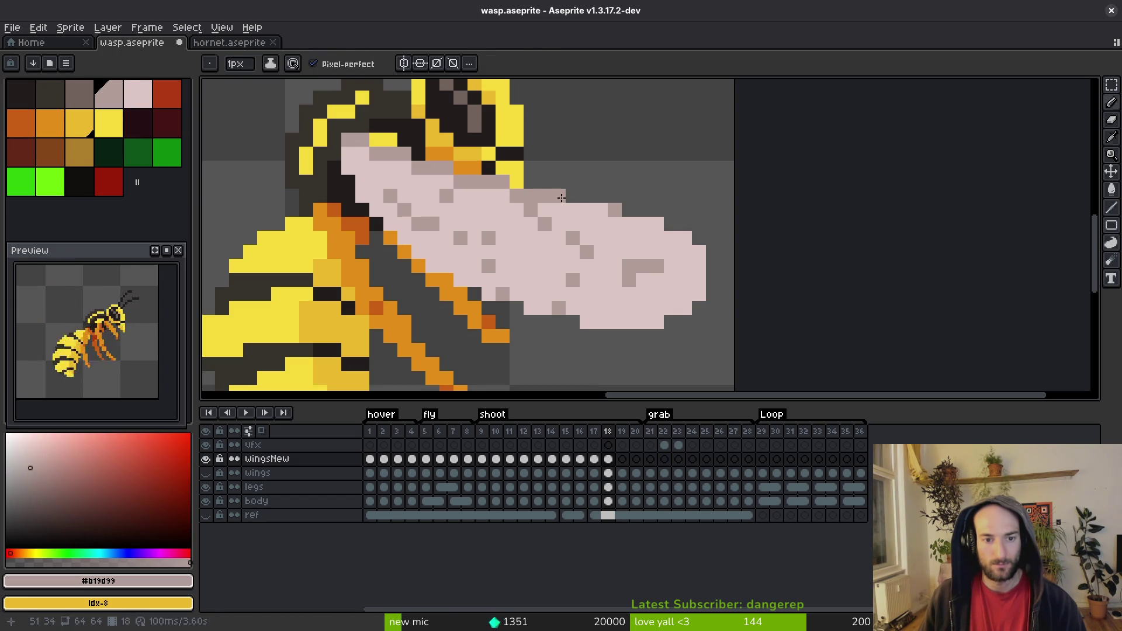
drag(573, 210, 602, 210)
click(655, 228)
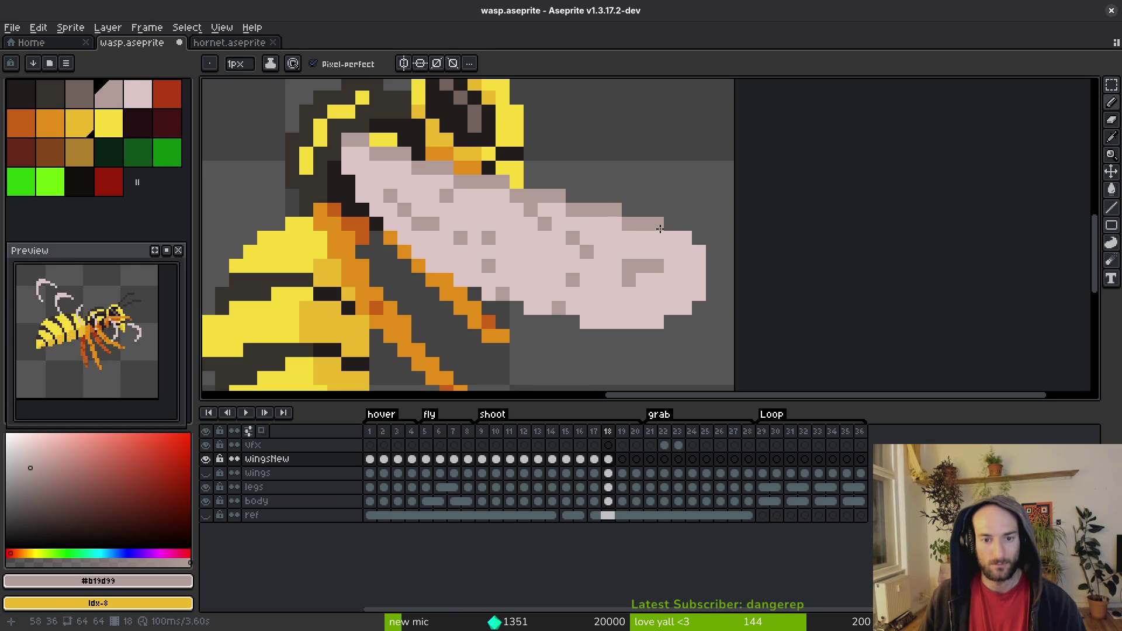
click(675, 236)
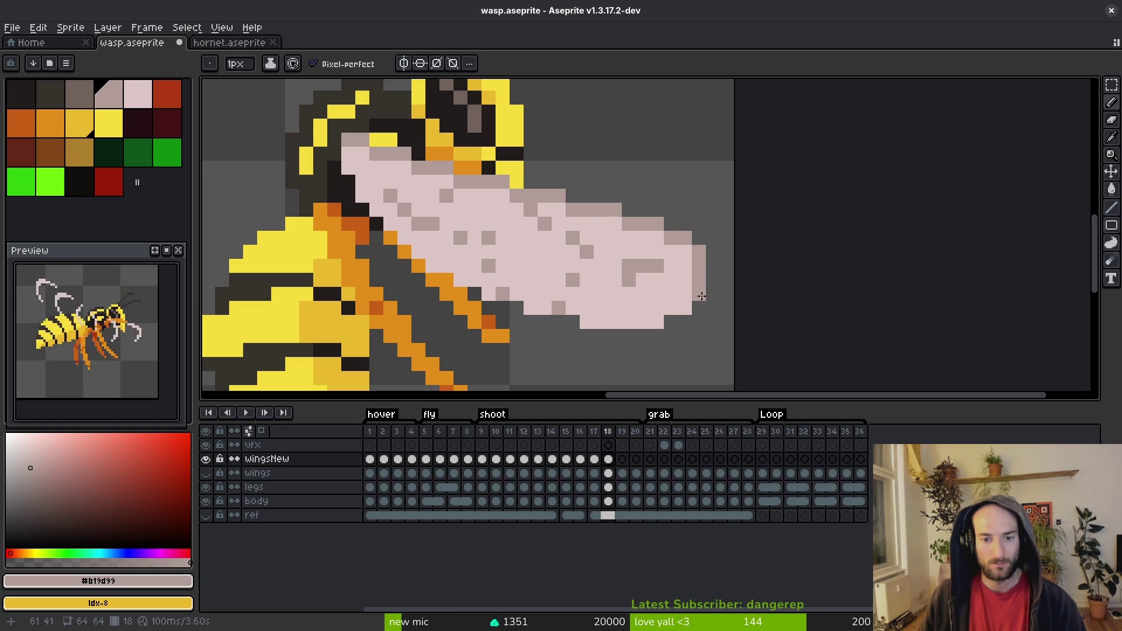
click(659, 324)
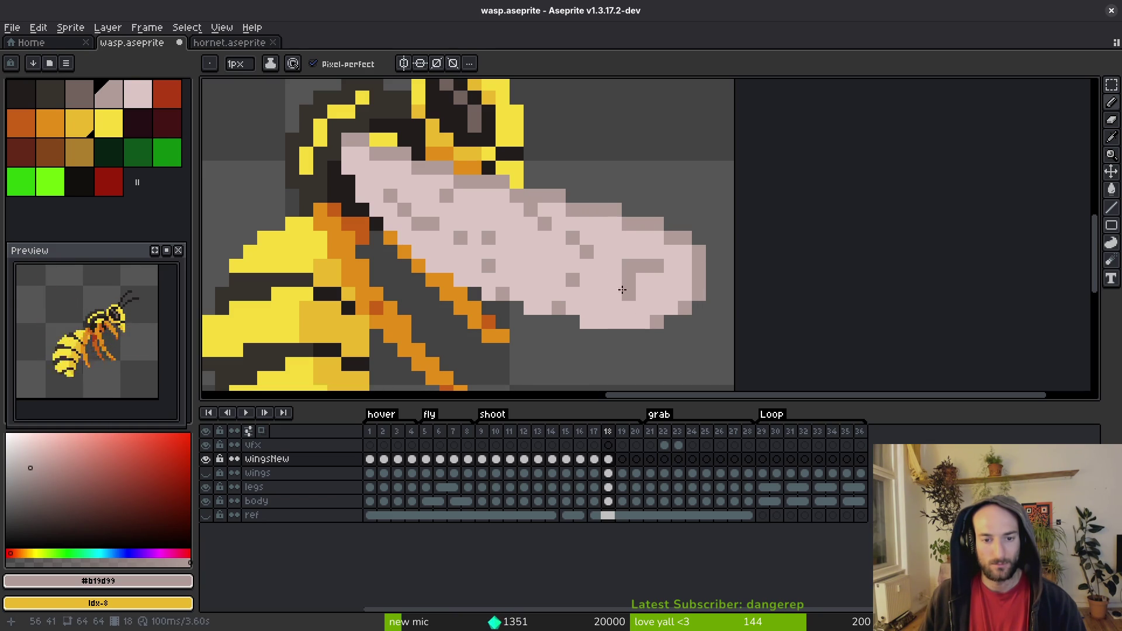
drag(609, 268, 650, 305)
Step: Add grey vein pixels in the middle of the wing, alternating between pink and grey
alt+click(648, 316)
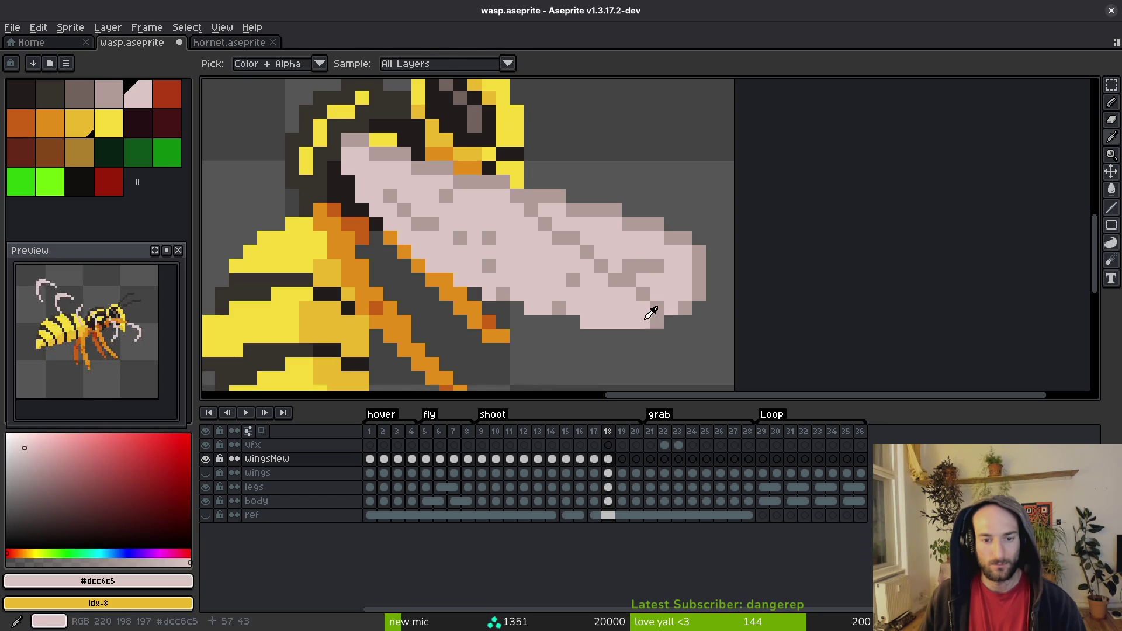
key(bracketleft)
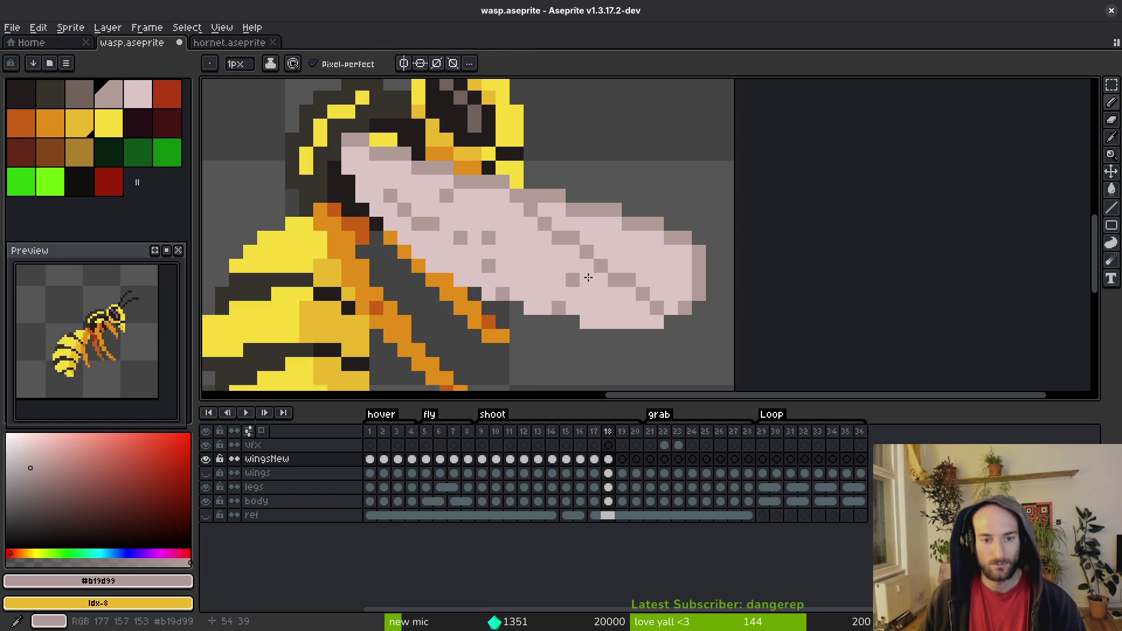
click(576, 279)
alt+click(566, 293)
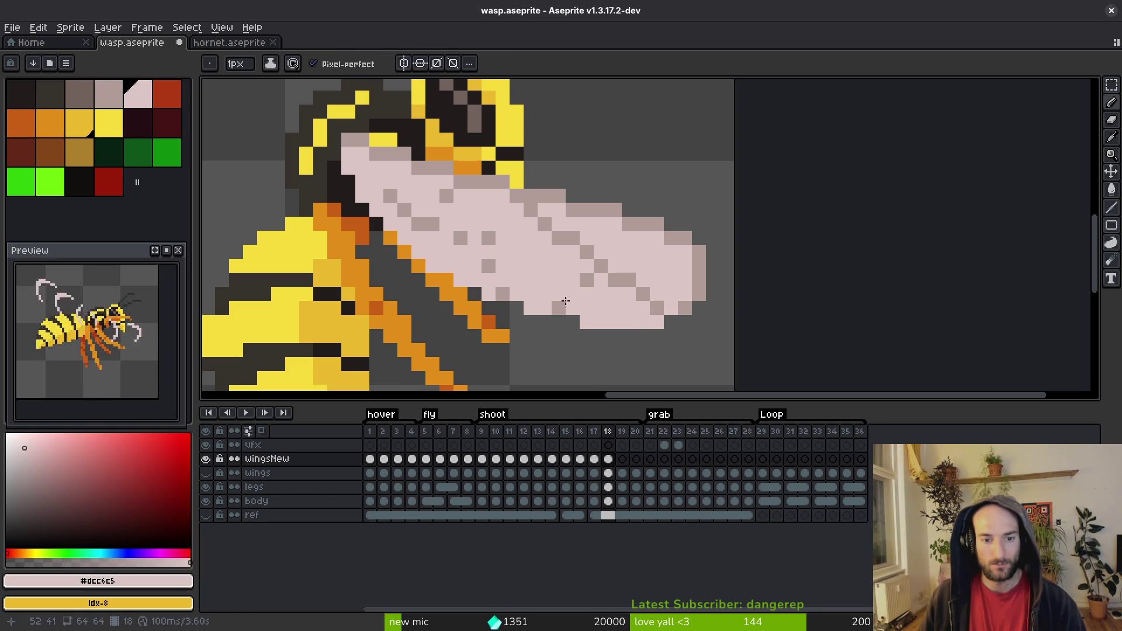
key(bracketleft)
alt+click(562, 288)
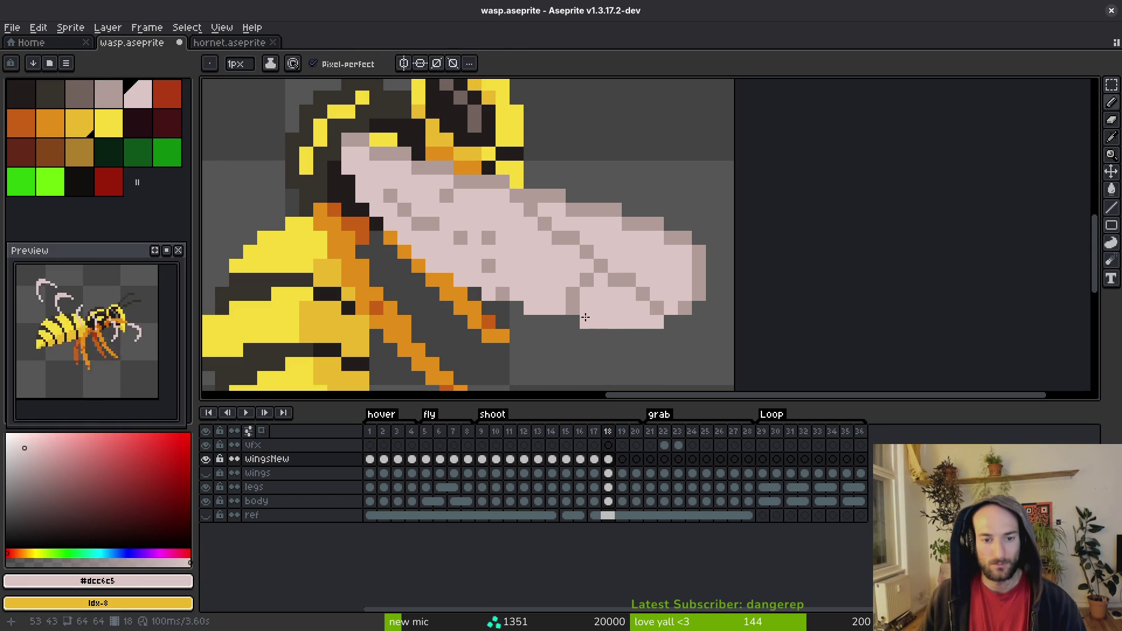
key(bracketleft)
click(460, 208)
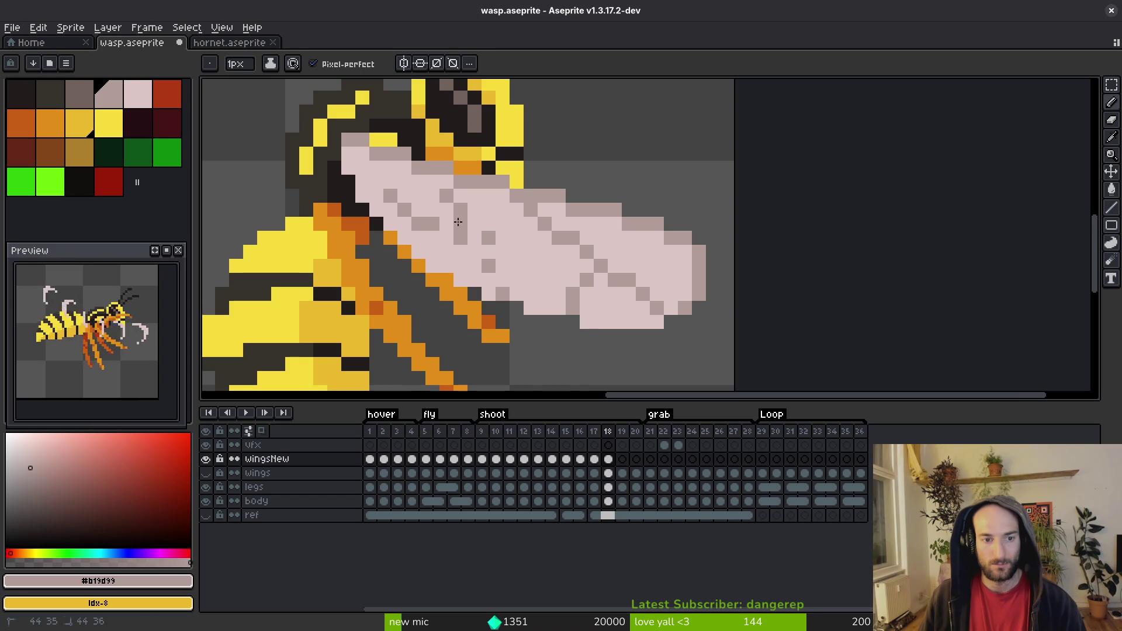
click(473, 251)
Step: Add a grey vein pixel near the wing base, compare pink and grey shades, and save
alt+click(493, 243)
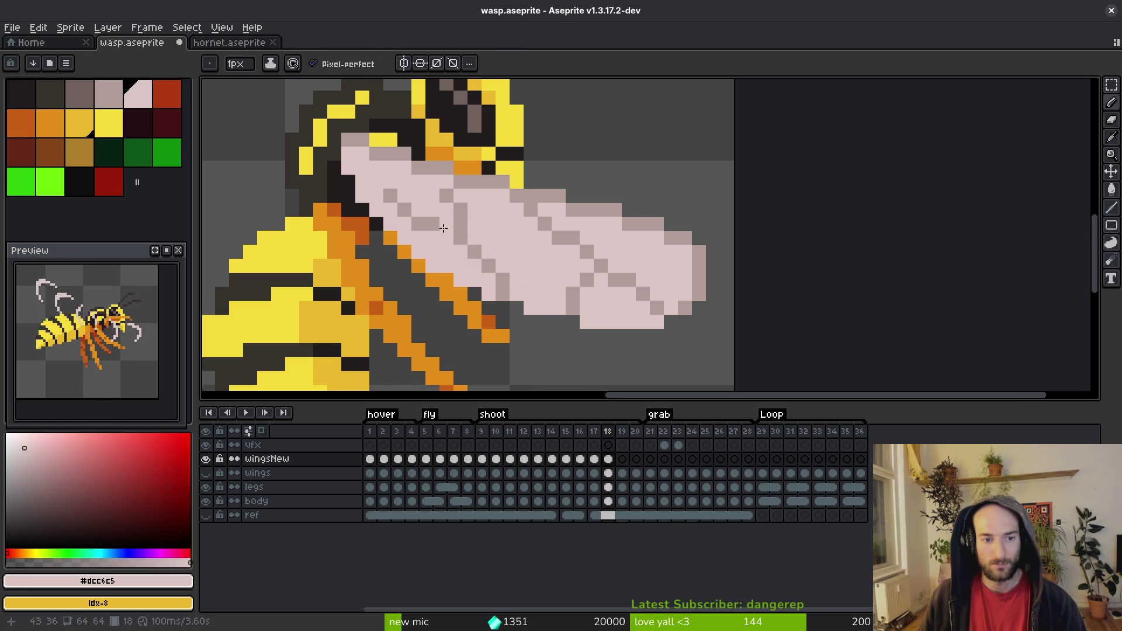
alt+click(446, 194)
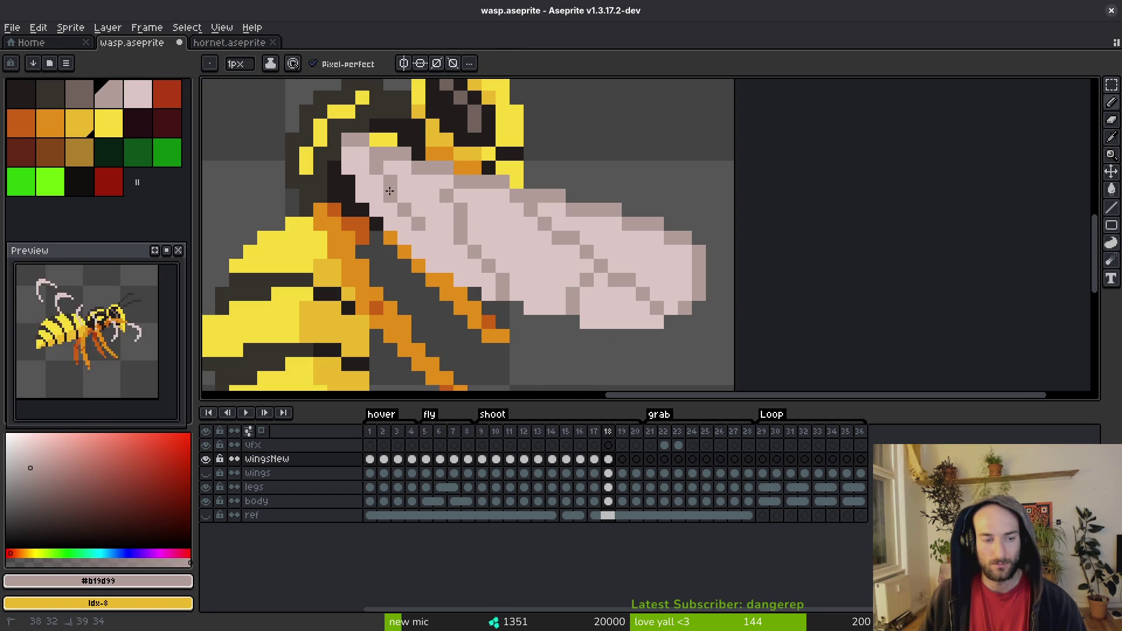
click(444, 236)
alt+click(432, 231)
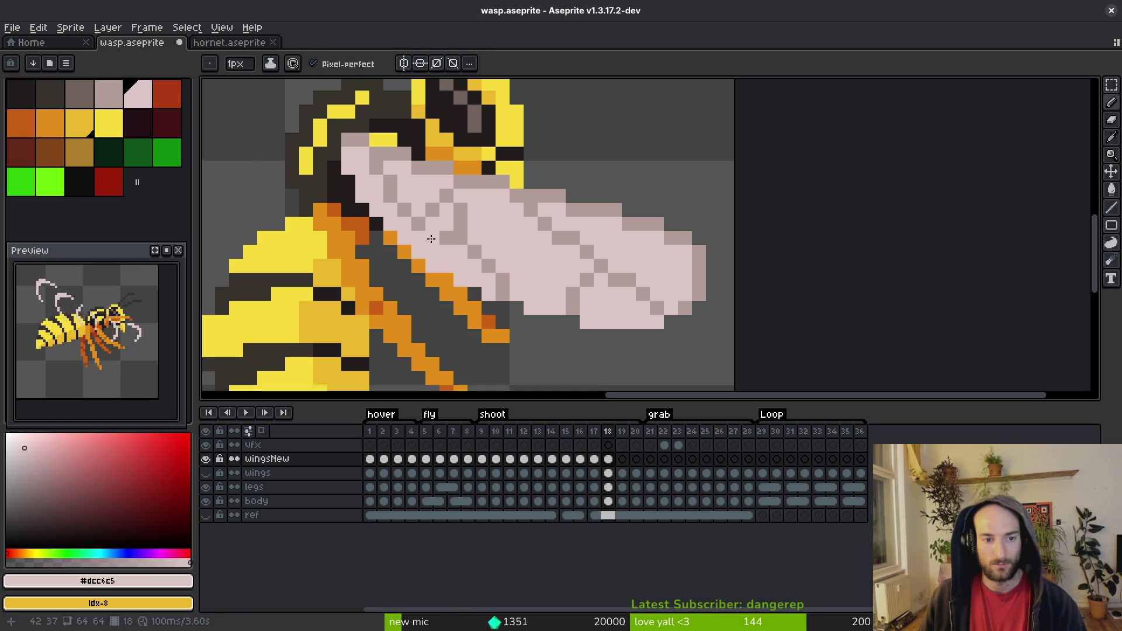
alt+click(446, 234)
alt+click(438, 242)
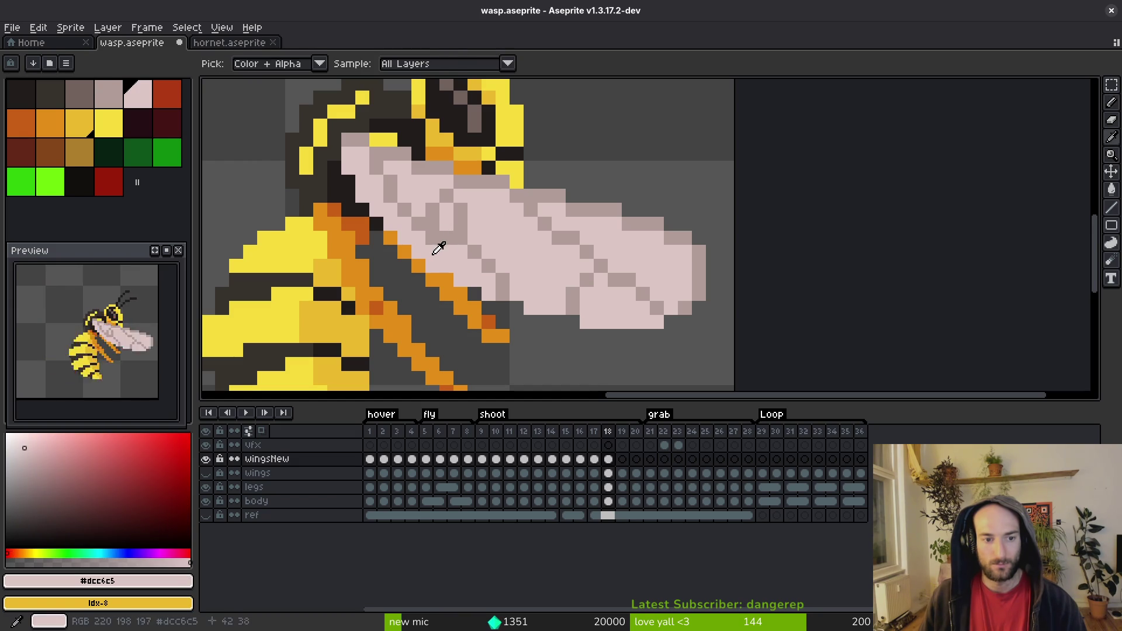
alt+click(441, 188)
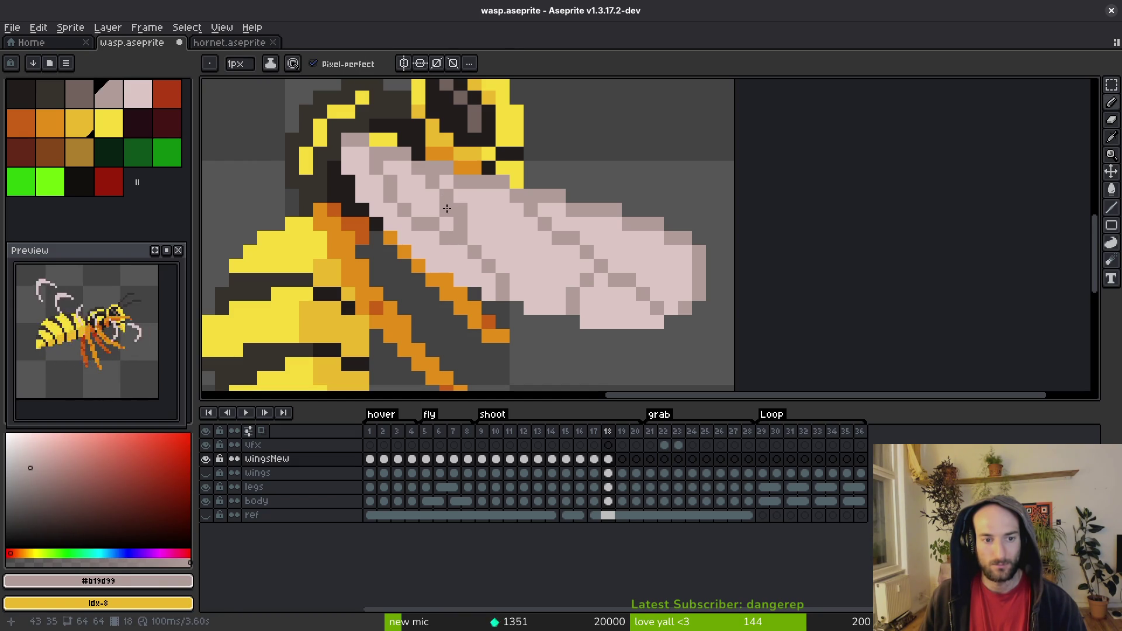
alt+click(463, 209)
alt+click(444, 213)
alt+click(438, 195)
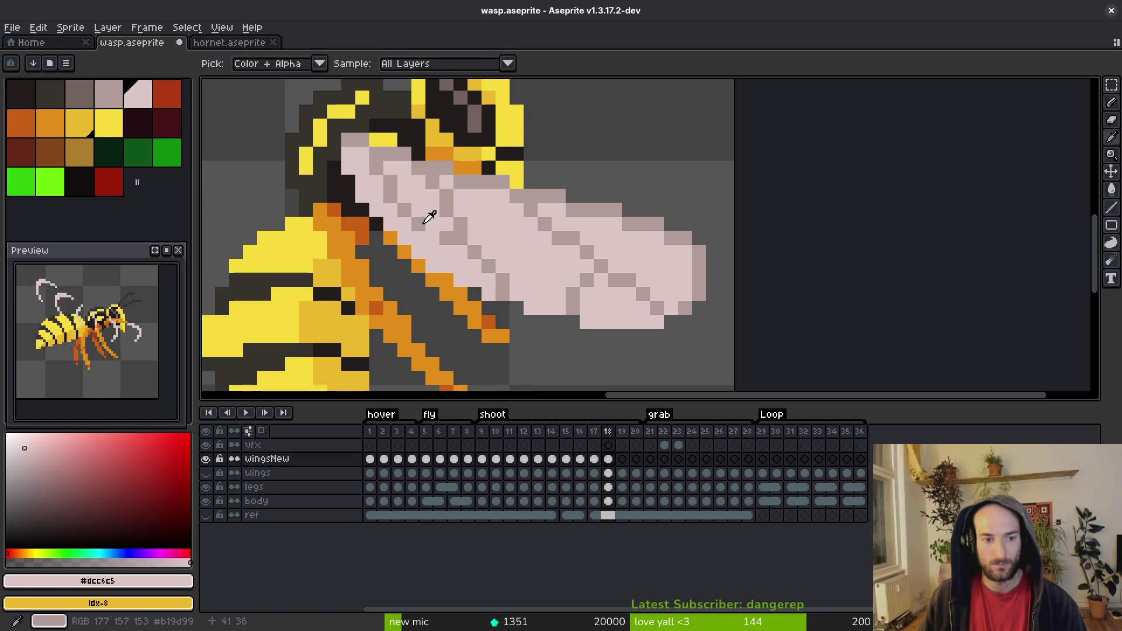
alt+click(425, 222)
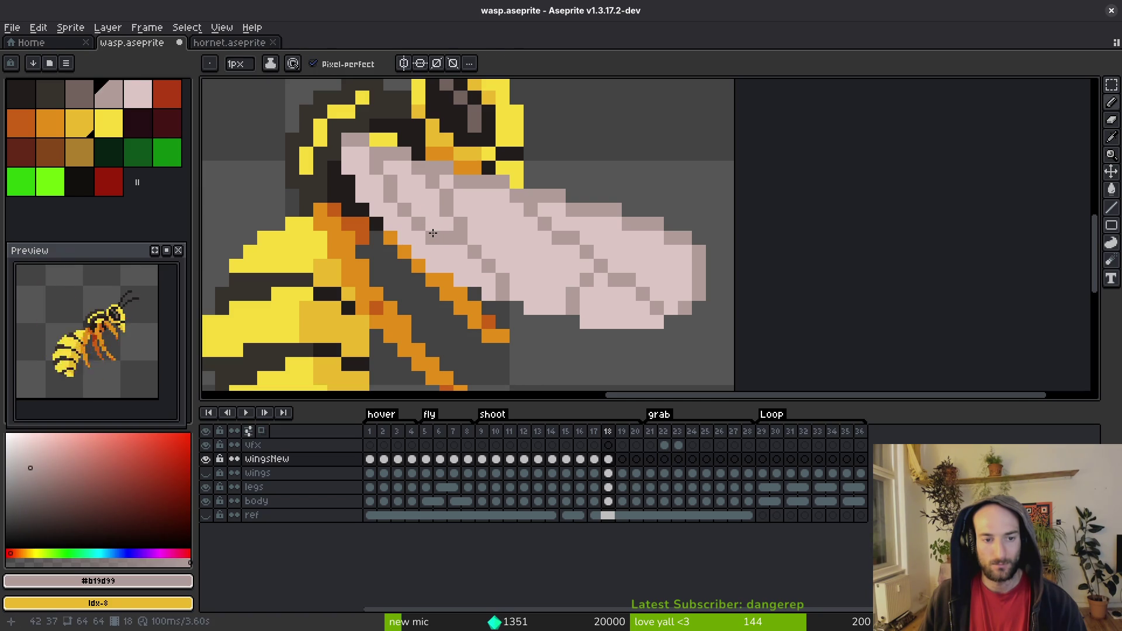
key(ctrl+s)
Step: Recolour two grey wing pixels light pink and check them against frame 17
scroll(563, 285, down, 6)
scroll(570, 280, up, 7)
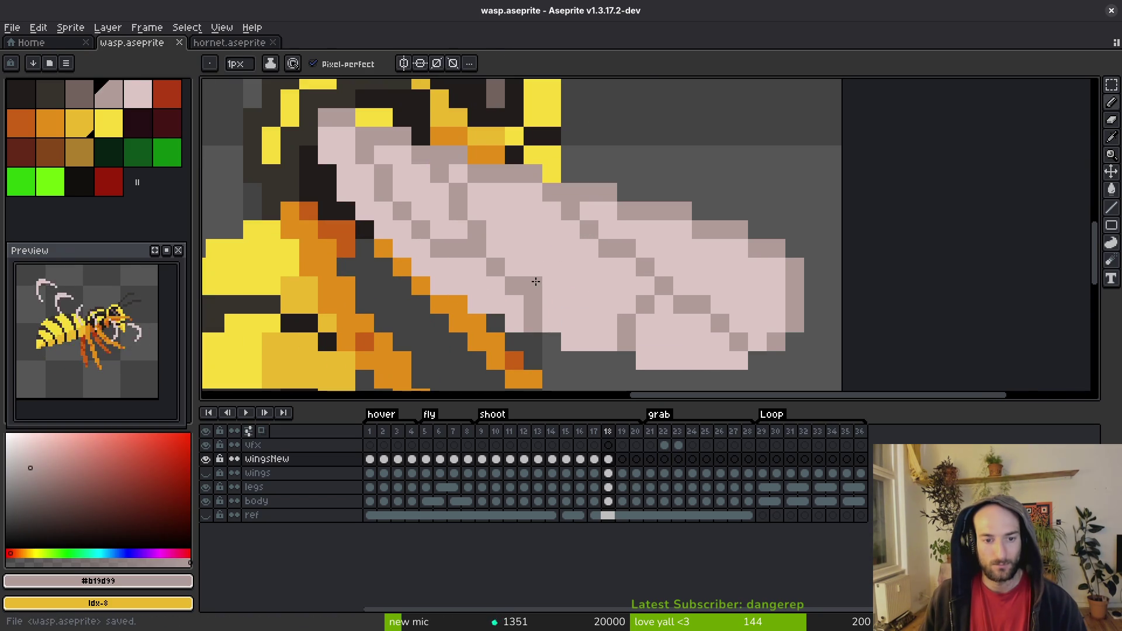
alt+click(571, 304)
click(533, 320)
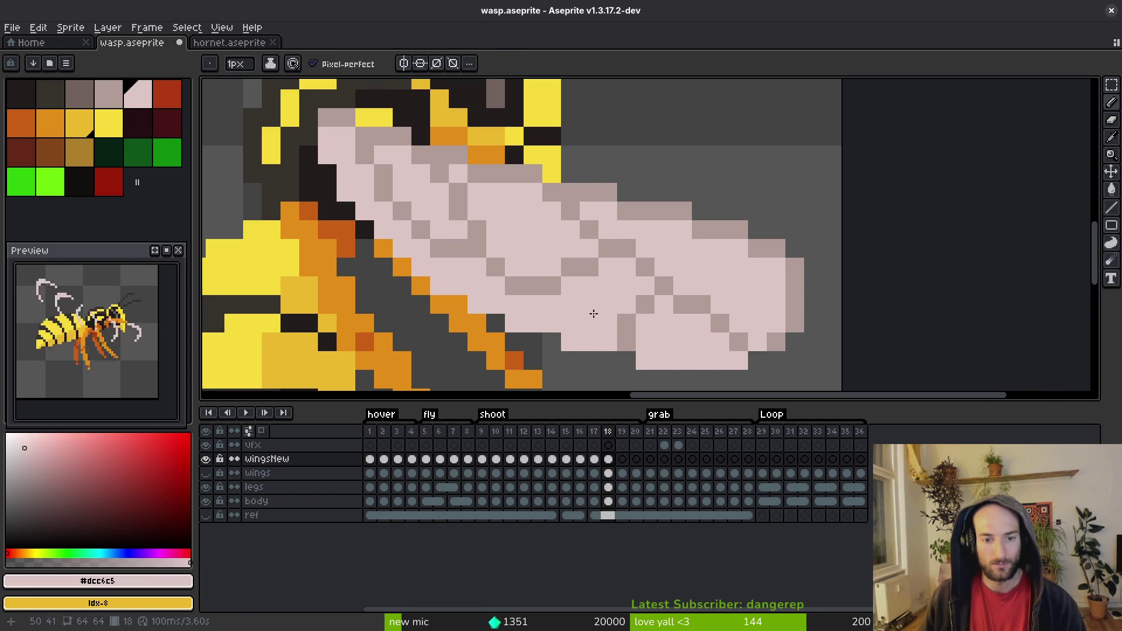
scroll(618, 329, down, 6)
key(comma)
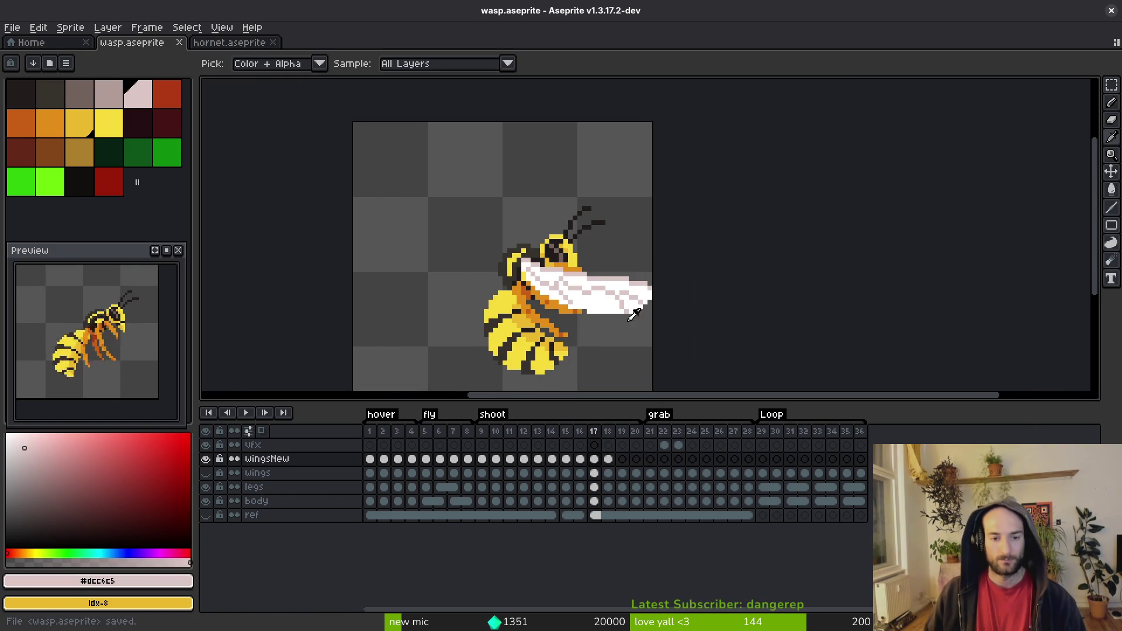
key(period)
Step: Add two more grey vein pixels to the lower wing and compare with frame 17
alt+click(572, 296)
scroll(571, 296, up, 3)
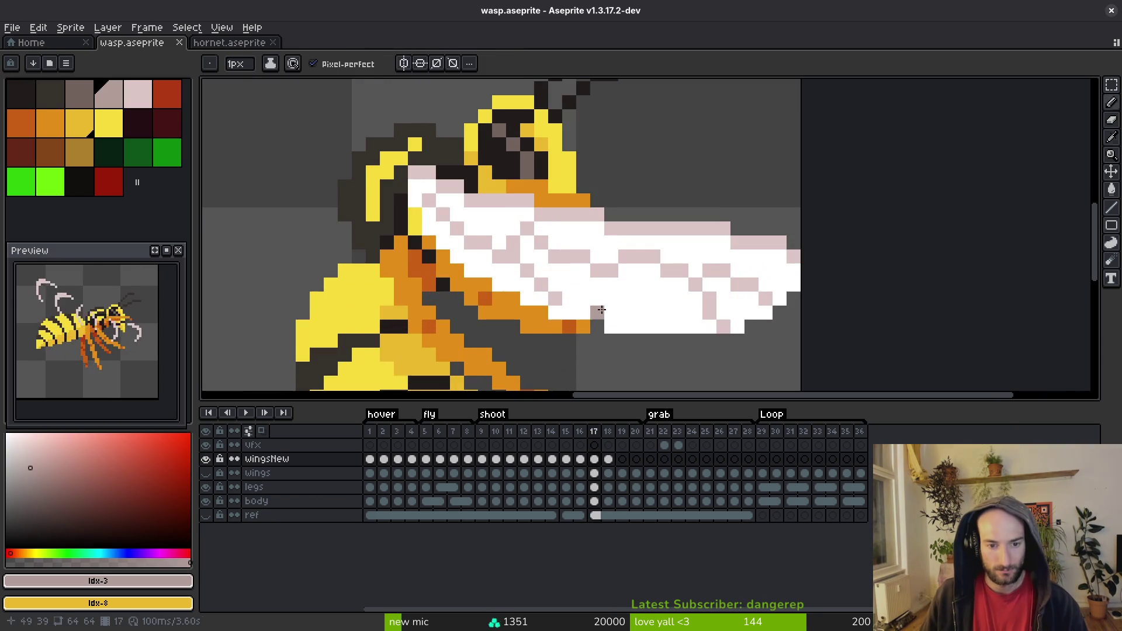
alt+click(561, 306)
click(541, 312)
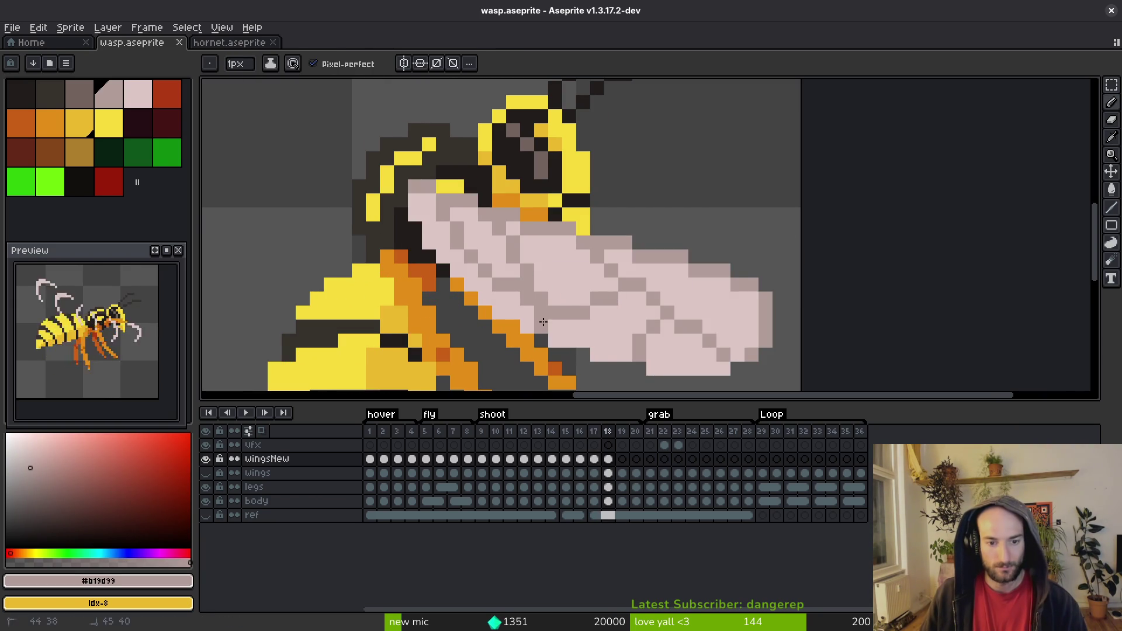
alt+click(543, 320)
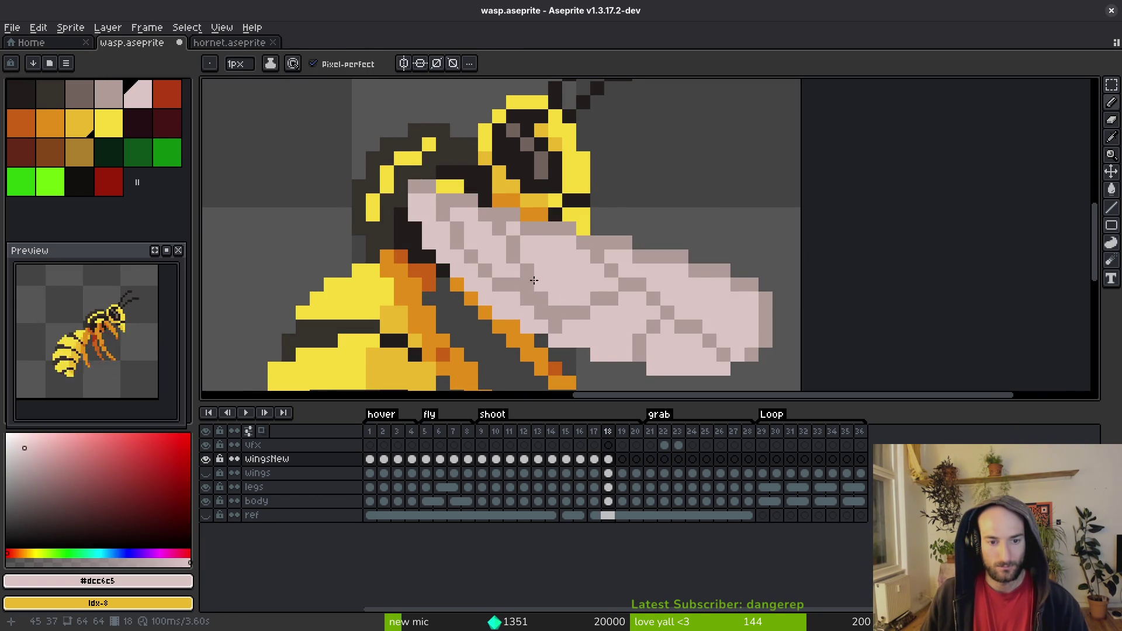
key(comma)
key(period)
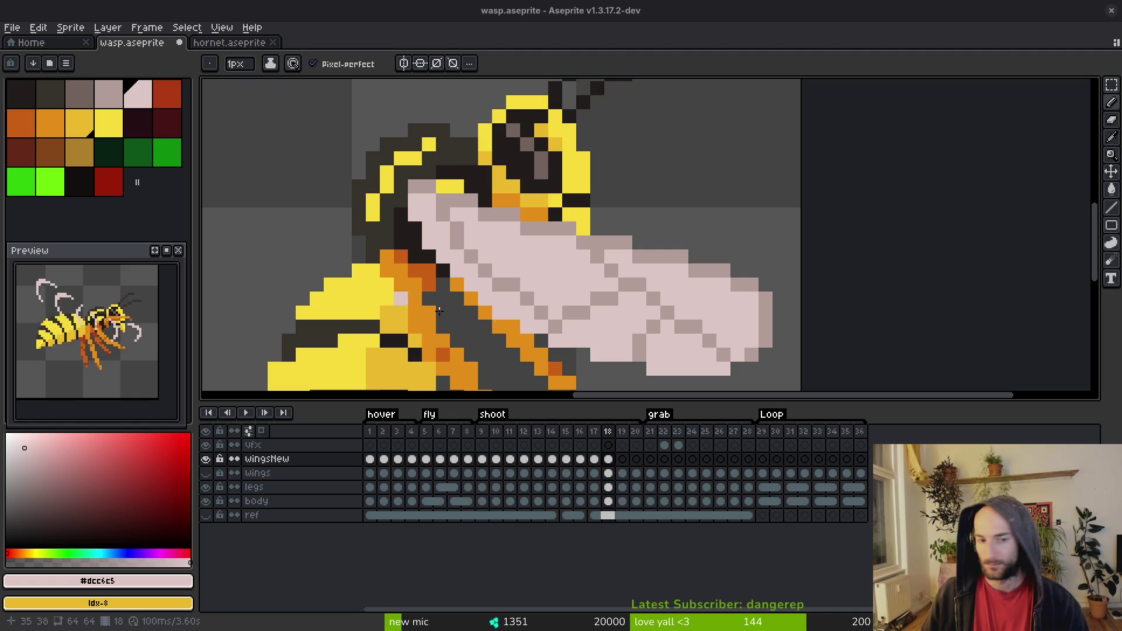
Step: Paint a row of grey vein pixels pink across the wing and compare with frame 17
drag(729, 325, 626, 267)
scroll(626, 267, down, 2)
key(alt)
key(Left)
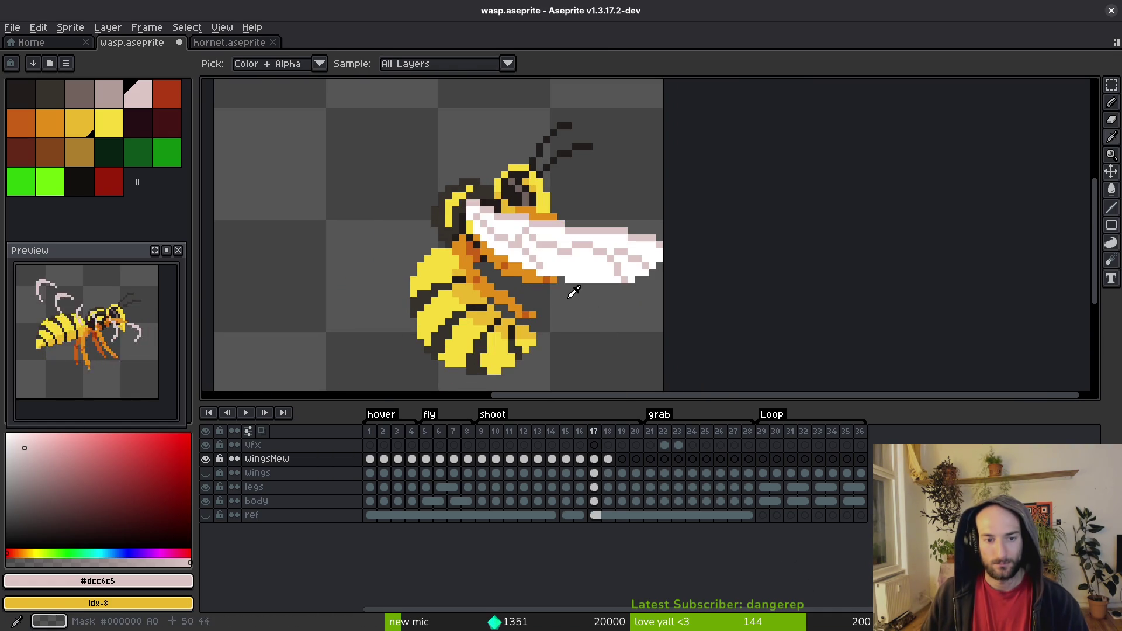
key(Right)
scroll(581, 284, up, 2)
mouse_move(546, 278)
mouse_down()
mouse_move(568, 222)
mouse_move(682, 298)
mouse_up()
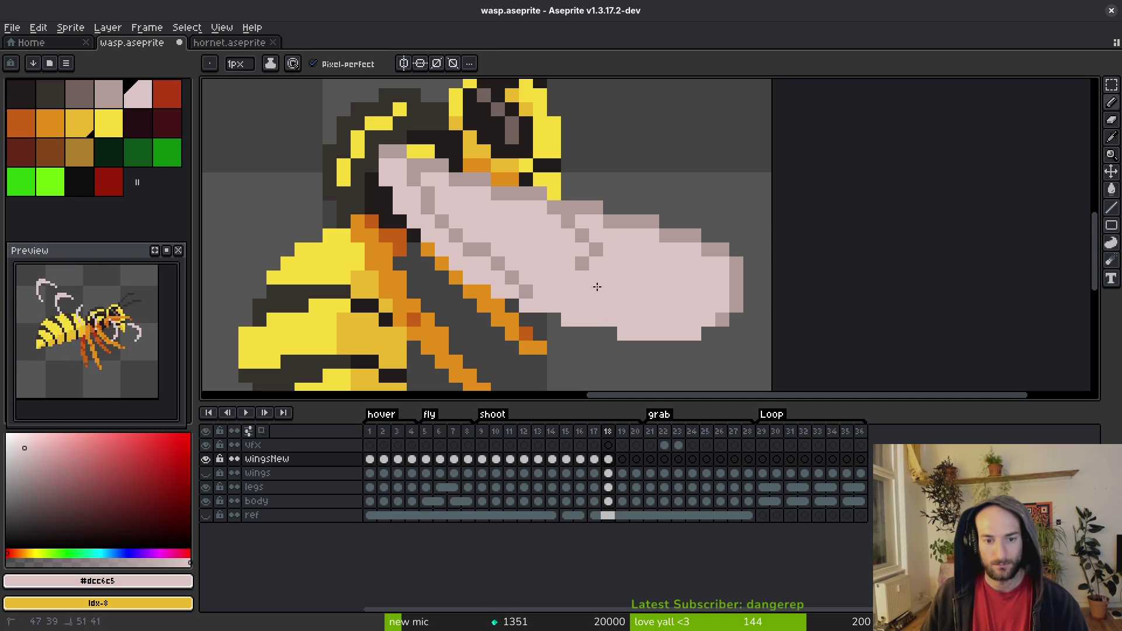
key(alt)
key(Left)
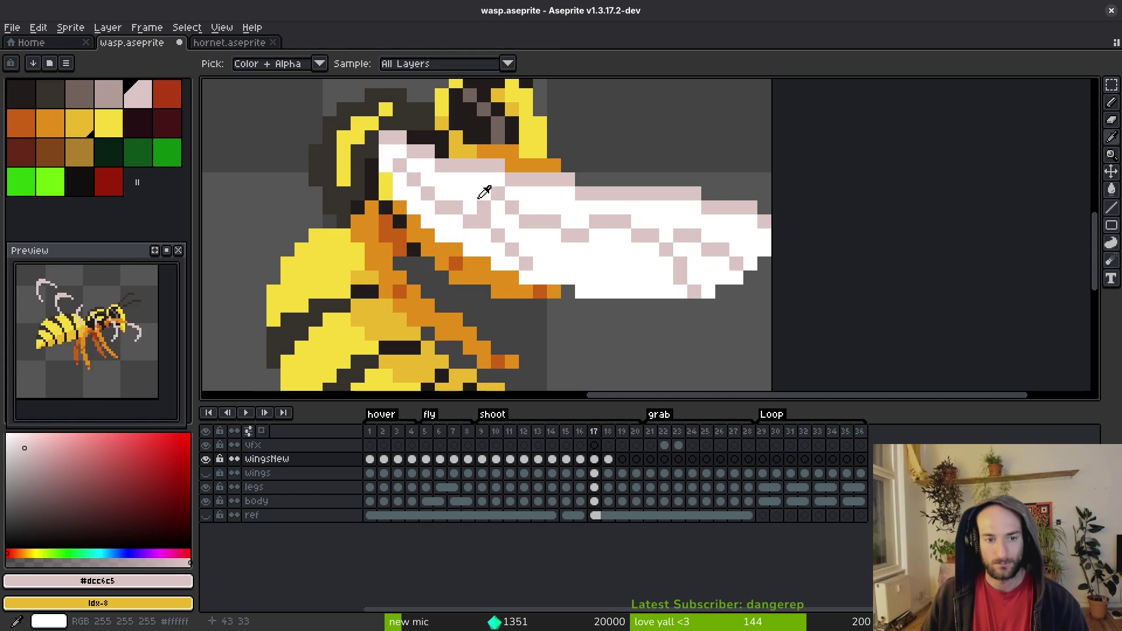
key(Right)
Step: Sample wing colours and flip between frames 17 and 18 to compare the wings
alt+click(494, 233)
key(Left)
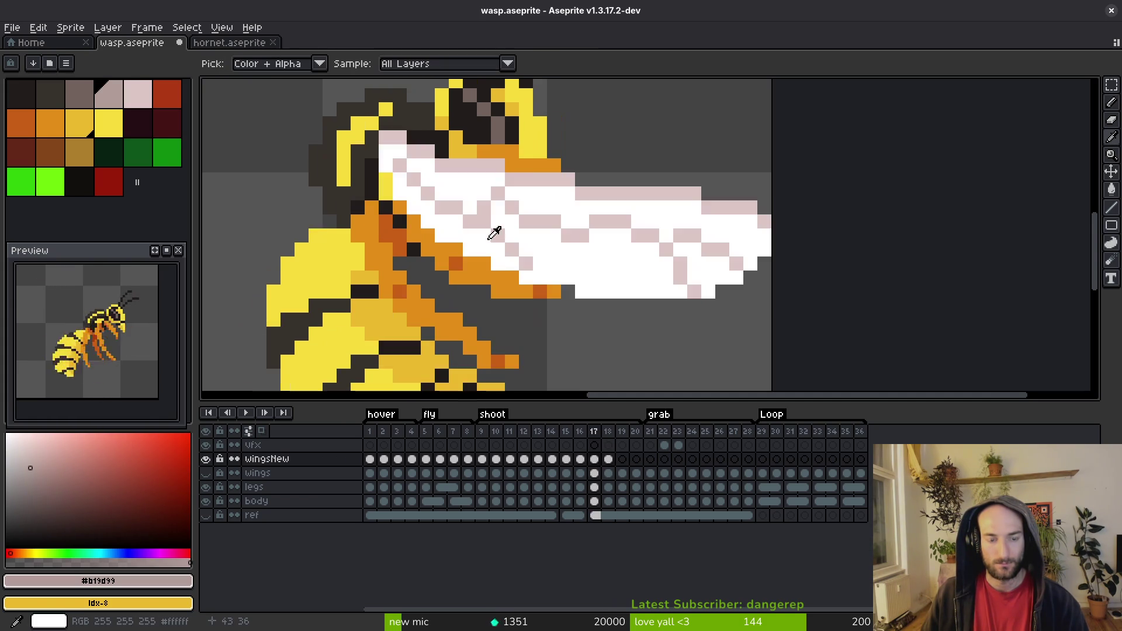
key(Right)
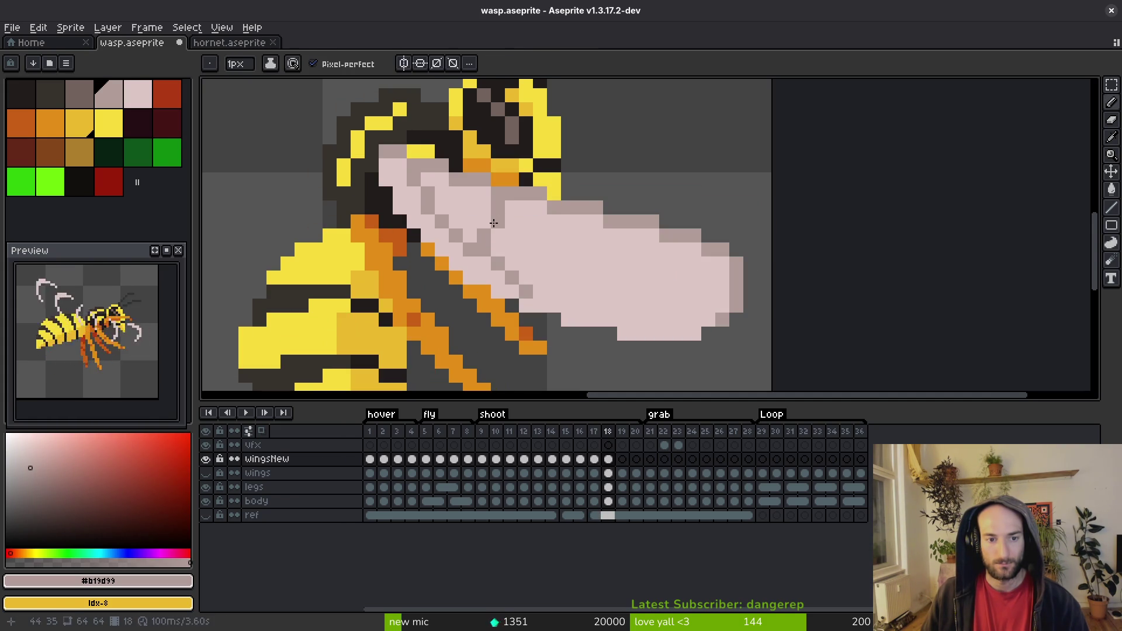
key(alt)
click(525, 212)
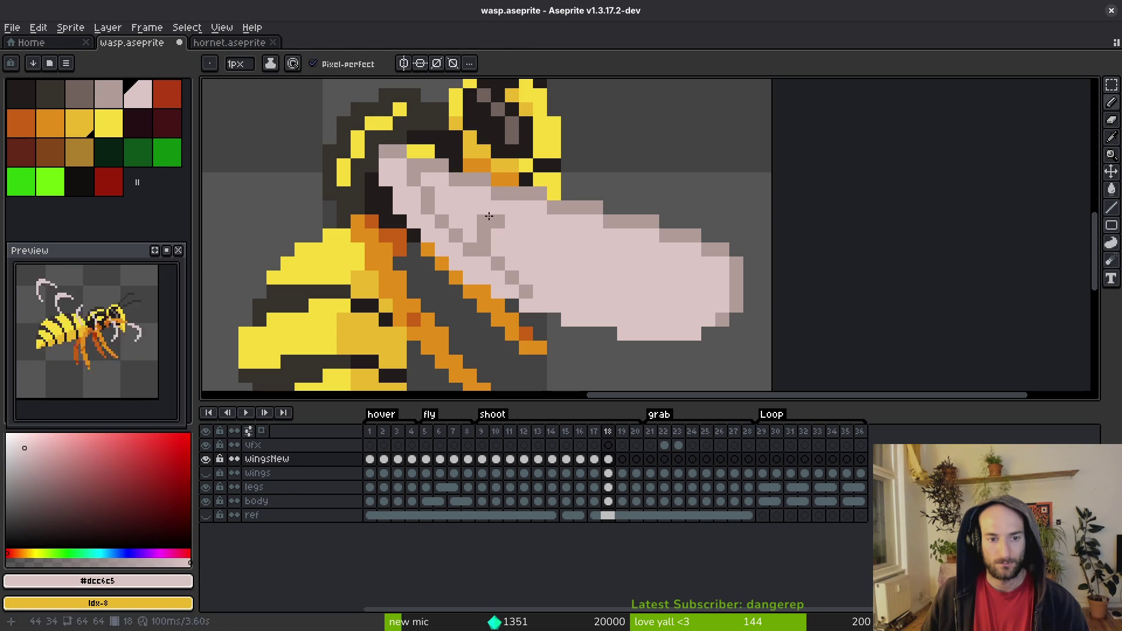
click(507, 217)
key(Left)
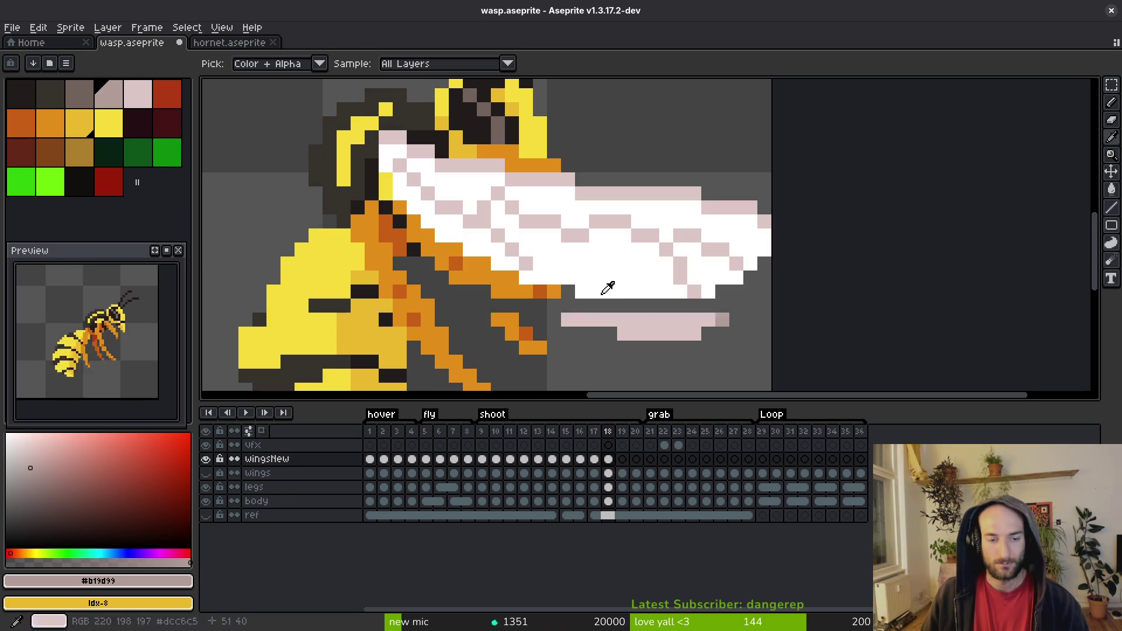
key(Right)
key(Left)
key(Right)
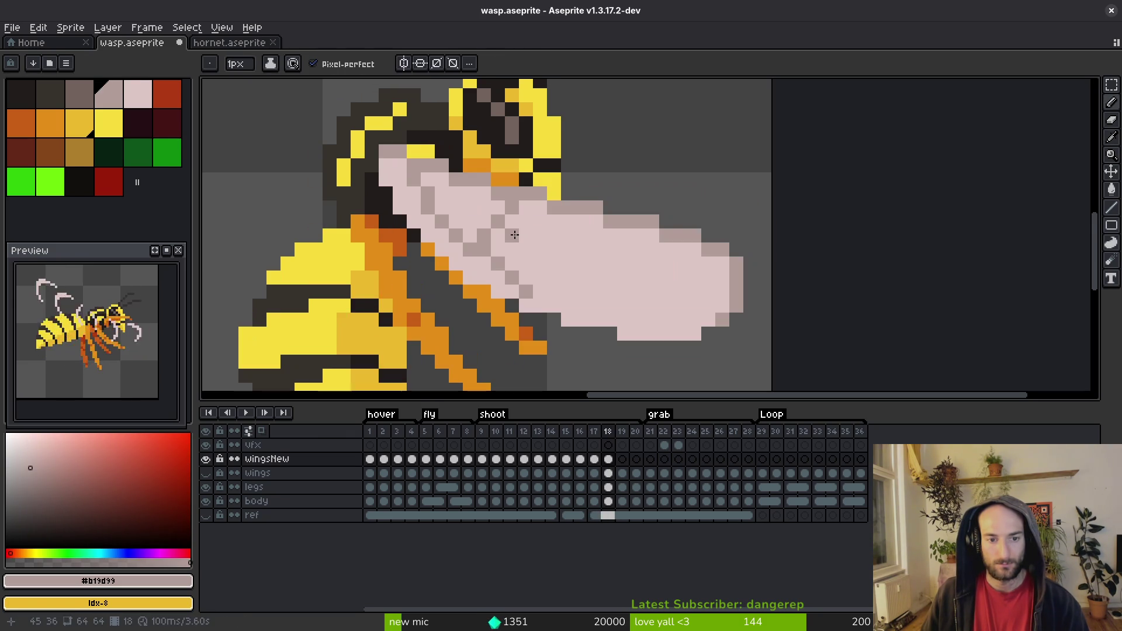
key(Left)
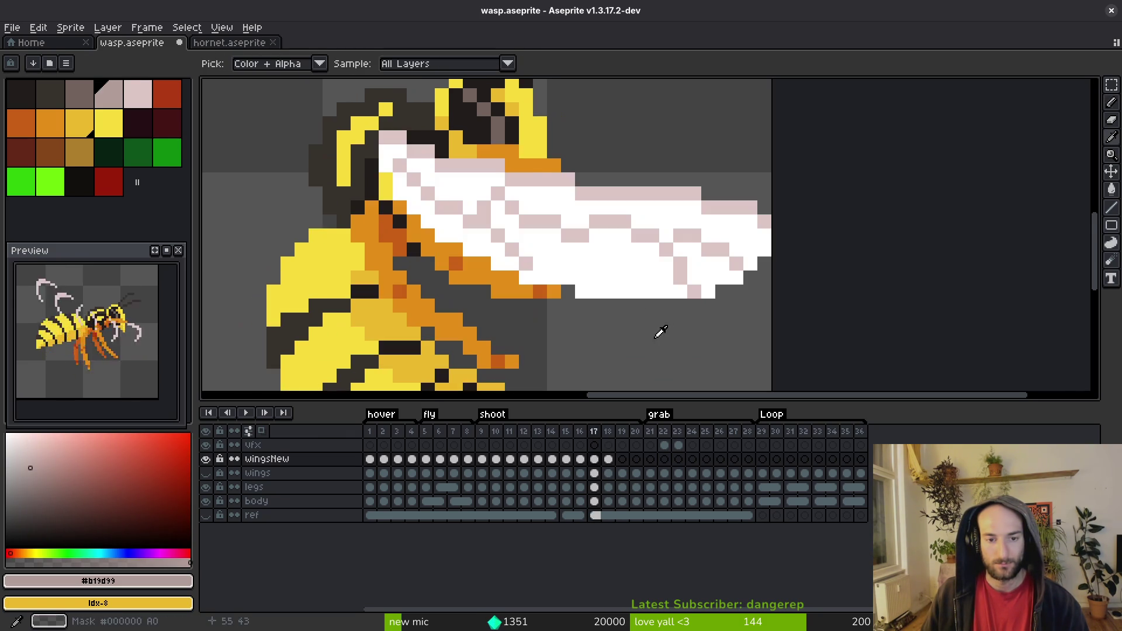
key(Right)
Step: Add grey vein pixels near the wing tip and repaint the pixels below it pink
scroll(601, 282, right, 3)
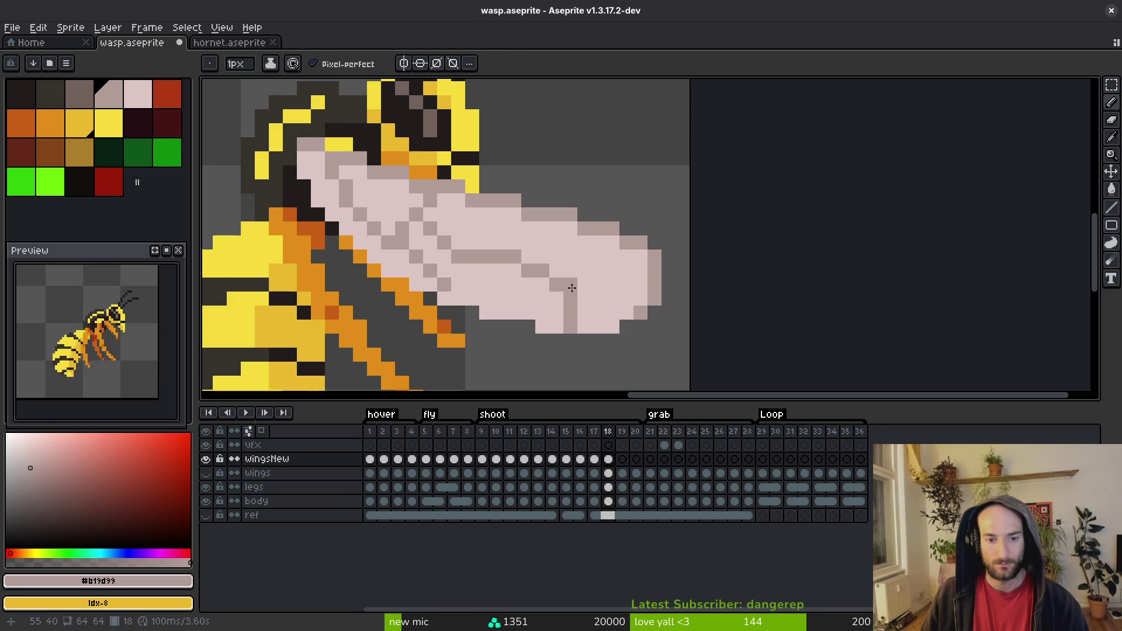
key(Left)
key(Right)
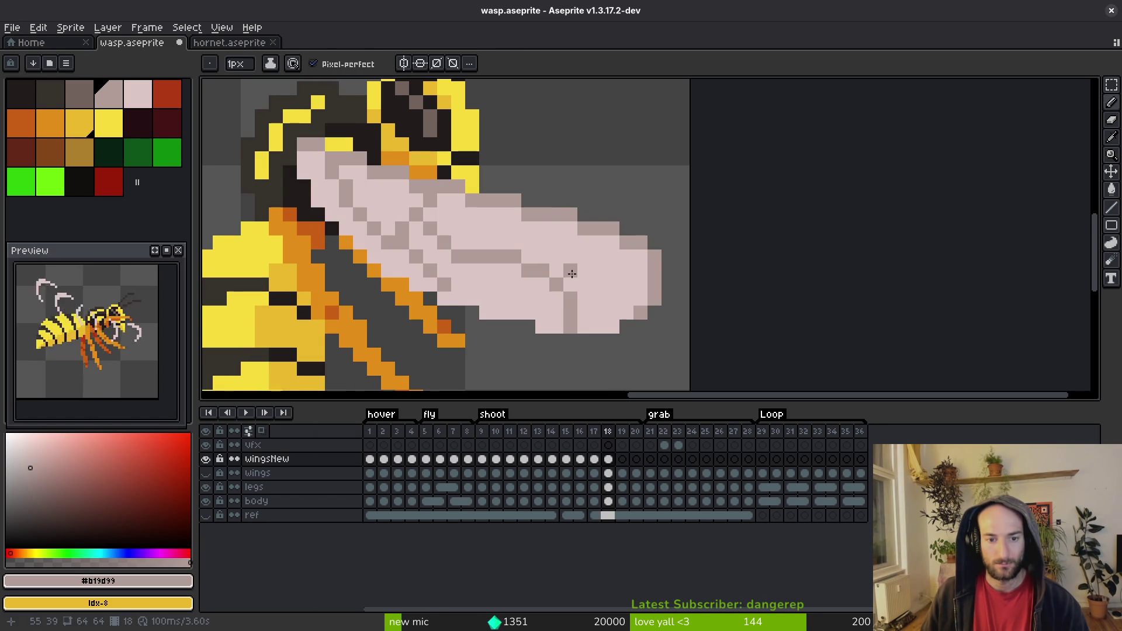
alt+click(636, 279)
alt+click(582, 270)
click(612, 284)
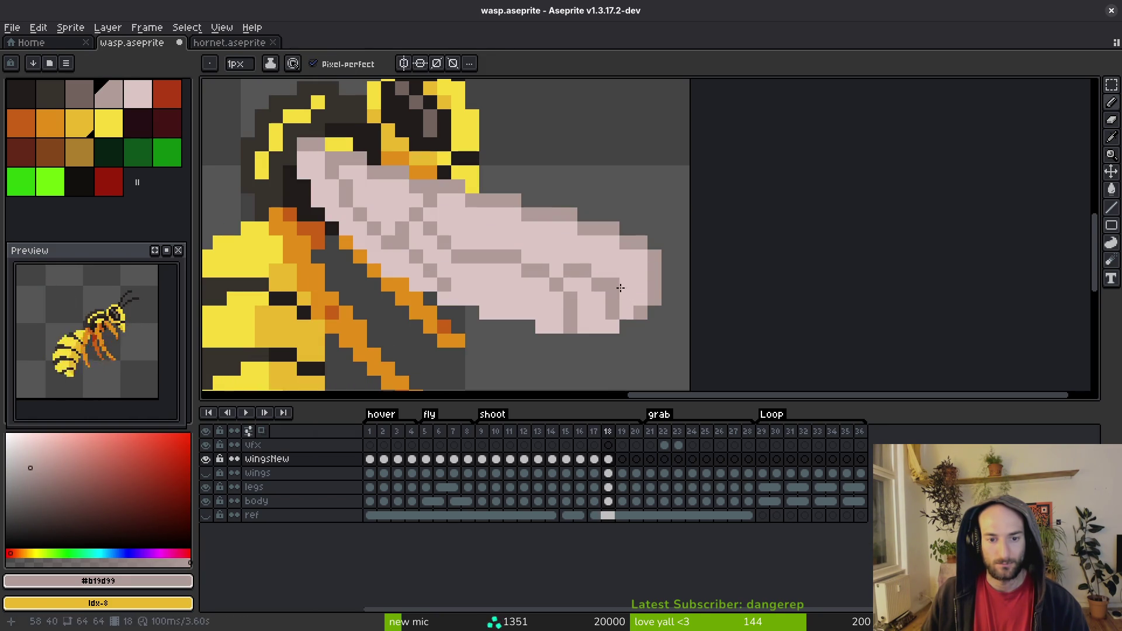
click(626, 298)
alt+click(596, 313)
drag(612, 312, 612, 298)
Step: Add a grey vein pixel, repaint the neighbouring wing pixels light pink, and save
scroll(585, 296, down, 3)
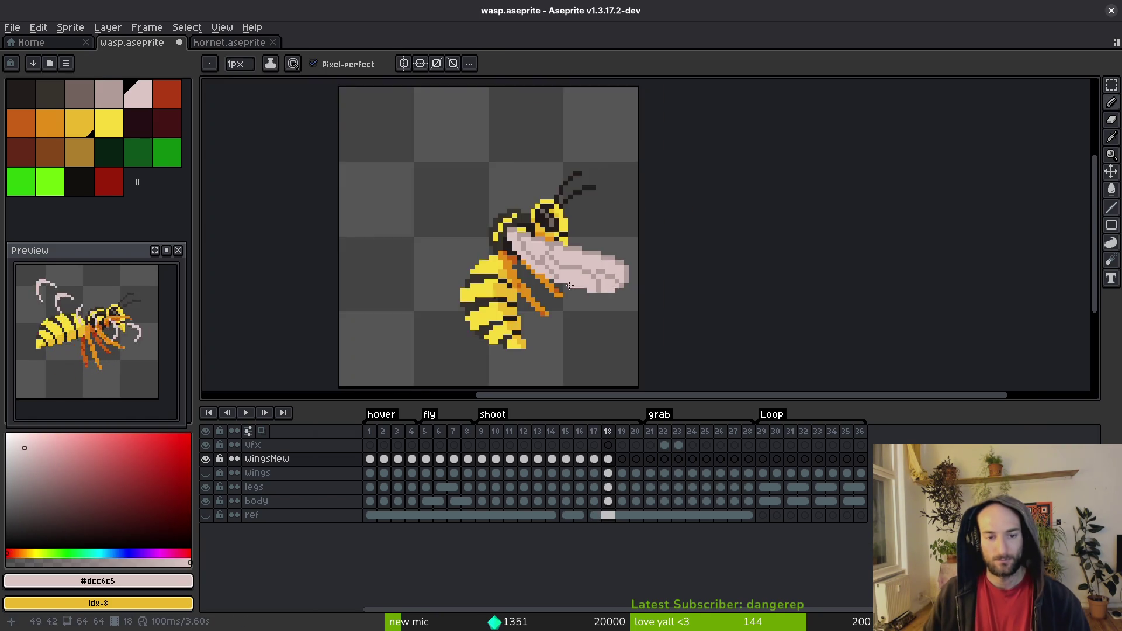
scroll(586, 233, up, 3)
alt+click(586, 234)
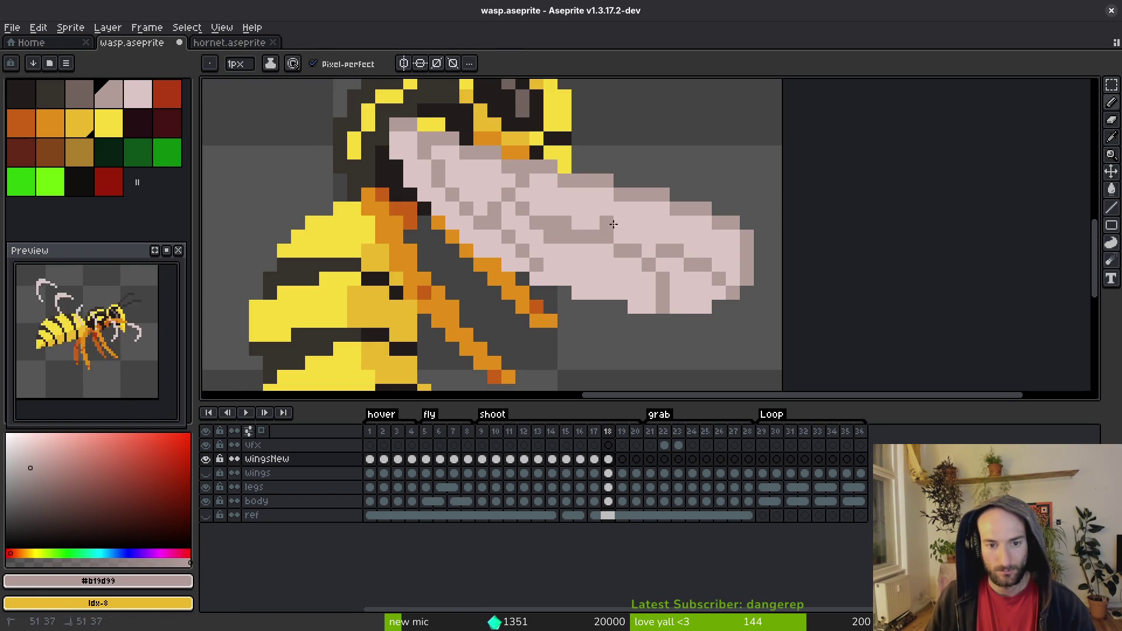
alt+click(620, 250)
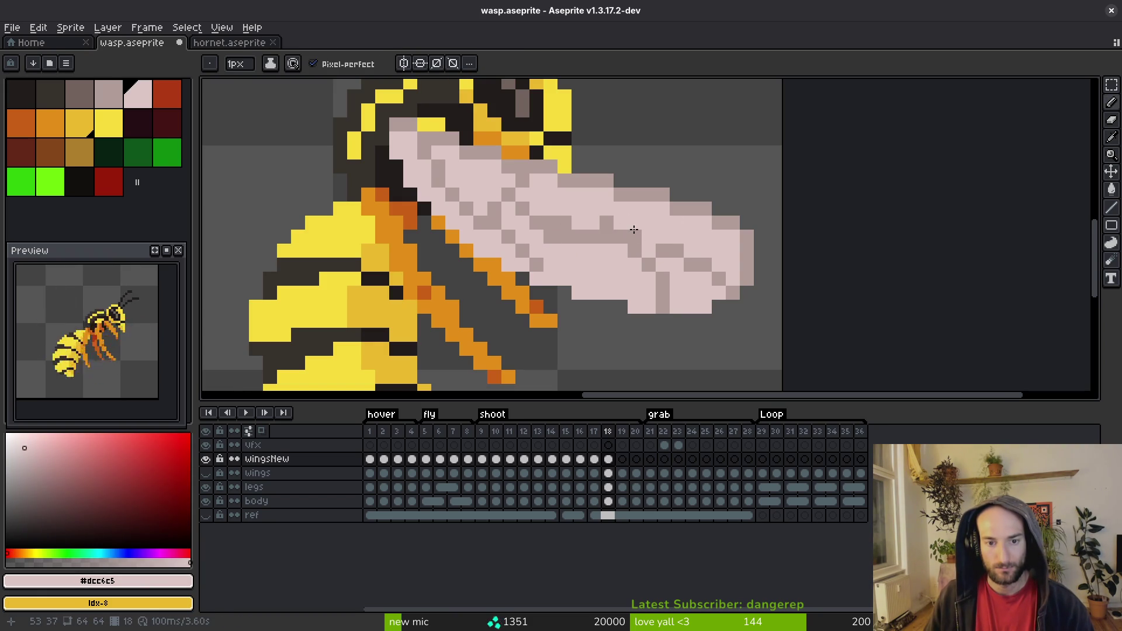
alt+click(564, 223)
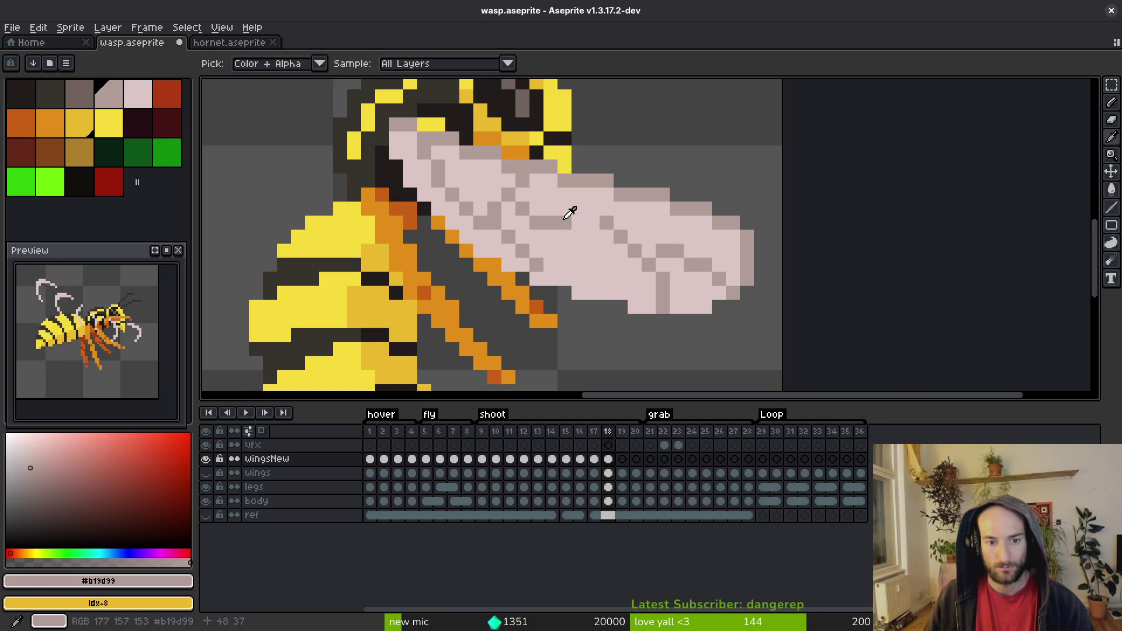
click(594, 226)
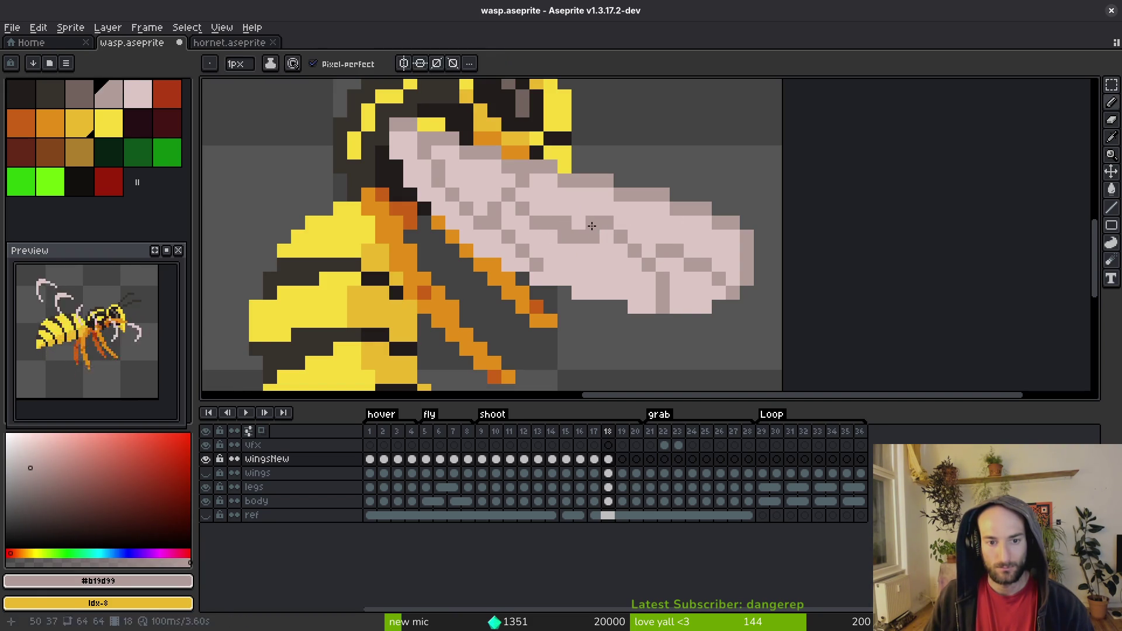
alt+click(602, 245)
drag(593, 236, 561, 217)
key(ctrl+s)
Step: Add grey shading on the upper wing, lighten some pixels, undo a stray change, and save
scroll(561, 217, down, 5)
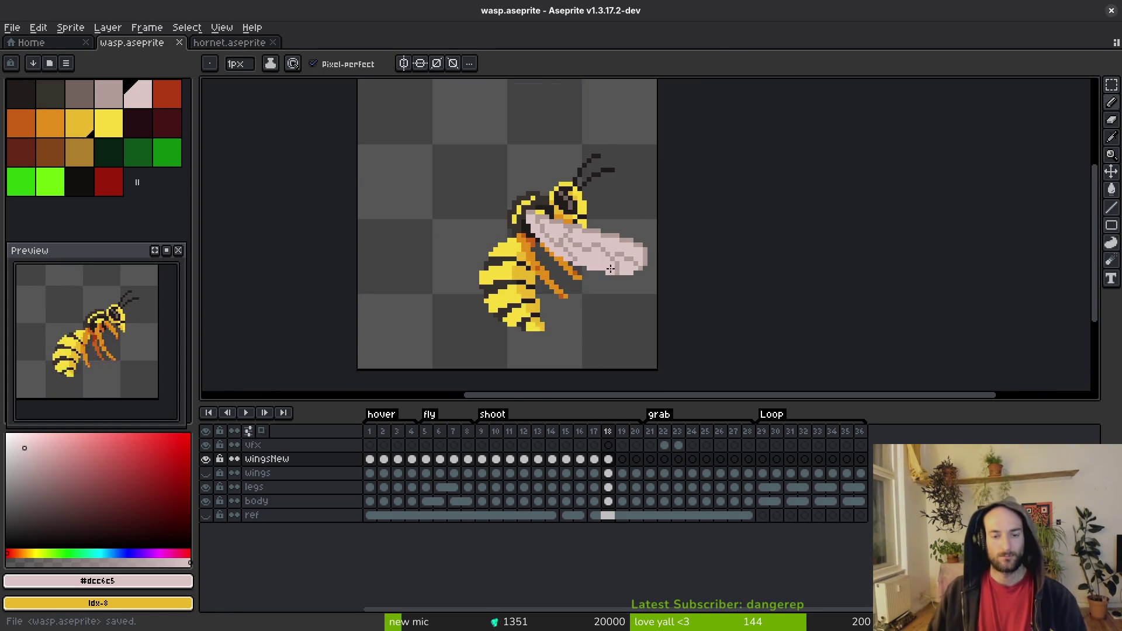
scroll(532, 132, up, 8)
click(514, 153)
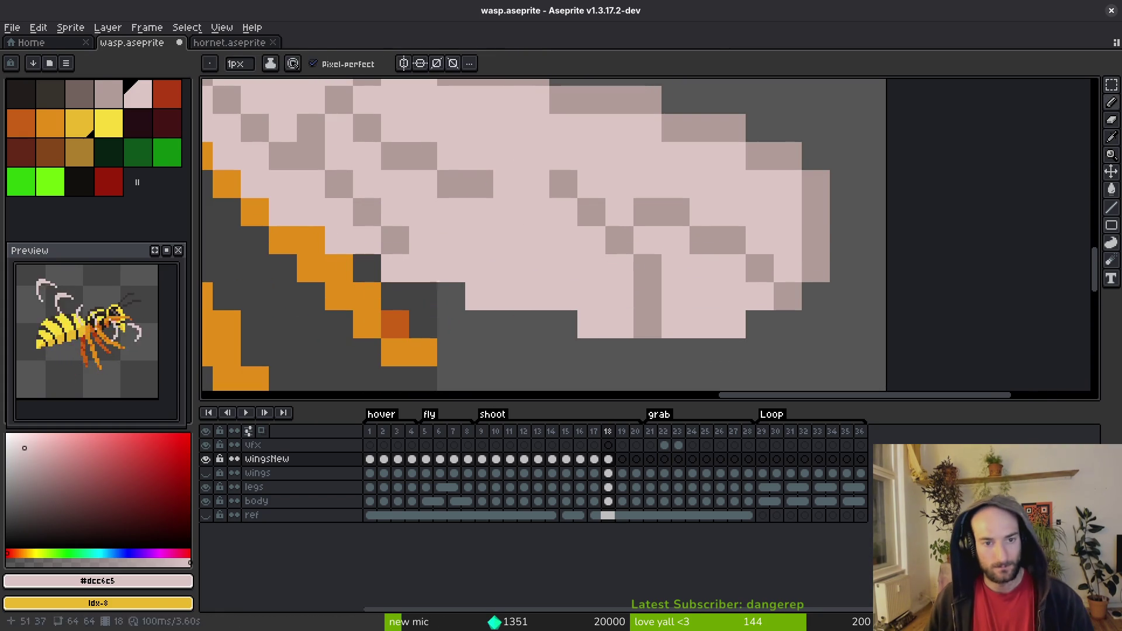
alt+click(532, 153)
click(504, 185)
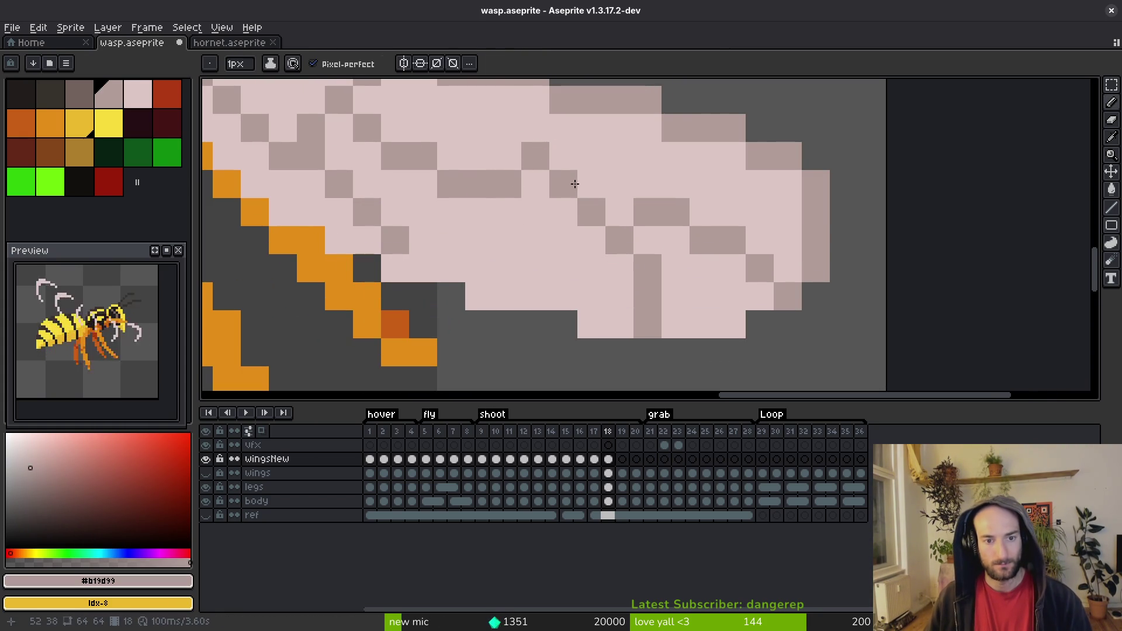
drag(591, 184, 613, 220)
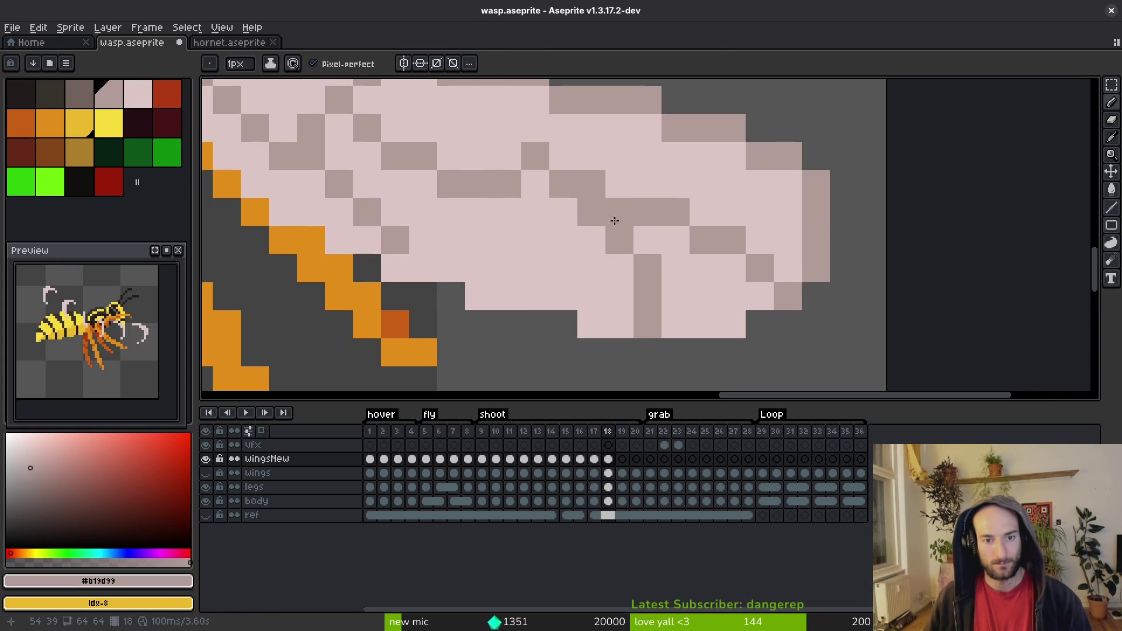
alt+click(555, 275)
click(583, 220)
click(614, 240)
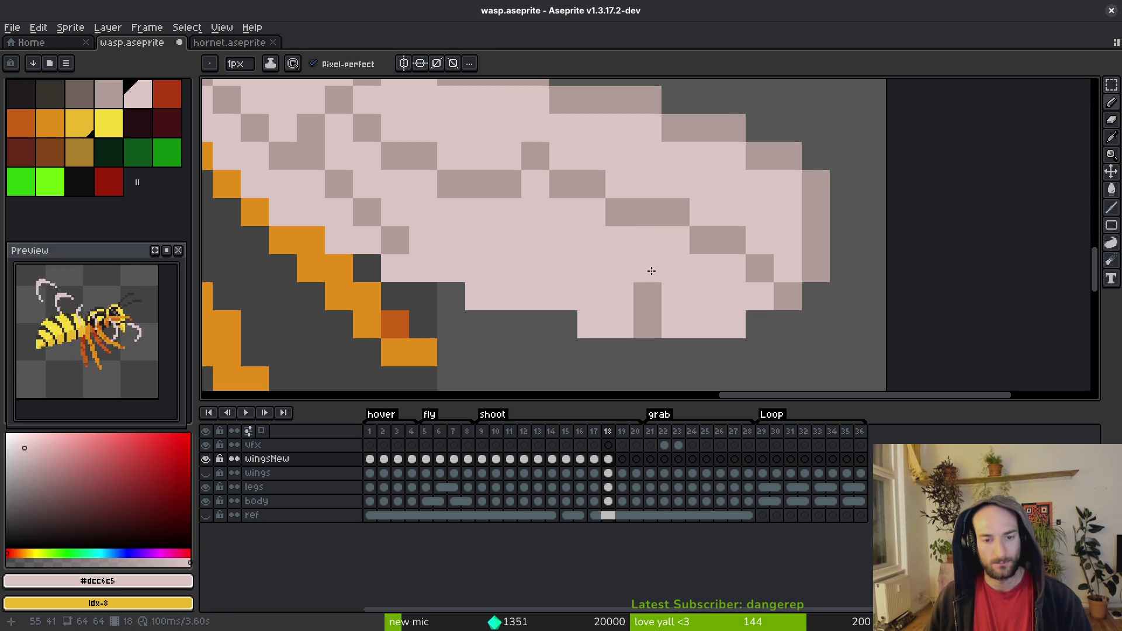
key(ctrl+z)
scroll(716, 211, down, 8)
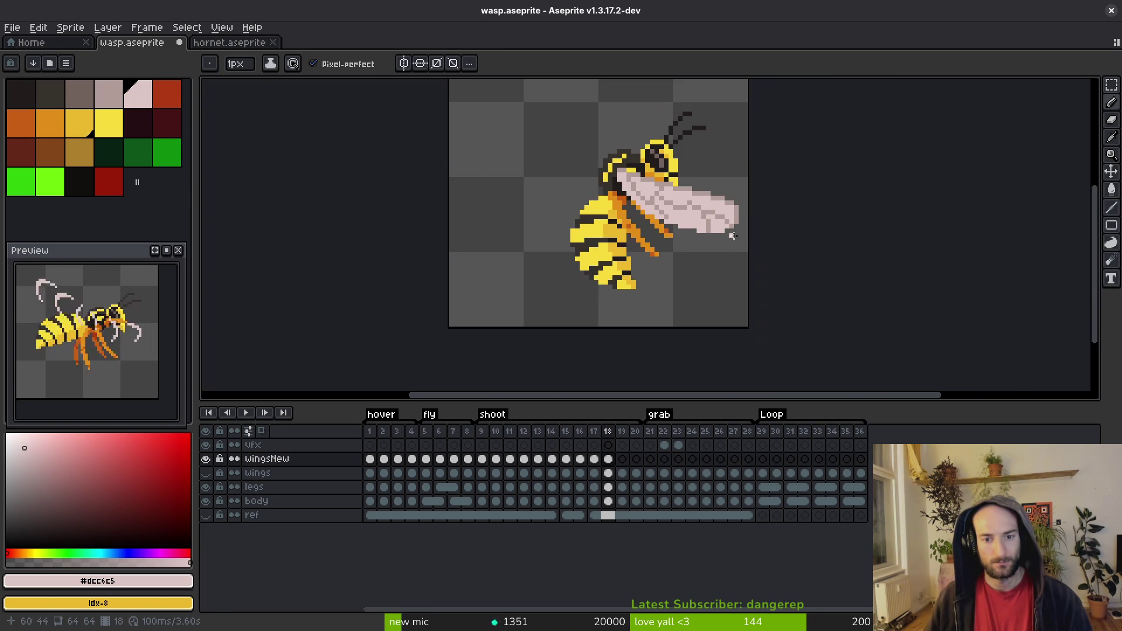
key(ctrl+s)
Step: Sample the grey and pale wing colours, then flip between frames 17 and 18 to compare wings
scroll(713, 243, down, 1)
scroll(708, 218, up, 3)
alt+click(668, 181)
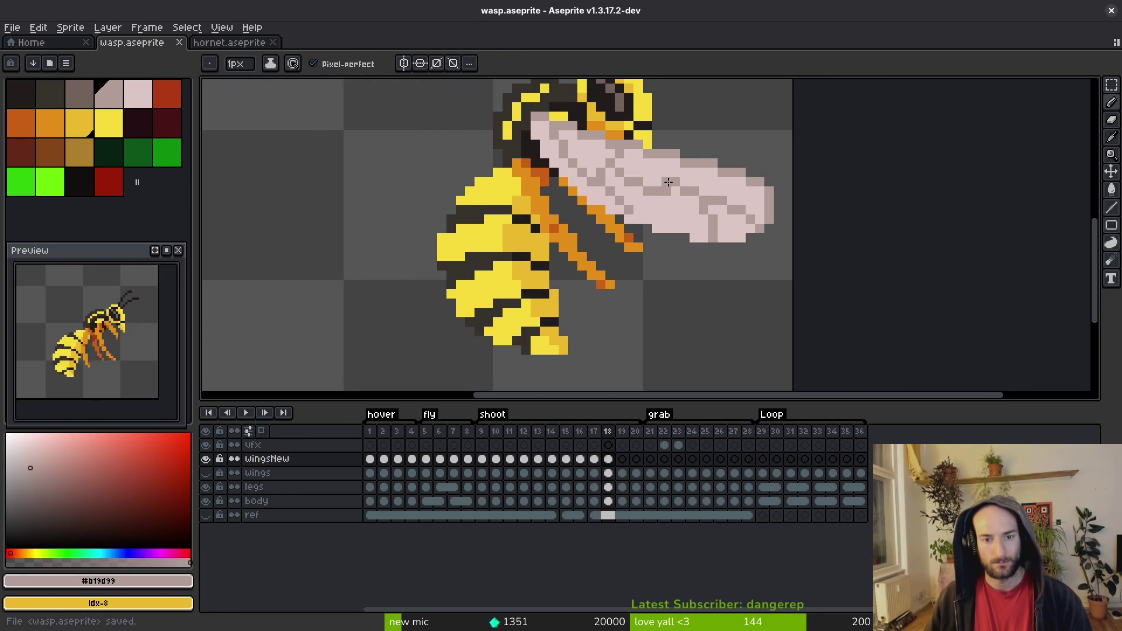
alt+click(675, 209)
scroll(698, 240, down, 5)
key(comma)
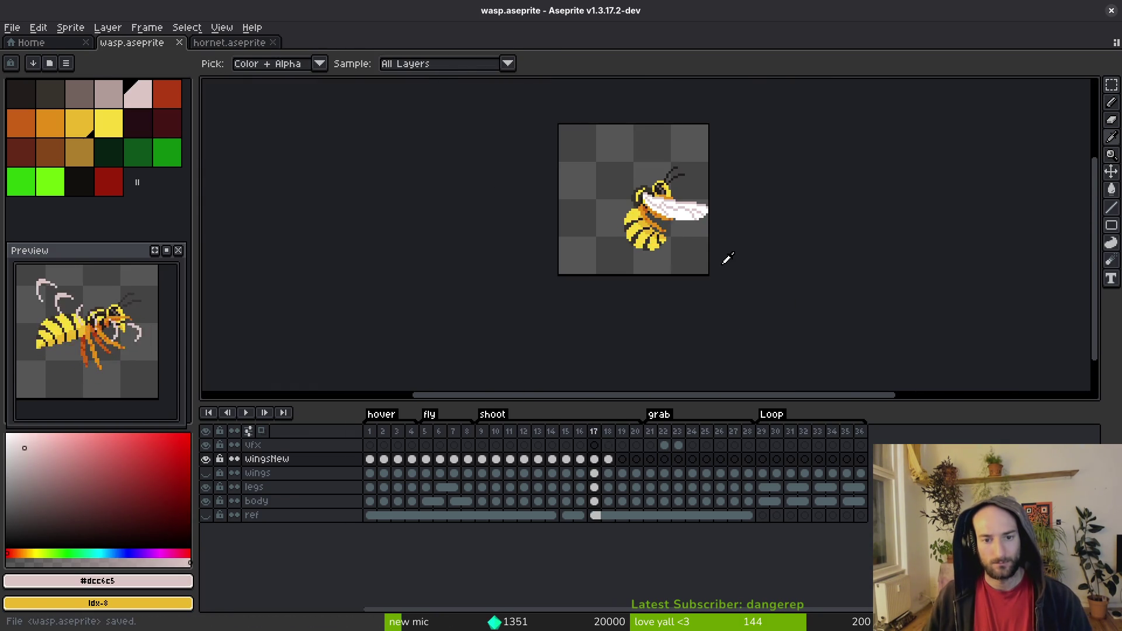
key(period)
key(comma)
key(period)
key(comma)
key(period)
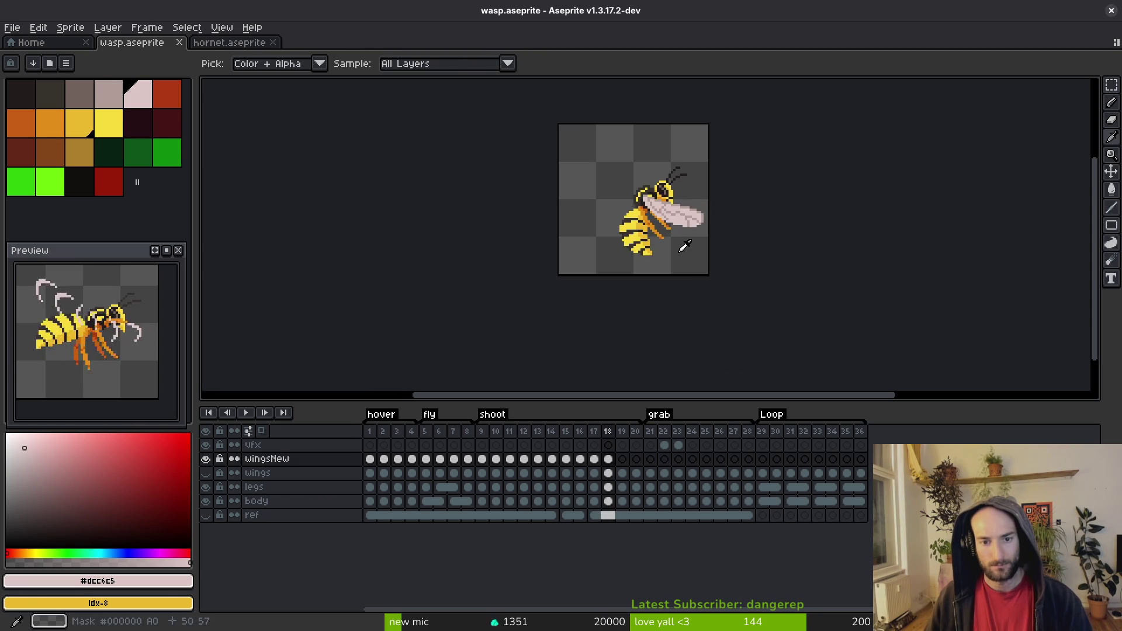
scroll(685, 246, up, 4)
scroll(682, 233, down, 1)
key(comma)
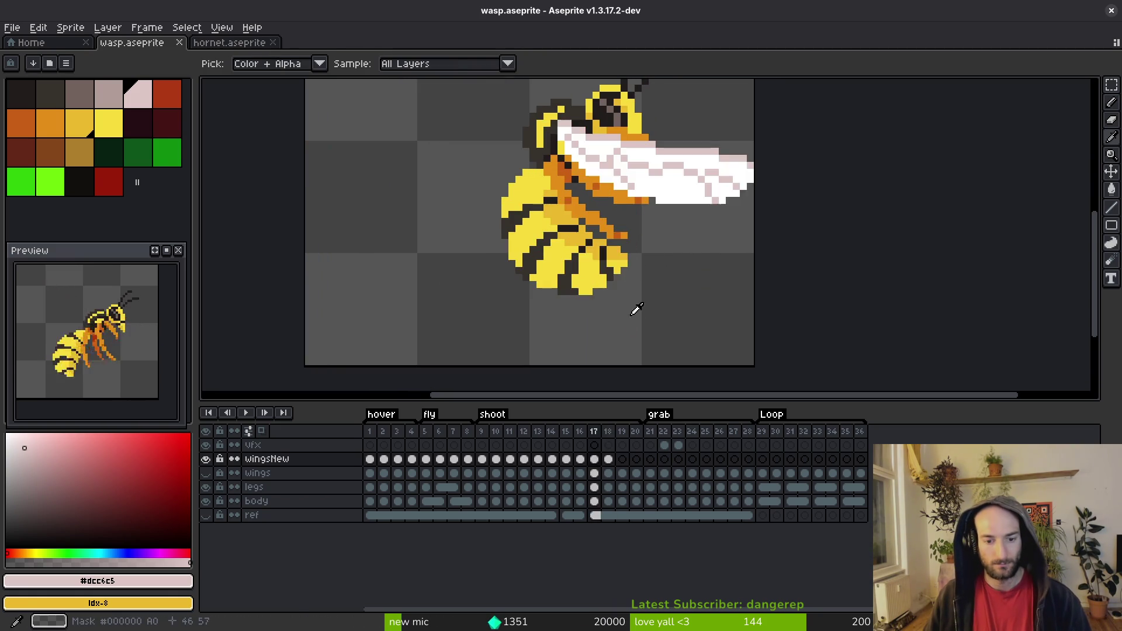
key(period)
scroll(643, 268, down, 1)
key(comma)
key(period)
Step: Move the wing base next to the head up by one pixel
scroll(640, 251, up, 3)
key(m)
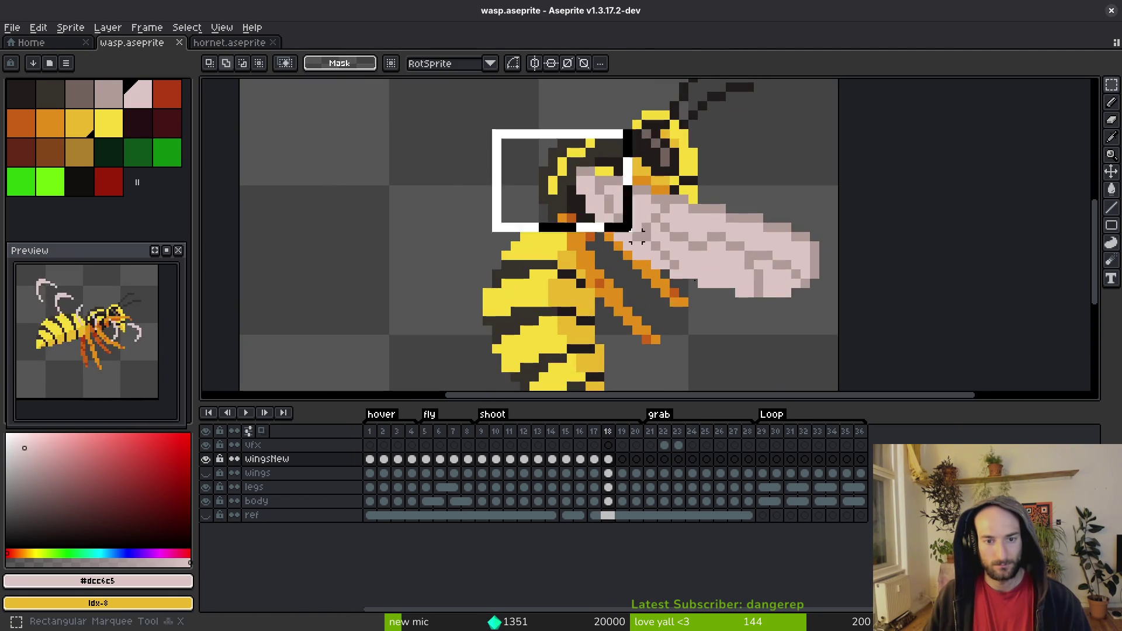
drag(637, 236, 726, 263)
key(Up)
key(Return)
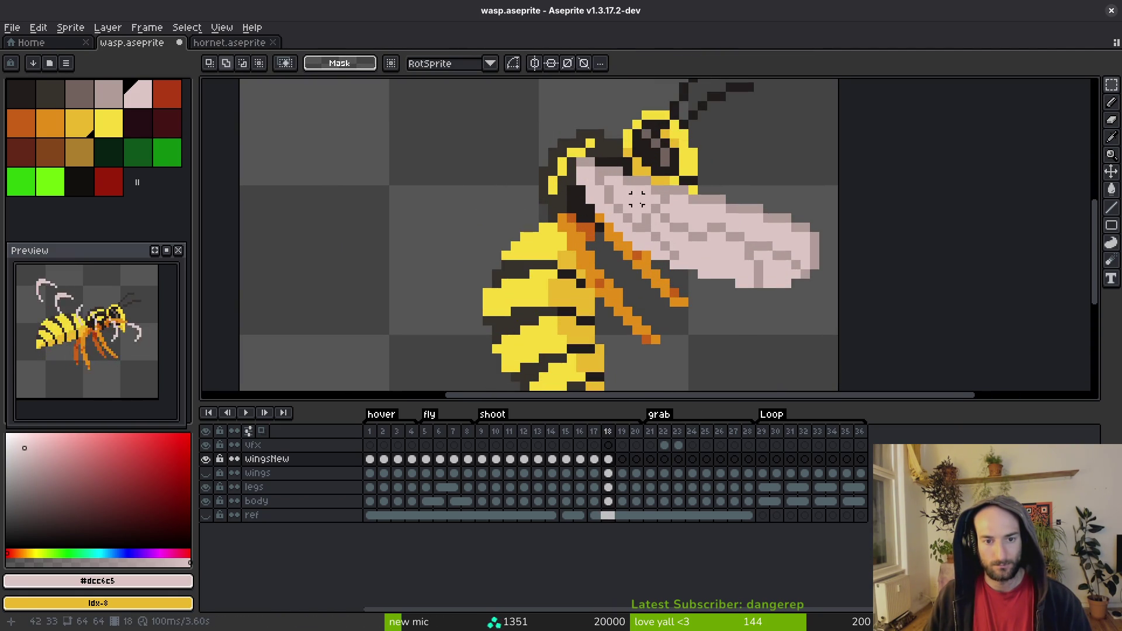
Step: Move the wingtip up by one pixel and commit the move
scroll(696, 281, down, 3)
scroll(749, 246, up, 1)
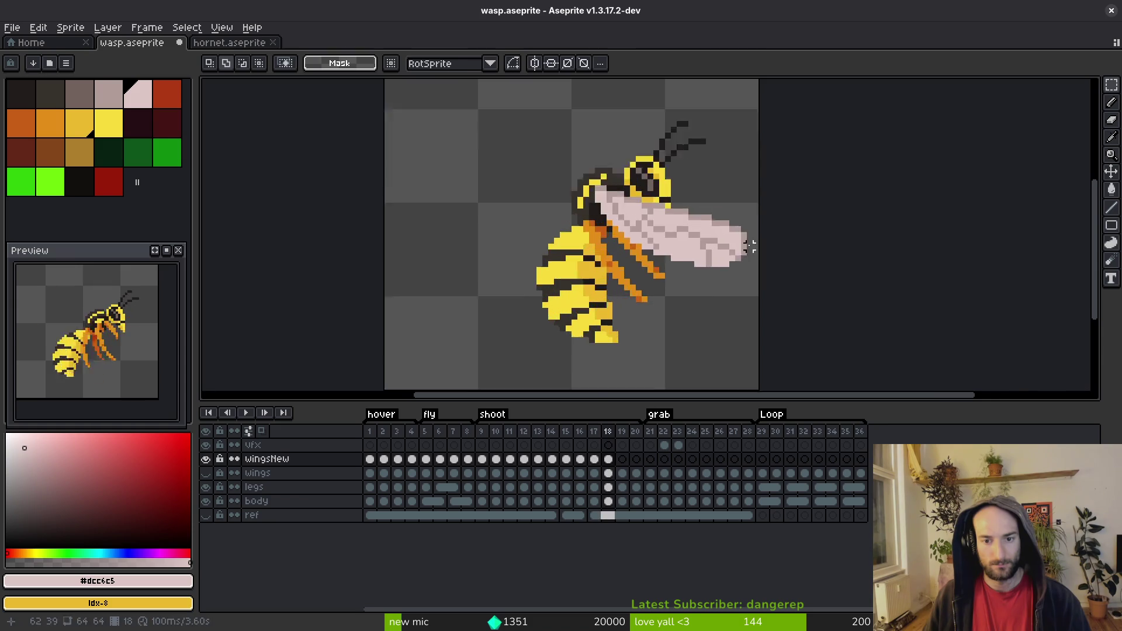
scroll(750, 247, up, 2)
drag(783, 175, 702, 316)
key(Up)
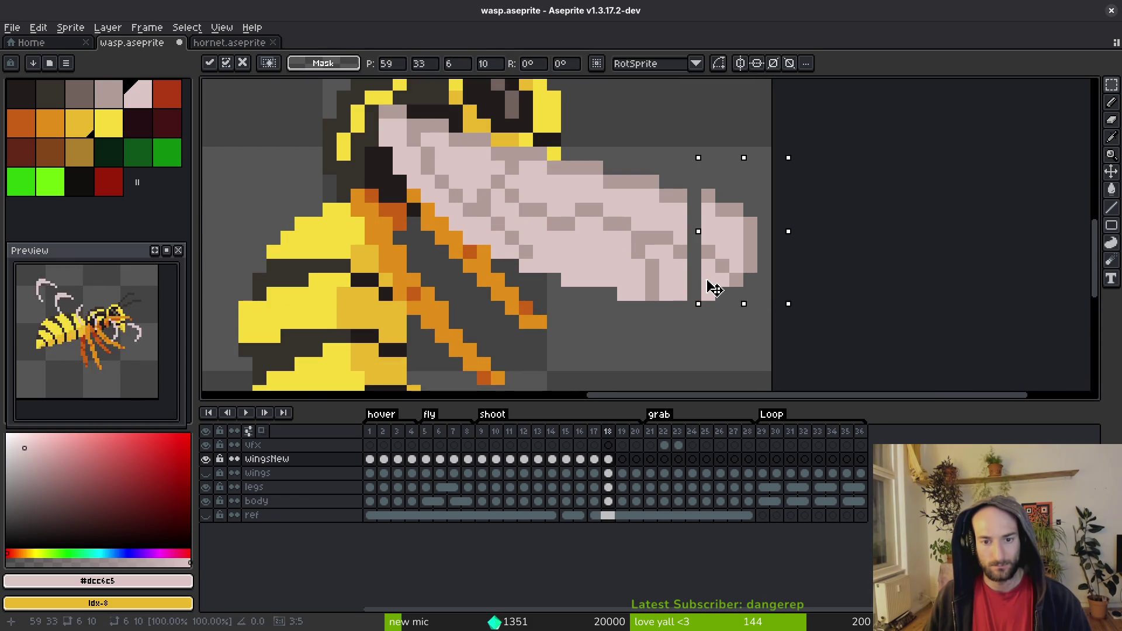
key(Return)
Step: Return to the pencil, sample the grey wing shade and save wasp.aseprite
key(b)
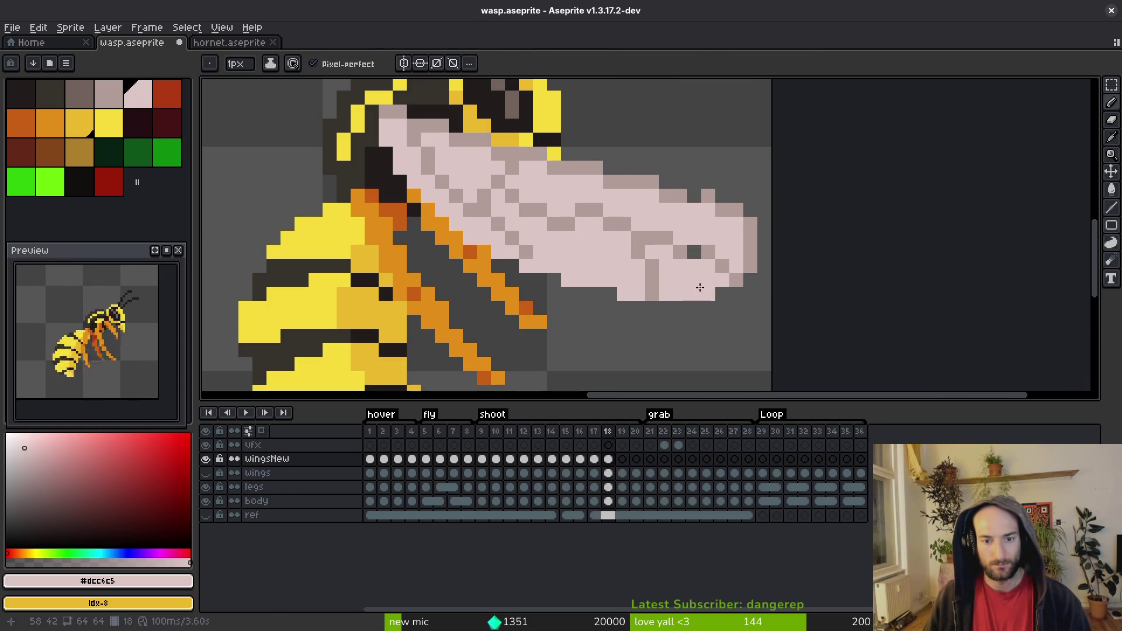
alt+click(694, 253)
scroll(702, 209, down, 4)
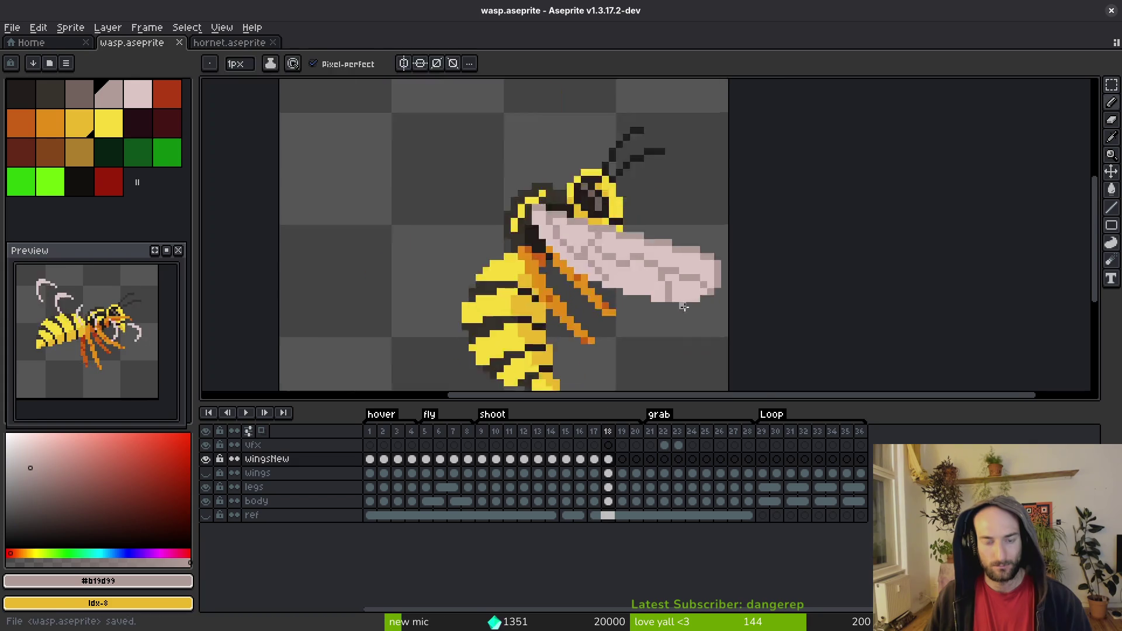
key(e)
key(ctrl+s)
scroll(686, 331, up, 3)
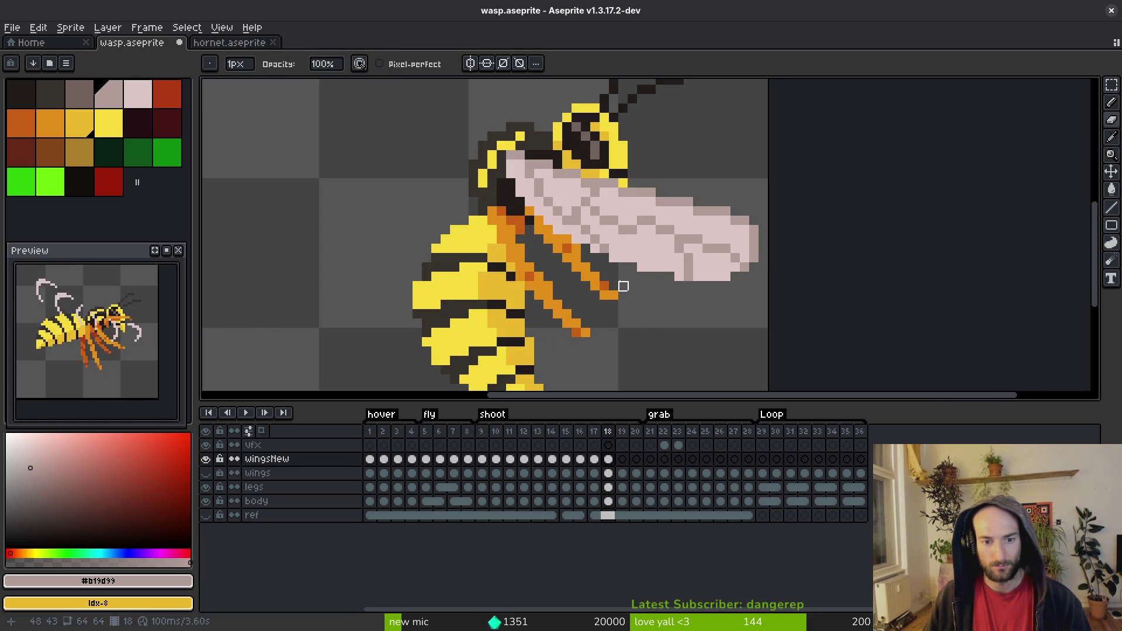
Step: Repaint a wing shading pixel and the wing's lower edge in the light wing colour, then save
scroll(718, 299, up, 1)
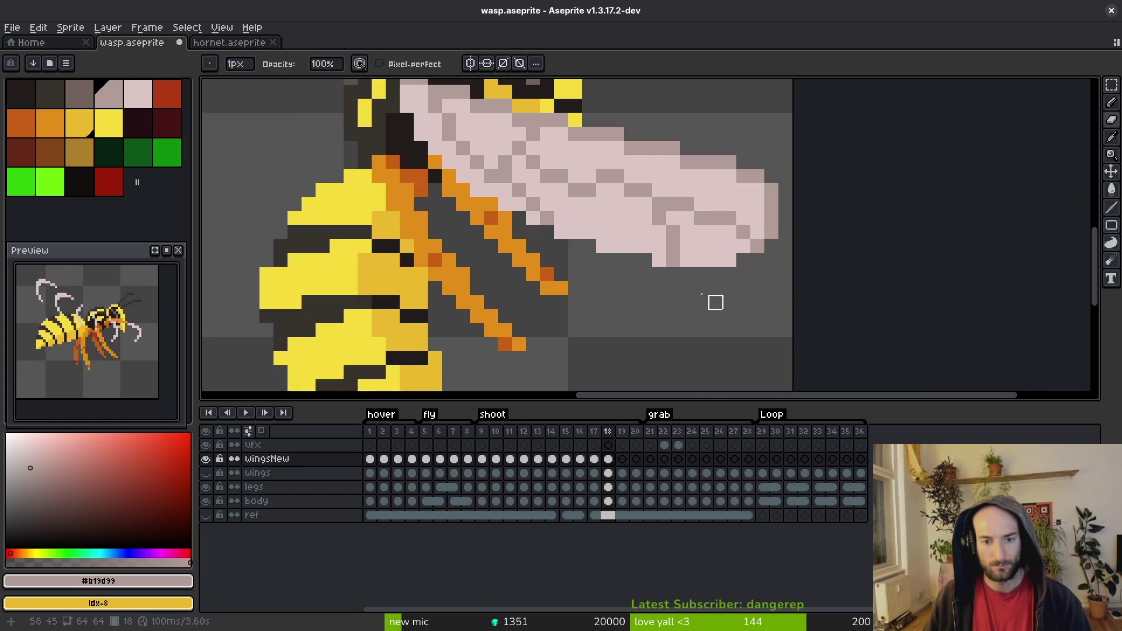
scroll(753, 323, up, 1)
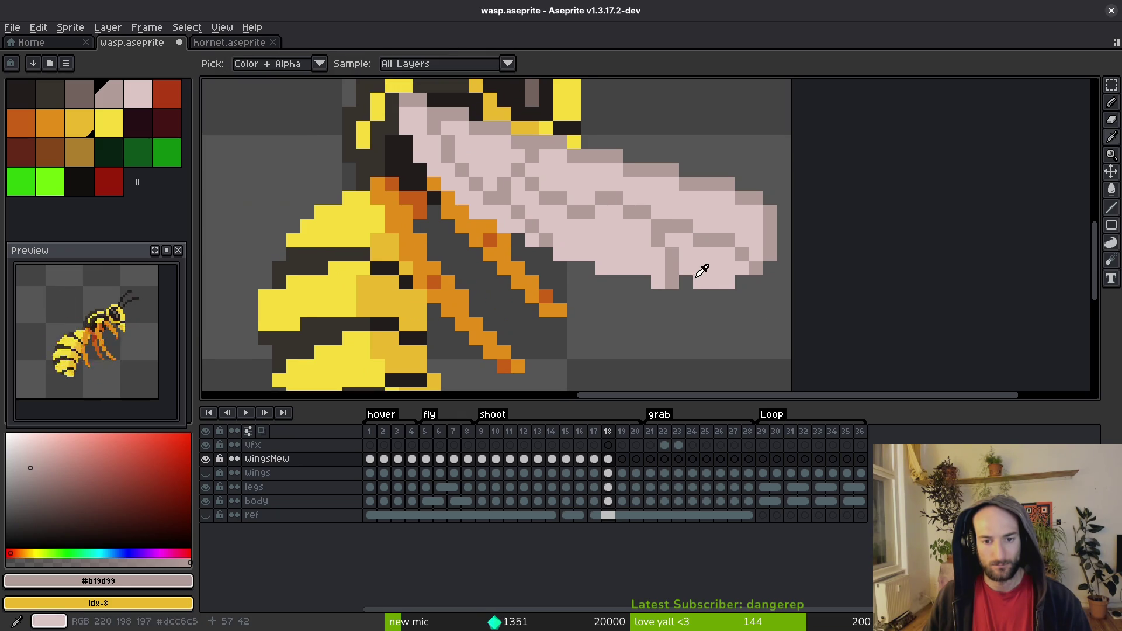
alt+click(680, 274)
key(ctrl+s)
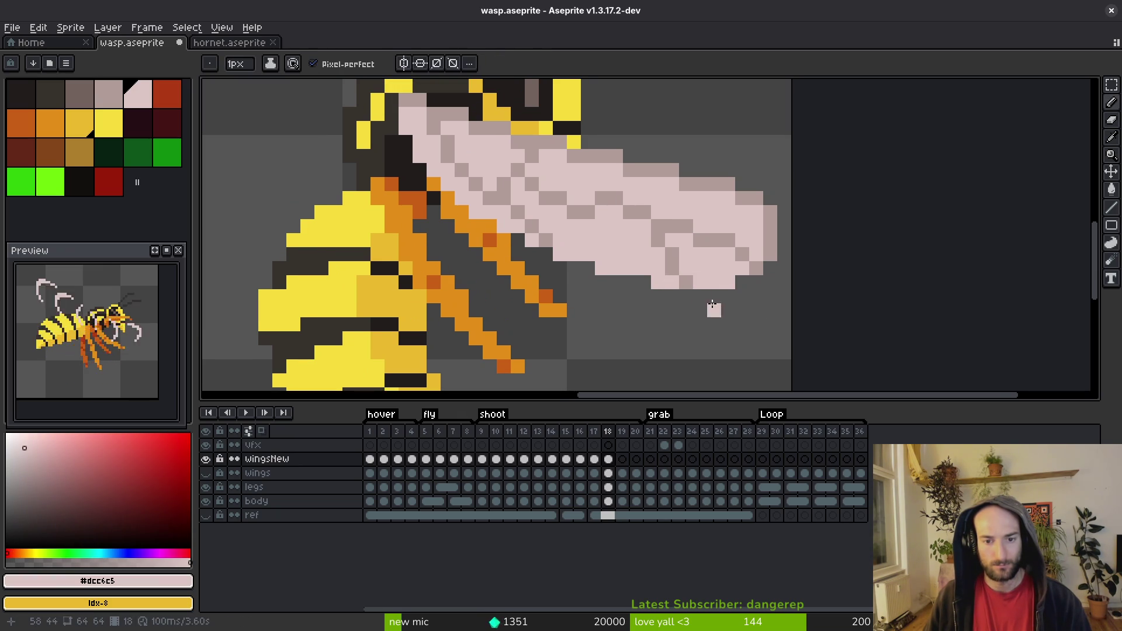
alt+click(663, 226)
alt+click(669, 196)
drag(658, 225, 645, 208)
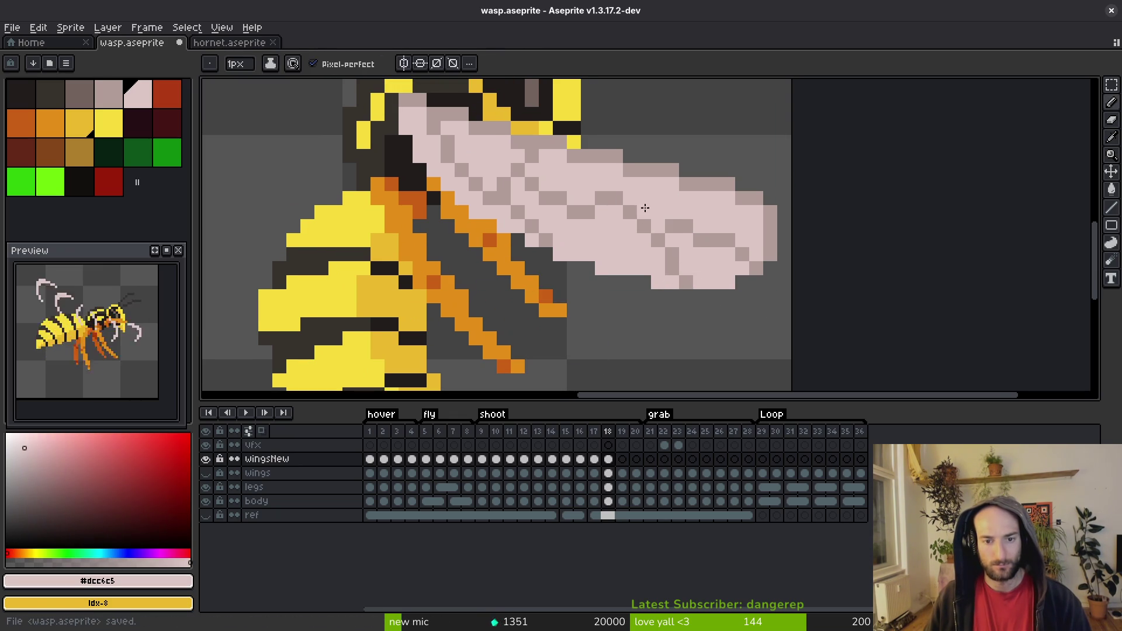
scroll(702, 244, down, 5)
key(ctrl+s)
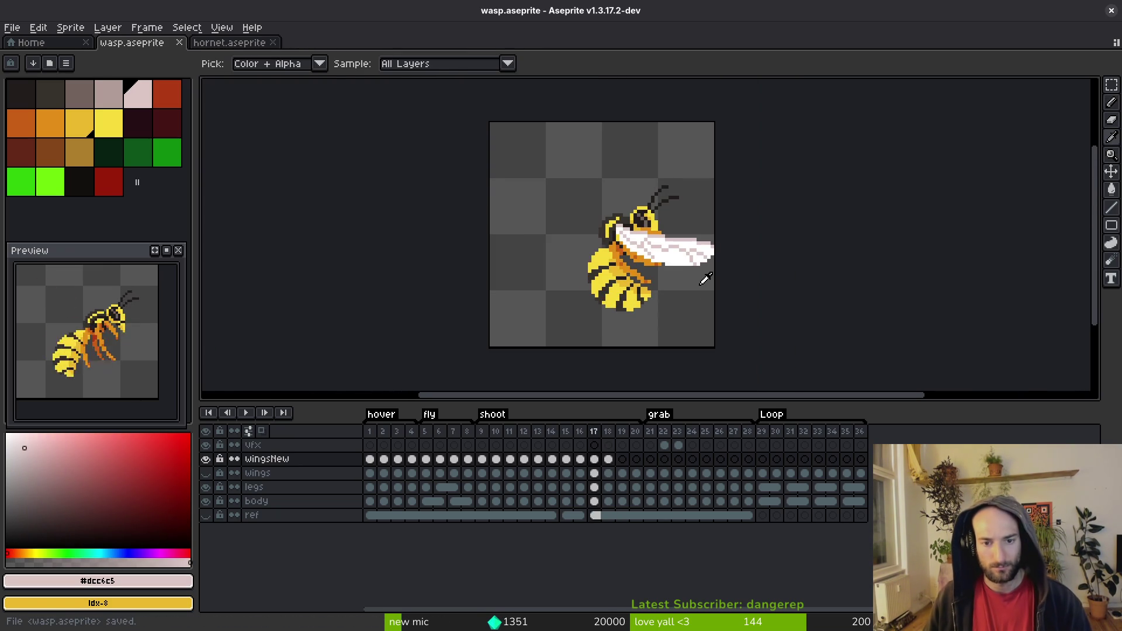
Step: Recolour more wing pixels with the grey and light wing shades, then save
scroll(699, 285, up, 6)
alt+click(589, 187)
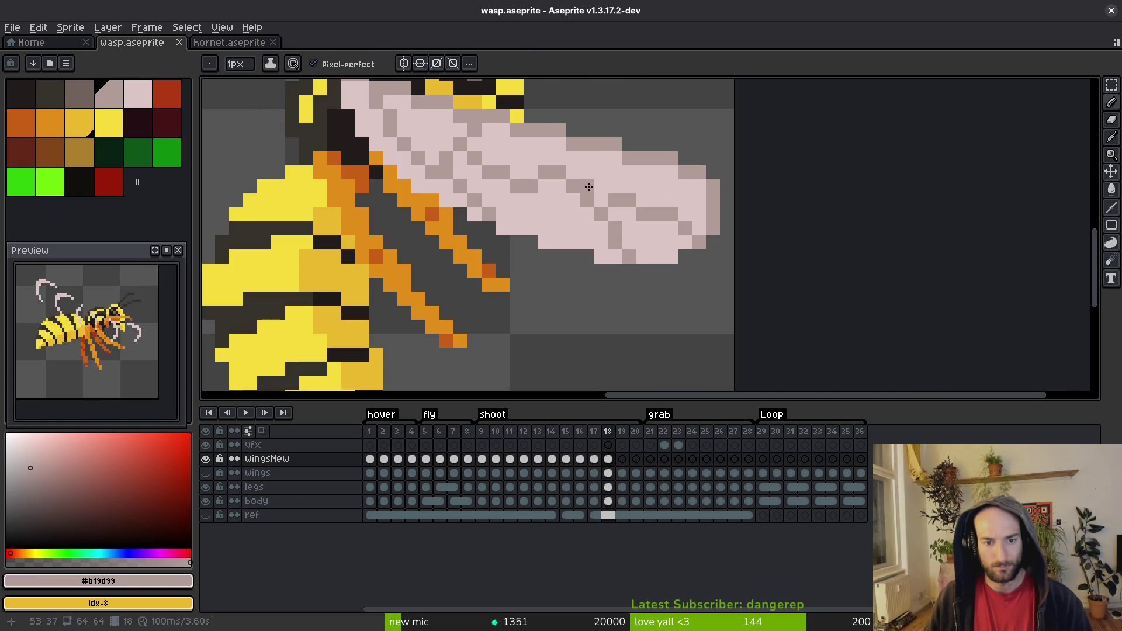
alt+click(586, 202)
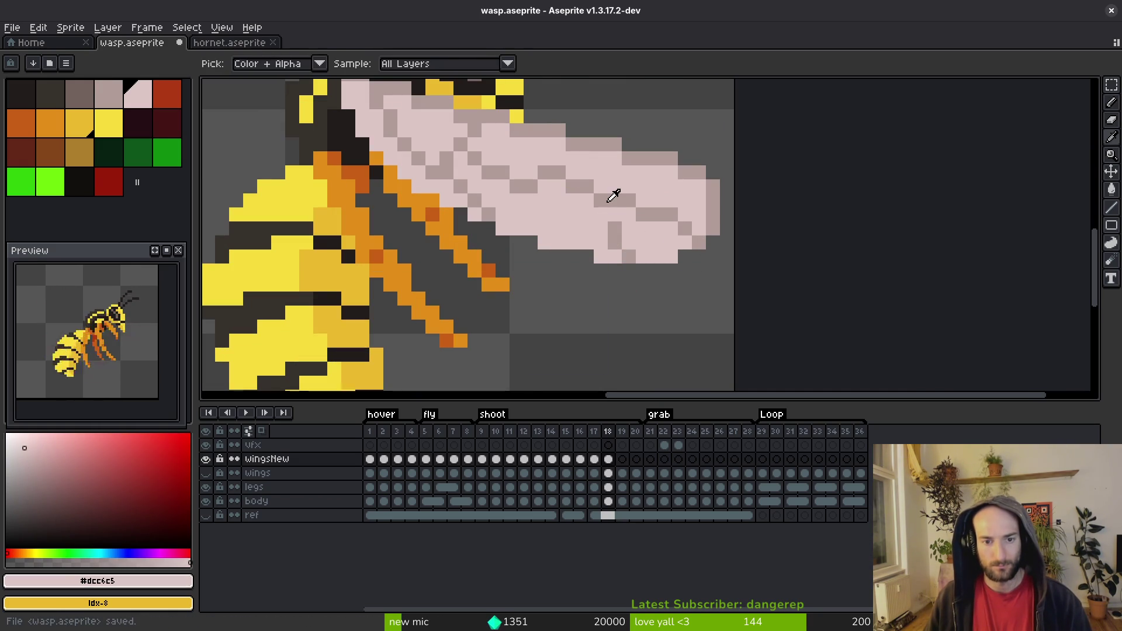
alt+click(606, 213)
key(ctrl+s)
scroll(653, 250, down, 6)
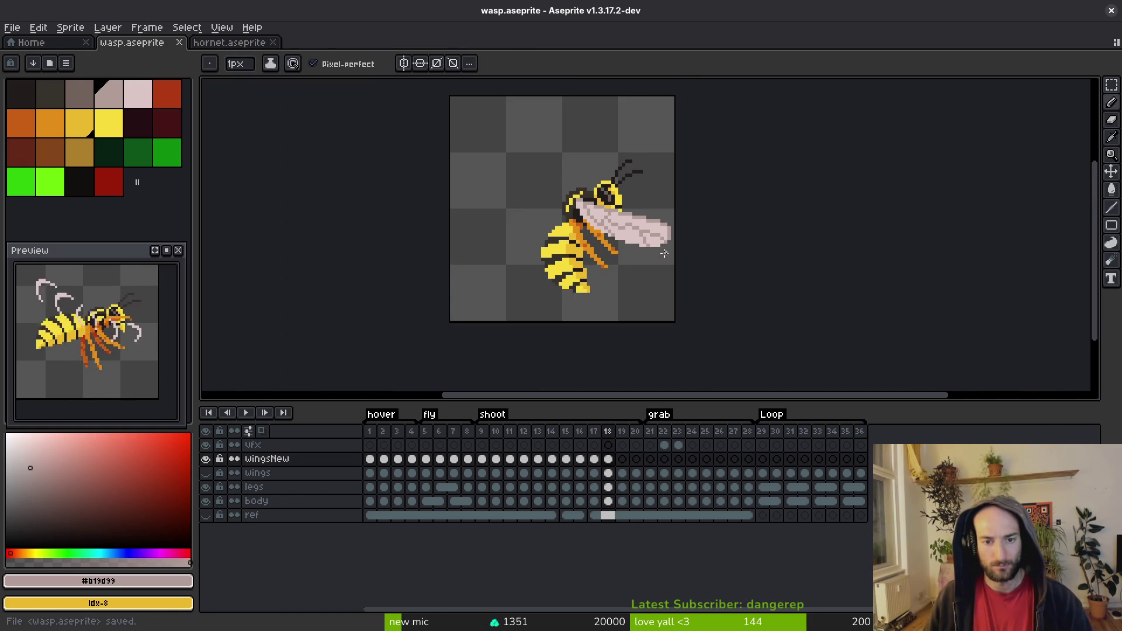
scroll(672, 237, up, 5)
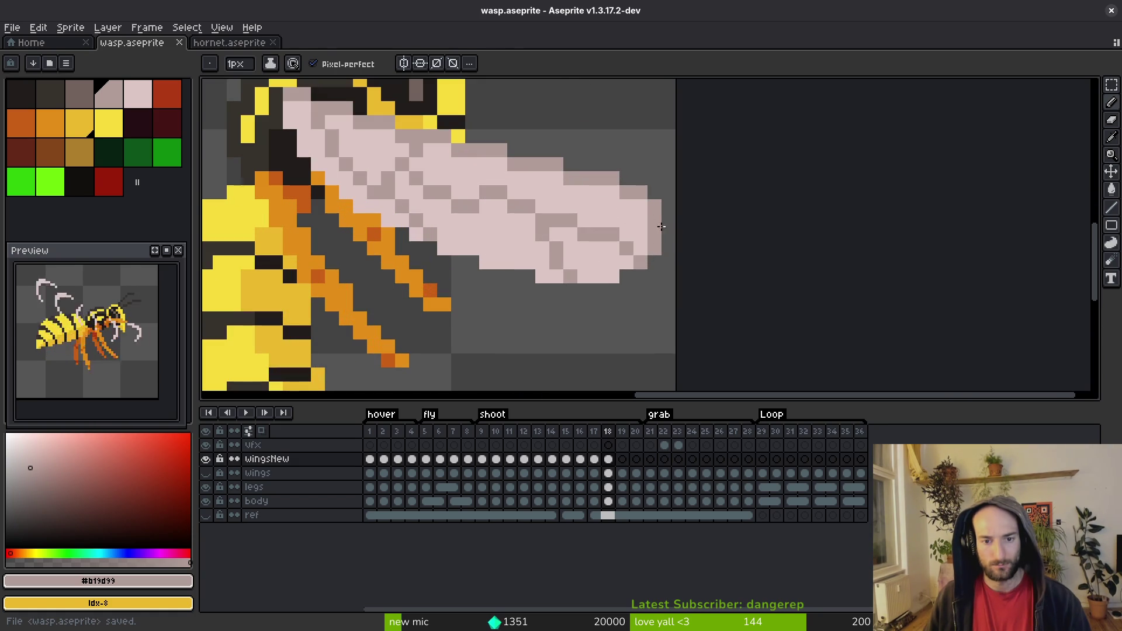
Step: Compare frame 17 against frame 18 to check the wing shape
key(comma)
scroll(663, 245, down, 5)
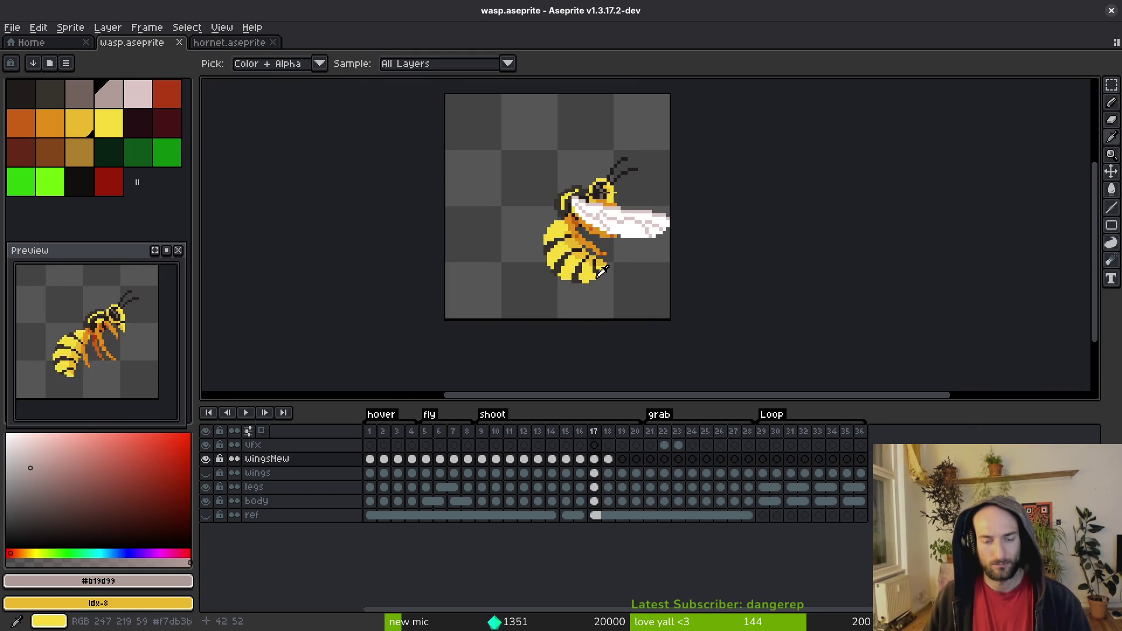
key(period)
scroll(666, 227, up, 5)
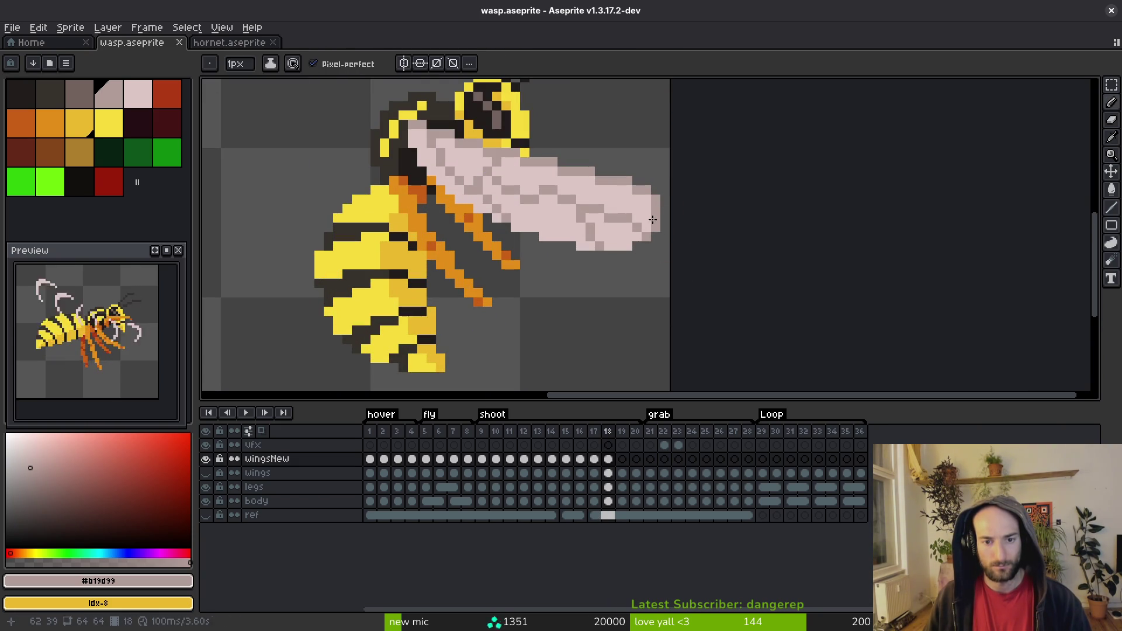
Step: Touch up the wing's edge pixels in grey and light shades and save the sprite
alt+click(651, 200)
alt+click(663, 201)
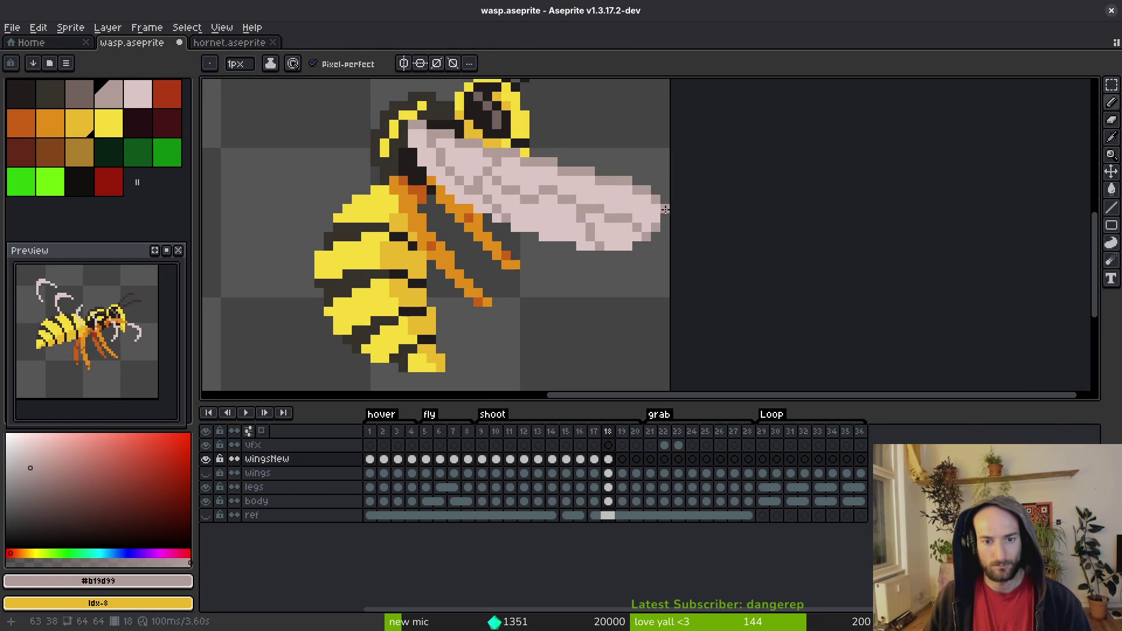
alt+click(657, 225)
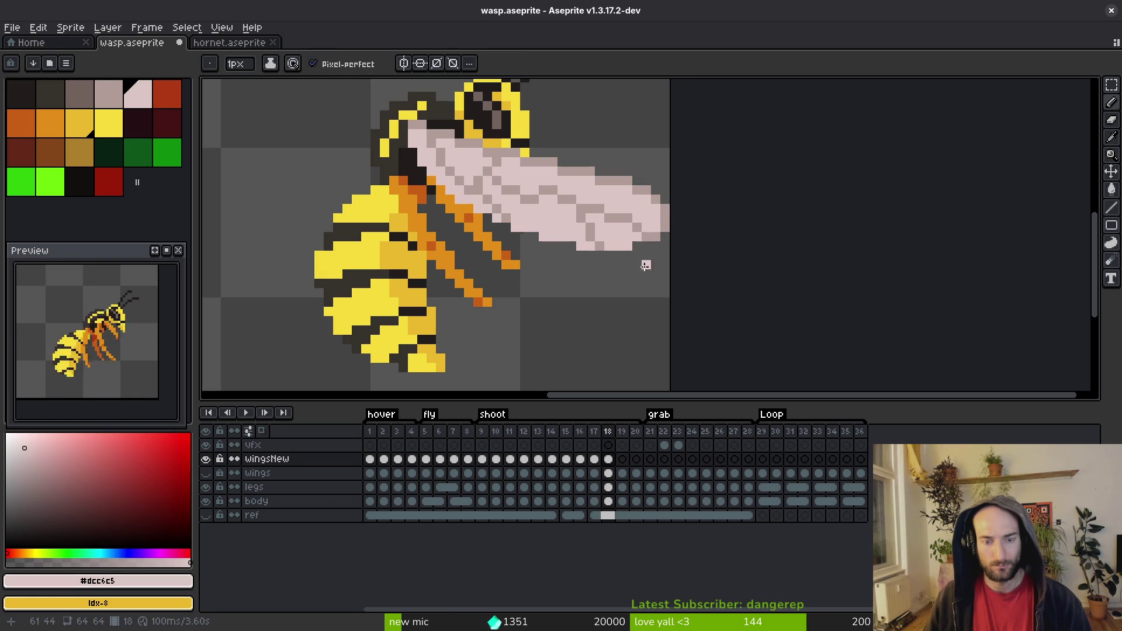
alt+click(657, 236)
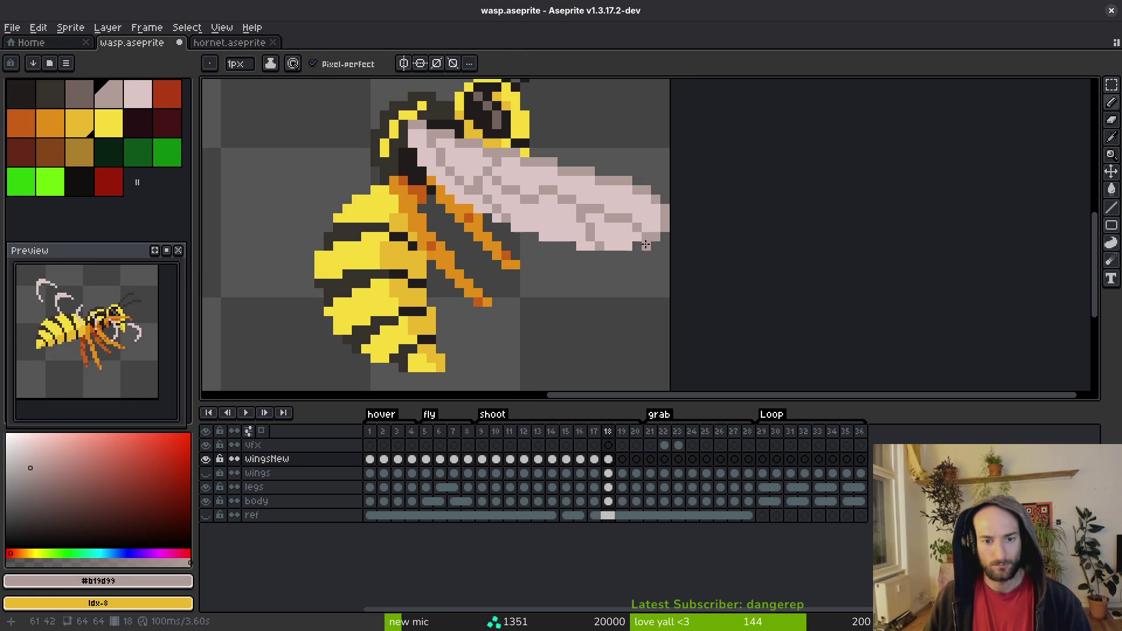
alt+click(642, 245)
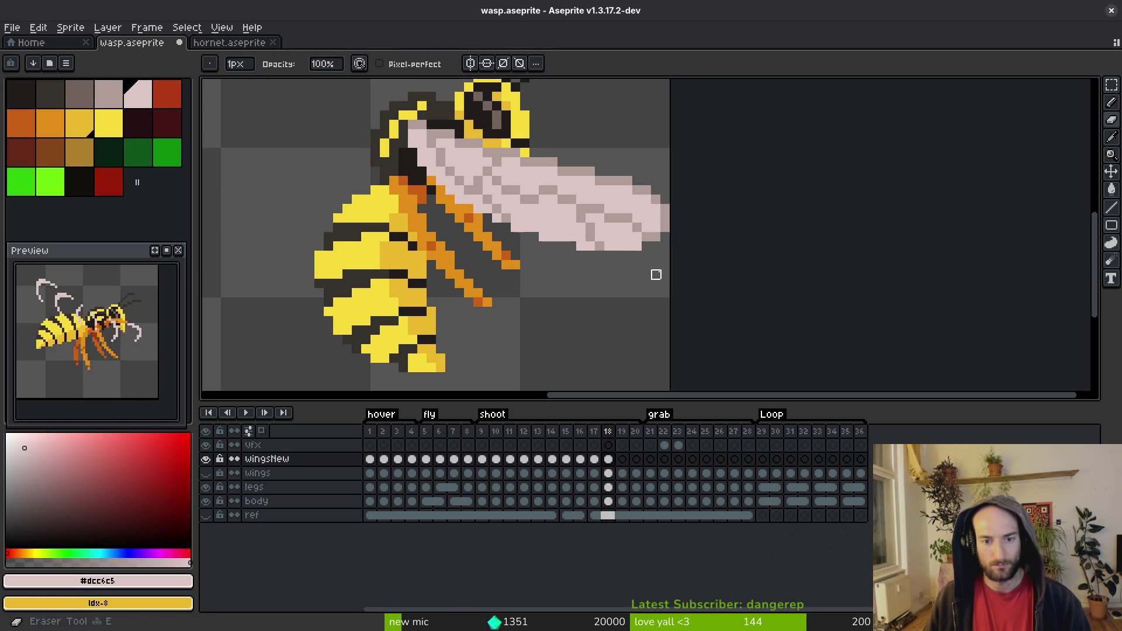
key(ctrl+s)
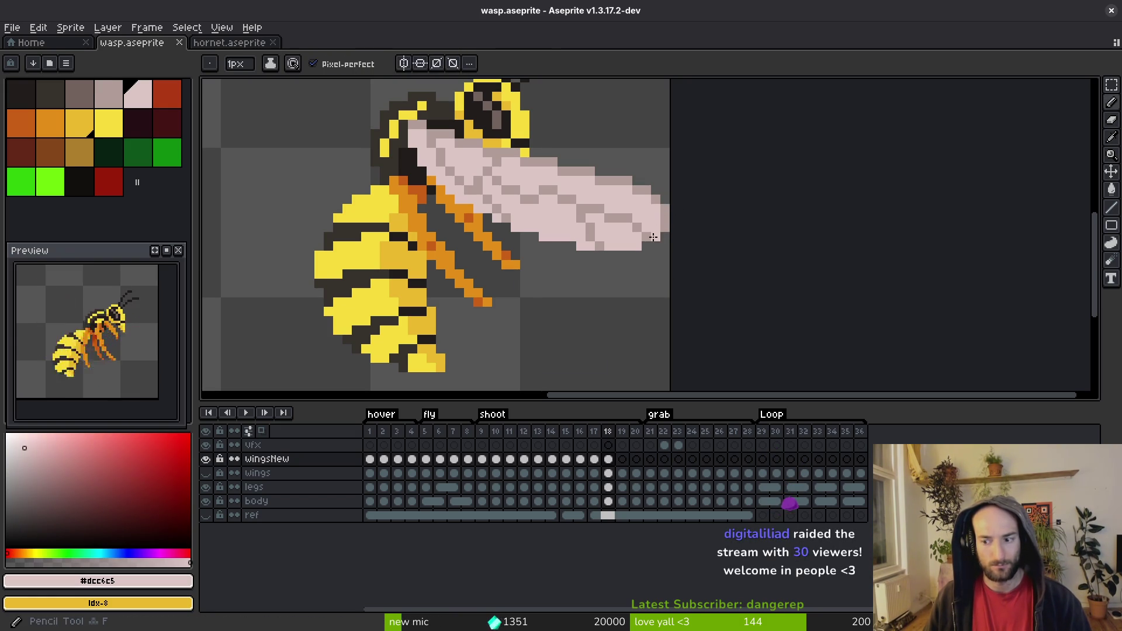
key(ctrl+s)
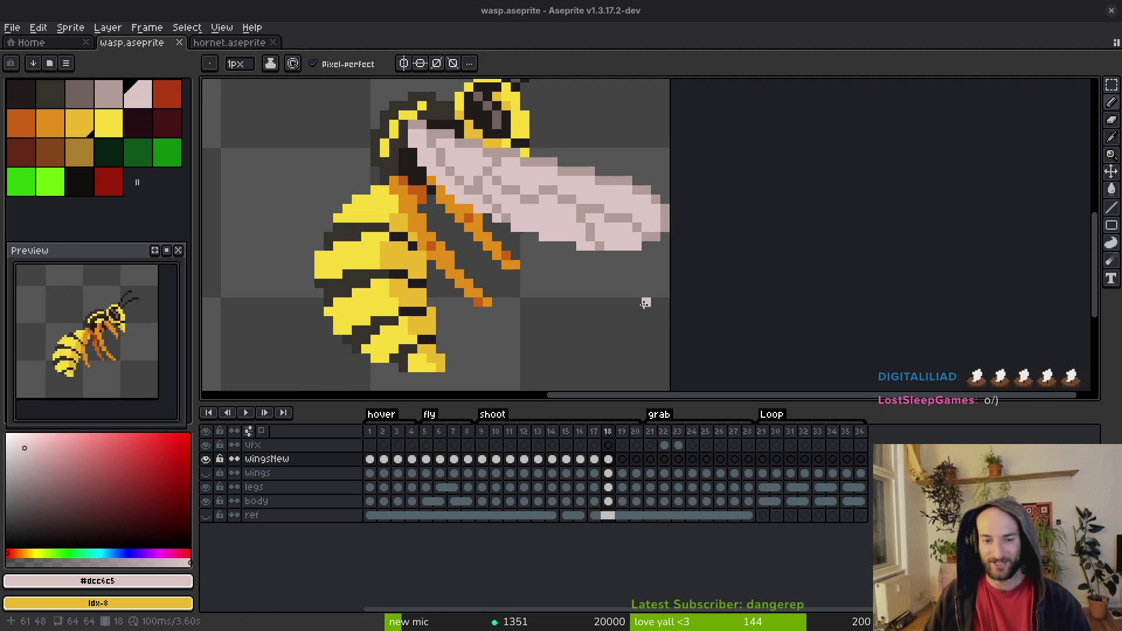
Step: Check the wing layer's position and size, save, and compare frame 17 with frame 18
click(639, 226)
key(ctrl)
scroll(658, 263, down, 2)
scroll(655, 262, up, 3)
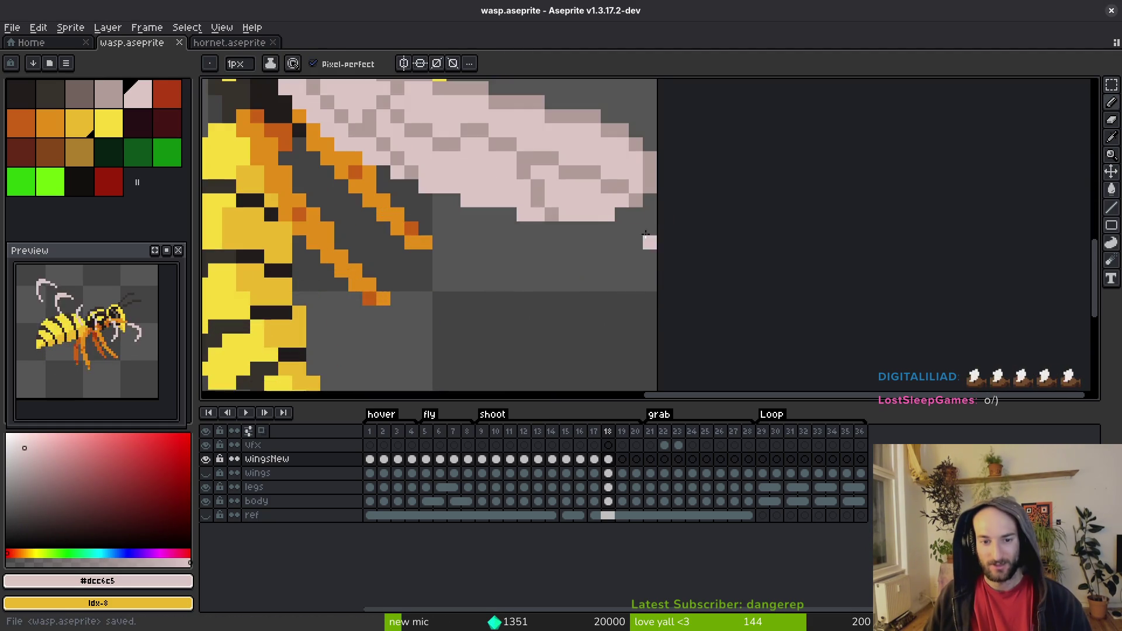
key(ctrl+s)
key(comma)
scroll(643, 196, down, 2)
key(ctrl)
key(ctrl)
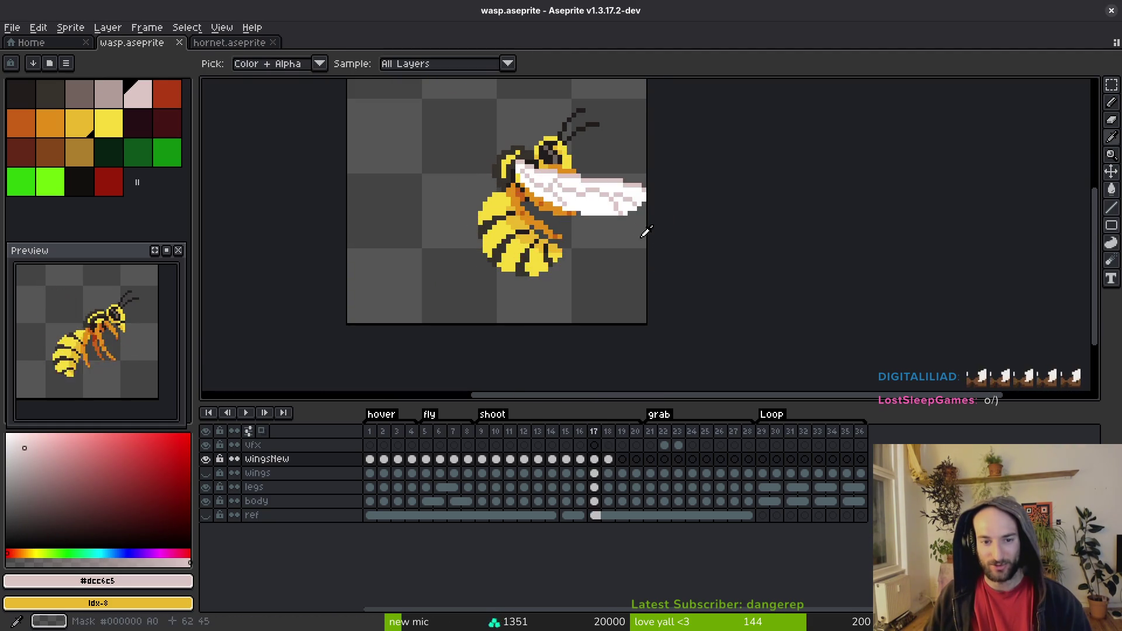
scroll(643, 216, up, 2)
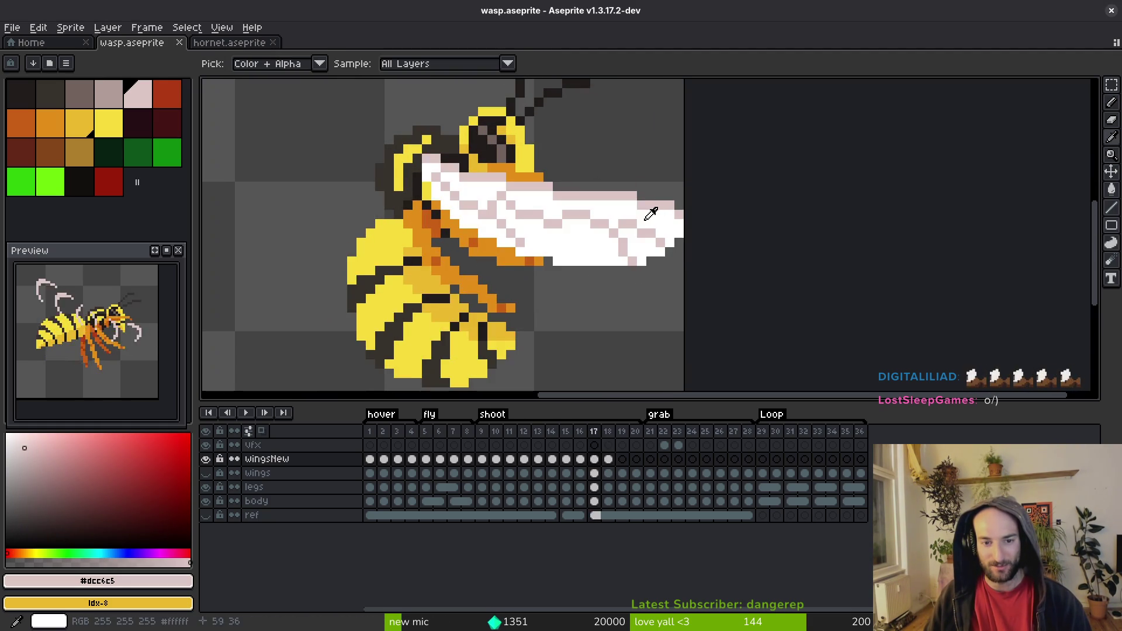
key(period)
Step: Fill two gaps on the wing's top edge with the darker pink and save wasp.aseprite
alt+click(611, 206)
click(612, 205)
click(653, 215)
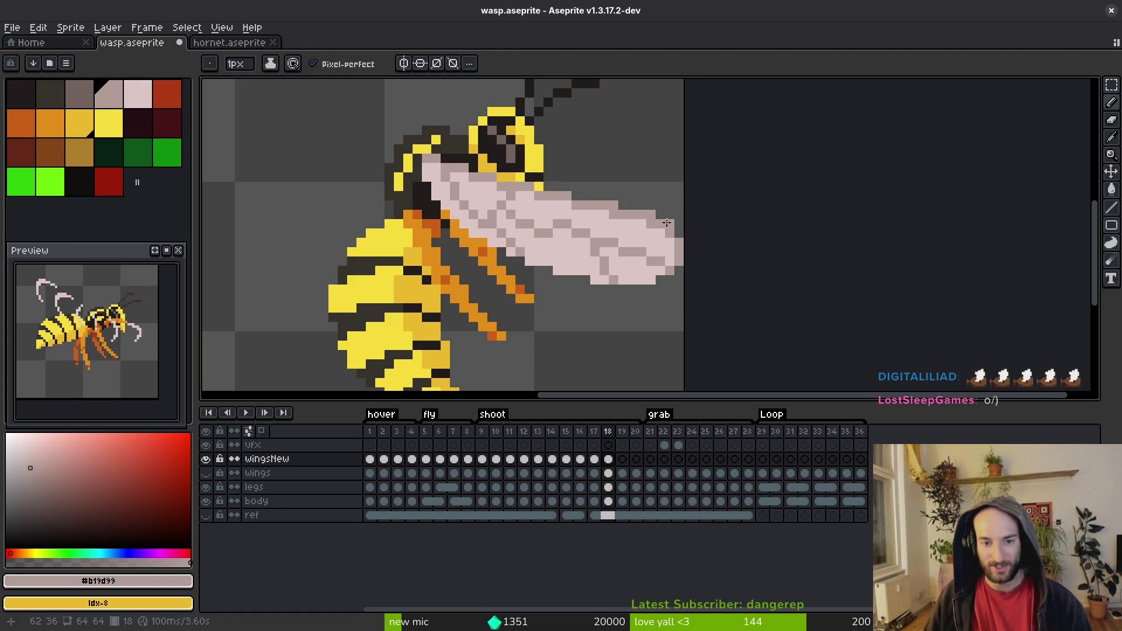
alt+click(670, 237)
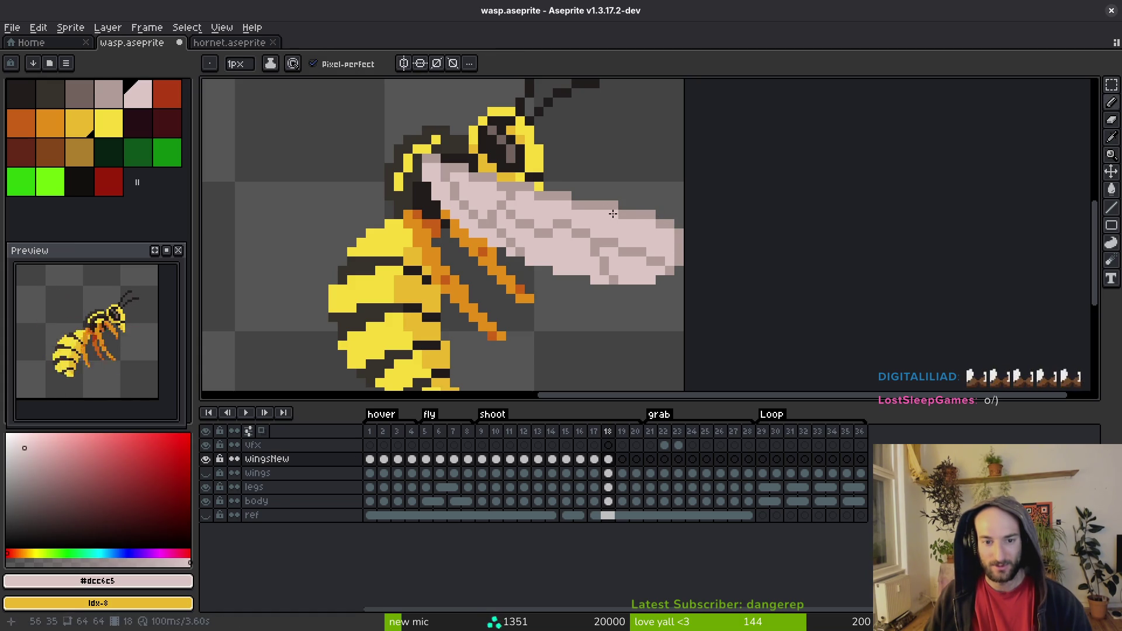
key(ctrl+s)
scroll(648, 240, down, 1)
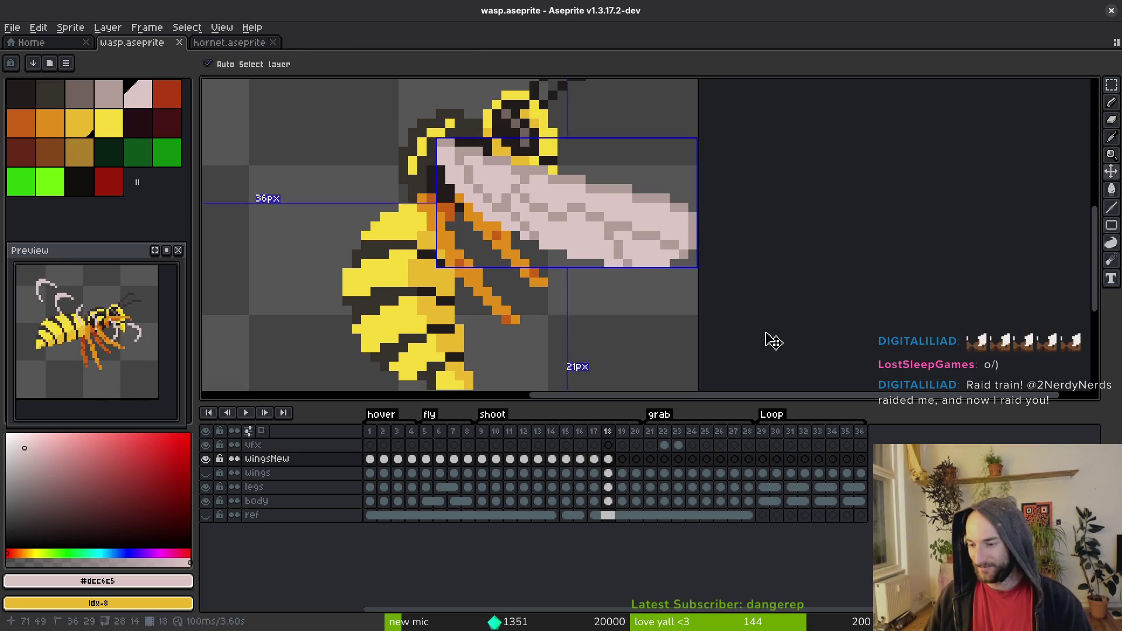
key(ctrl+s)
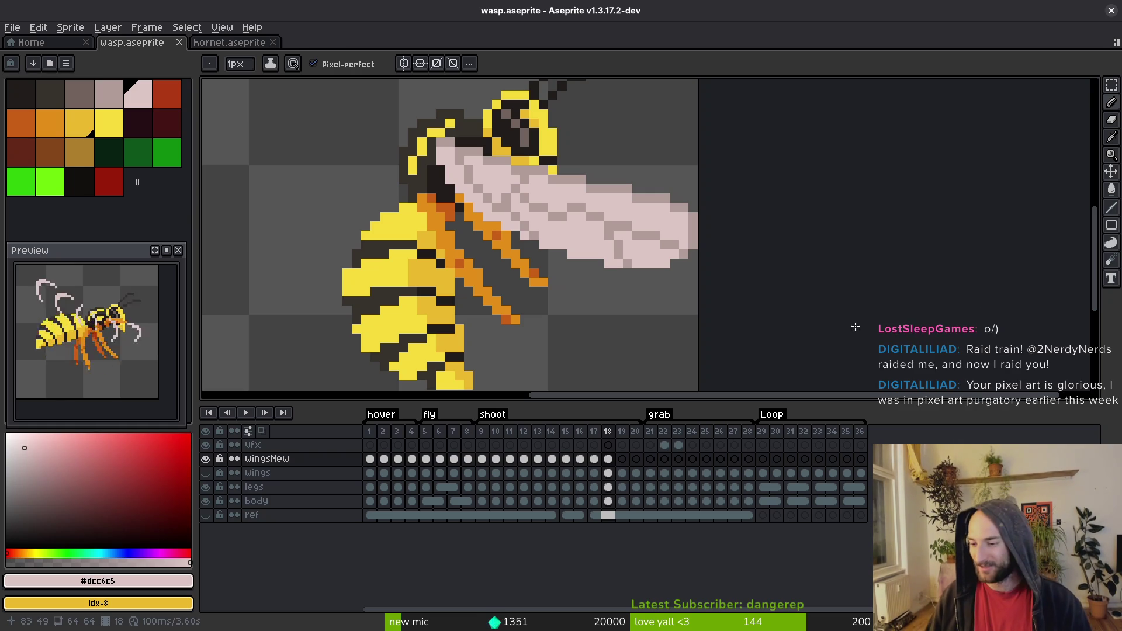
key(ctrl+s)
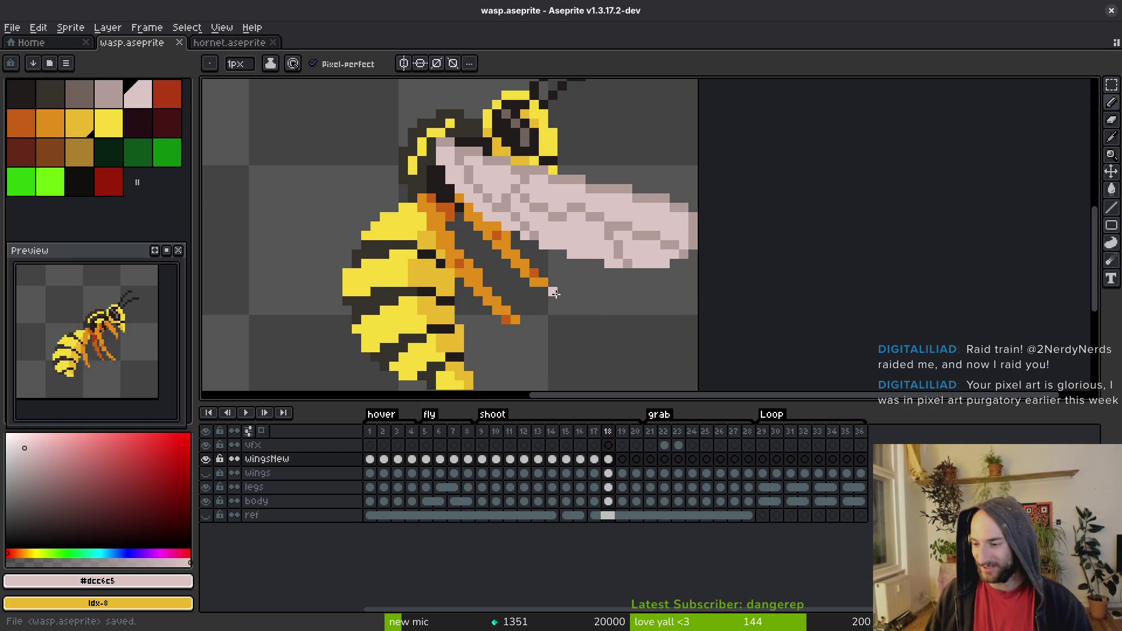
scroll(555, 293, down, 2)
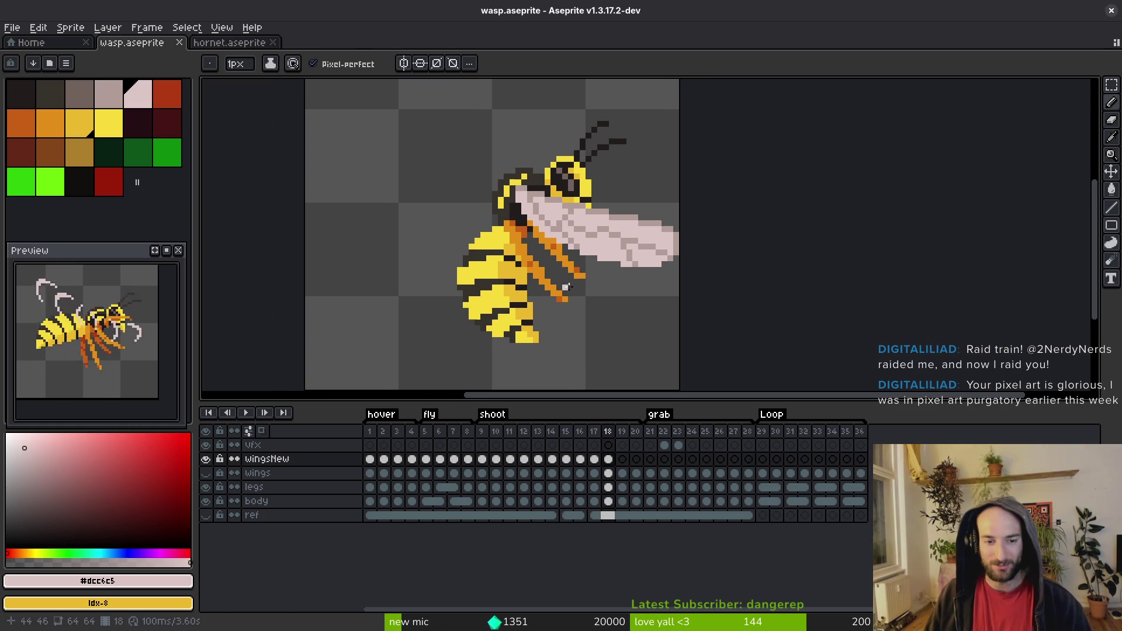
drag(549, 299, 561, 308)
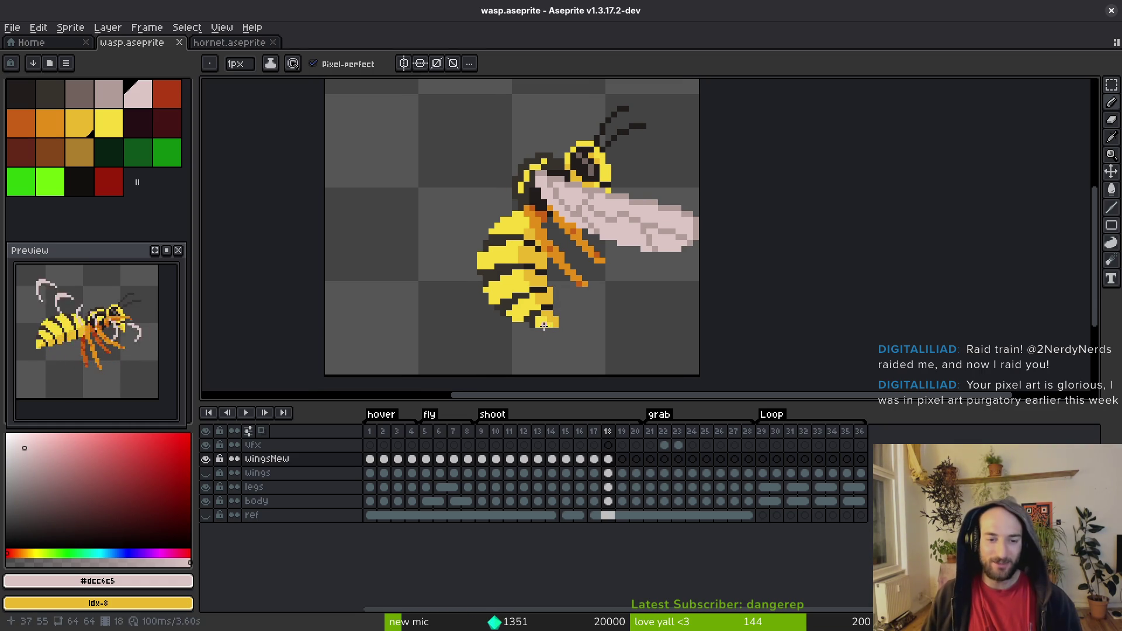
alt+click(529, 322)
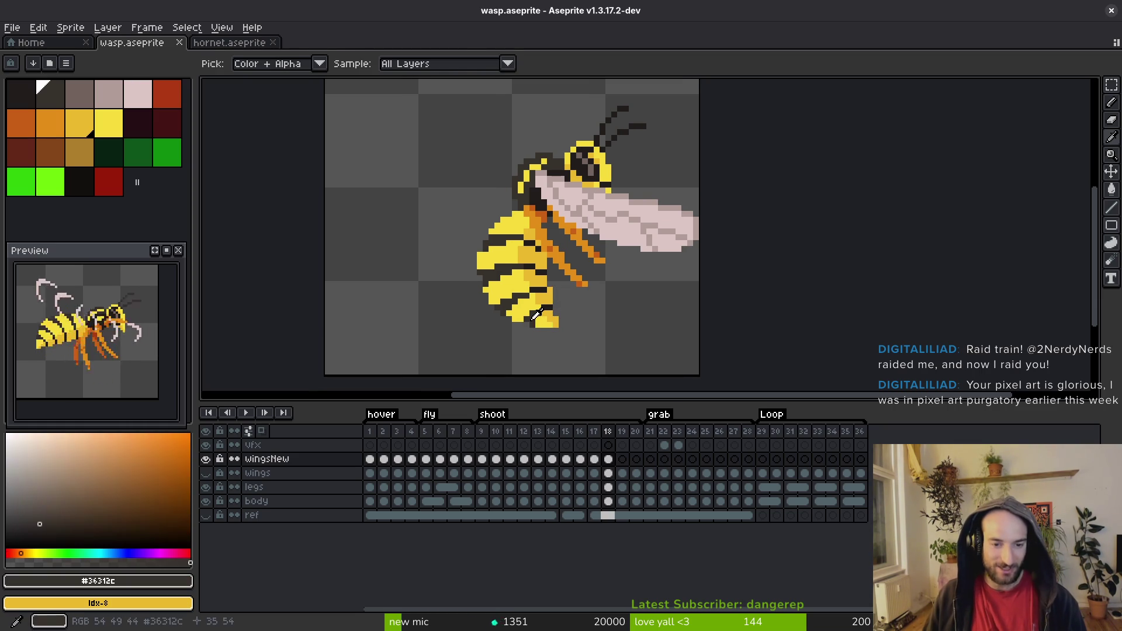
scroll(520, 330, up, 3)
scroll(525, 328, down, 3)
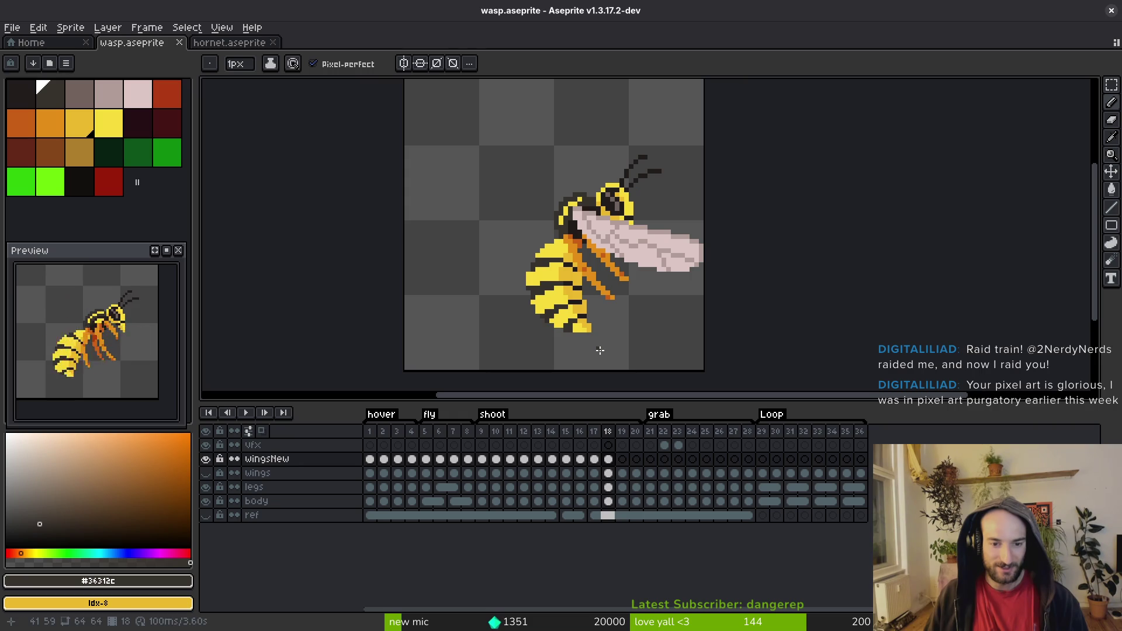
key(ctrl+s)
key(alt)
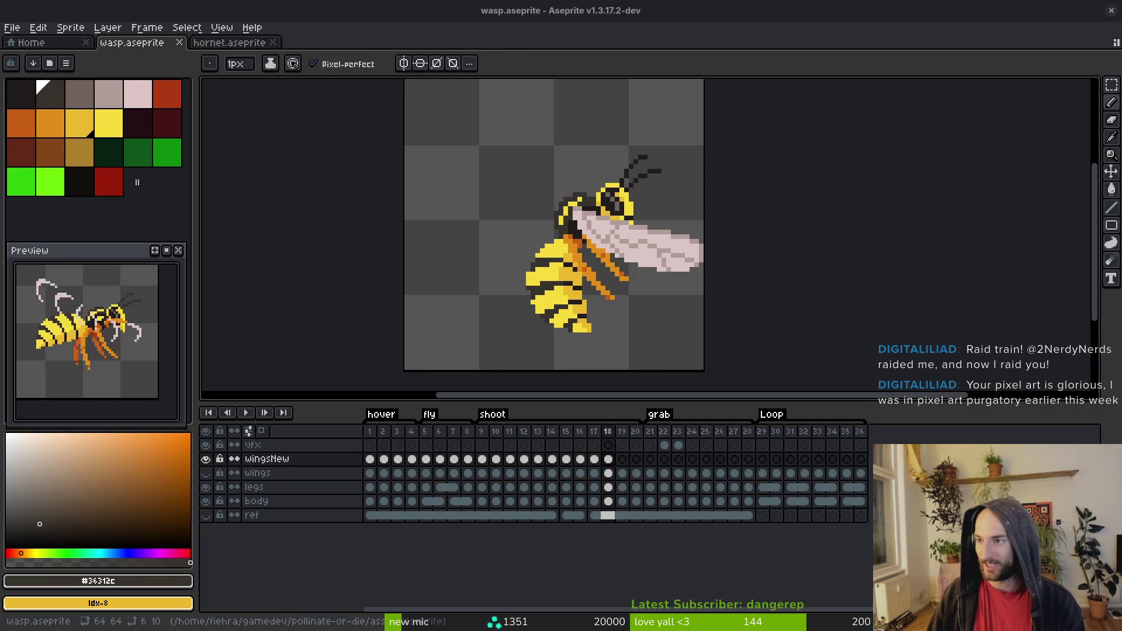
Step: Maximize the Godot editor and run the pollinateOrDie project
double_click(359, 84)
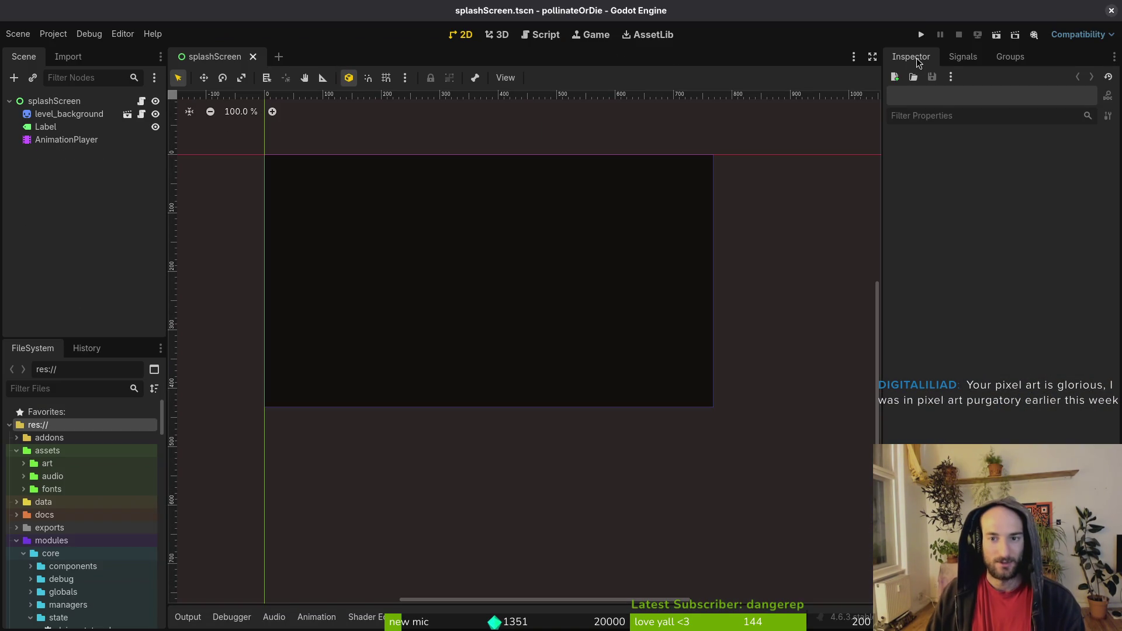
click(920, 37)
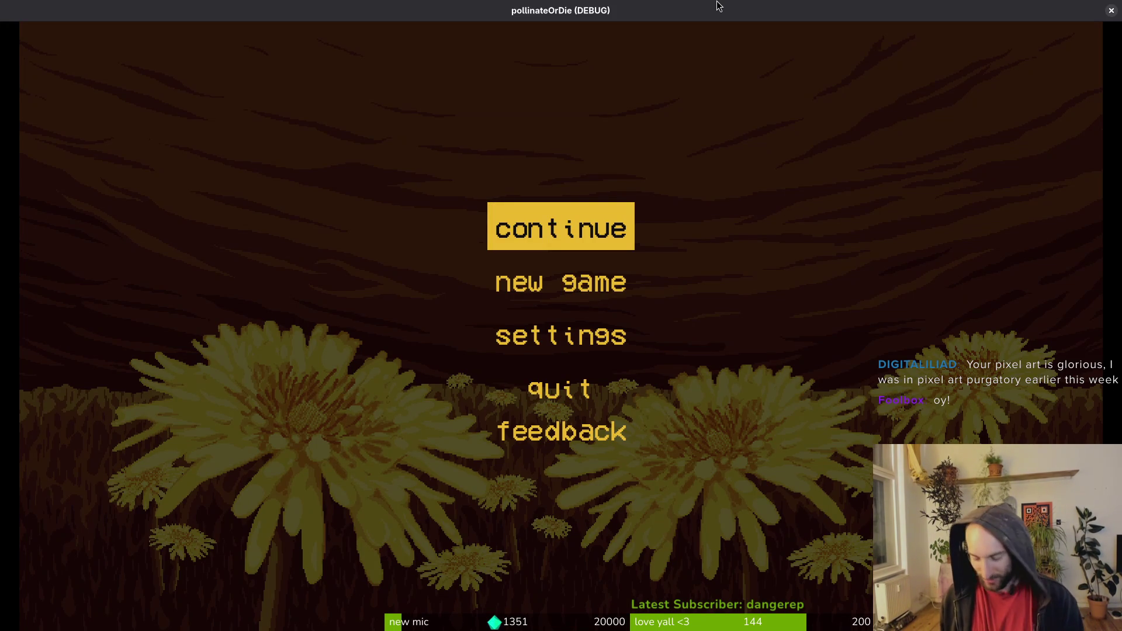
Step: Continue the saved run and sting through the wasps in the first rooms
key(Return)
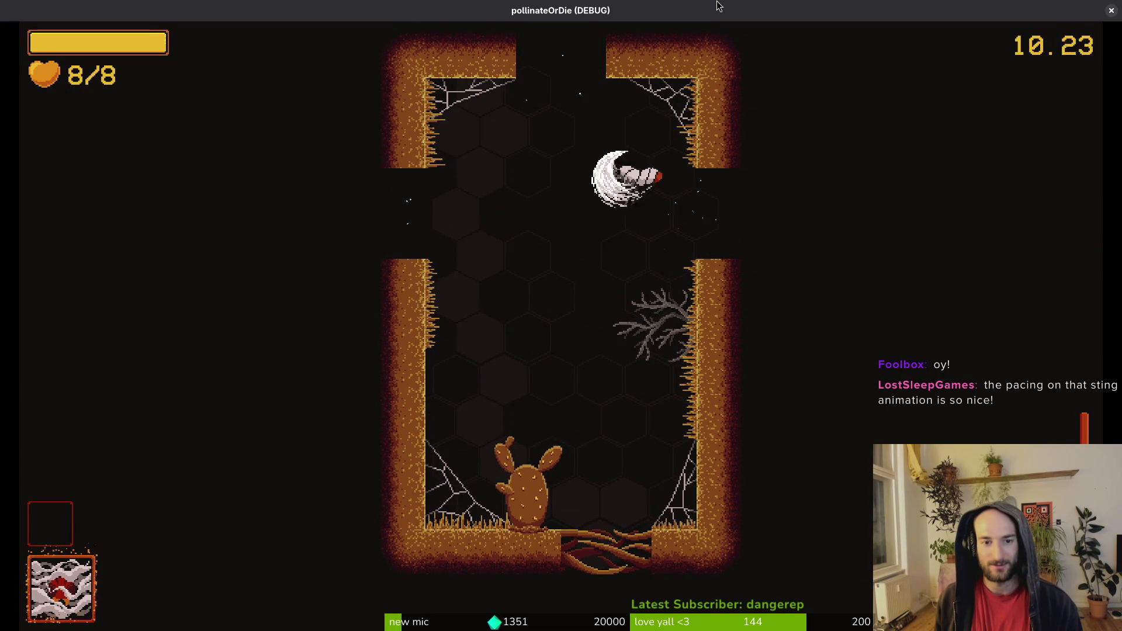
key(Right)
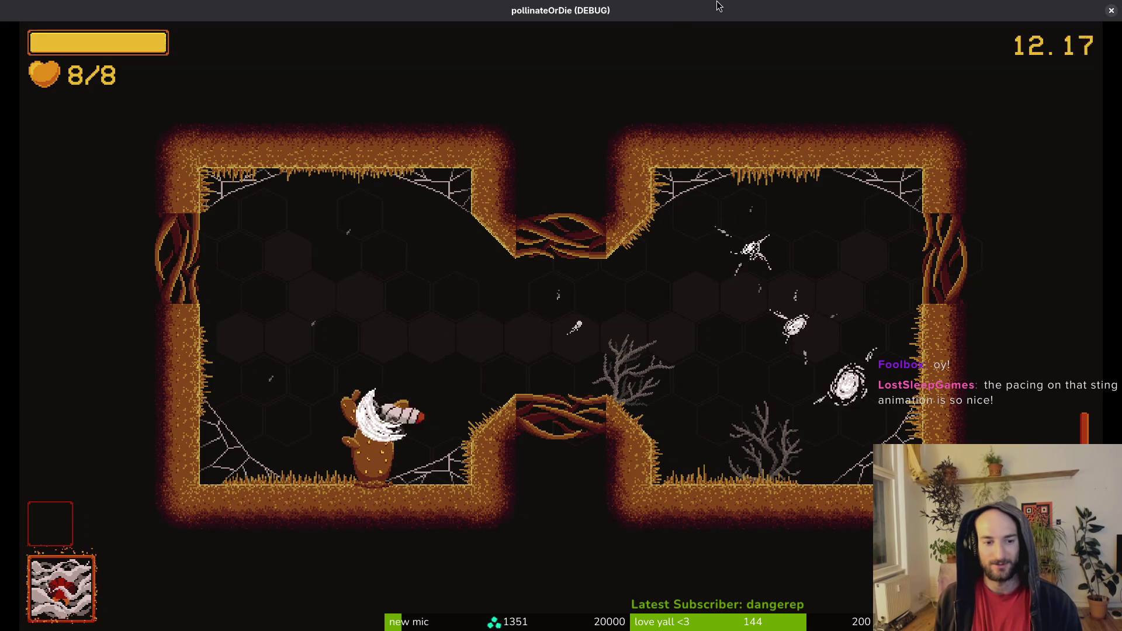
key(Right)
key(Up)
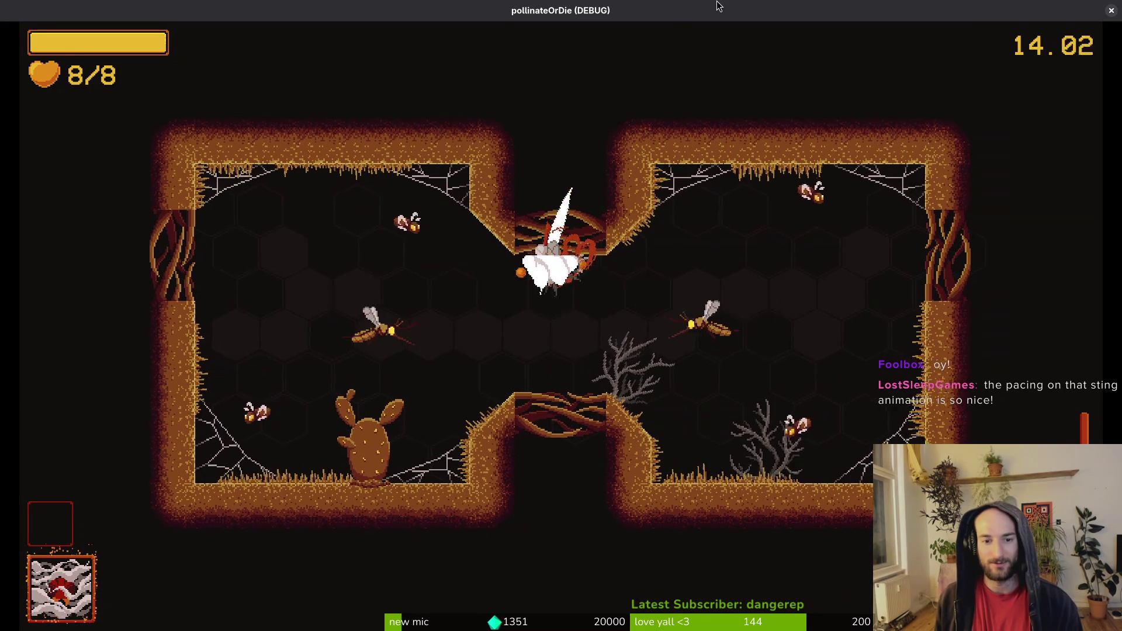
key(Right)
key(Up)
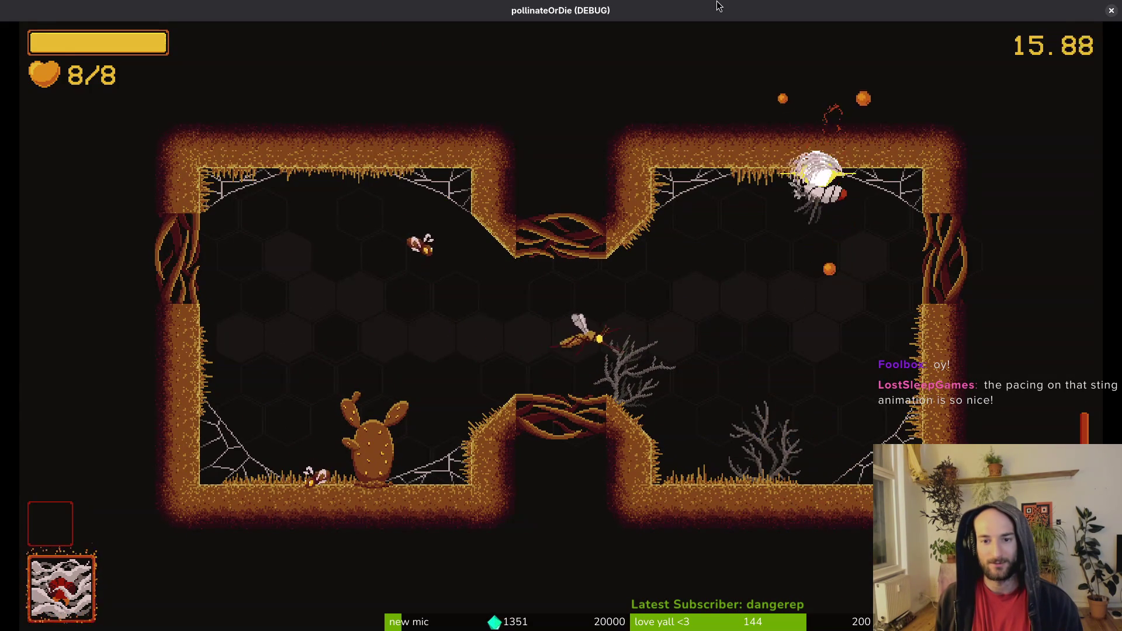
key(Left)
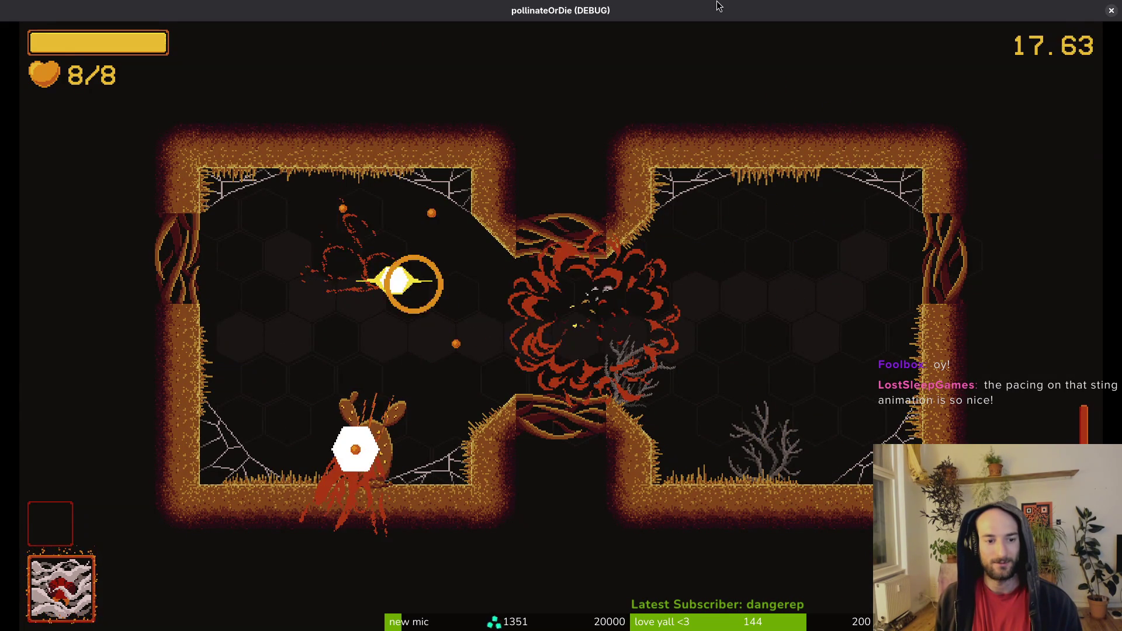
key(Up)
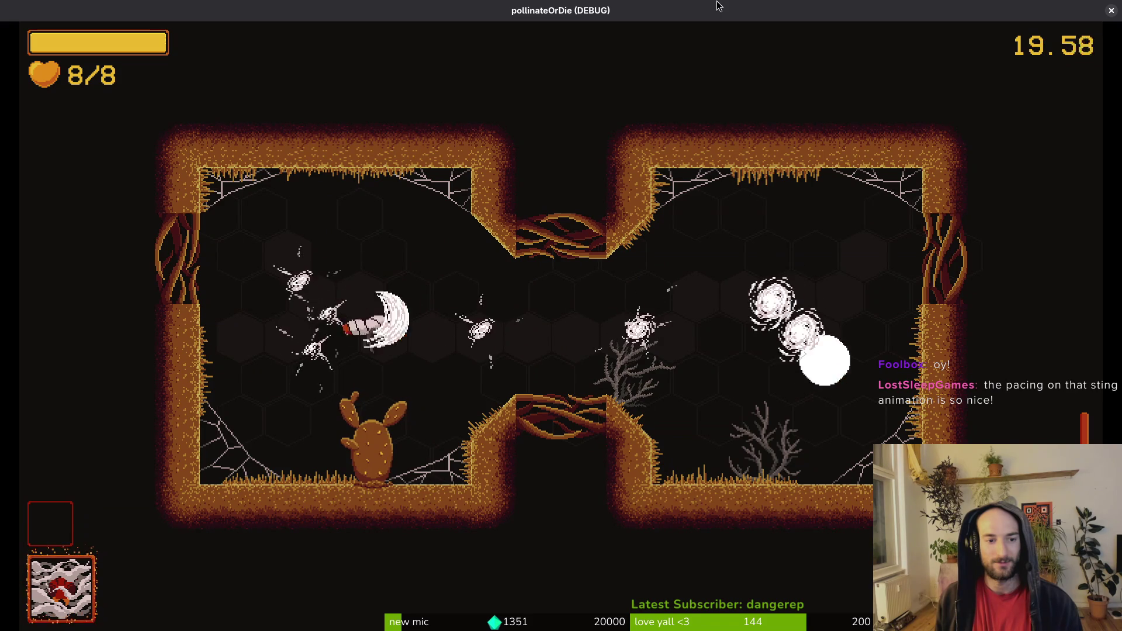
key(Up)
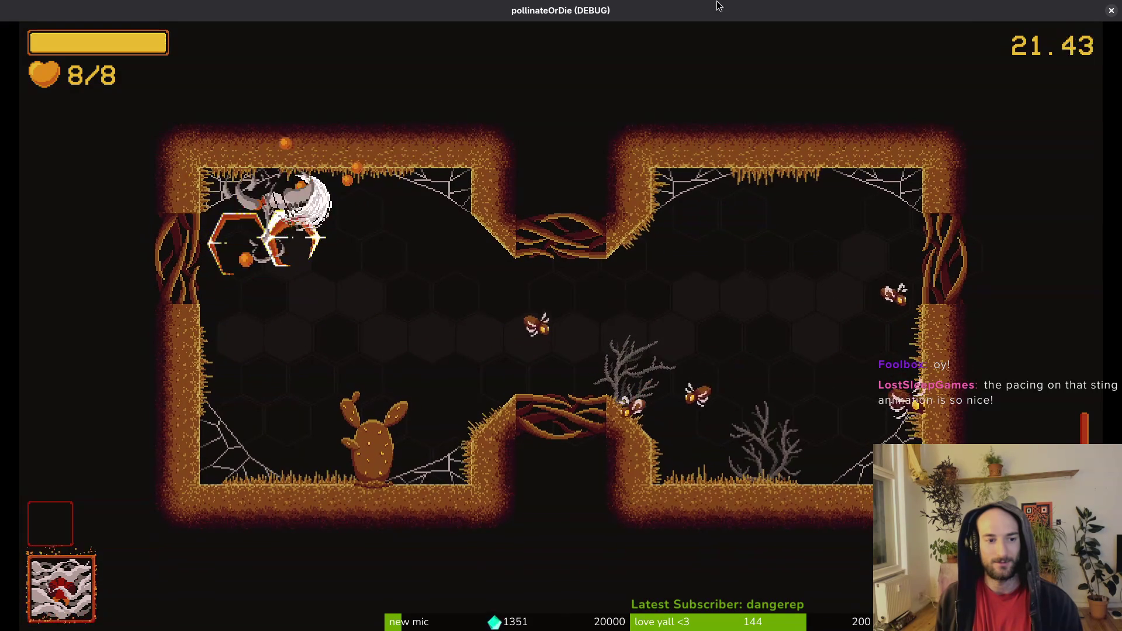
key(Right)
key(Right)
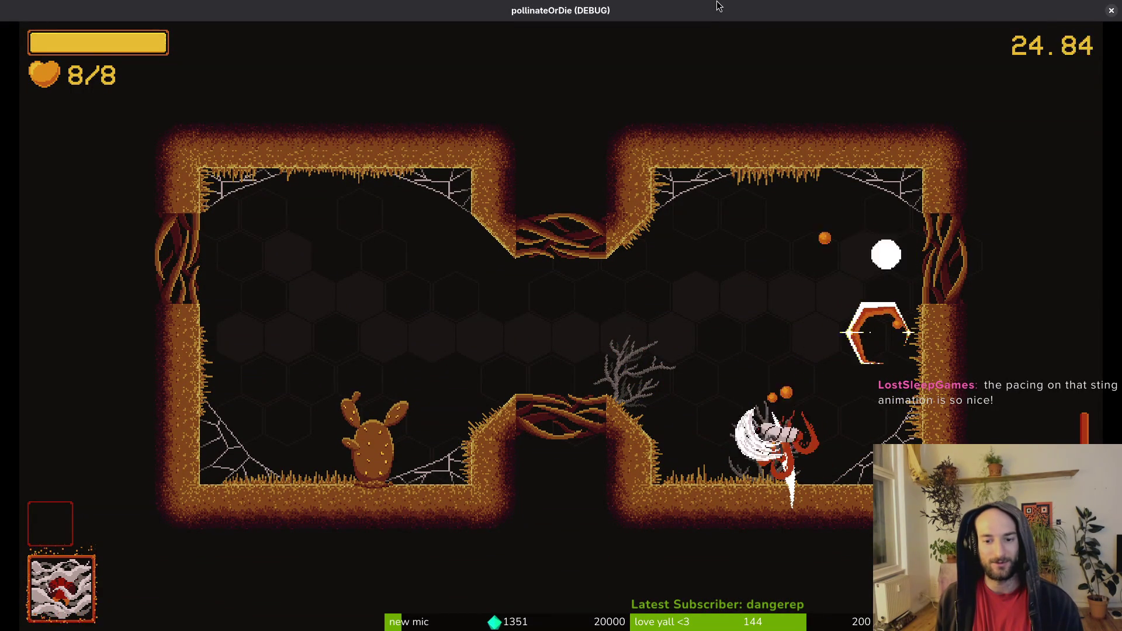
key(Left)
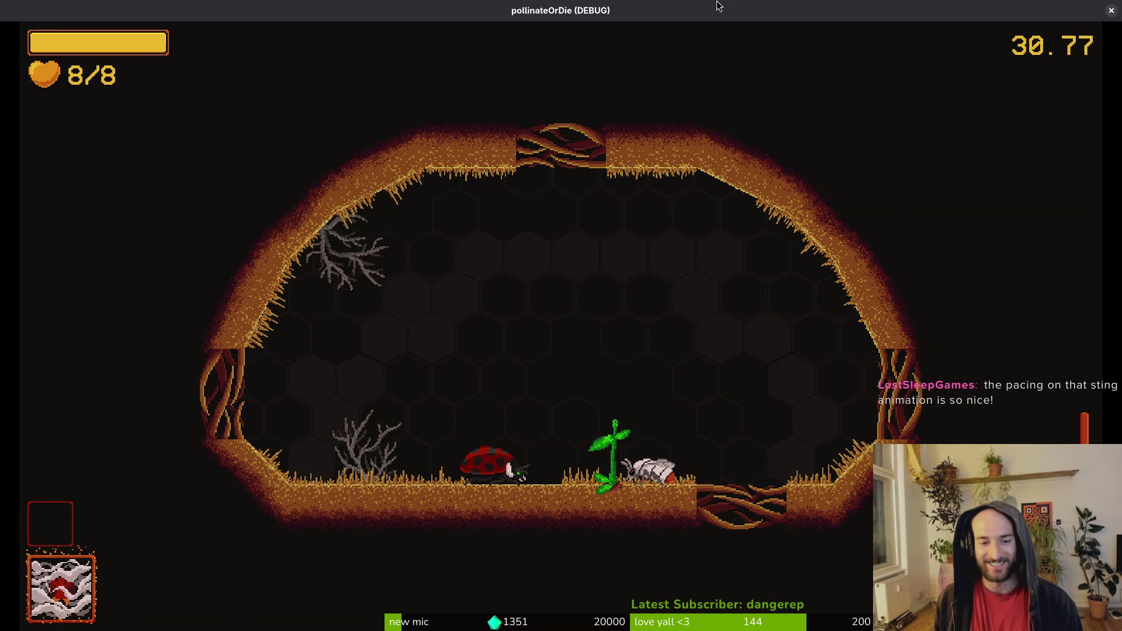
Step: Bloom the plant's flower, take the 9/9 max-health upgrade and fight the arena wasps
key(Up)
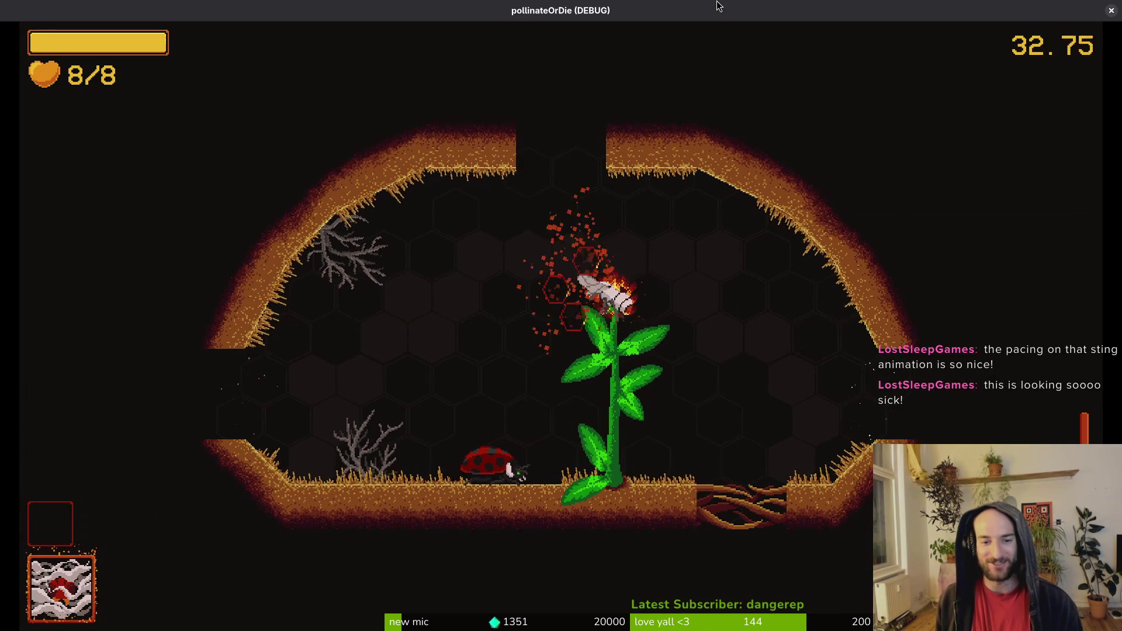
key(Left)
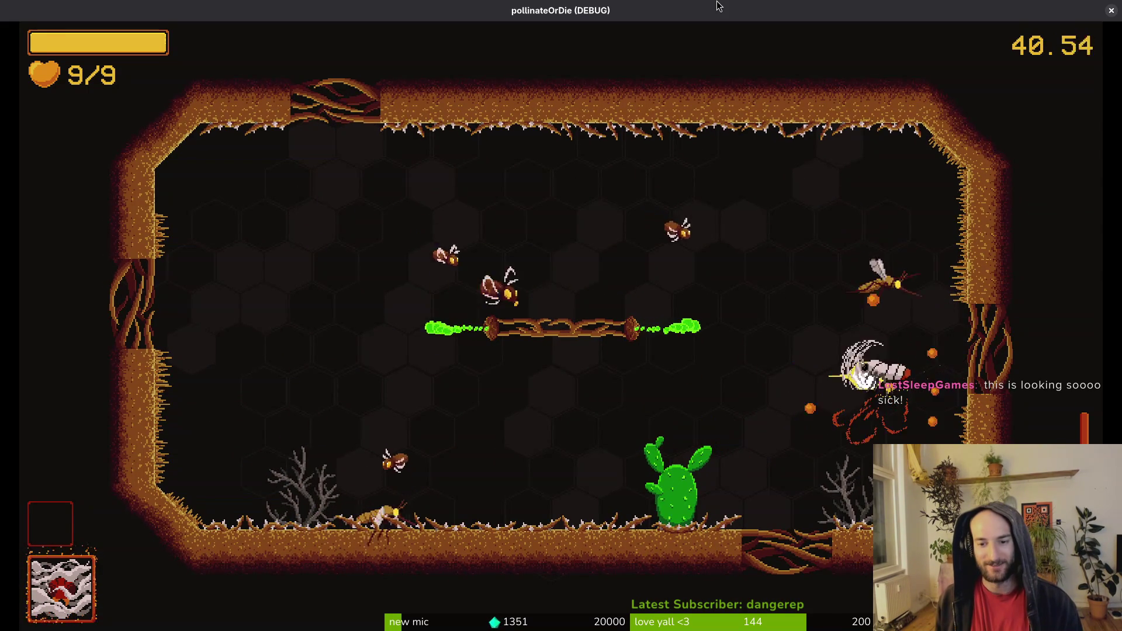
key(Left)
key(space)
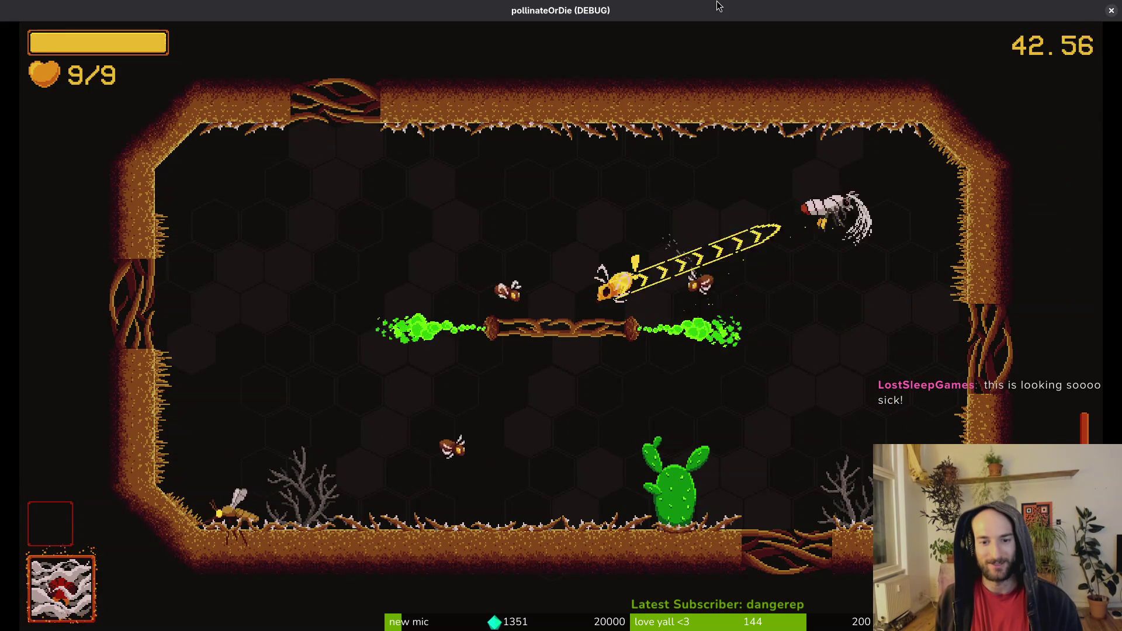
key(space)
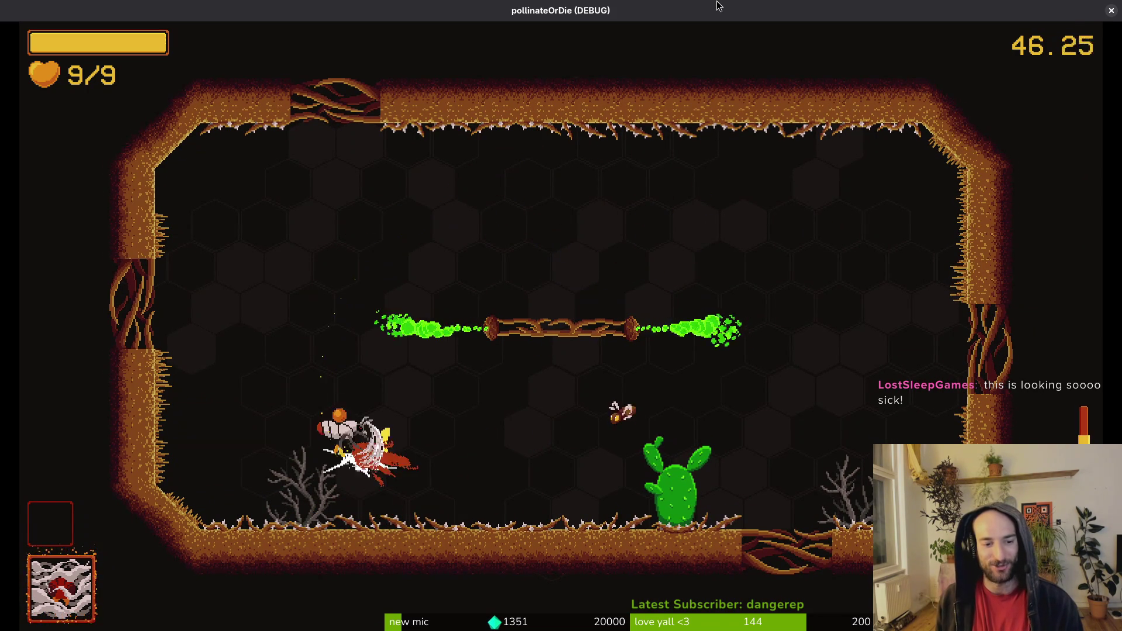
key(Left)
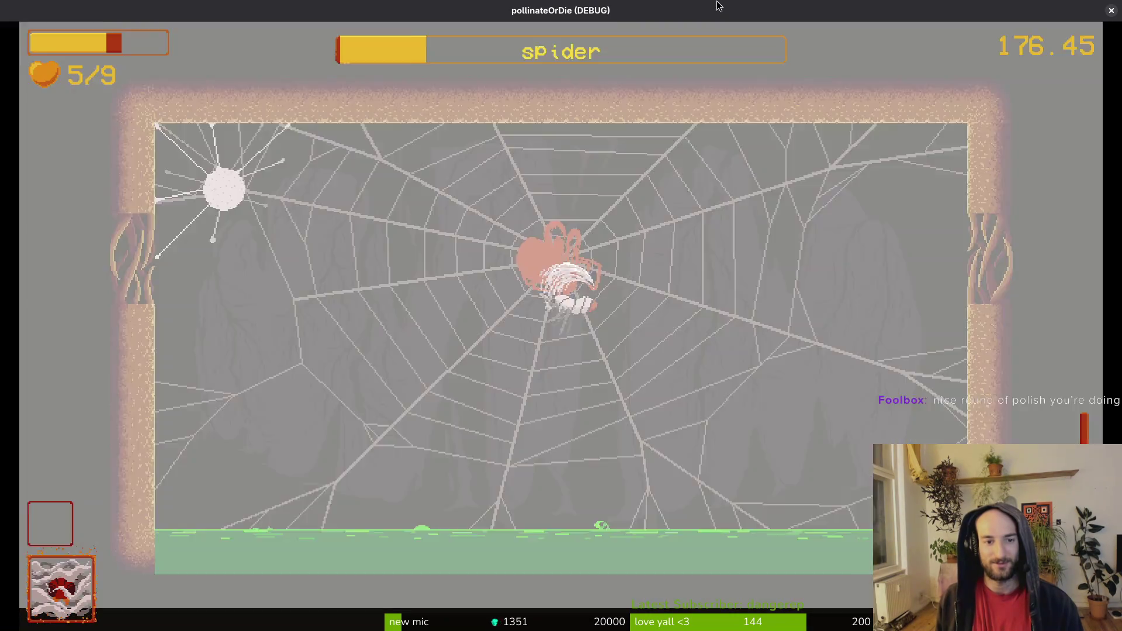
Step: Open the debug level list and select mantis to start that boss level
key(Escape)
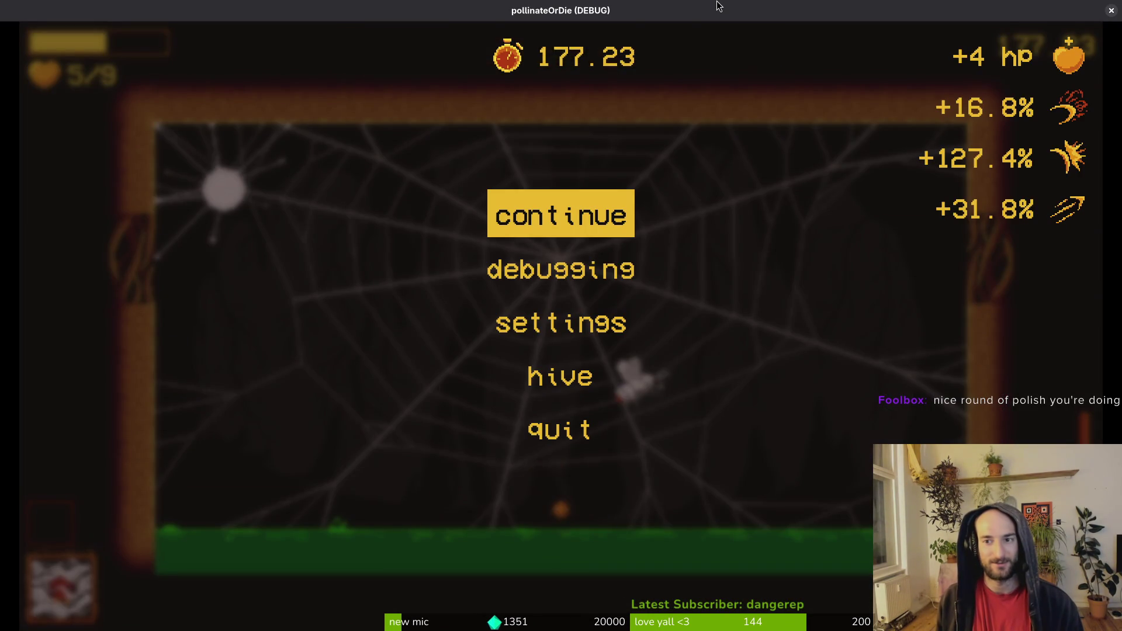
key(Escape)
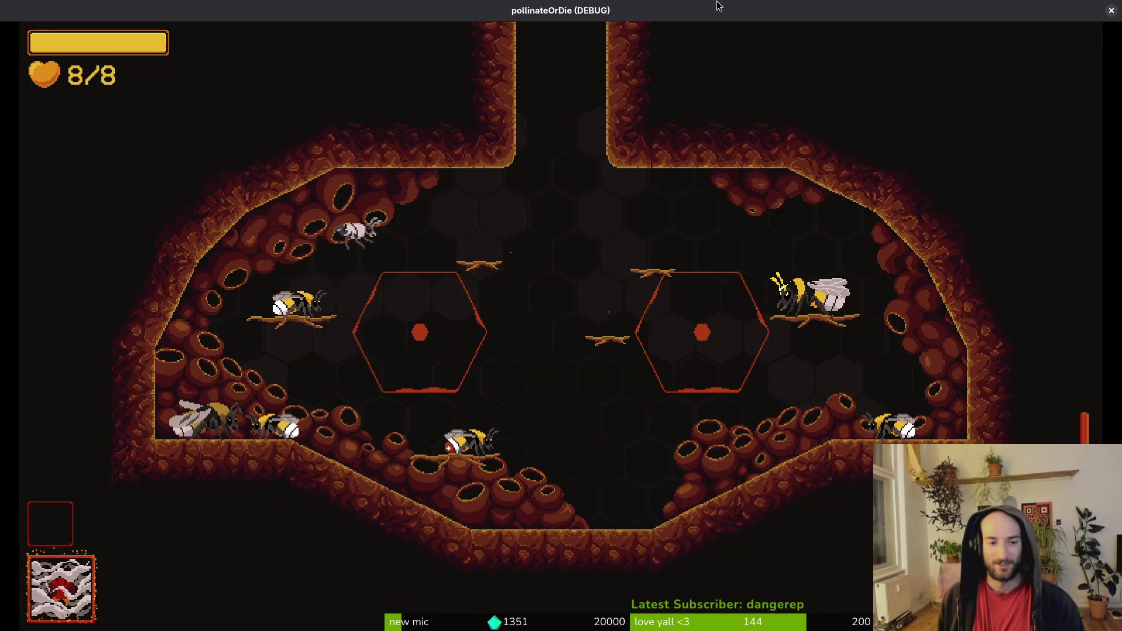
key(Escape)
key(Down)
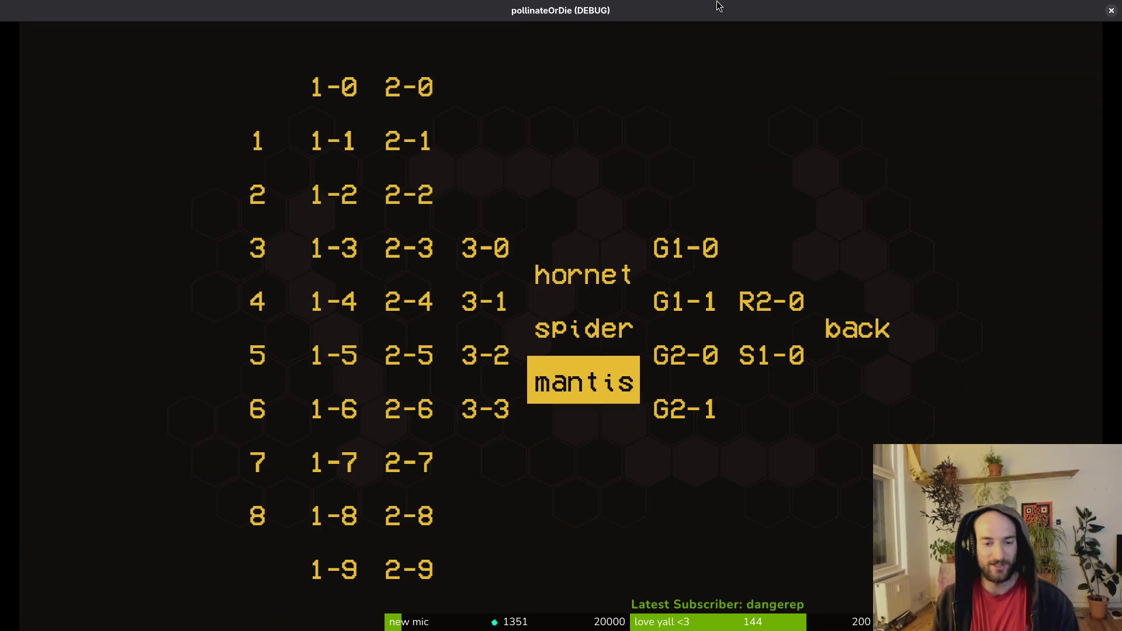
key(Return)
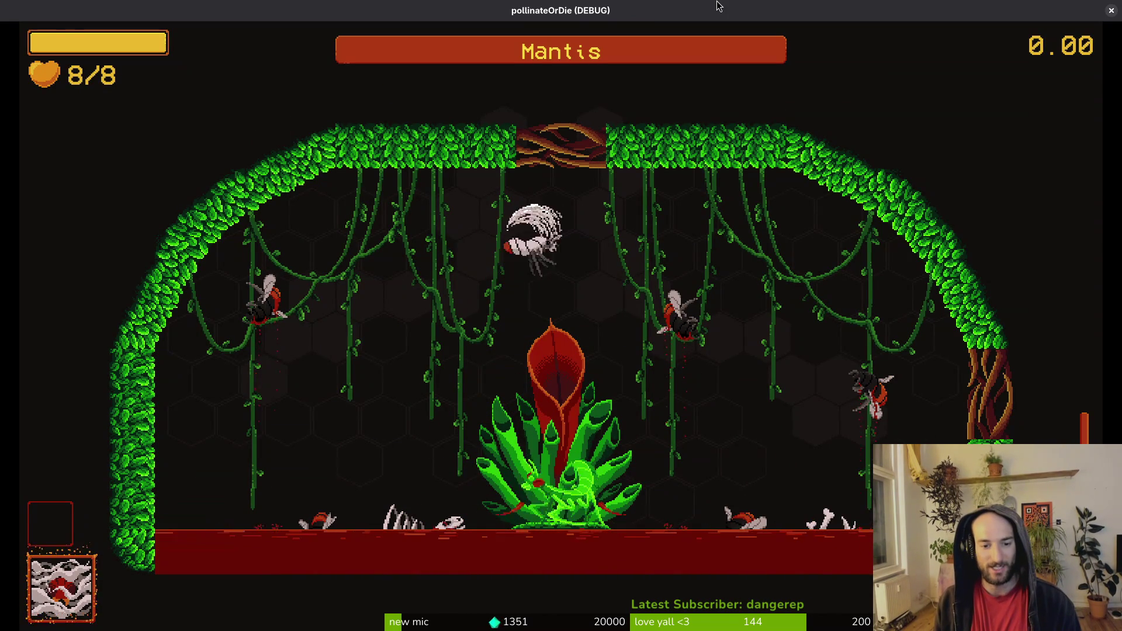
Step: Dodge the mantis's opening slashes and land a spinning dash attack from the central plant
key(Right)
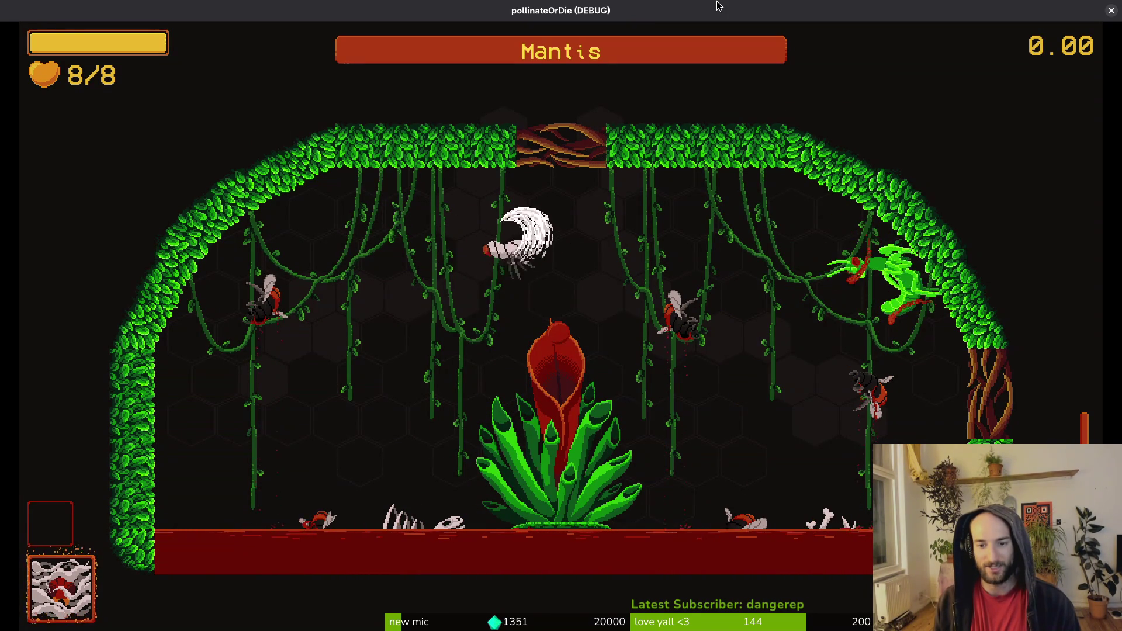
key(Left)
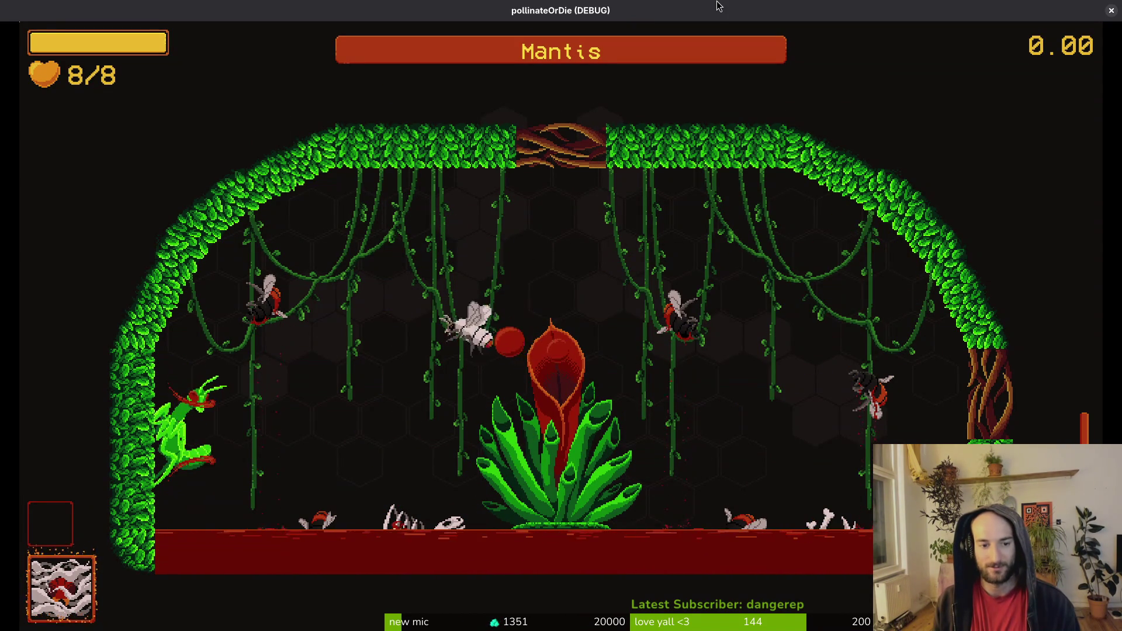
key(Right)
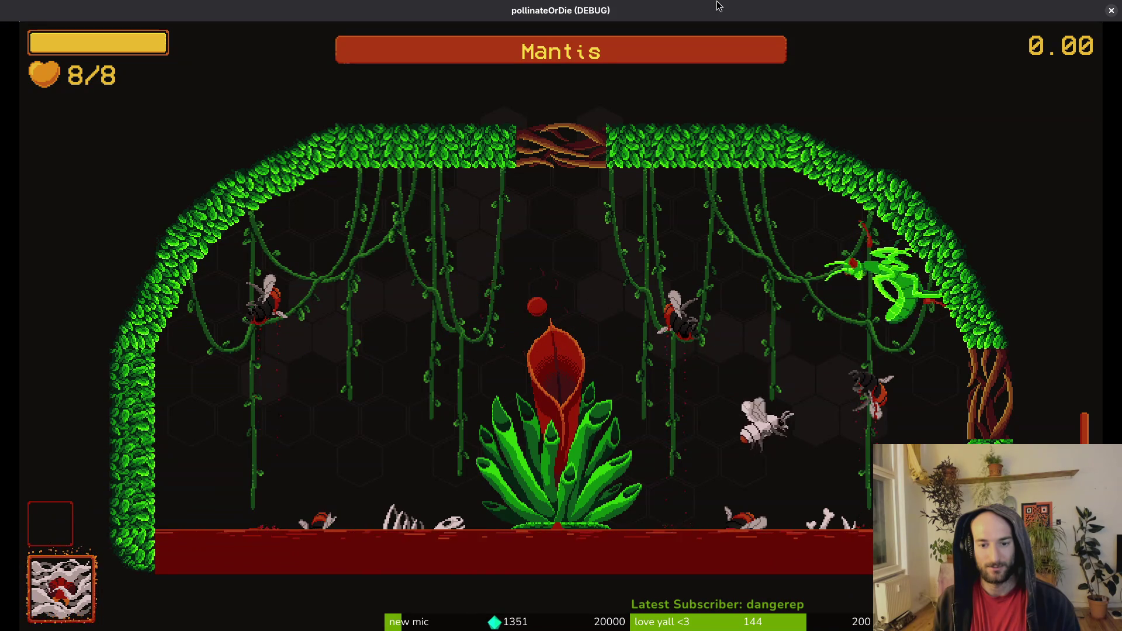
key(Left)
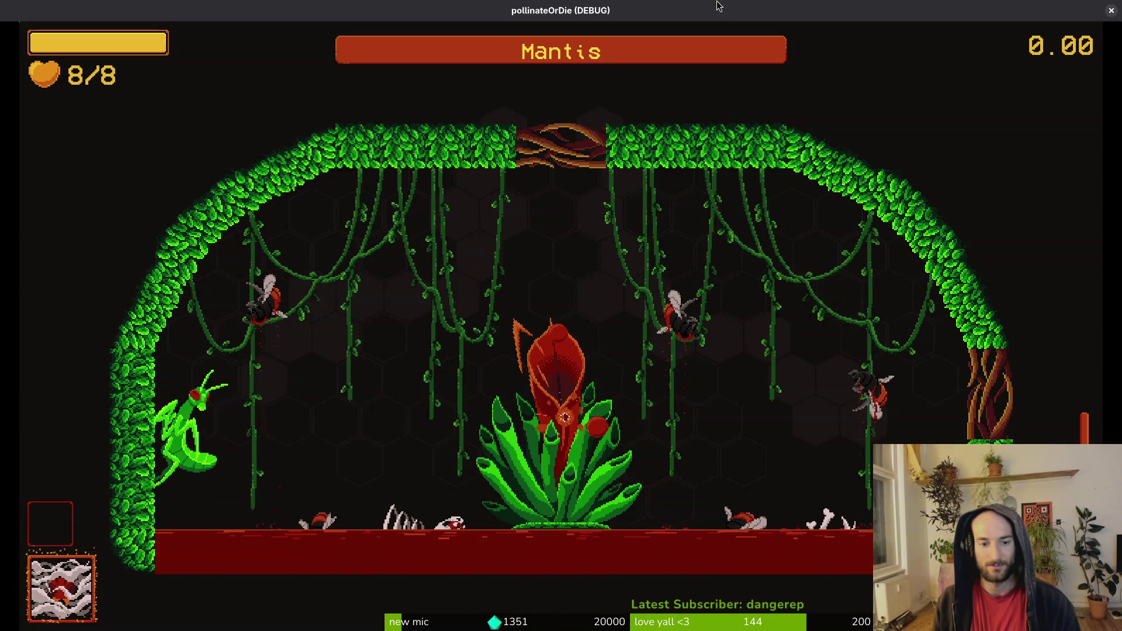
key(Right)
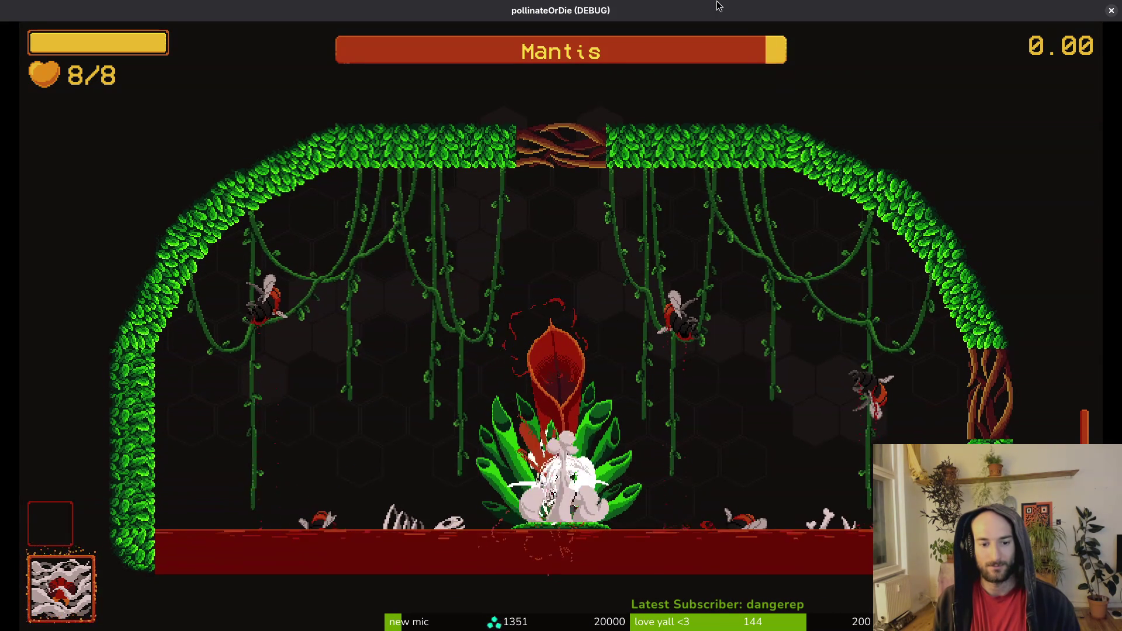
key(Up)
key(x)
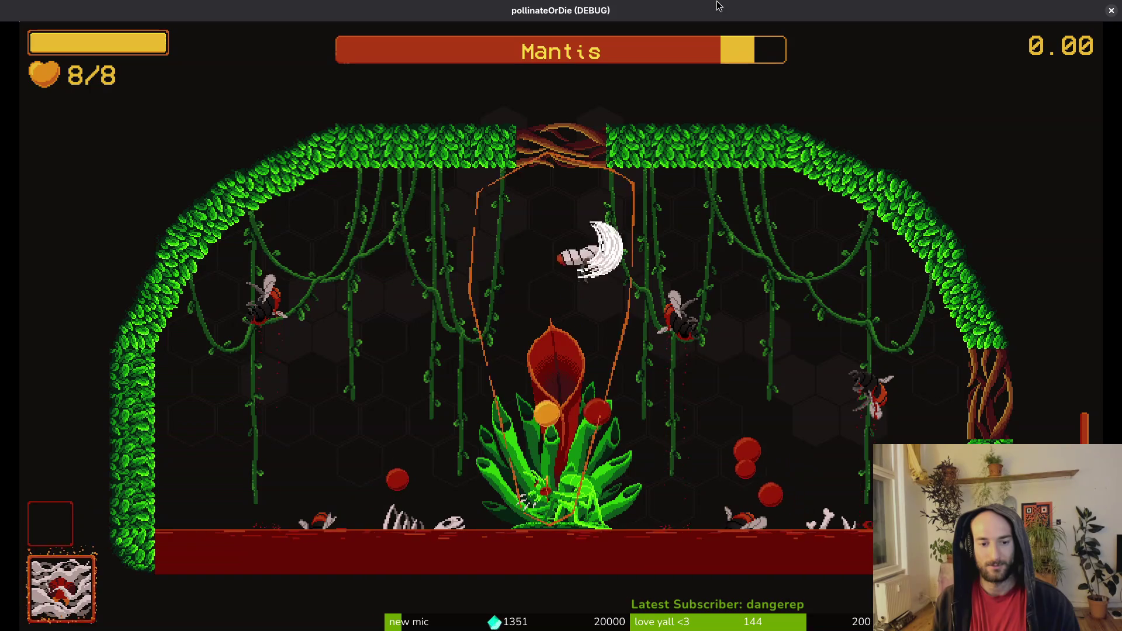
key(d)
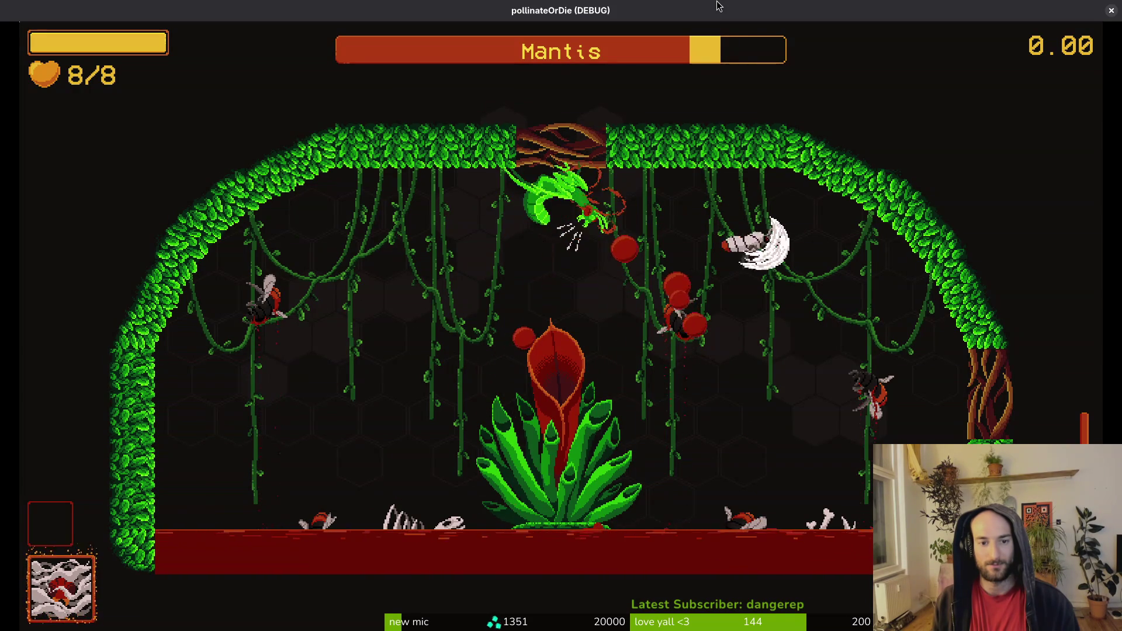
key(a)
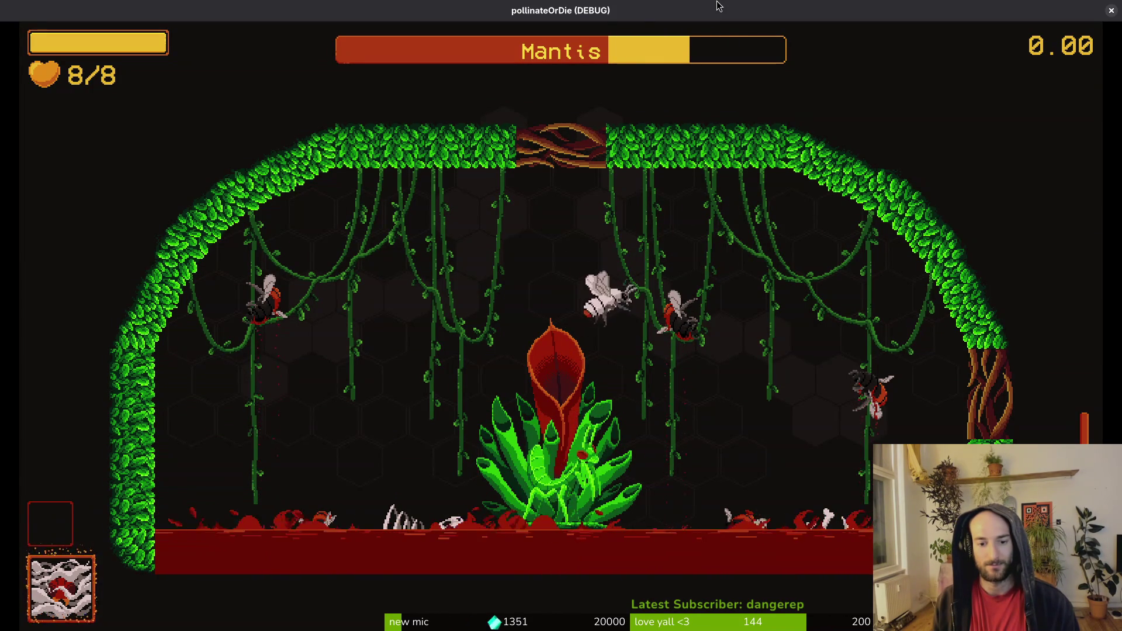
Step: Keep dodging the mantis's beam while striking it, leaving the boss at half health
key(w)
key(a)
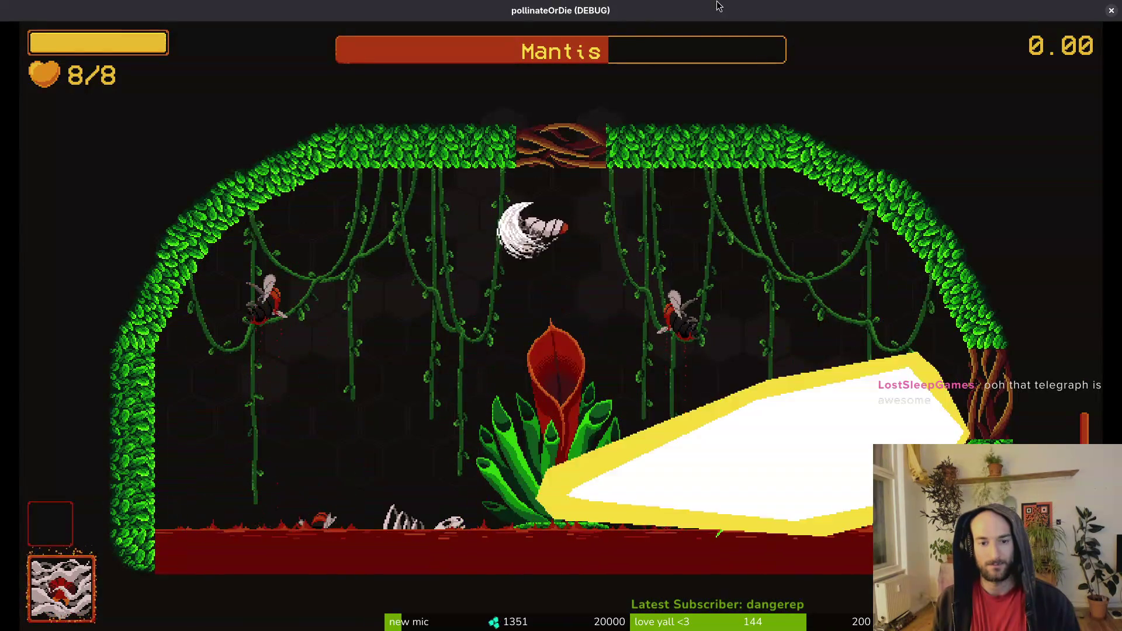
key(s)
key(d)
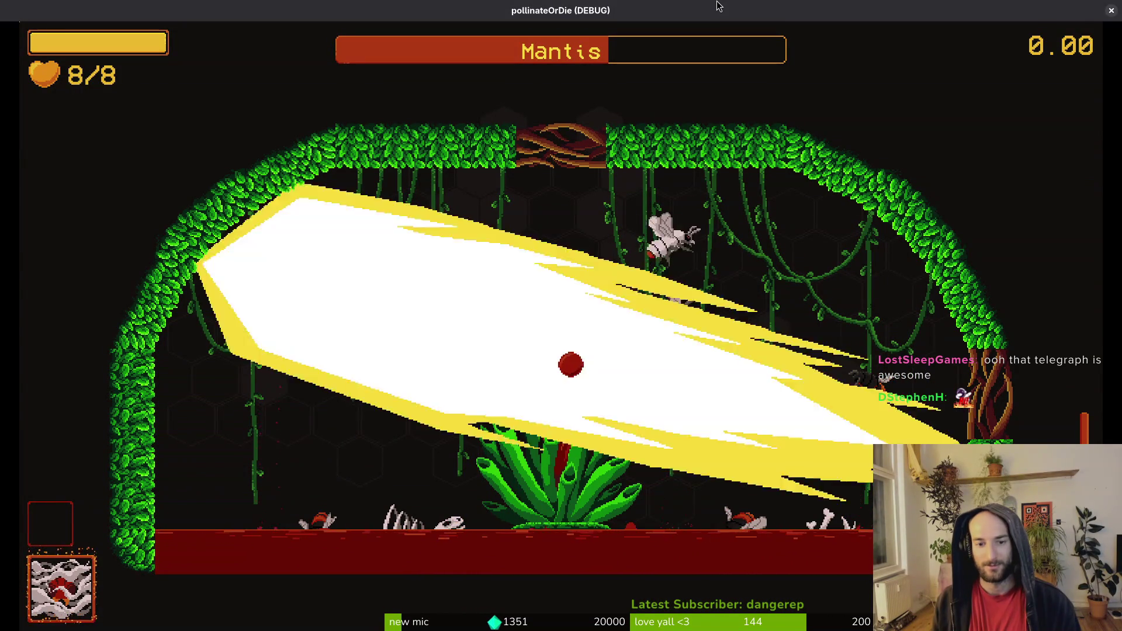
key(a)
key(d)
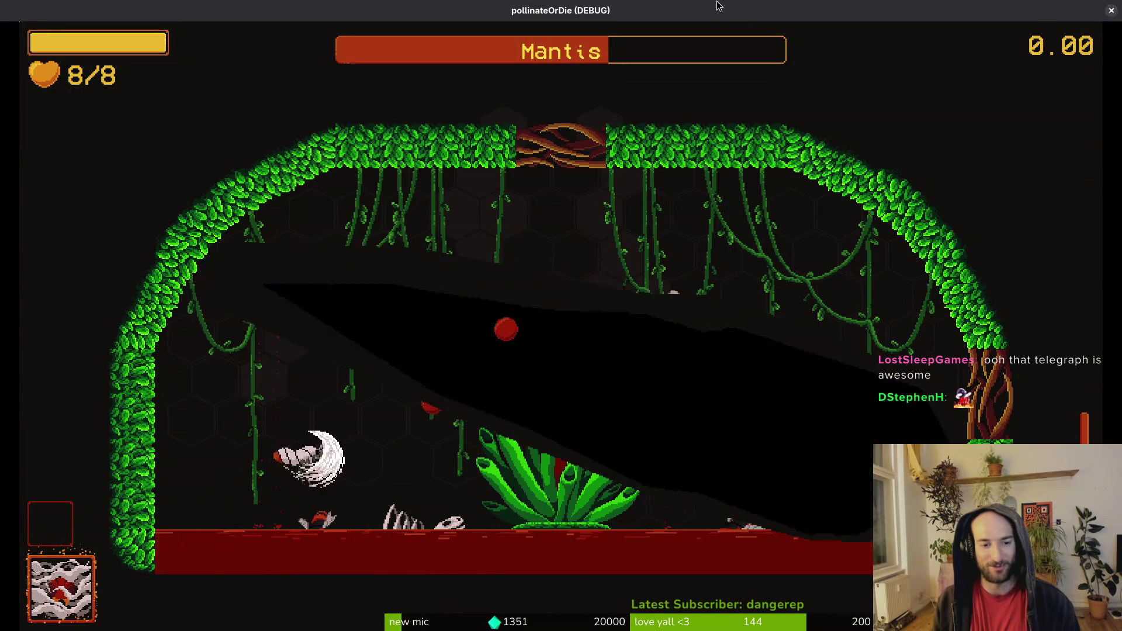
key(w)
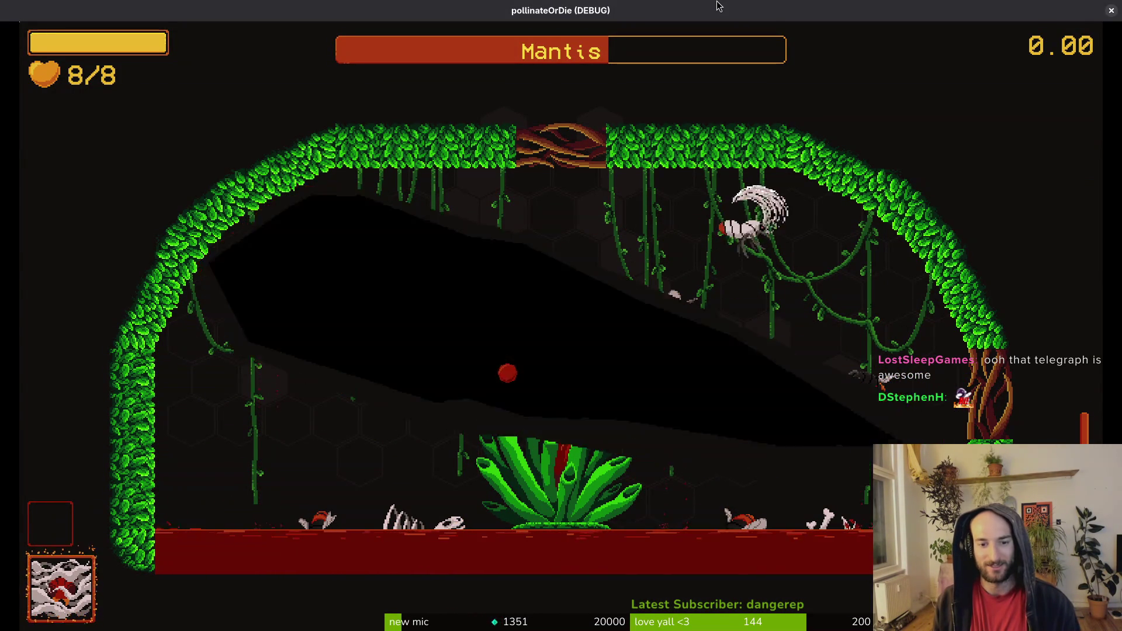
key(a)
key(s)
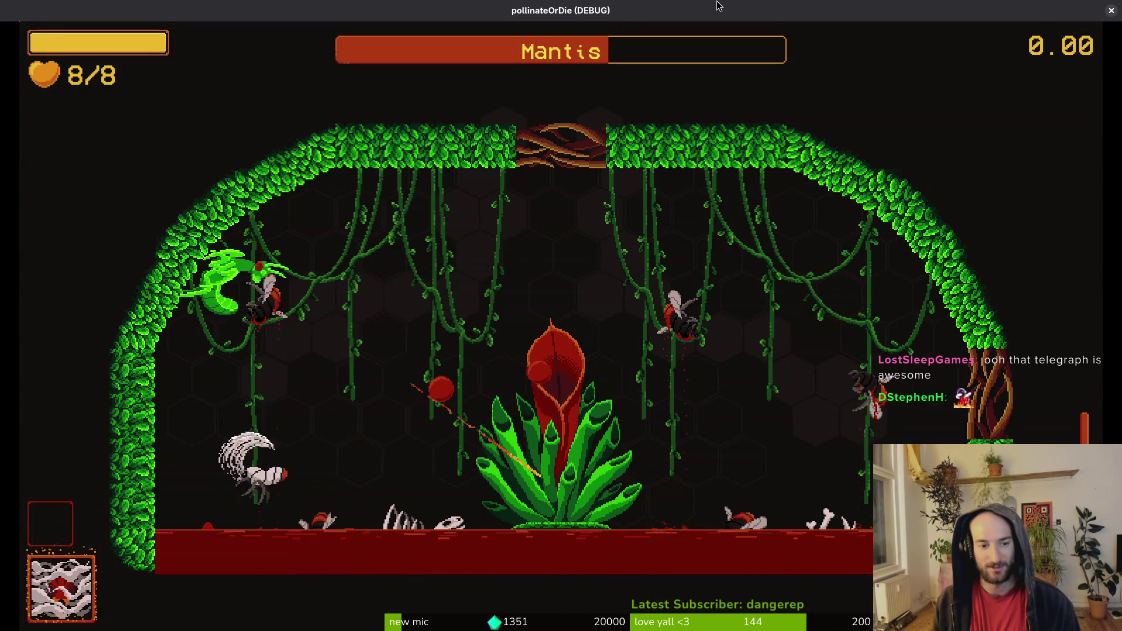
key(d)
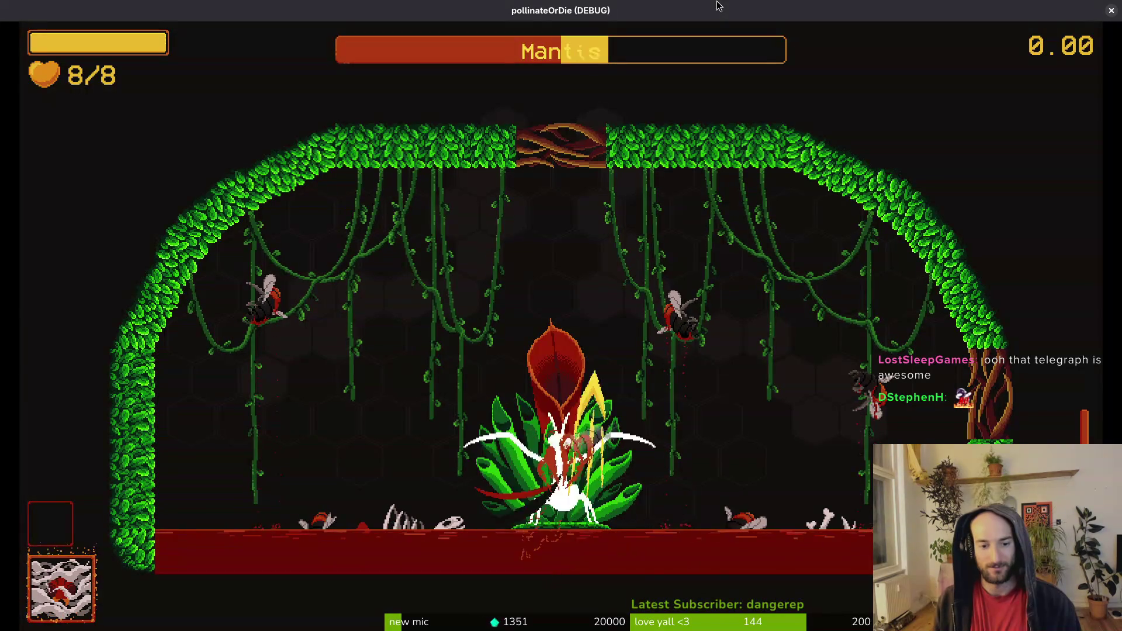
Step: Avoid the floor spikes and dash up into the mantis to lower its health
key(d)
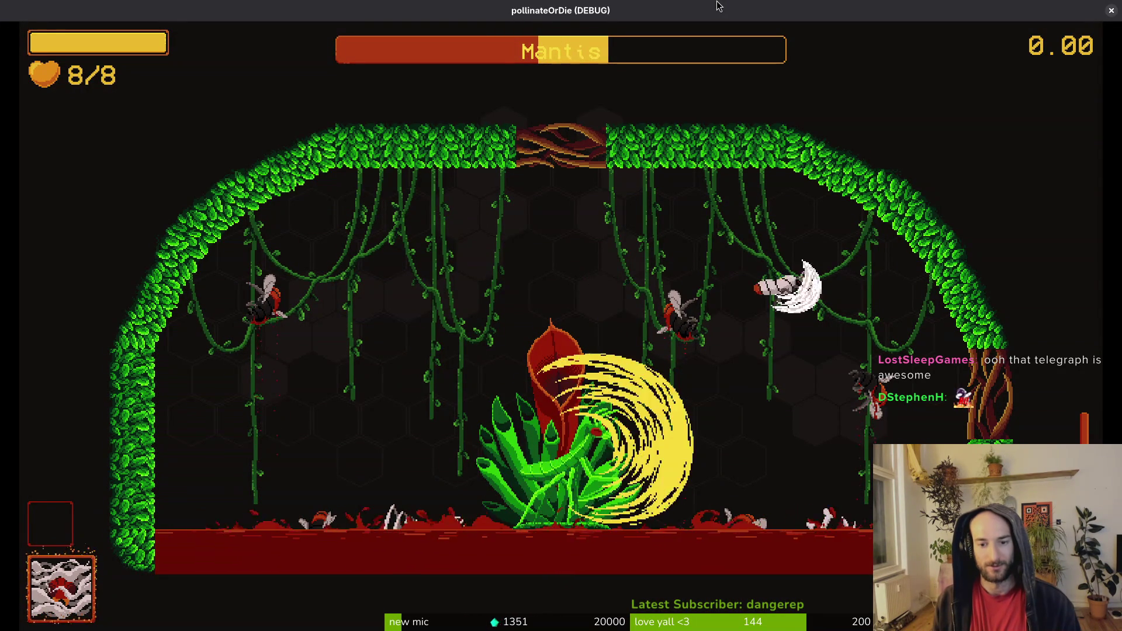
key(a)
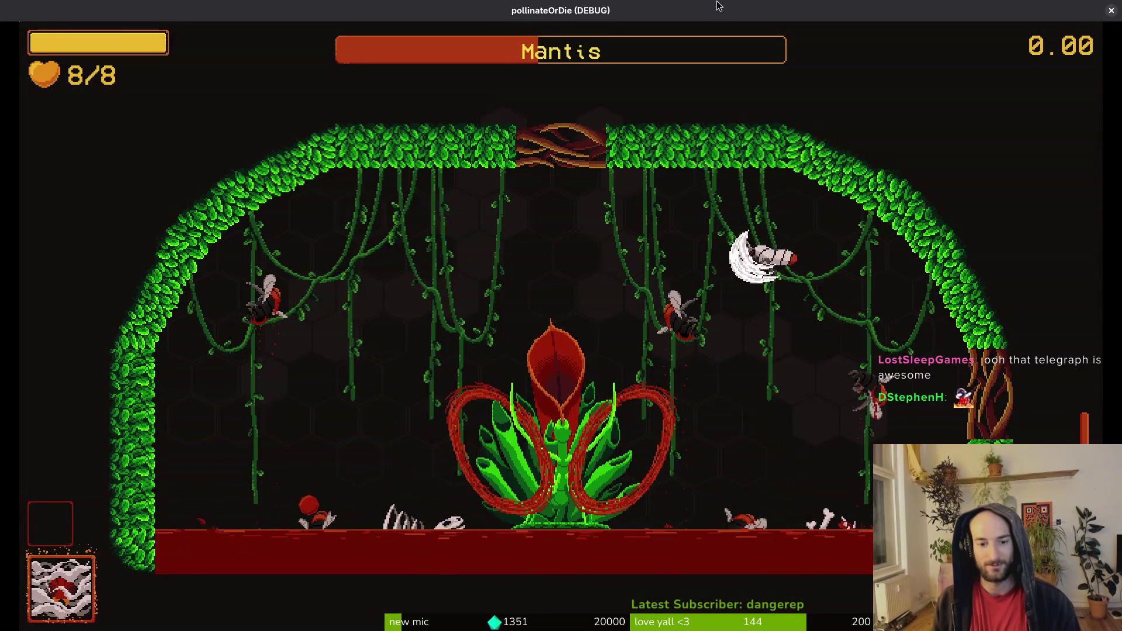
key(a)
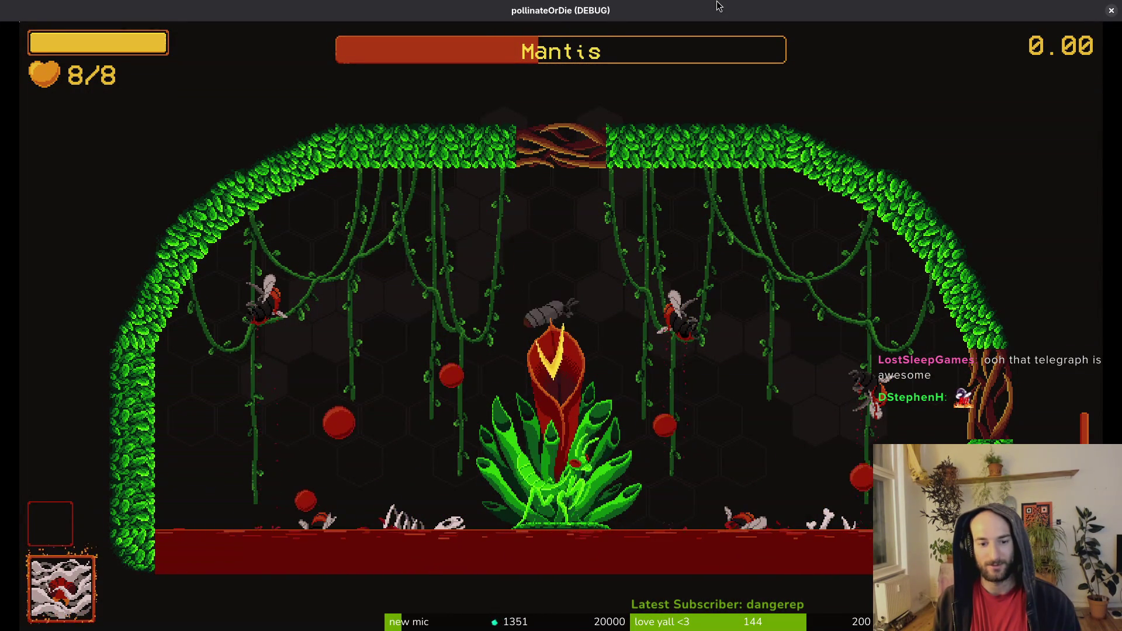
key(a)
key(w)
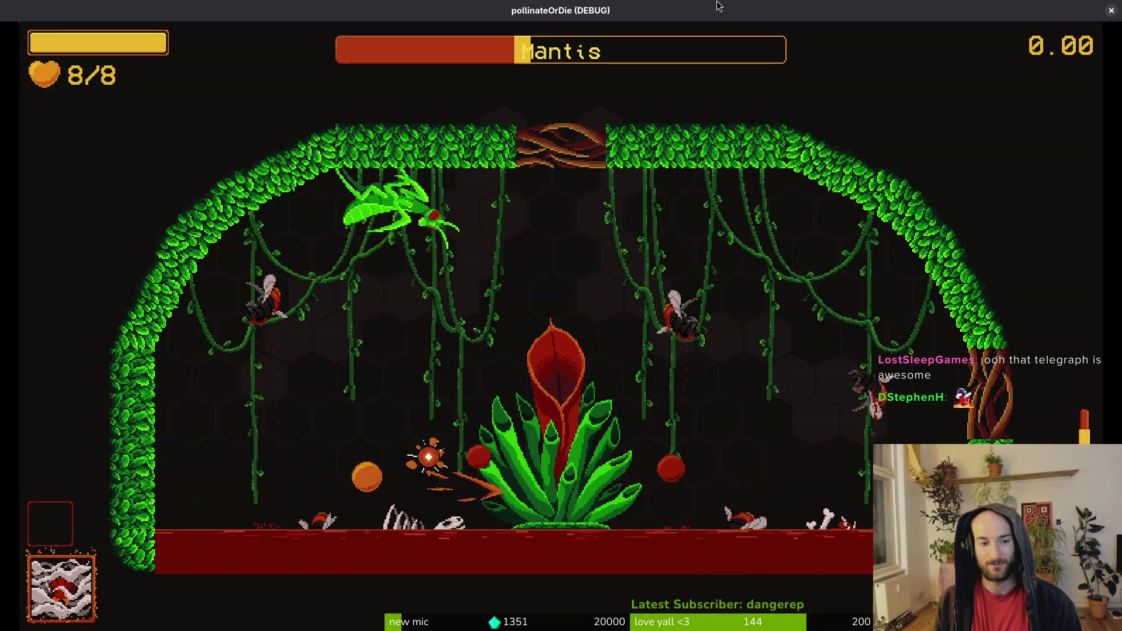
key(a)
key(w)
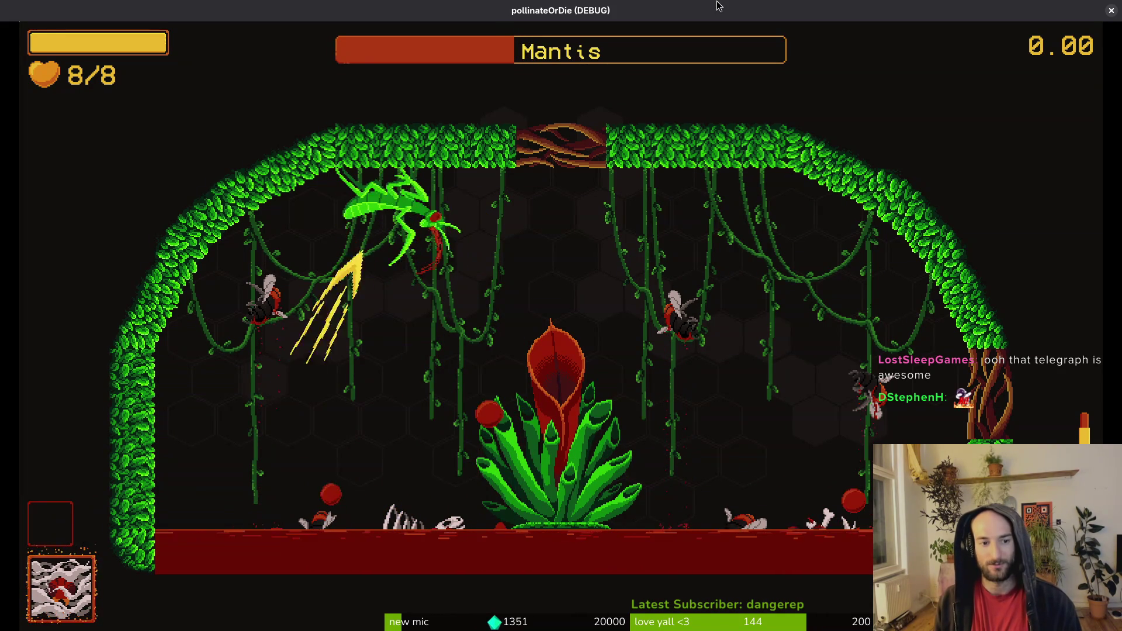
key(d)
key(d)
key(s)
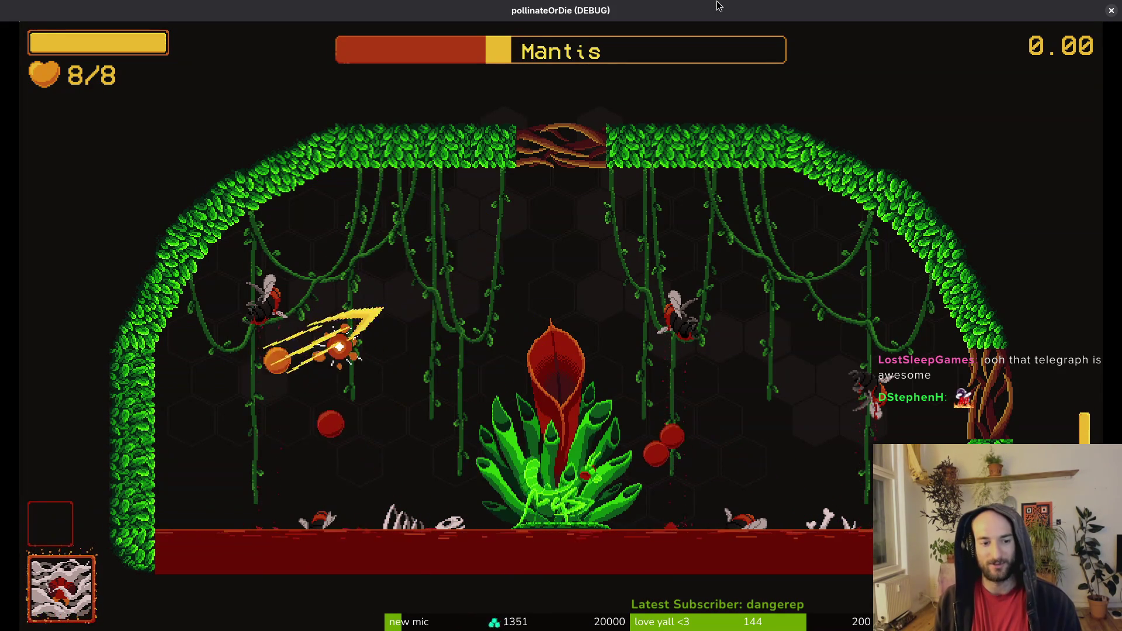
key(w)
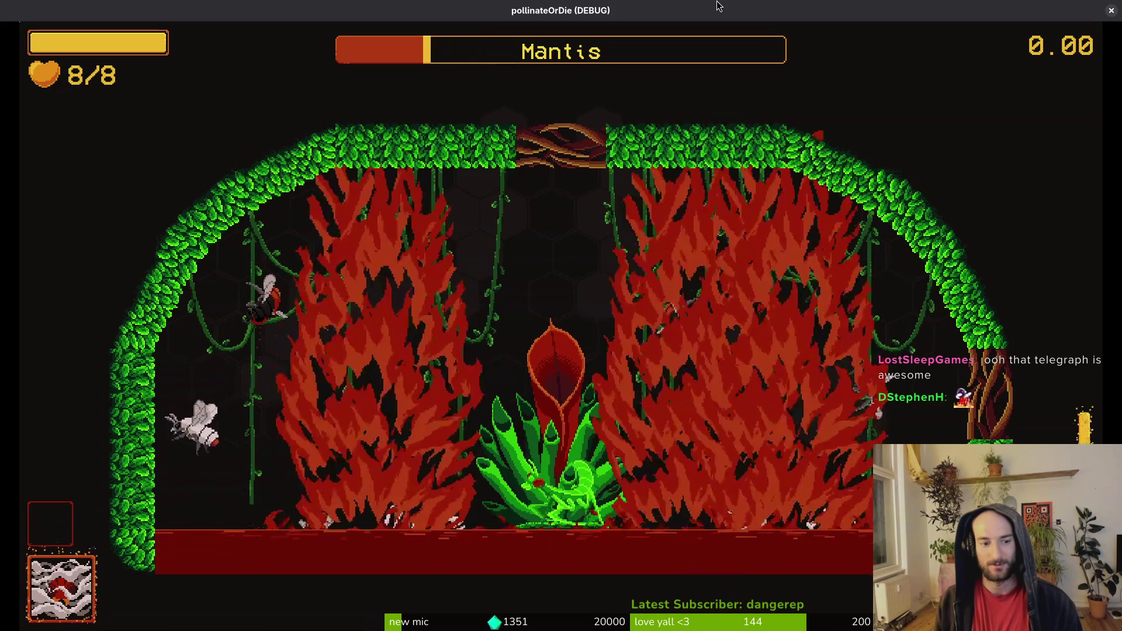
Step: Dodge the red spikes and hit the mantis at the left wall until its health nearly empties
key(w)
key(d)
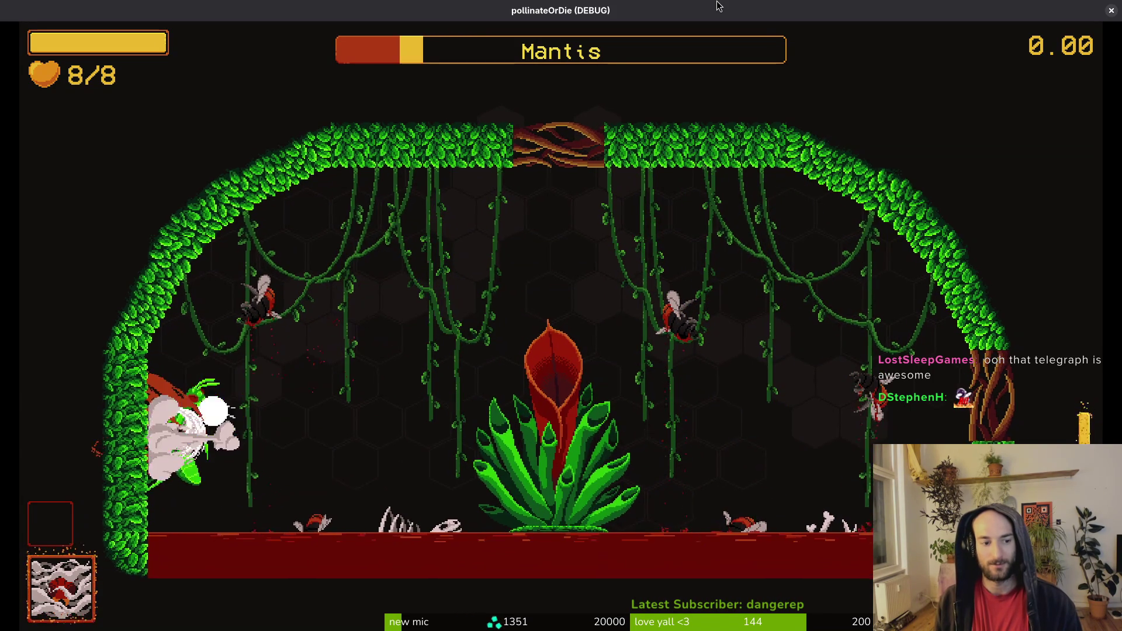
key(a)
key(w)
key(s)
key(a)
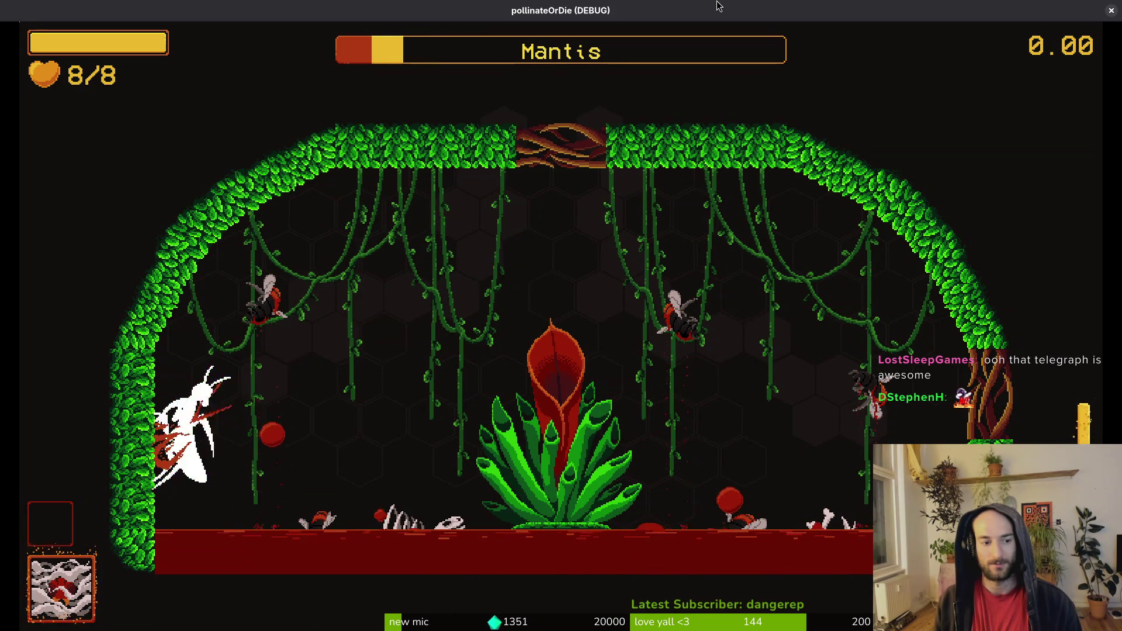
key(w)
key(s)
key(d)
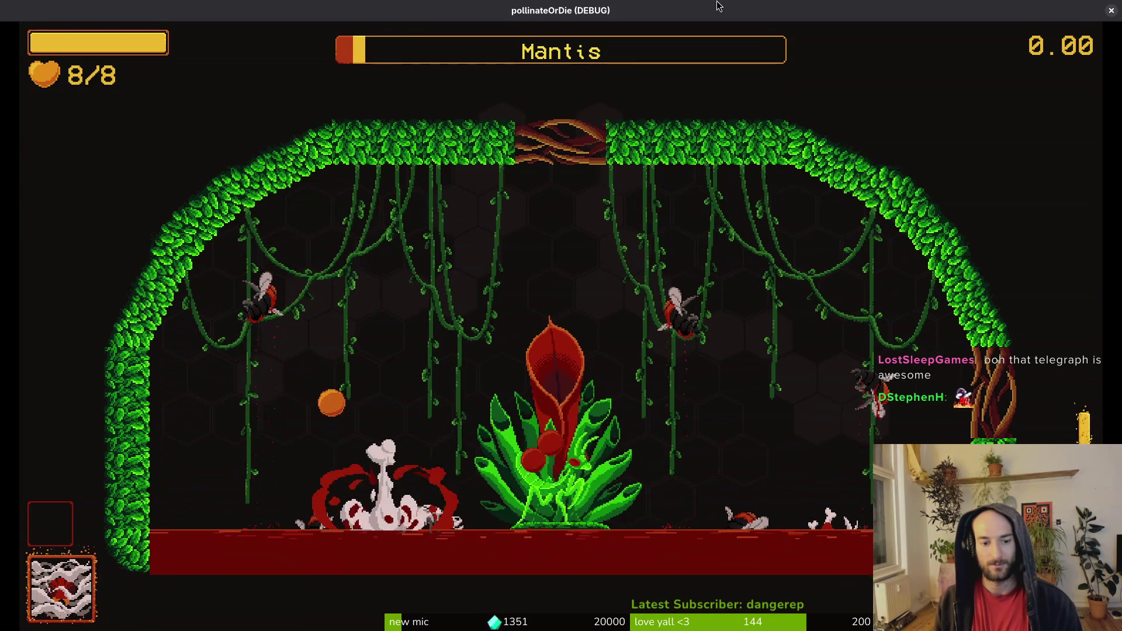
key(d)
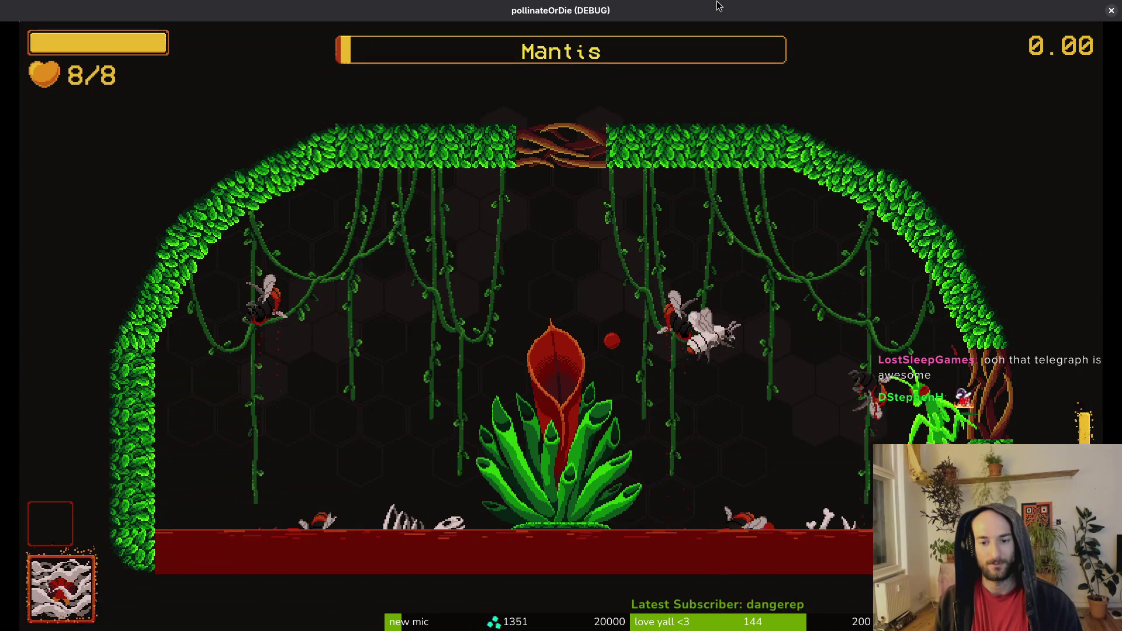
key(a)
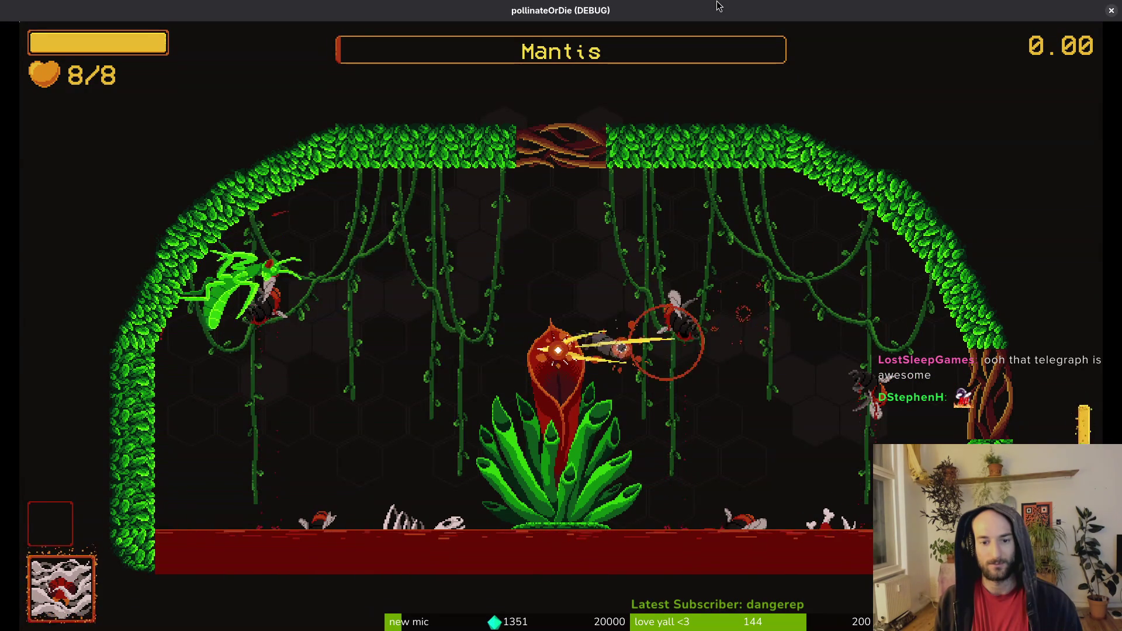
key(d)
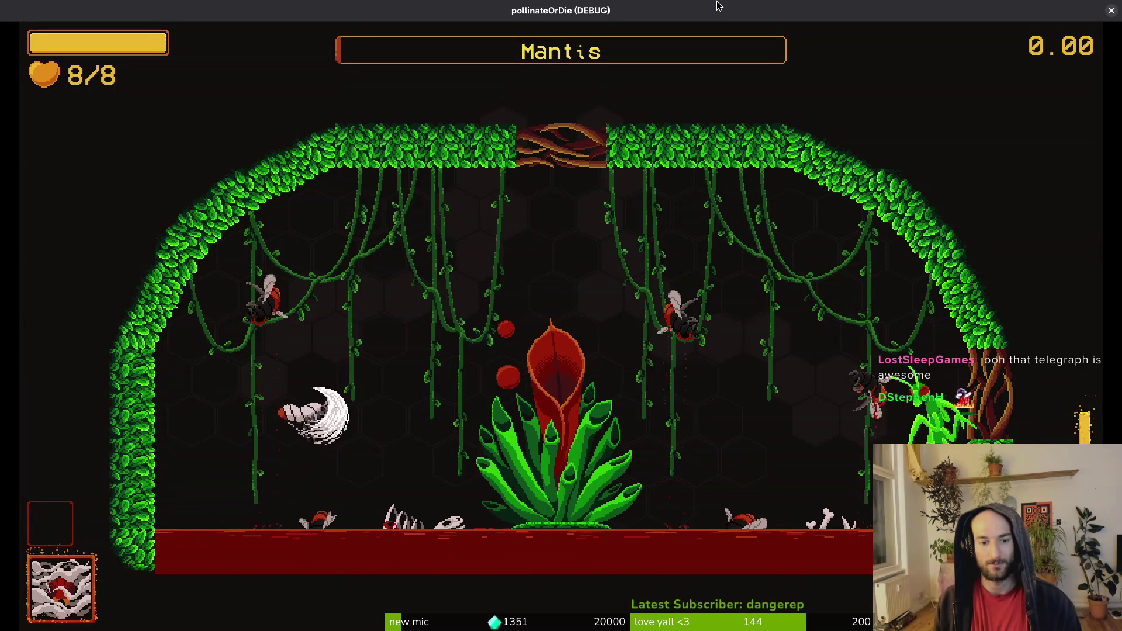
key(a)
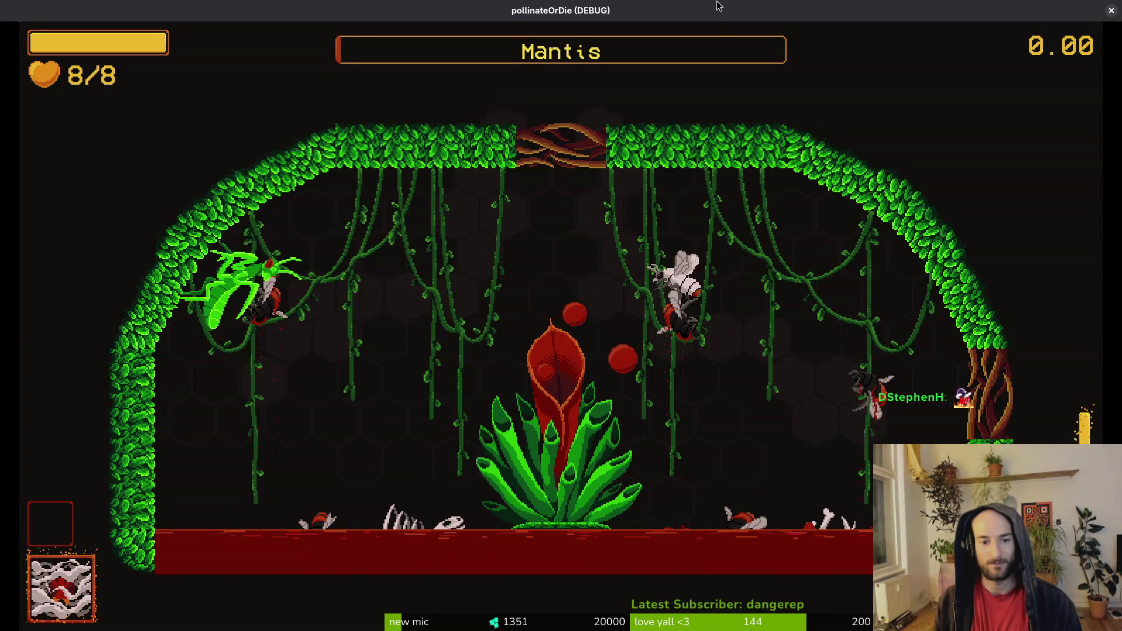
key(d)
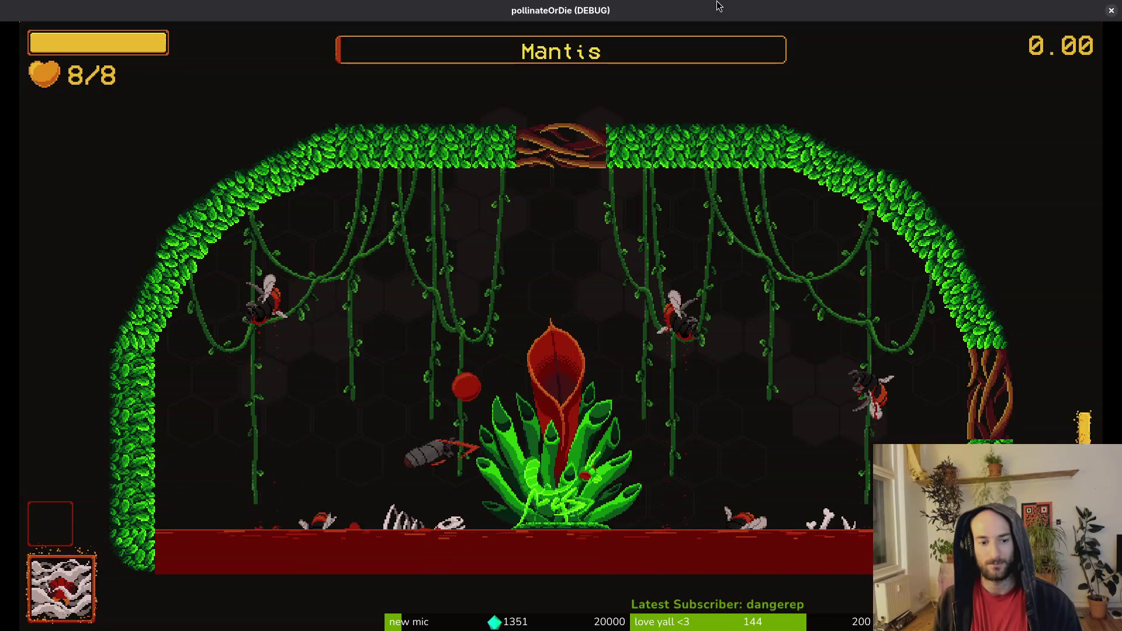
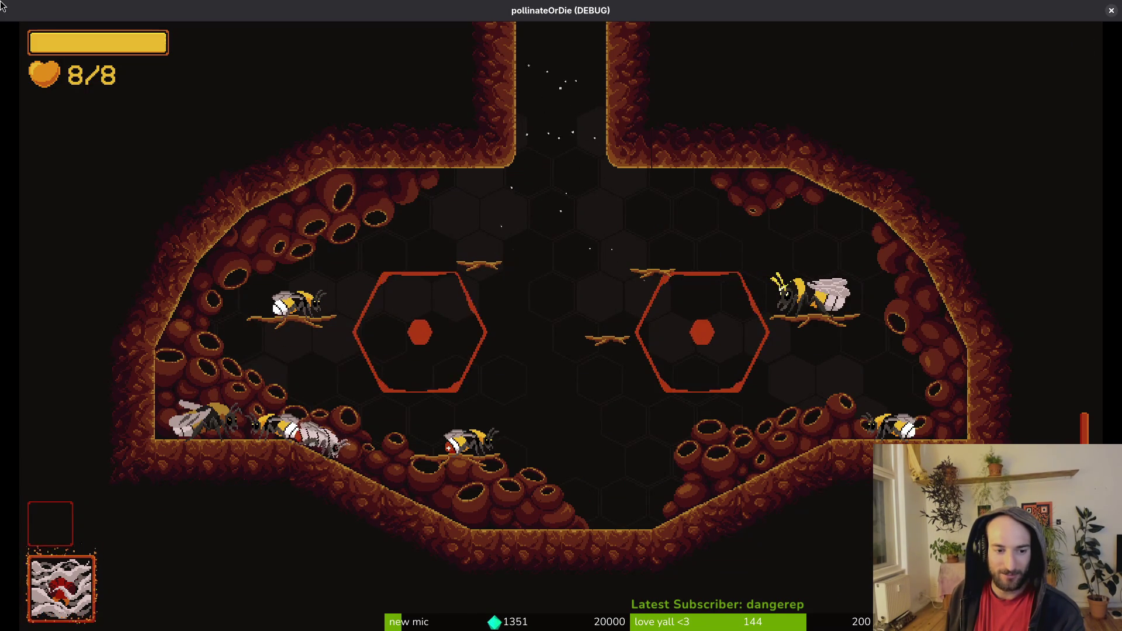
Step: Load the hornet boss room from the debug level select and skip its intro dialogue
key(space)
key(Escape)
key(Up)
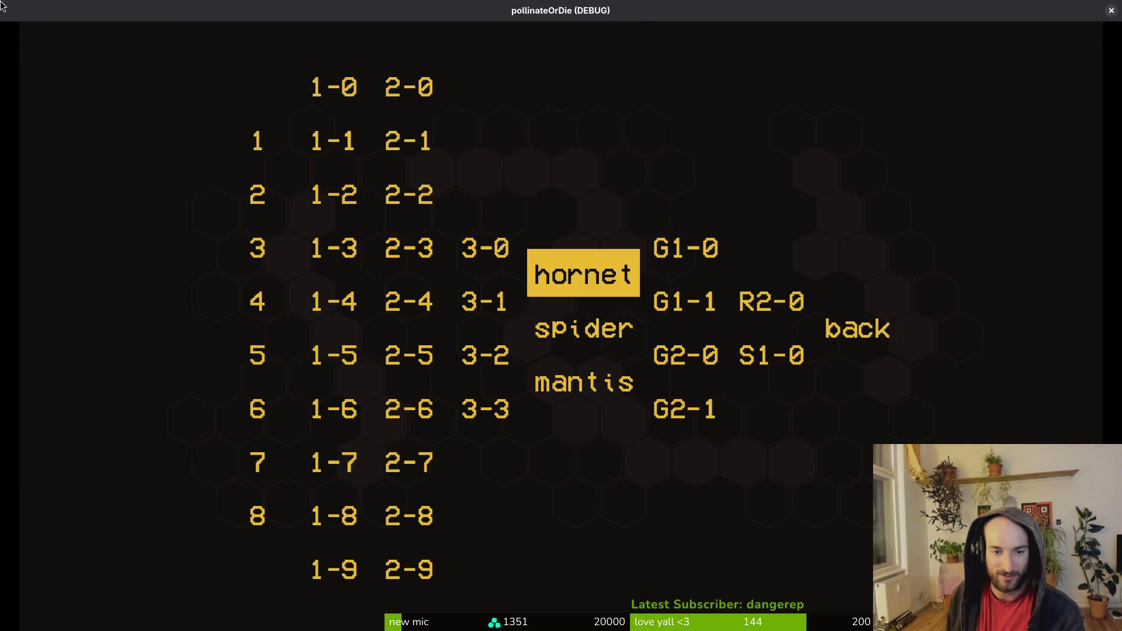
key(Return)
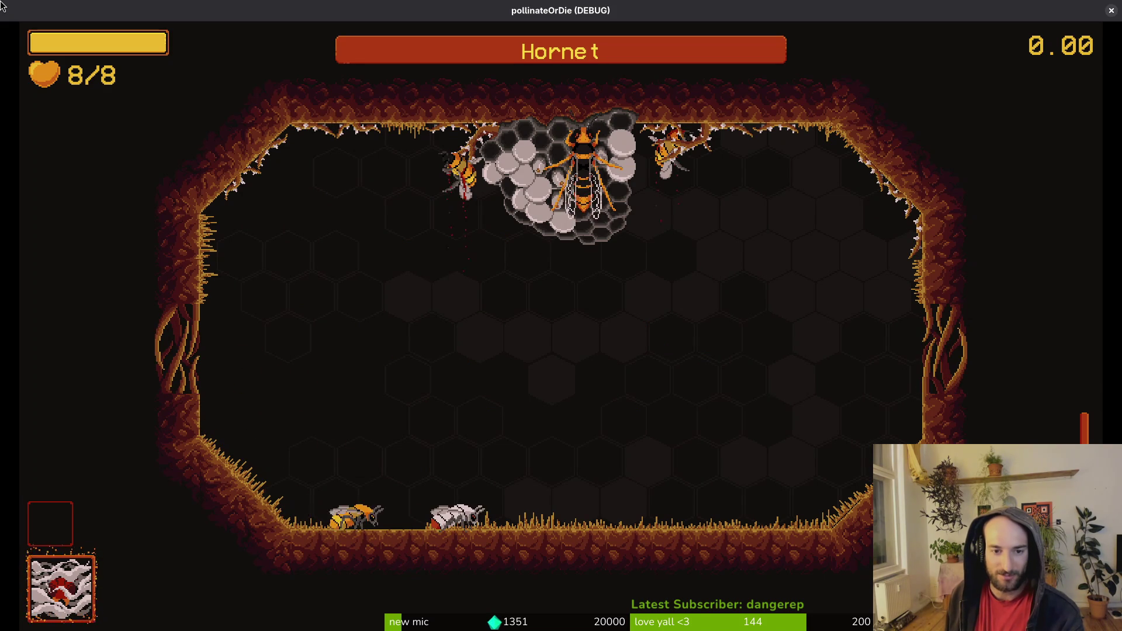
key(space)
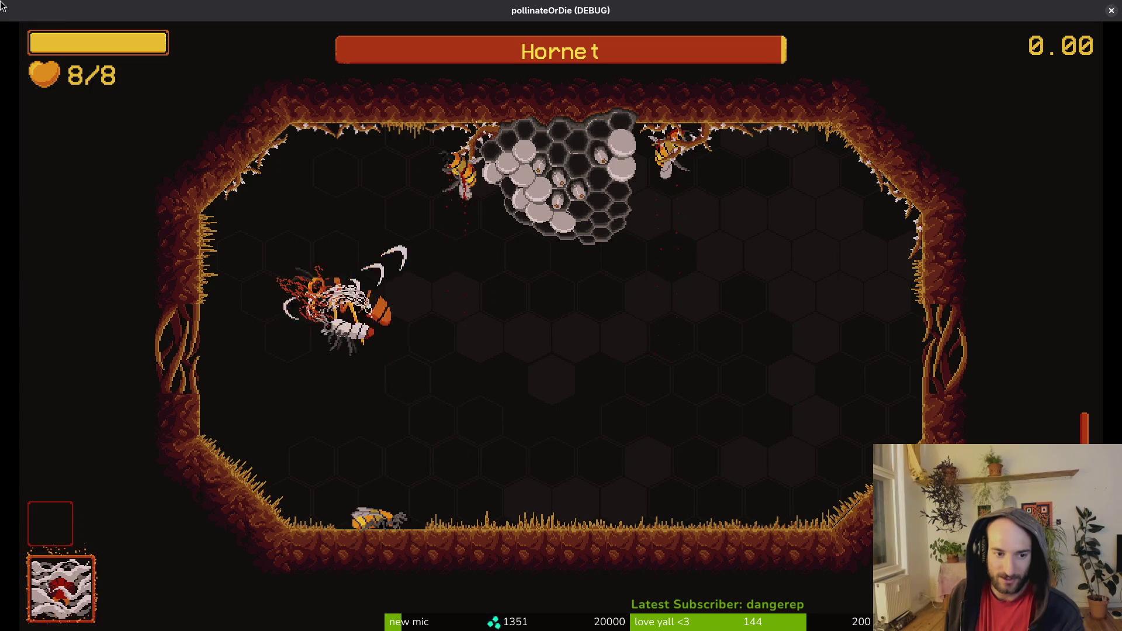
Step: Dash and slash at the Hornet repeatedly to wear down its health bar
key(space)
key(space)
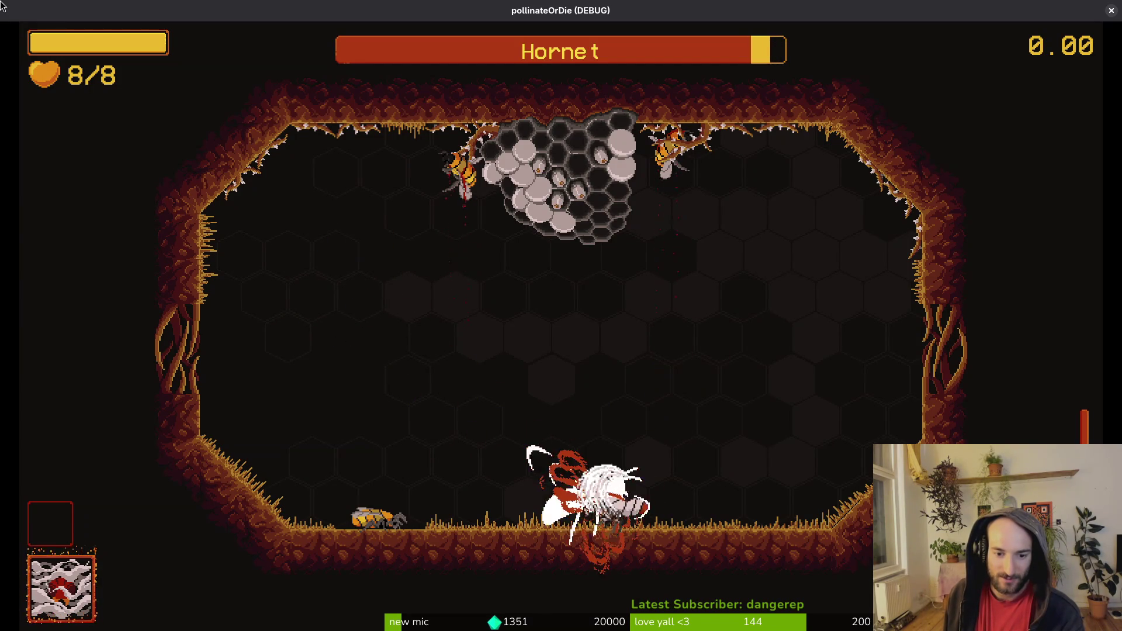
key(space)
key(space)
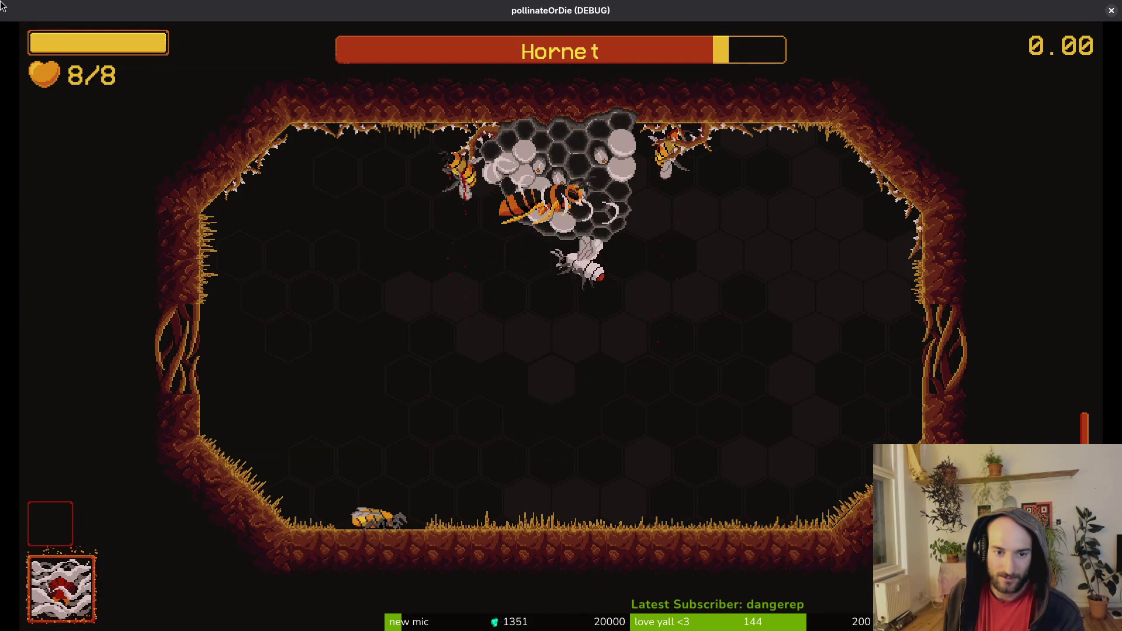
key(space)
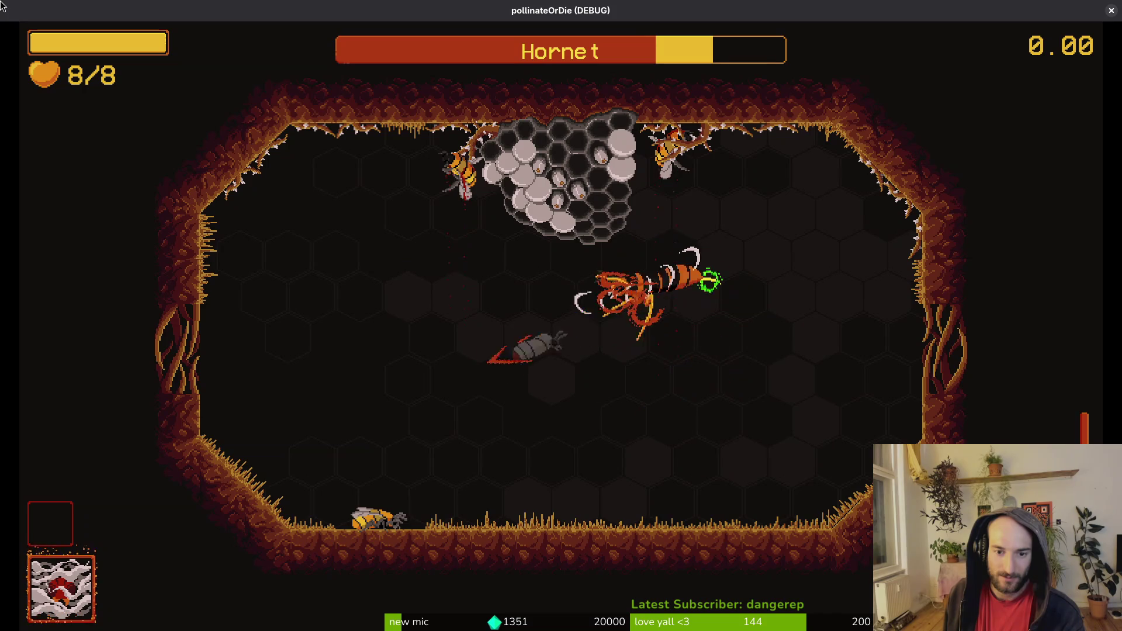
key(space)
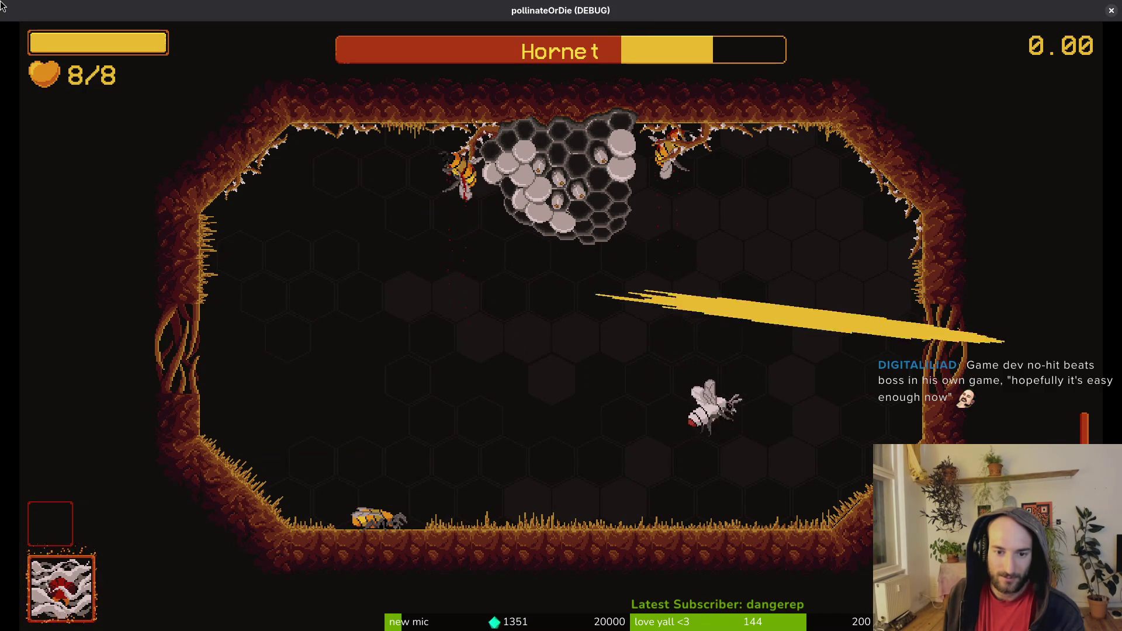
key(space)
key(a)
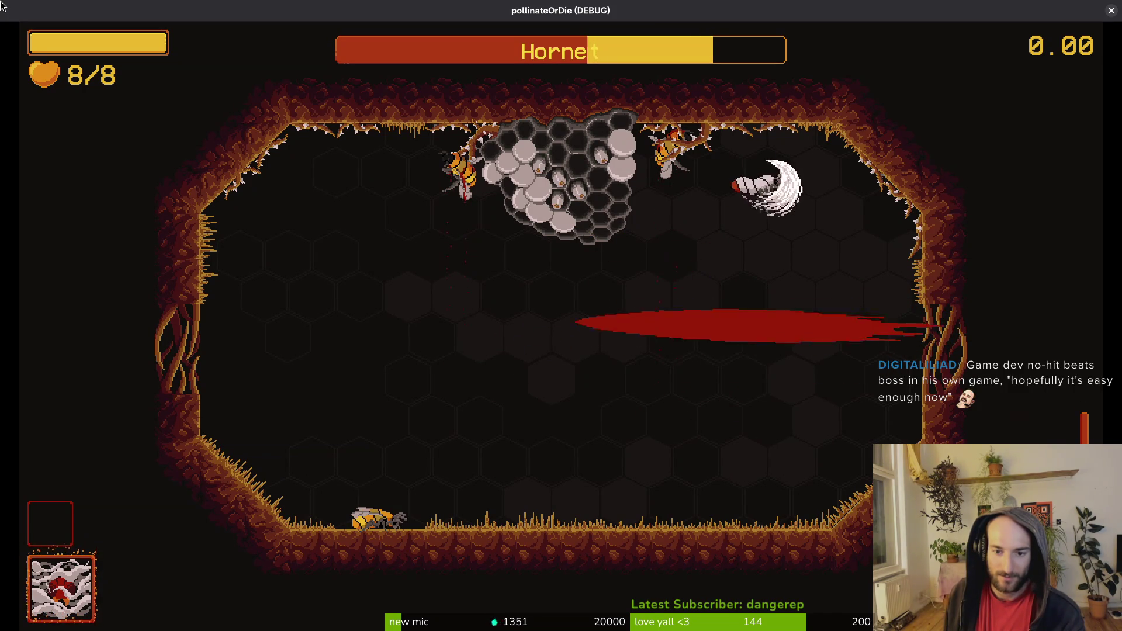
key(a)
key(space)
key(s)
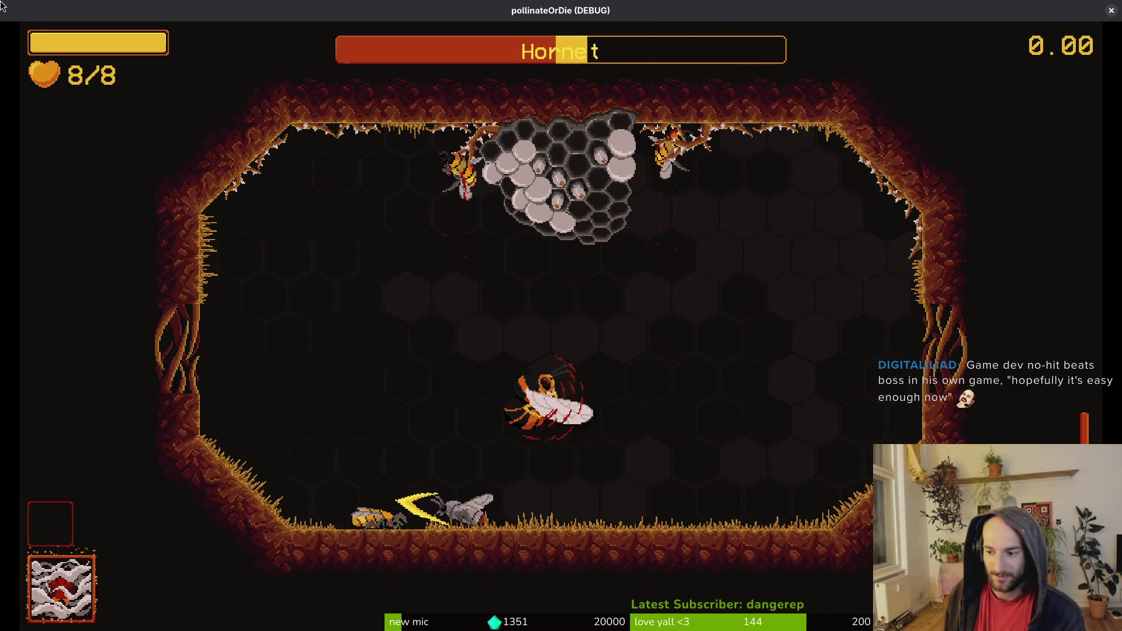
key(d)
key(space)
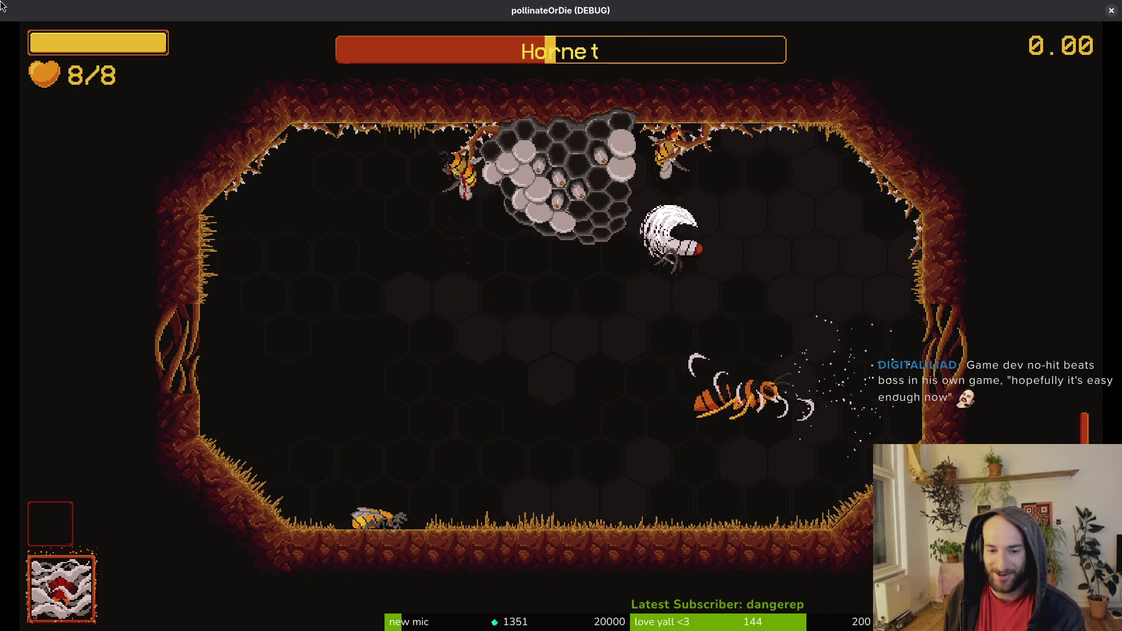
key(a)
key(w)
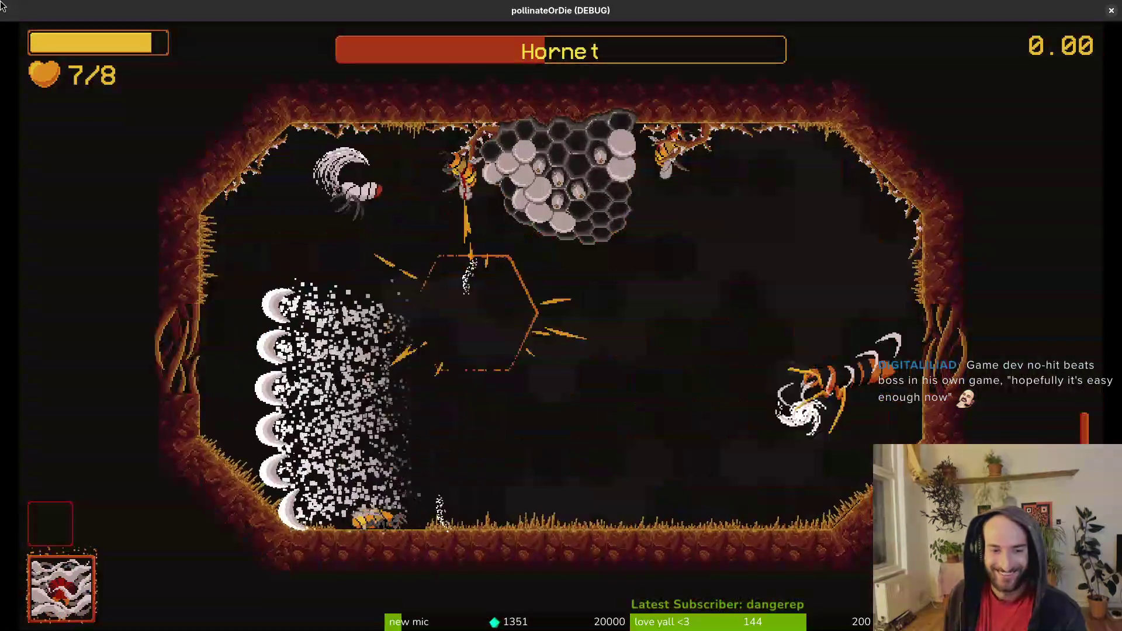
key(space)
key(s)
key(a)
key(space)
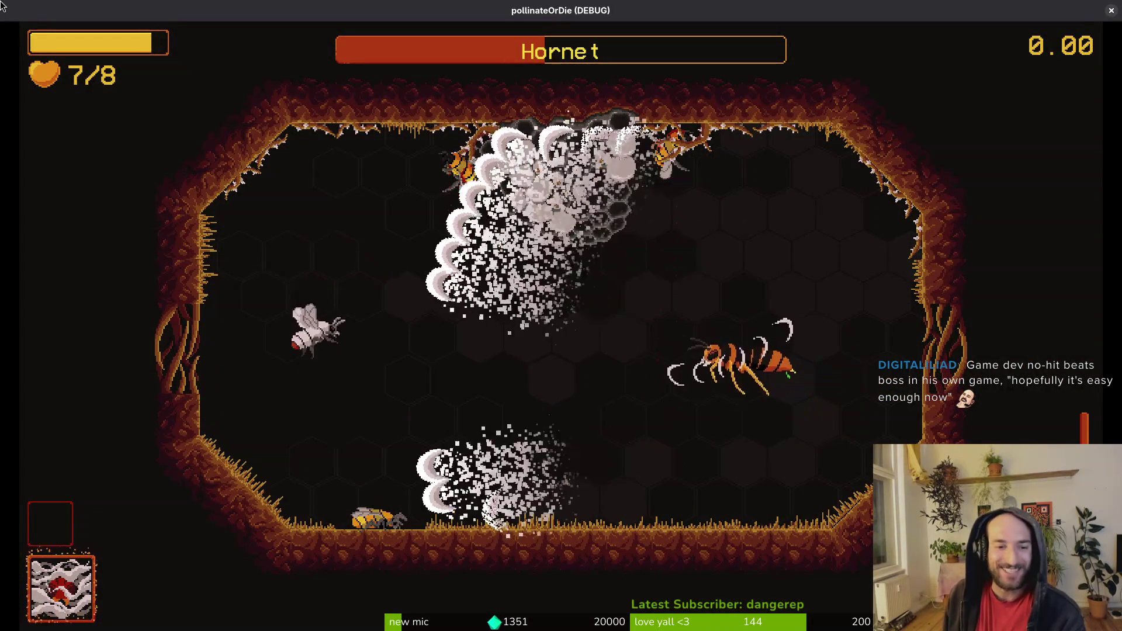
key(d)
key(space)
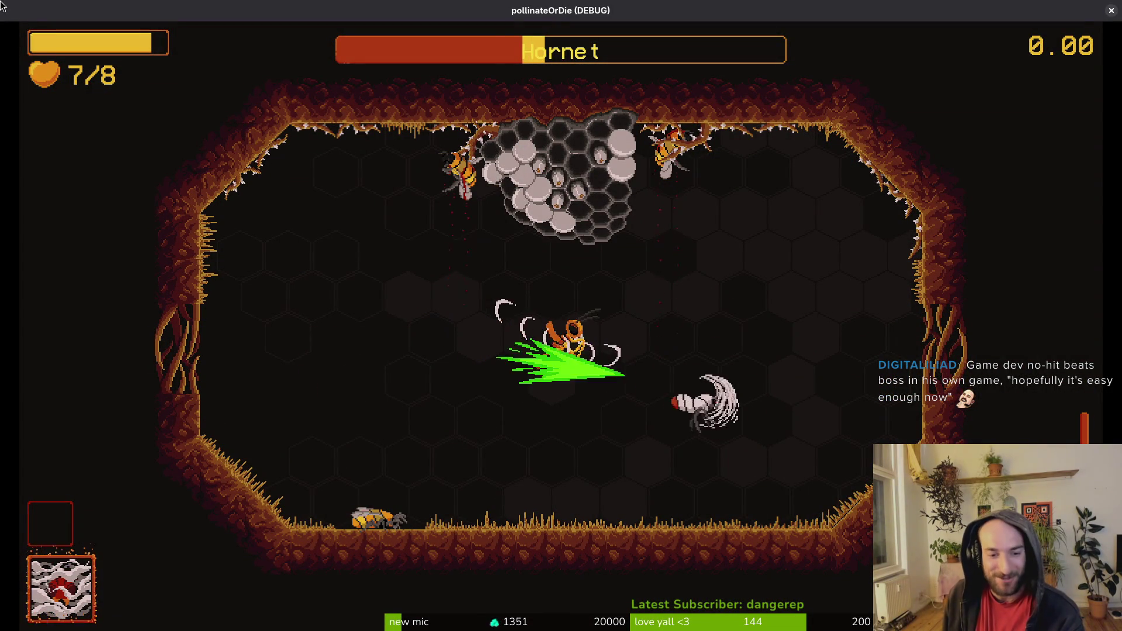
key(a)
key(space)
key(a)
key(space)
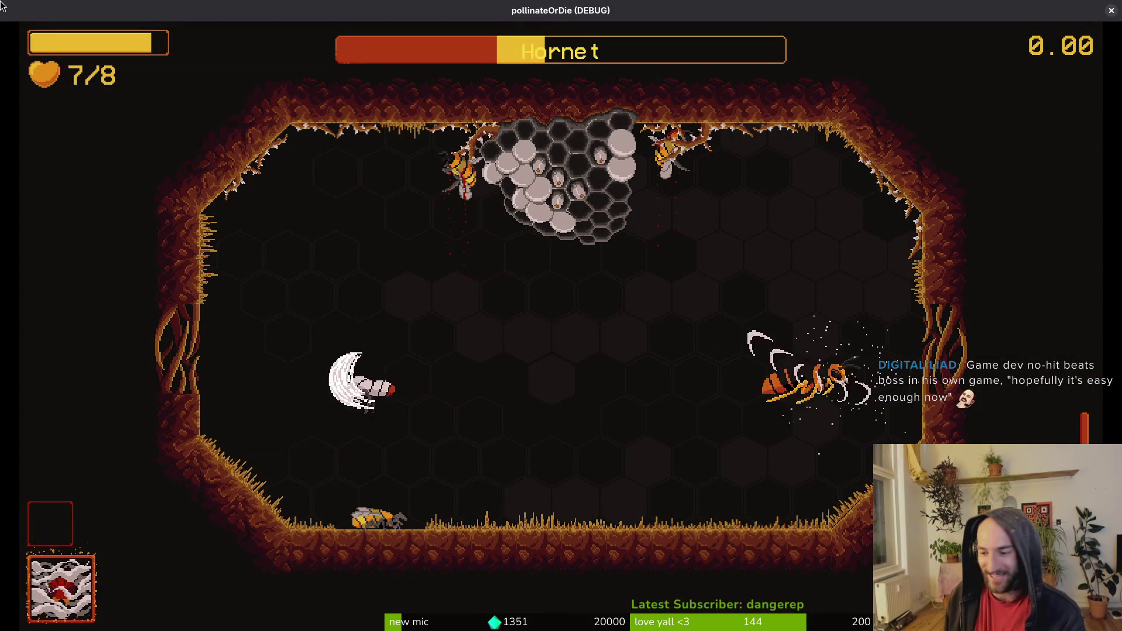
Step: Dodge the Hornet's wind-slash waves and keep striking until the finishing blow lands
key(w)
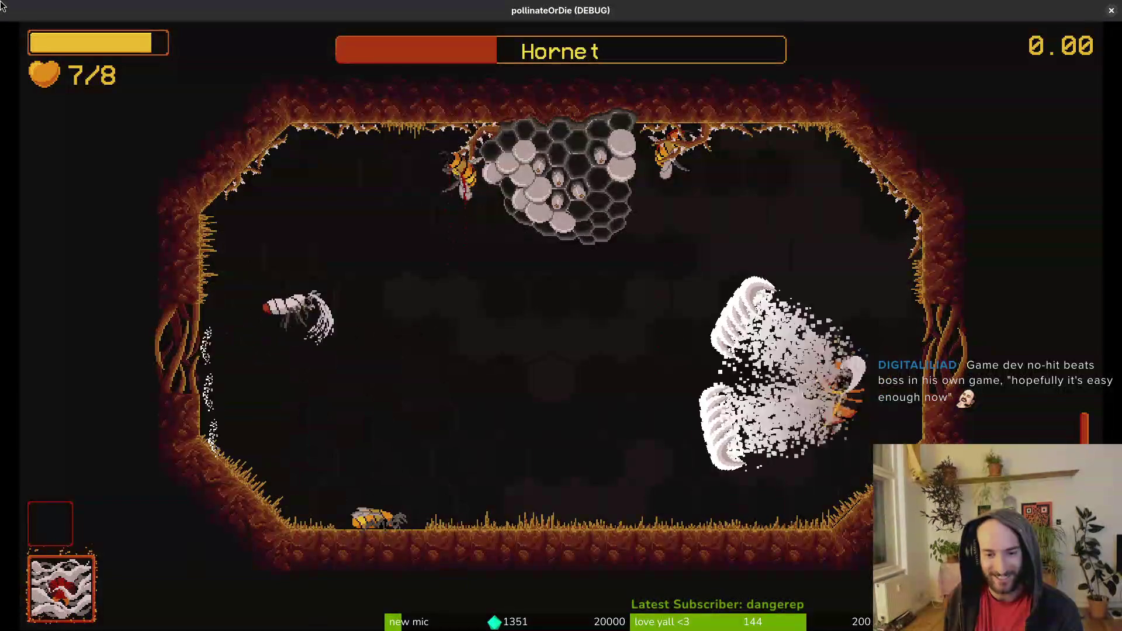
key(w)
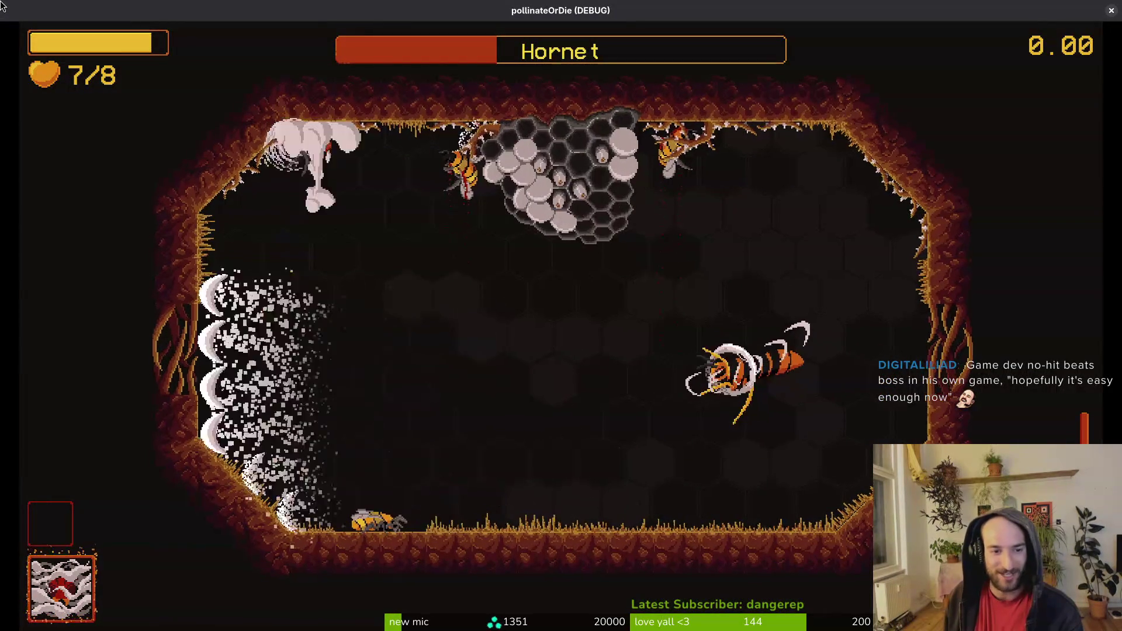
key(a)
key(w)
key(space)
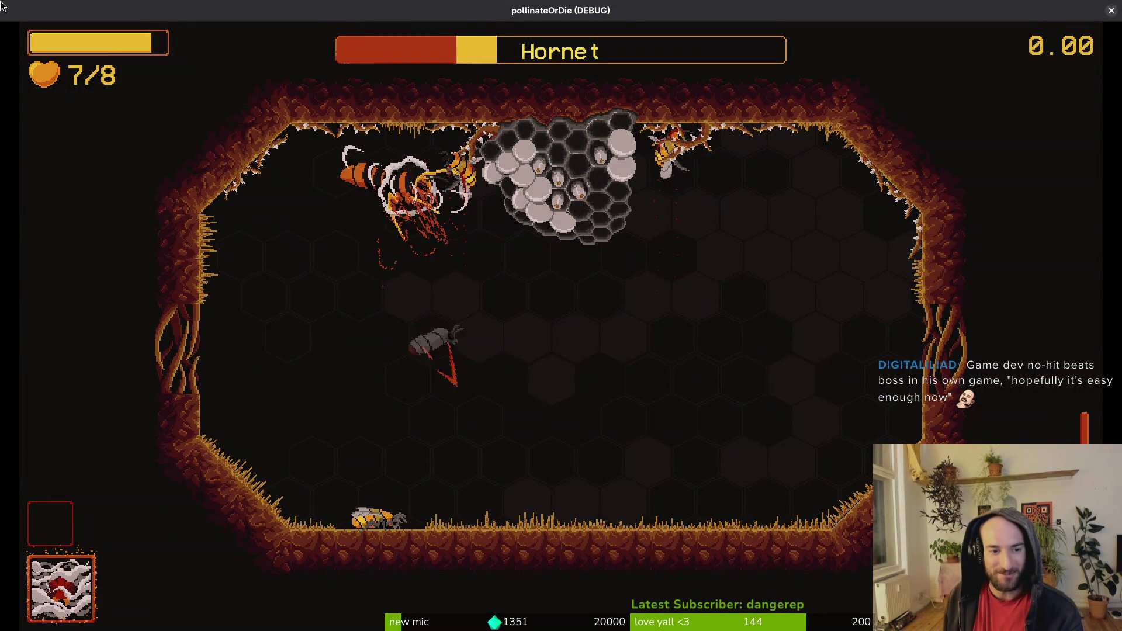
key(space)
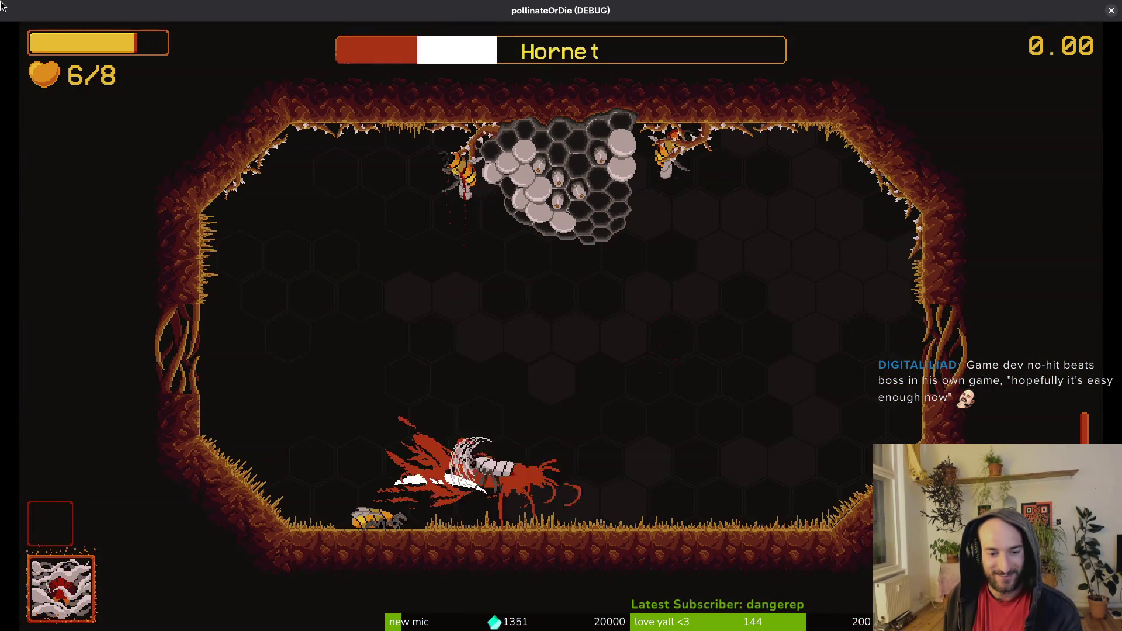
key(w)
key(s)
key(a)
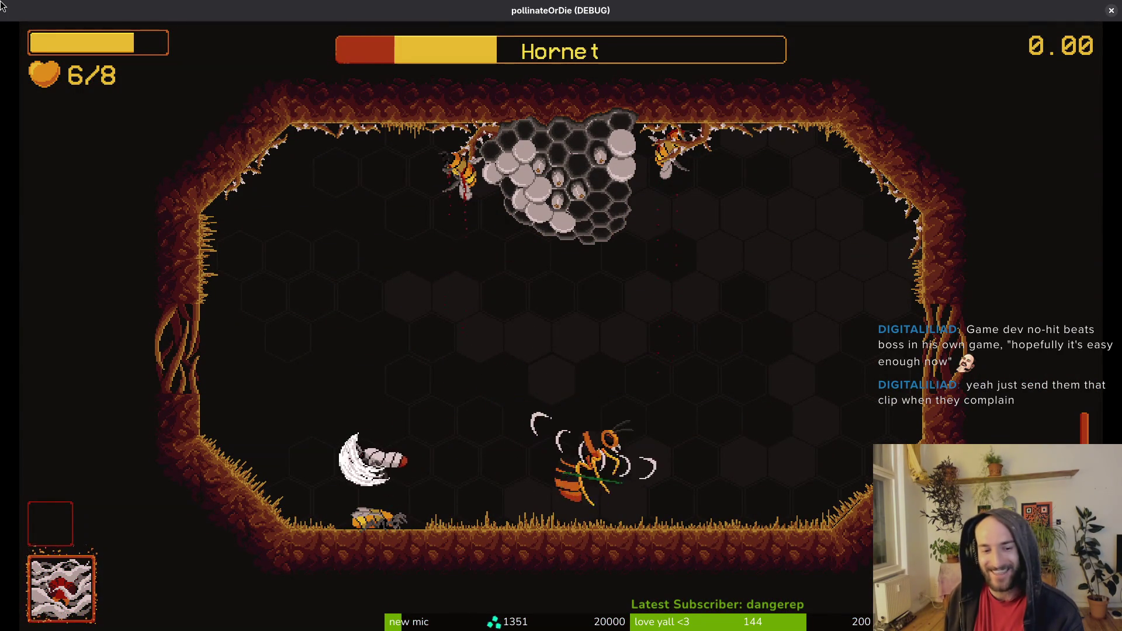
key(space)
key(w)
key(d)
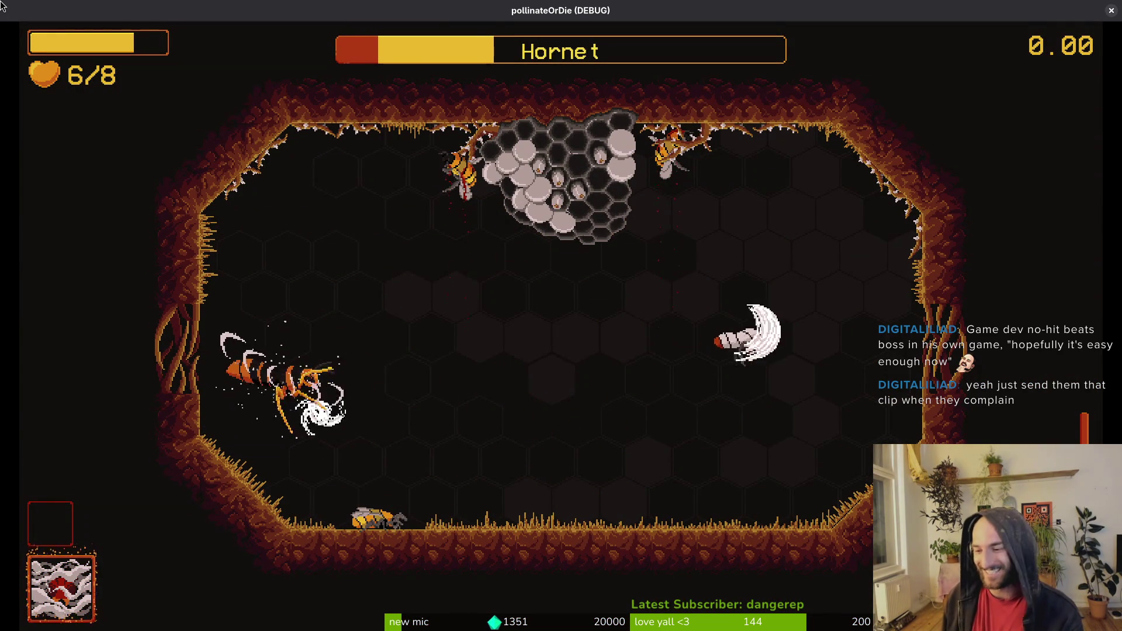
key(w)
key(a)
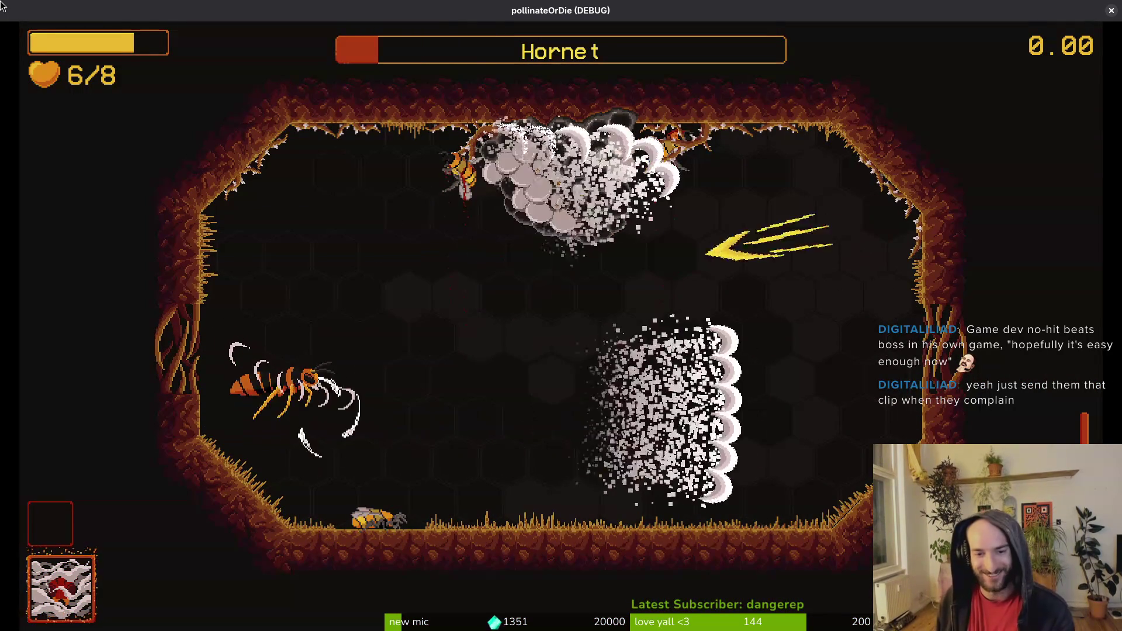
key(space)
key(d)
key(s)
key(a)
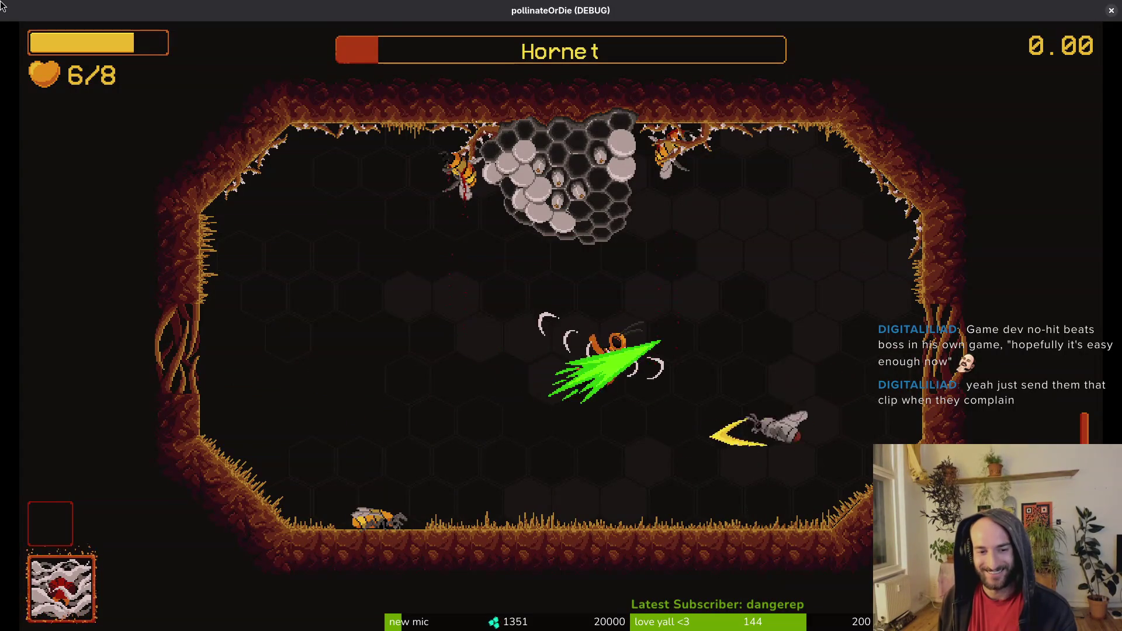
key(w)
key(space)
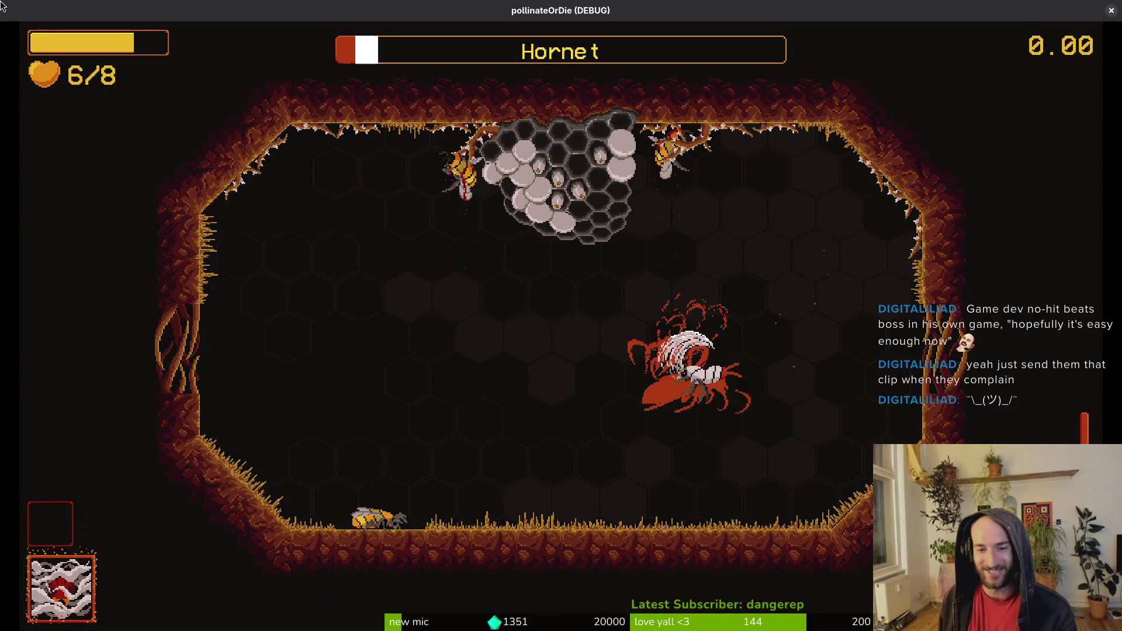
key(a)
key(a)
key(space)
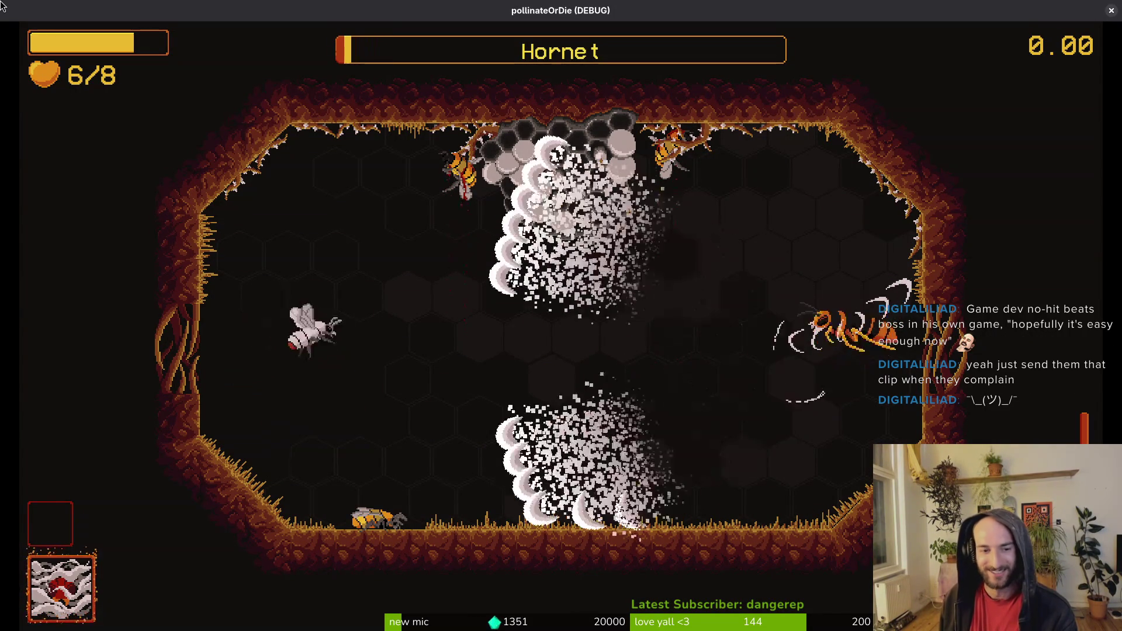
key(space)
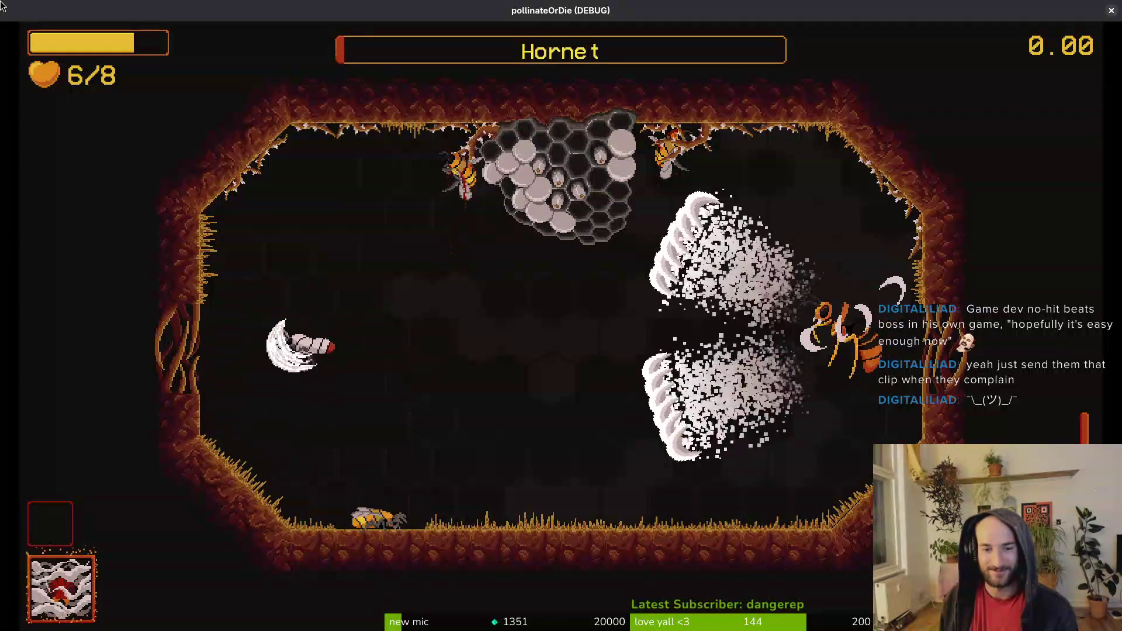
key(space)
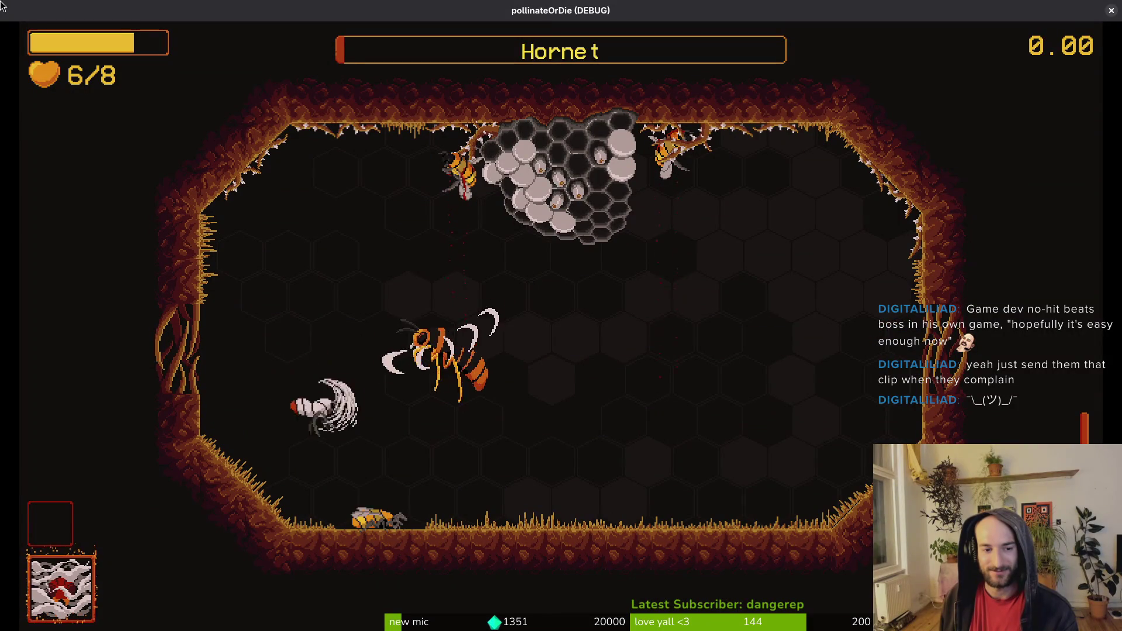
key(d)
key(d)
key(space)
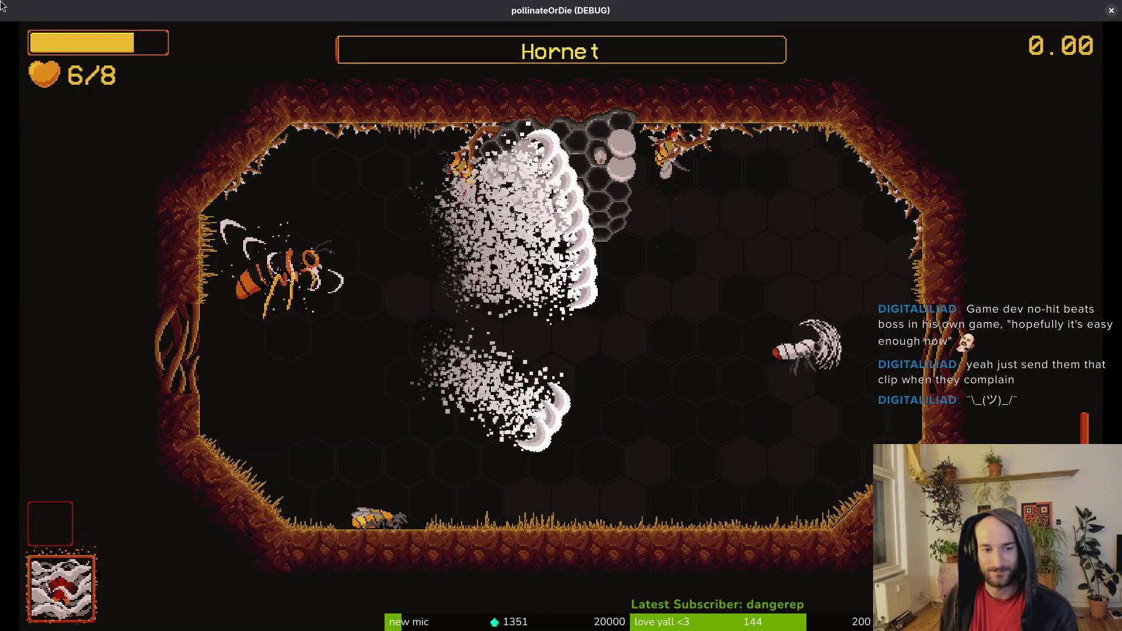
key(space)
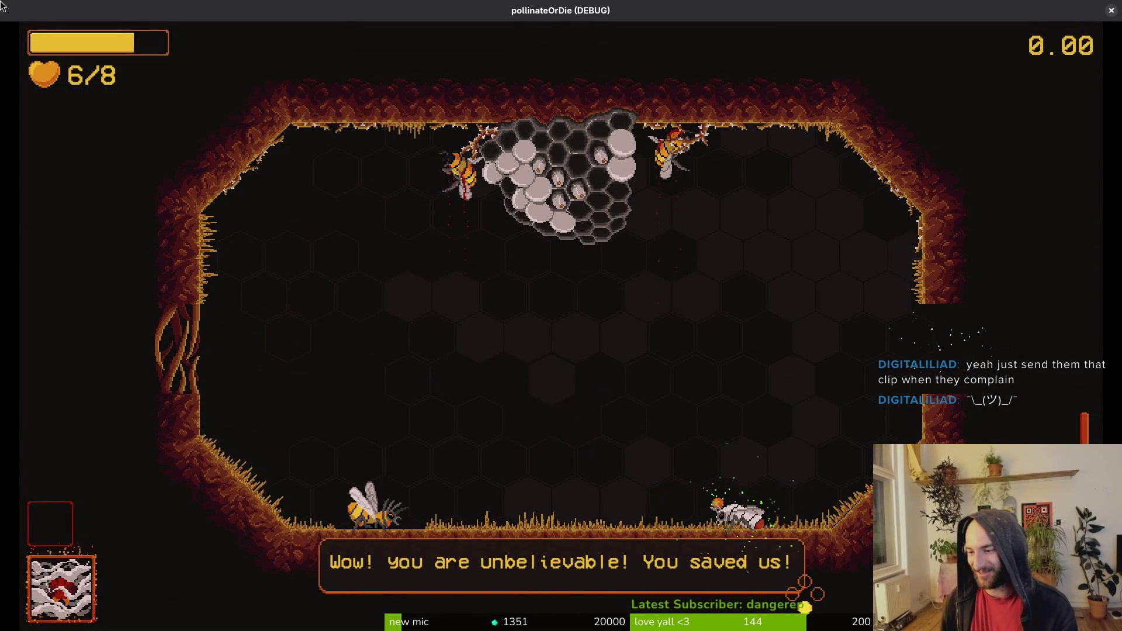
Step: Advance through the victory and poisoned dialogue back to the hive
key(space)
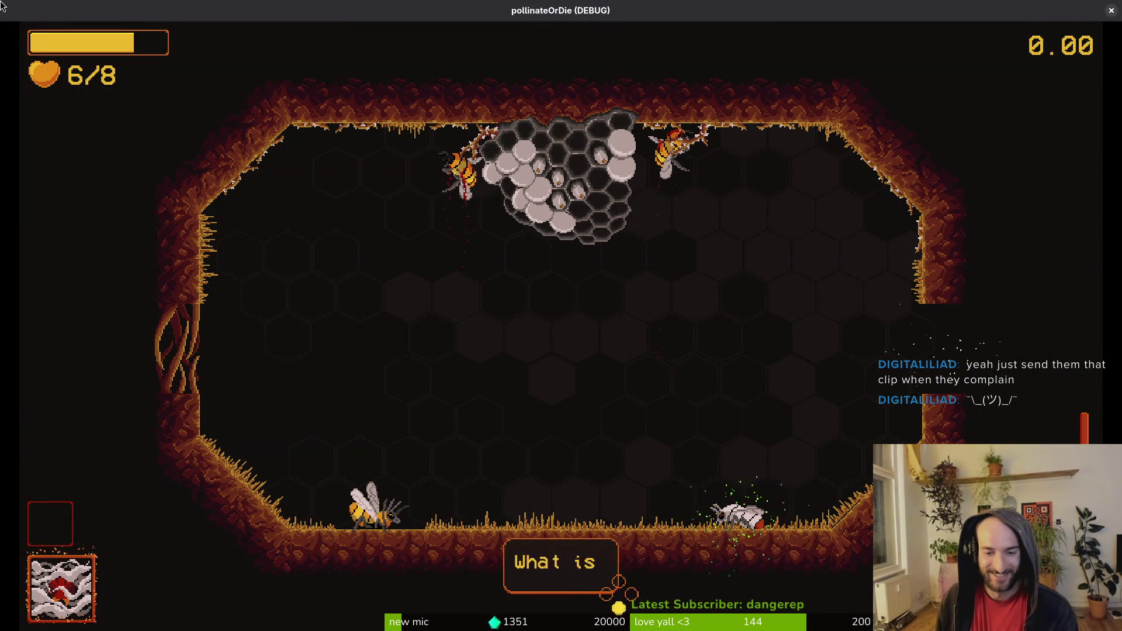
key(space)
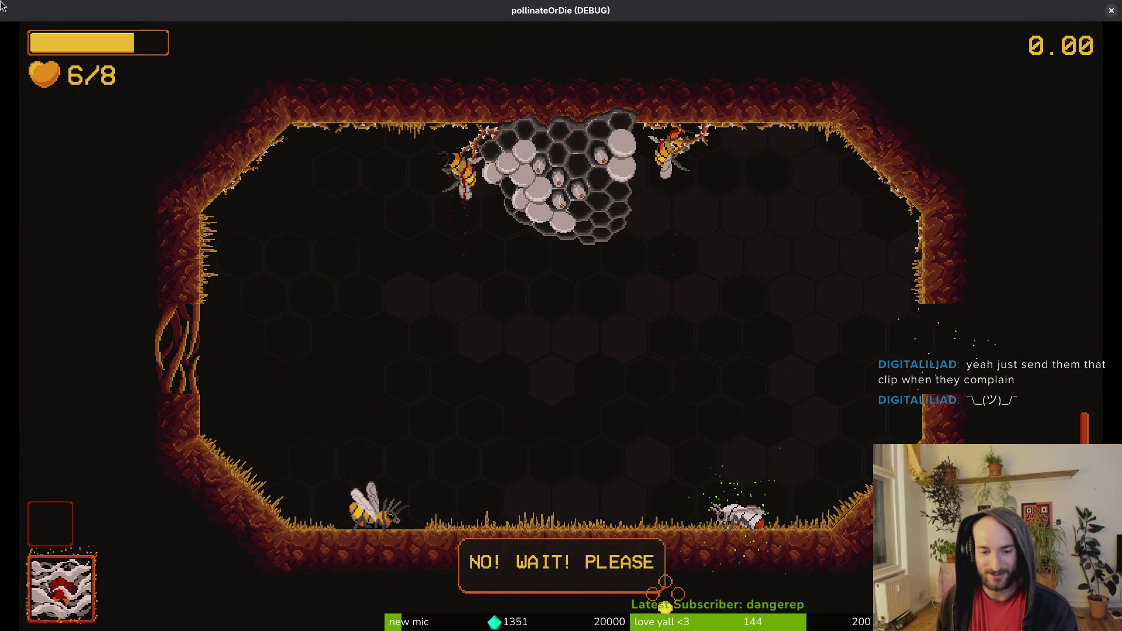
key(space)
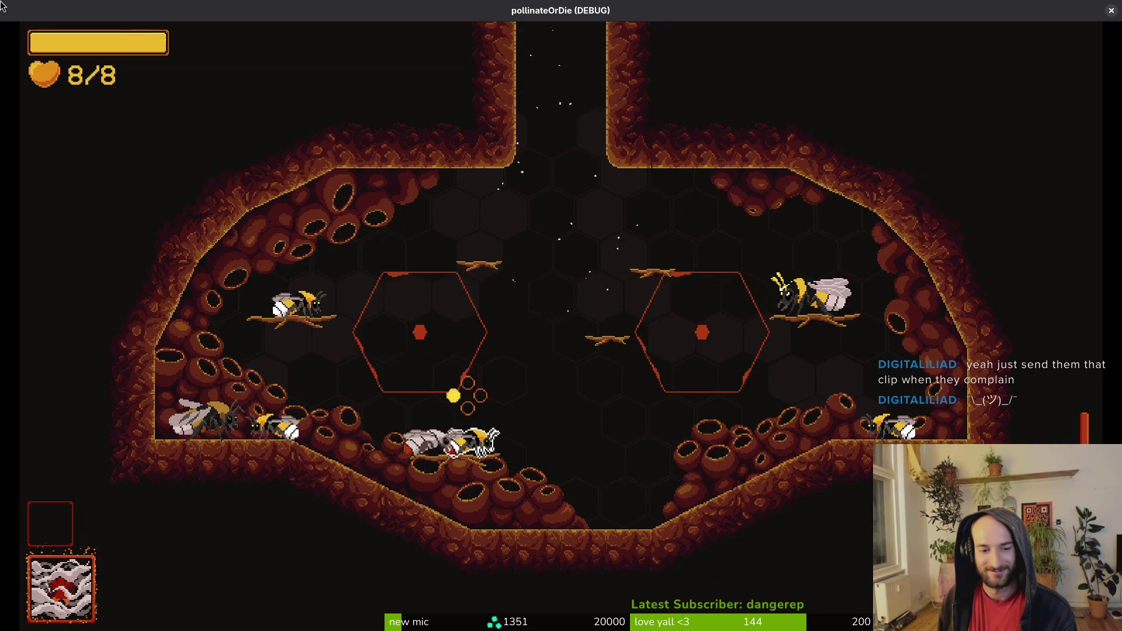
Step: Browse the skins inventory and the upgrade menu, including vitality and smasher, then close them
key(Tab)
key(e)
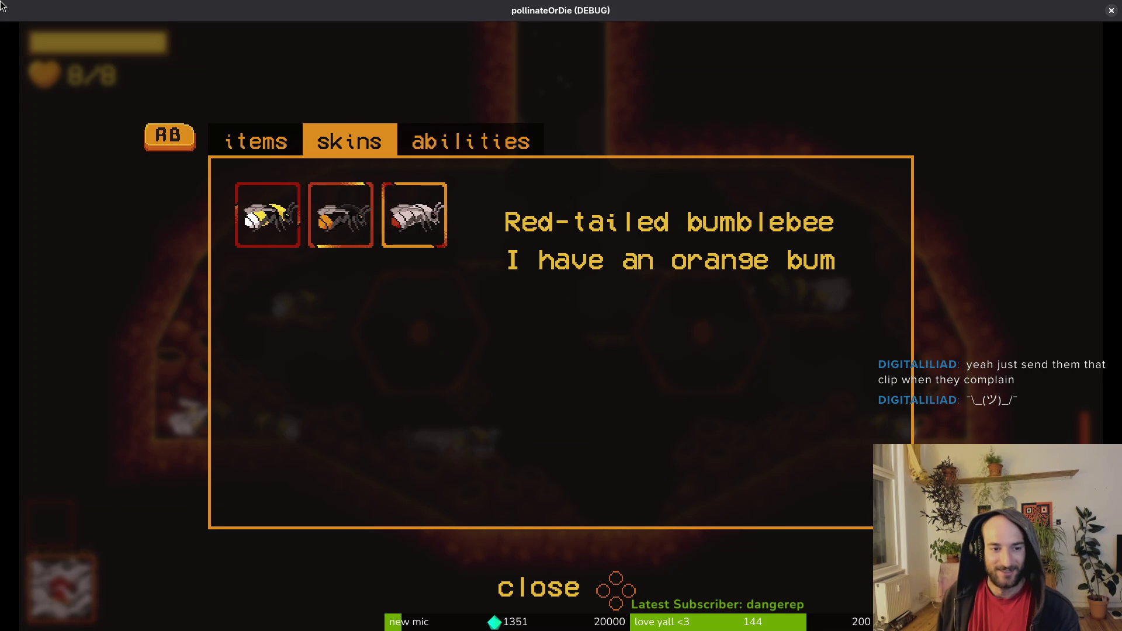
key(Escape)
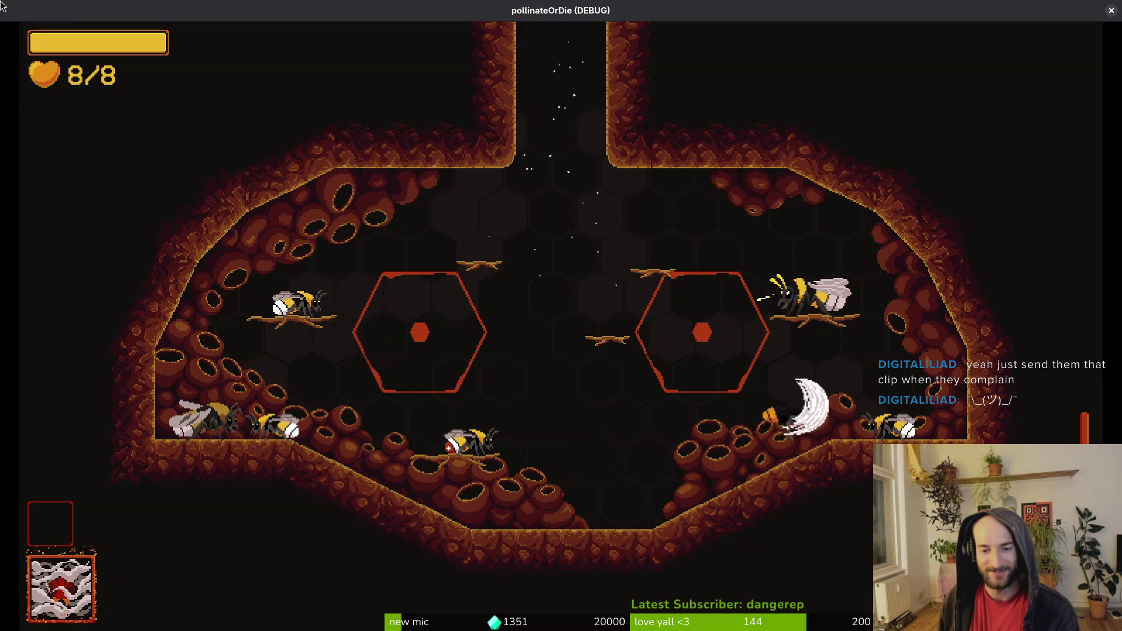
key(Tab)
key(Left)
key(Right)
key(Up)
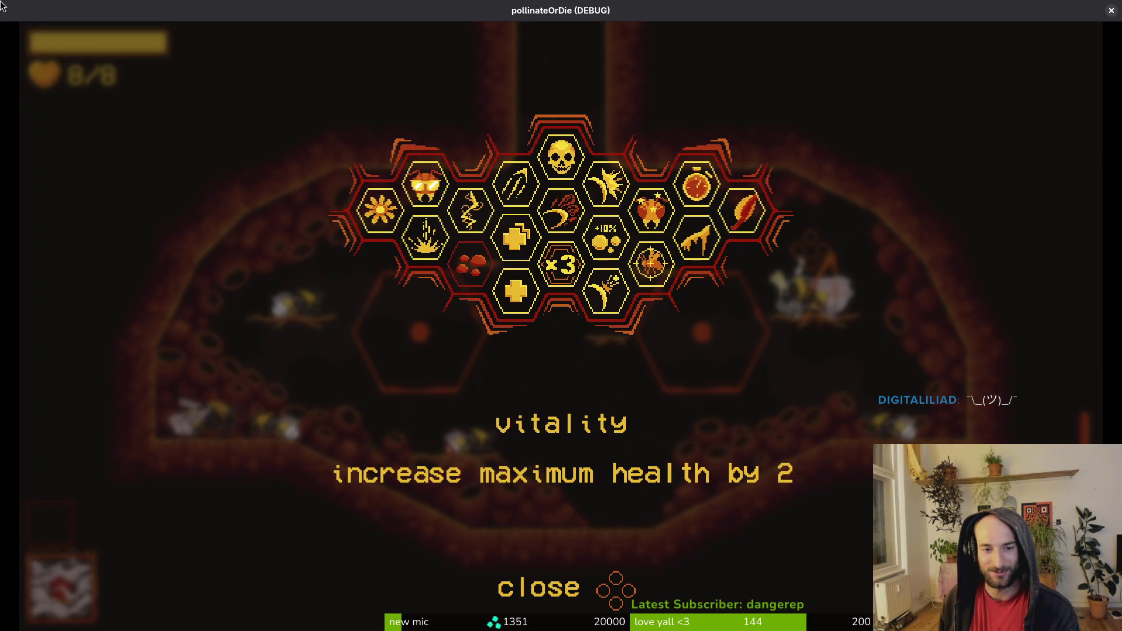
key(Right)
key(Escape)
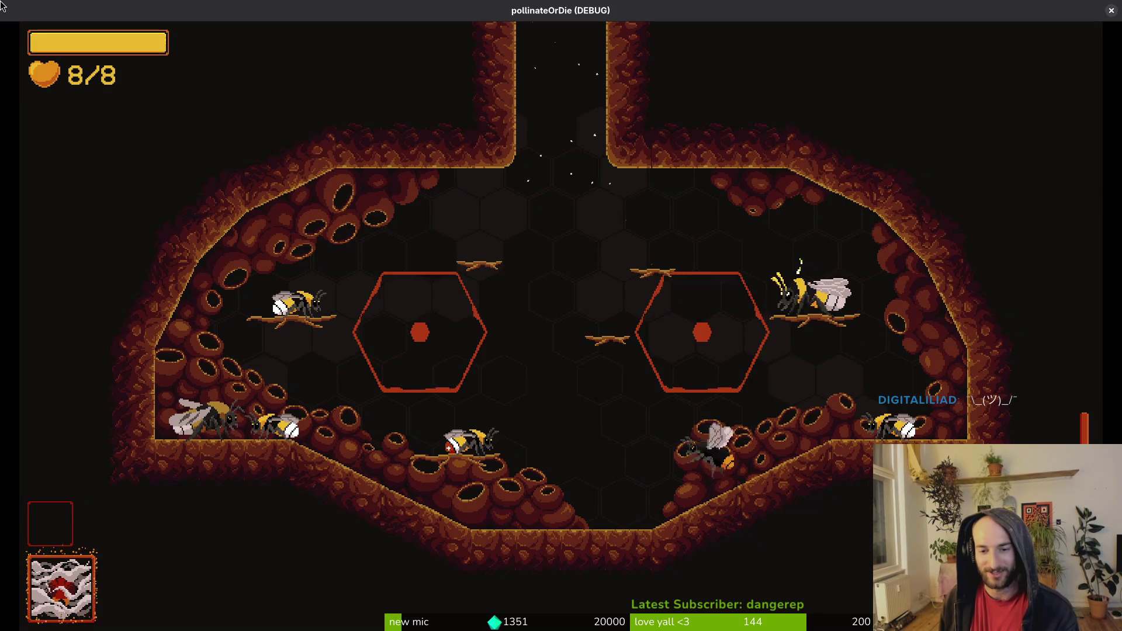
Step: Dash the bee left, then stop the debug game and switch to Aseprite
key(Left)
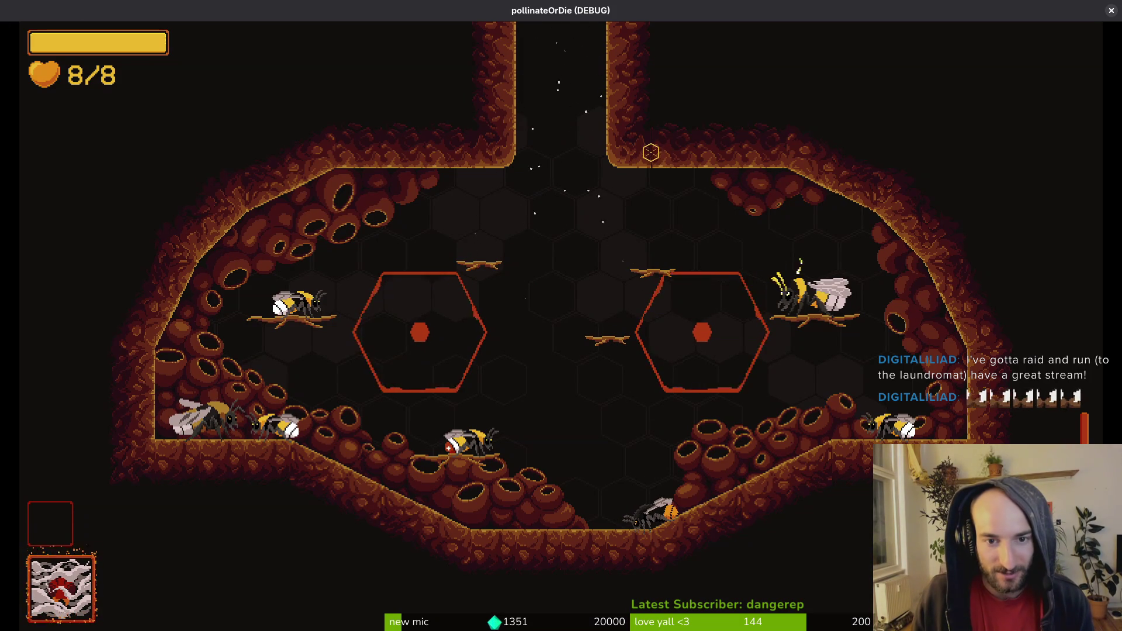
click(1109, 9)
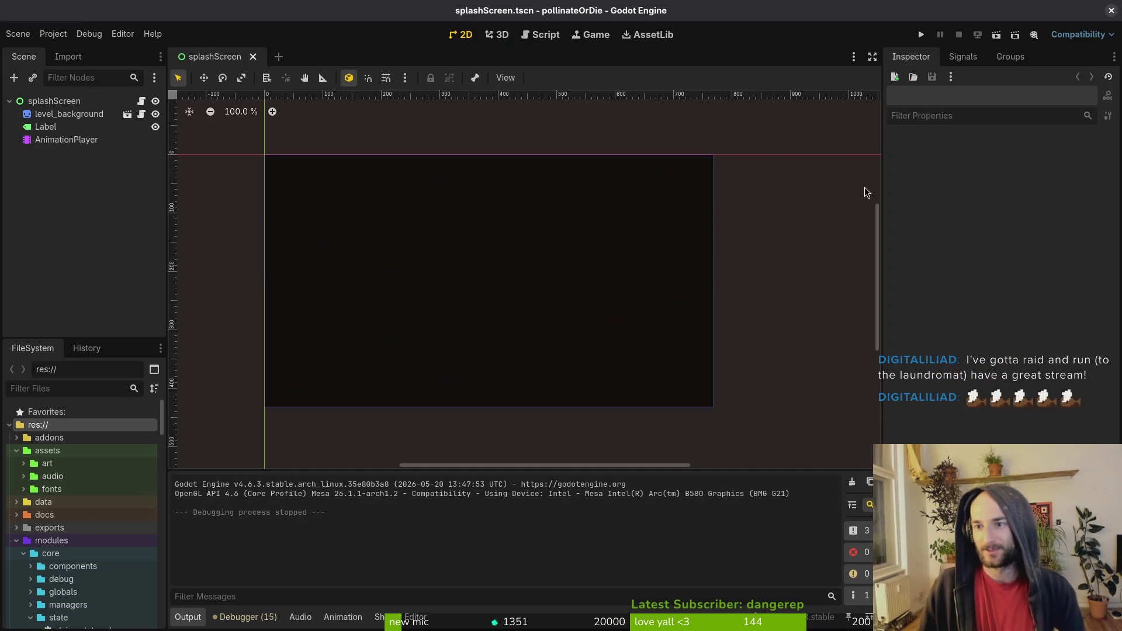
click(1110, 10)
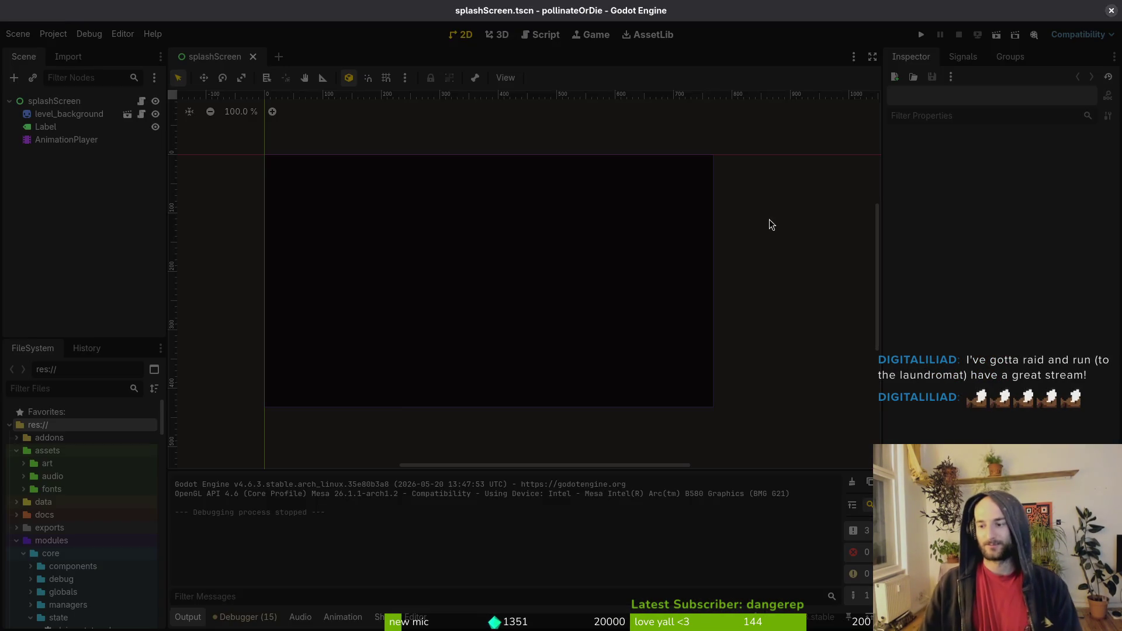
Step: Select the whole hornet frame in hornet.aseprite for copying
key(i)
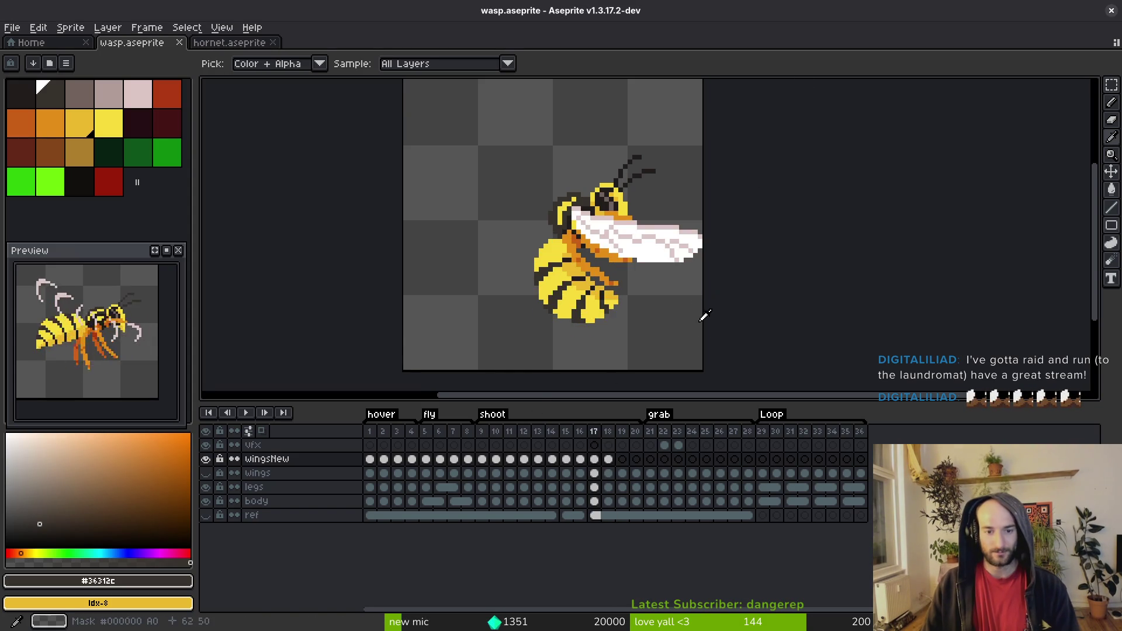
key(Right)
key(ctrl+Tab)
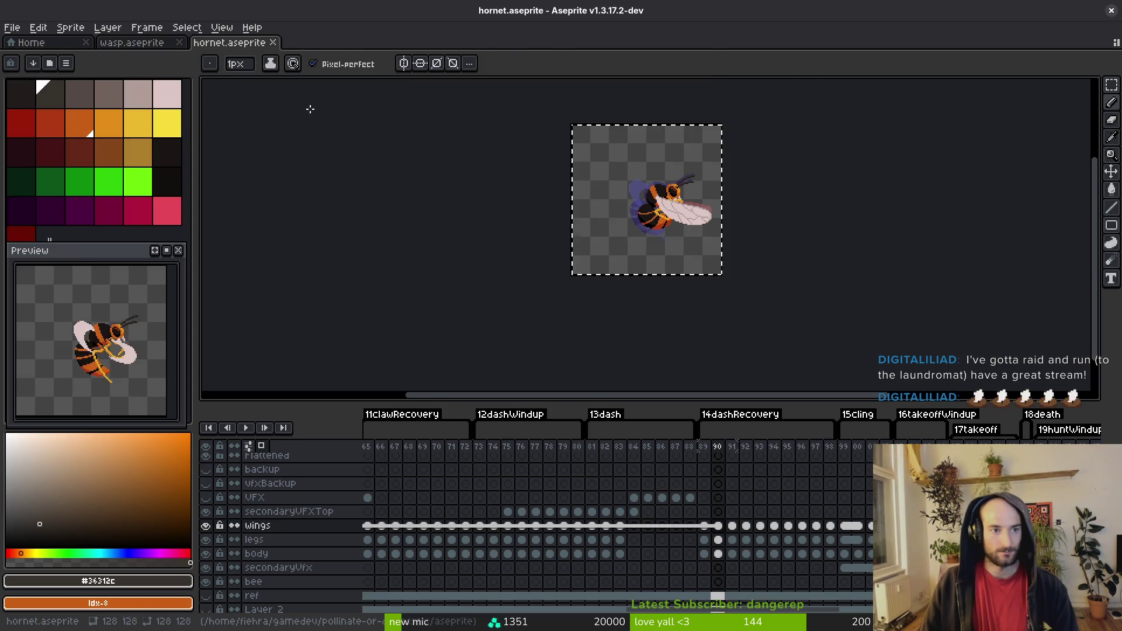
key(m)
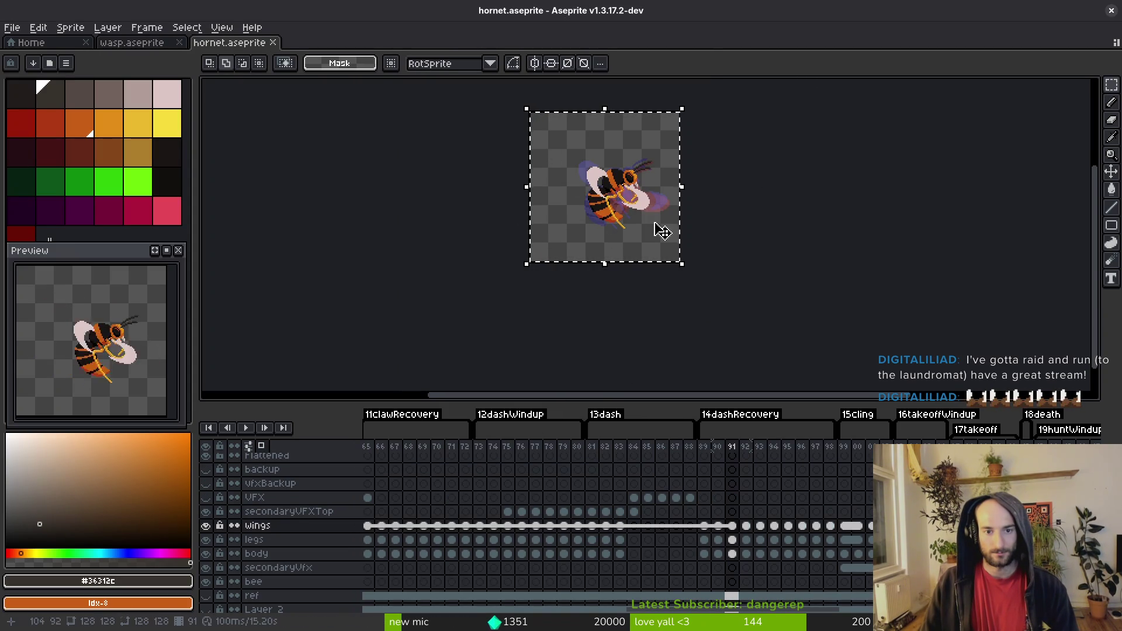
Step: Paste the hornet wings into wasp frame 19 and save wasp.aseprite
key(ctrl+shift+Tab)
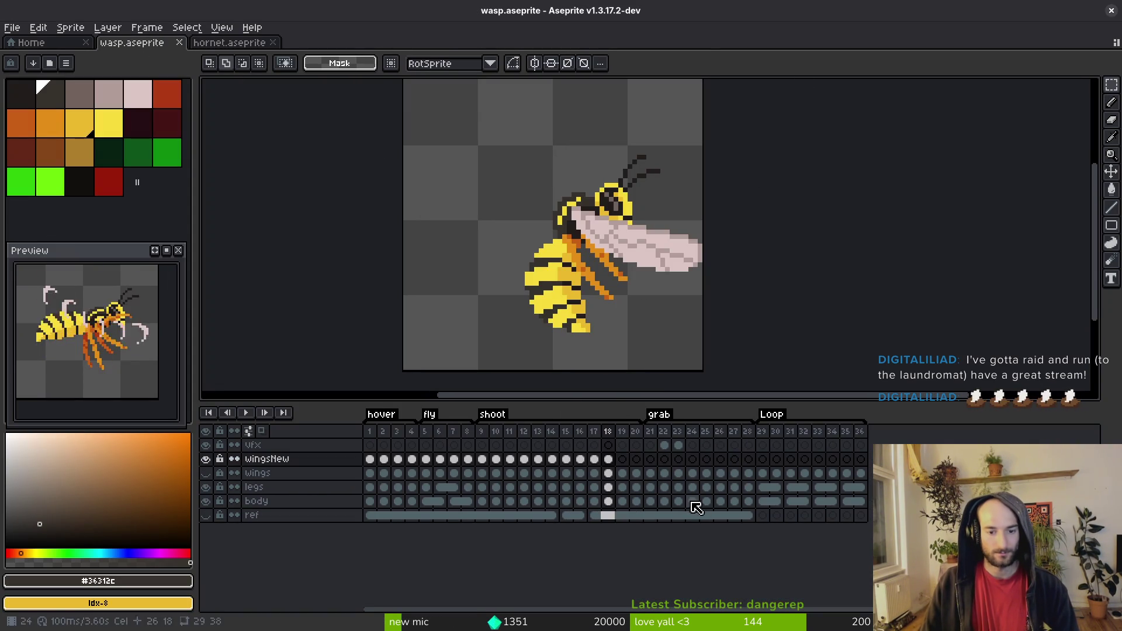
key(Right)
key(ctrl+v)
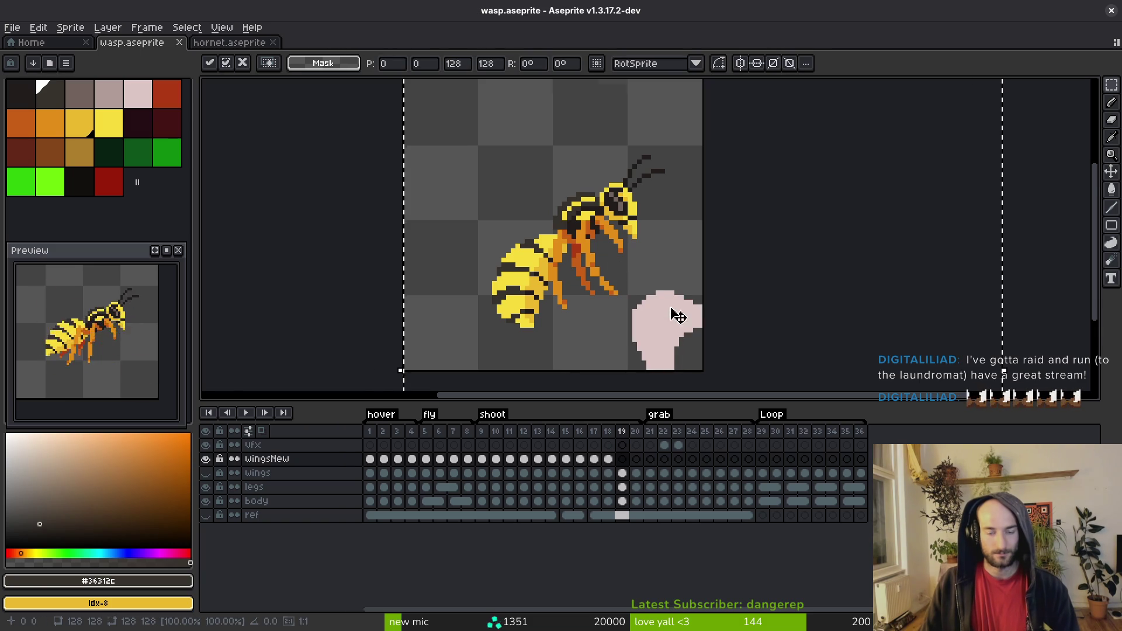
scroll(630, 224, down, 1)
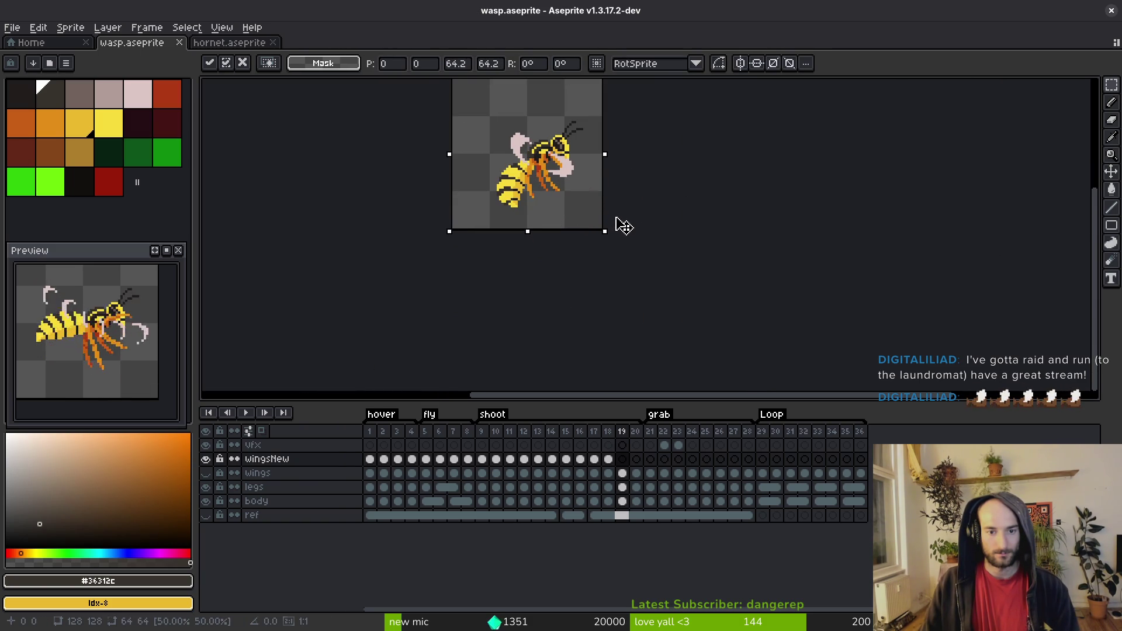
scroll(614, 218, up, 2)
scroll(606, 215, down, 1)
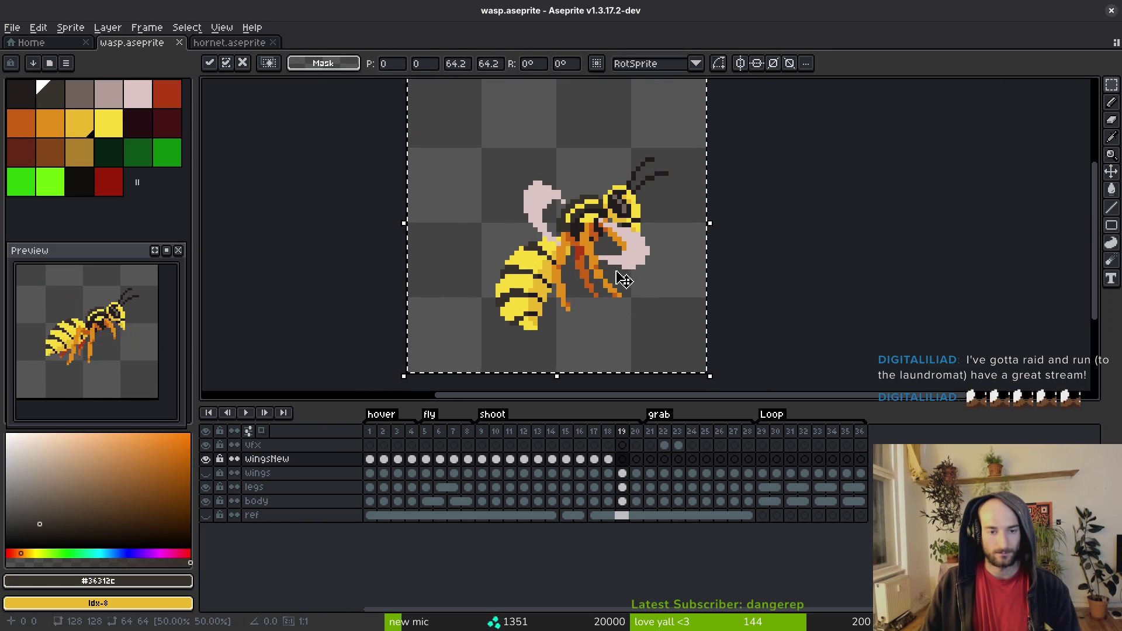
key(ctrl+s)
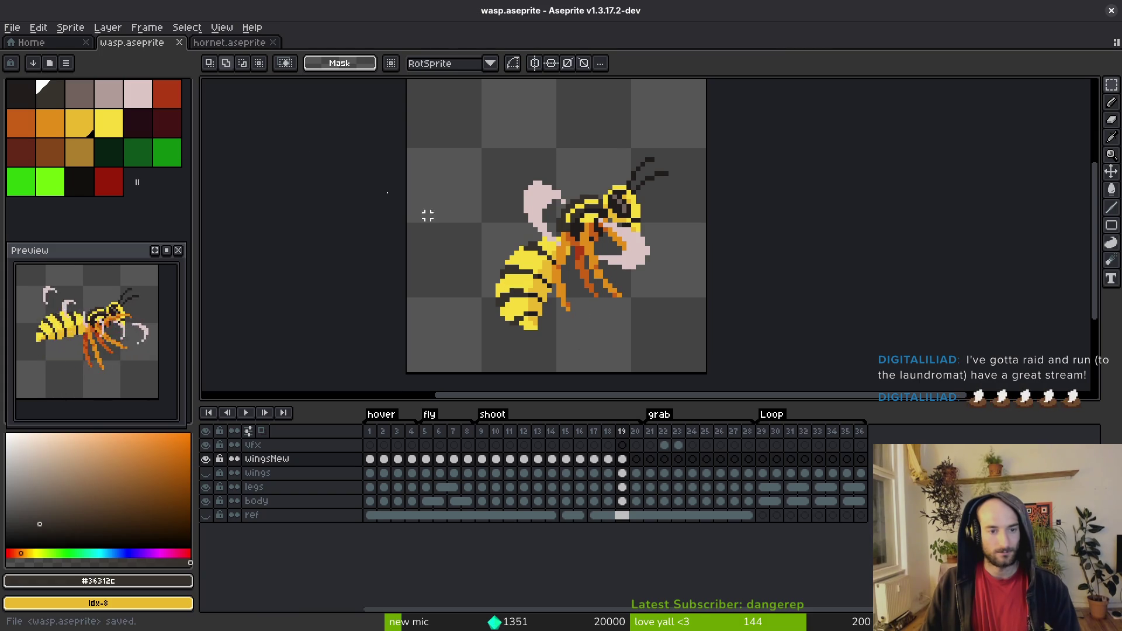
Step: Return to hornet.aseprite and step back to the previous hornet frame
click(229, 43)
key(i)
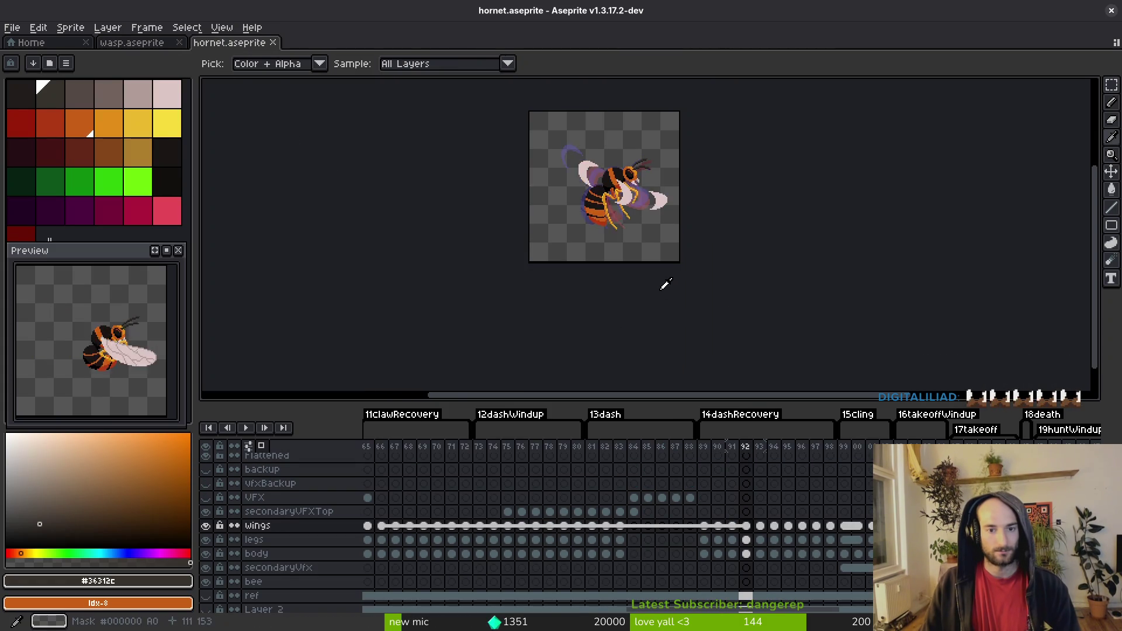
key(Left)
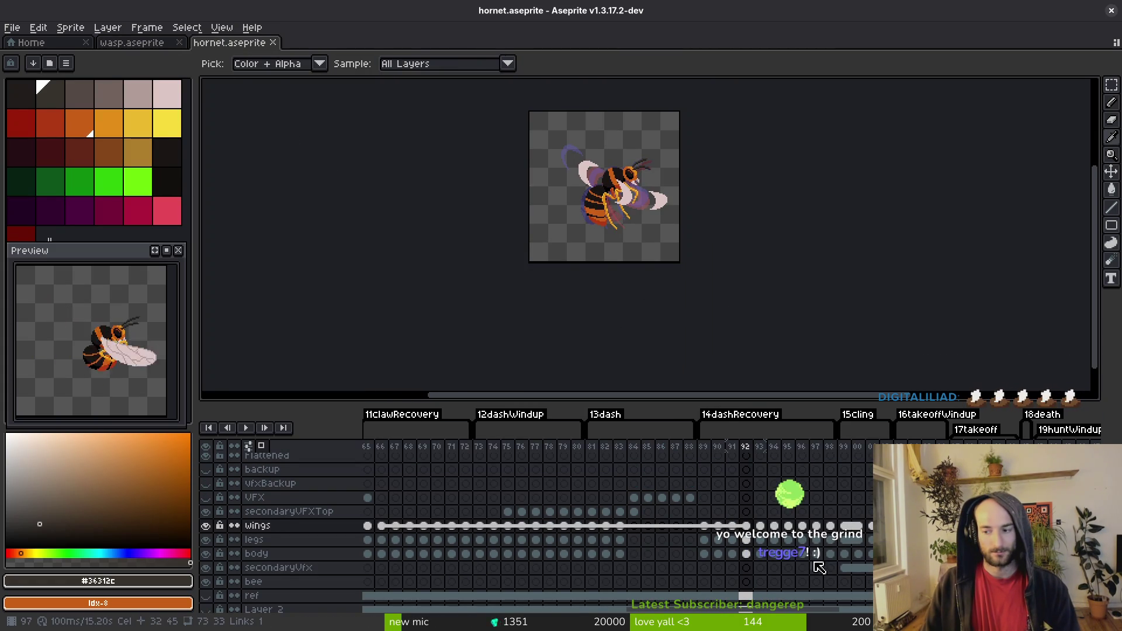
Step: Play the hornet animation and select the entire hornet frame
key(Right)
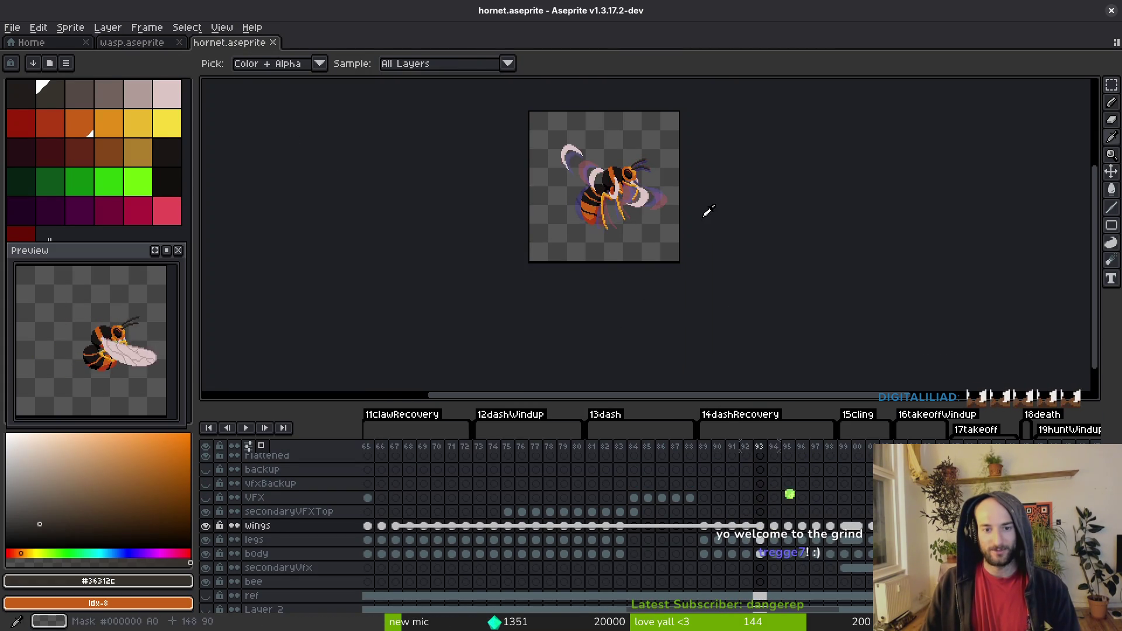
key(m)
key(Escape)
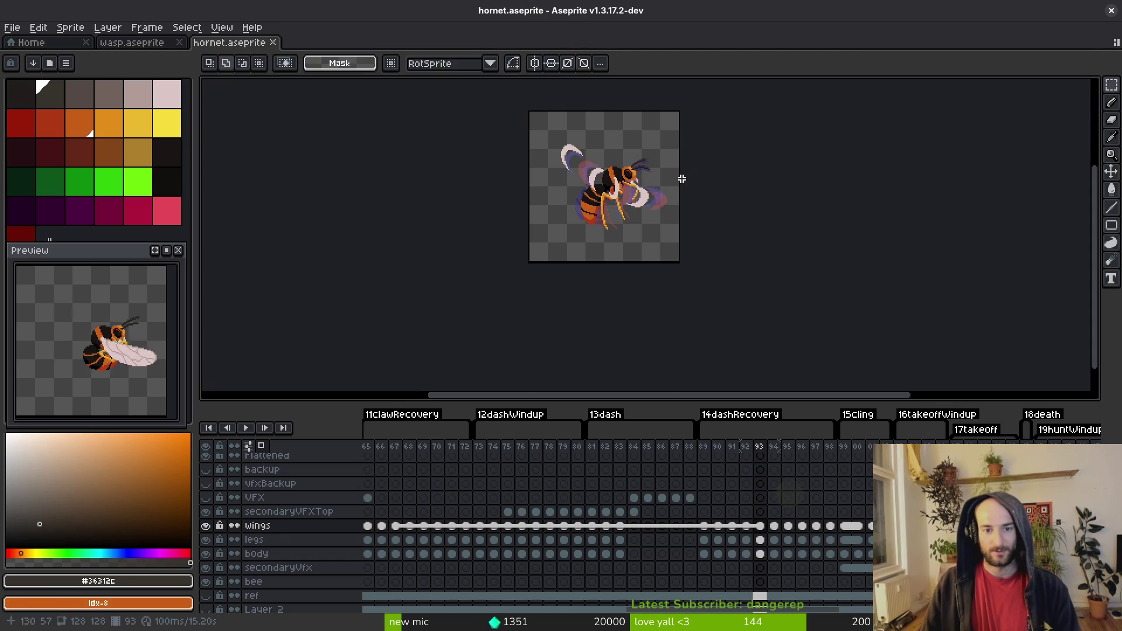
key(i)
key(Return)
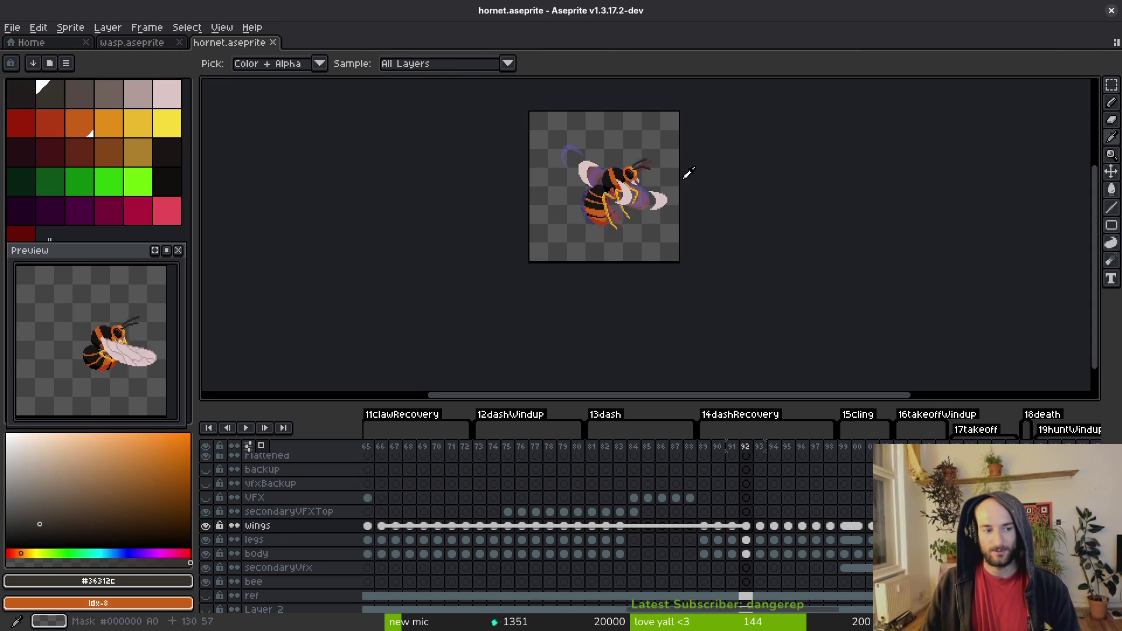
key(v)
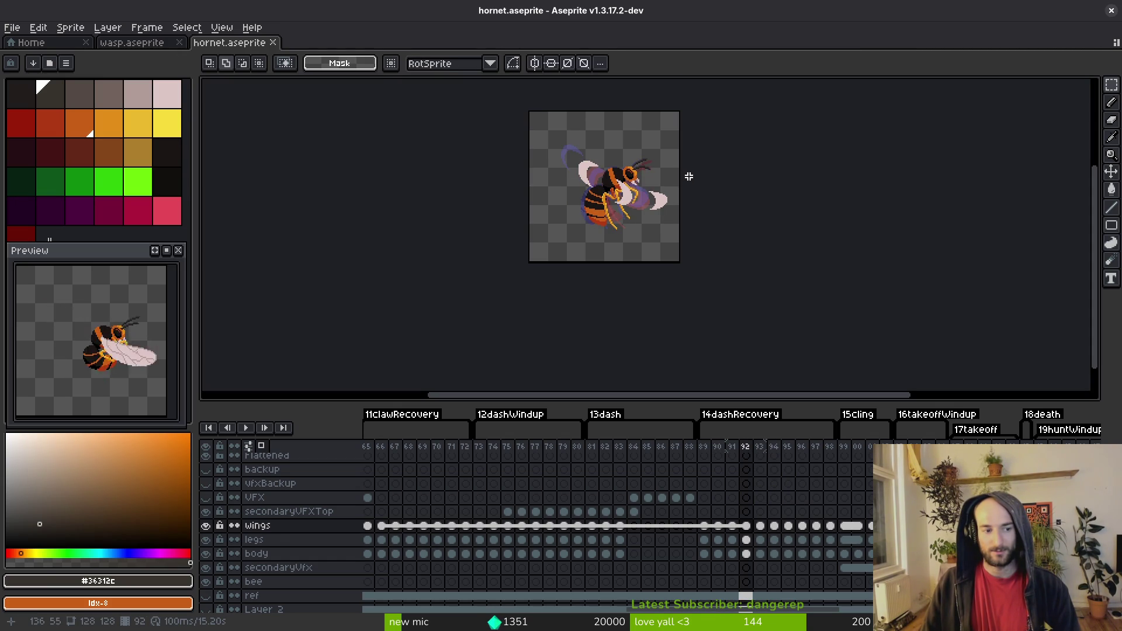
key(i)
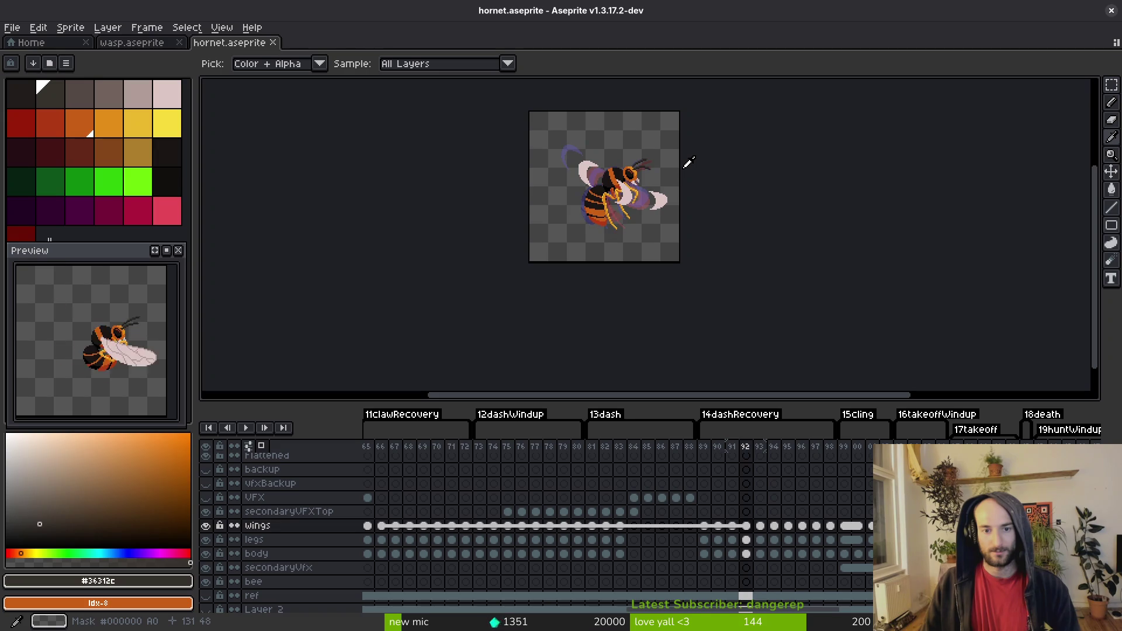
key(v)
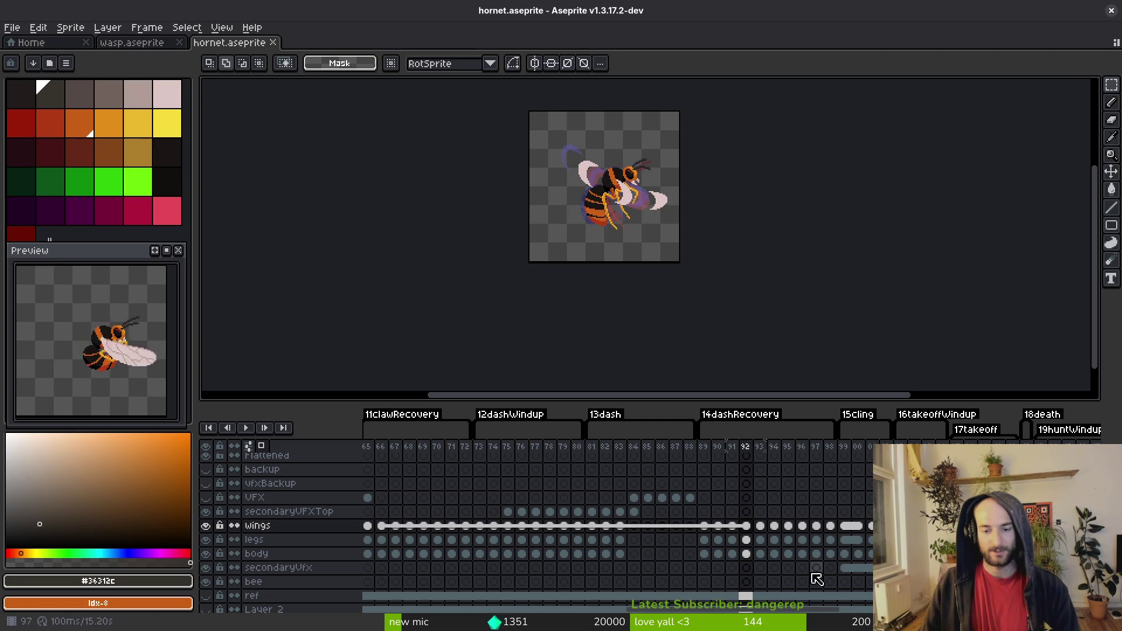
key(ctrl+a)
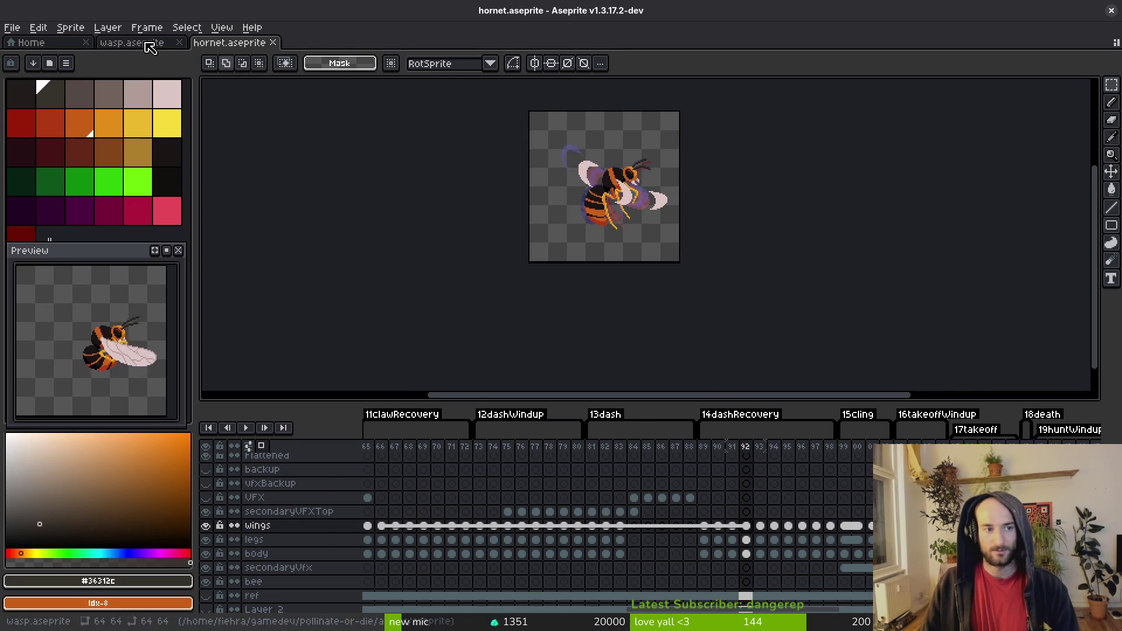
Step: Paste the hornet wing into wasp frame 20, shrunk to about half size
click(145, 43)
key(Right)
key(ctrl+v)
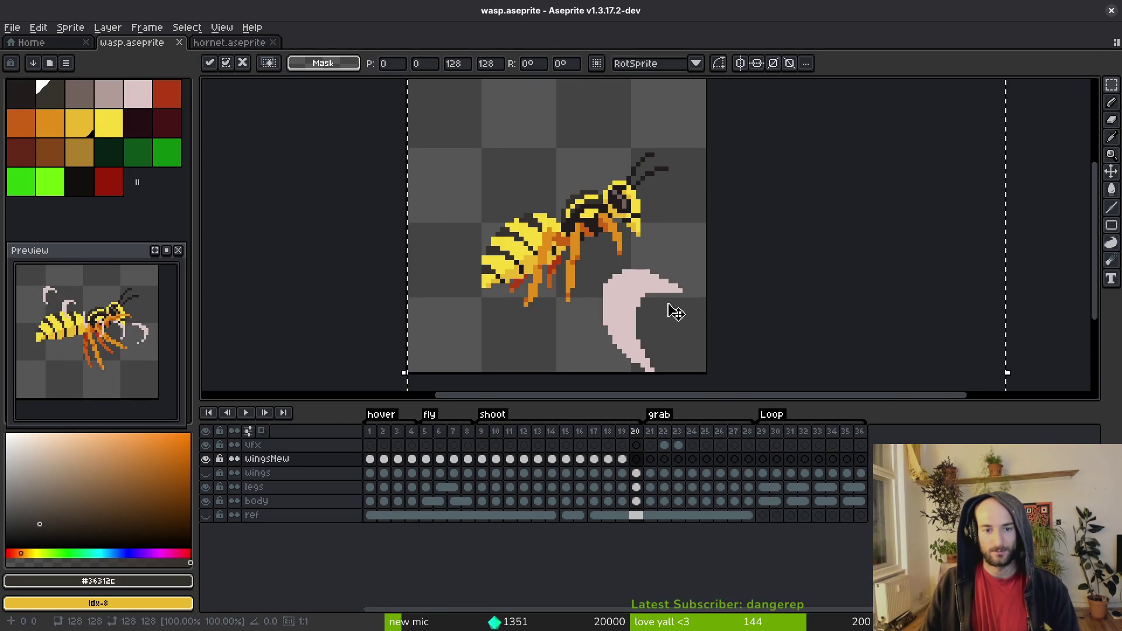
scroll(741, 320, down, 1)
drag(760, 381, 614, 238)
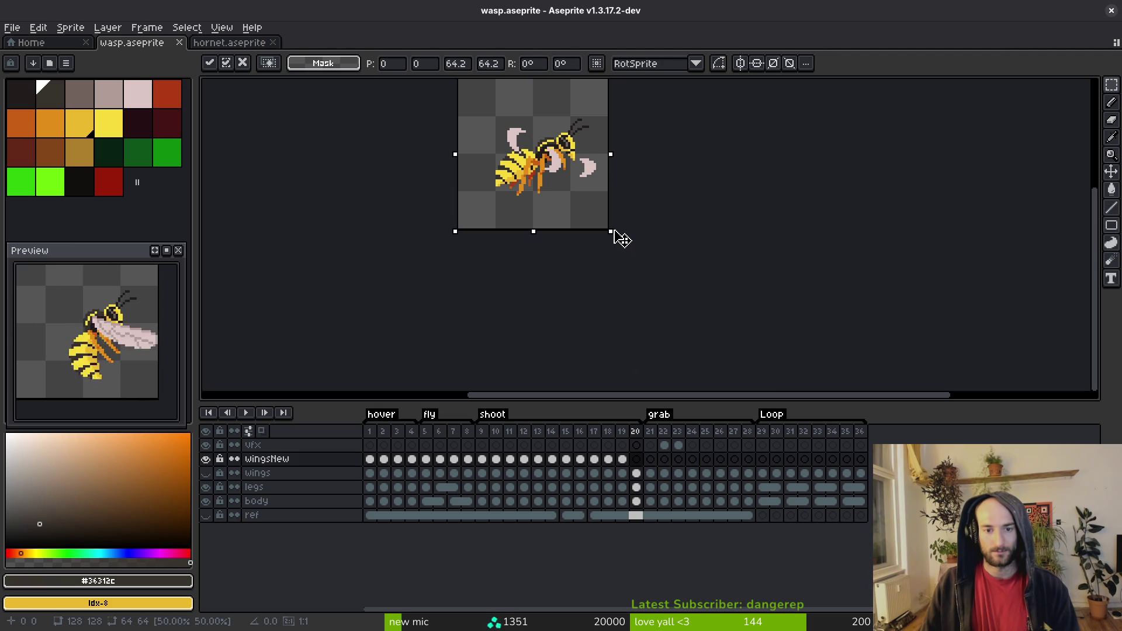
key(Return)
Step: Check the wings across other wasp frames, including frame 15
drag(557, 192, 605, 256)
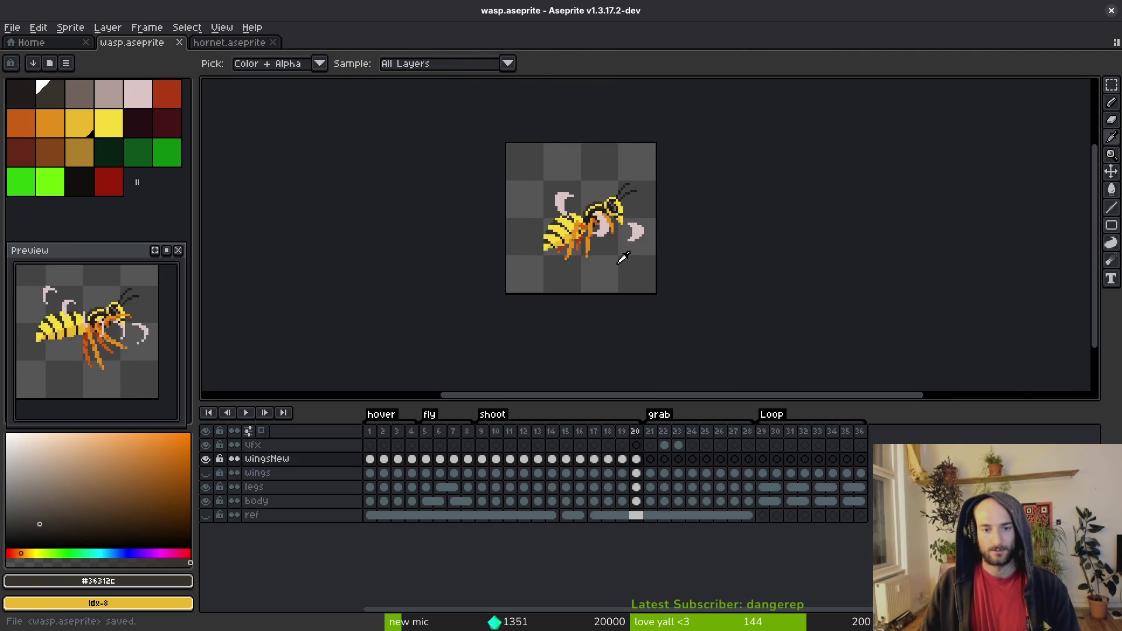
click(567, 460)
click(637, 459)
click(622, 460)
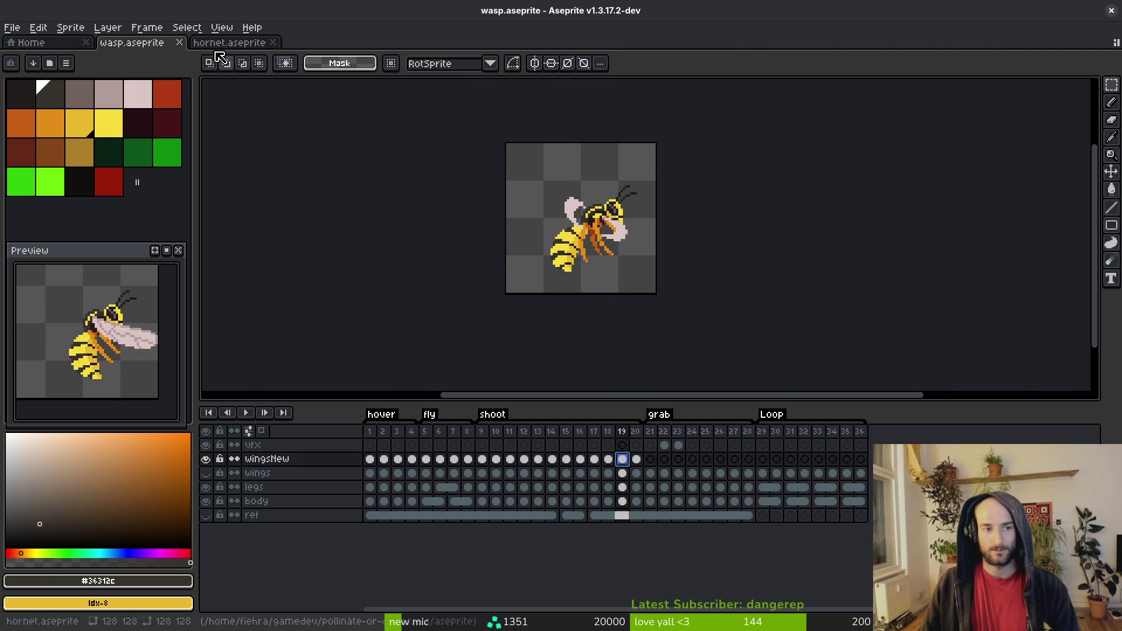
Step: Replace frame 20's wings with half-size wings copied from hornet frame 93 and save
click(231, 43)
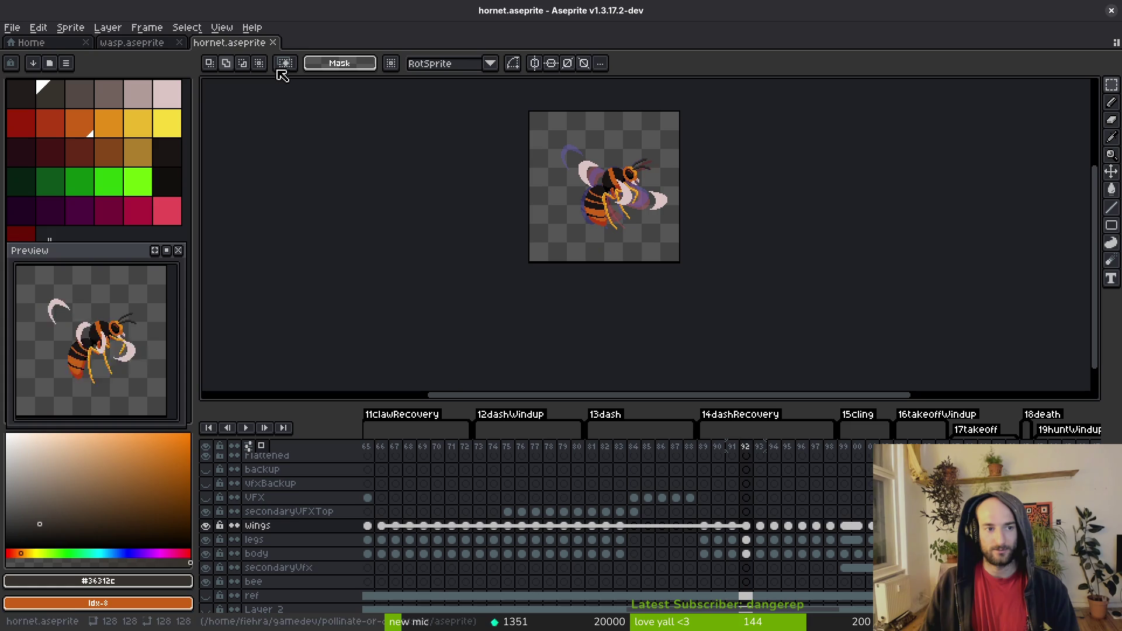
click(760, 525)
key(ctrl+a)
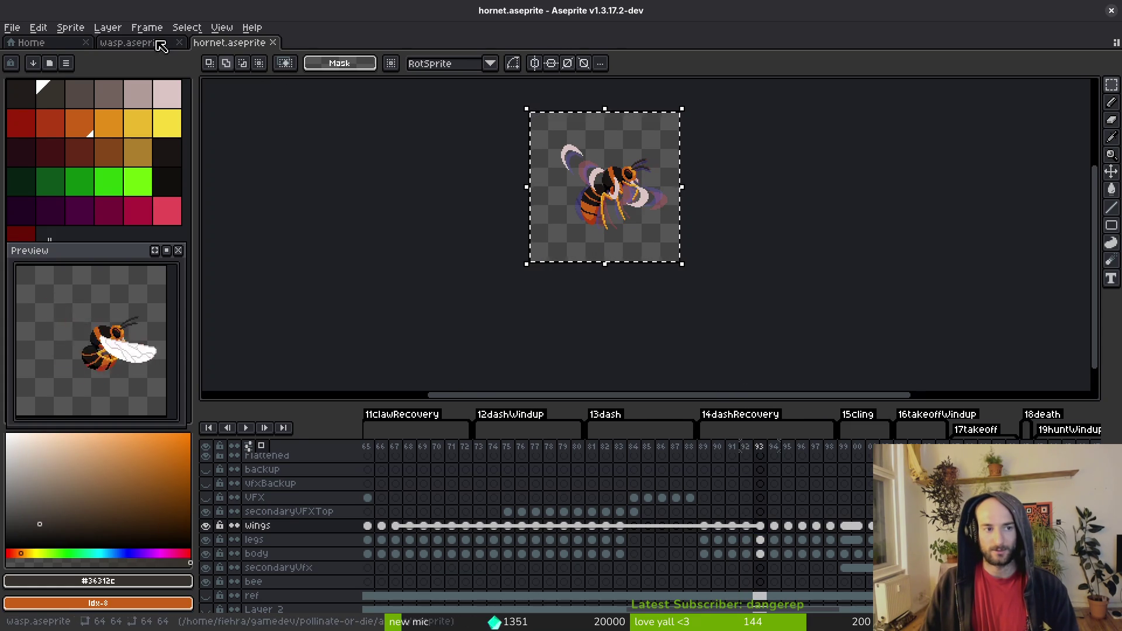
click(163, 43)
click(637, 459)
key(Delete)
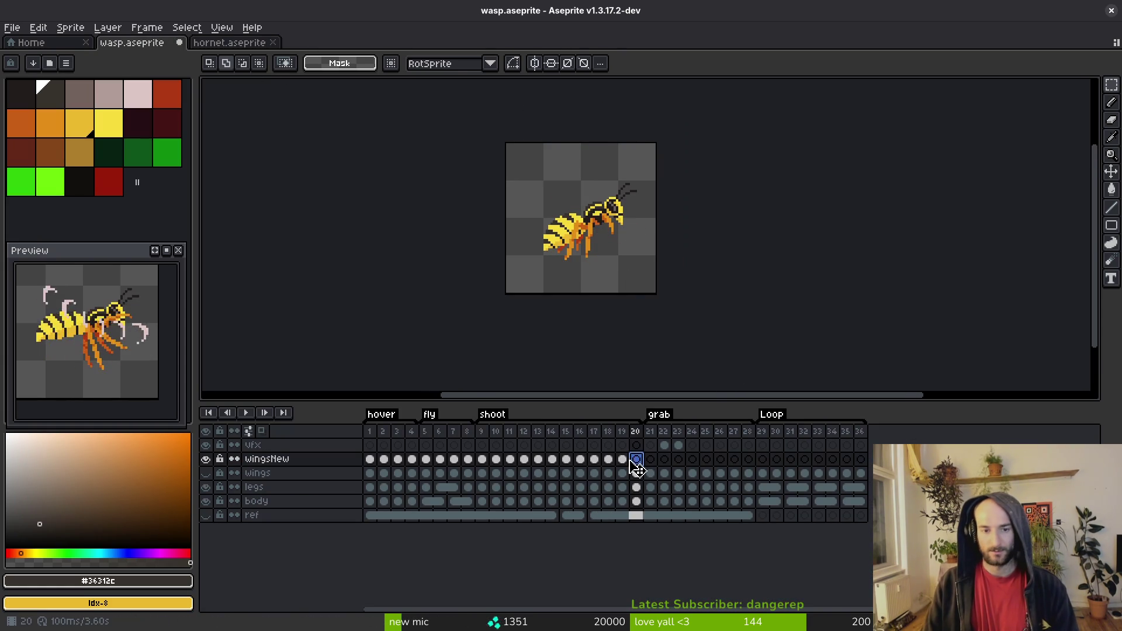
key(ctrl+v)
drag(764, 381, 621, 246)
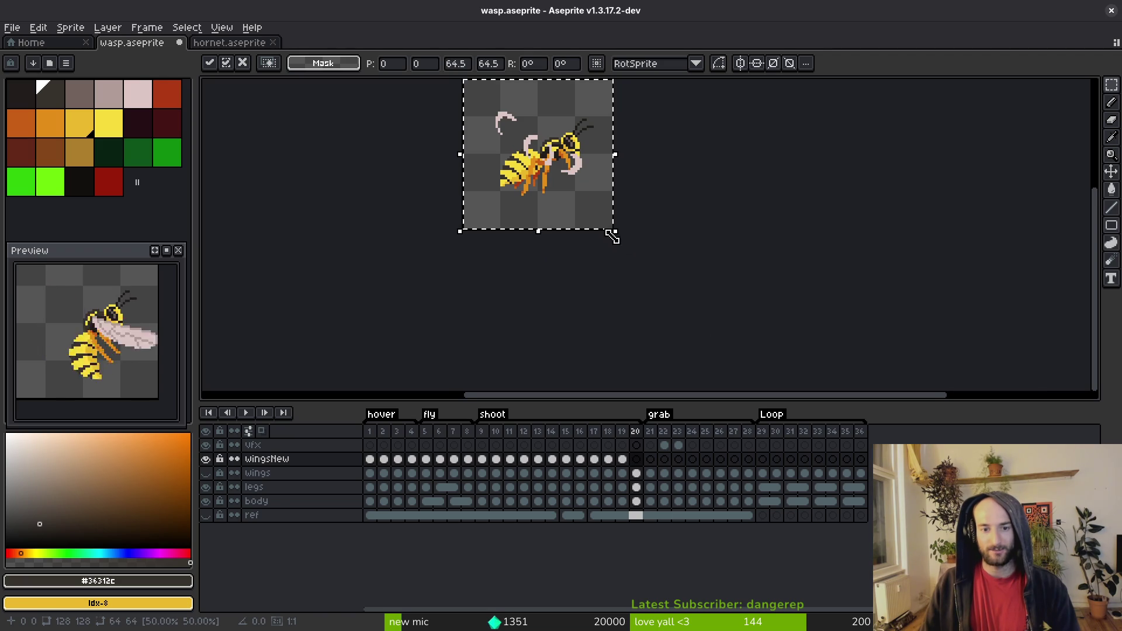
scroll(576, 268, up, 3)
key(ctrl+s)
scroll(612, 282, down, 3)
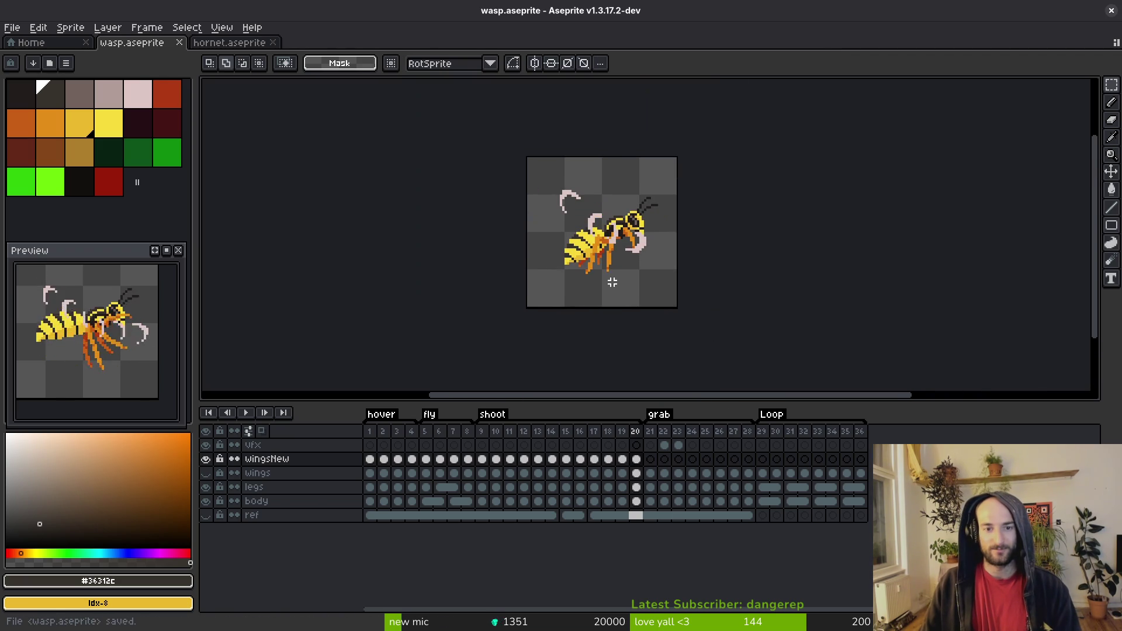
Step: Shift the wasp sprite one pixel right, deselect, and save wasp.aseprite
drag(522, 156, 676, 288)
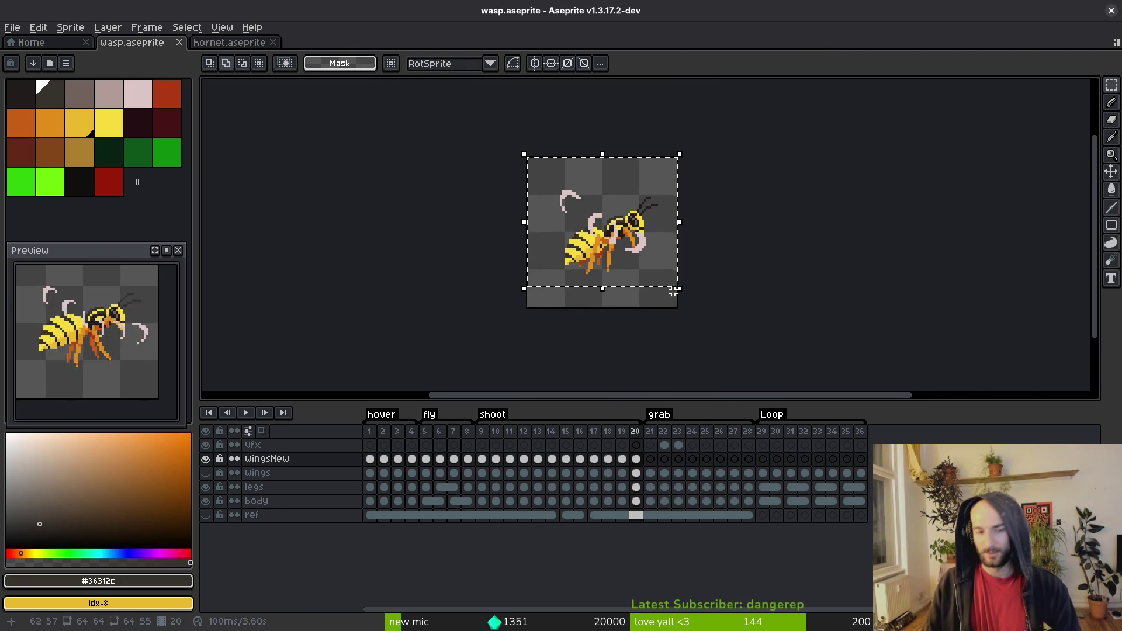
key(Right)
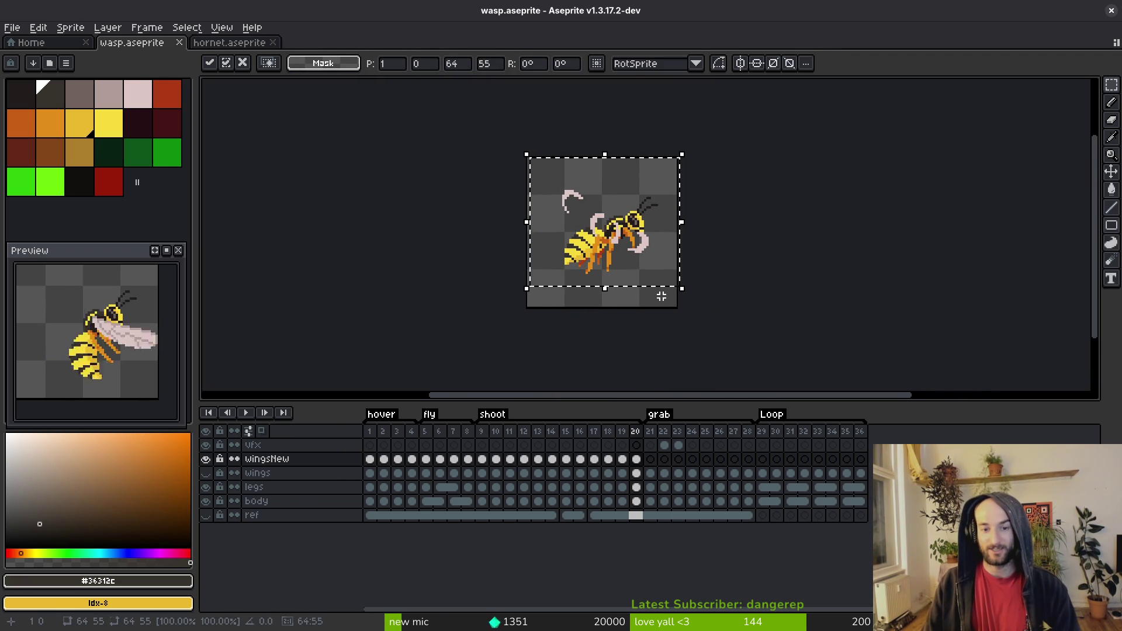
click(647, 300)
key(ctrl+s)
key(ctrl+a)
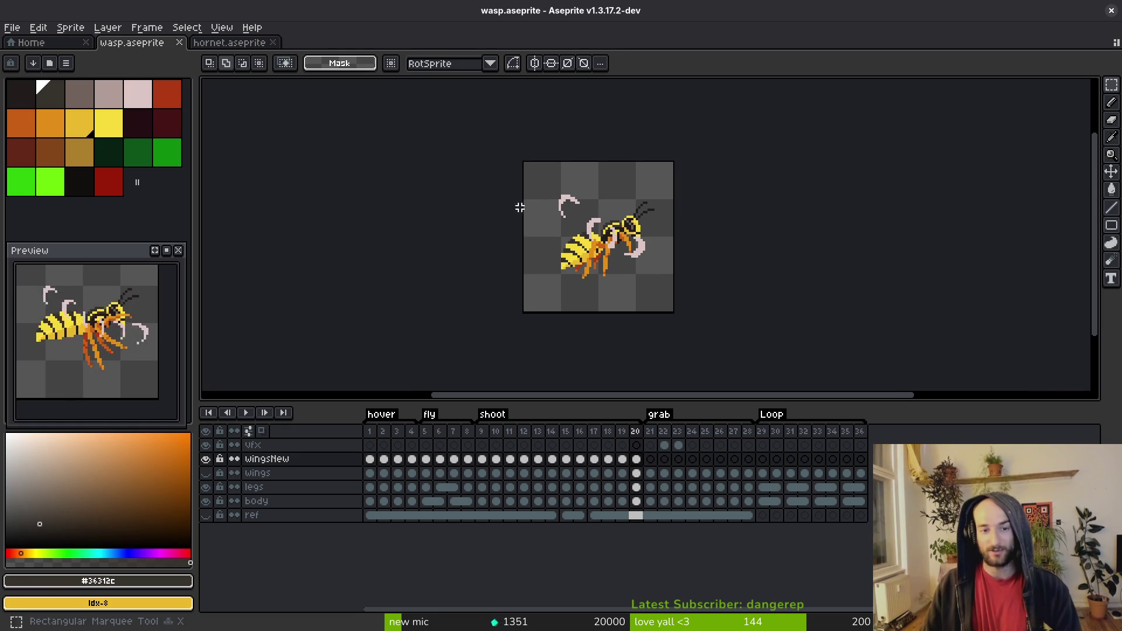
key(ctrl+d)
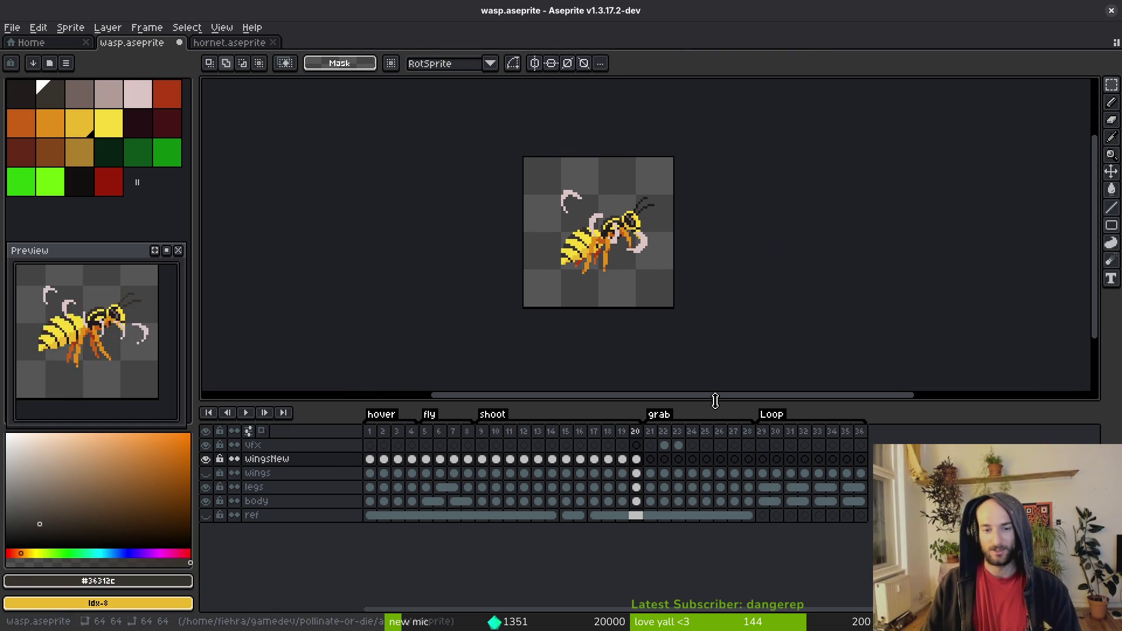
key(ctrl+s)
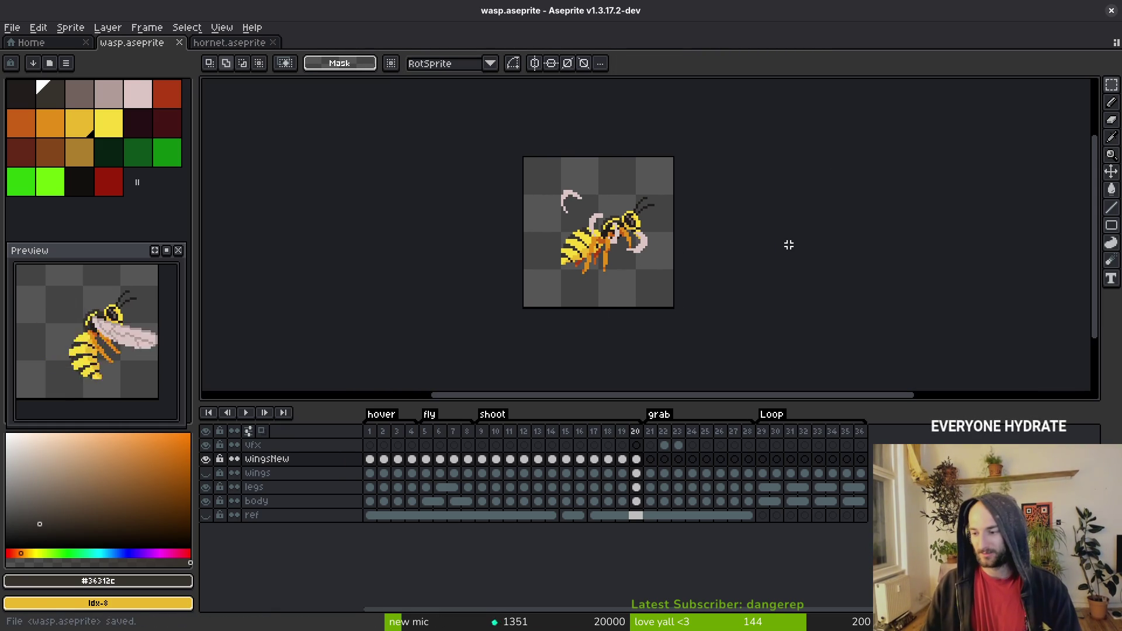
Step: Erase stray pink pixels on the wing curve, add wing-pink pixels by the tip, and save
scroll(771, 270, up, 8)
key(e)
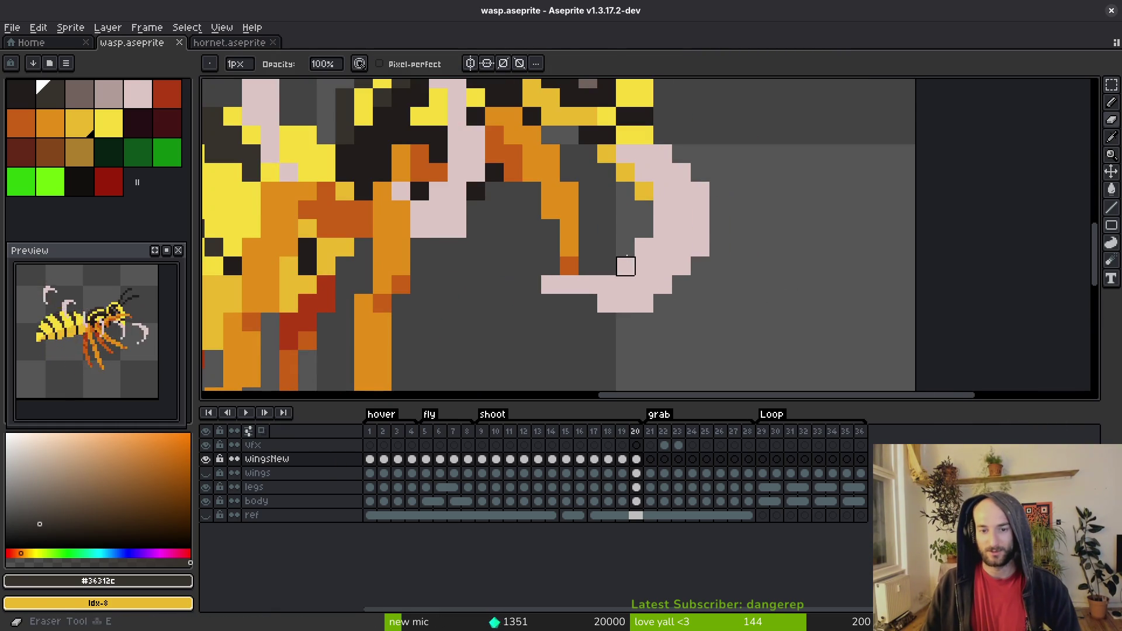
drag(625, 266, 643, 247)
mouse_move(549, 286)
mouse_down()
mouse_move(621, 283)
mouse_move(584, 303)
mouse_up()
key(f)
alt+click(644, 284)
key(e)
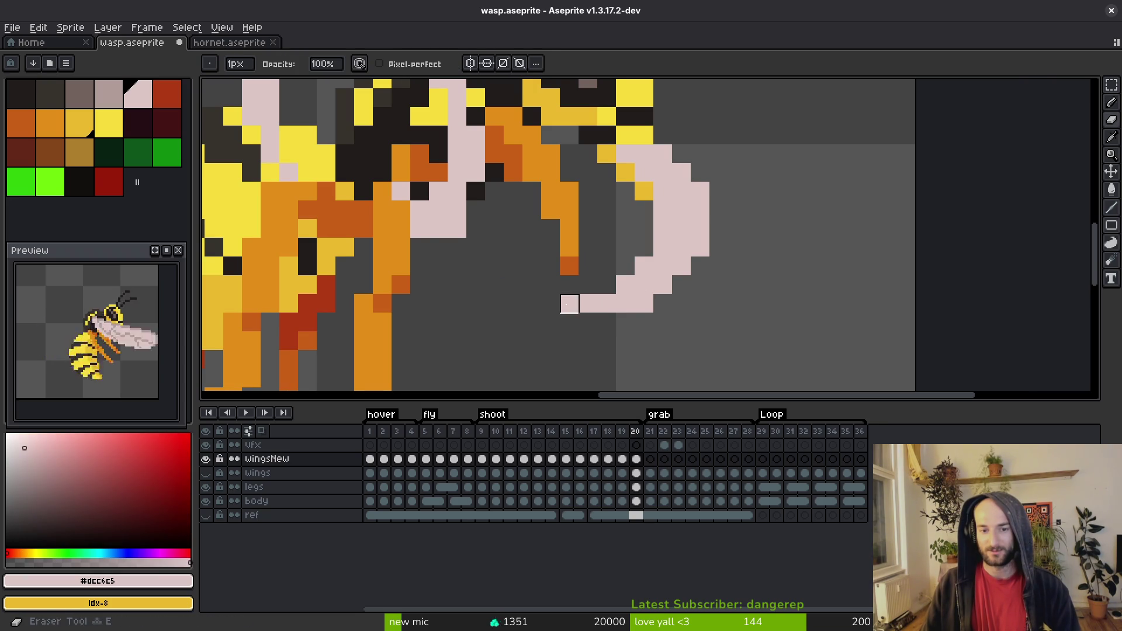
scroll(669, 308, down, 1)
scroll(725, 305, down, 4)
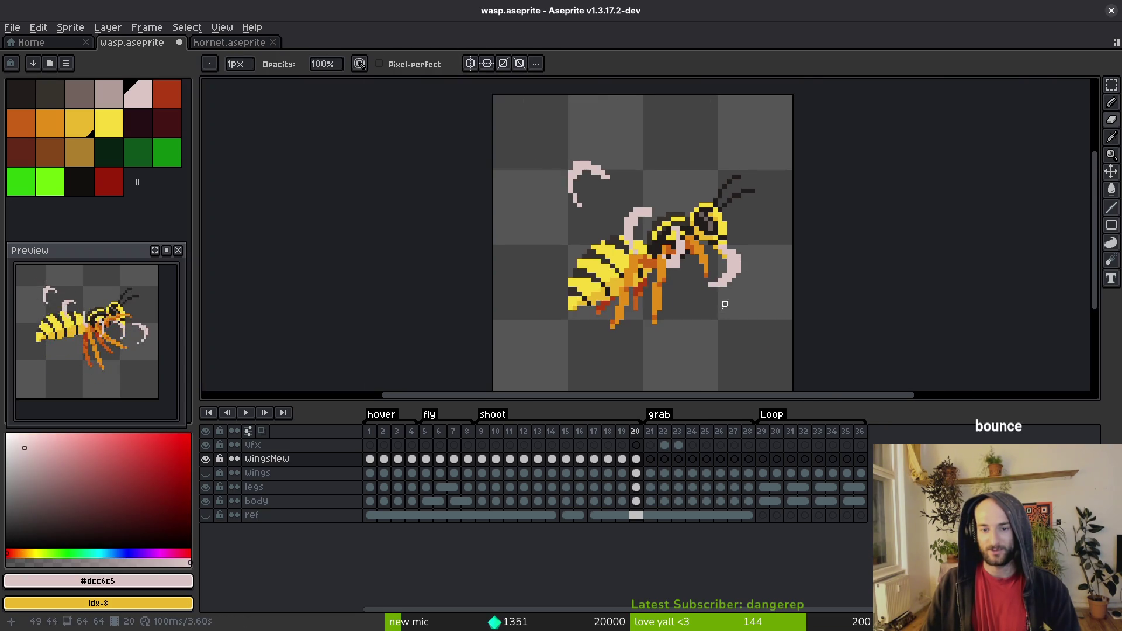
key(ctrl+s)
Step: Erase another stray wing pixel and move the view across the body toward the upper wing
scroll(733, 273, up, 3)
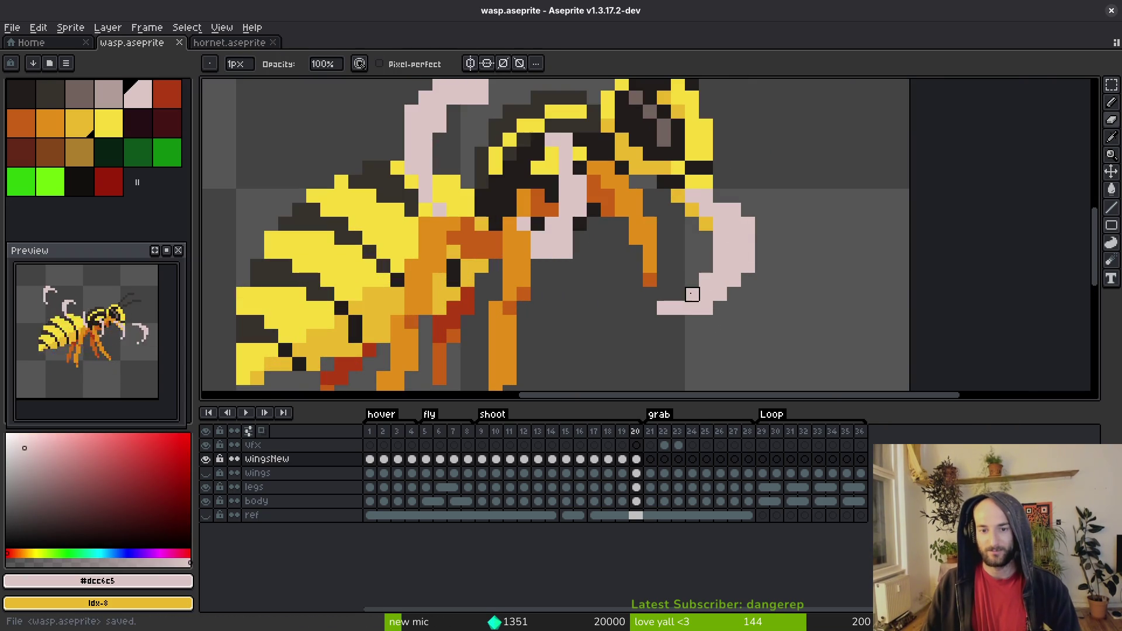
click(706, 308)
scroll(659, 332, down, 3)
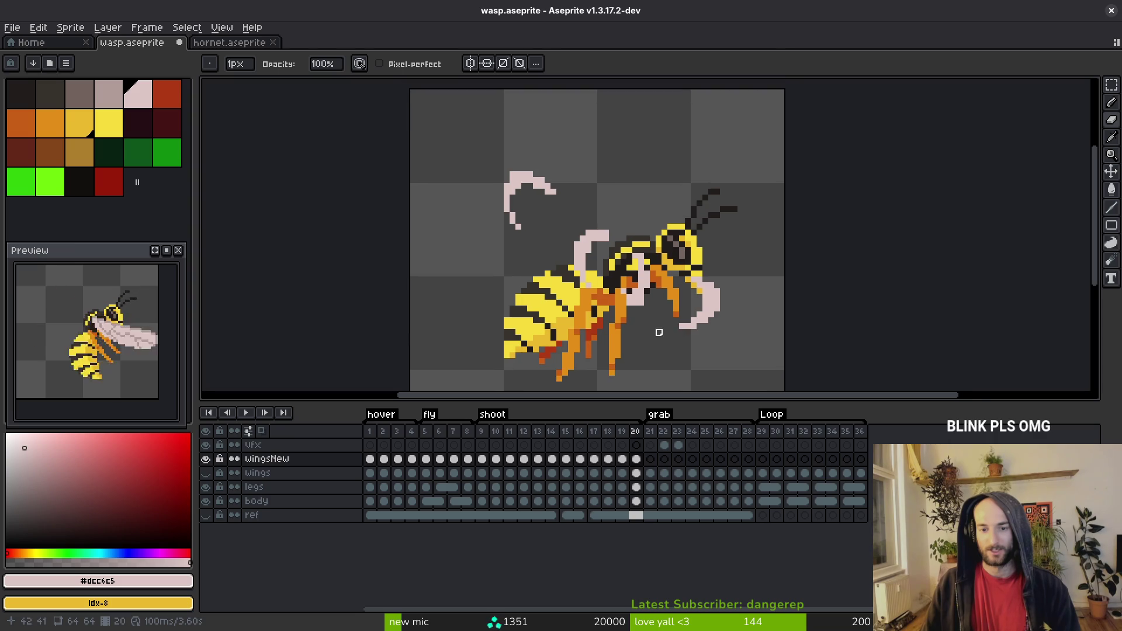
scroll(659, 332, up, 3)
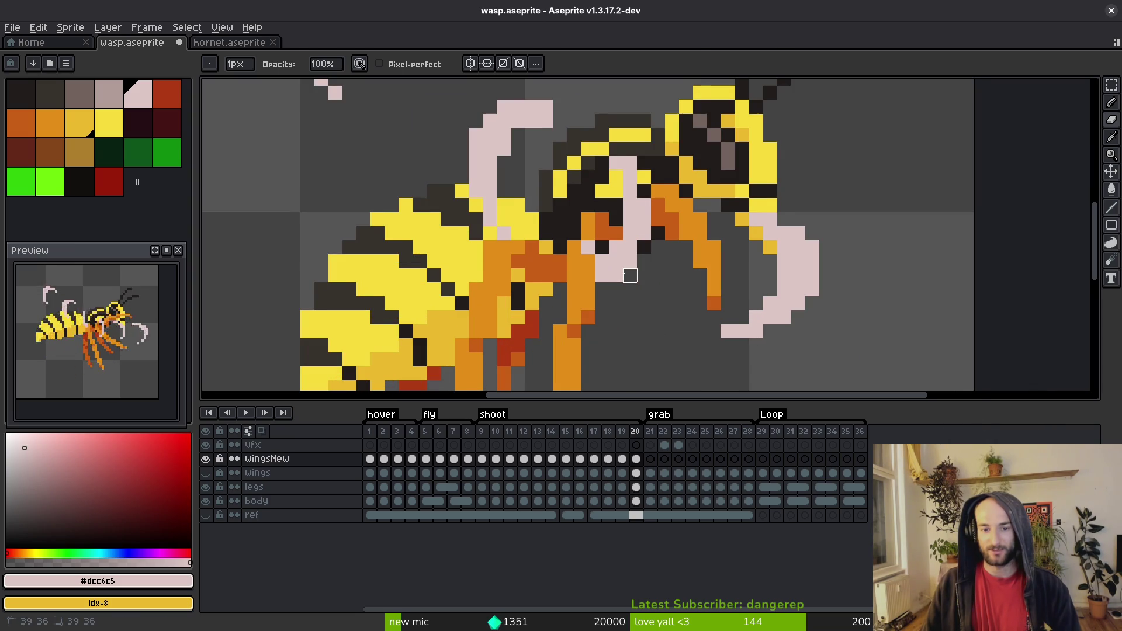
drag(630, 275, 621, 292)
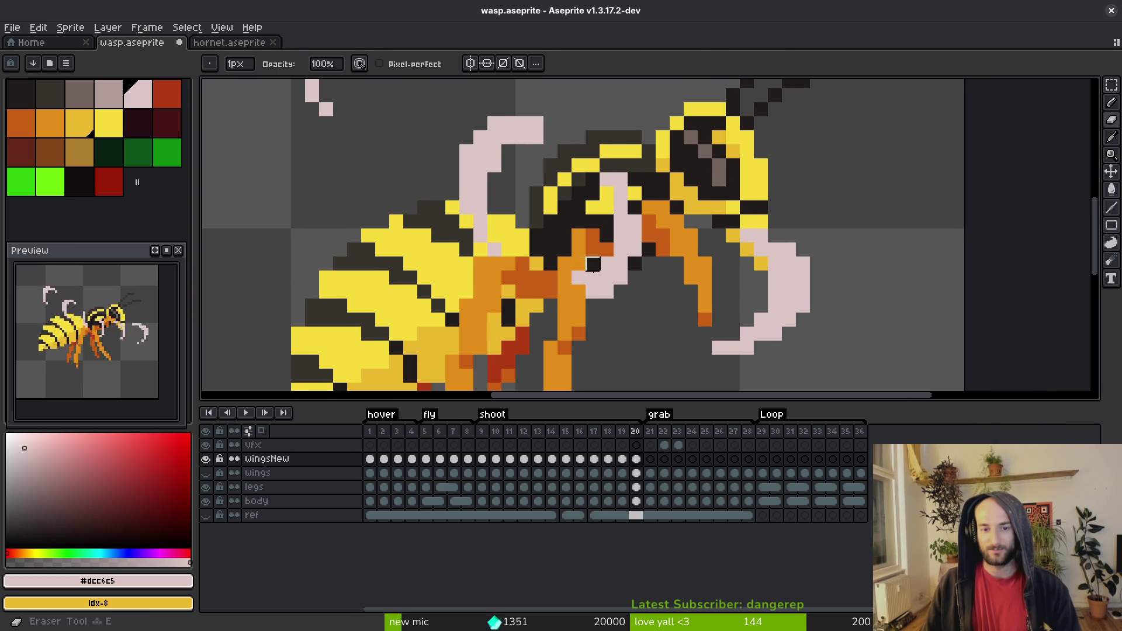
drag(637, 267, 639, 288)
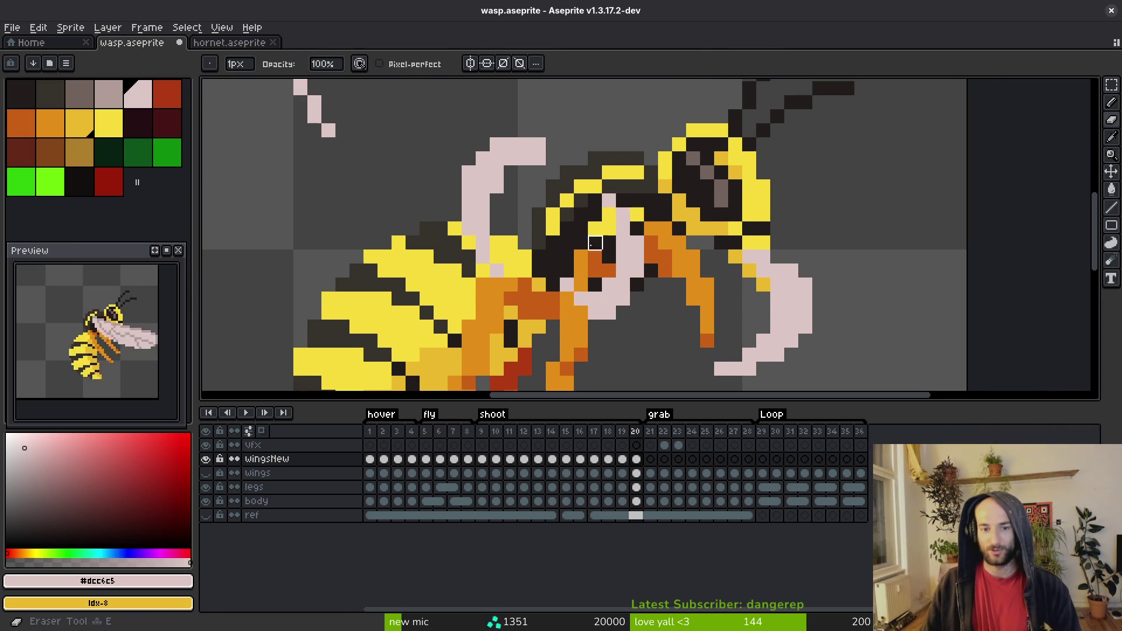
drag(595, 244, 647, 303)
Step: Save, then add a pale pink #dcc6c5 pixel at the upper wing's right tip with the Pencil
key(f)
drag(577, 217, 594, 198)
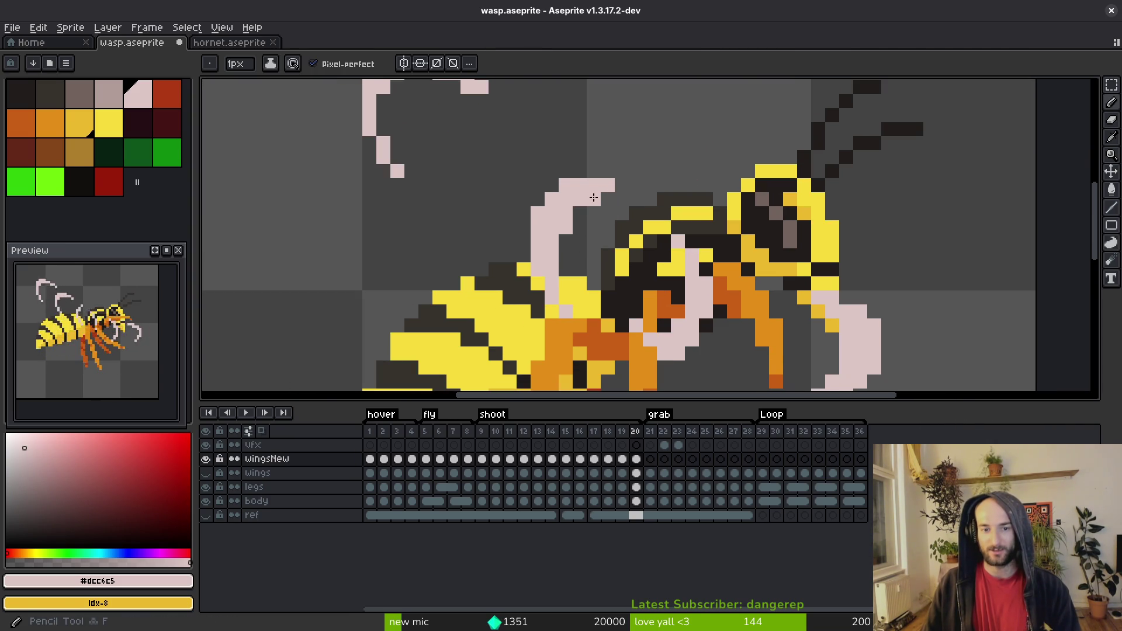
key(e)
key(ctrl+s)
mouse_move(566, 270)
mouse_down()
mouse_move(630, 340)
mouse_move(623, 296)
mouse_move(683, 328)
mouse_up()
key(b)
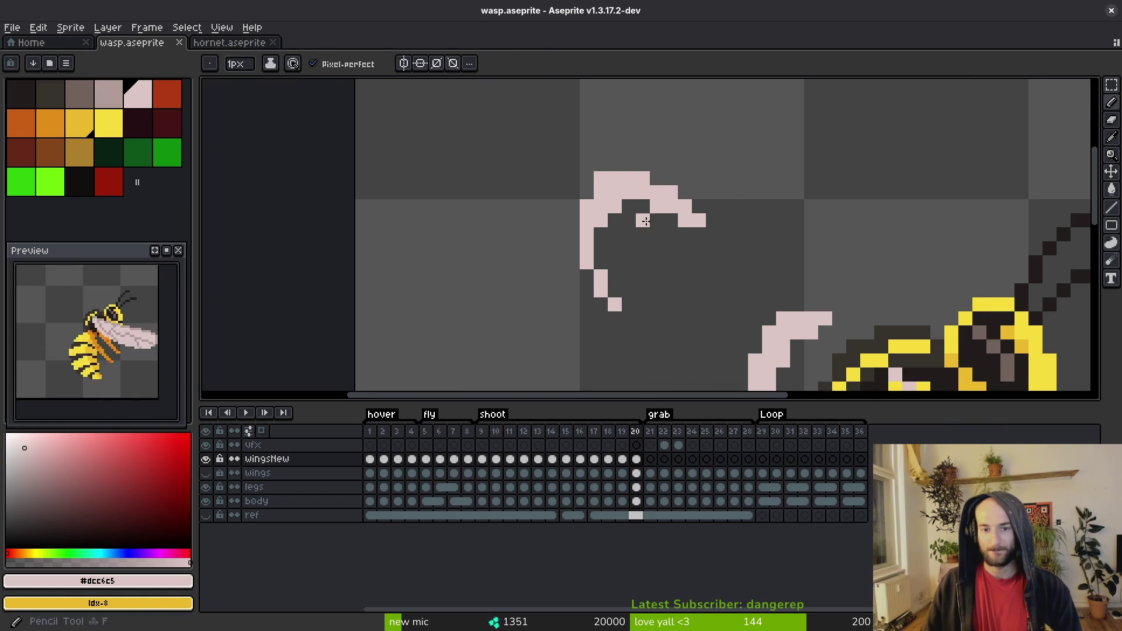
click(717, 231)
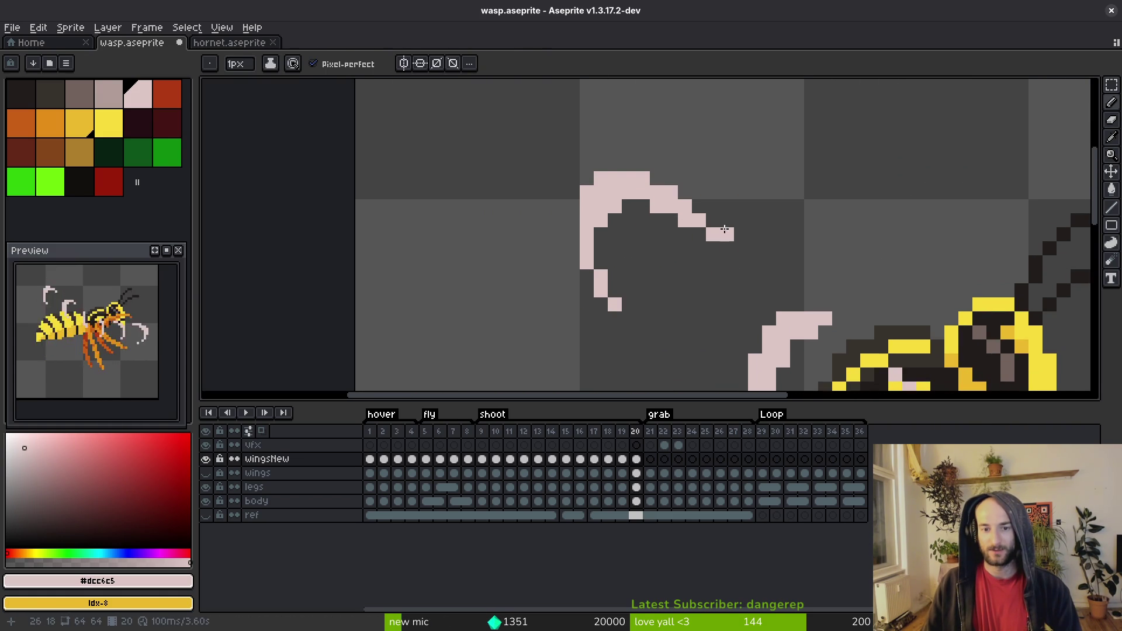
scroll(723, 229, down, 5)
Step: Save the latest wing pixel fix to wasp.aseprite with Ctrl+S
key(ctrl+s)
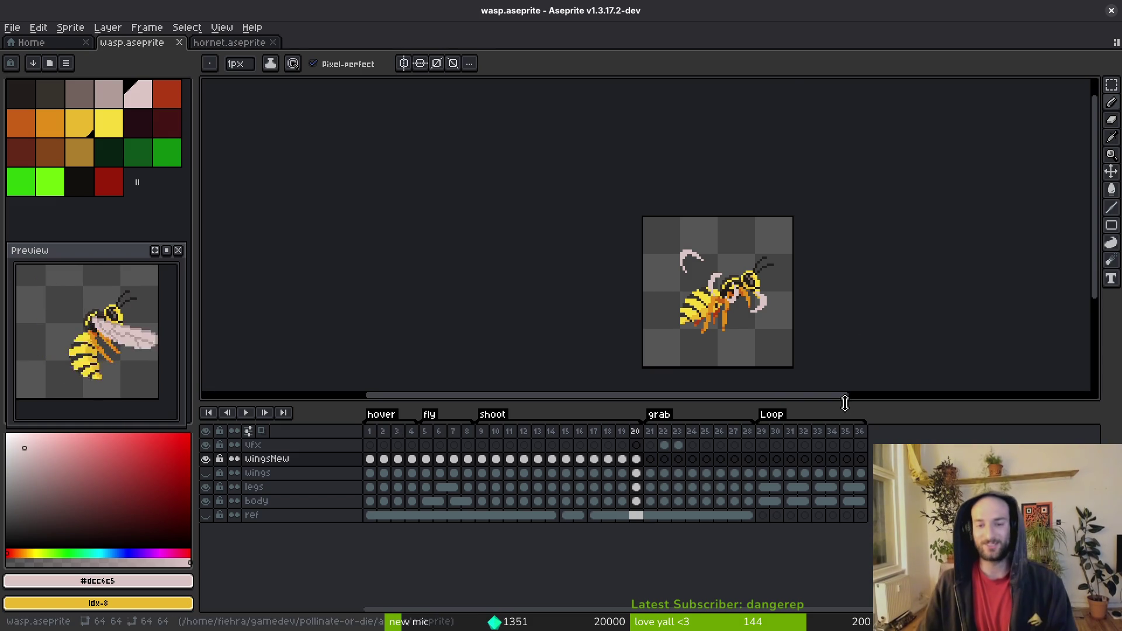
Step: Marquee-select the wasp's head and front claw, move them one pixel right and one down, then save
scroll(806, 336, up, 5)
key(m)
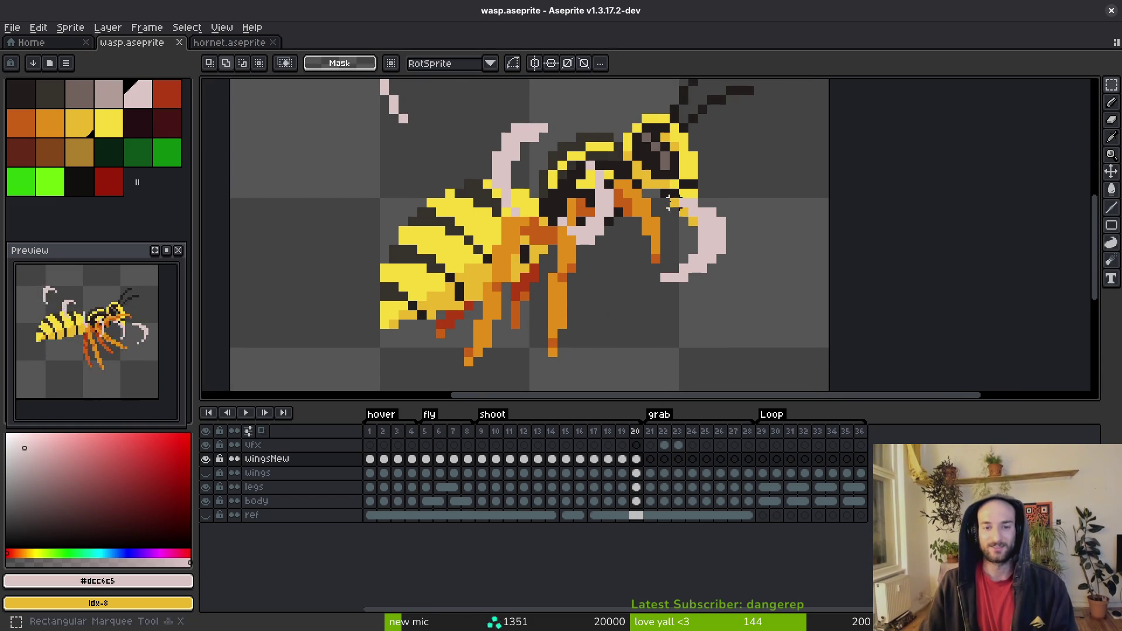
drag(555, 140, 794, 369)
drag(726, 275, 746, 269)
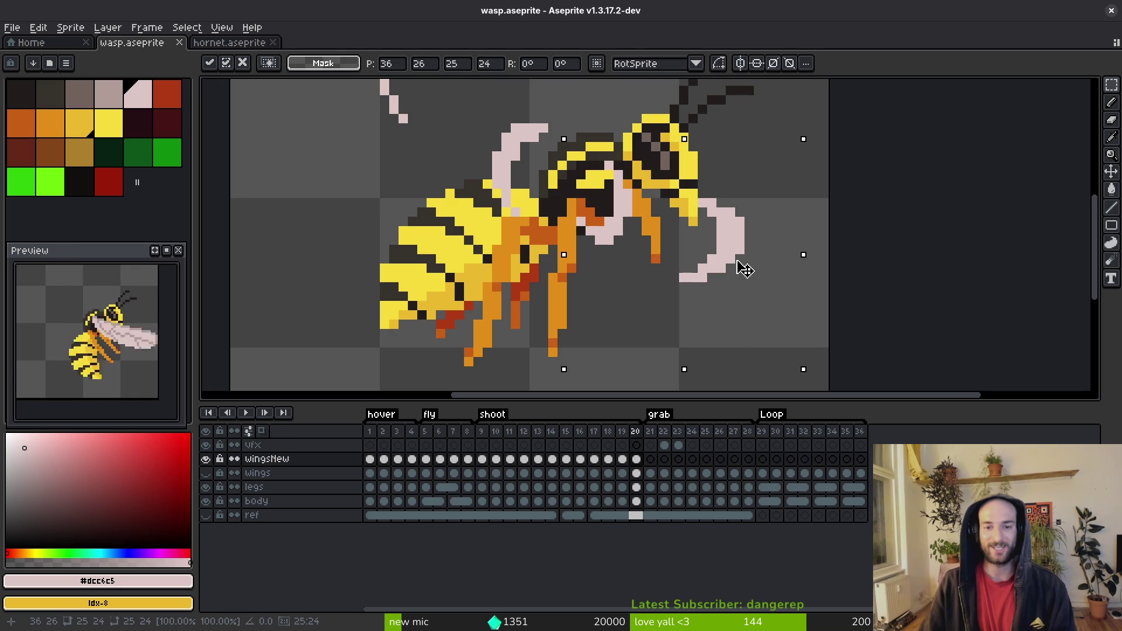
key(Down)
key(ctrl+d)
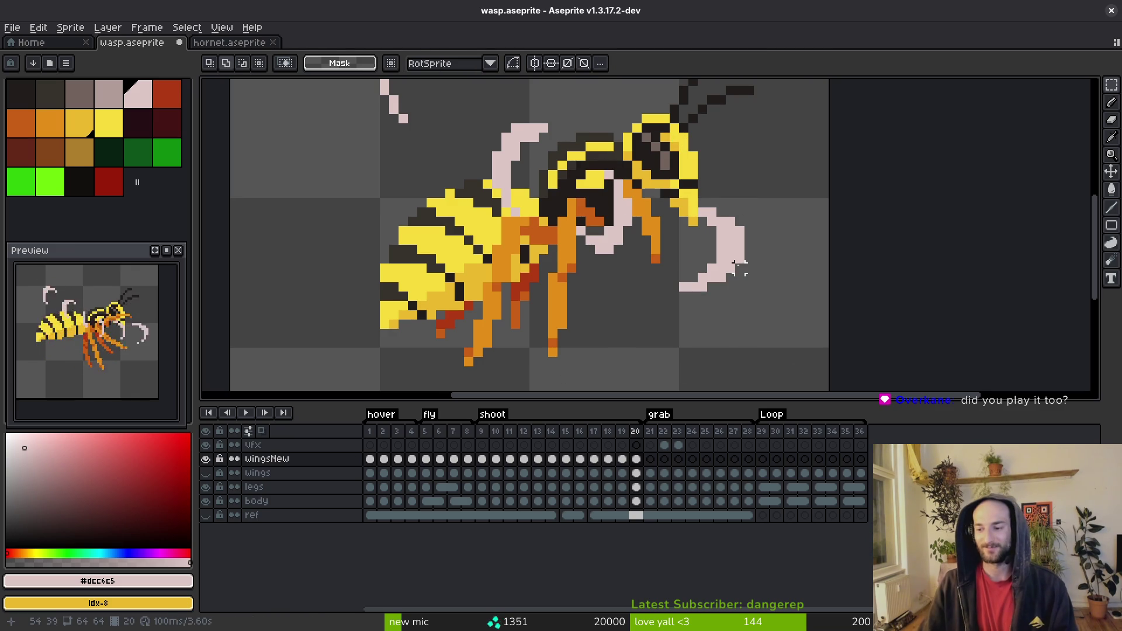
scroll(740, 267, down, 3)
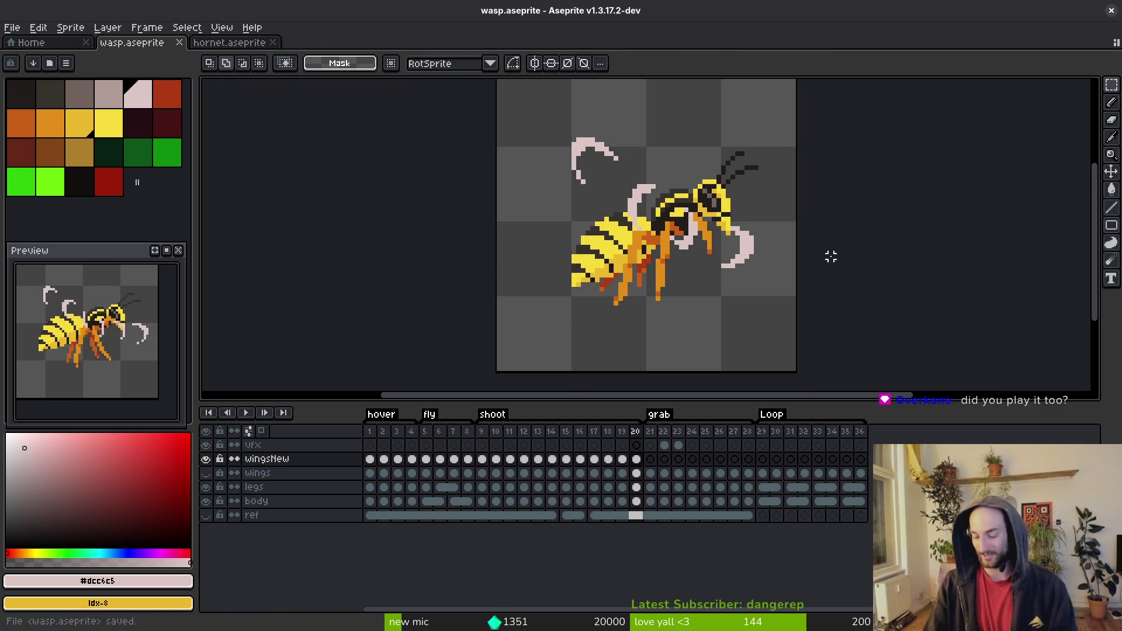
key(ctrl+s)
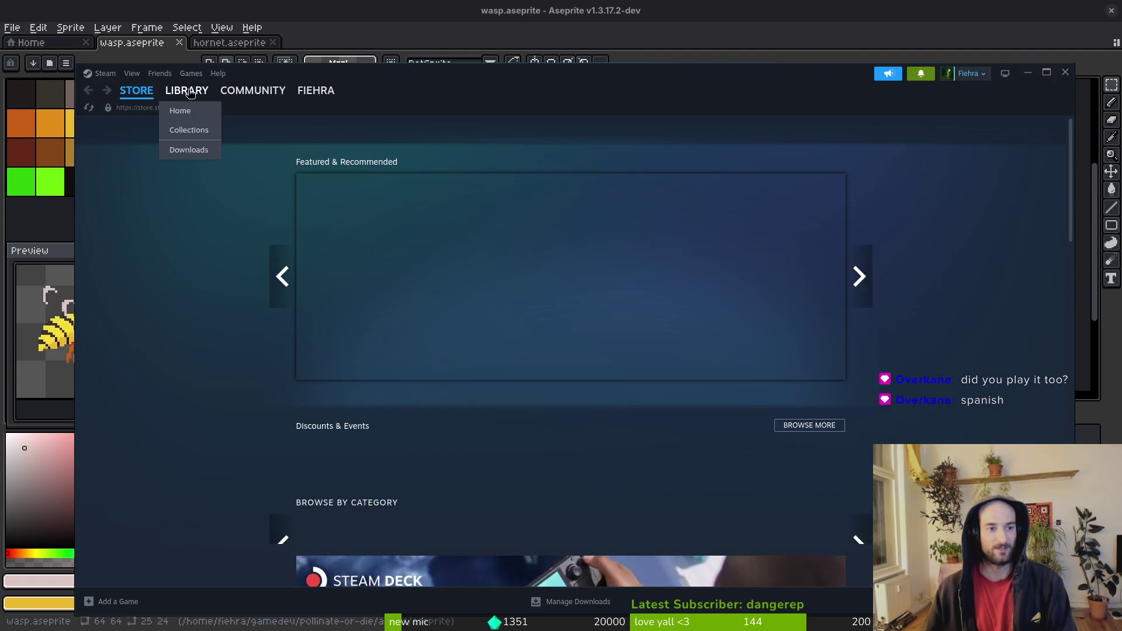
Step: Open the Age of Empires II: Definitive Edition page from the Steam library
click(193, 112)
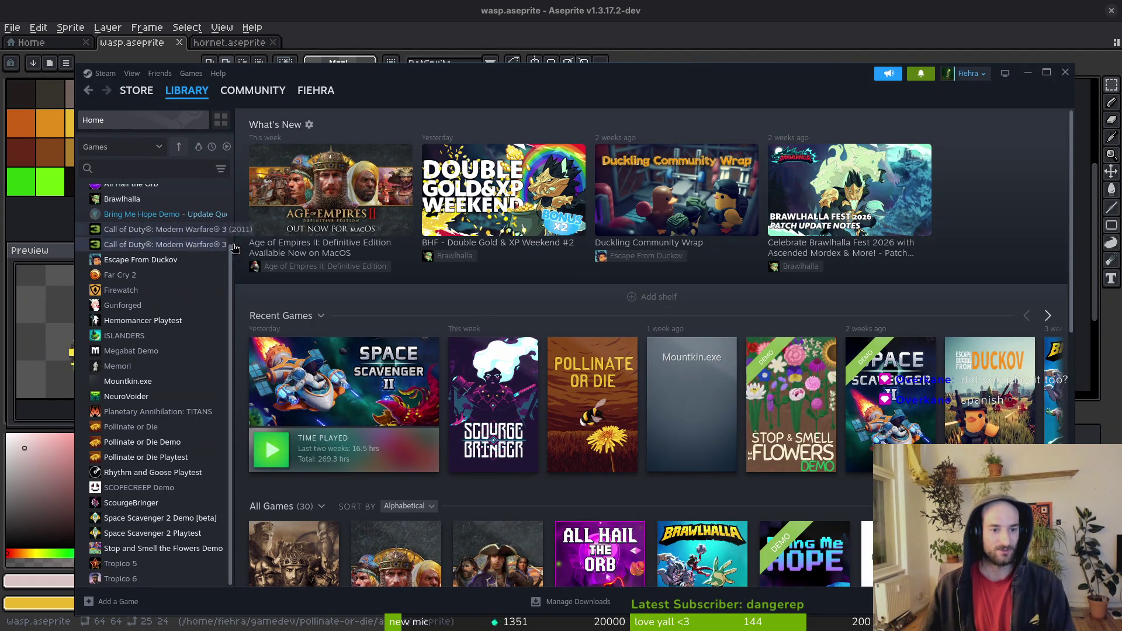
scroll(175, 292, up, 3)
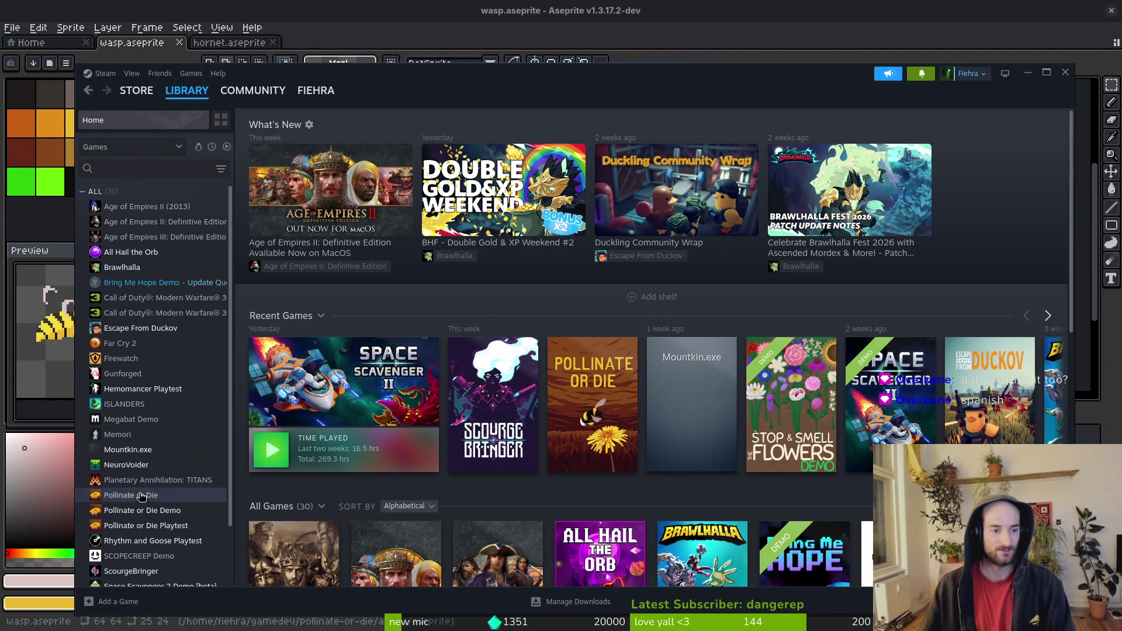
click(178, 223)
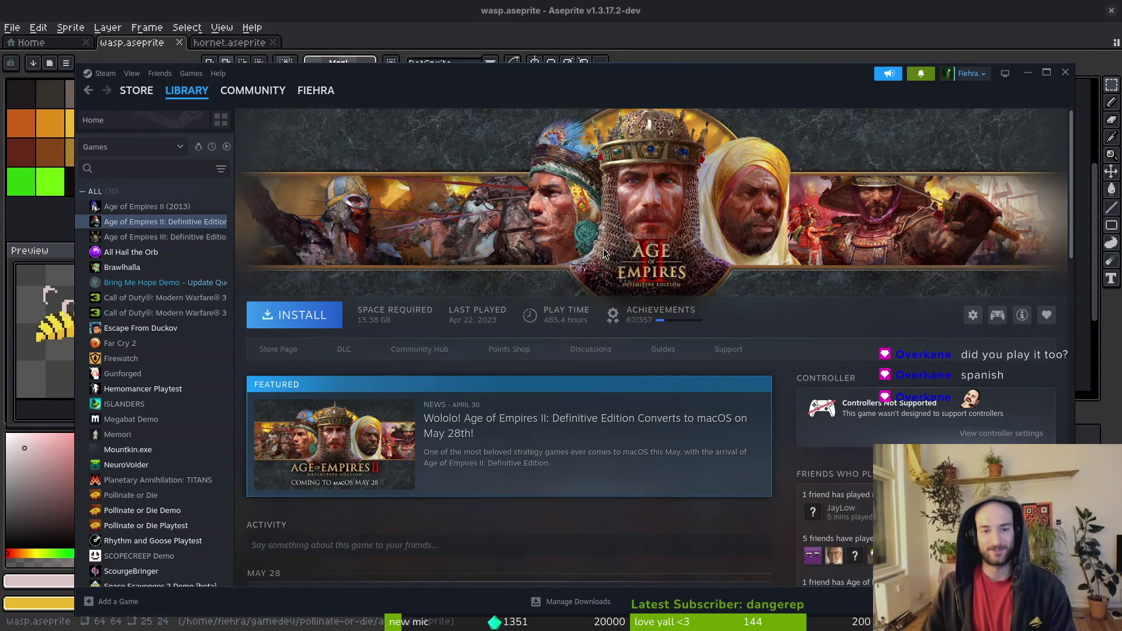
Step: Scroll through the game's news feed, then leave Steam to return to Aseprite
scroll(596, 321, down, 5)
scroll(572, 439, up, 4)
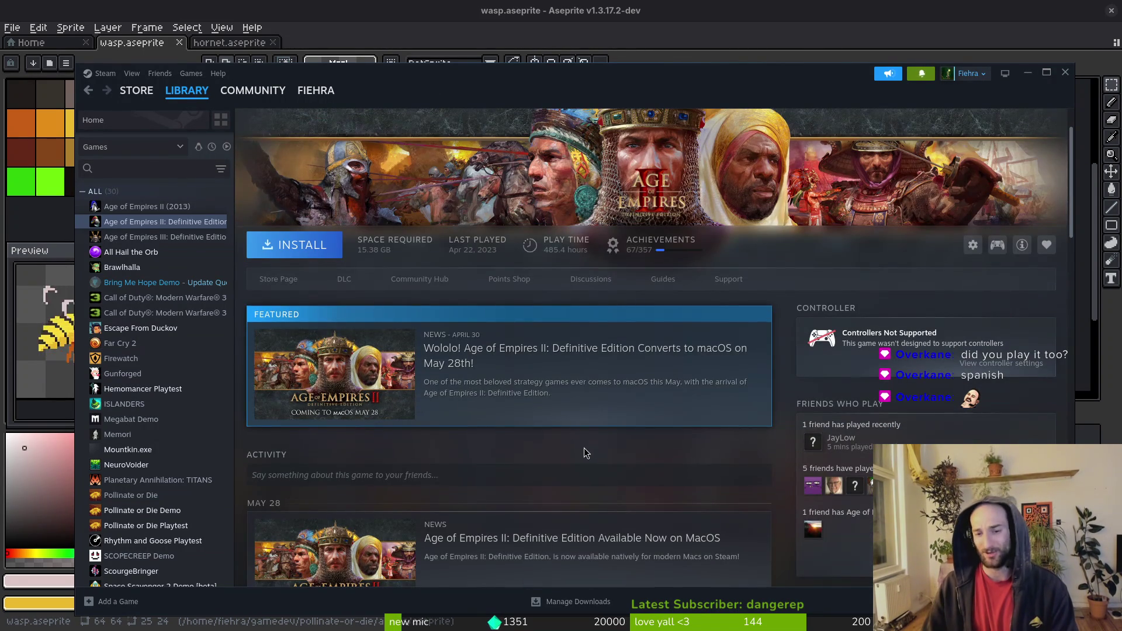
scroll(579, 387, down, 10)
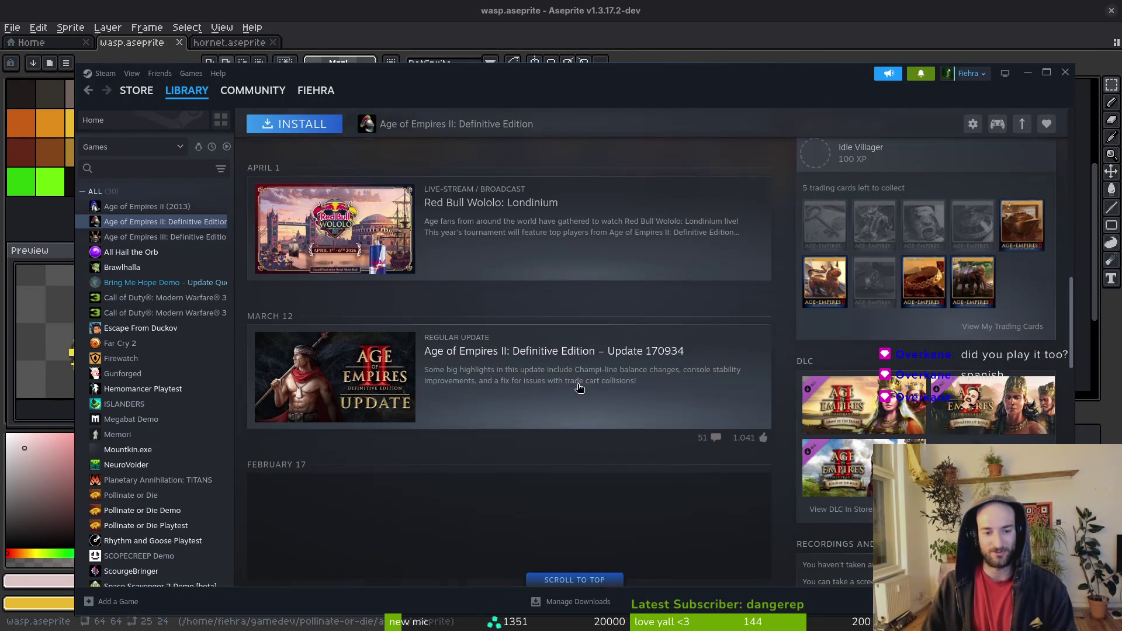
scroll(498, 358, down, 4)
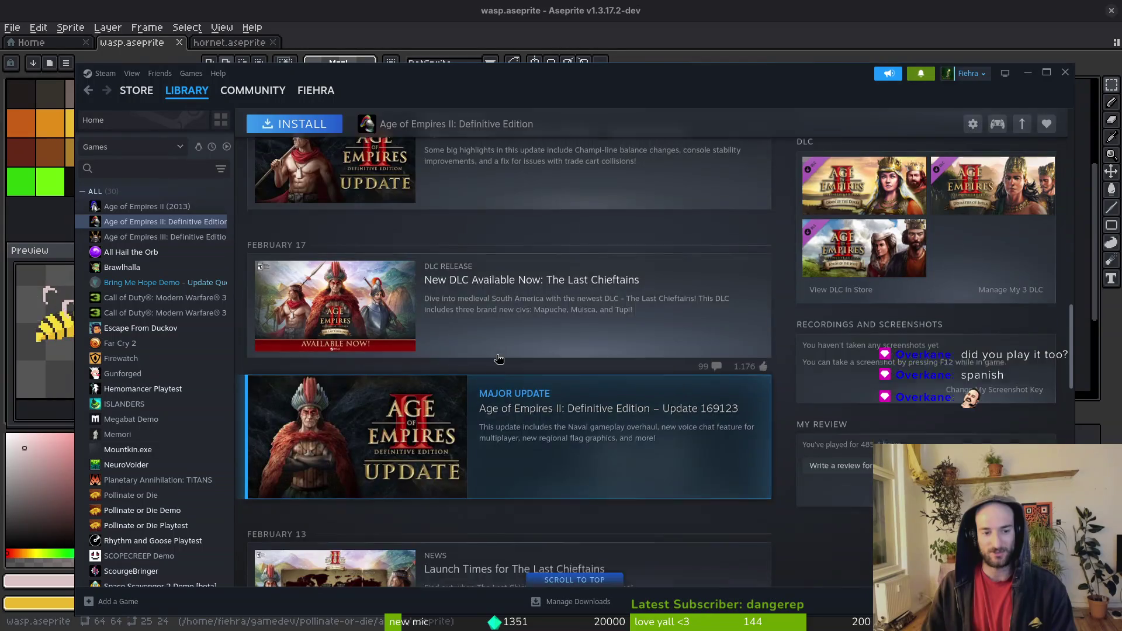
scroll(561, 304, down, 3)
scroll(542, 451, down, 4)
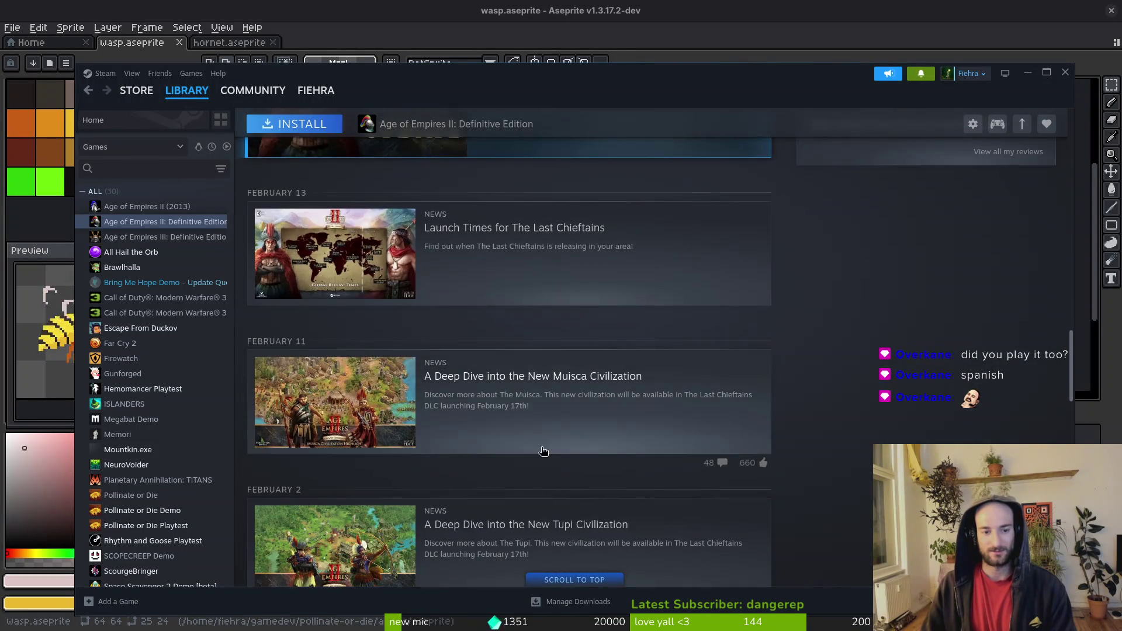
scroll(537, 455, down, 3)
scroll(524, 412, down, 1)
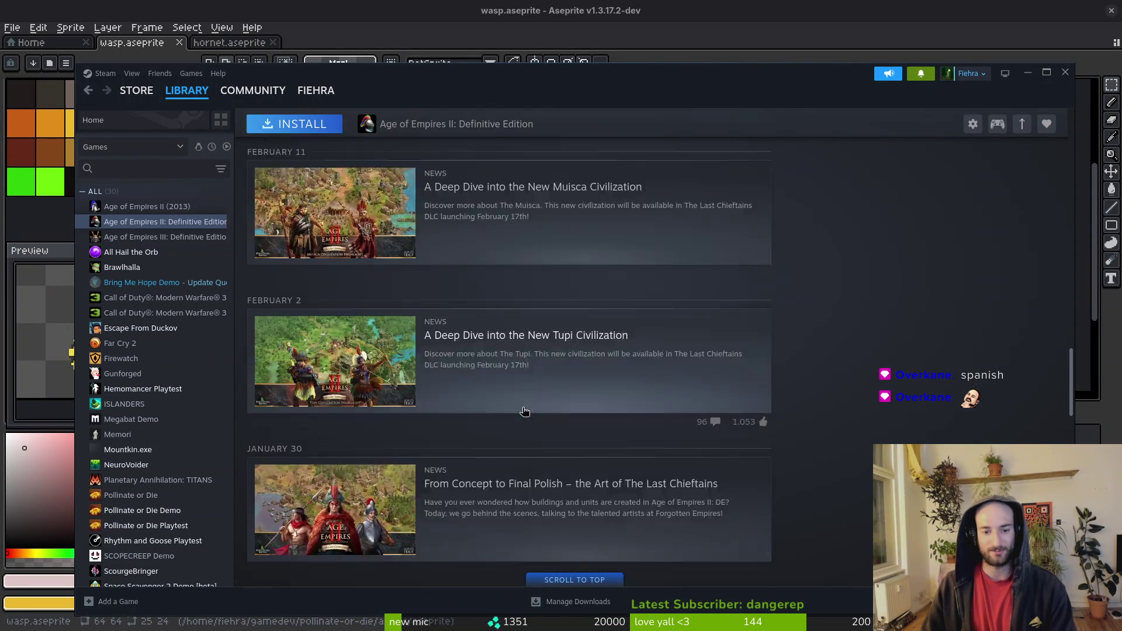
scroll(524, 412, down, 4)
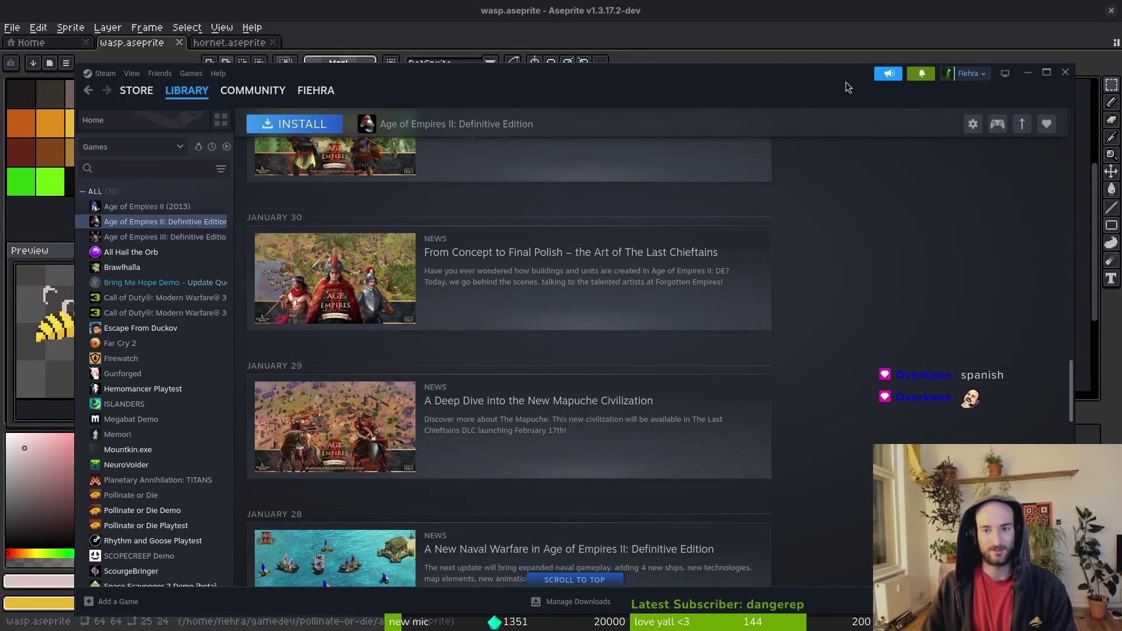
key(alt+Tab)
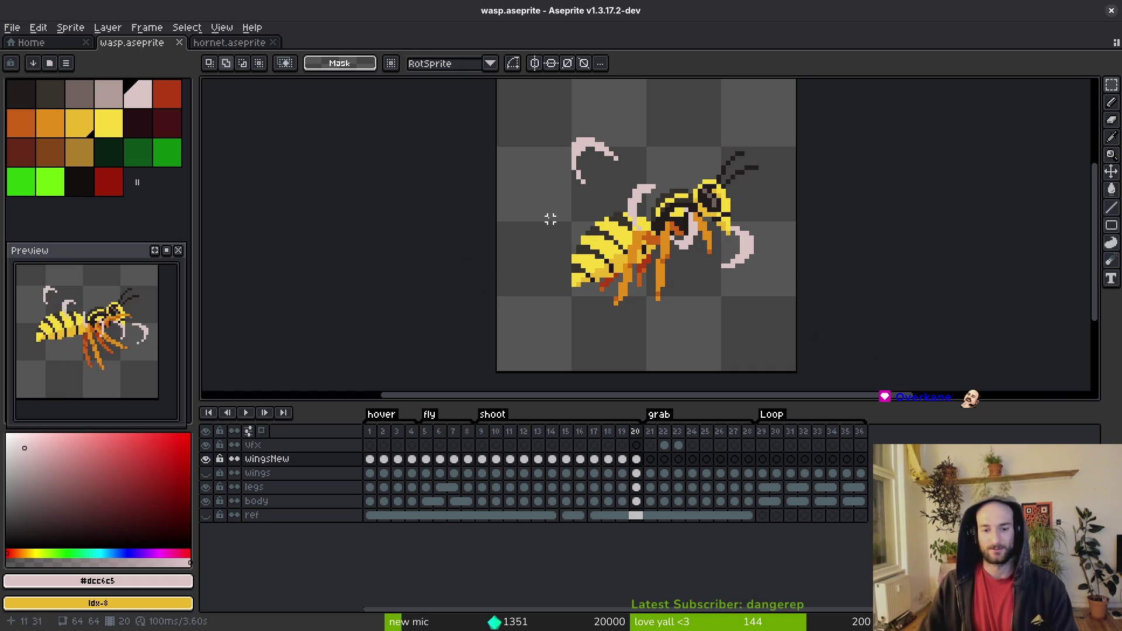
Step: Flip between grab frames 21 and 22 to compare the wingless poses
key(i)
key(Right)
key(Right)
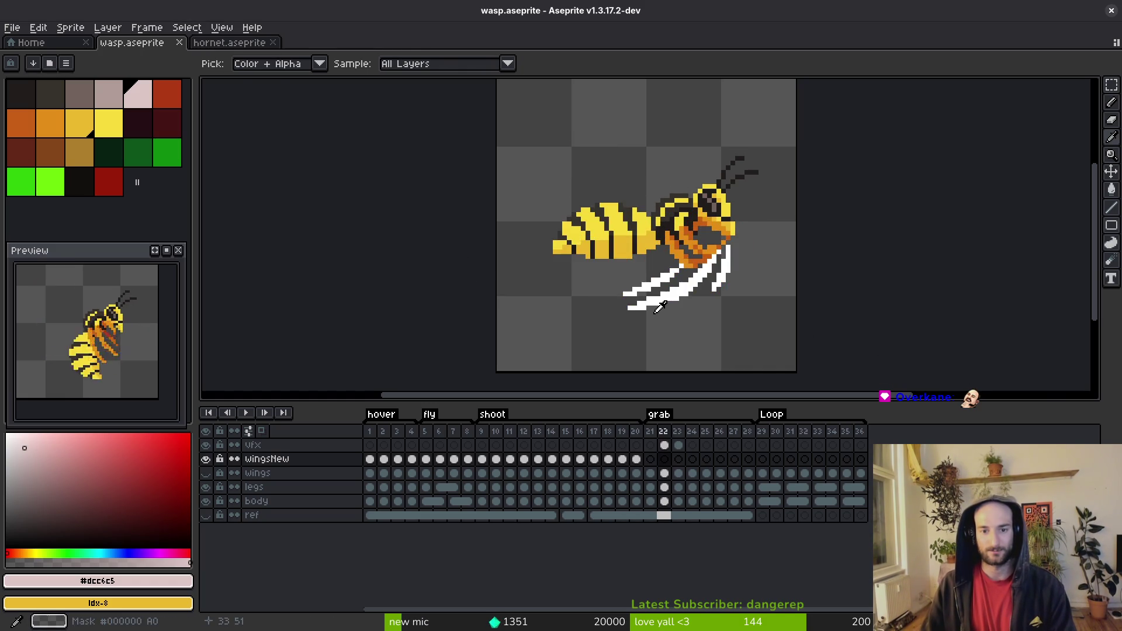
key(Left)
key(Right)
key(Left)
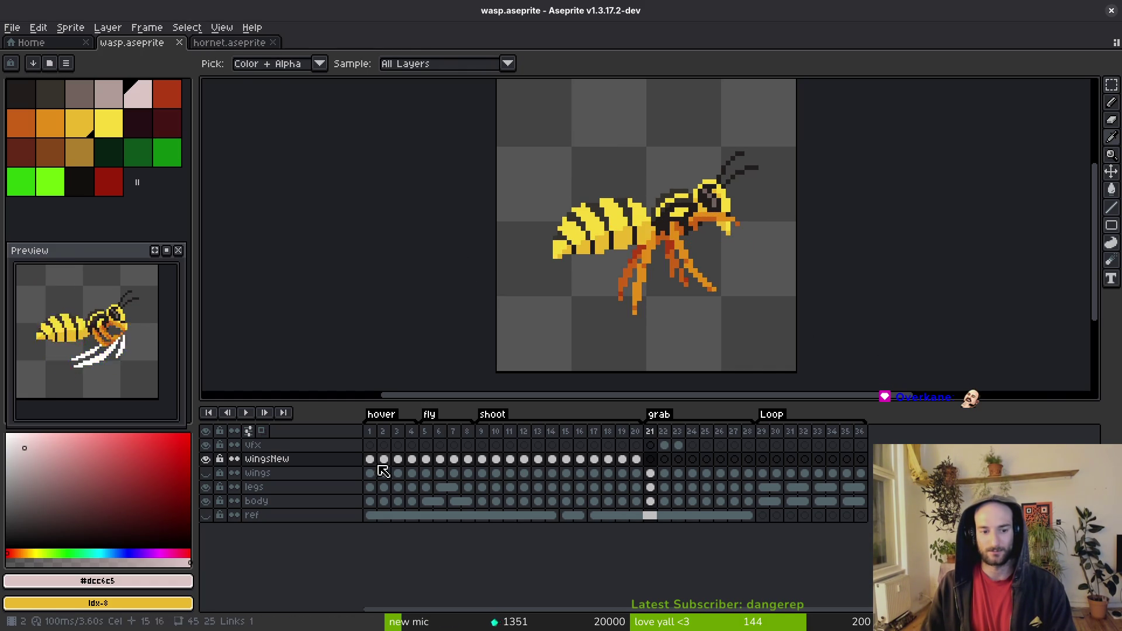
Step: Copy the wingsNew cels of frames 1–4 and paste them into frames 21–24
drag(369, 459, 412, 459)
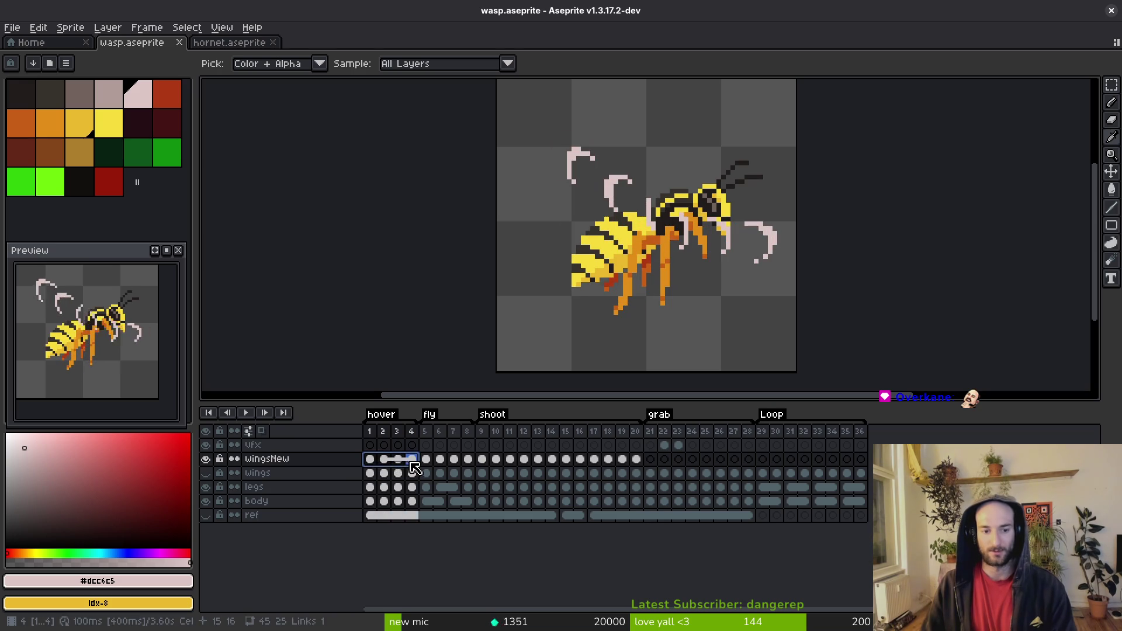
key(ctrl+c)
click(650, 459)
key(ctrl+v)
Step: Play the grab animation and step through frames 25–28 to check the wings
click(707, 461)
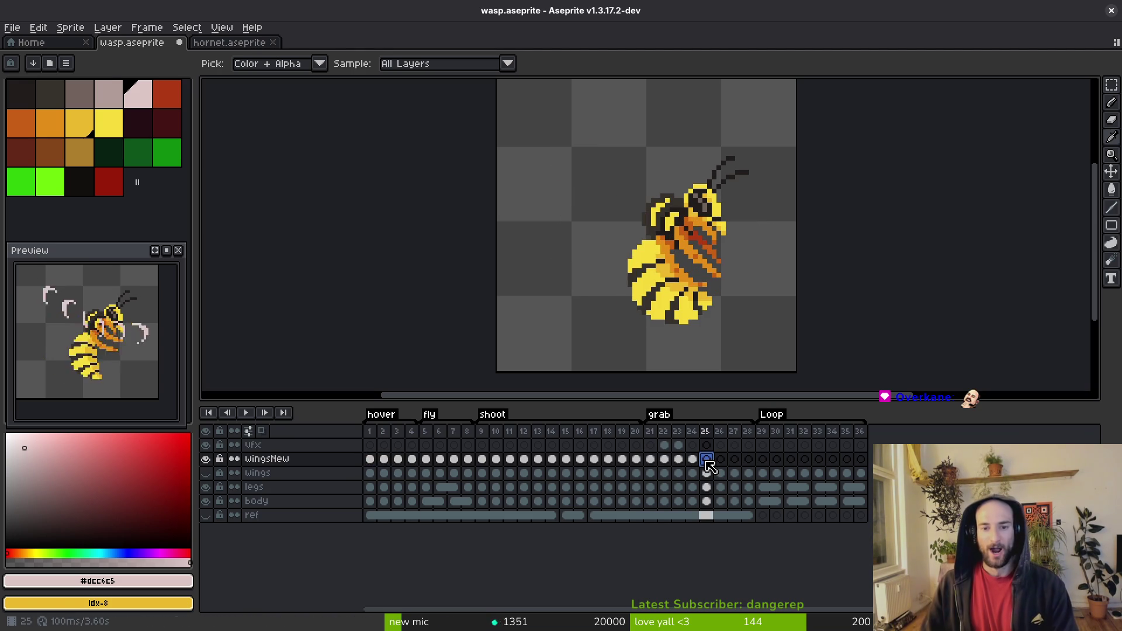
key(Return)
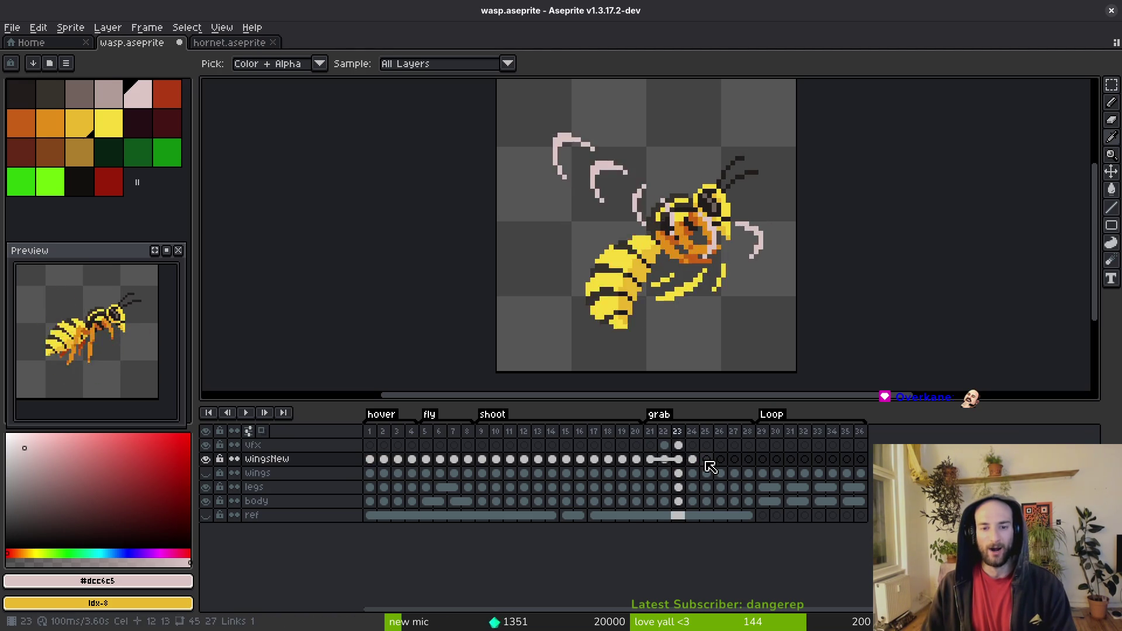
key(Return)
key(Right)
key(Right)
key(Right)
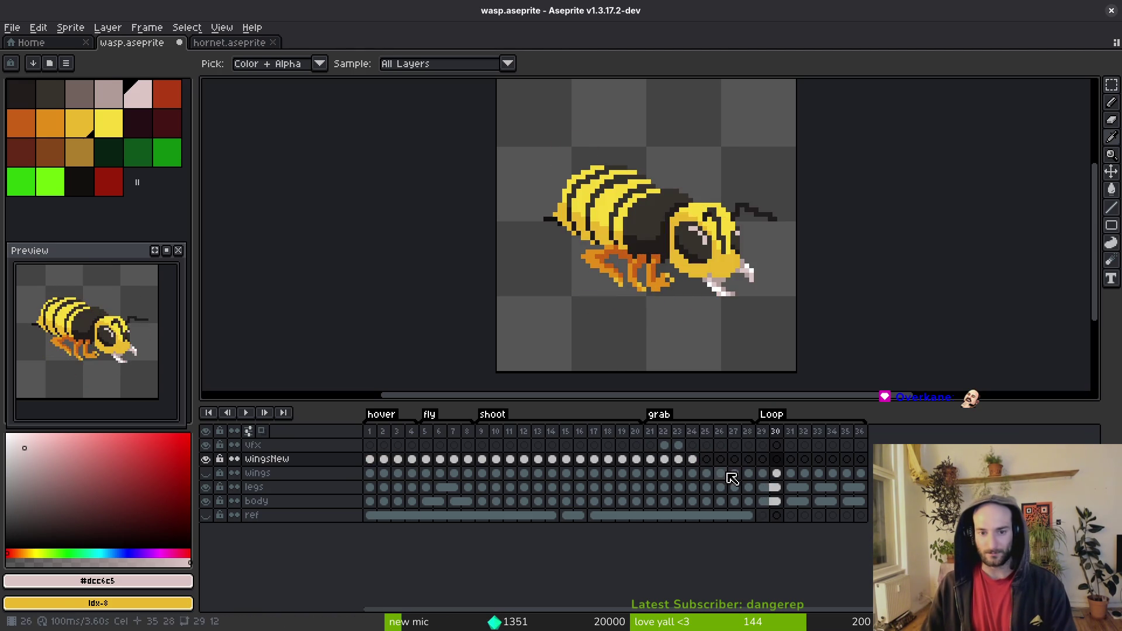
click(676, 462)
Step: Link the wingsNew cels of frames 21, 23, 25 and 27 together
click(659, 460)
drag(691, 459, 662, 466)
click(656, 461)
ctrl+click(680, 461)
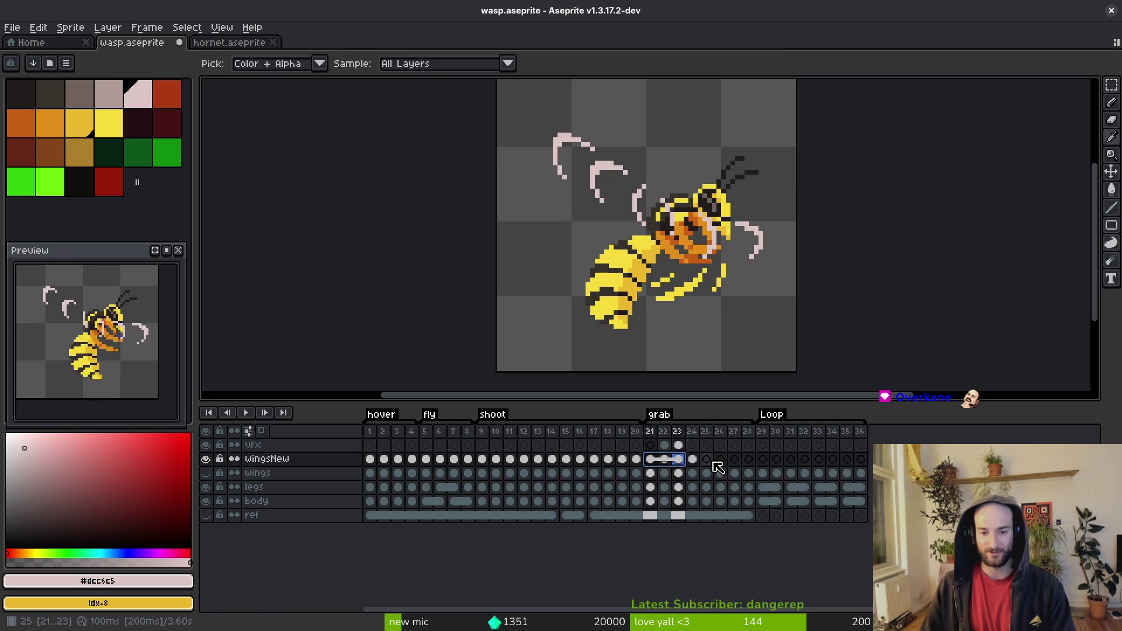
ctrl+click(708, 463)
ctrl+click(735, 462)
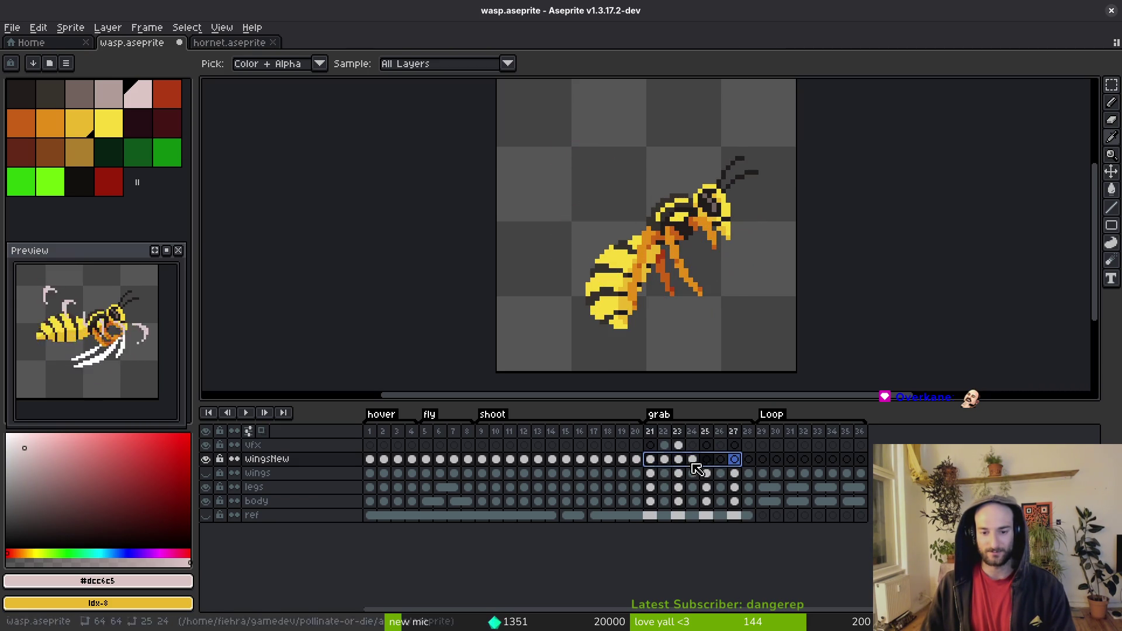
right_click(656, 461)
click(699, 509)
Step: Select the wingsNew cels of frames 22–28 and link them
click(665, 461)
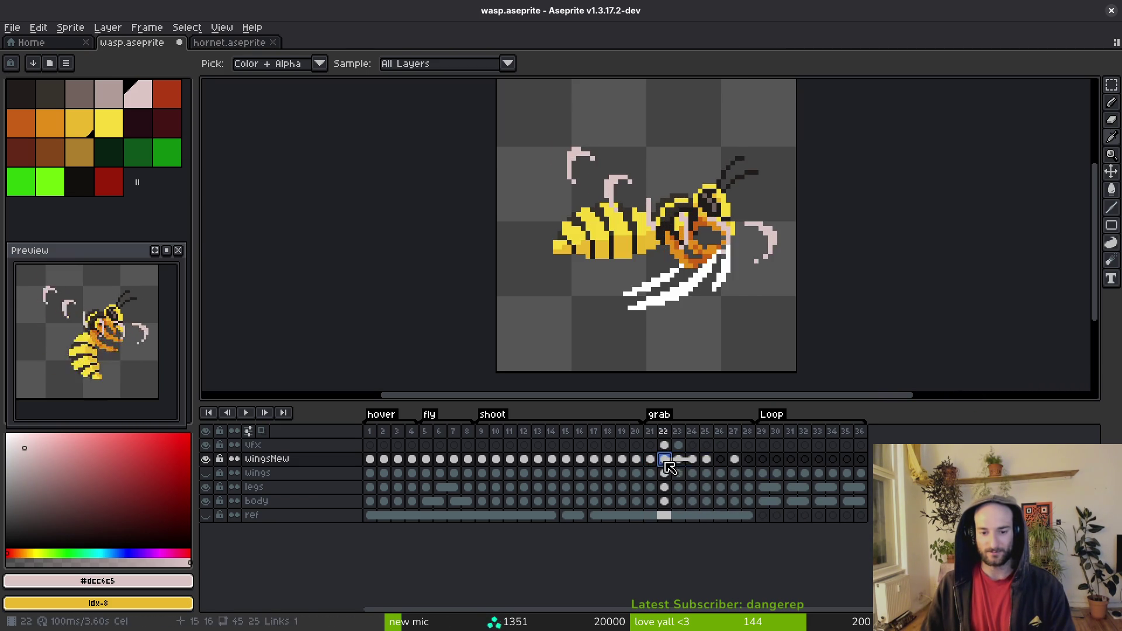
drag(693, 468, 748, 464)
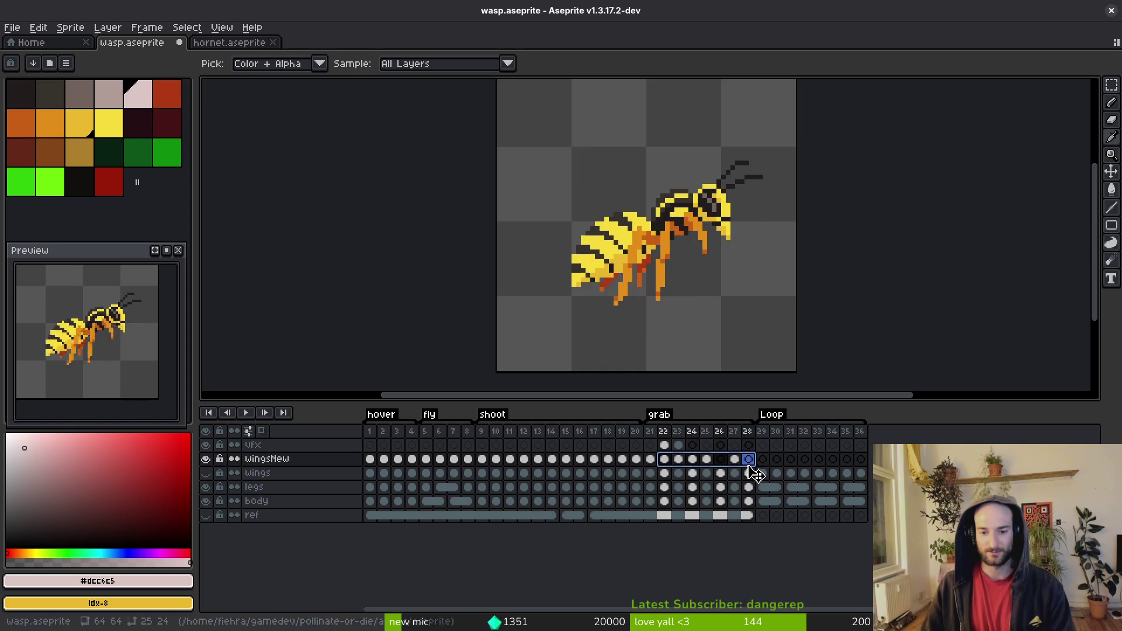
right_click(750, 463)
click(786, 511)
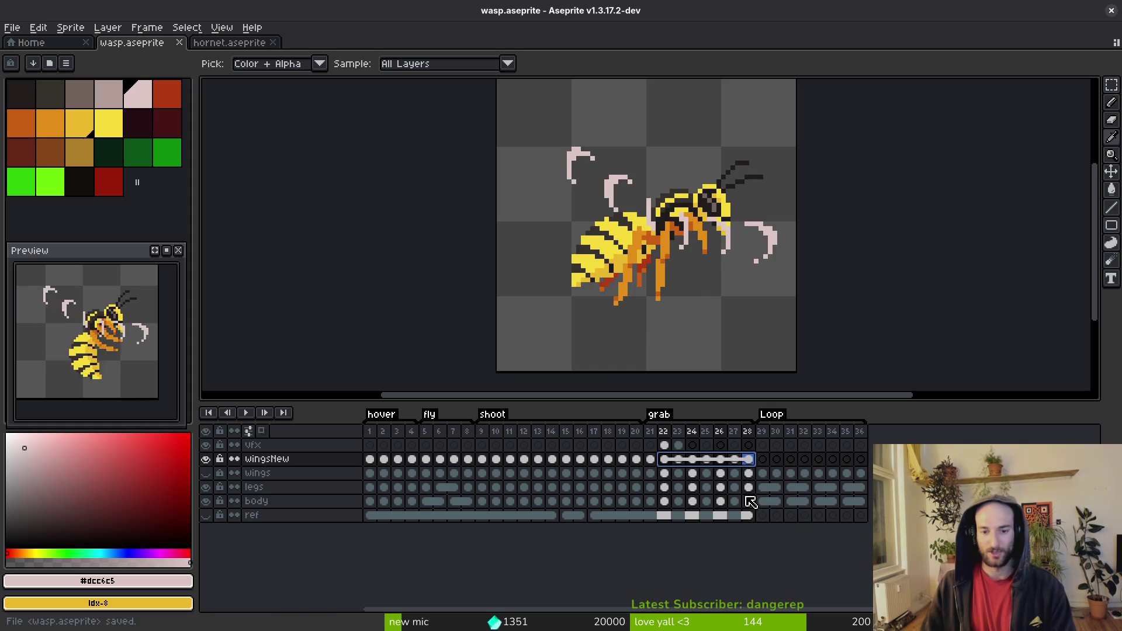
Step: Flip back and forth through frames 21–24 to review the linked wing poses
key(Left)
key(Left)
key(Left)
key(Left)
key(m)
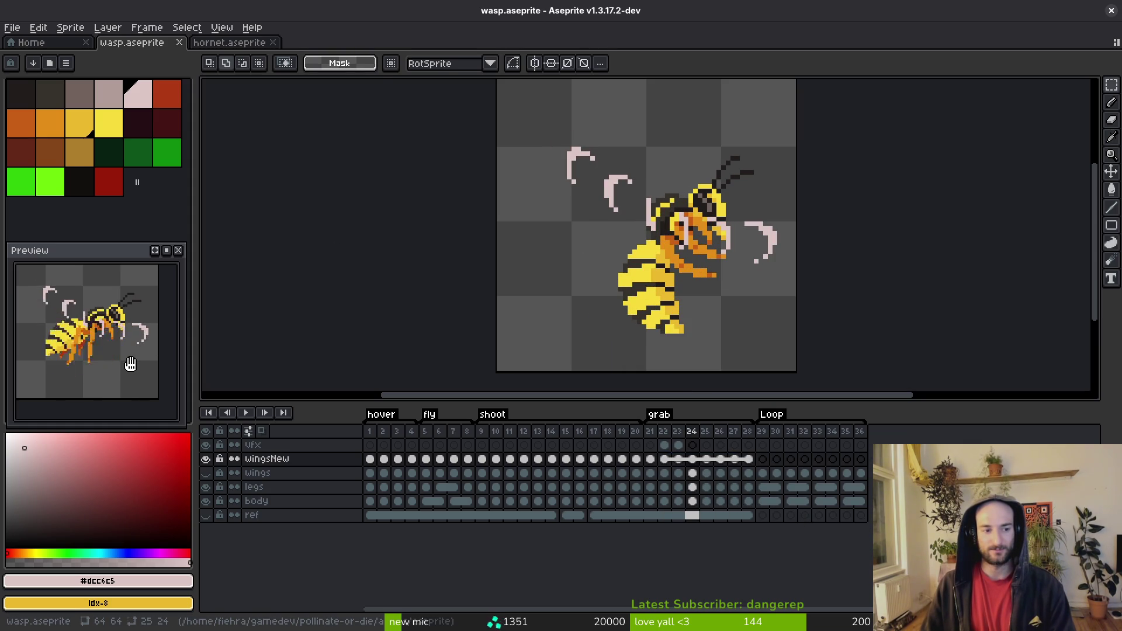
key(Left)
key(Right)
key(Left)
key(Left)
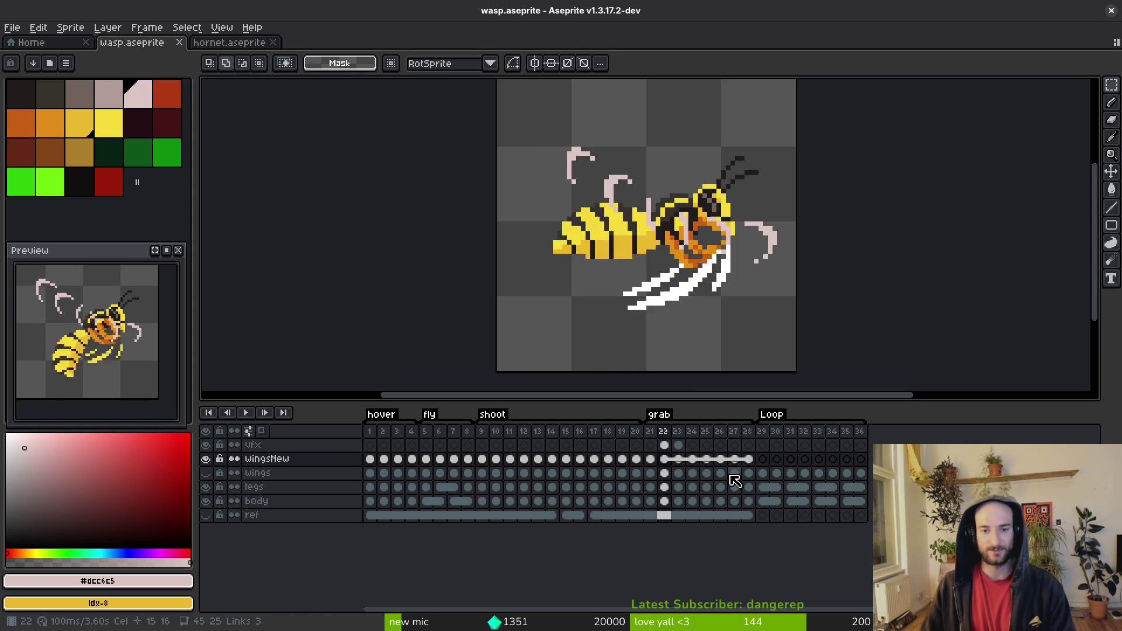
key(Right)
key(Left)
key(Left)
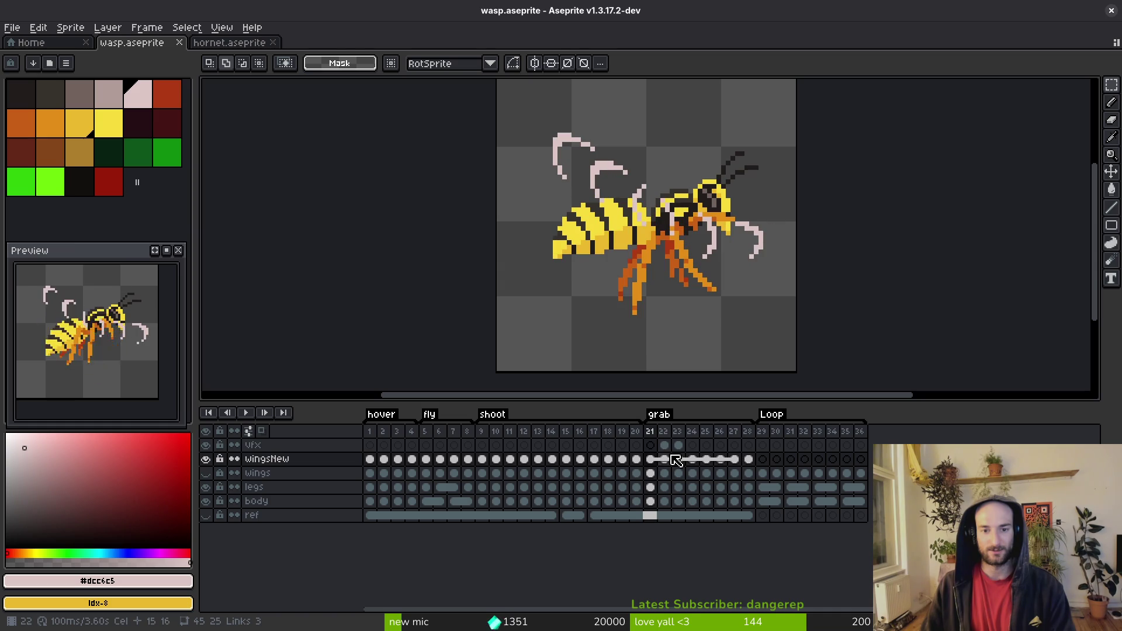
key(Left)
key(Right)
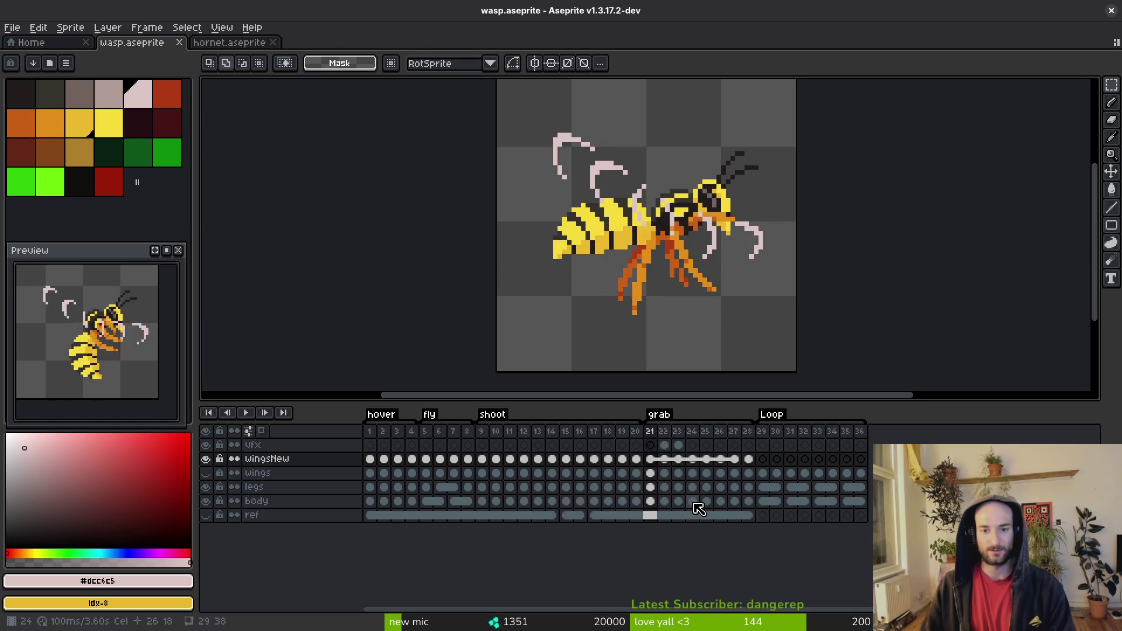
key(Right)
key(i)
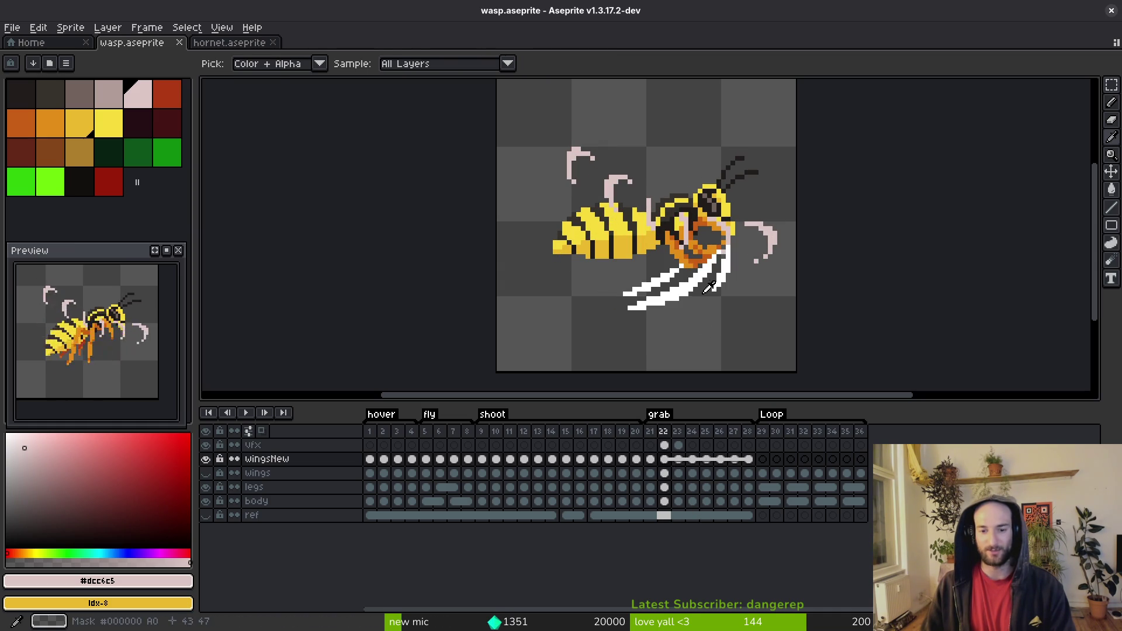
key(Right)
key(Left)
key(Left)
key(Right)
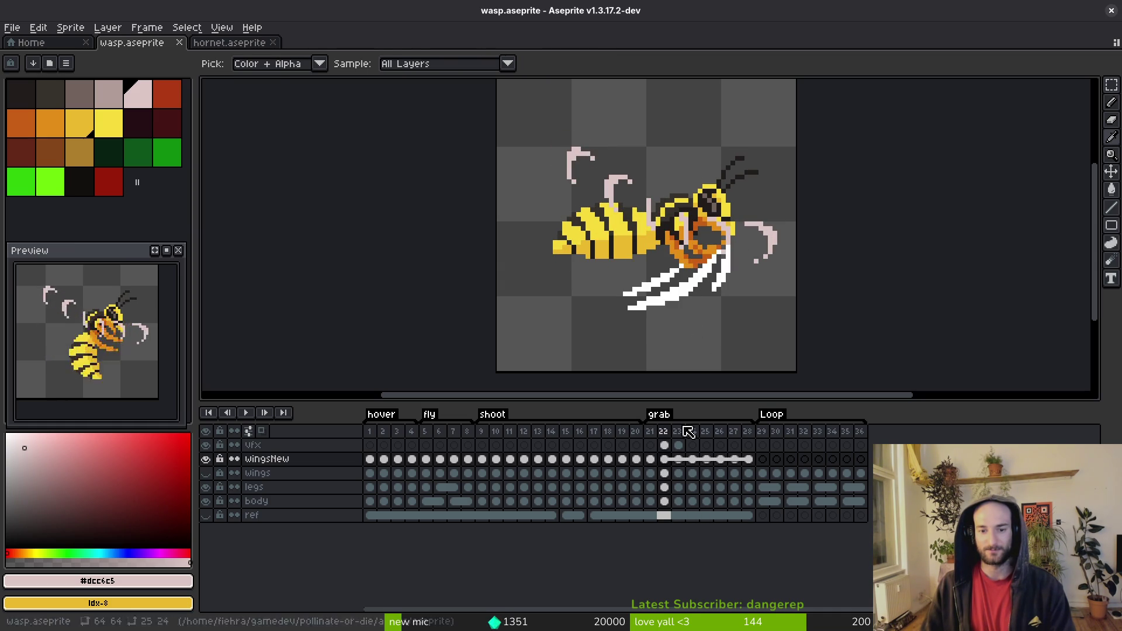
Step: Unlink the frame 22 wing cel and select its wing area, then undo the unlink
right_click(668, 461)
click(727, 501)
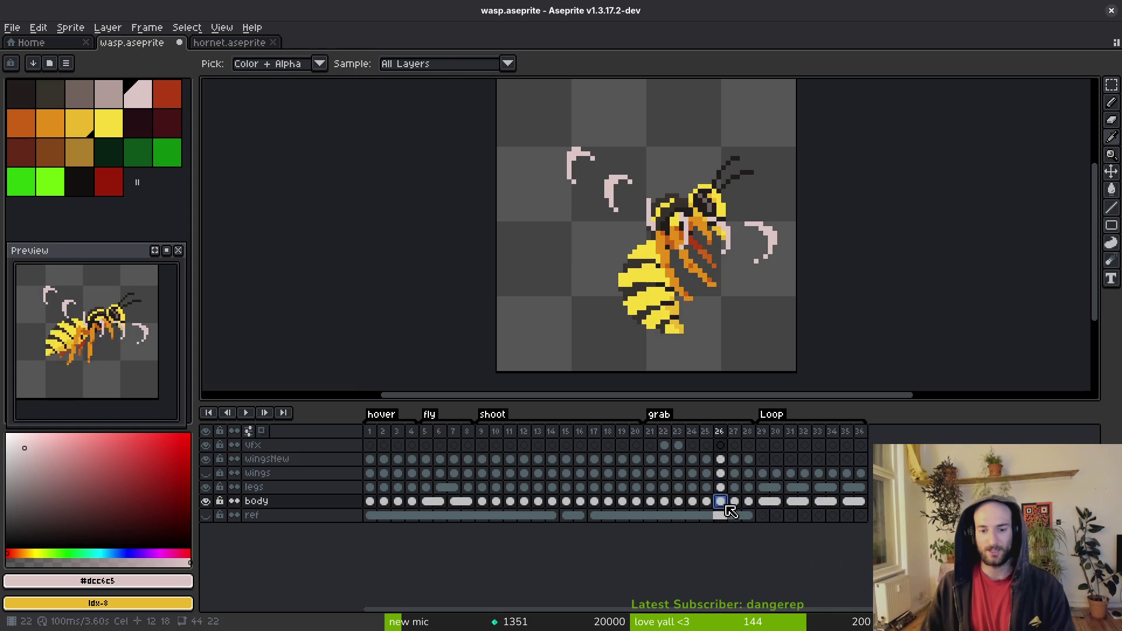
key(m)
click(664, 459)
drag(491, 98, 872, 345)
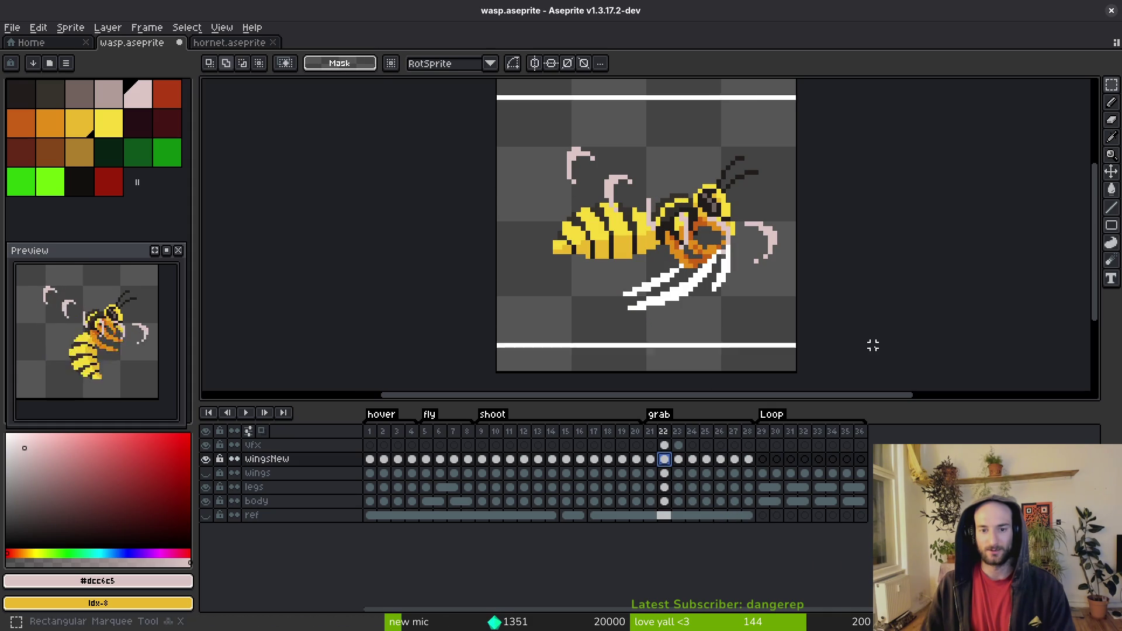
key(ctrl+z)
key(ctrl+z)
Step: Unlink wingsNew cels 23–28 and select frame 23's wing area, saving along the way
key(Right)
key(ctrl+s)
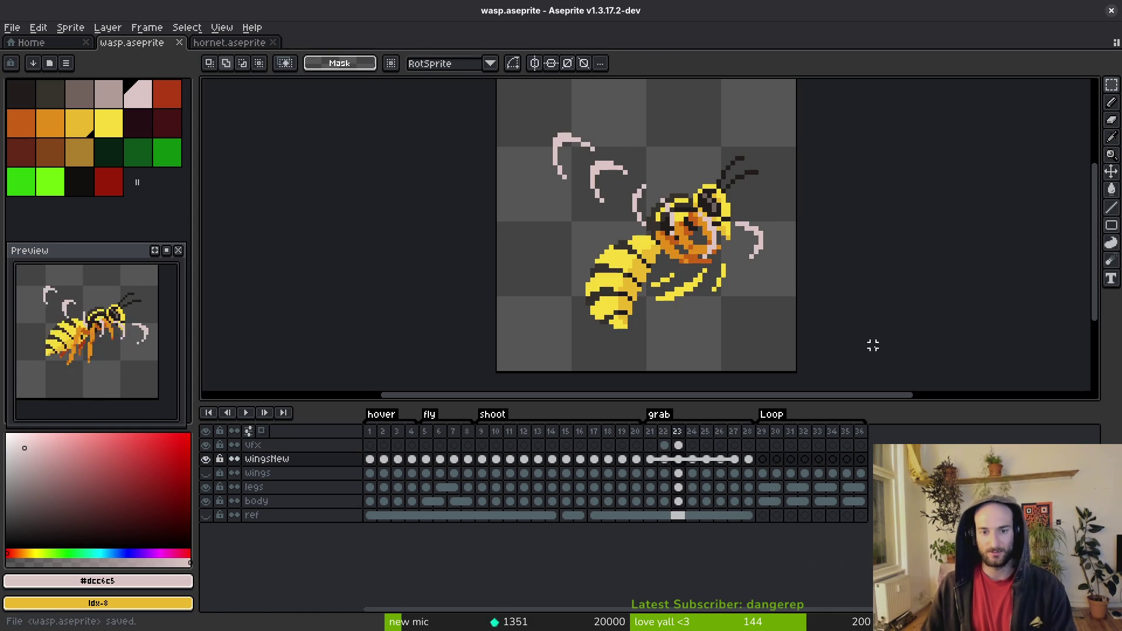
right_click(678, 460)
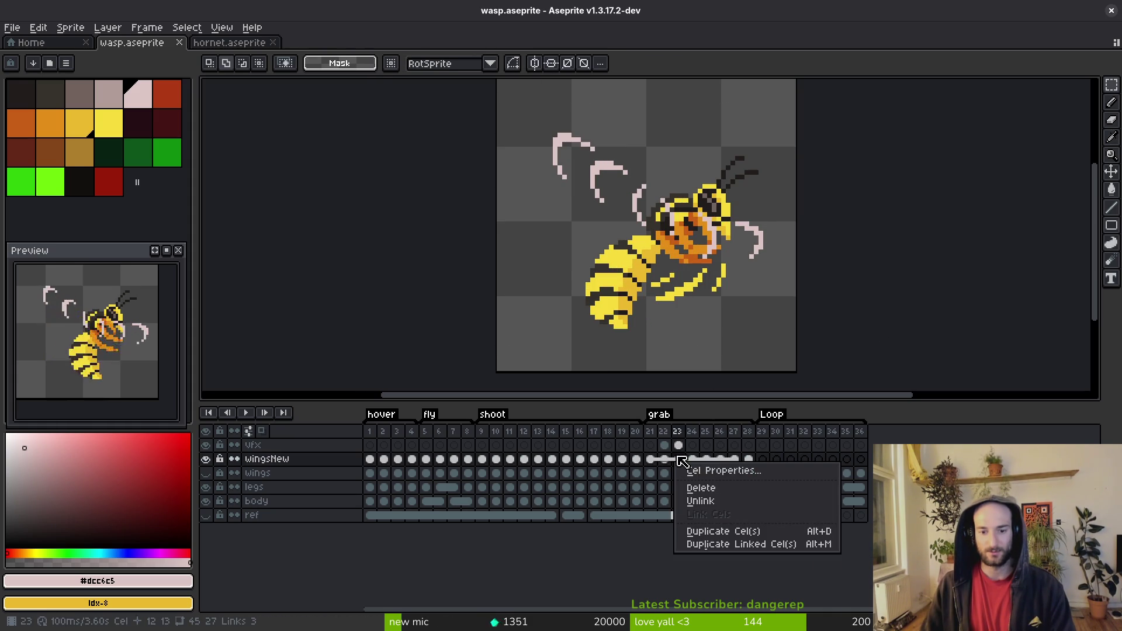
click(679, 461)
drag(678, 459, 749, 459)
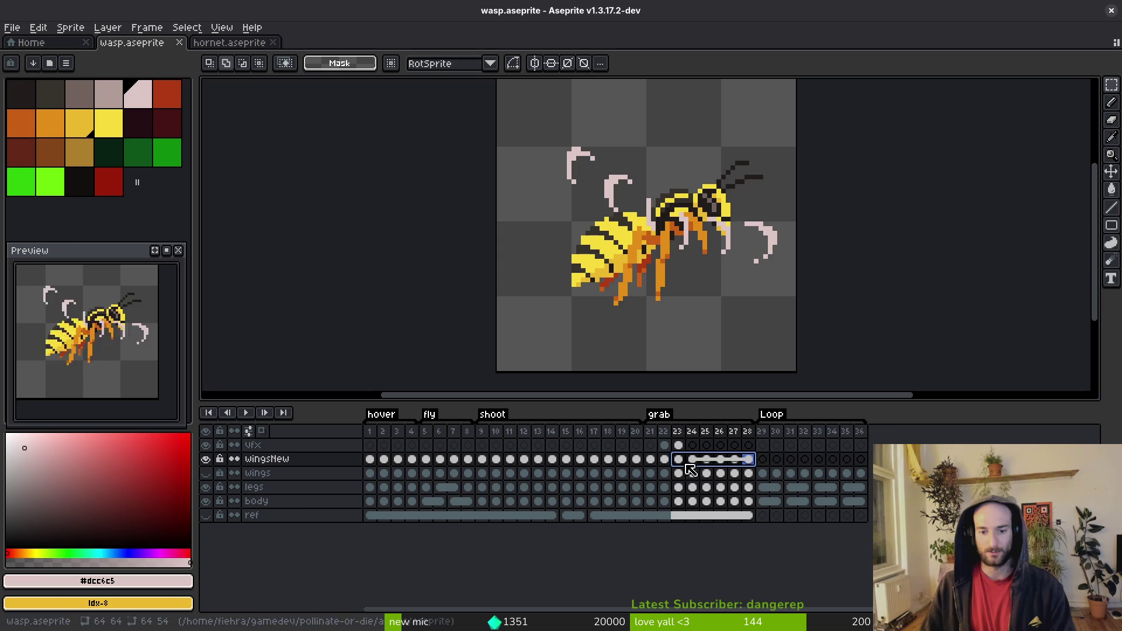
right_click(690, 469)
click(733, 501)
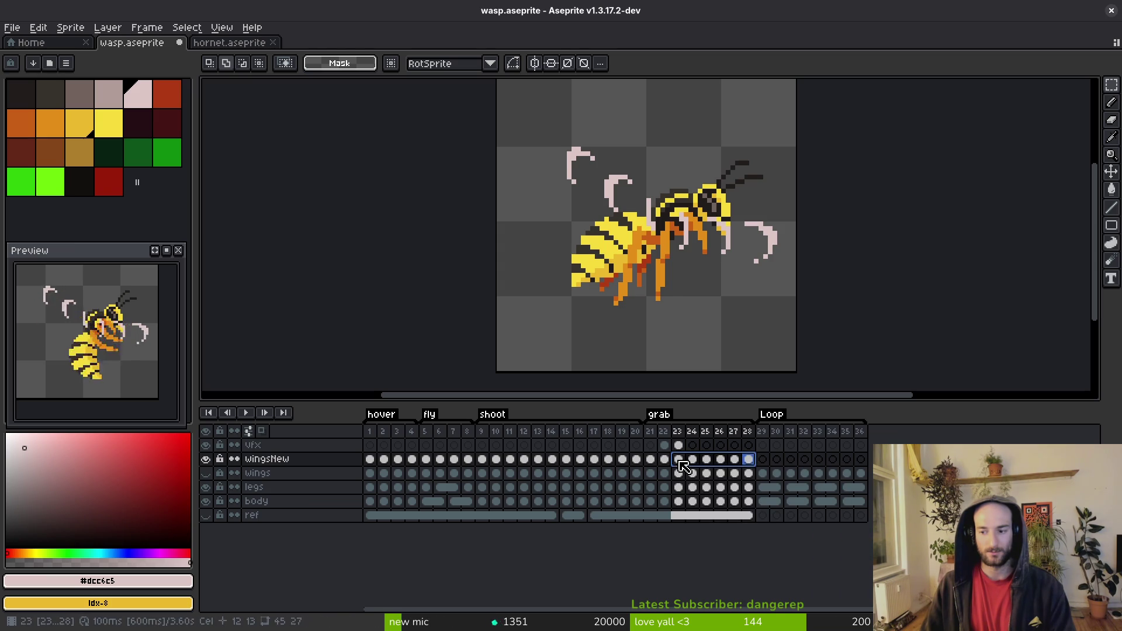
click(680, 461)
mouse_move(494, 78)
mouse_down()
mouse_move(522, 135)
mouse_move(910, 350)
mouse_up()
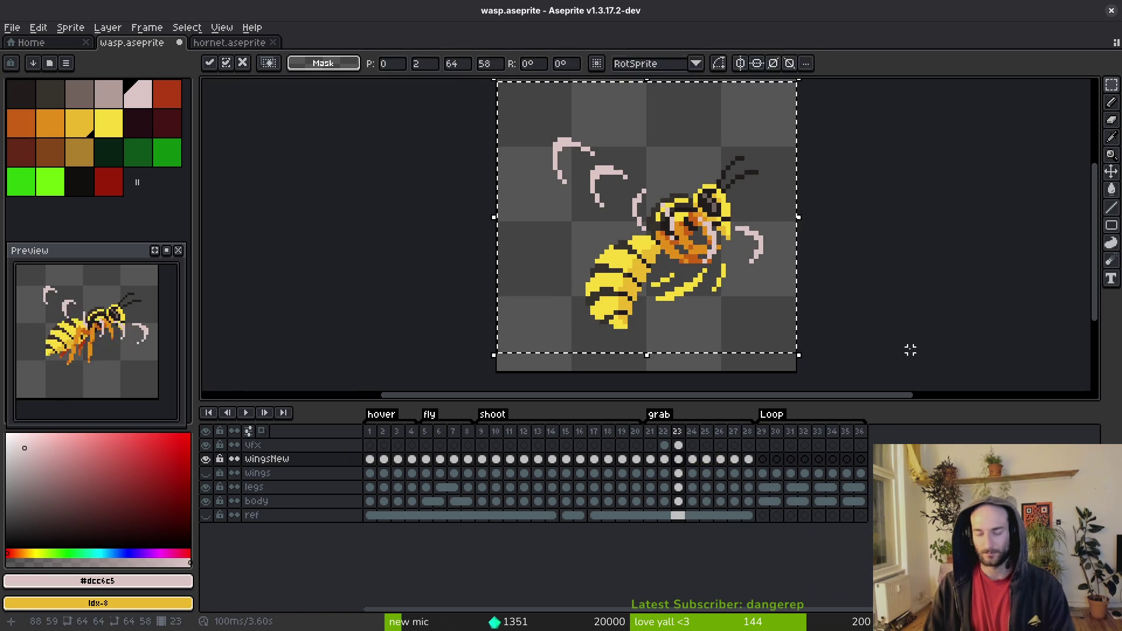
key(ctrl+s)
Step: Flip between frames 24 and 25 to compare their wings
key(i)
key(Left)
key(Right)
key(Right)
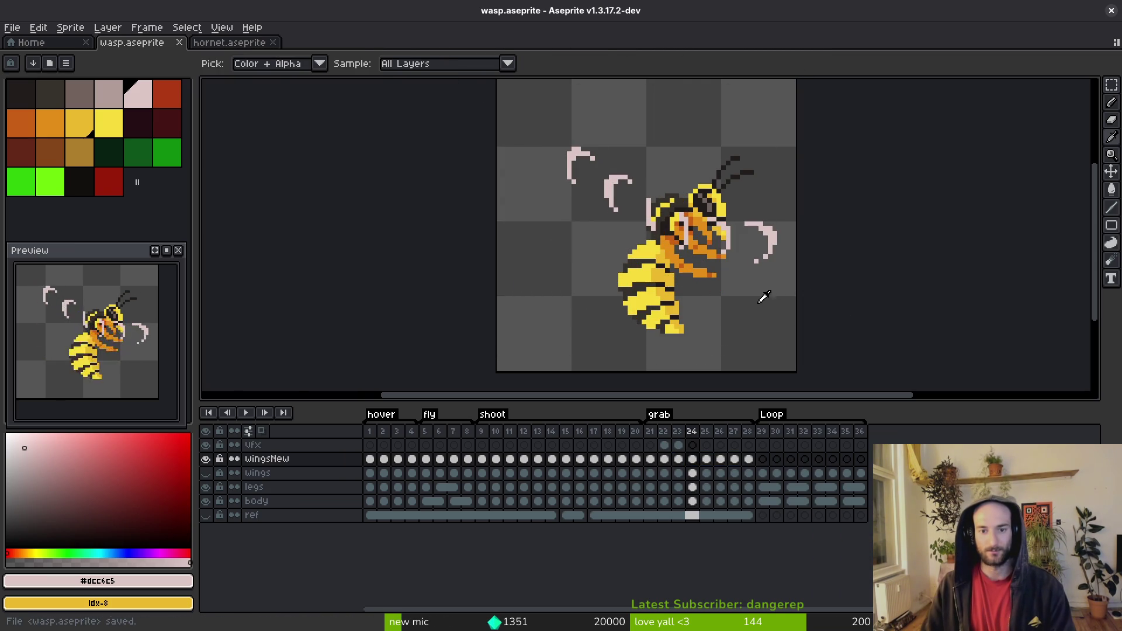
key(Right)
key(Left)
key(Right)
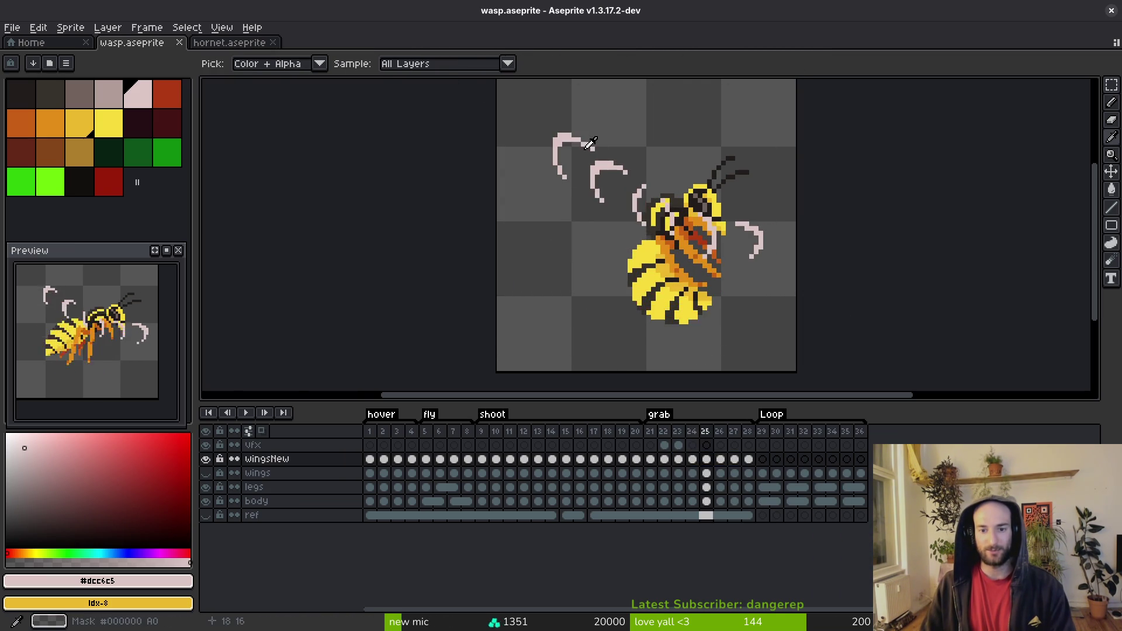
key(Left)
key(Right)
key(m)
key(Left)
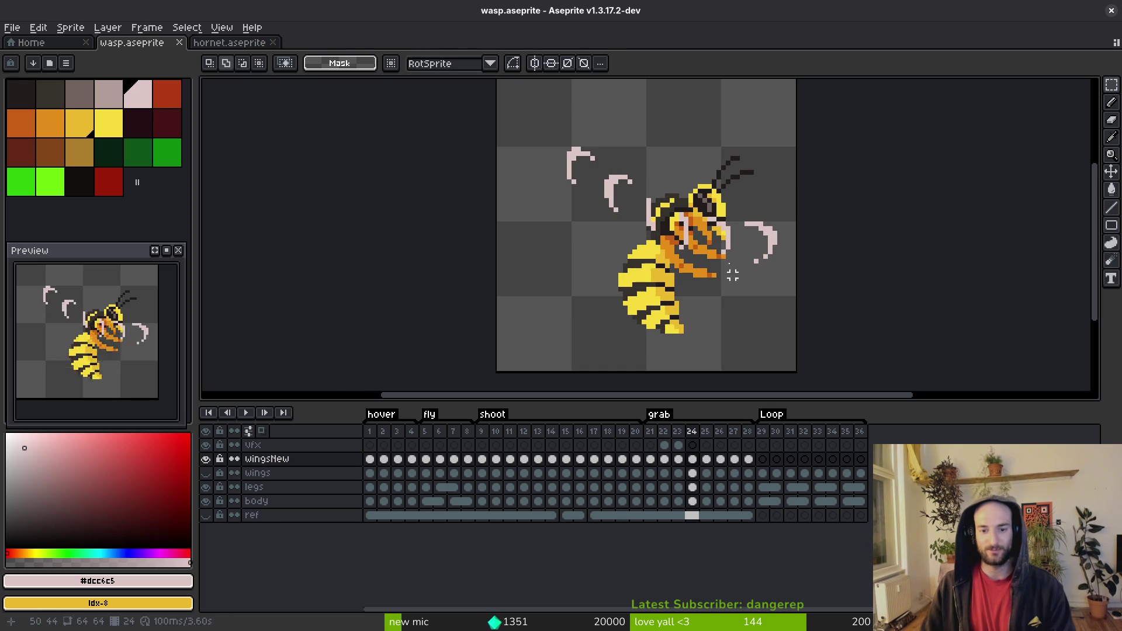
Step: Shift the selected wings one pixel right, commit, and save wasp.aseprite
drag(506, 105, 798, 346)
drag(706, 458, 698, 466)
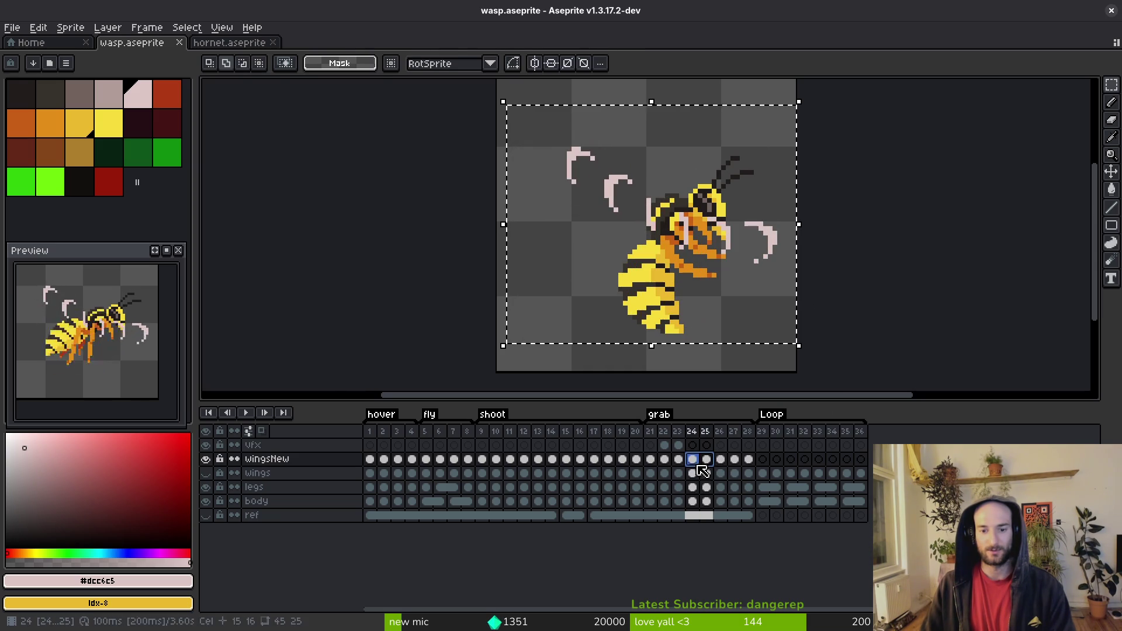
key(Right)
key(Right)
key(ctrl+d)
key(ctrl+s)
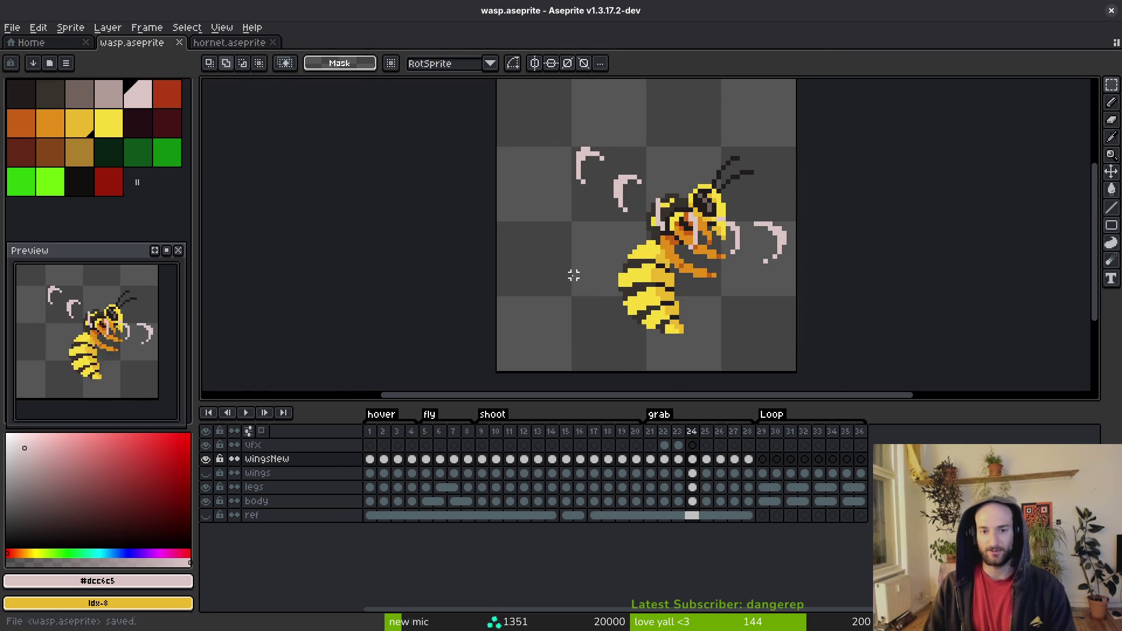
Step: Step back and forth through grab frames 25–27 checking the wings, then save wasp.aseprite
key(i)
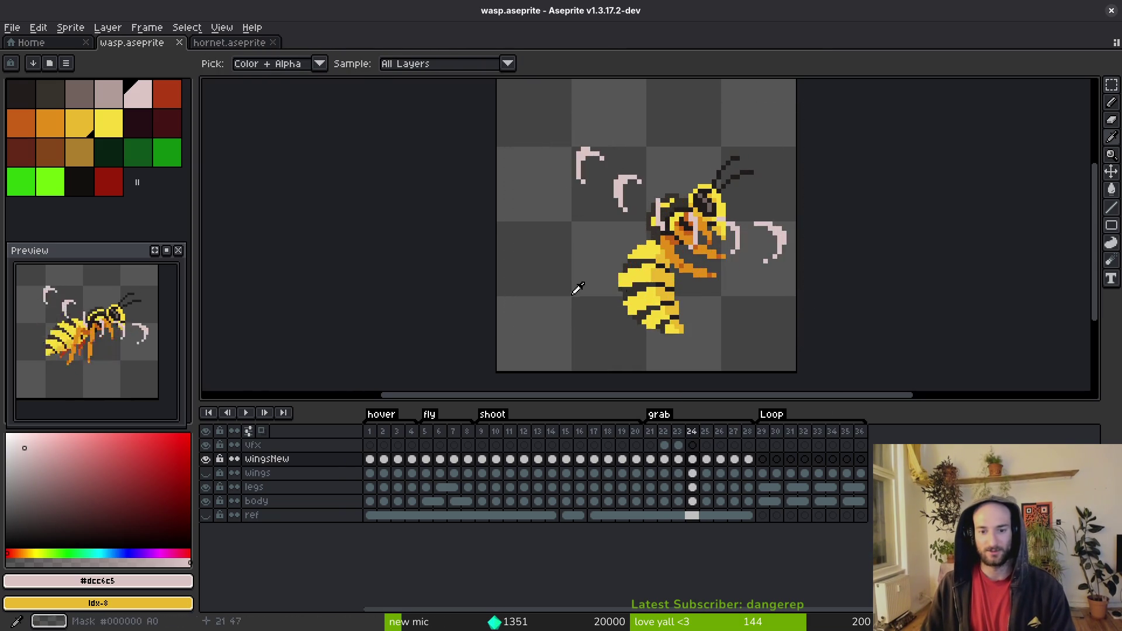
key(Right)
key(Left)
key(Right)
key(m)
scroll(621, 276, up, 1)
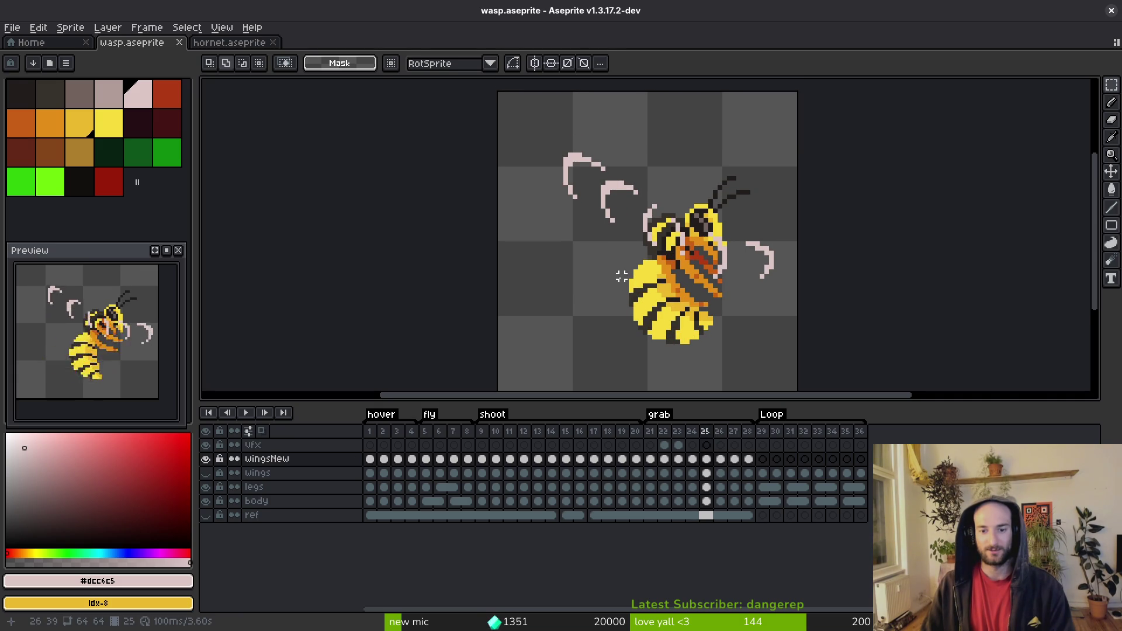
key(i)
key(Left)
key(Right)
key(Right)
key(Left)
key(Left)
key(Right)
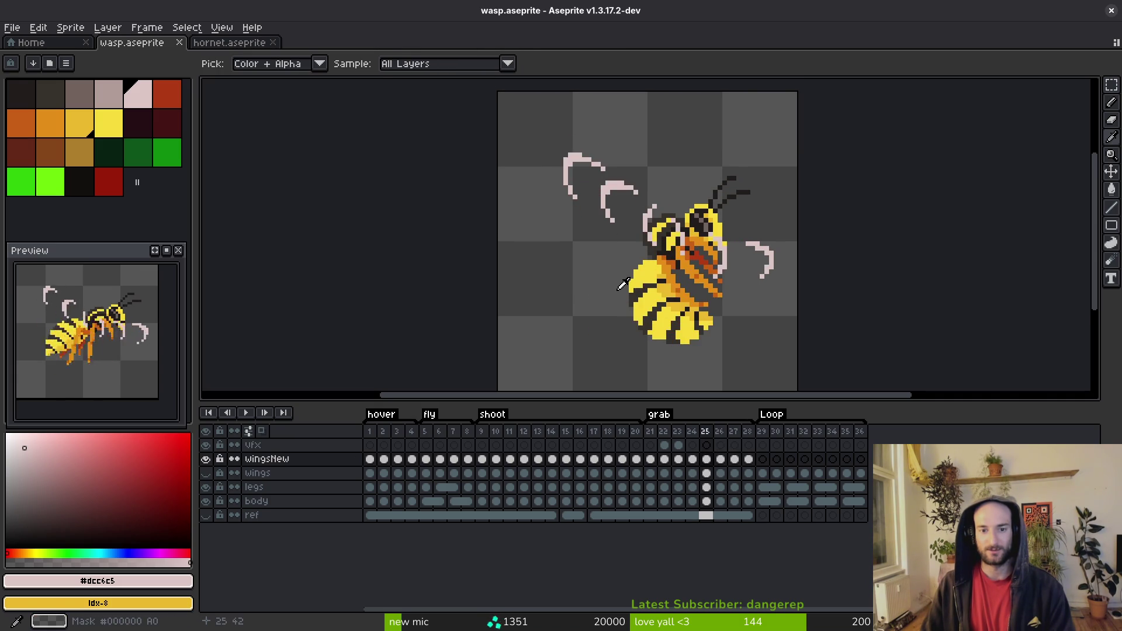
key(Right)
key(Left)
key(Right)
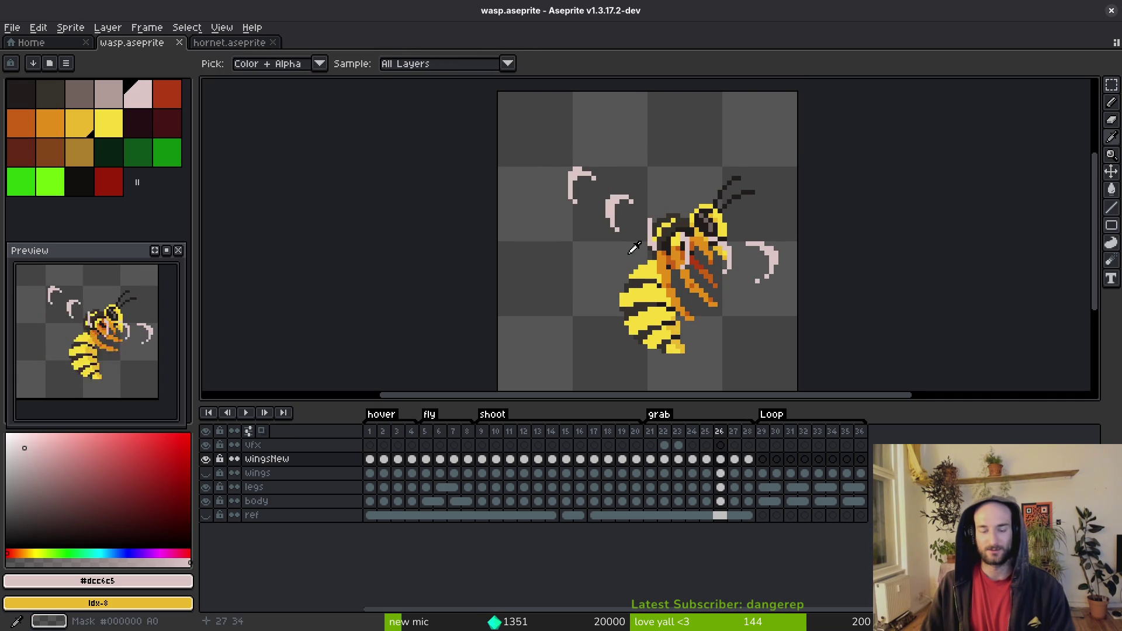
key(Left)
key(Right)
key(Right)
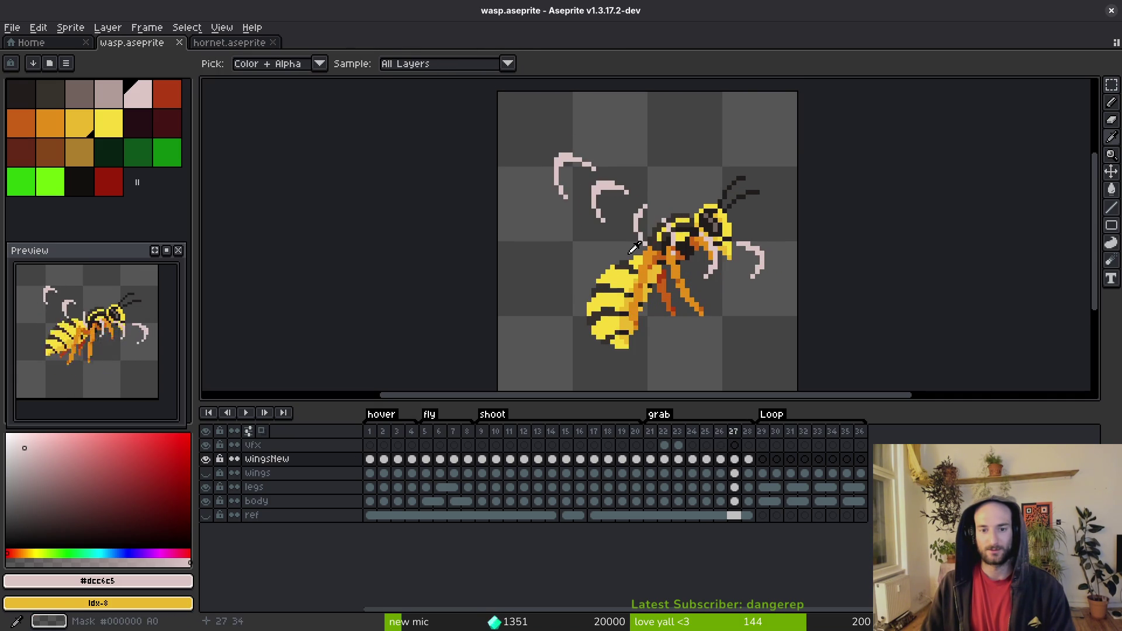
key(Left)
key(Left)
key(Right)
key(Right)
key(Right)
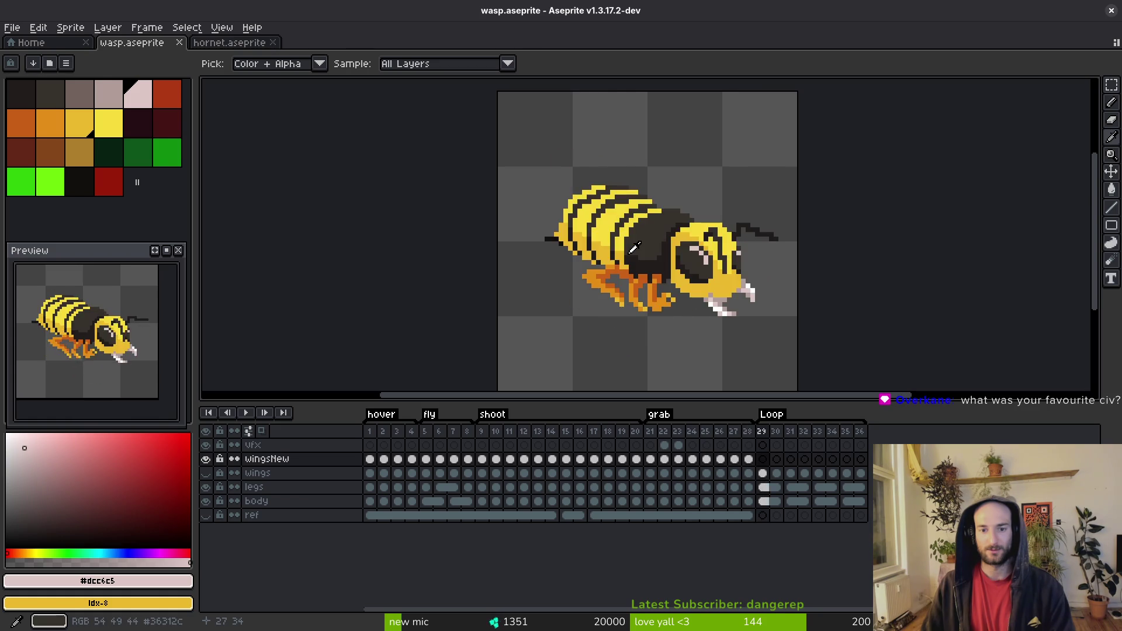
key(Left)
key(Left)
key(Left)
key(Left)
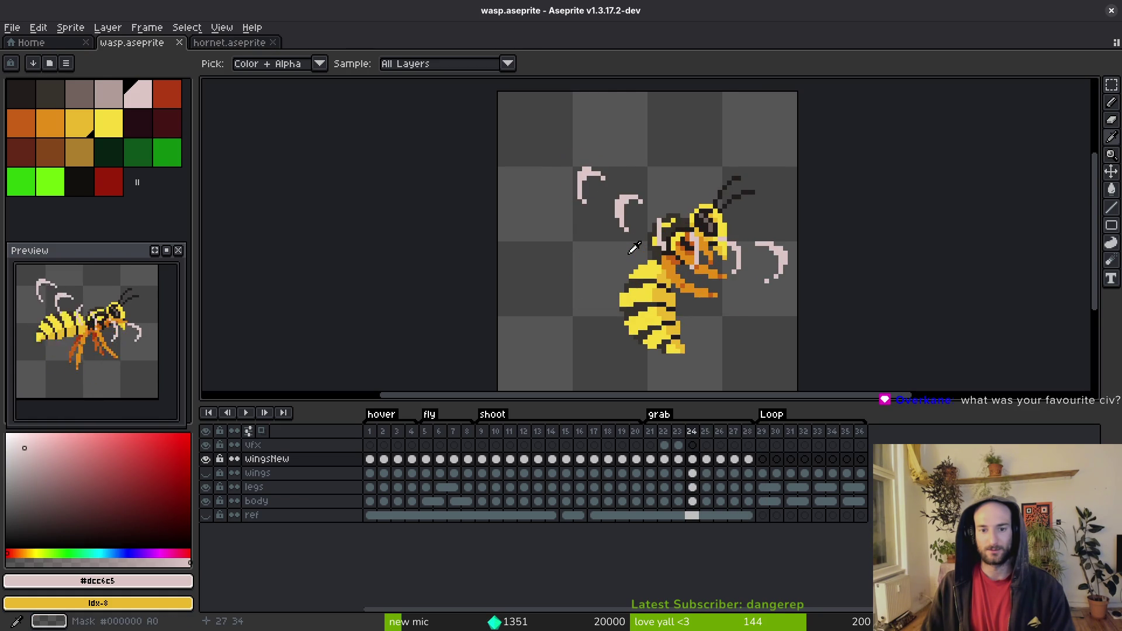
key(m)
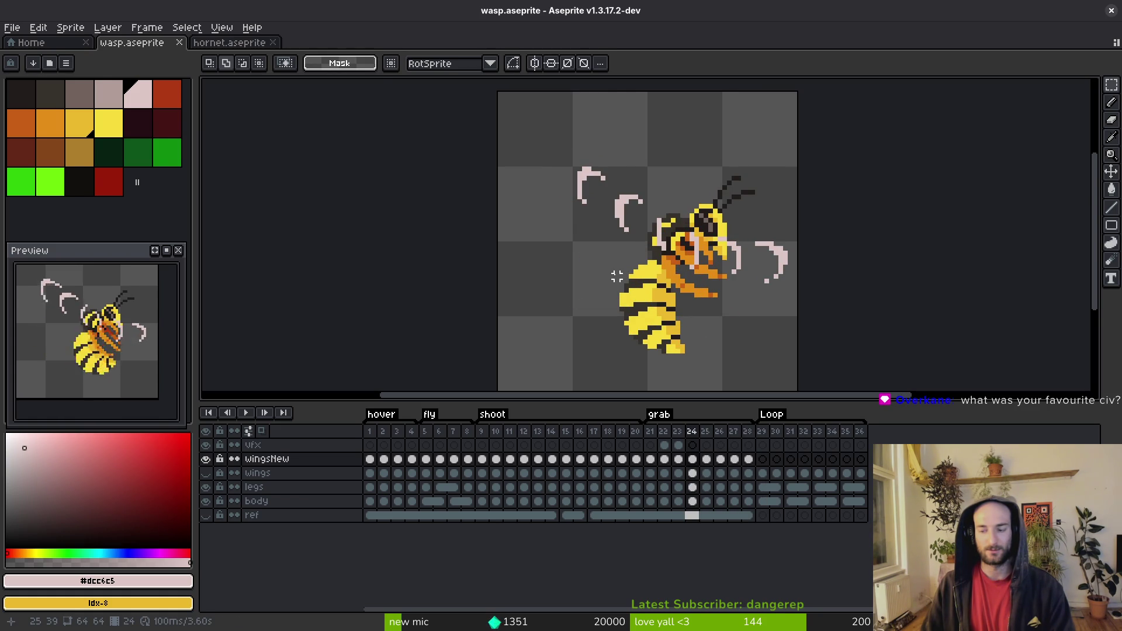
key(ctrl+s)
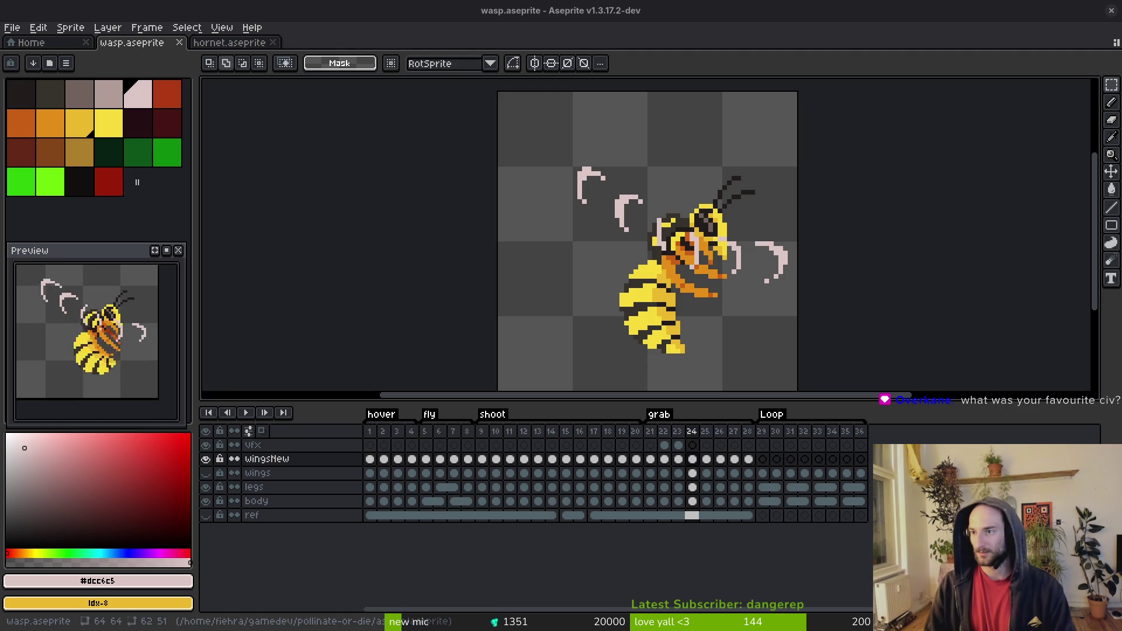
key(alt+Tab)
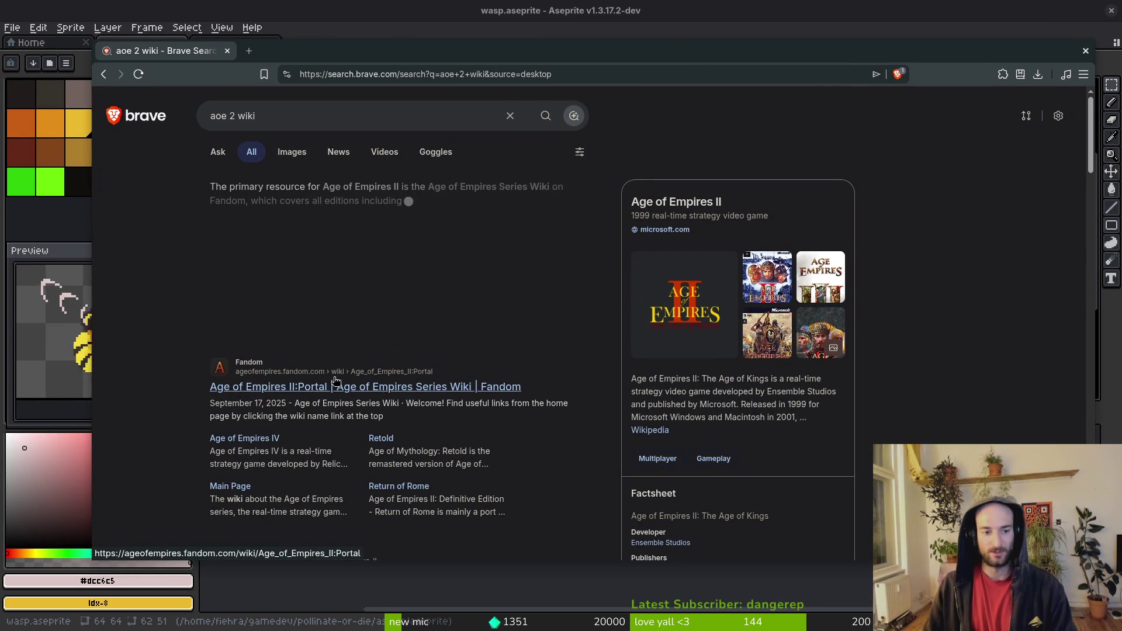
click(333, 386)
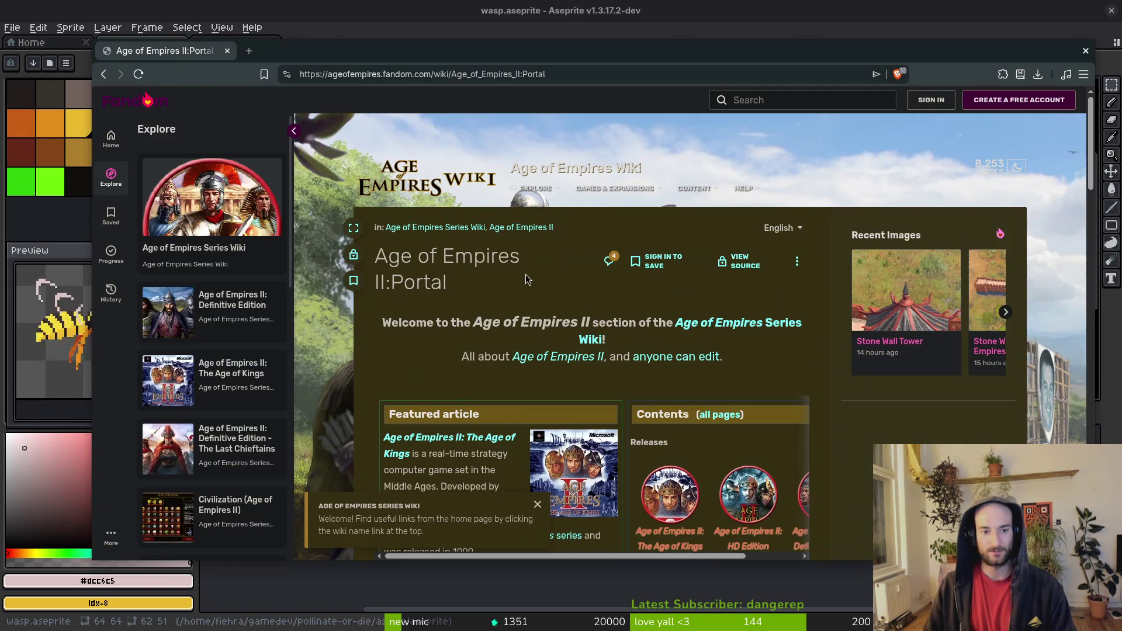
scroll(687, 384, down, 5)
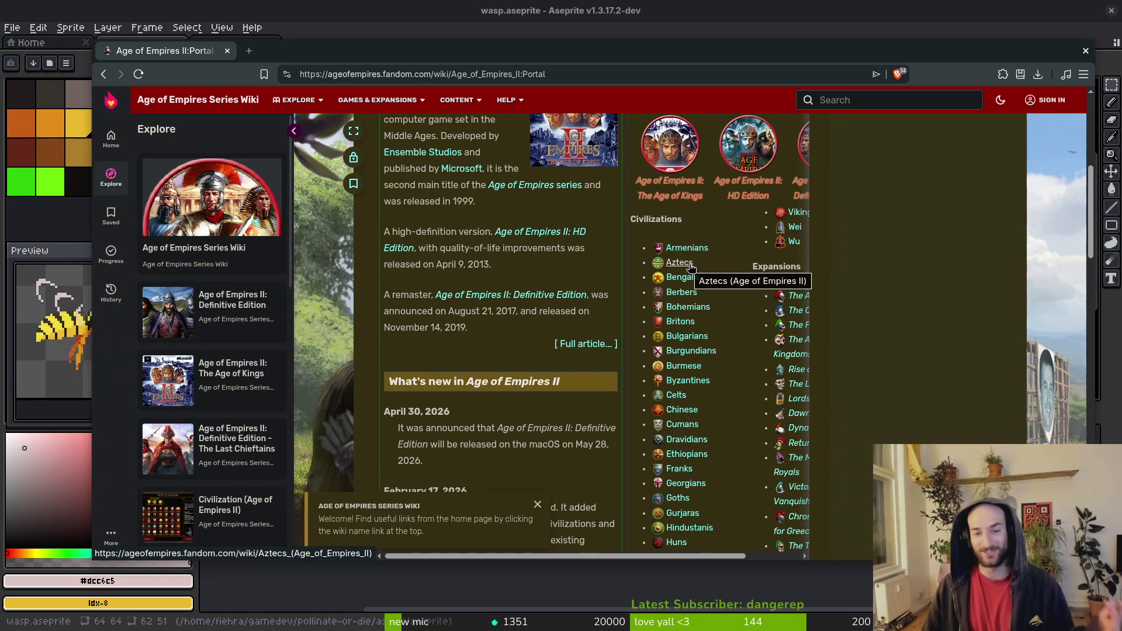
scroll(735, 392, down, 2)
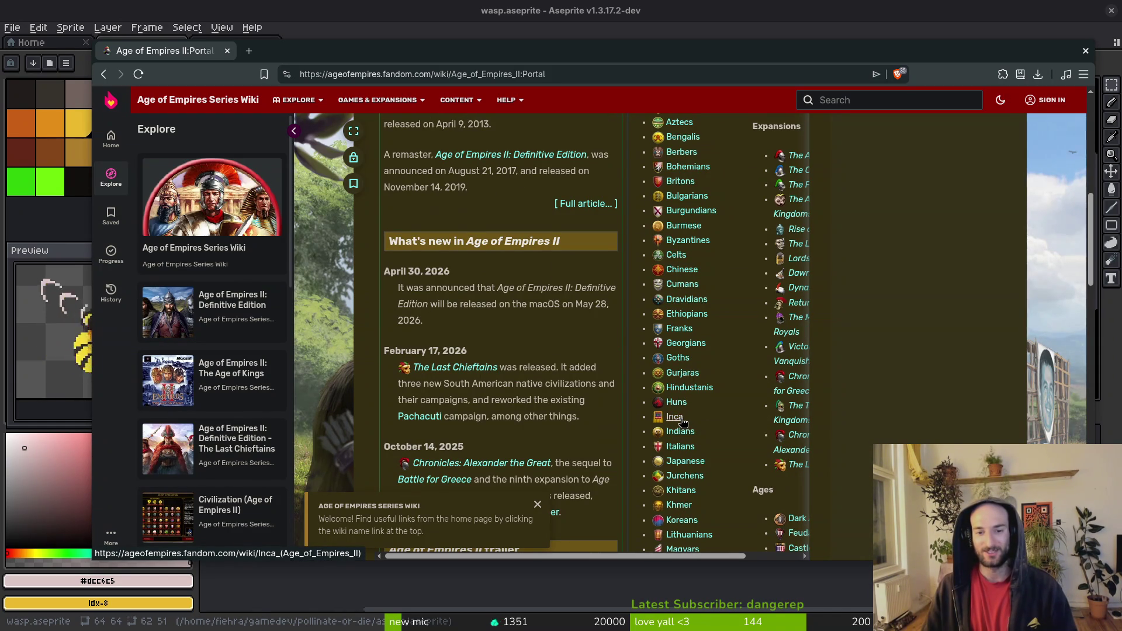
scroll(748, 380, down, 1)
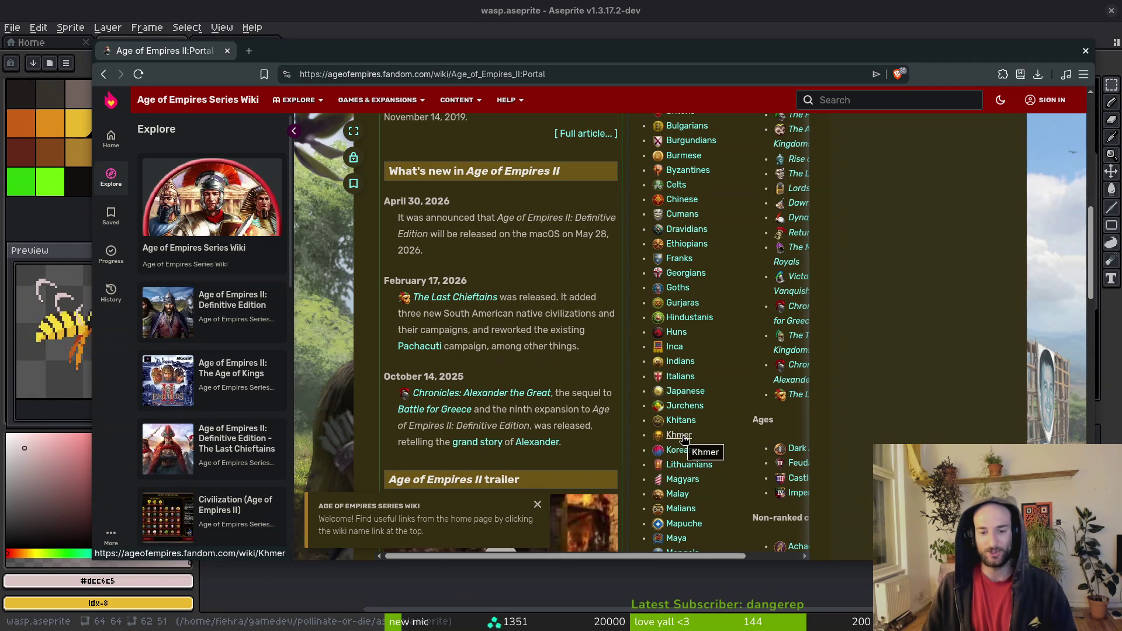
scroll(689, 445, down, 1)
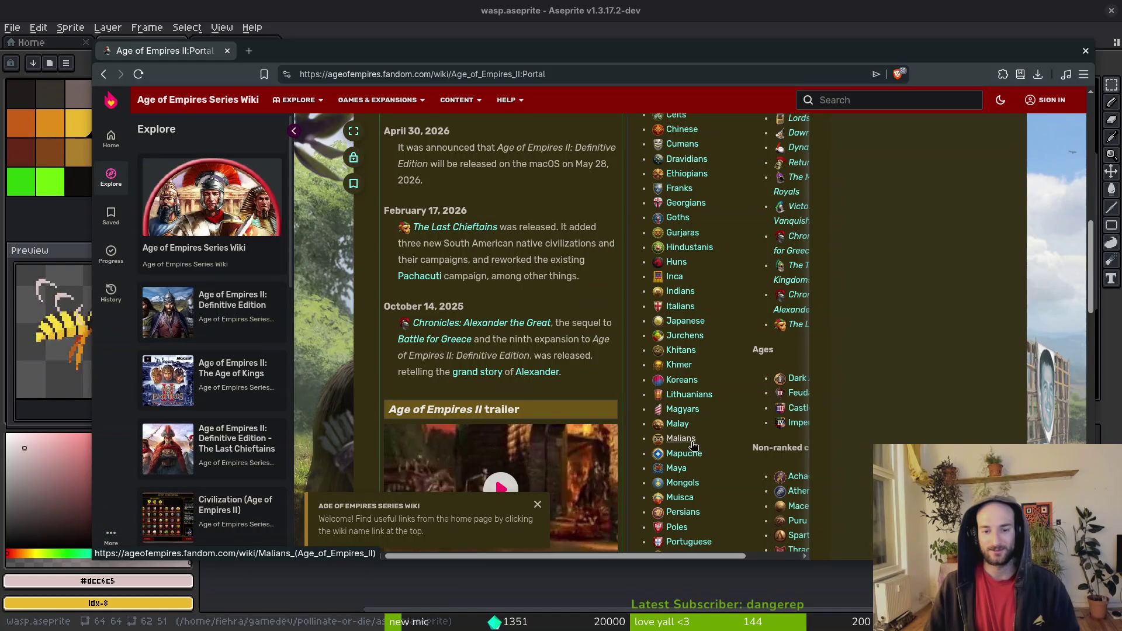
scroll(679, 442, down, 1)
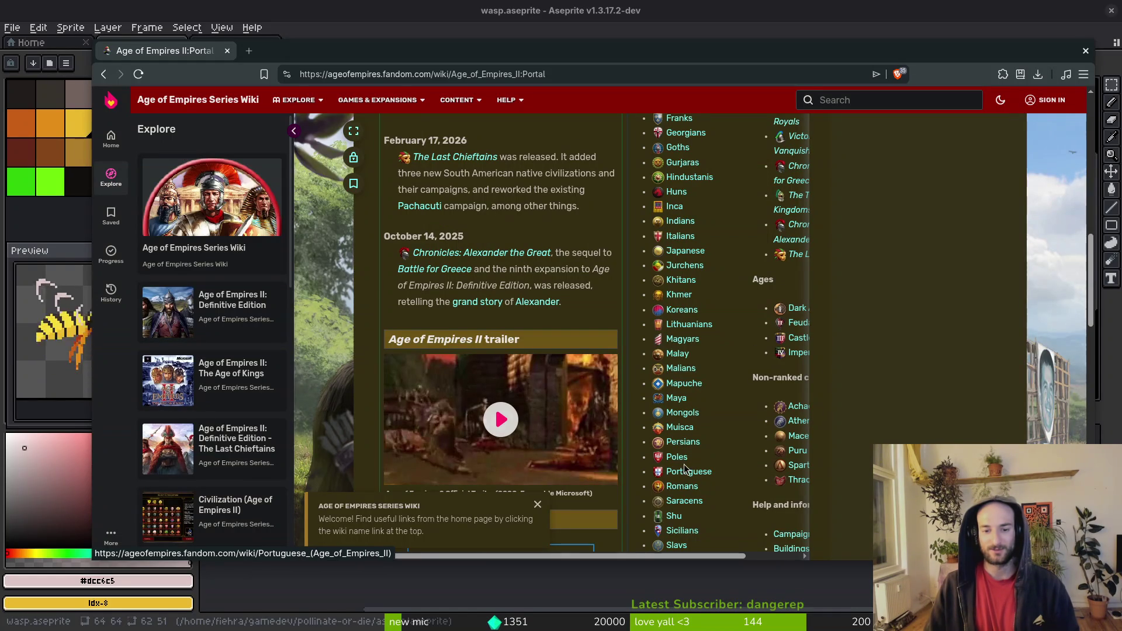
scroll(709, 486, down, 1)
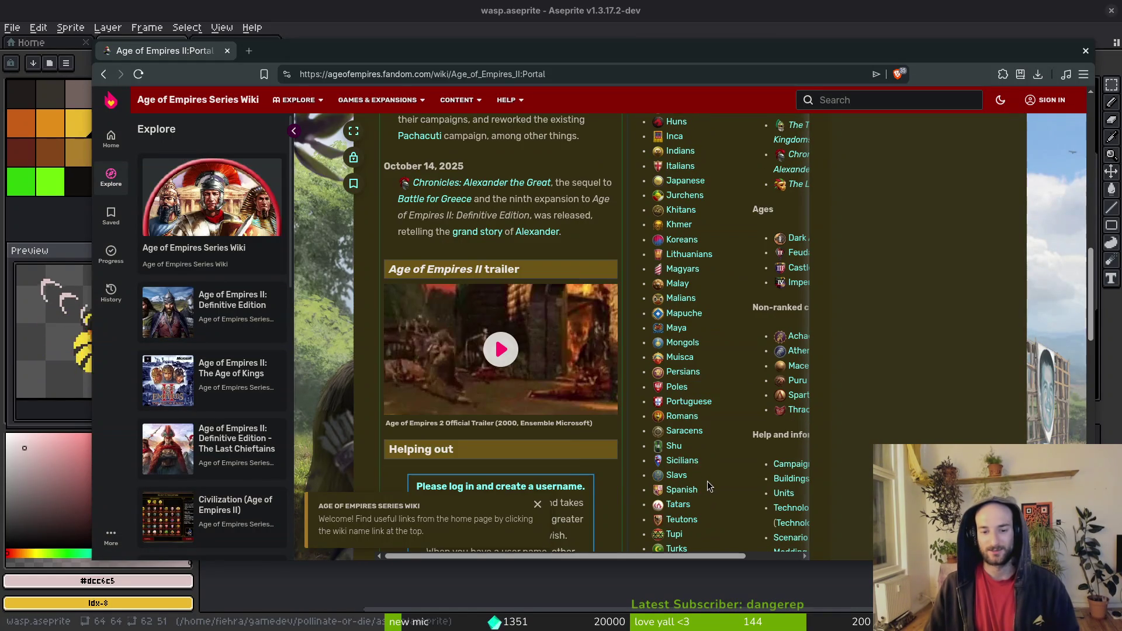
scroll(677, 464, down, 2)
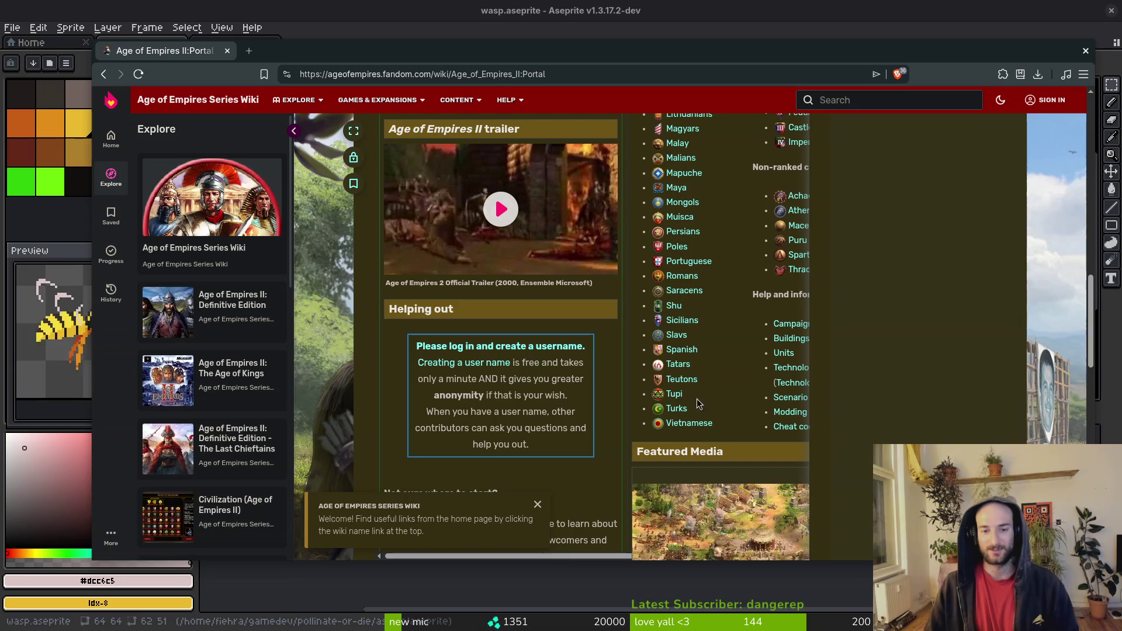
scroll(707, 409, up, 4)
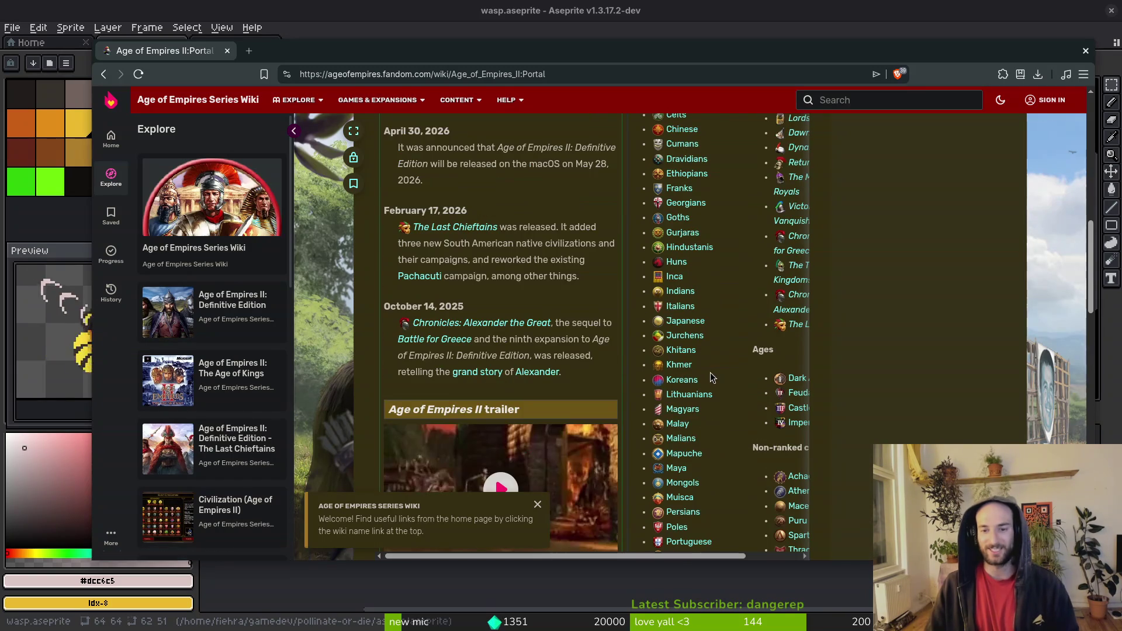
scroll(739, 393, up, 2)
scroll(705, 372, up, 3)
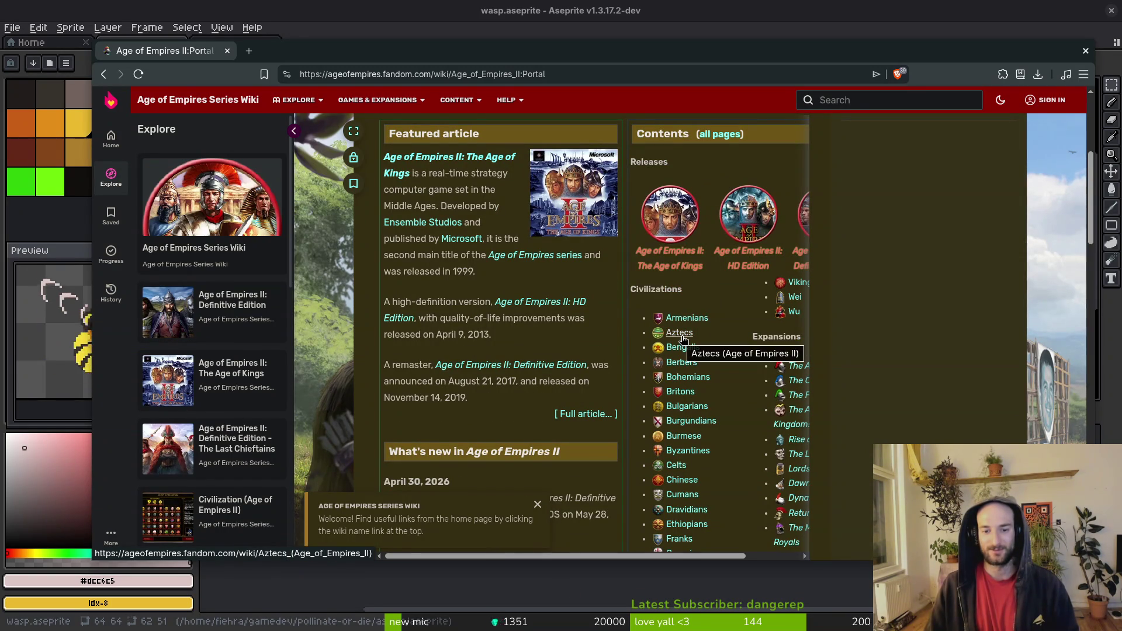
scroll(680, 350, down, 4)
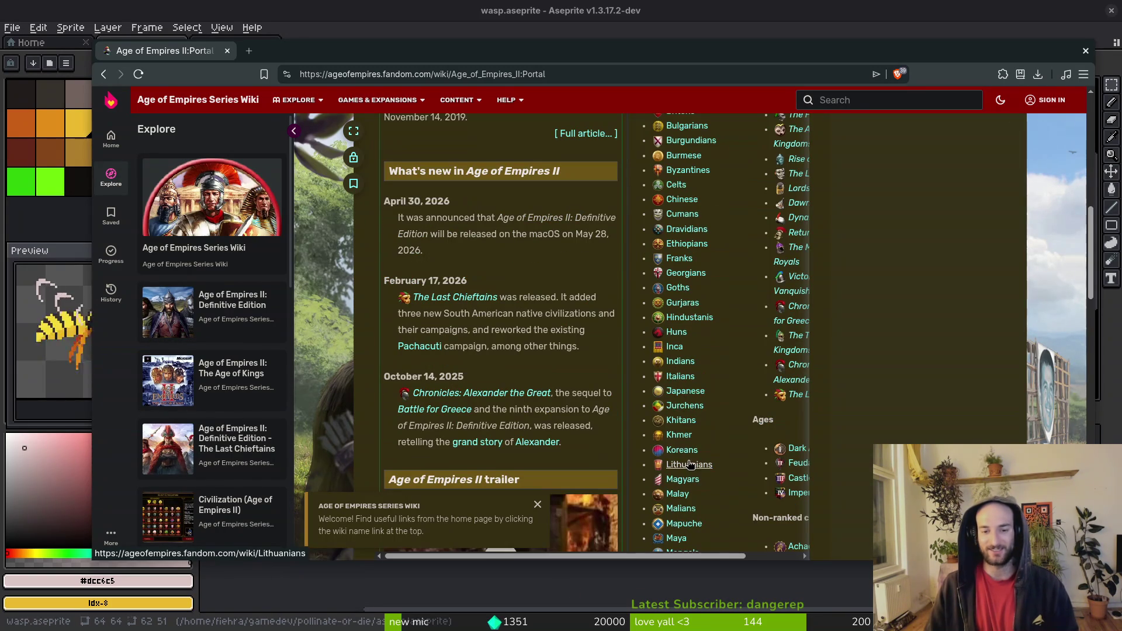
scroll(696, 233, up, 2)
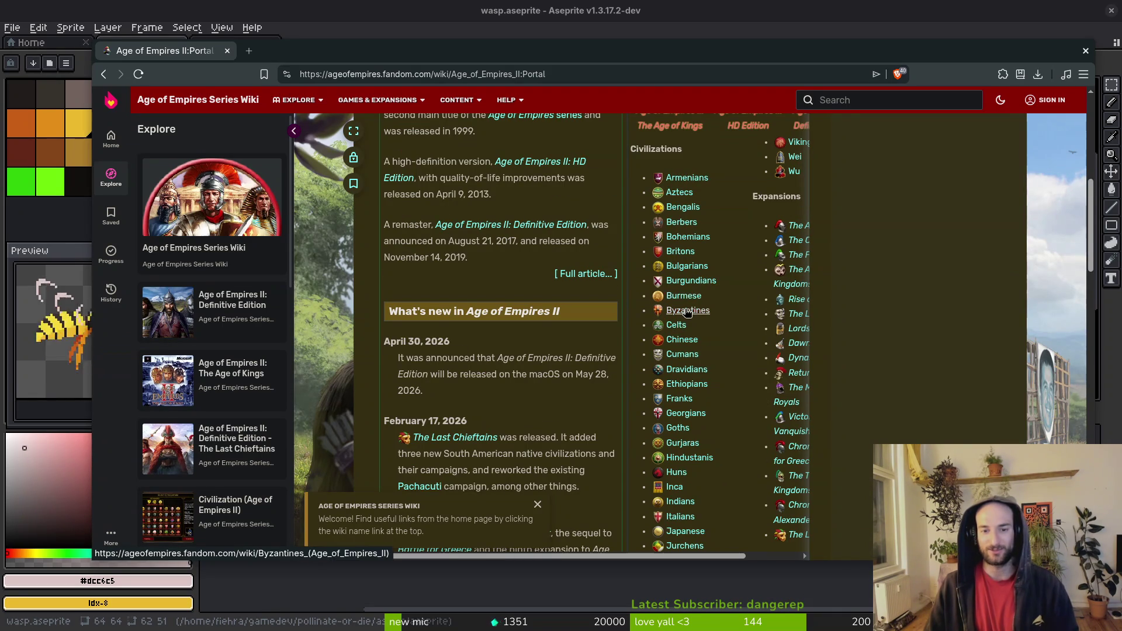
Step: Return to the wasp sprite, save it, and select the grab and slash cels on the vfx layer
click(227, 51)
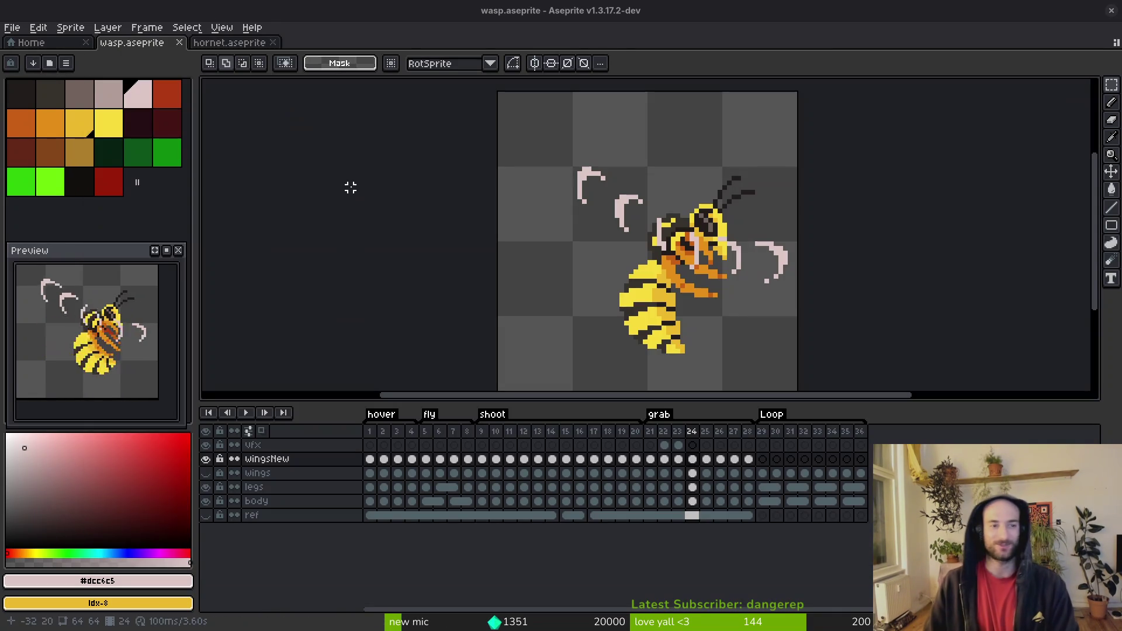
key(ctrl+s)
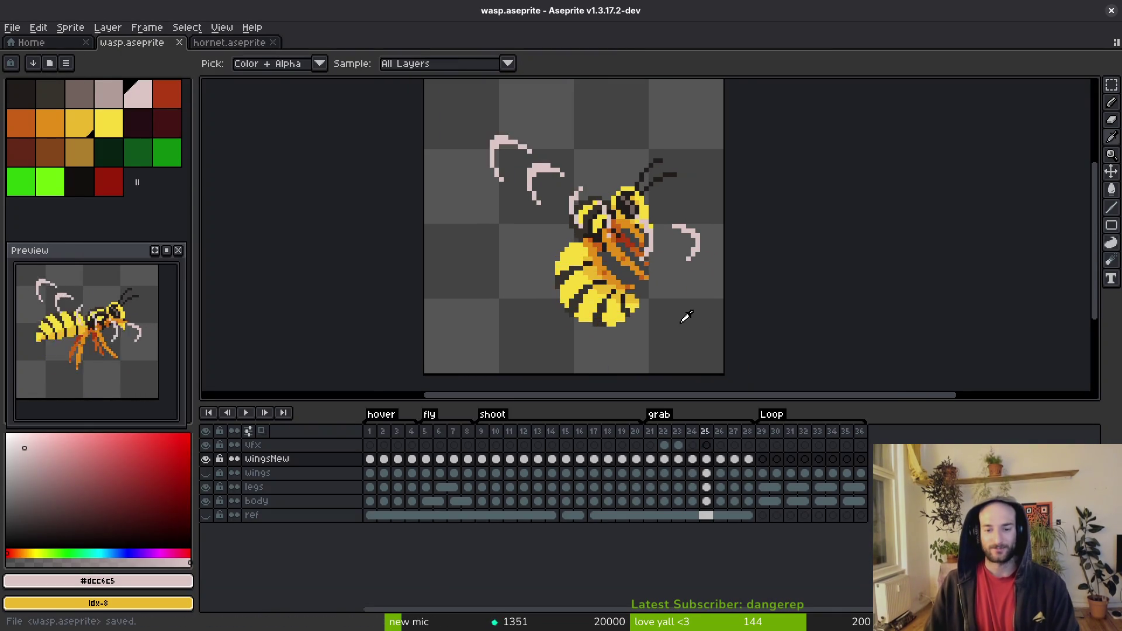
click(678, 459)
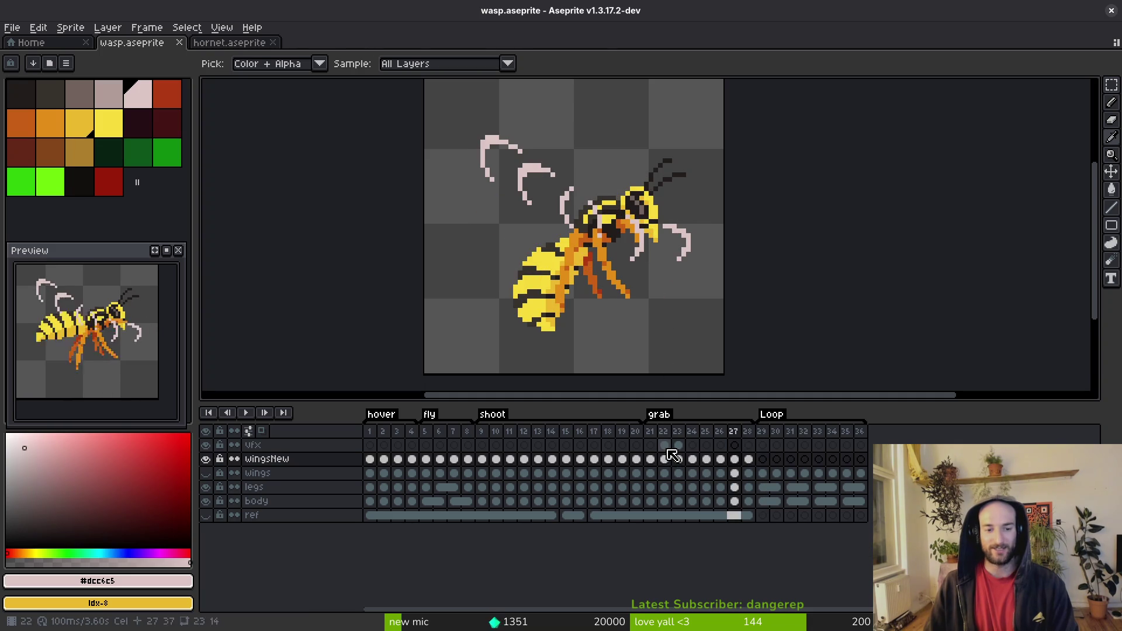
click(664, 445)
click(678, 445)
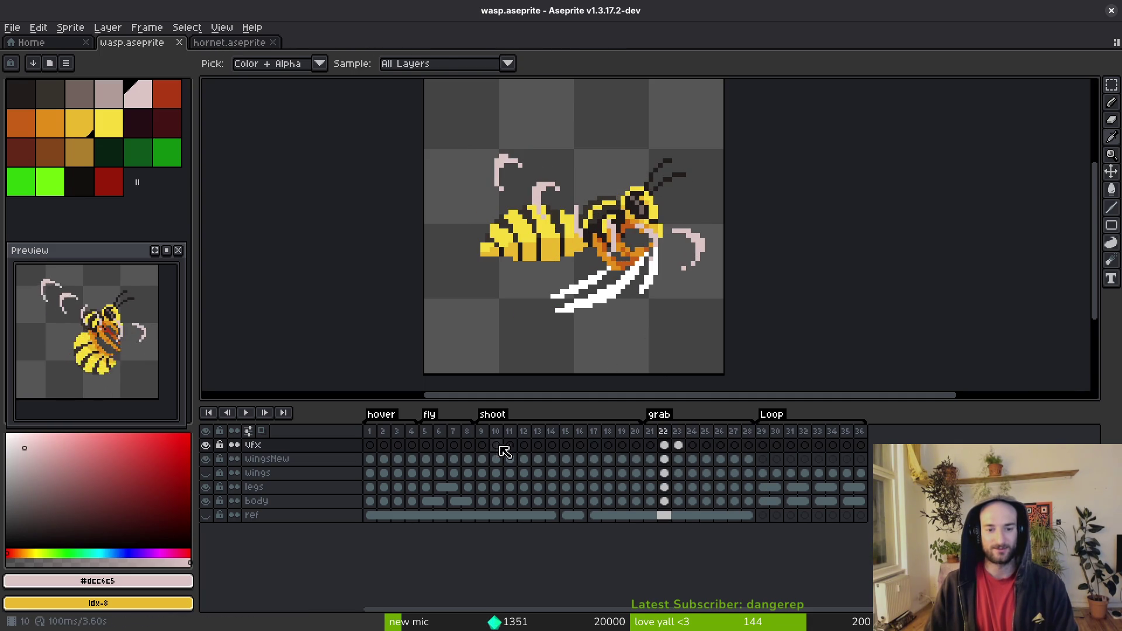
Step: Reselect the frames and export the wasp sprite sheet as a new wasp-Sheet.aseprite document
key(ctrl+e)
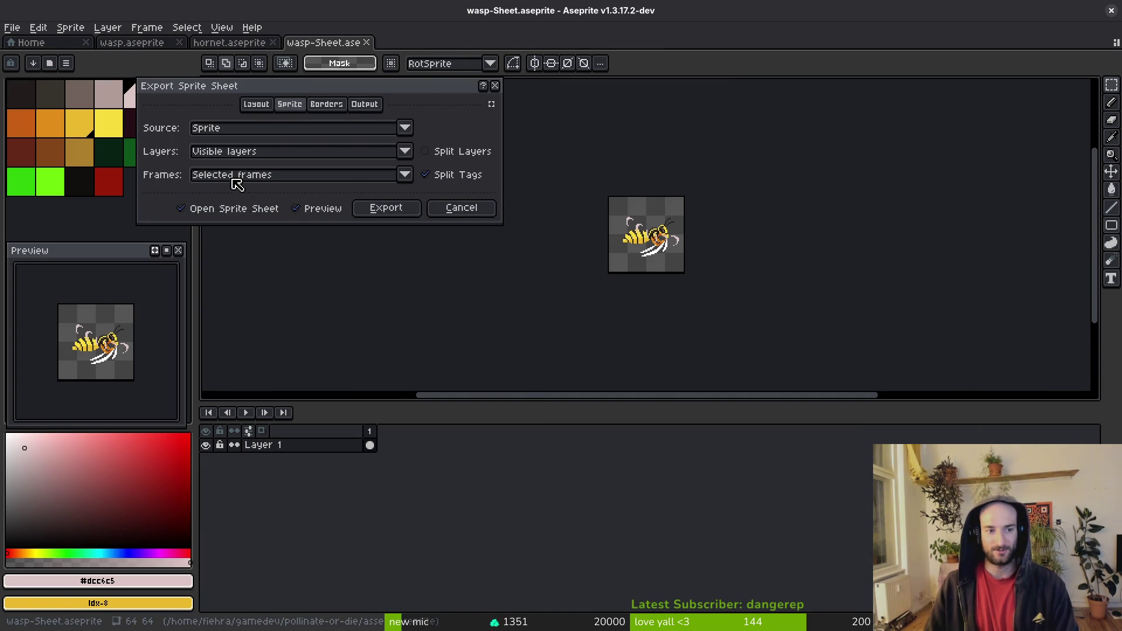
click(234, 176)
click(257, 176)
click(461, 208)
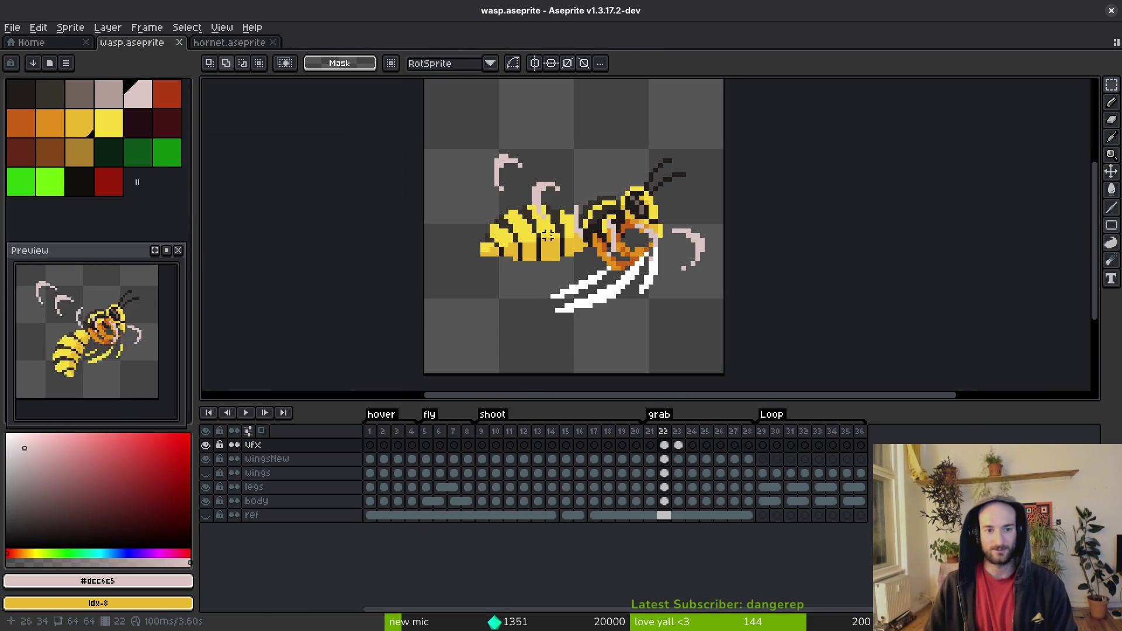
click(747, 445)
click(370, 444)
key(ctrl+e)
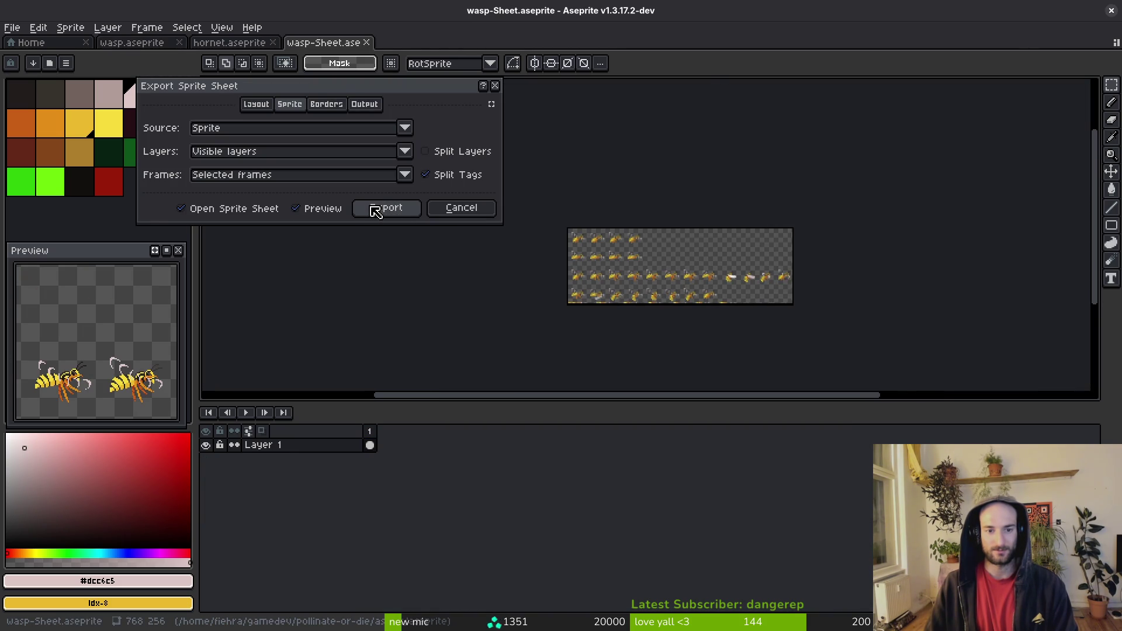
click(376, 210)
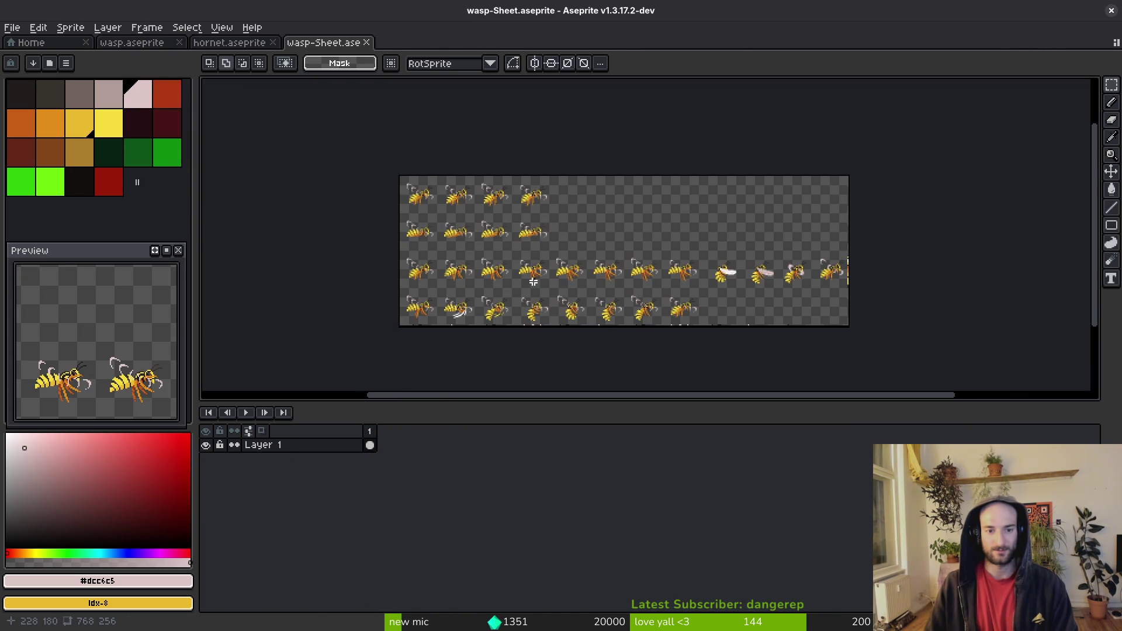
Step: Point the sheet image output to the project's art/enemies folder
key(ctrl+shift+e)
click(282, 52)
click(322, 73)
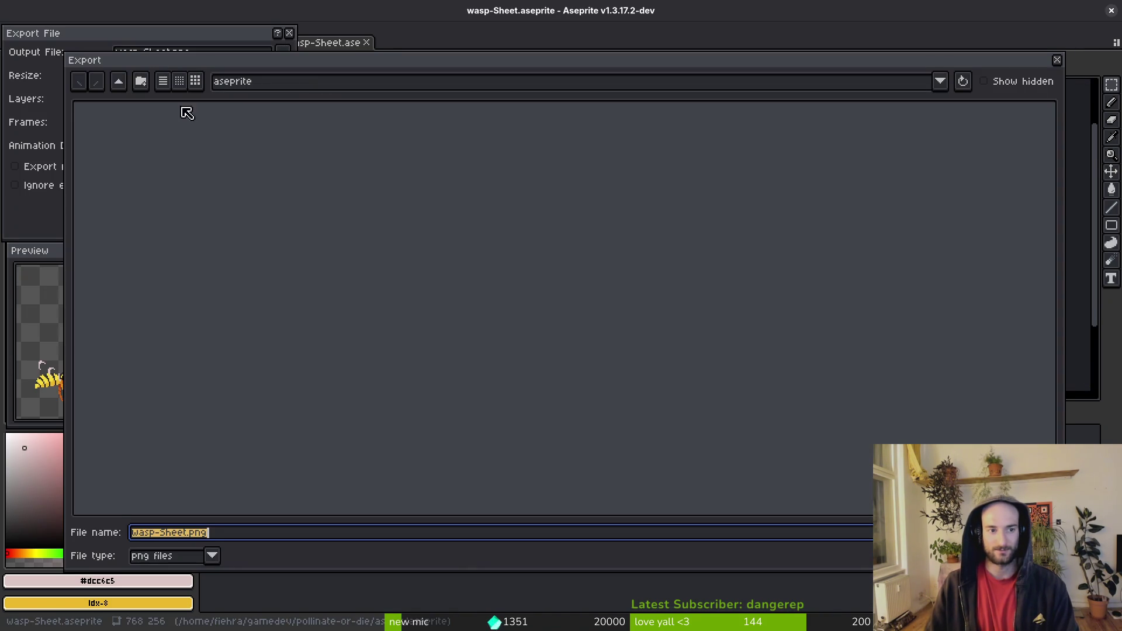
click(123, 85)
double_click(120, 138)
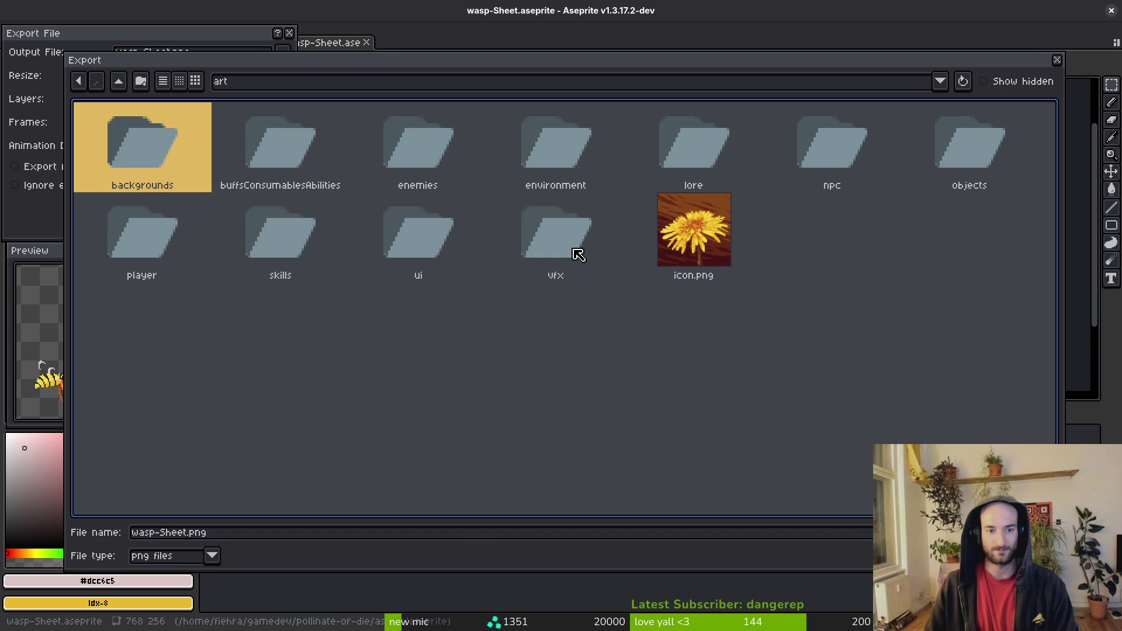
double_click(408, 146)
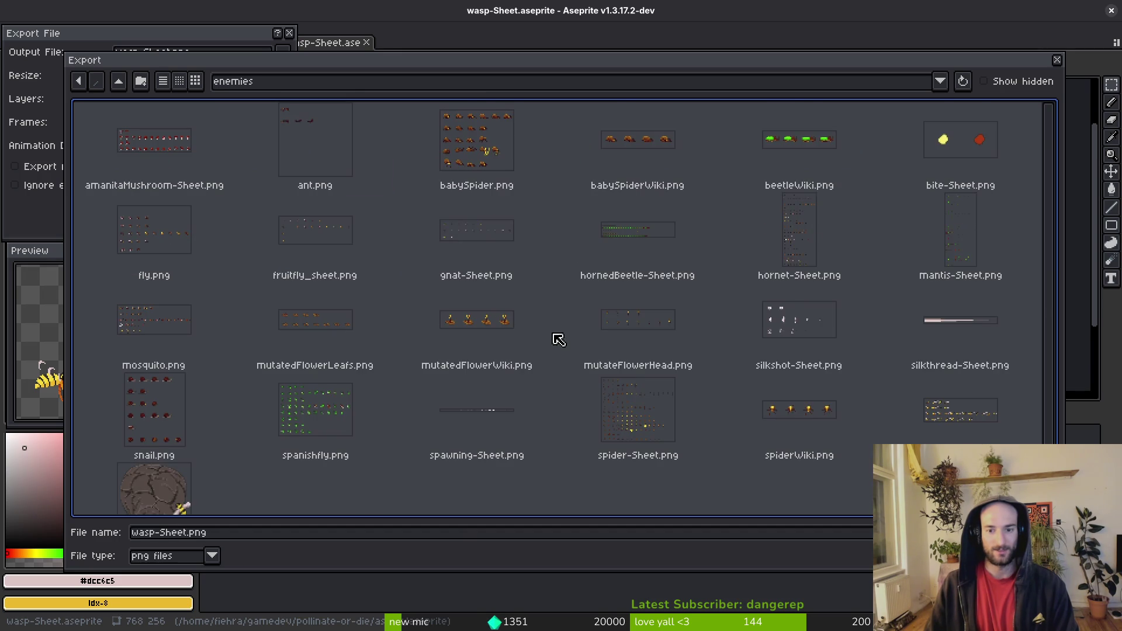
scroll(759, 379, down, 1)
Step: Overwrite the existing wasp-Sheet.png with the newly exported sheet
click(971, 381)
key(Return)
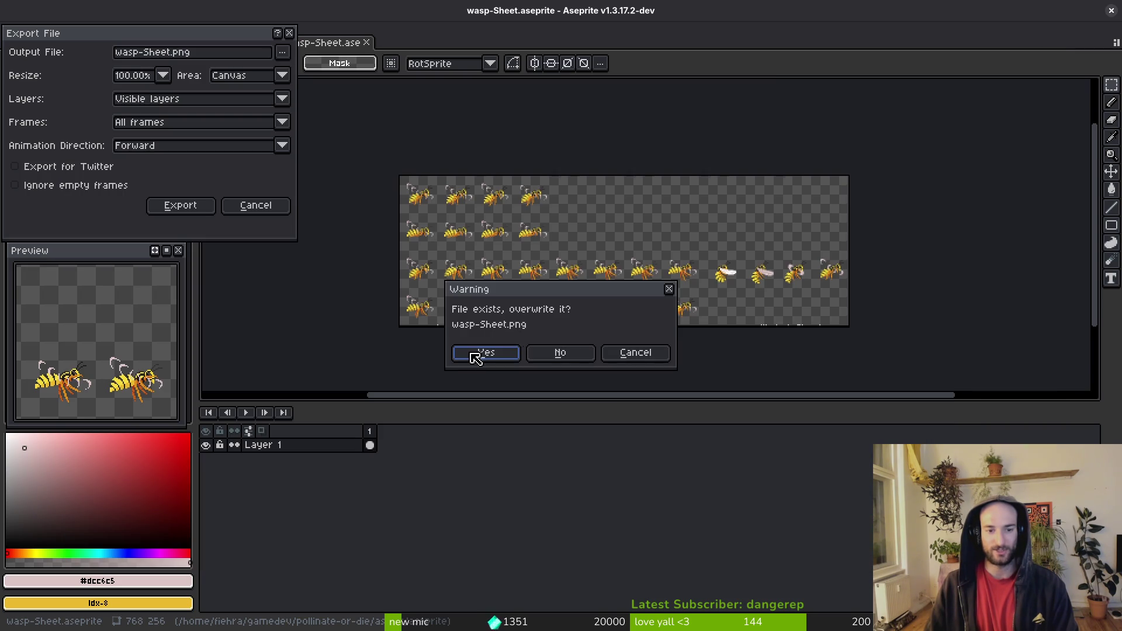
click(476, 353)
click(164, 202)
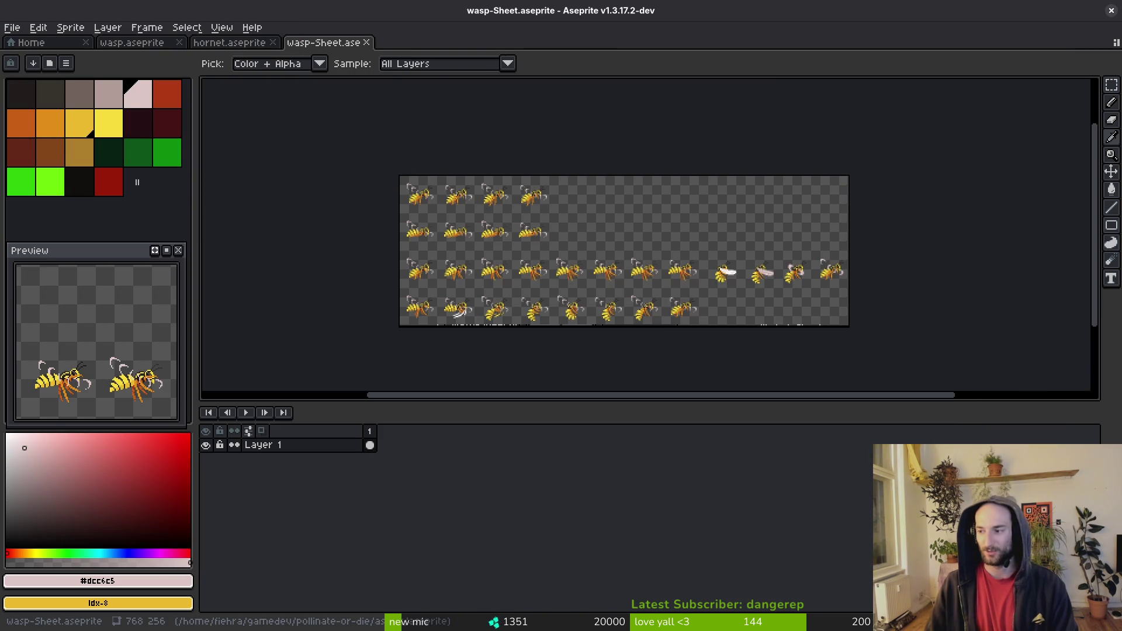
key(super)
key(super)
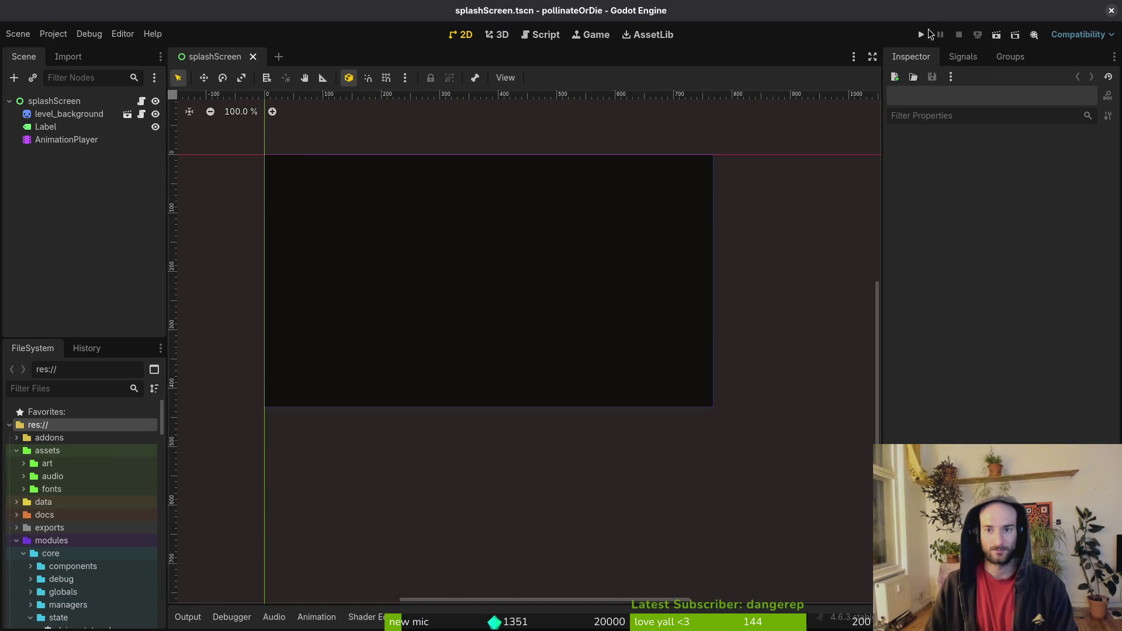
Step: Run the game and reach level 2-7 via the debug level select, briefly loading 1-4 first
click(923, 34)
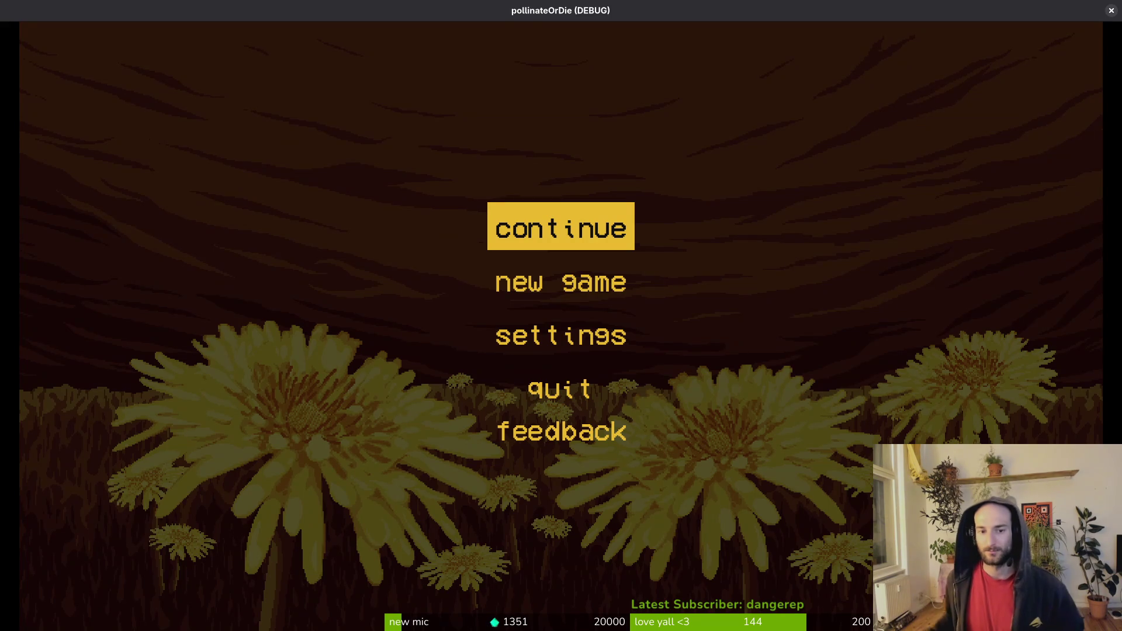
key(Return)
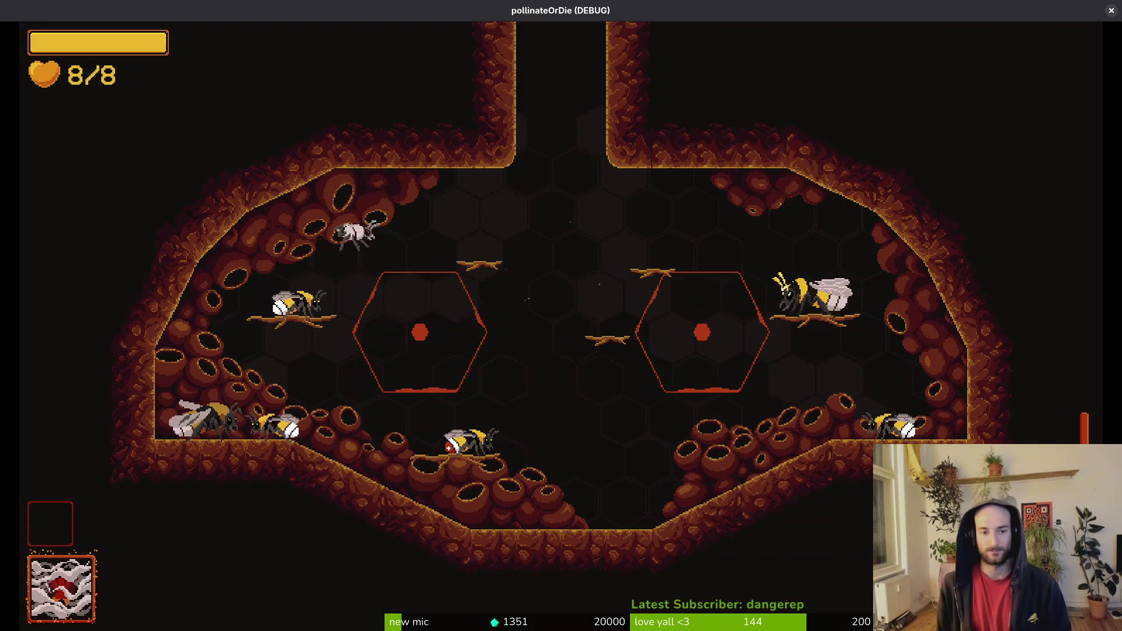
key(Escape)
key(Left)
key(Left)
key(Left)
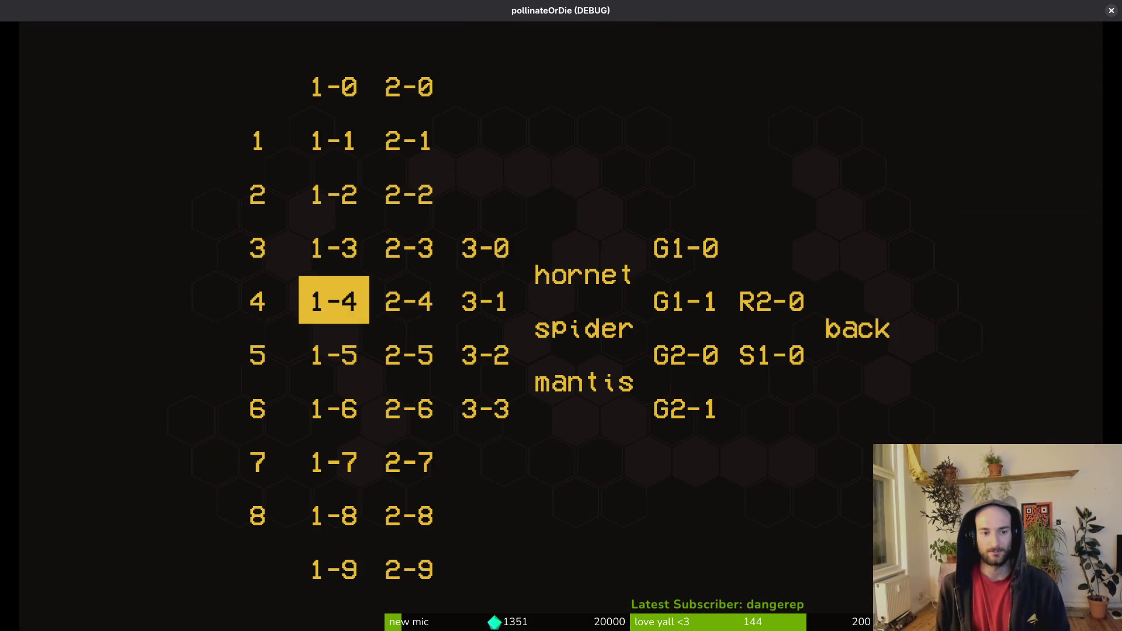
key(Return)
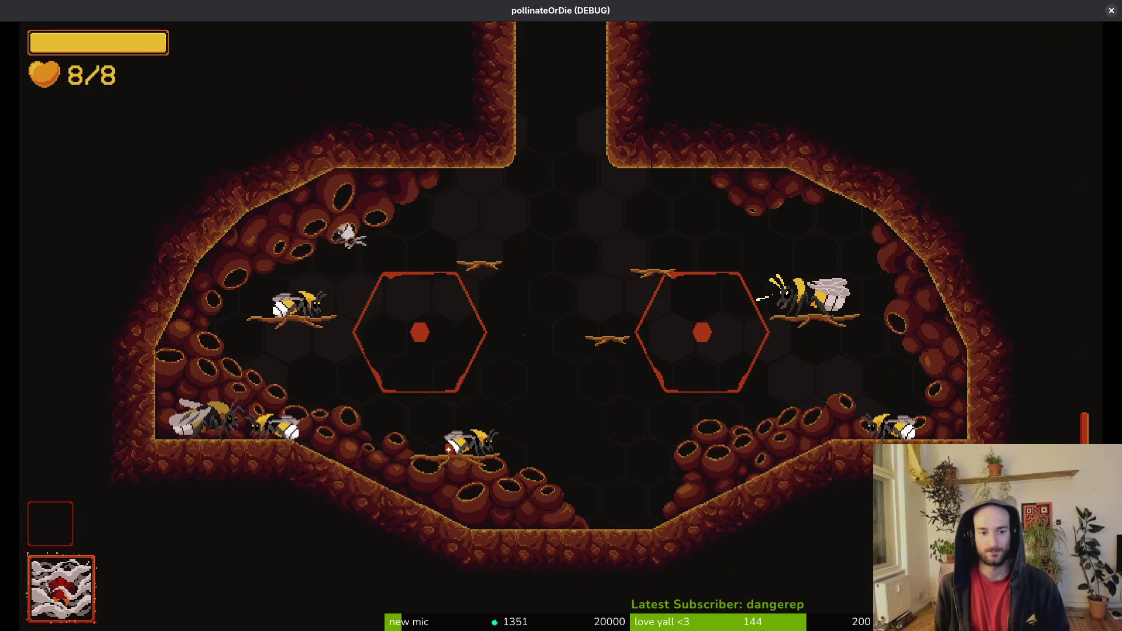
key(Escape)
key(Left)
key(Left)
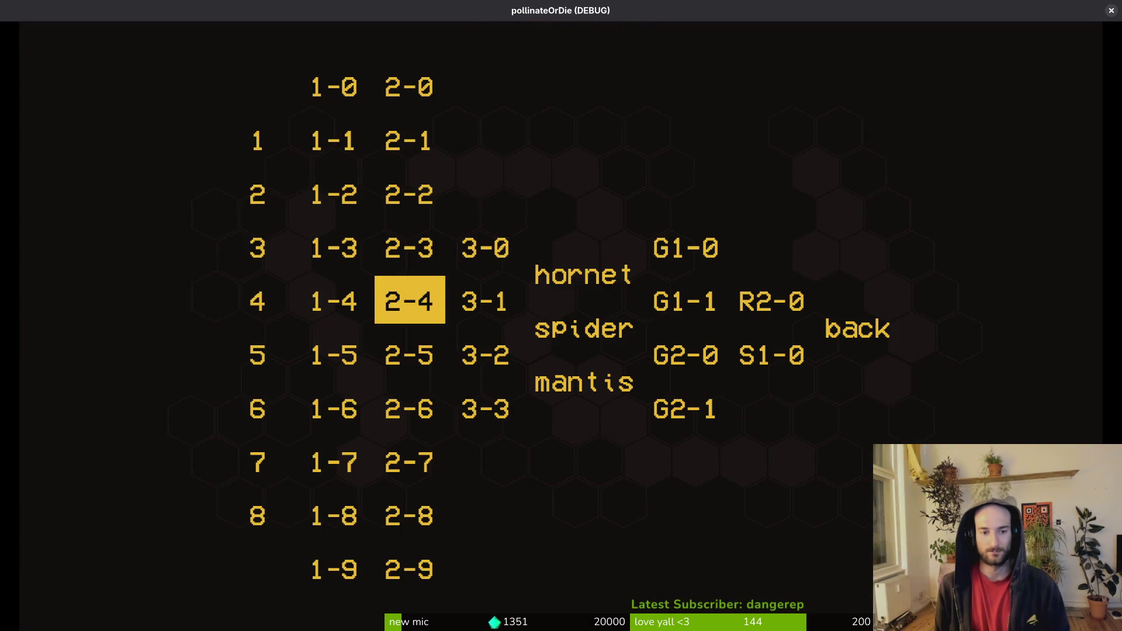
key(Down)
key(Down)
key(Down)
key(Return)
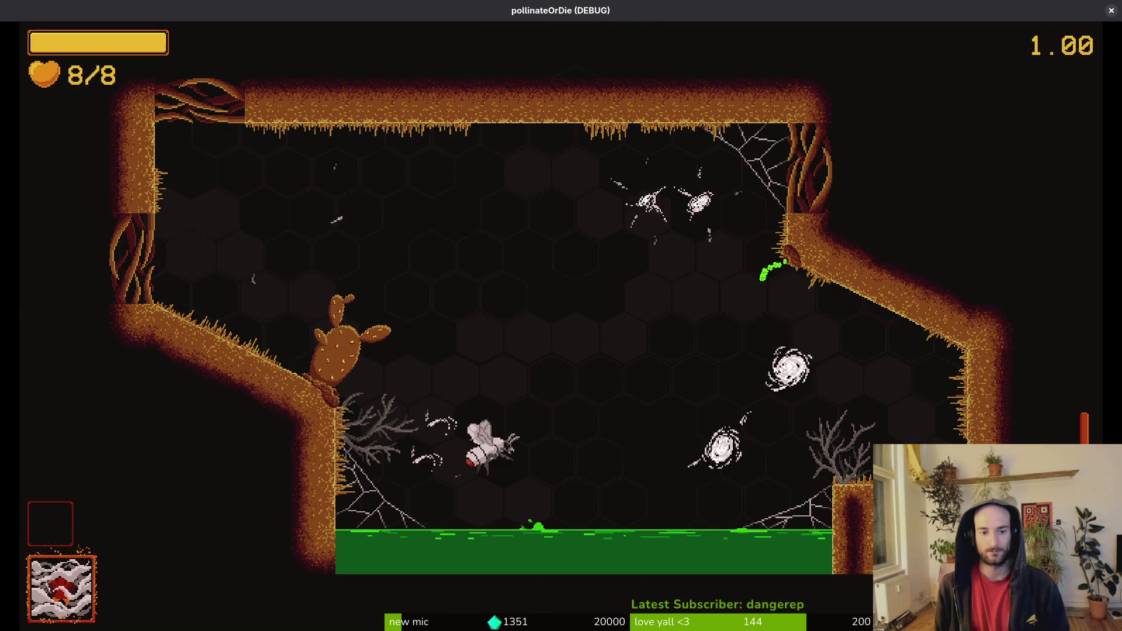
Step: Fight the wasps in level 2-7, slashing and dashing around the web-filled arena
key(Right)
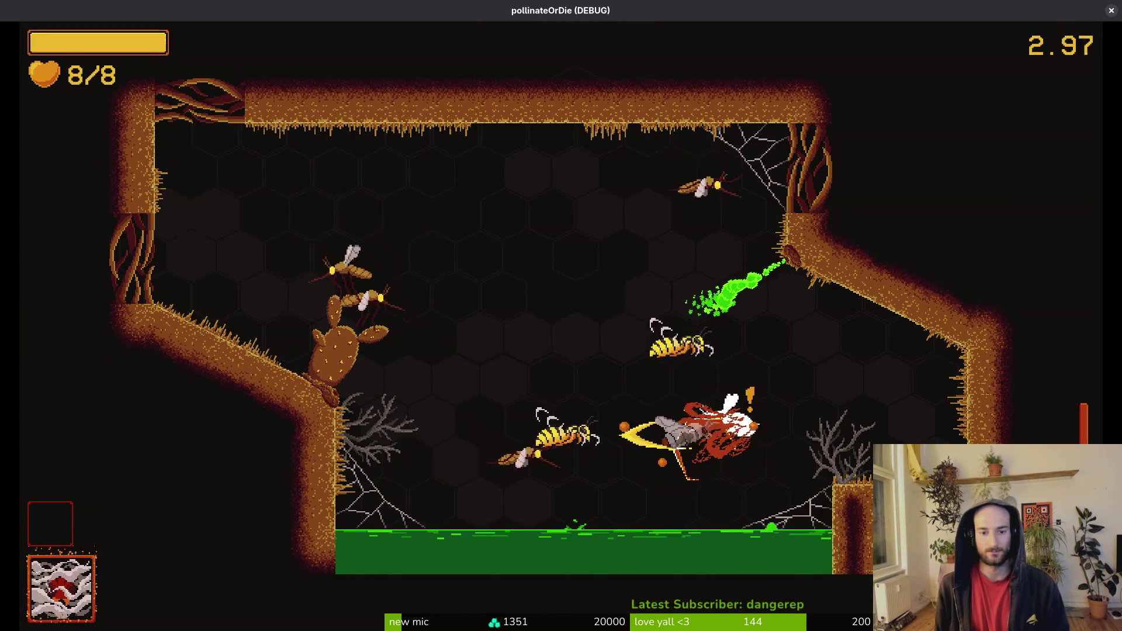
key(a)
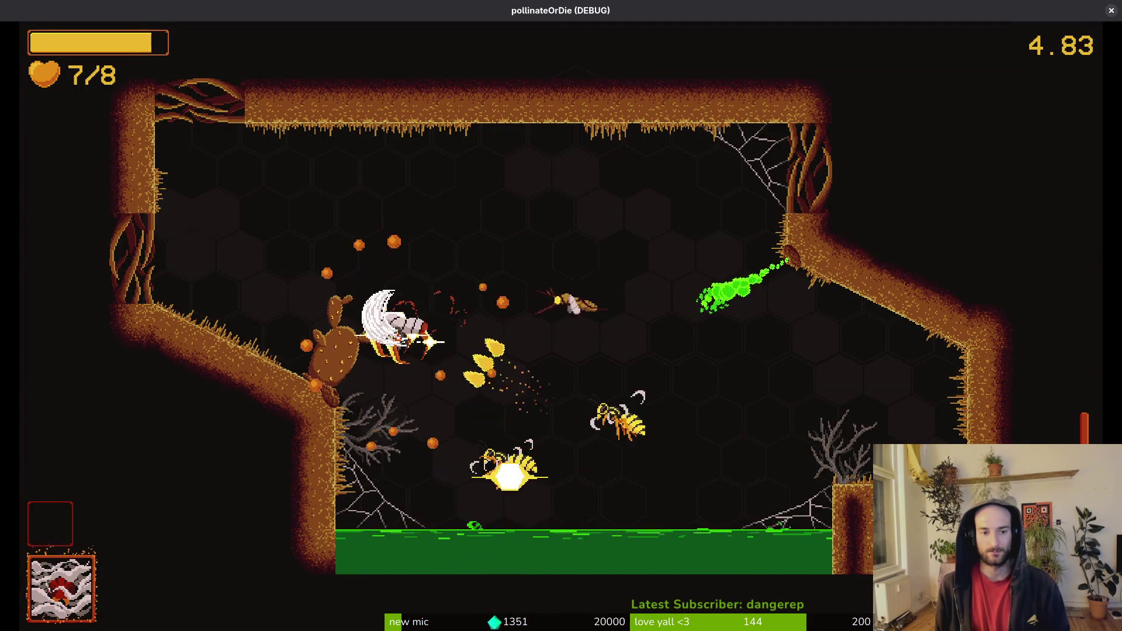
key(a)
key(d)
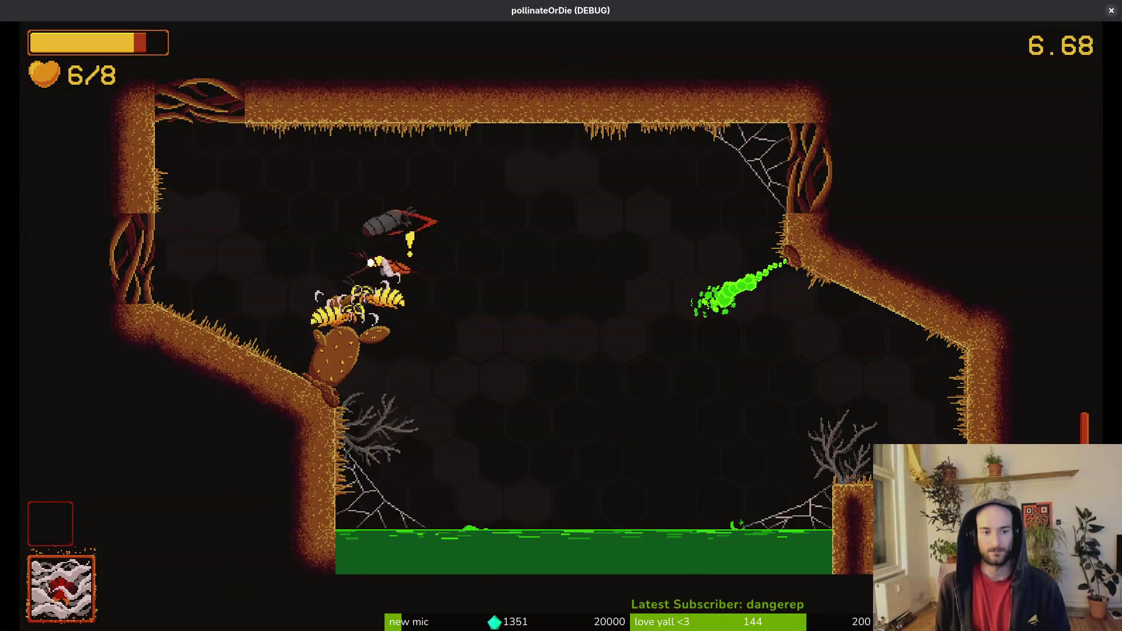
key(s)
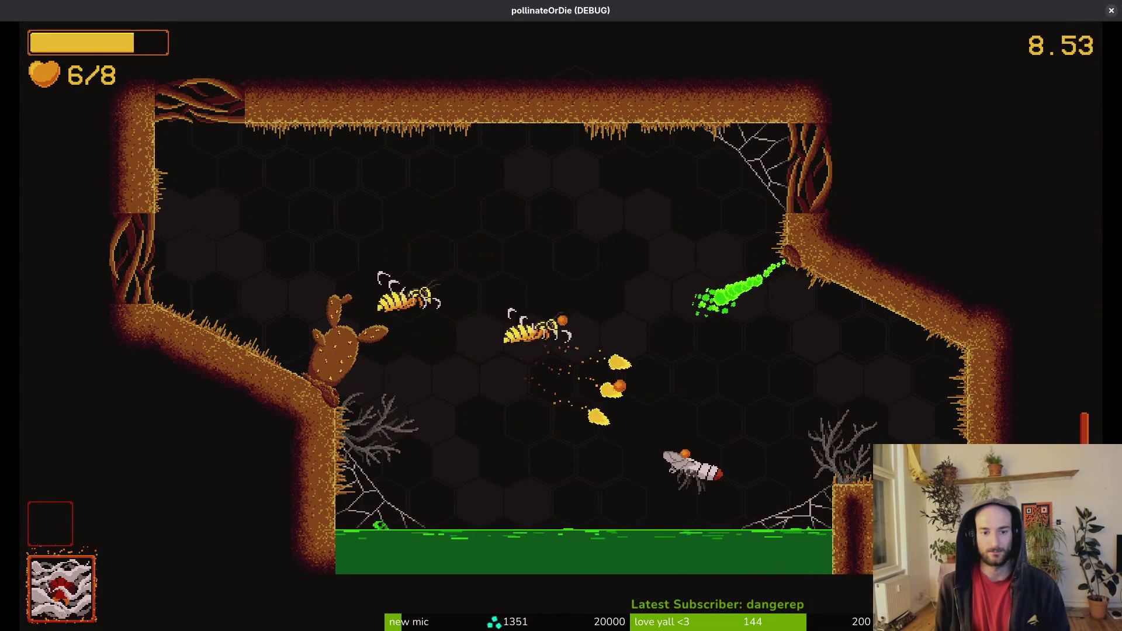
key(a)
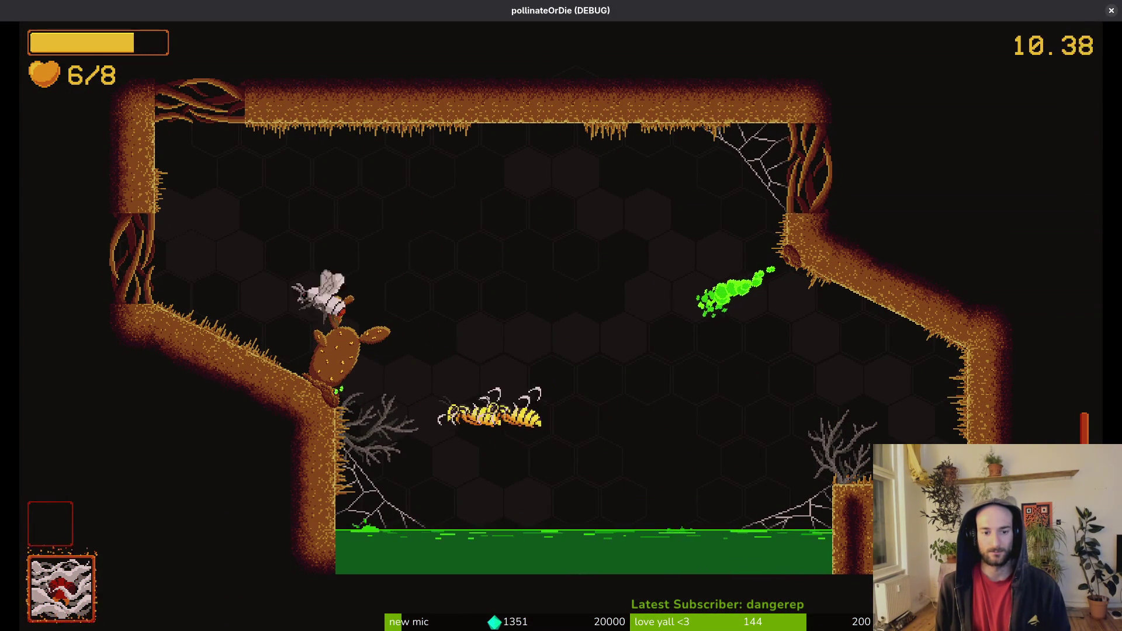
key(d)
key(s)
key(d)
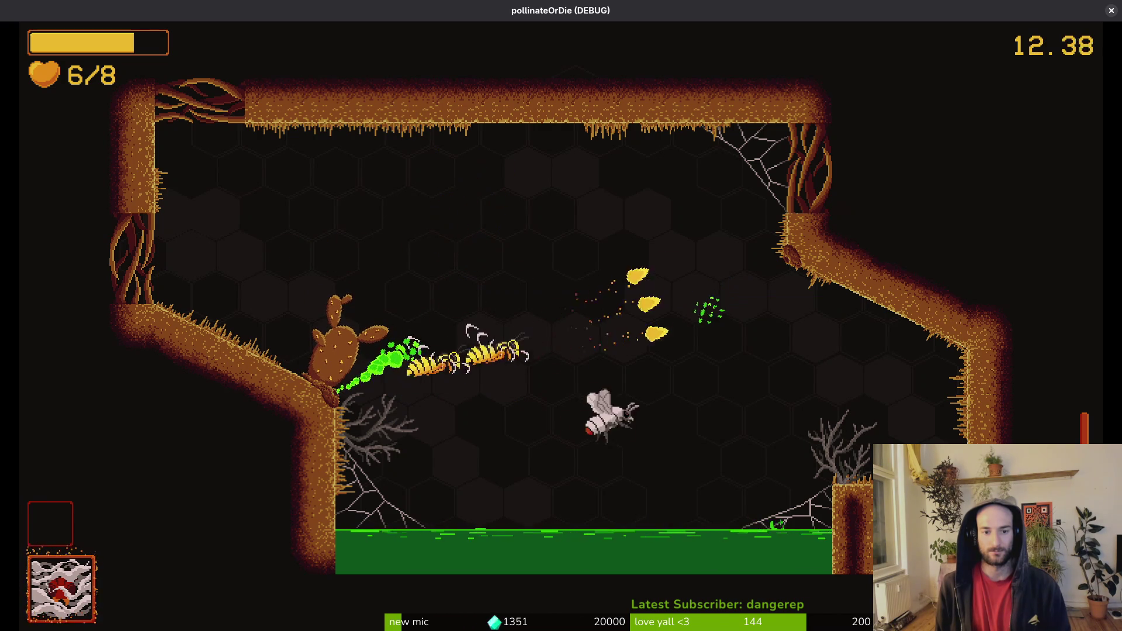
key(w)
key(a)
key(a)
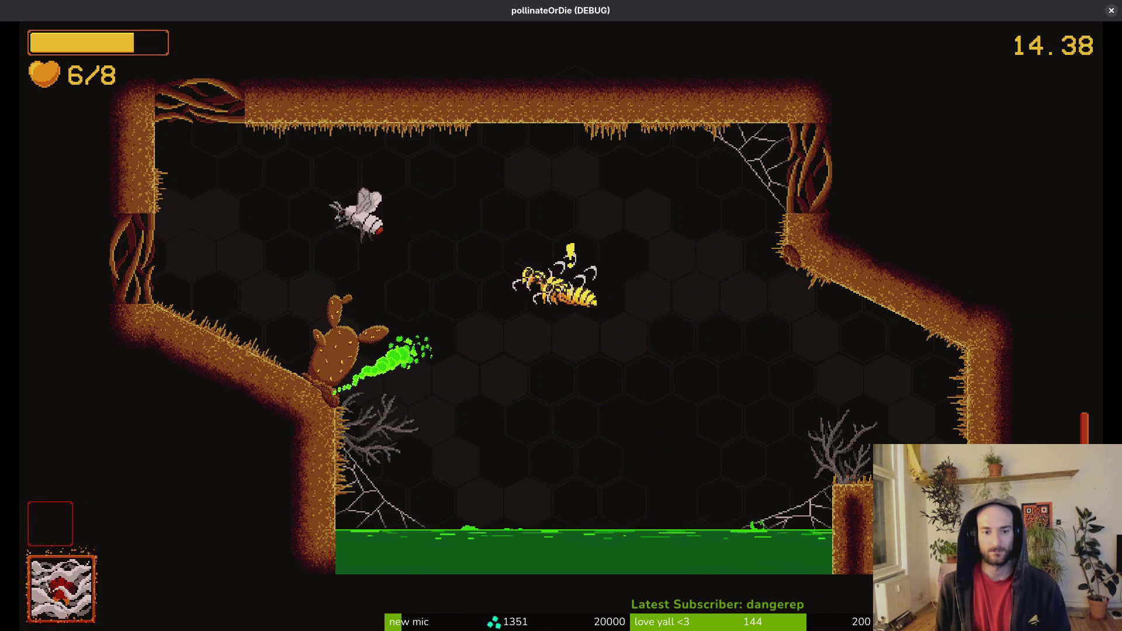
key(w)
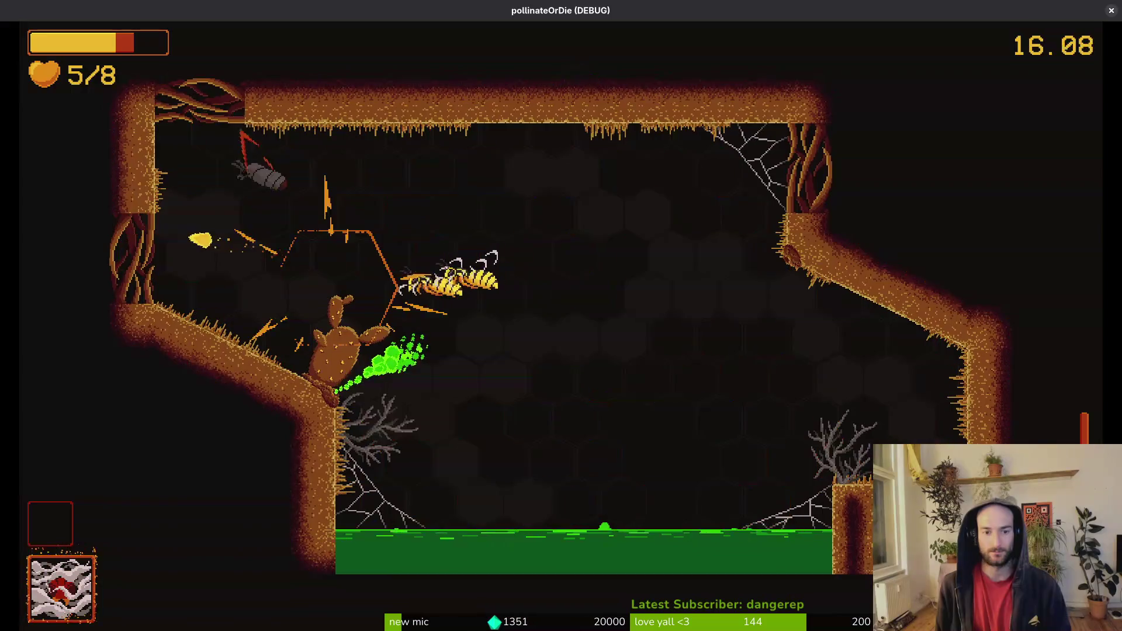
key(d)
key(s)
key(d)
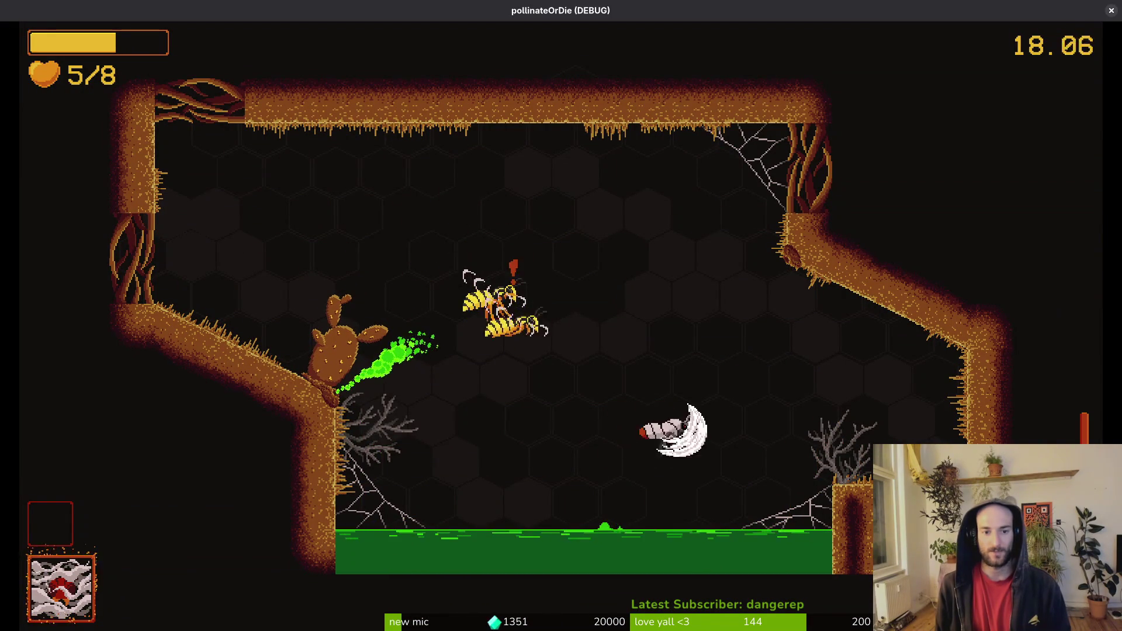
key(w)
key(a)
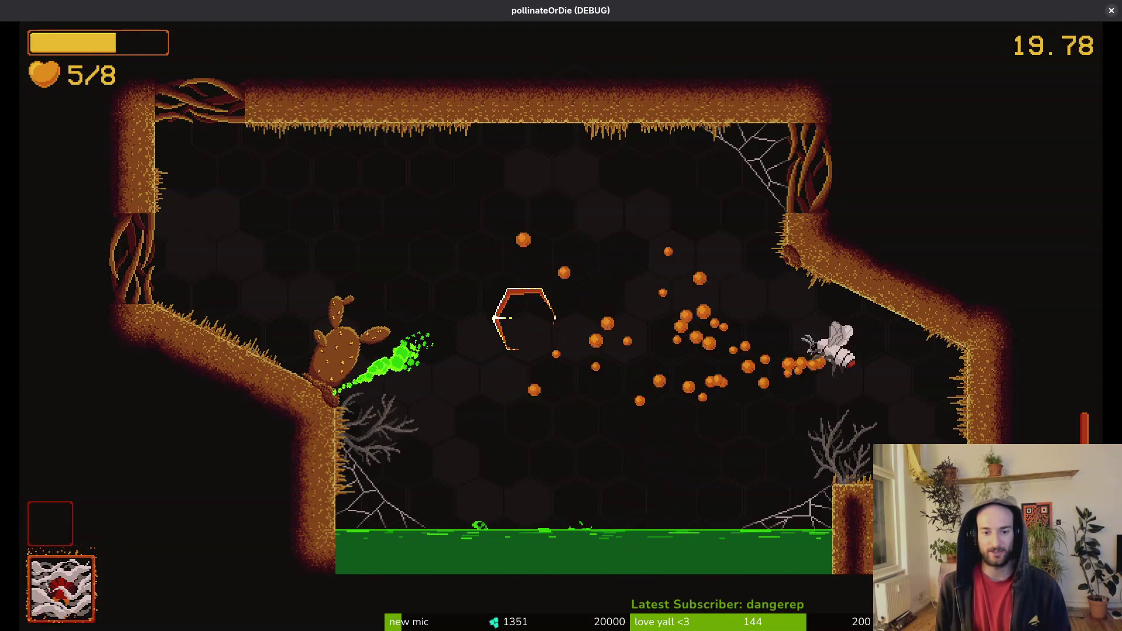
Step: Keep fighting with a swirl attack and dives at the cactus, then restart the level
key(w)
key(a)
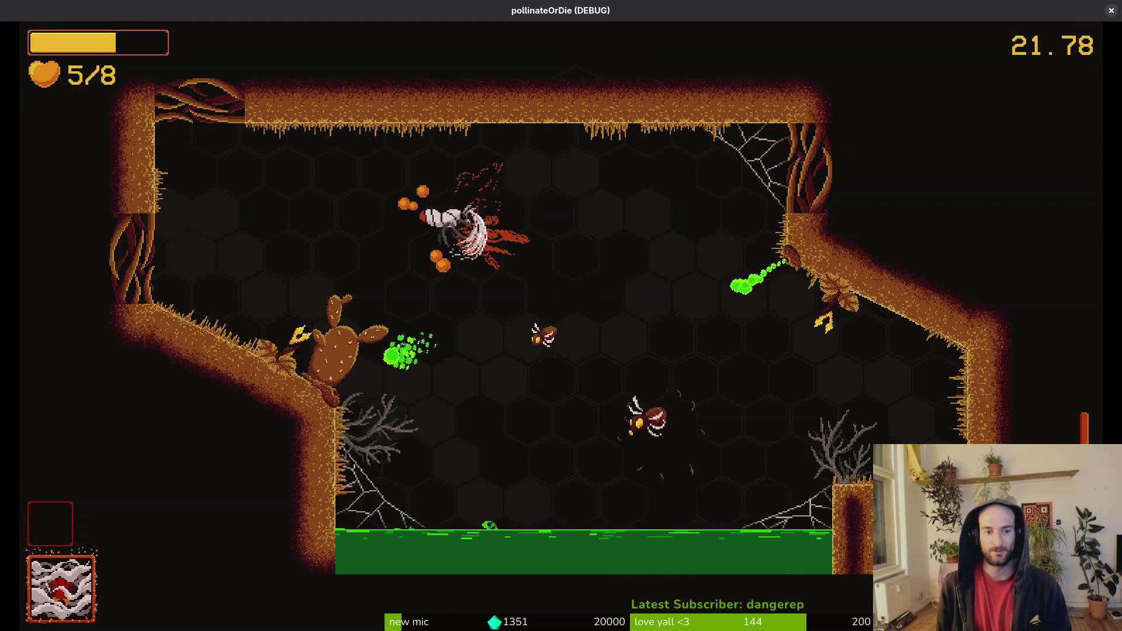
key(a)
key(d)
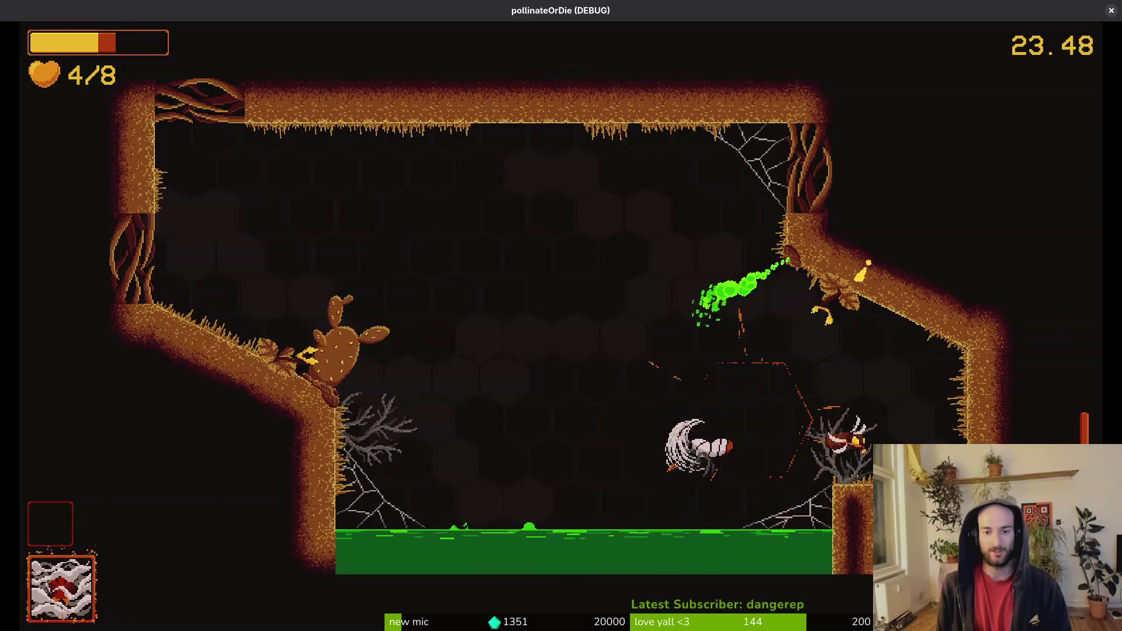
key(w)
key(a)
key(a)
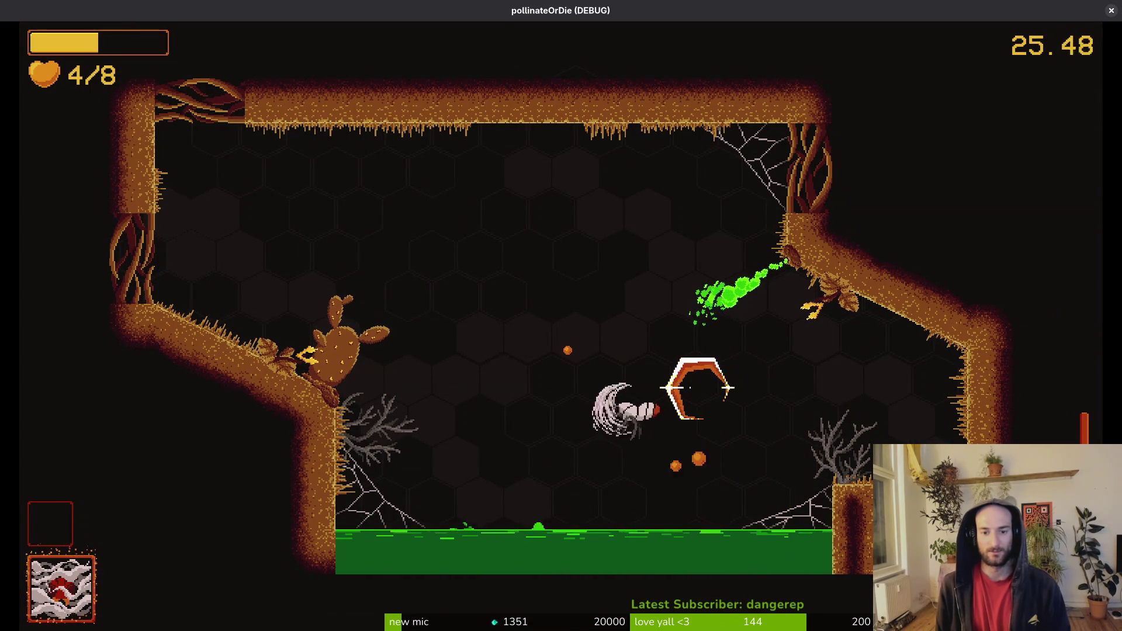
key(space)
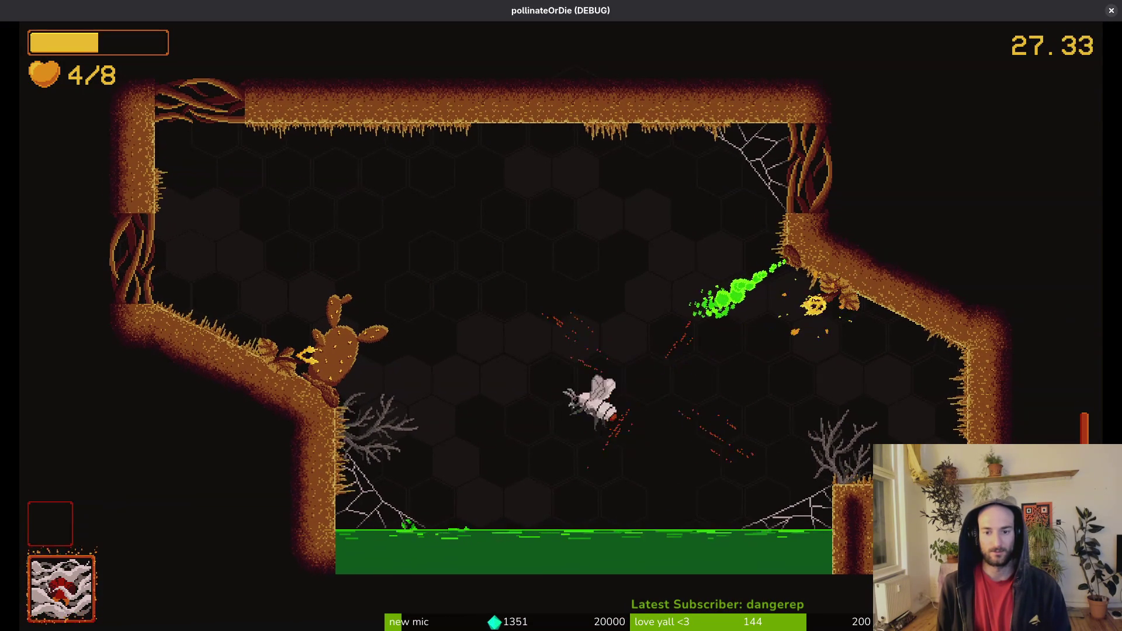
key(a)
key(w)
key(s)
key(d)
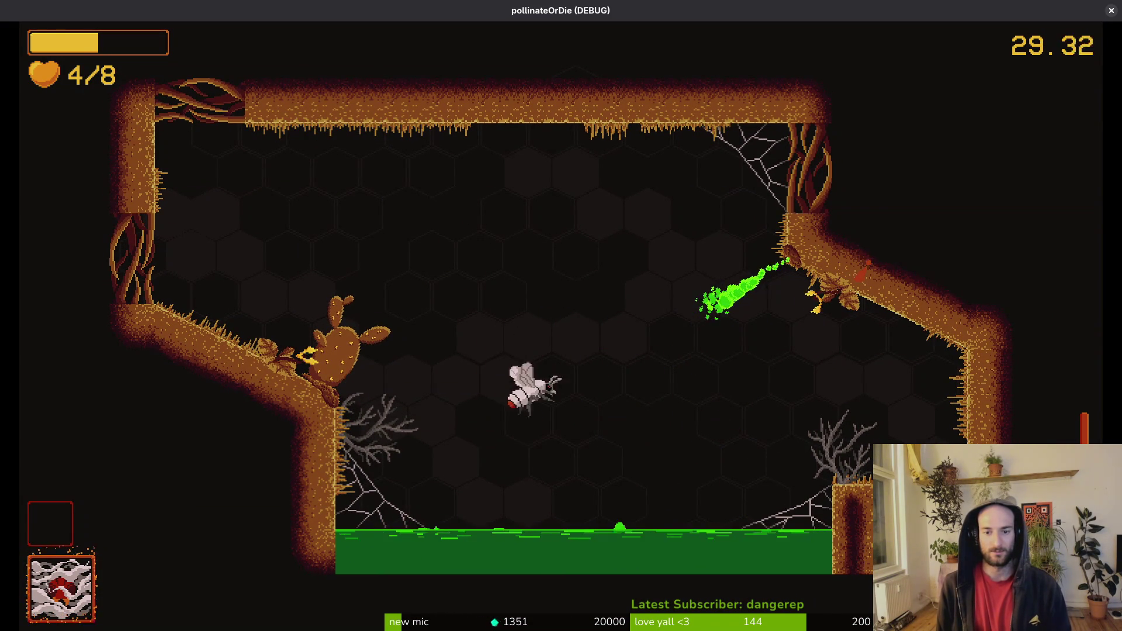
key(w)
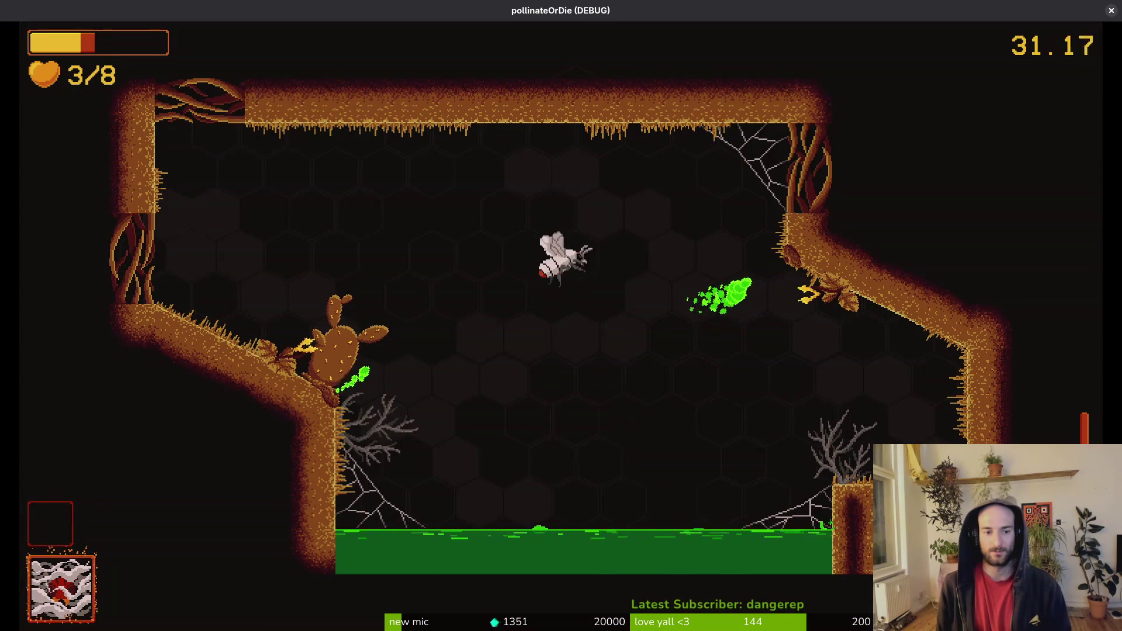
key(s)
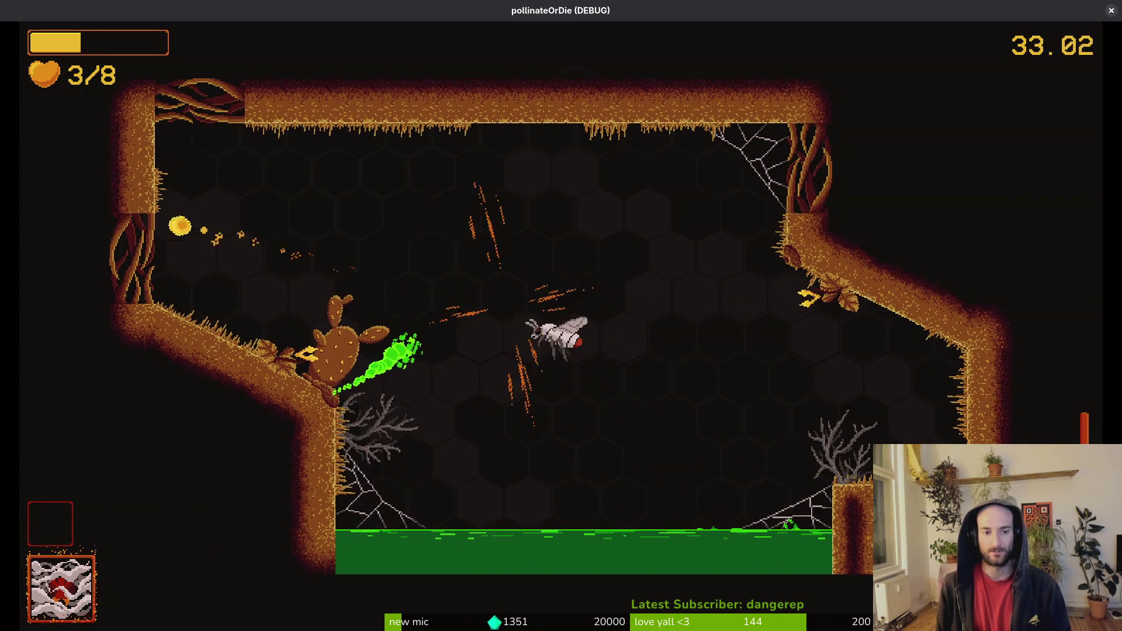
key(d)
key(s)
key(d)
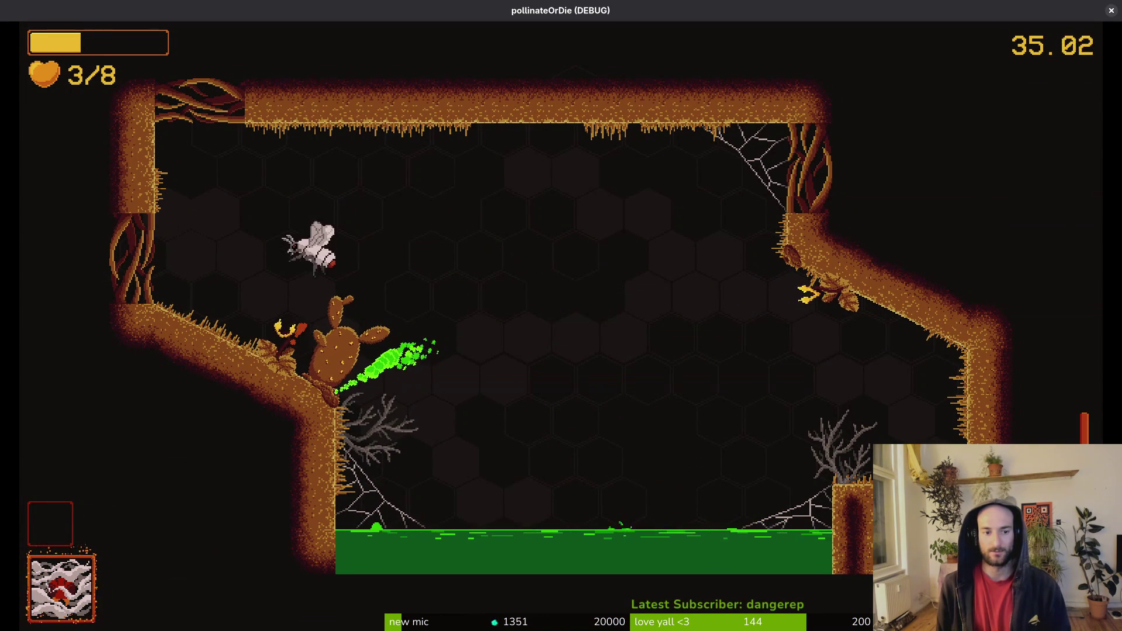
key(s)
key(w)
key(d)
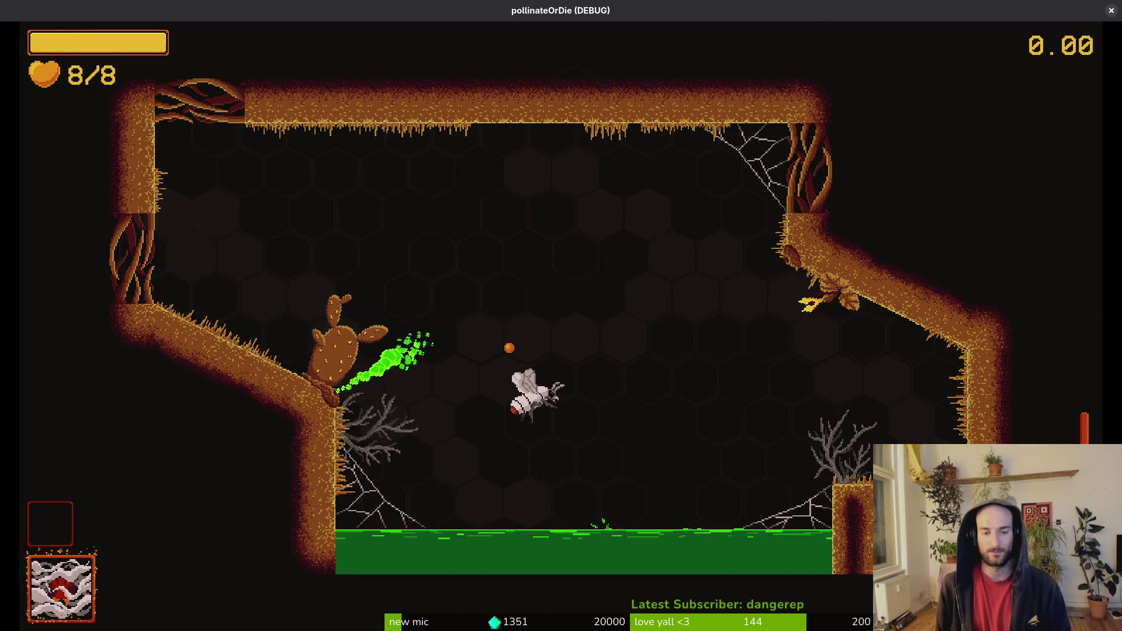
Step: Load level 2-6 from the debug level-select menu
key(Escape)
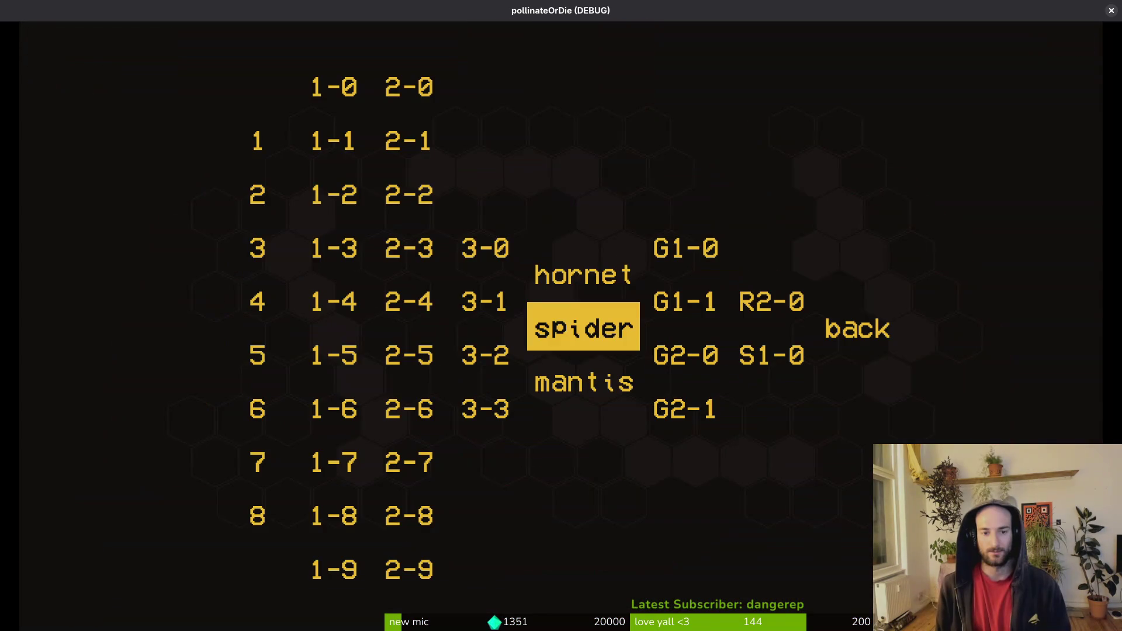
key(a)
key(a)
key(s)
key(s)
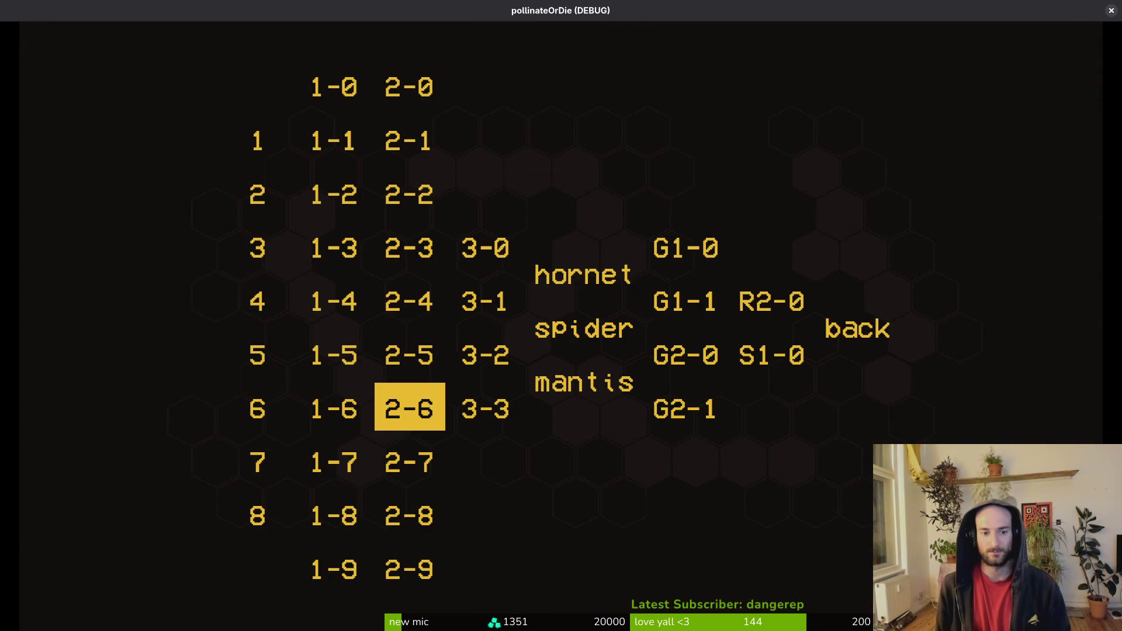
key(Return)
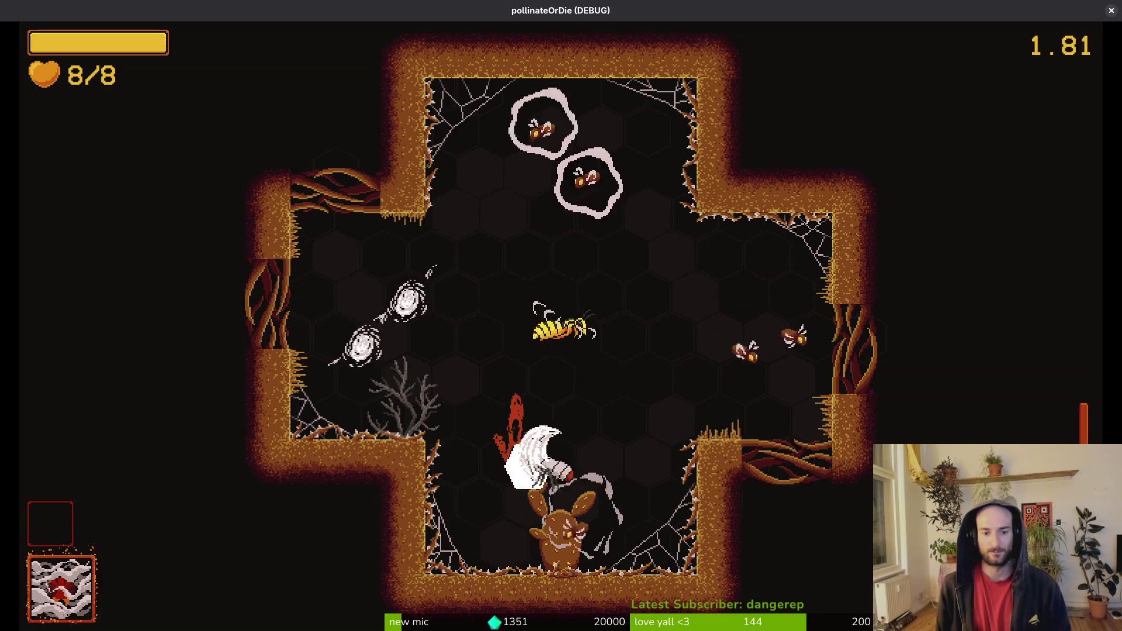
Step: Fight the hornet and wasps in the 2-6 arena, dodging, dashing and diving onto the cactus
key(w)
key(s)
key(d)
key(w)
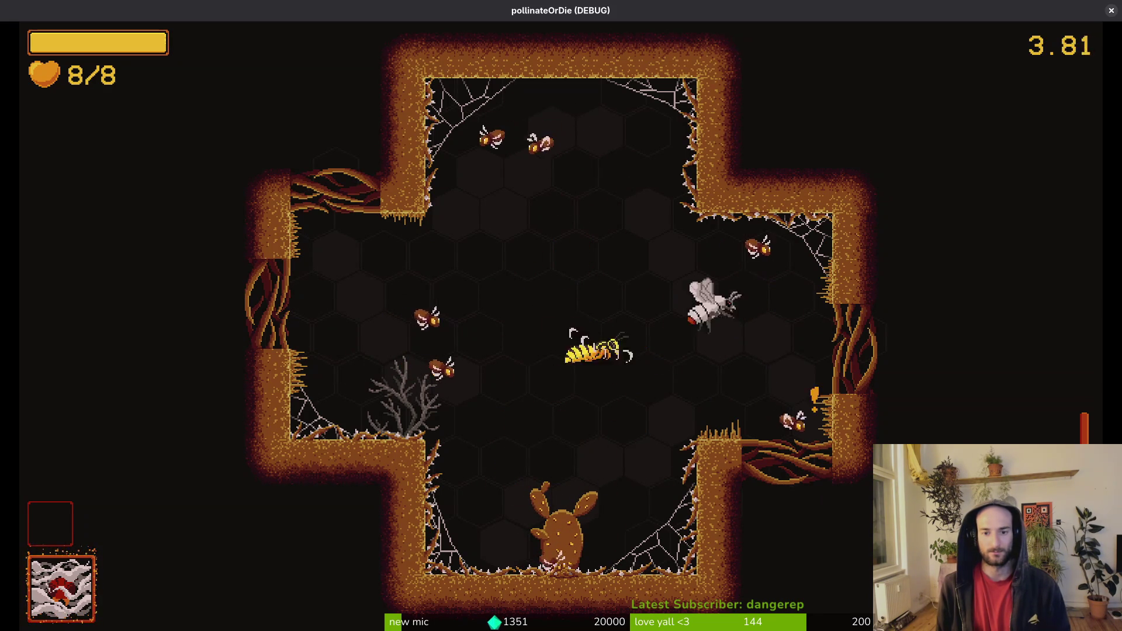
key(s)
key(a)
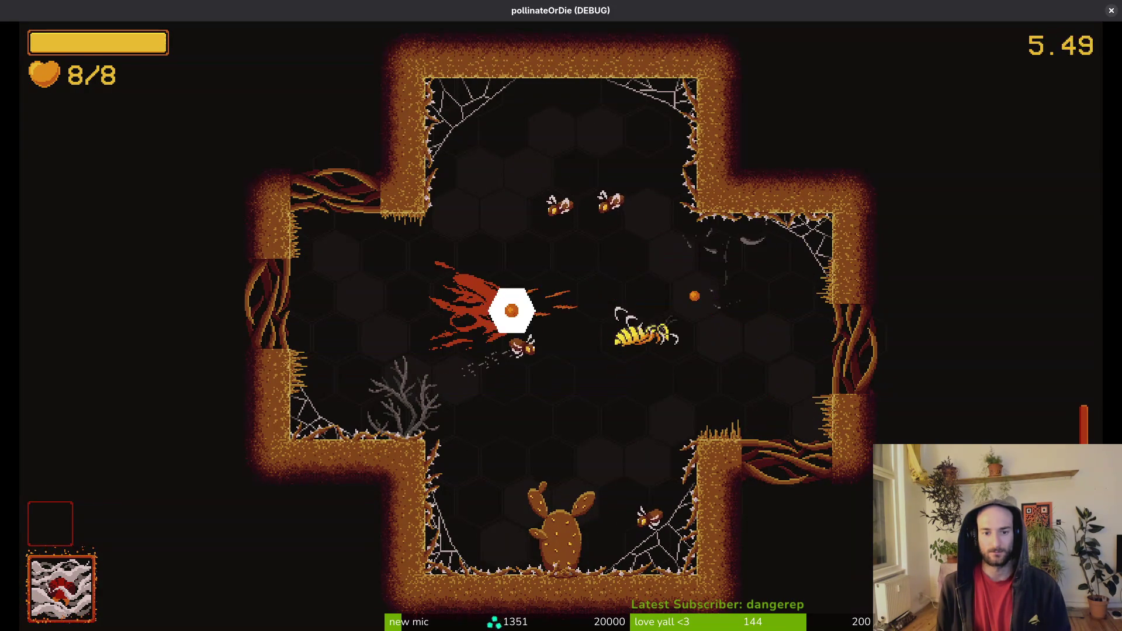
key(s)
key(s)
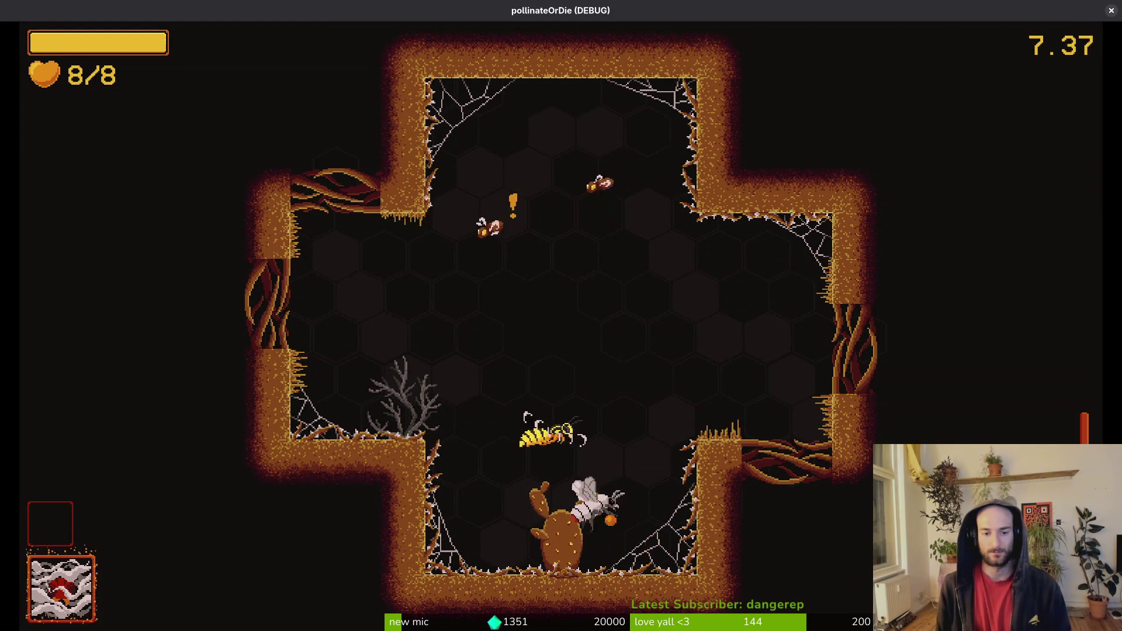
key(w)
key(d)
key(a)
key(d)
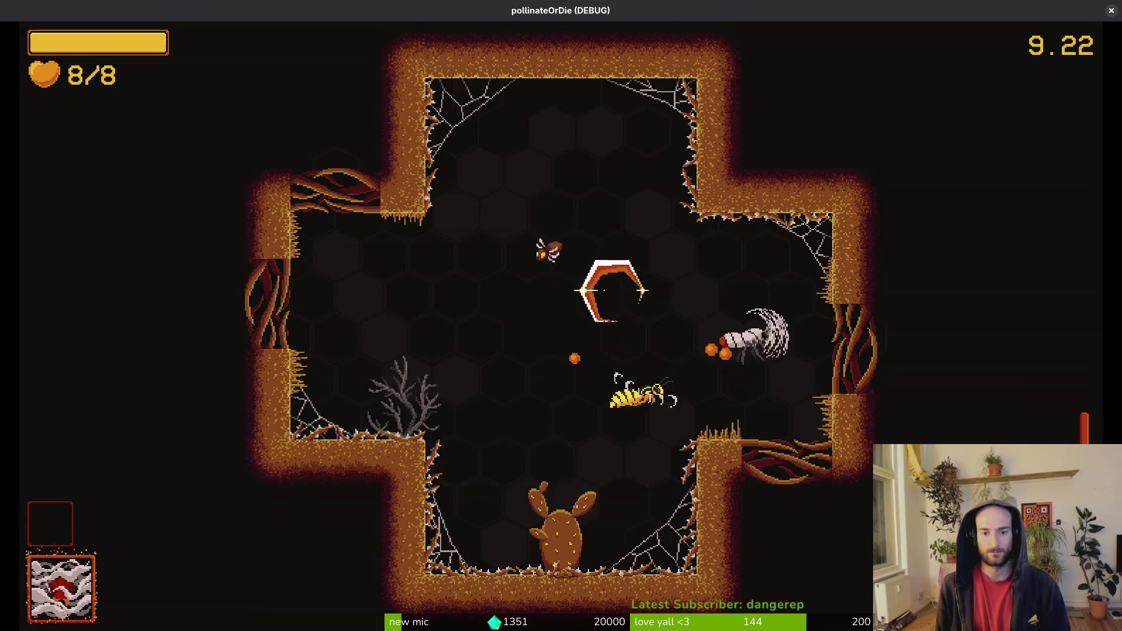
key(w)
key(s)
key(w)
key(s)
key(d)
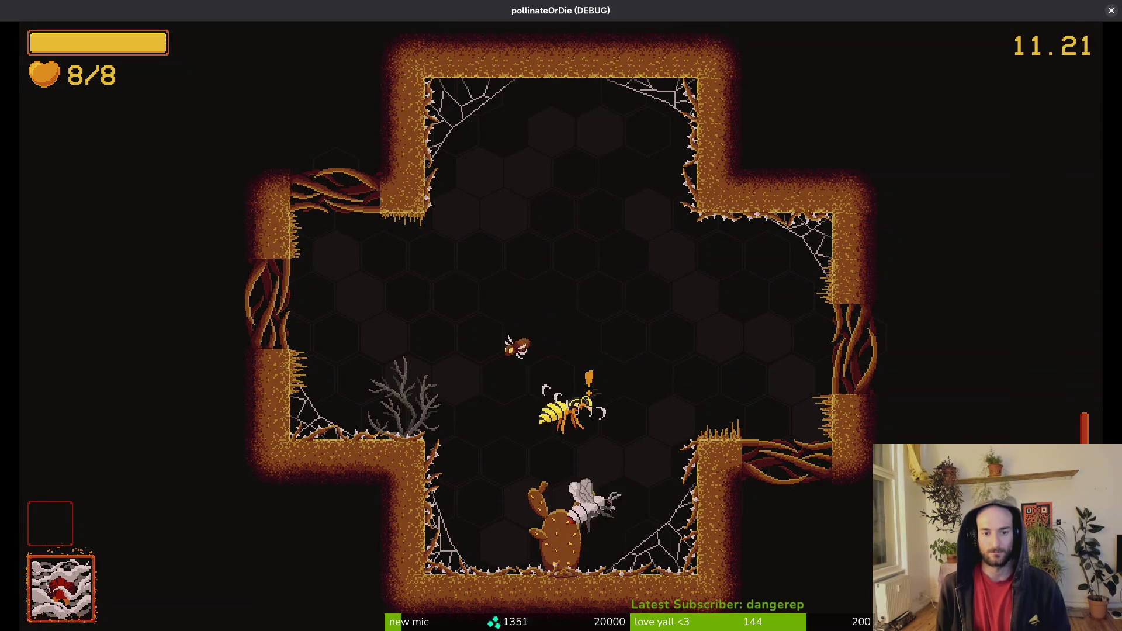
Step: Clear the brown bee and spawned enemies, exit right into the next room, then stop the game
key(w)
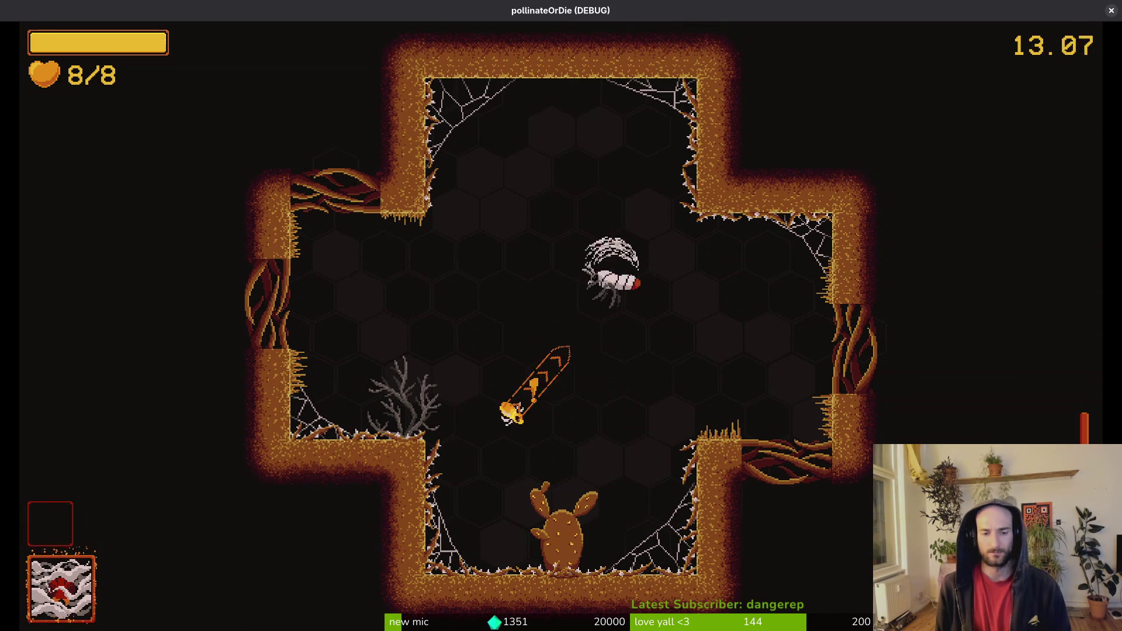
key(s)
key(w)
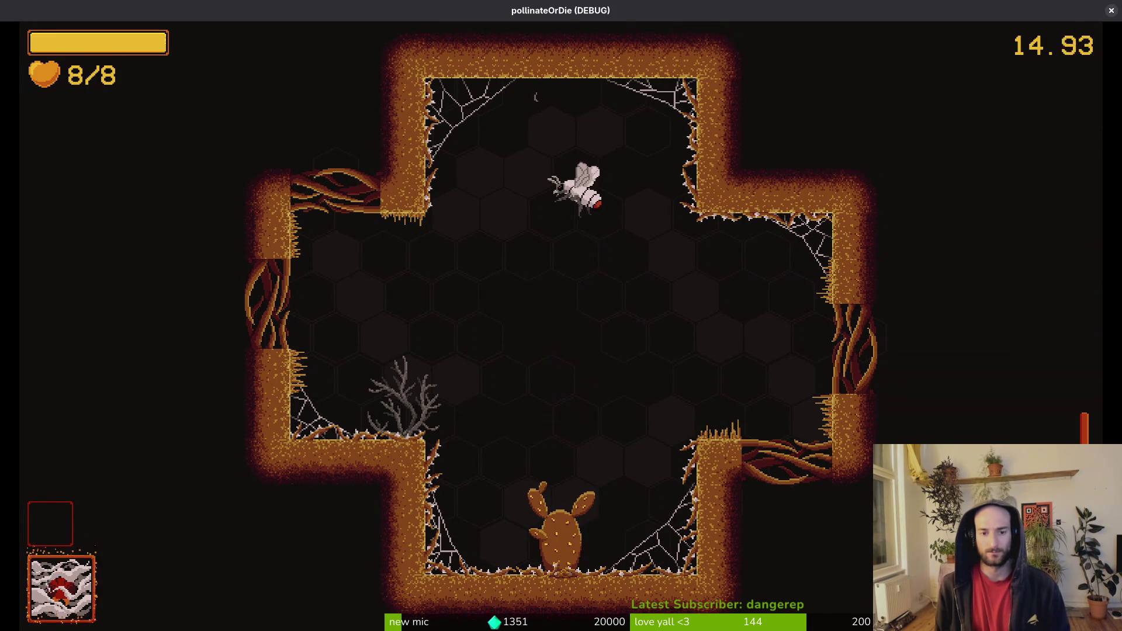
key(s)
key(s)
key(w)
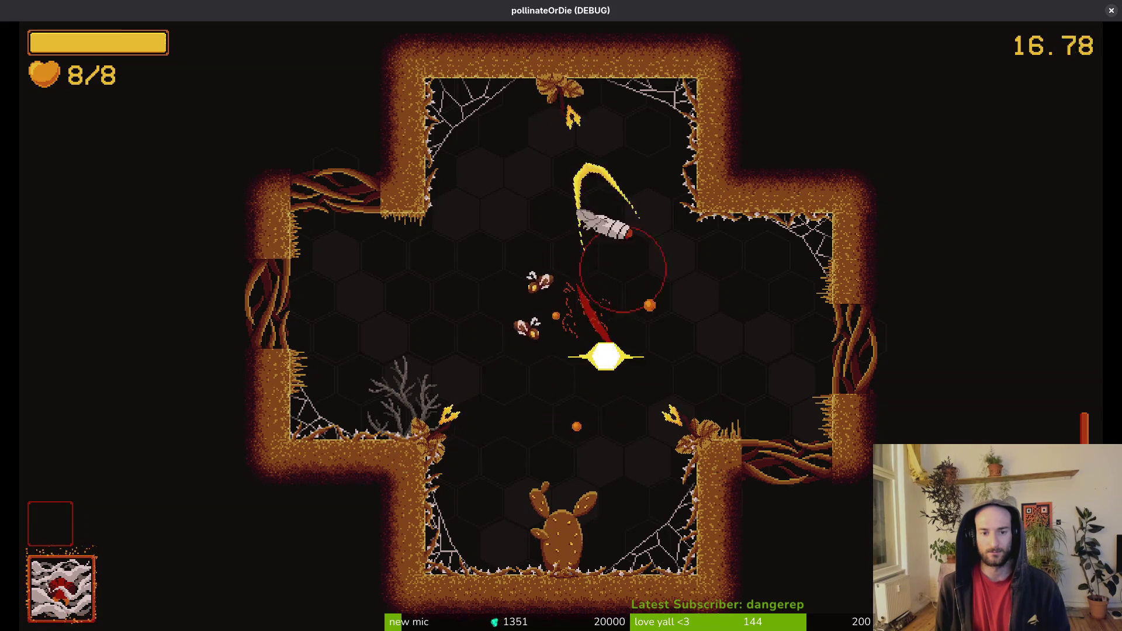
key(s)
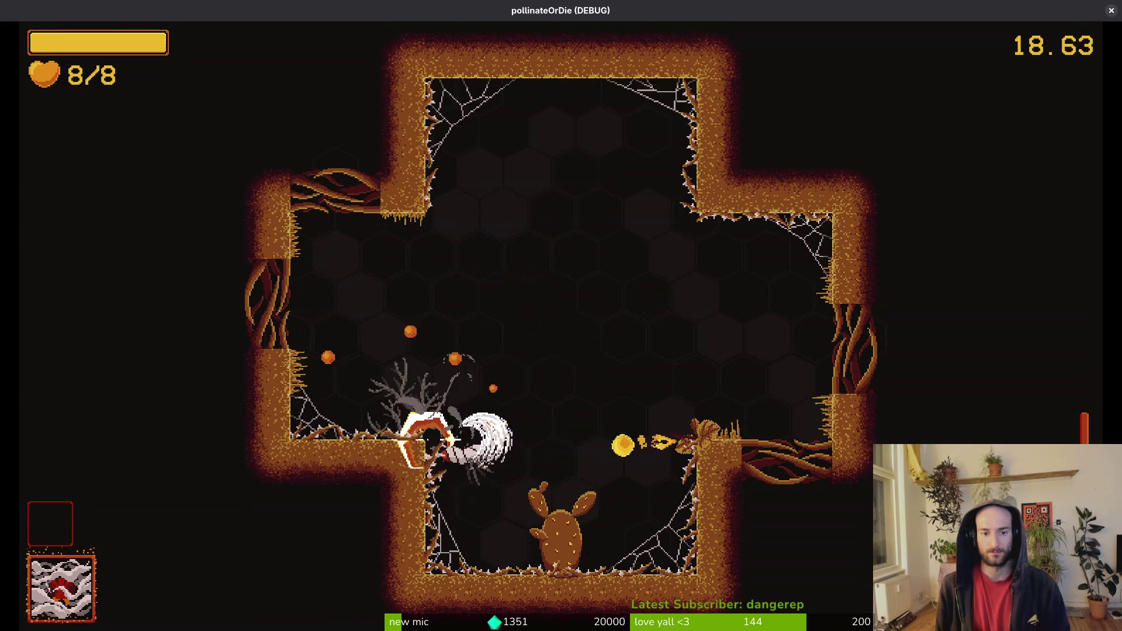
key(w)
key(s)
key(w)
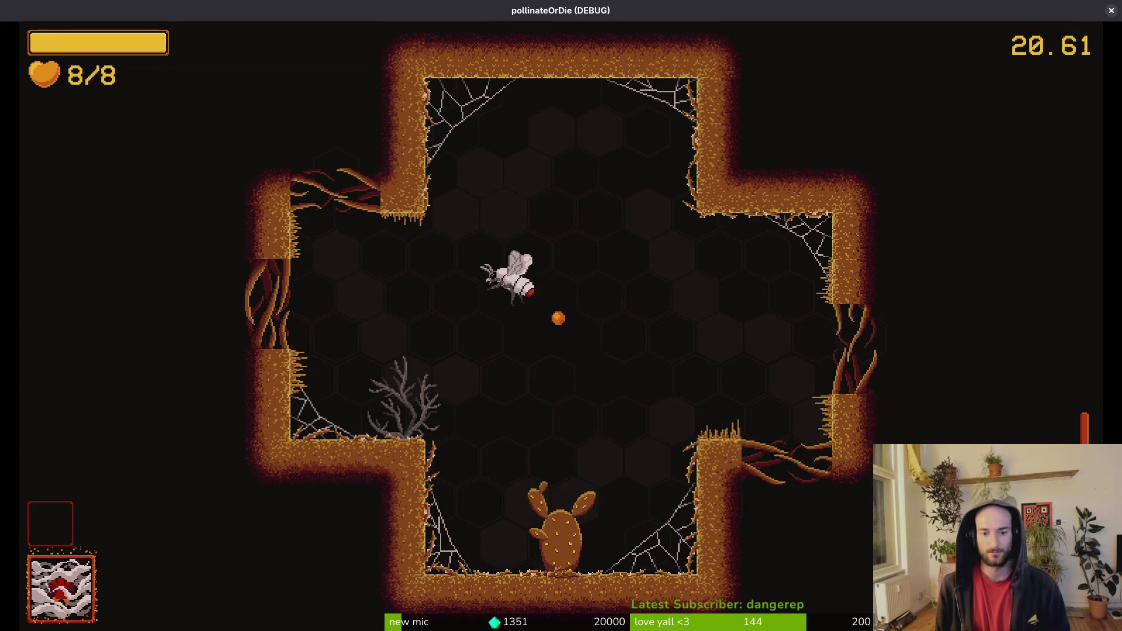
key(d)
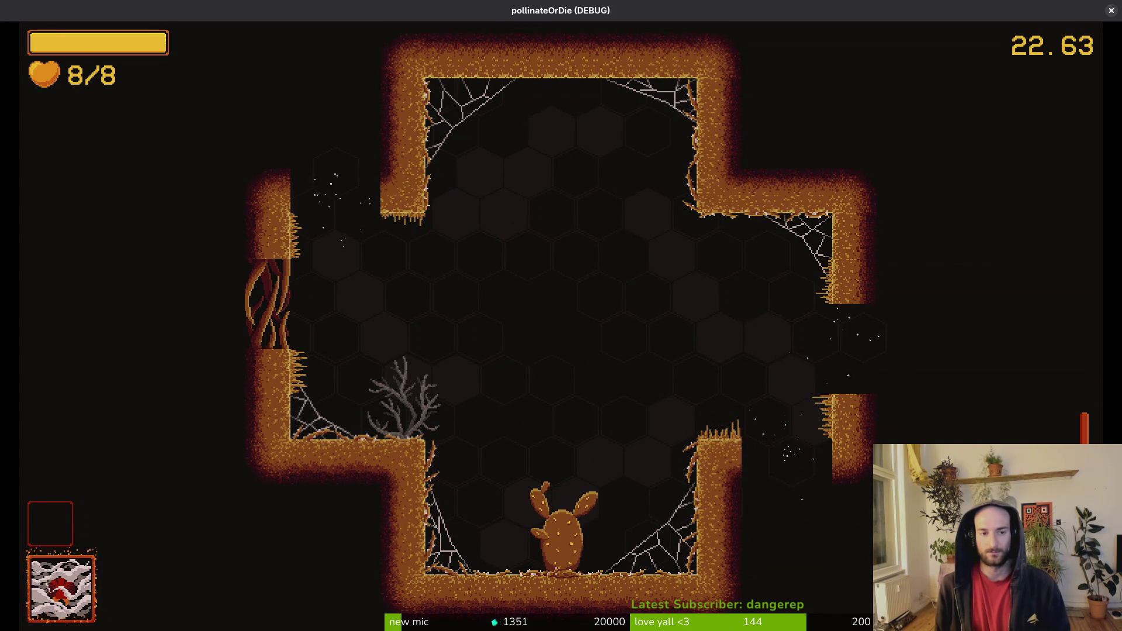
key(s)
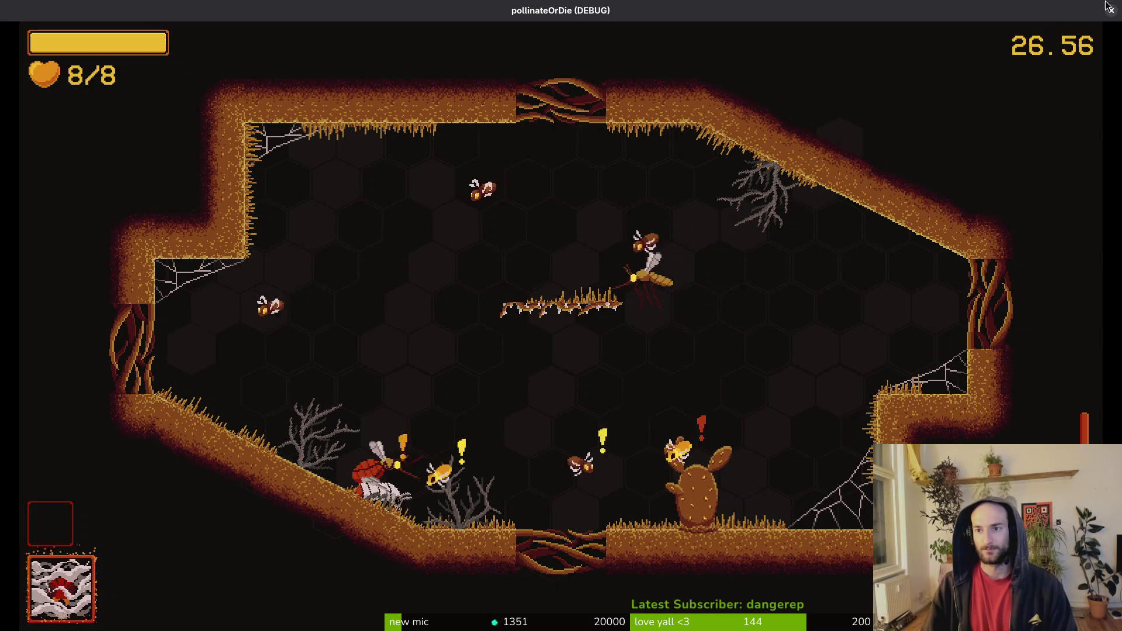
key(Escape)
Step: Quick-open the level_1_3 and level_1_2 scenes
key(shift+alt+o)
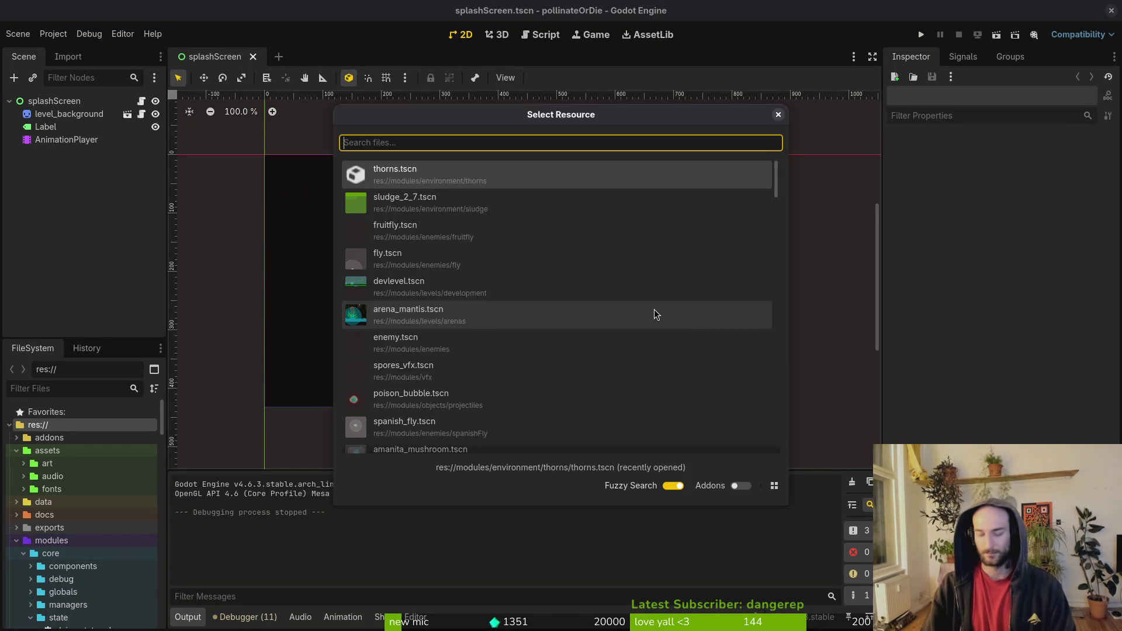
text(13ts)
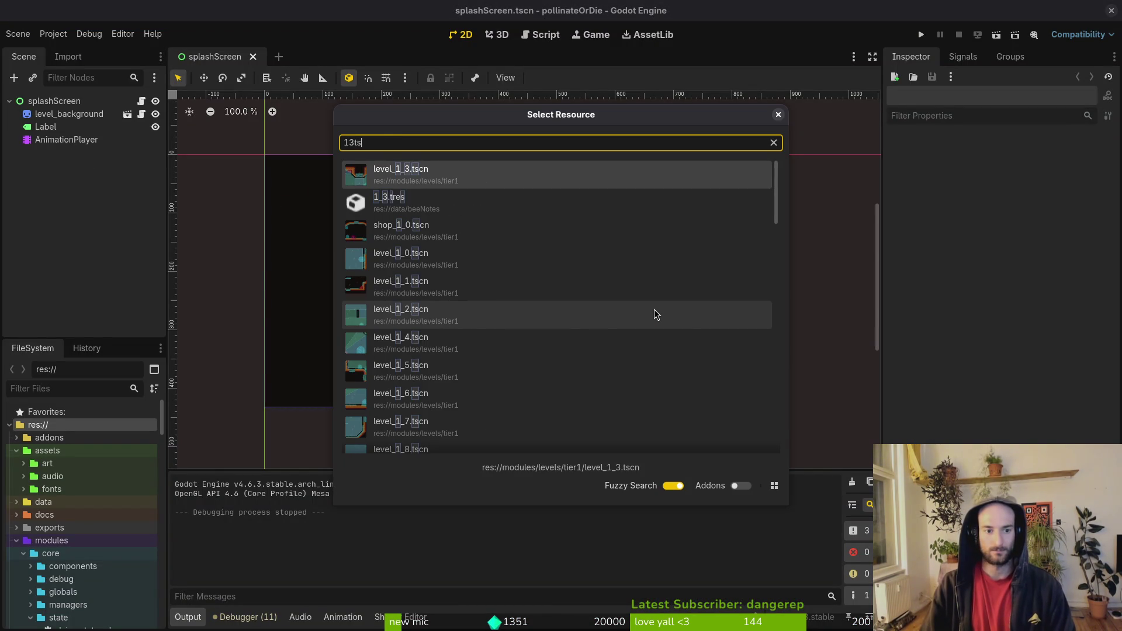
key(Return)
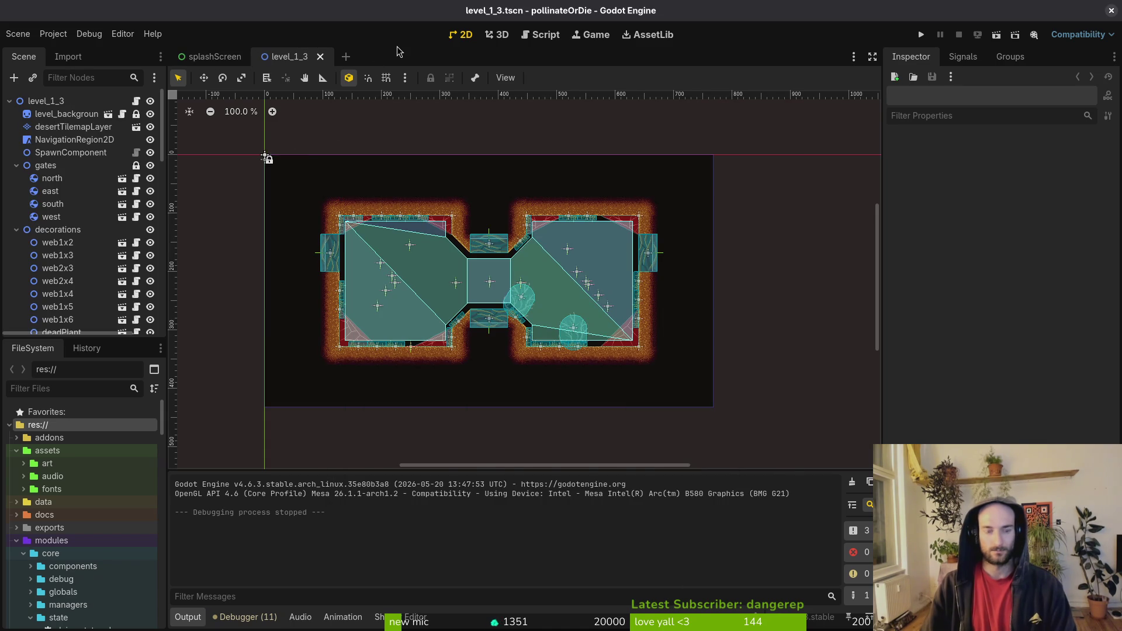
key(shift+alt+o)
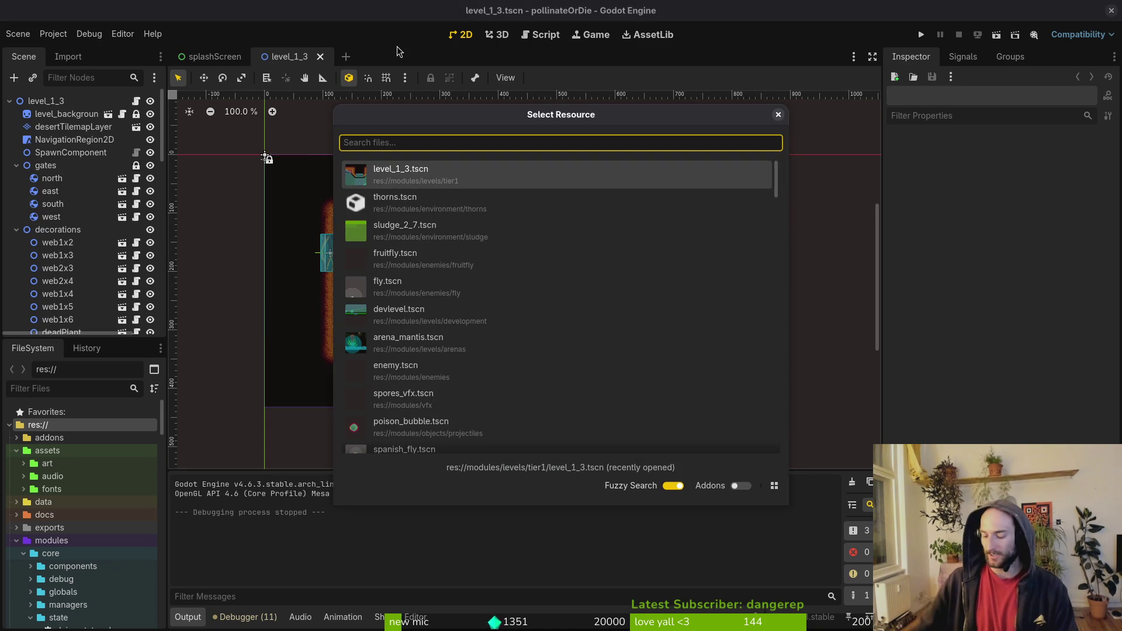
text(13)
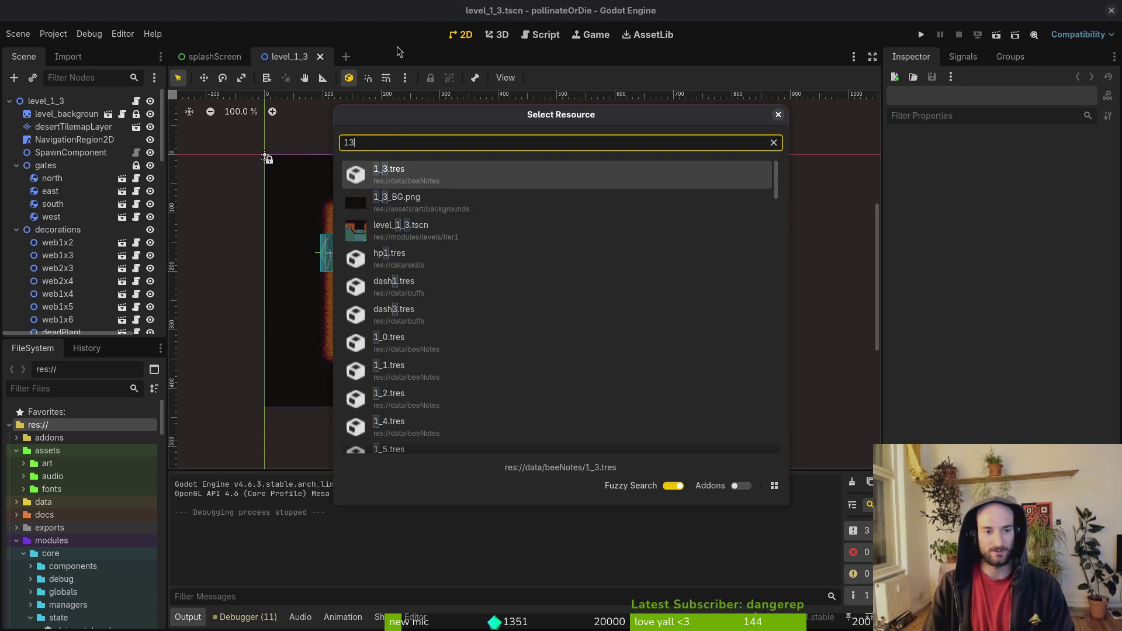
text(ts)
key(BackSpace)
key(BackSpace)
key(BackSpace)
text(2)
key(Down)
key(Down)
key(Return)
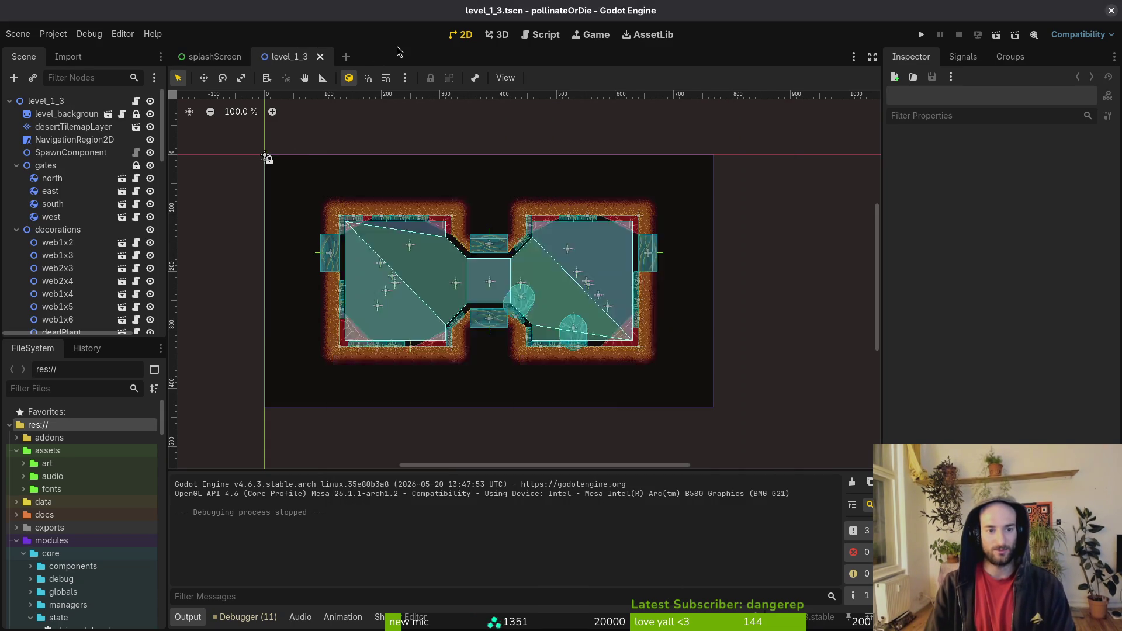
Step: Open level_1_1 and make its NavigationRegion2D visible
key(shift+alt+o)
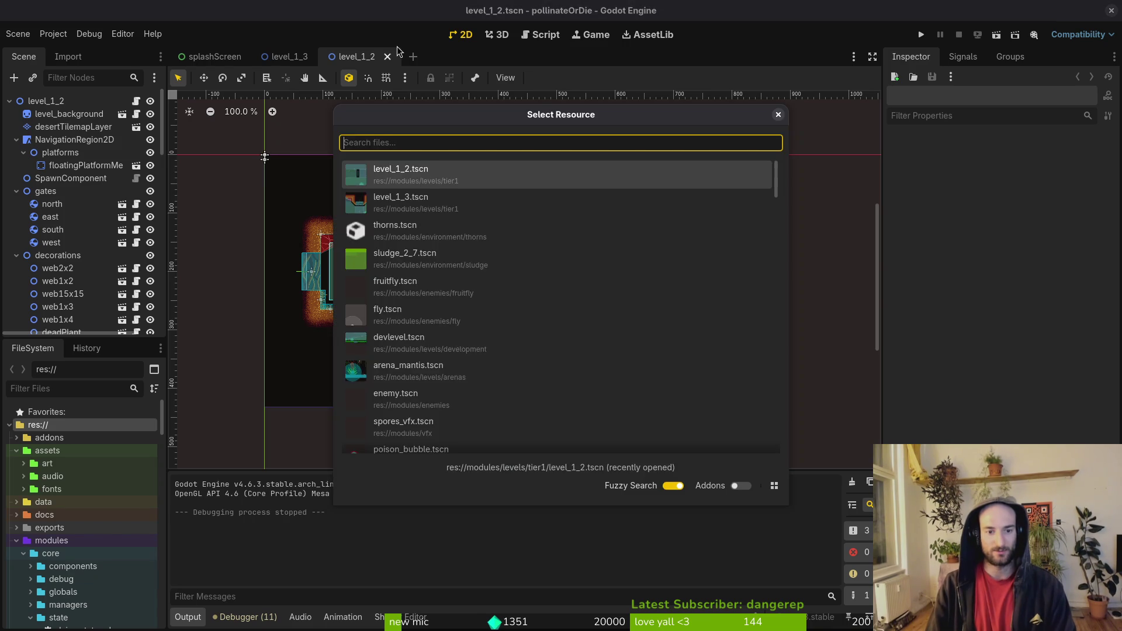
text(11)
key(Down)
key(Return)
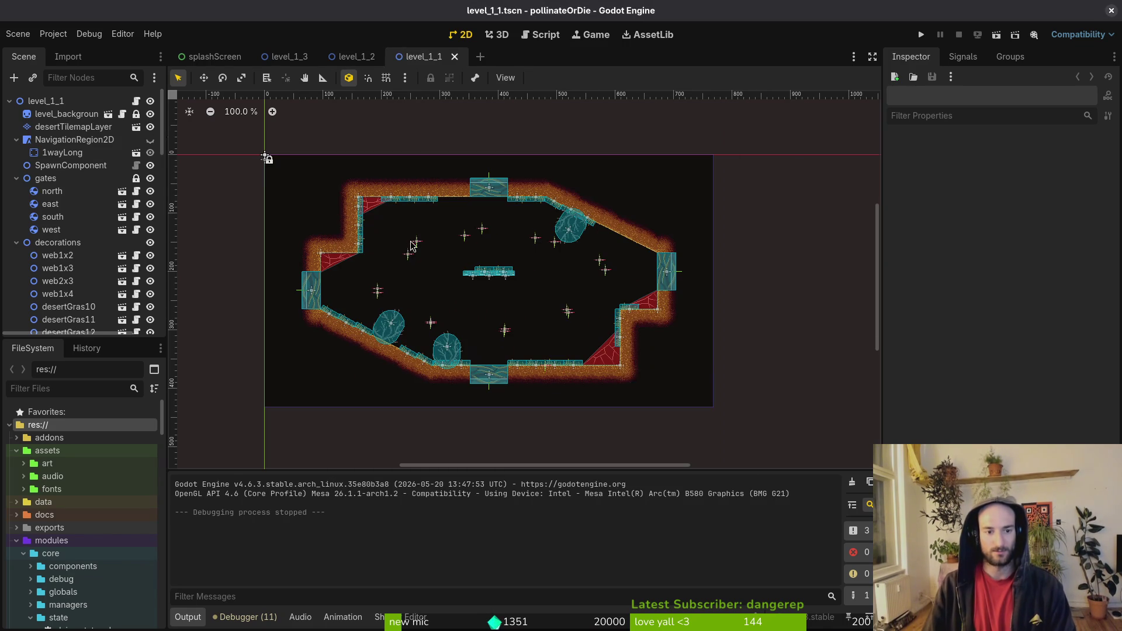
scroll(410, 240, up, 5)
click(150, 139)
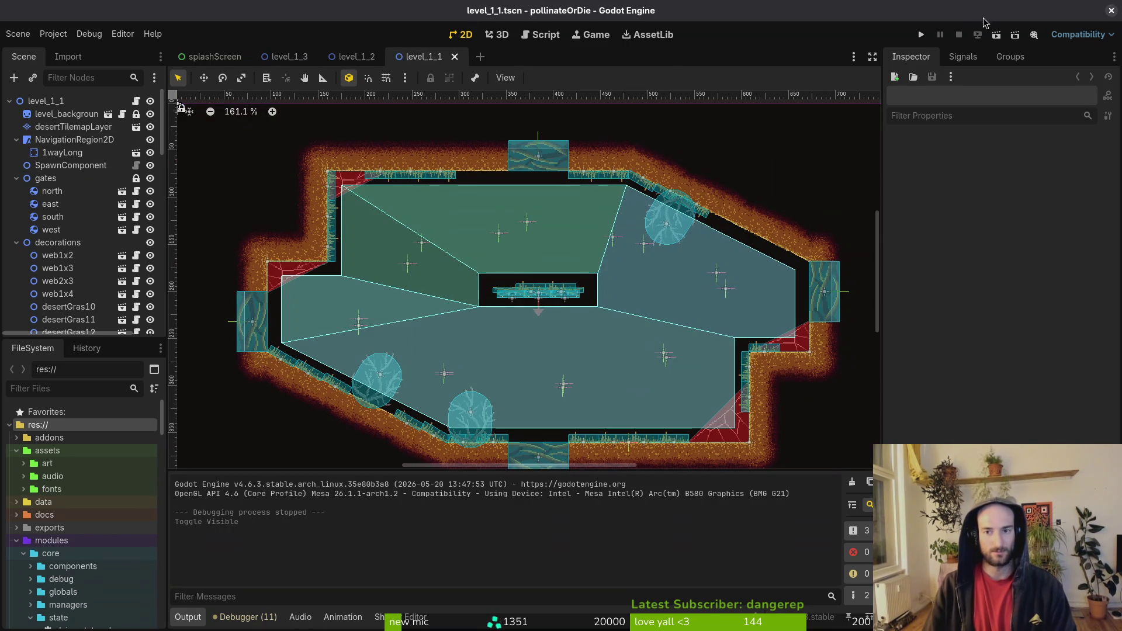
Step: Close the level_1_1, level_1_2 and level_1_3 tabs and bring Aseprite forward
key(alt+Tab)
key(alt+Tab)
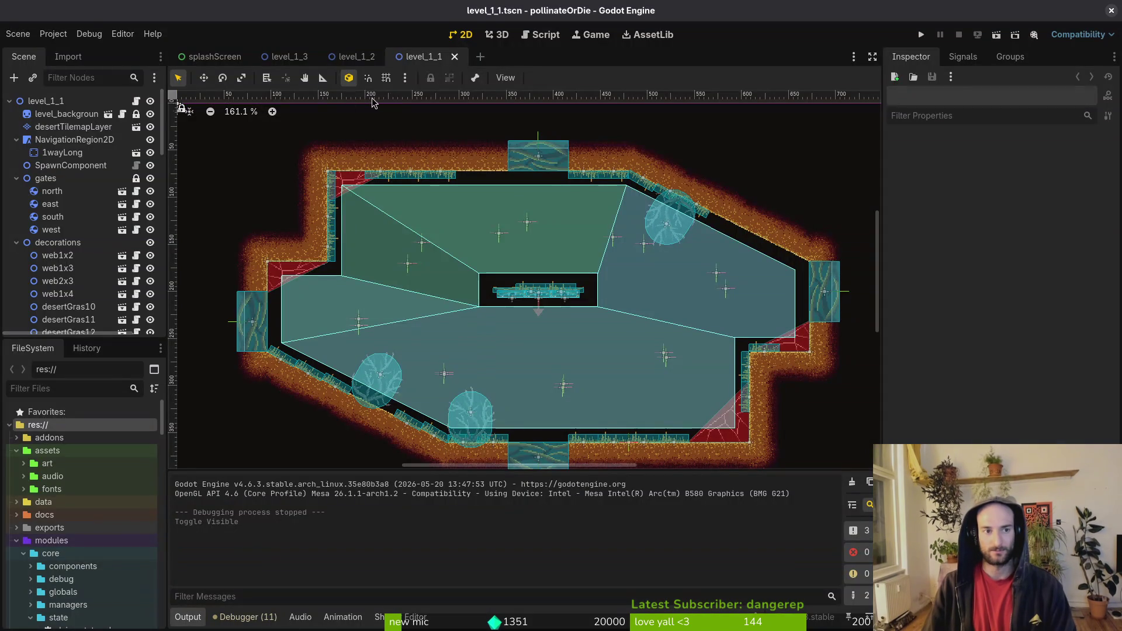
middle_click(427, 62)
middle_click(366, 65)
middle_click(309, 65)
key(alt+Tab)
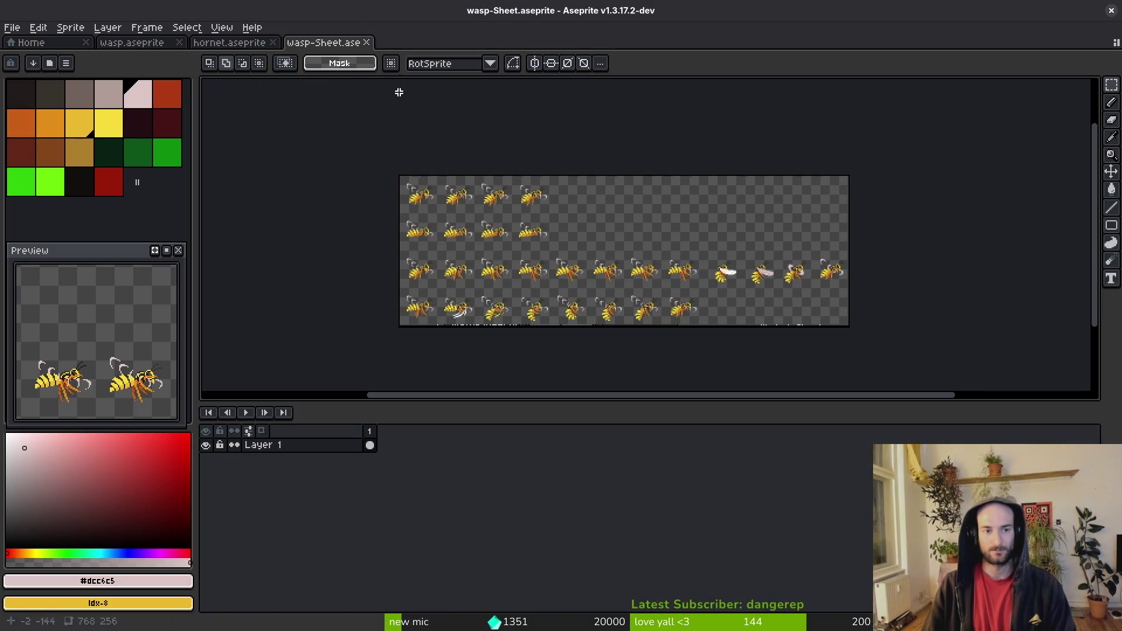
Step: Close Aseprite's sprite files, then close the 'update wasp wing animations' issue in GitLab
key(ctrl+w)
key(ctrl+w)
key(ctrl+w)
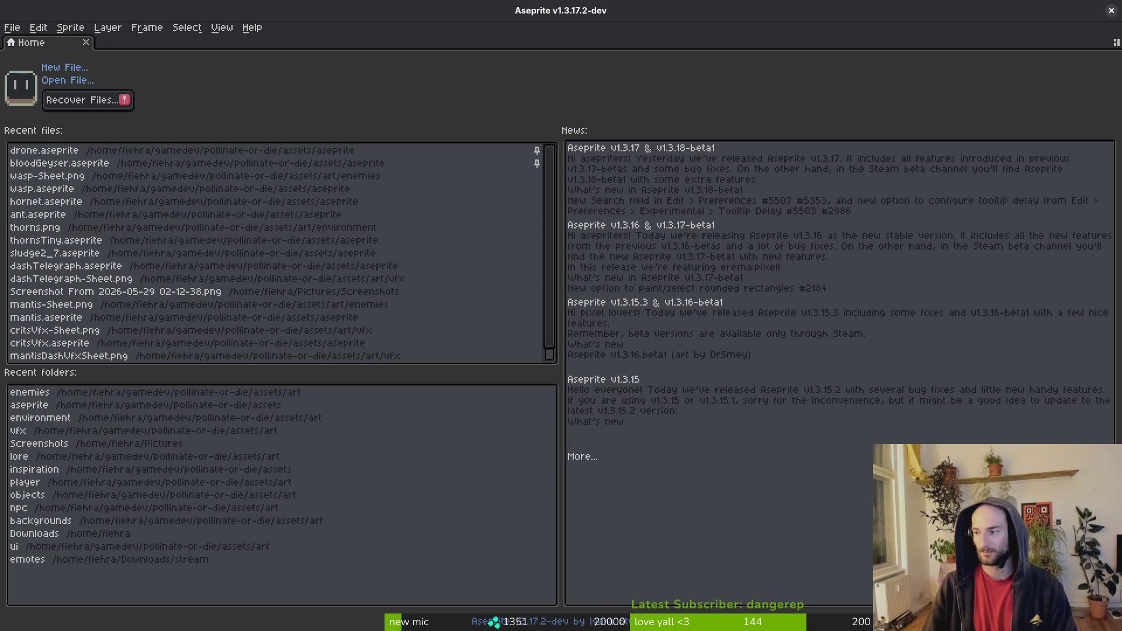
key(alt+Tab)
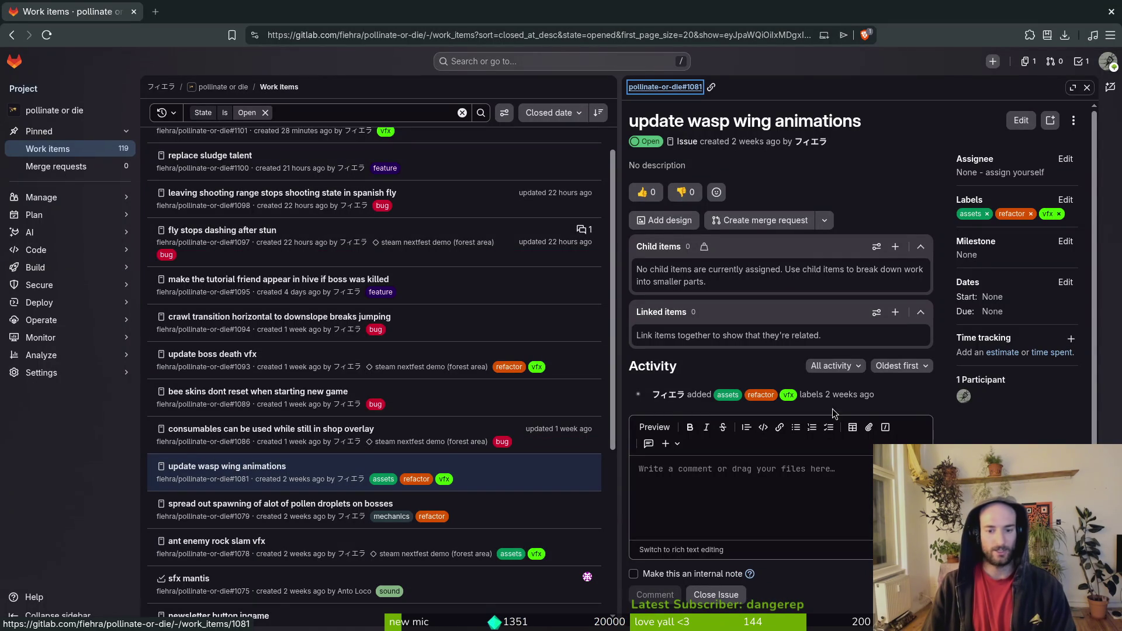
click(715, 594)
key(Escape)
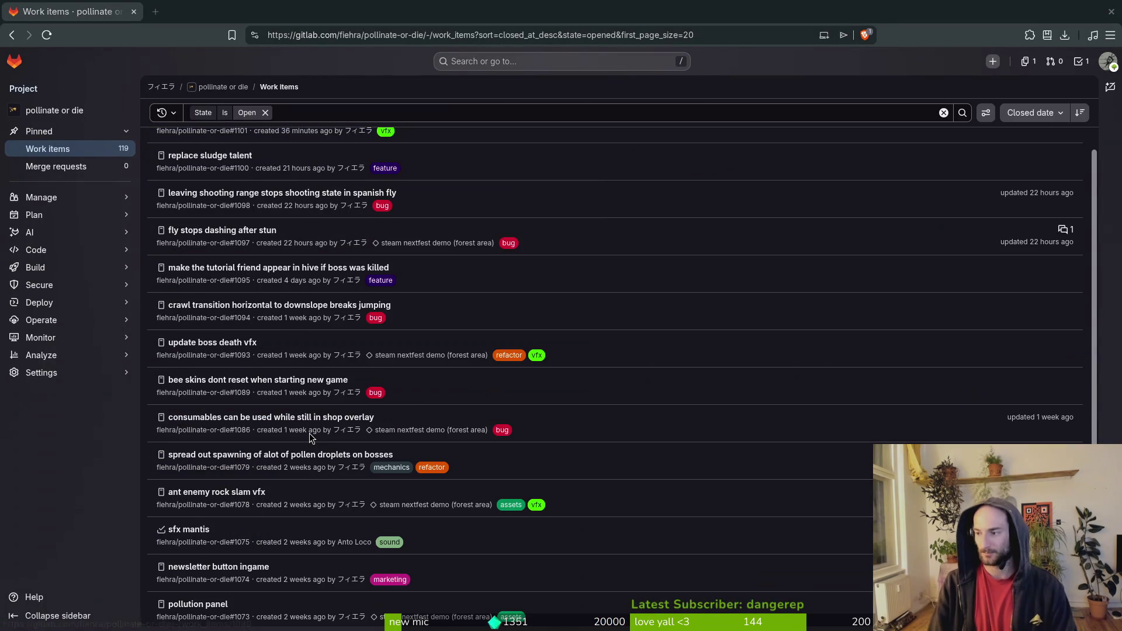
key(alt+Tab)
key(super)
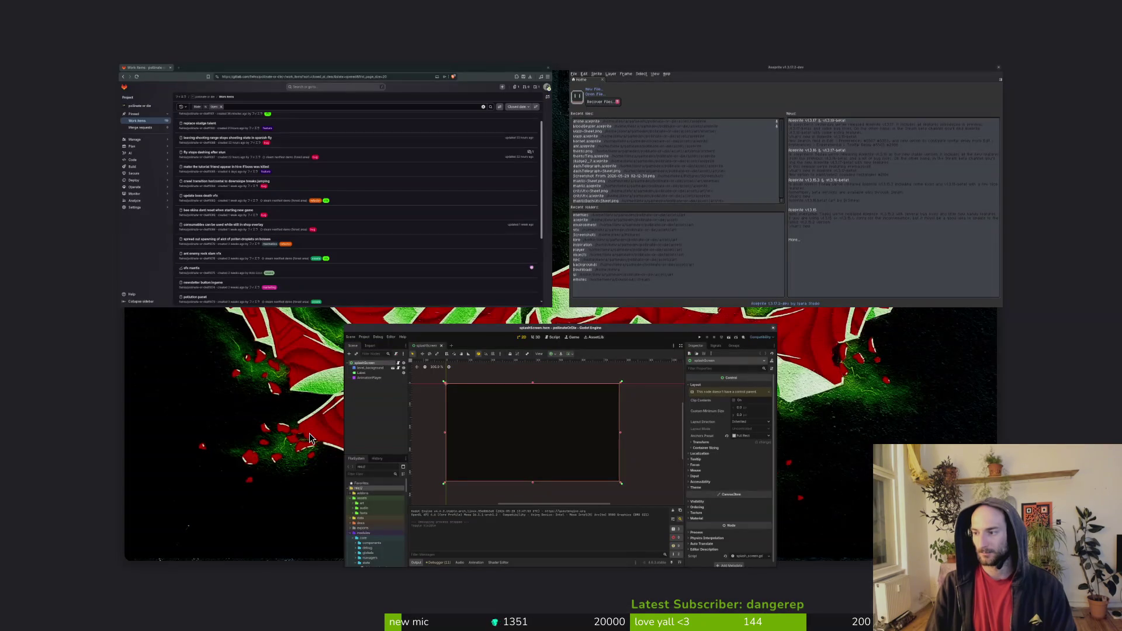
Step: Commit the level_1_1.tscn navigation region change using tig in the terminal
click(309, 433)
text(cd gamedev/pollinate-or-die/)
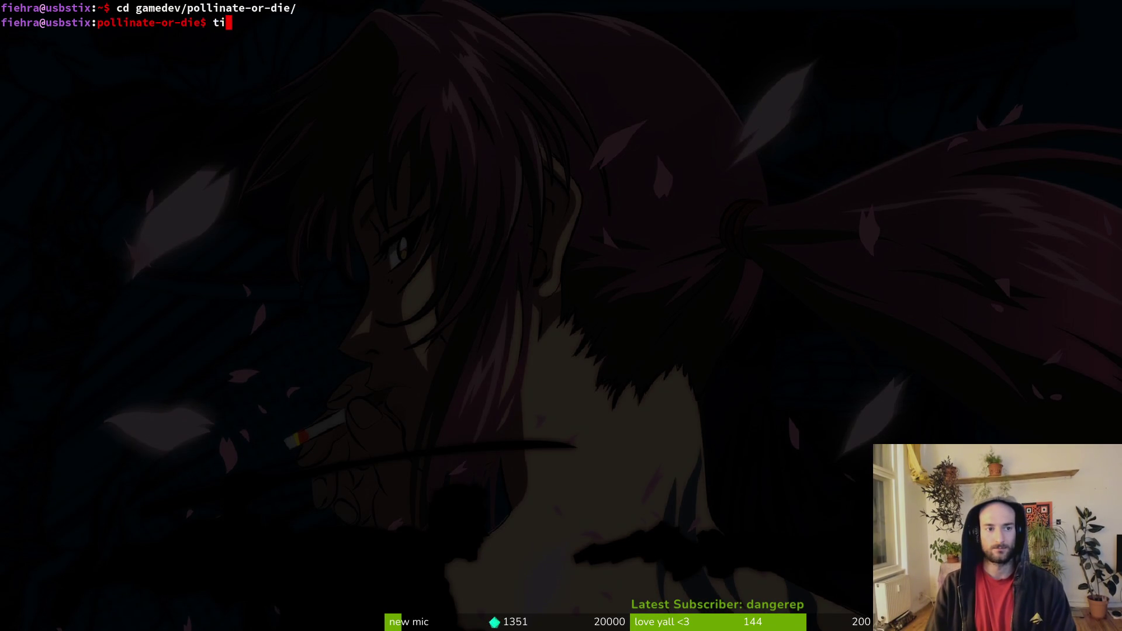
text(g)
key(Return)
key(Down)
key(Down)
key(u)
key(Return)
key(q)
key(q)
text(g)
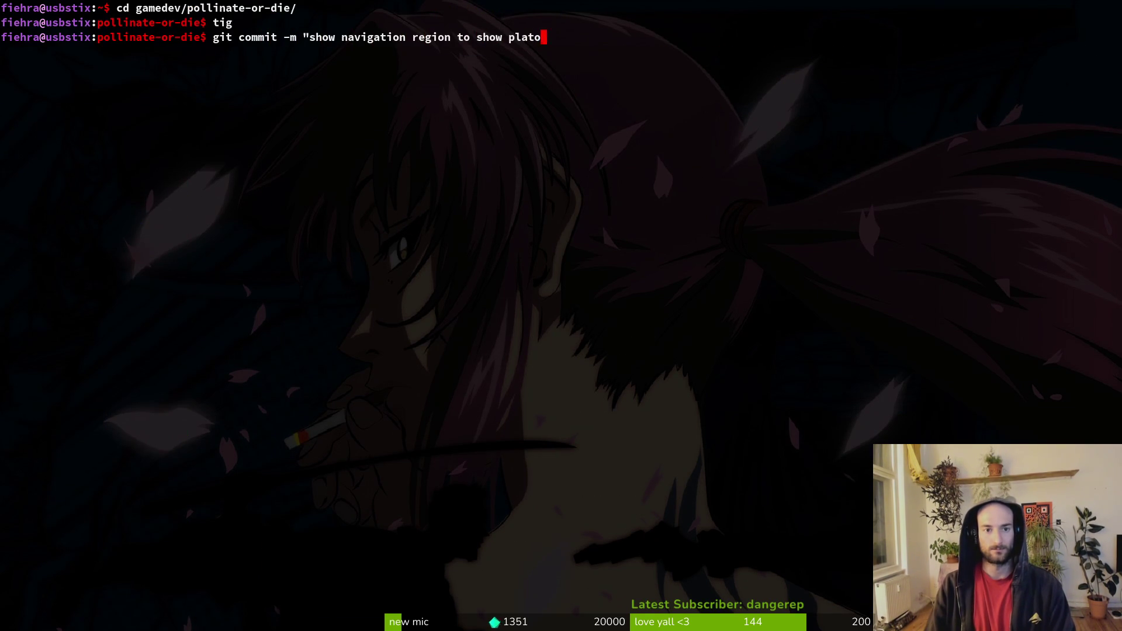
key(Return)
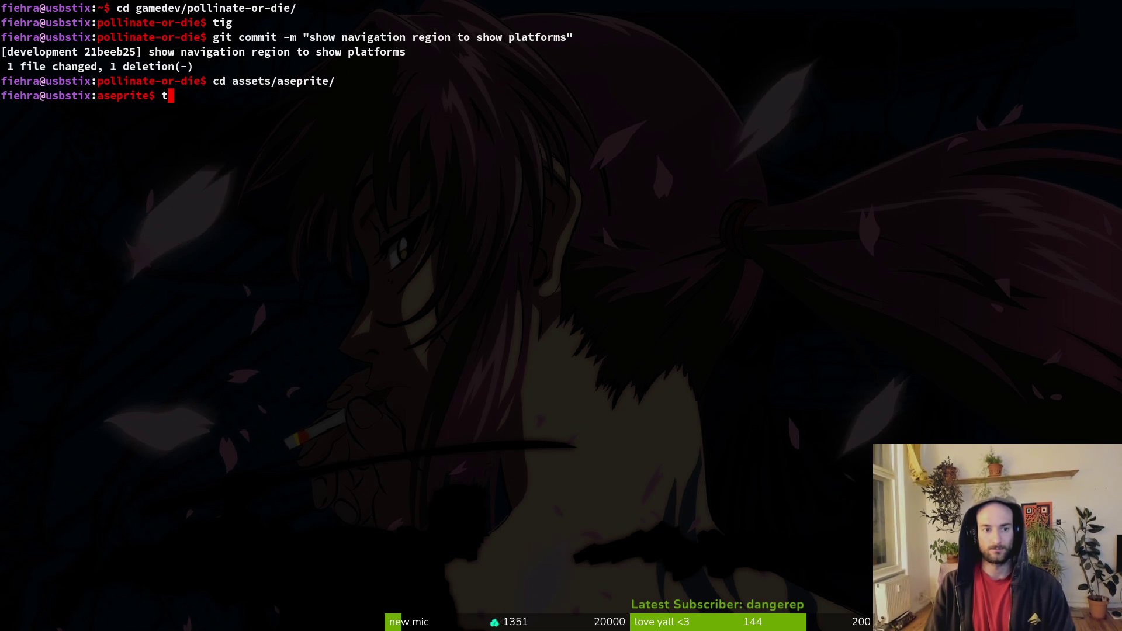
Step: Stage wasp.aseprite in tig, commit the updated wasp sprites, and push to the remote
text(ig)
key(Return)
key(s)
key(Down)
key(Down)
key(Down)
key(Down)
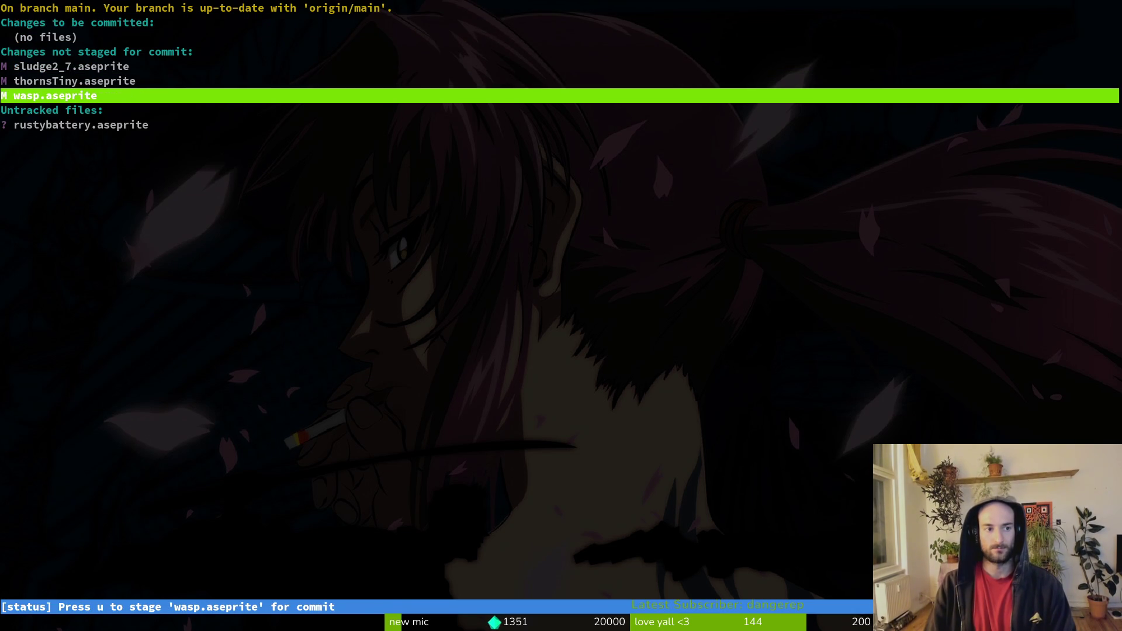
key(u)
key(Up)
key(q)
key(q)
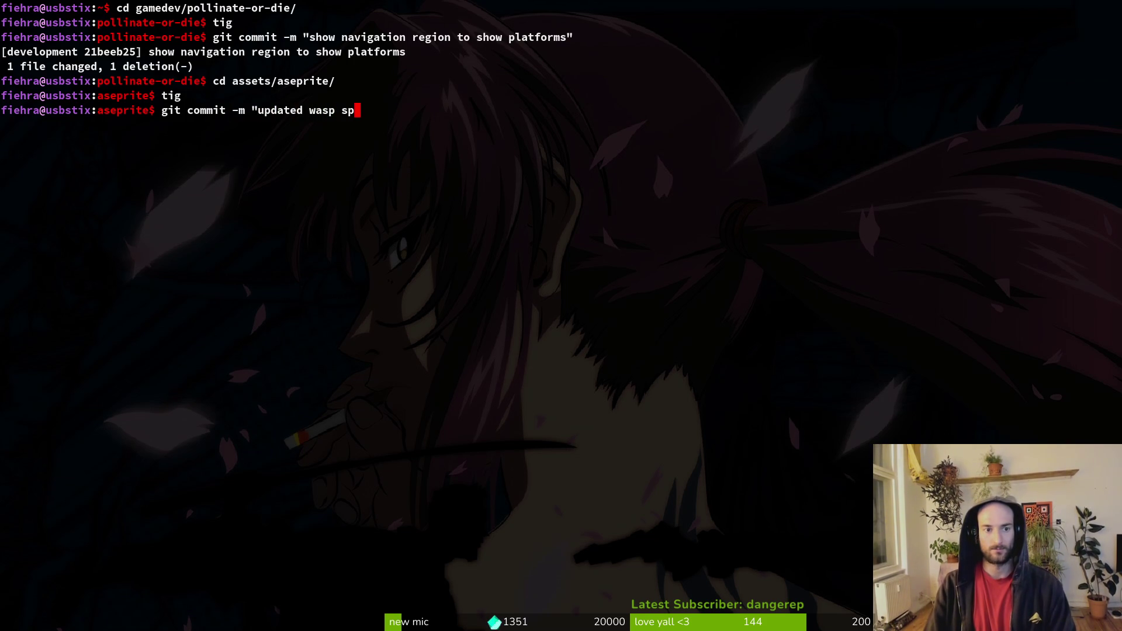
text(")
key(Return)
text(git push)
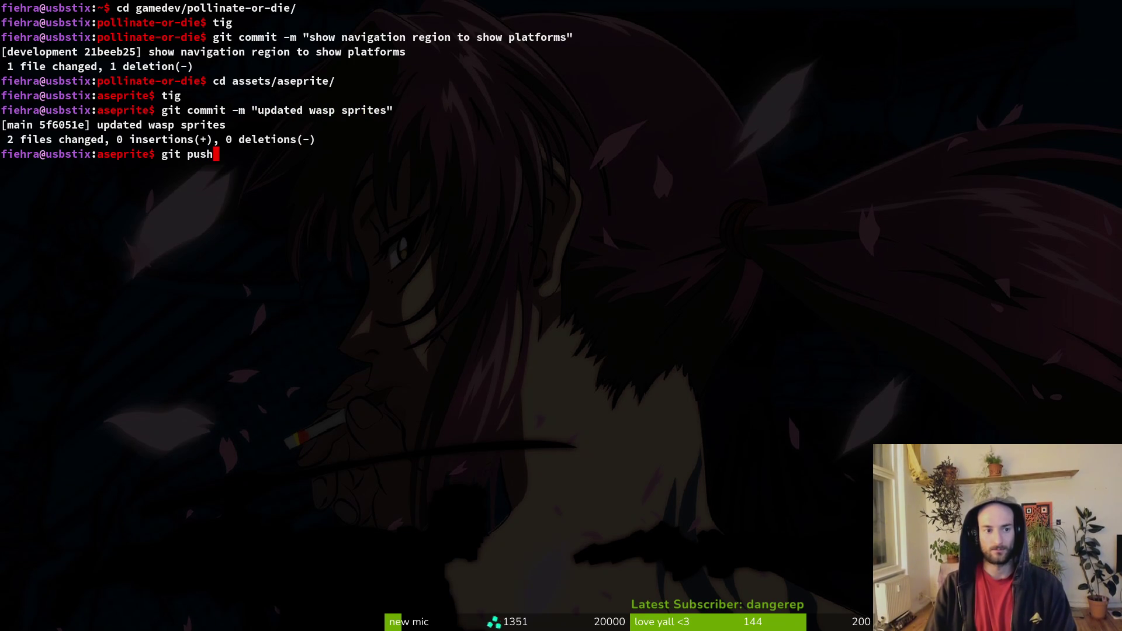
key(Return)
Step: Launch the game from Godot, then open thornsTiny.aseprite from Aseprite's recent files
key(super+2)
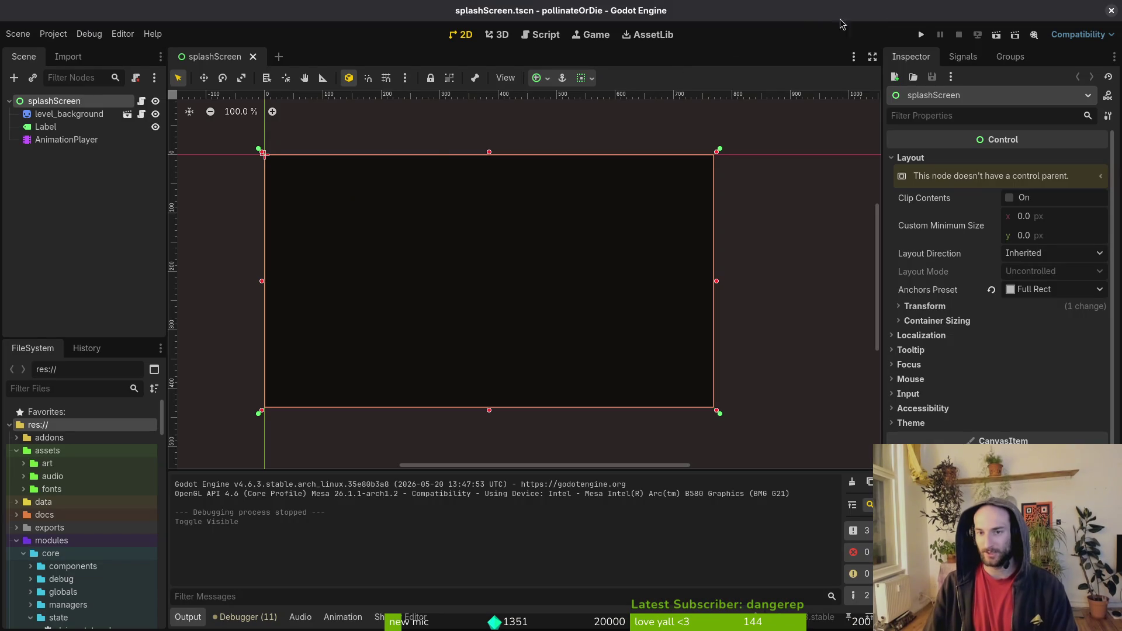
click(921, 36)
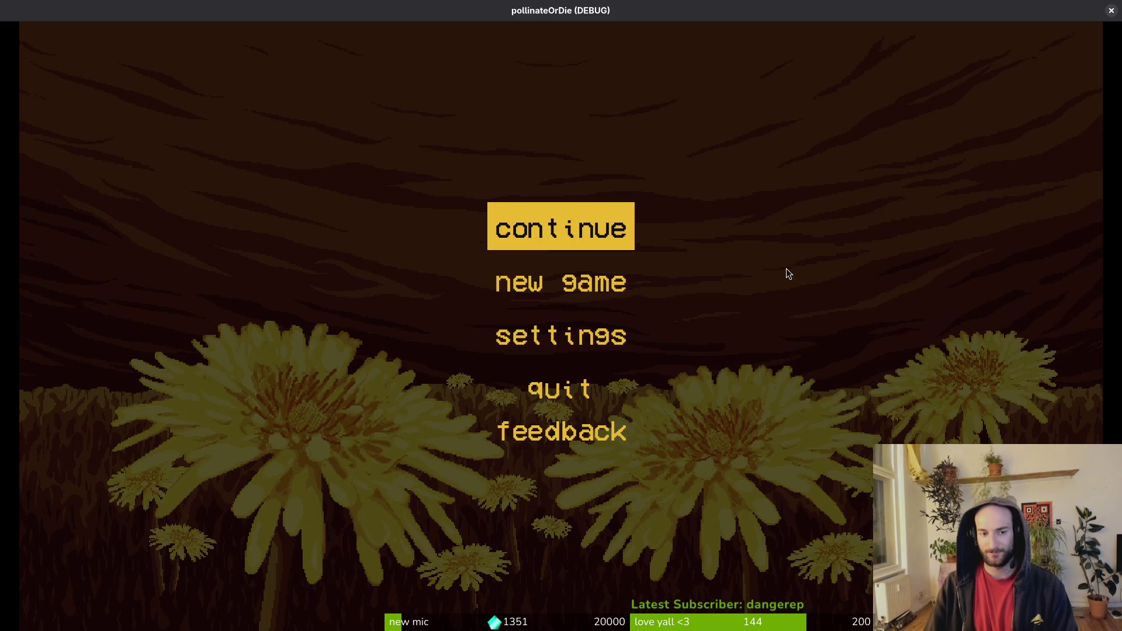
key(super+3)
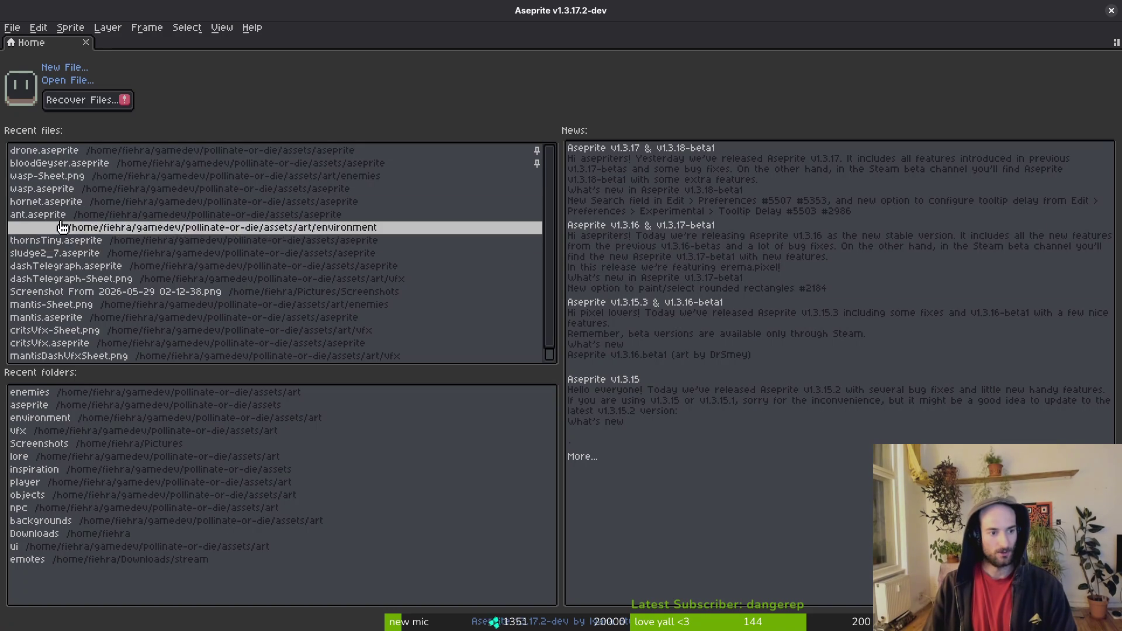
click(75, 241)
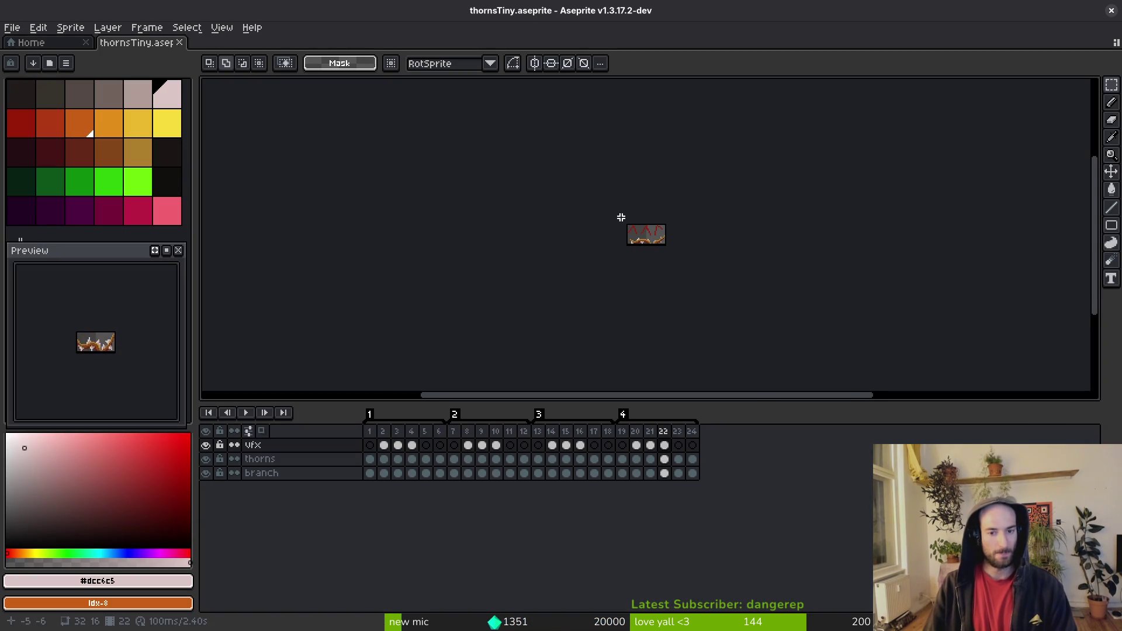
Step: Save the thornsTiny sprite and briefly check the running game window
scroll(620, 217, up, 2)
key(i)
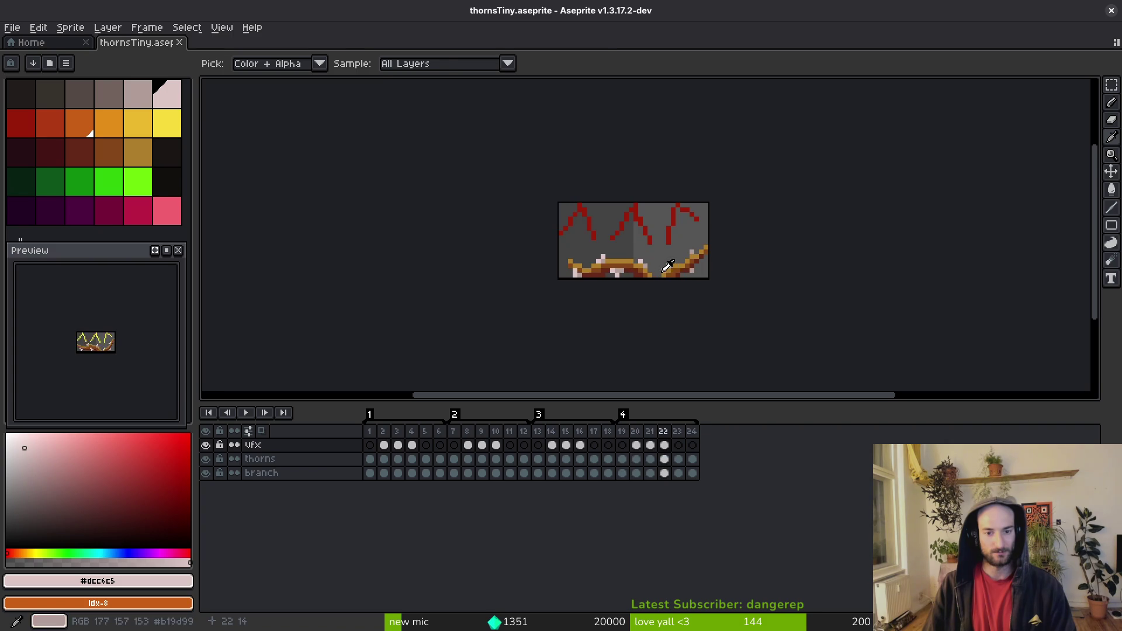
key(m)
key(ctrl+s)
key(alt+Tab)
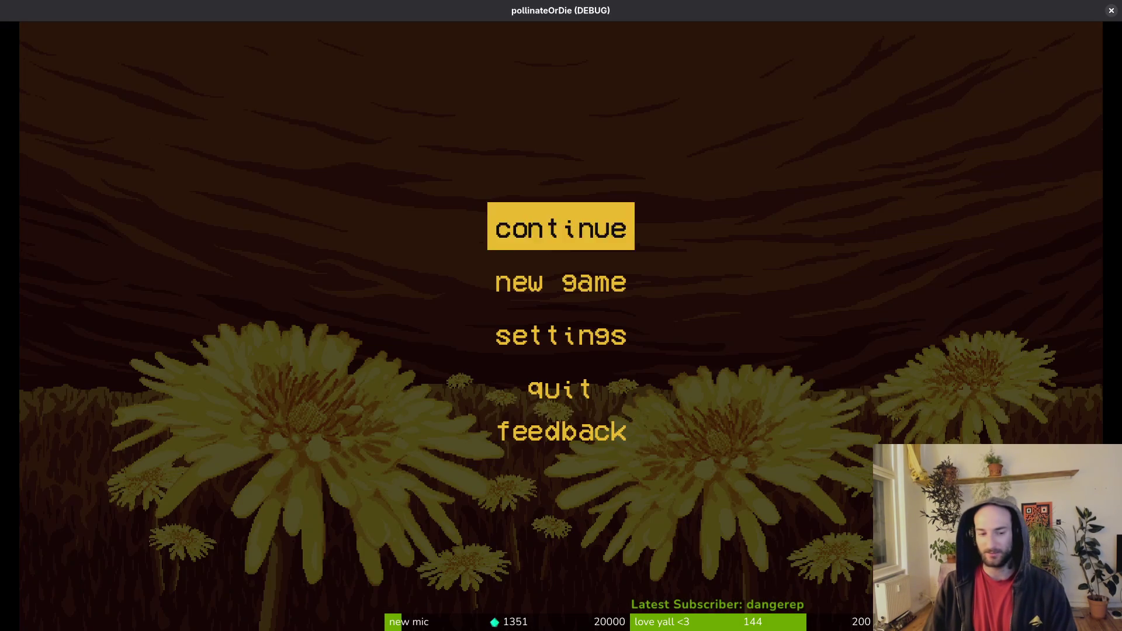
key(alt+Tab)
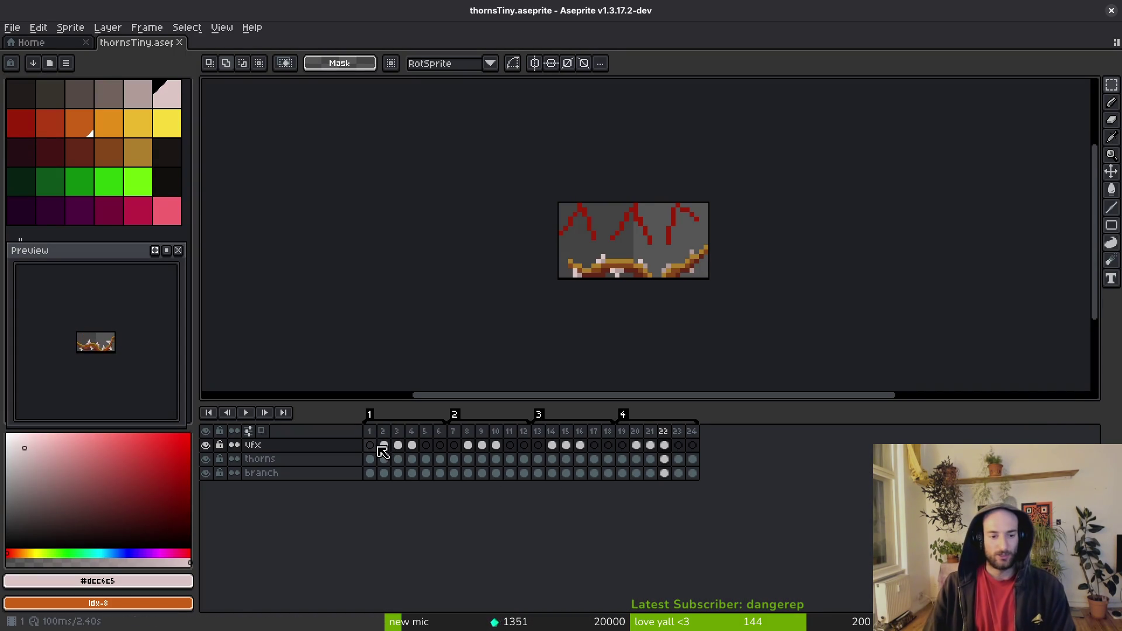
Step: Step through the vfx layer frames 1–5 to review the yellow lightning animation
mouse_move(369, 445)
mouse_down()
mouse_move(421, 458)
mouse_move(455, 457)
mouse_move(380, 449)
mouse_move(643, 456)
mouse_move(371, 484)
mouse_move(369, 451)
mouse_up()
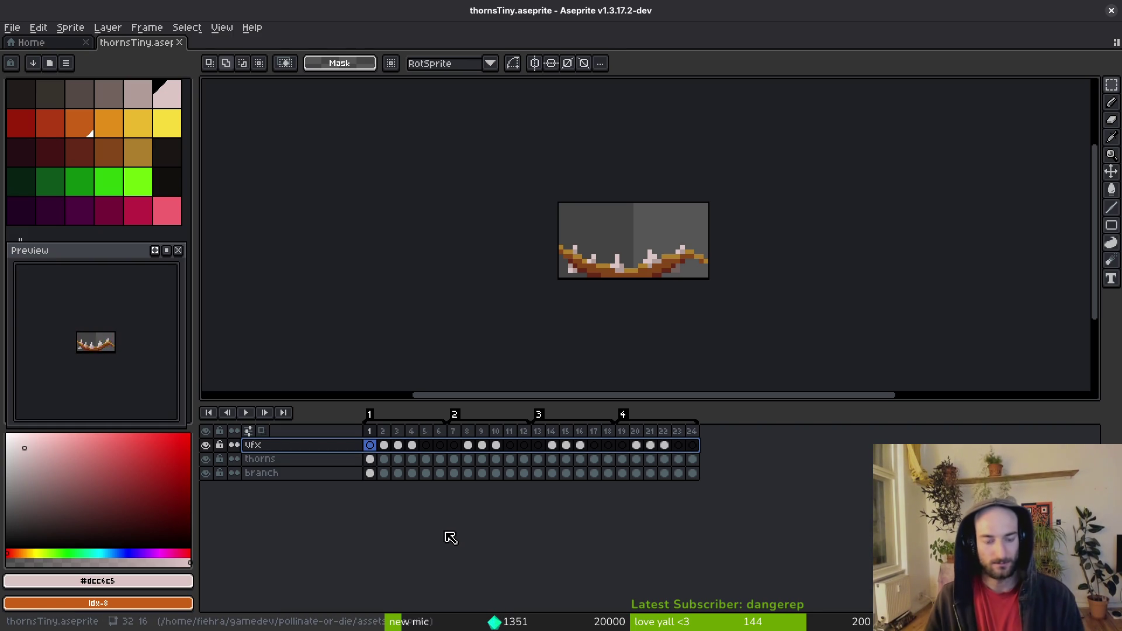
click(384, 445)
key(Right)
key(Right)
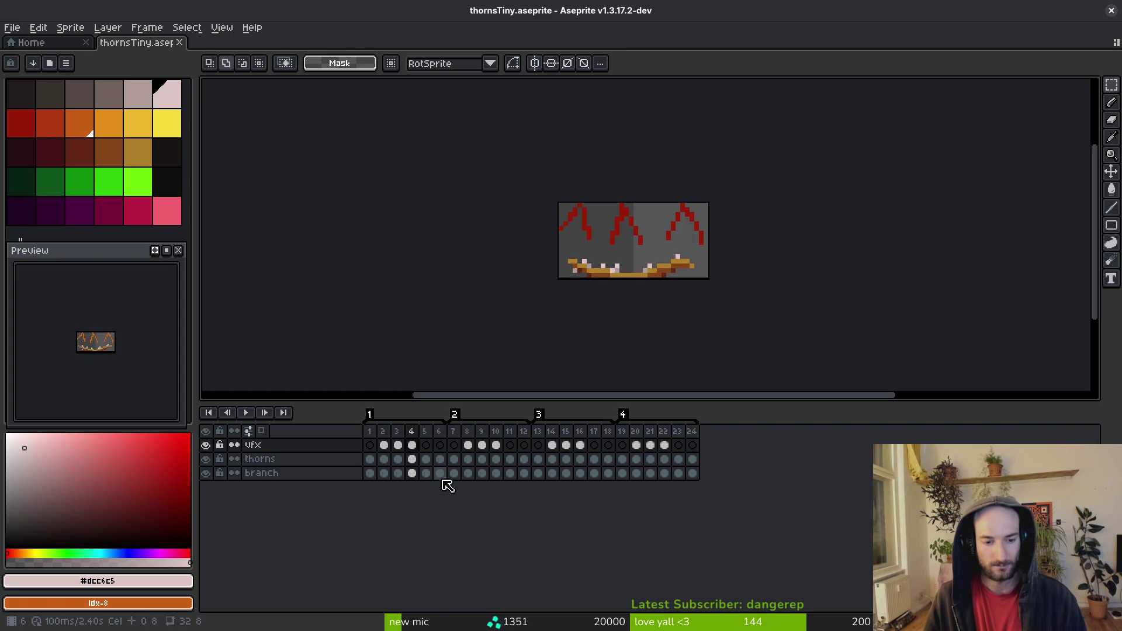
key(Right)
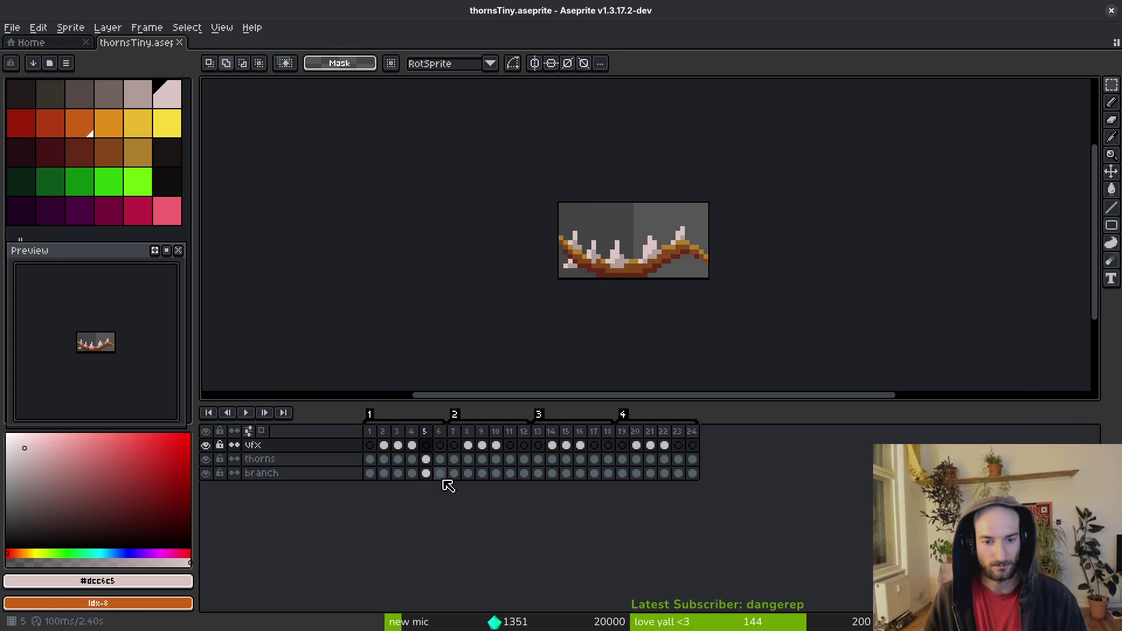
key(Left)
key(Right)
key(Left)
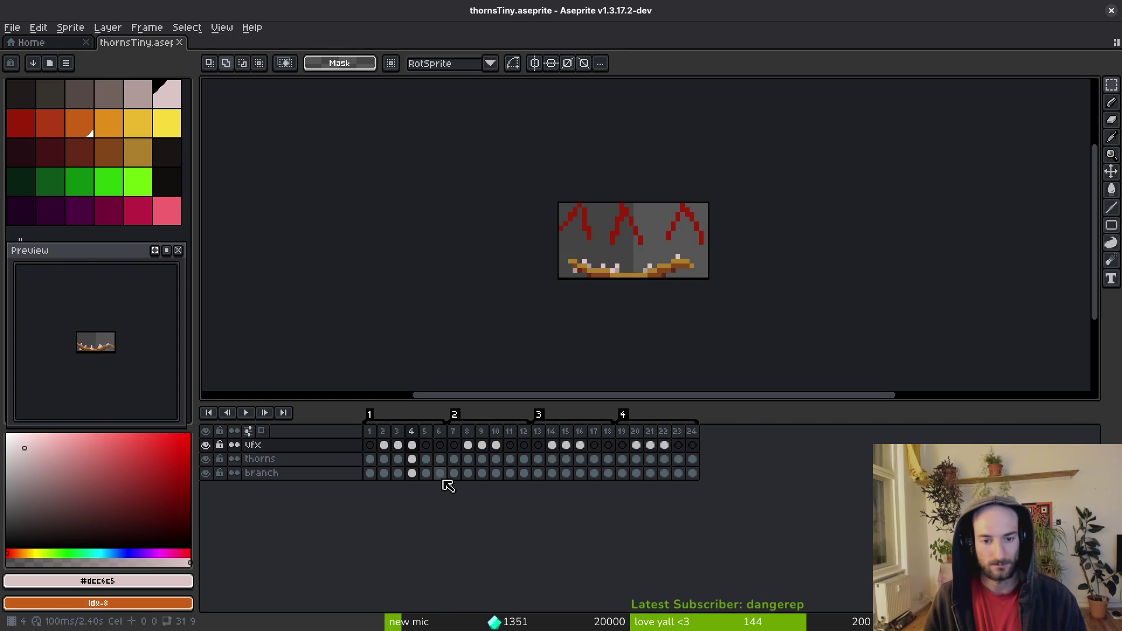
key(Right)
key(Left)
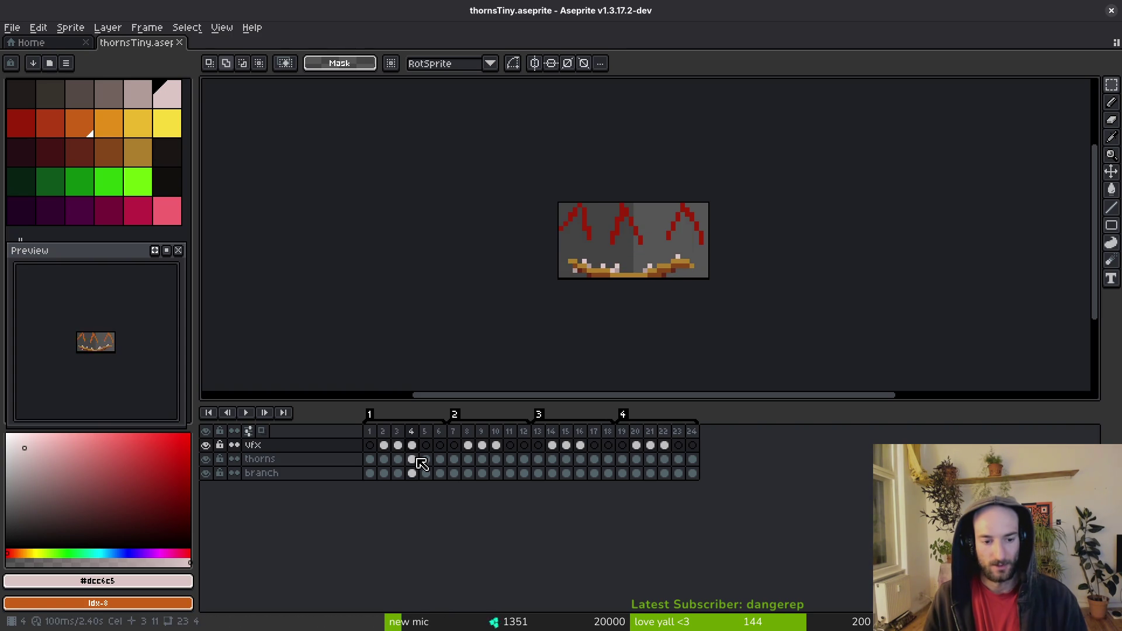
Step: Insert and undo an empty thorns frame, save the sprite, and close thornsTiny
click(418, 459)
key(alt+b)
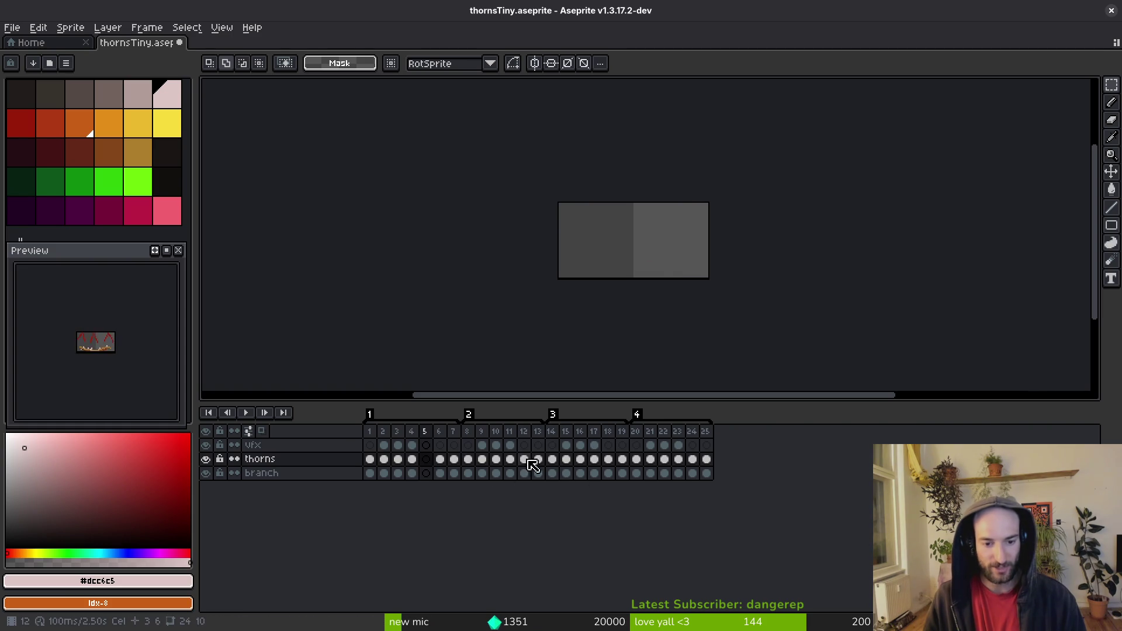
key(ctrl+z)
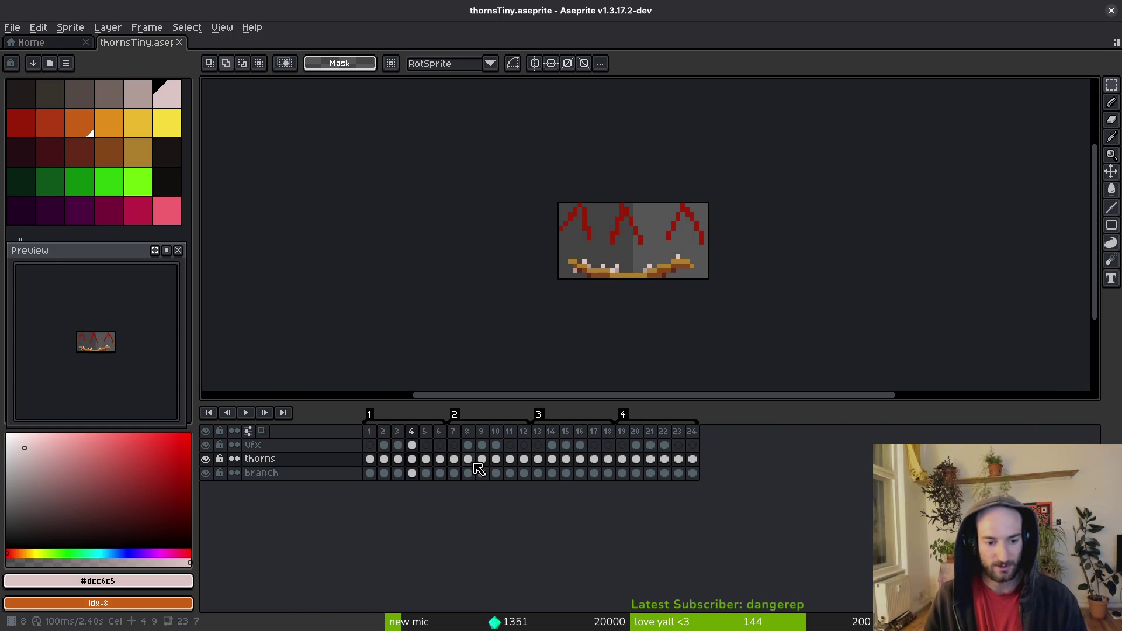
key(ctrl+s)
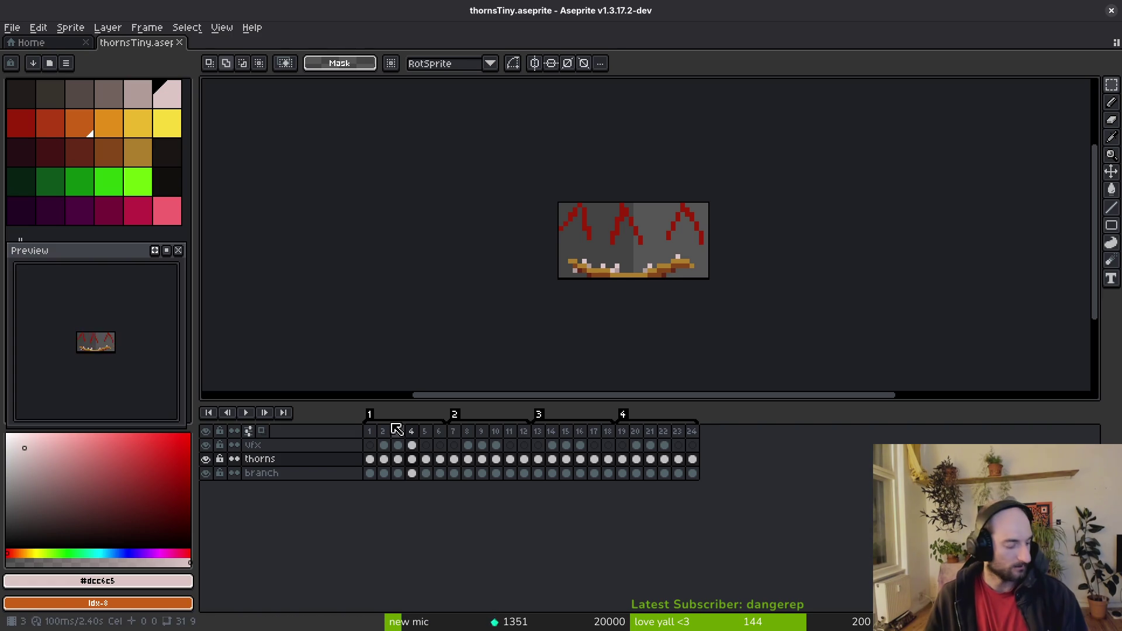
click(389, 459)
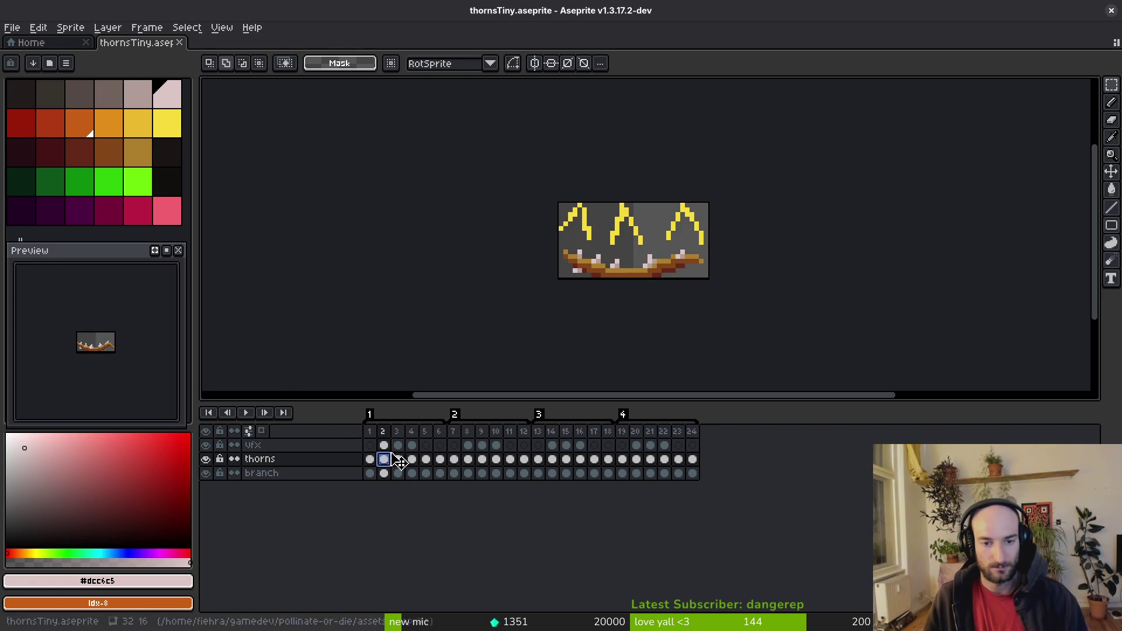
middle_click(111, 47)
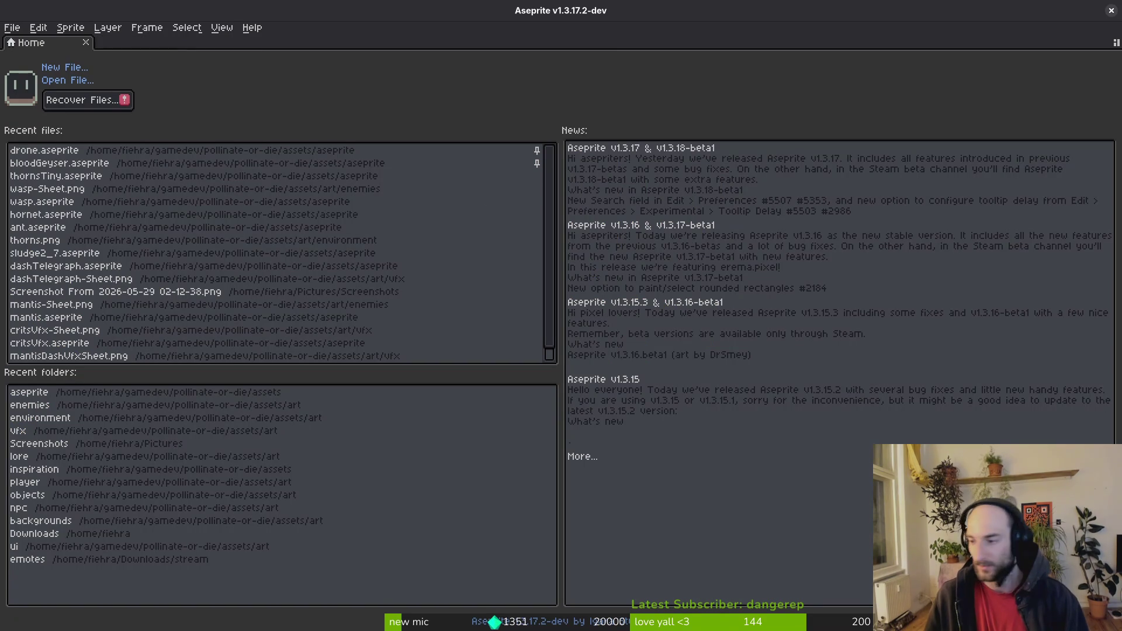
key(alt+Tab)
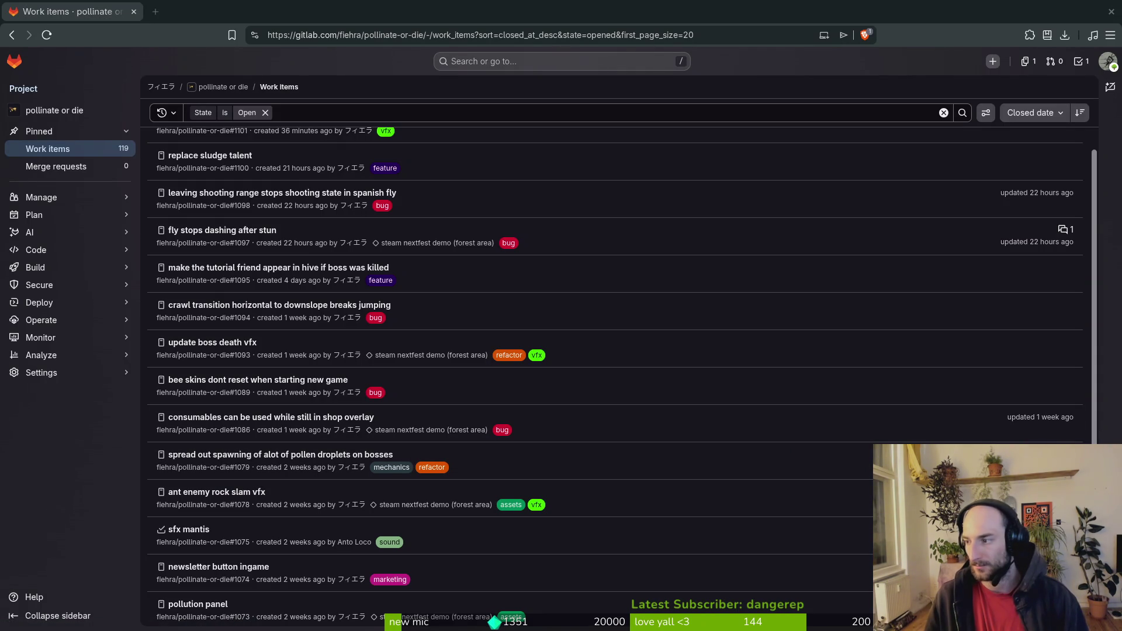
Step: Close the running game window, deselect the splashScreen node in Godot, and return to Aseprite
key(alt+Tab)
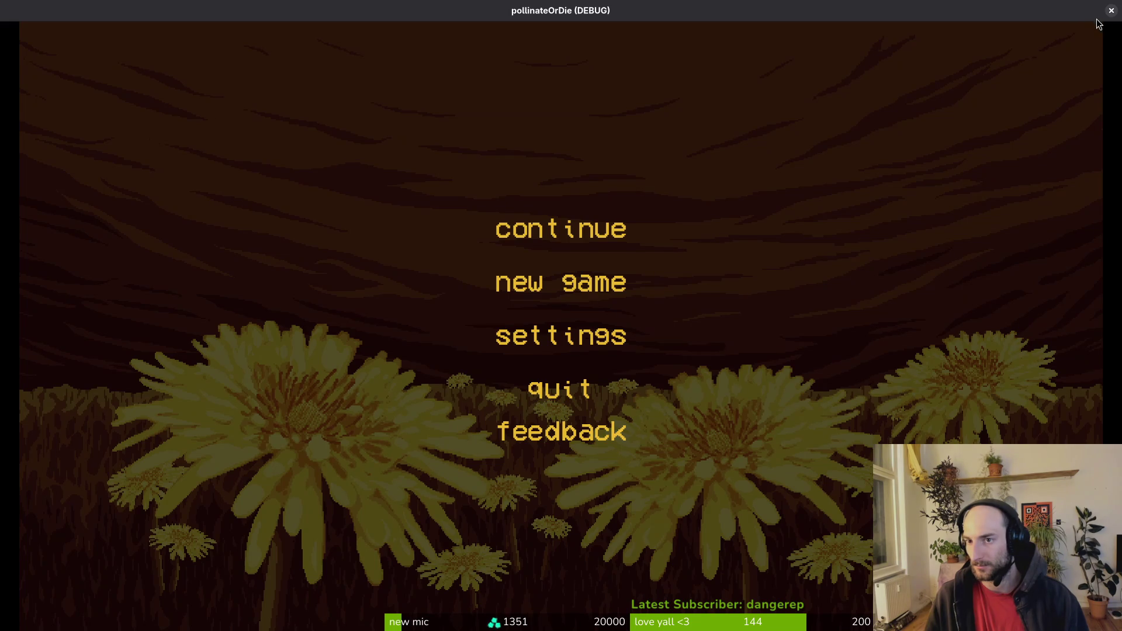
click(1111, 10)
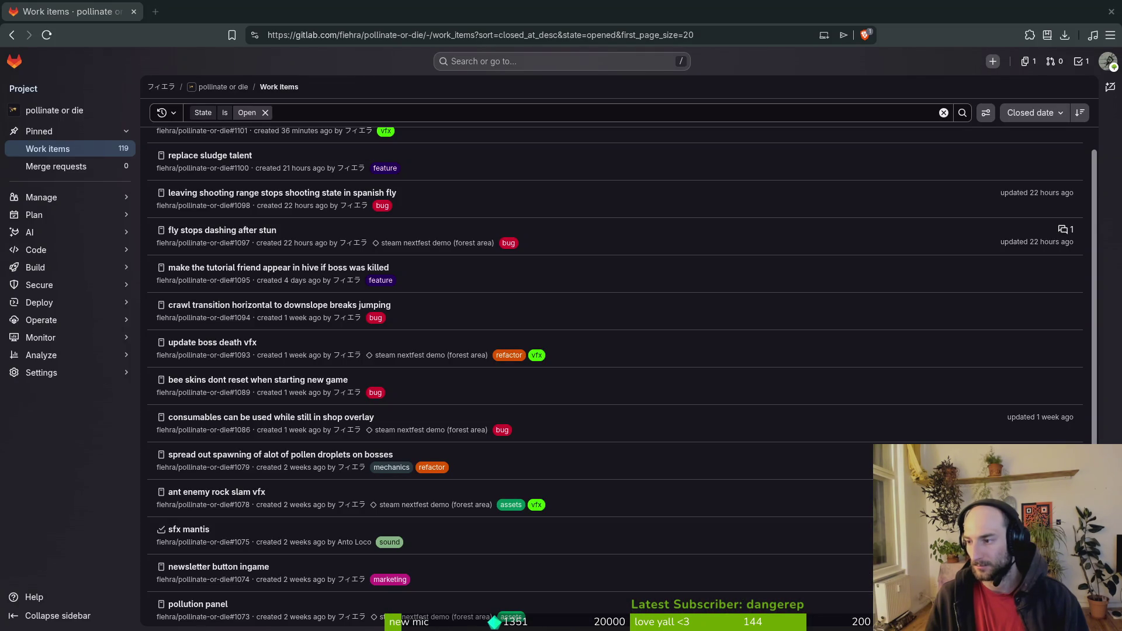
key(alt+Tab)
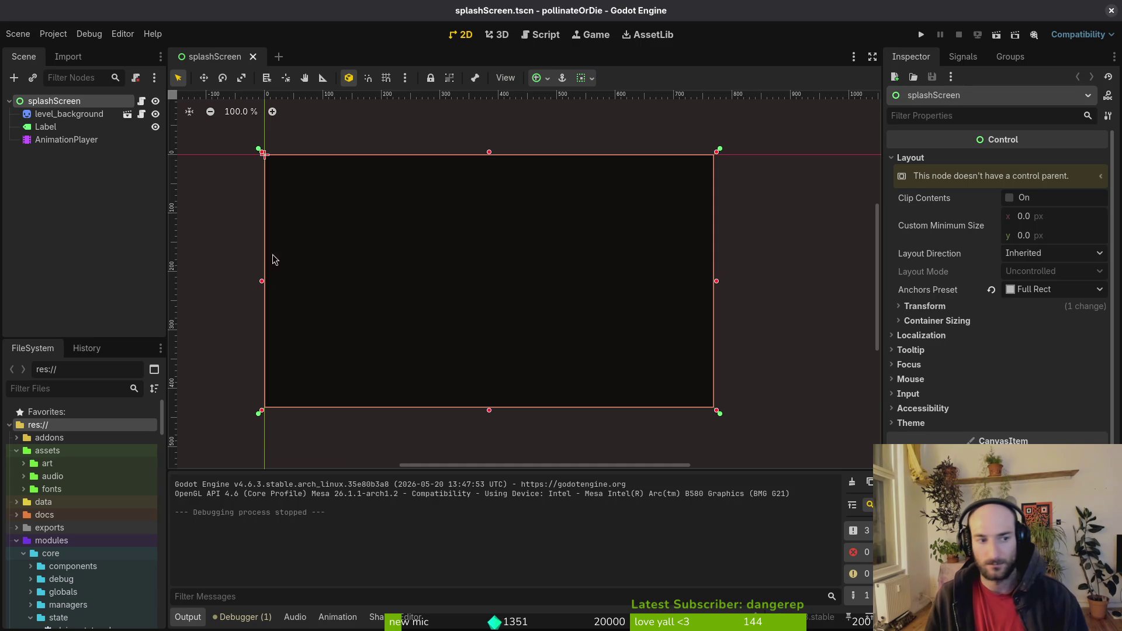
key(Escape)
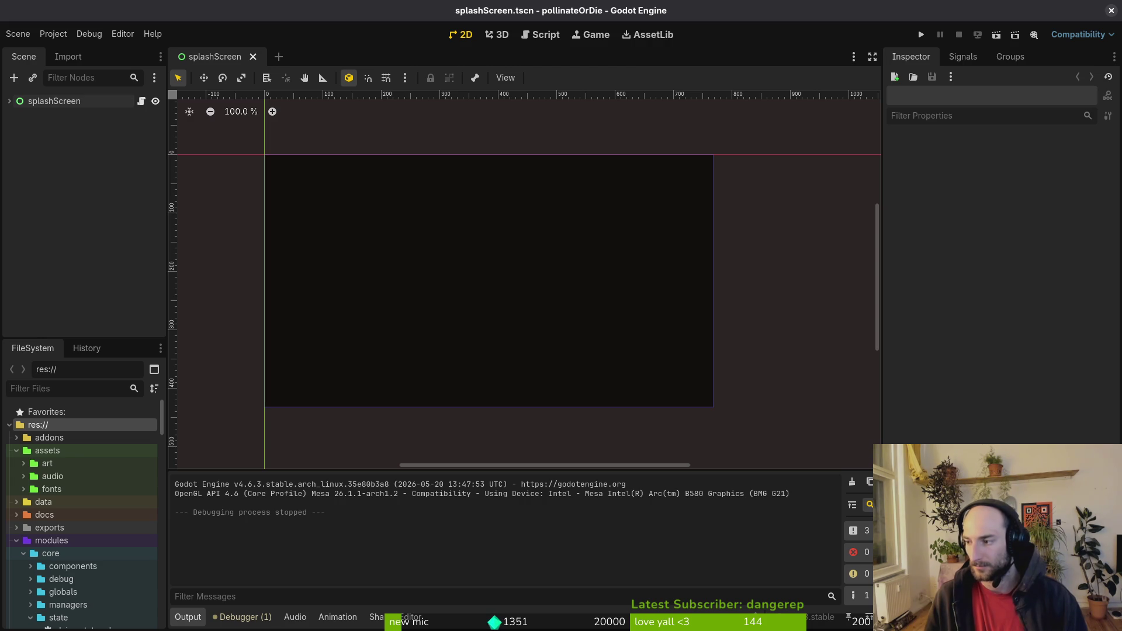
key(alt+Tab)
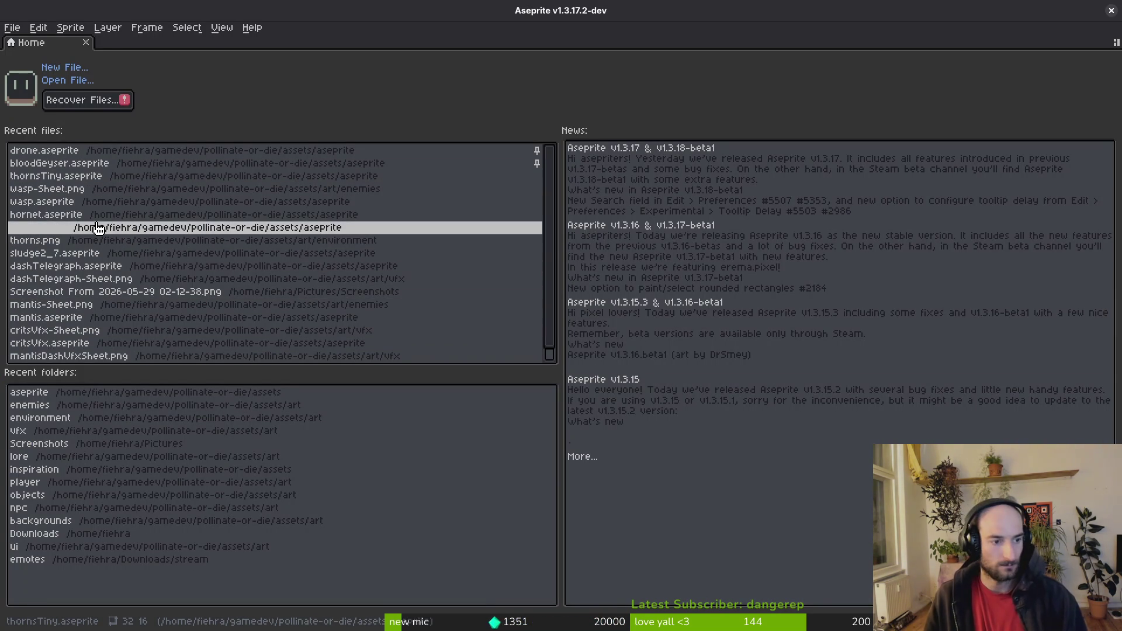
Step: Open sludgeBoss.aseprite from the assets/aseprite folder
click(75, 82)
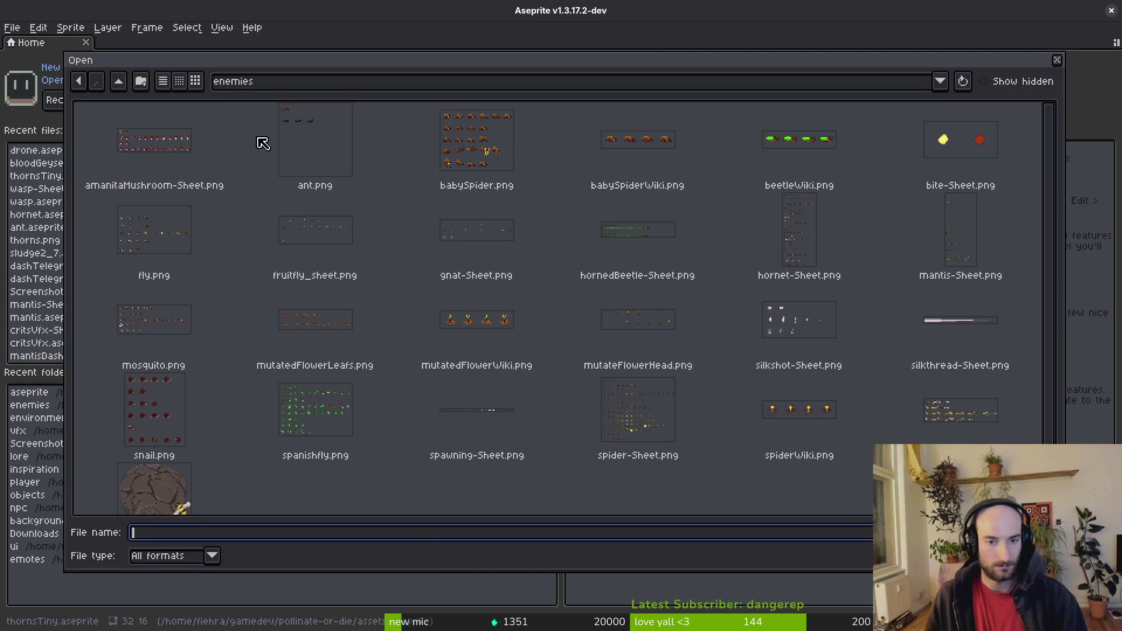
click(124, 84)
click(124, 84)
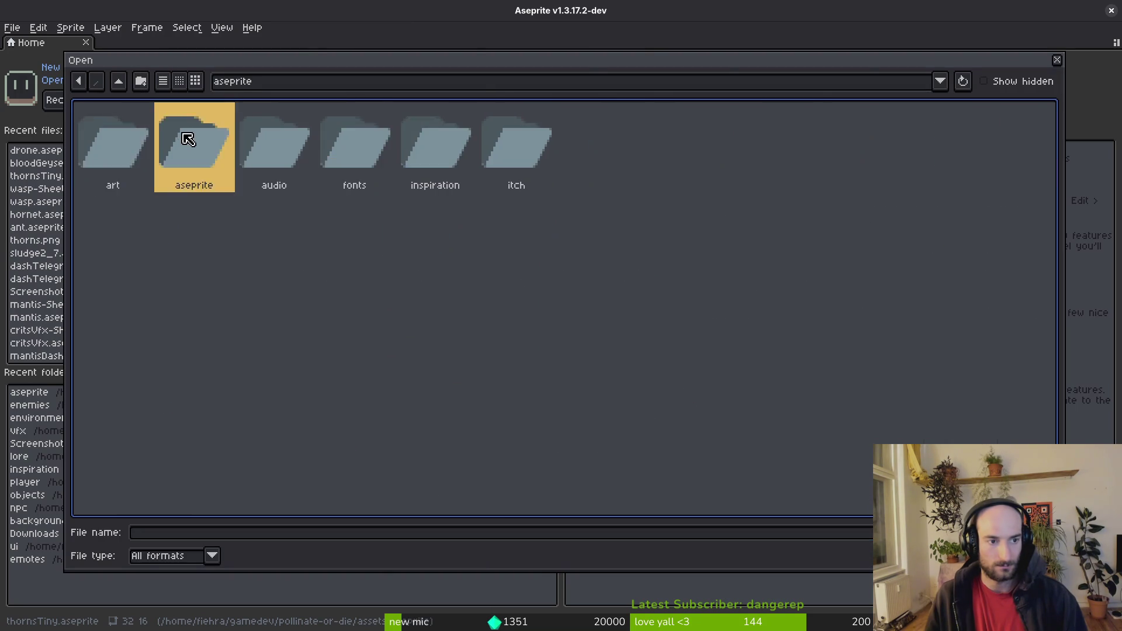
double_click(183, 140)
scroll(779, 407, down, 10)
scroll(778, 407, down, 15)
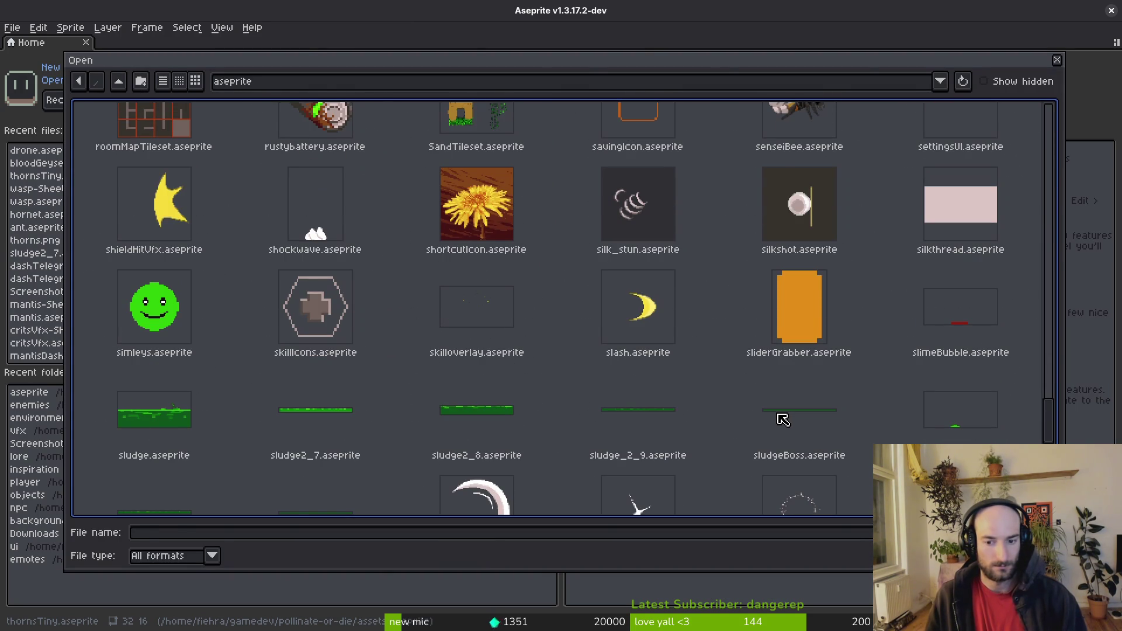
double_click(783, 420)
Step: Select frames 1–8 on all layers and replace the first sampled green with a brighter palette green
drag(491, 268, 512, 281)
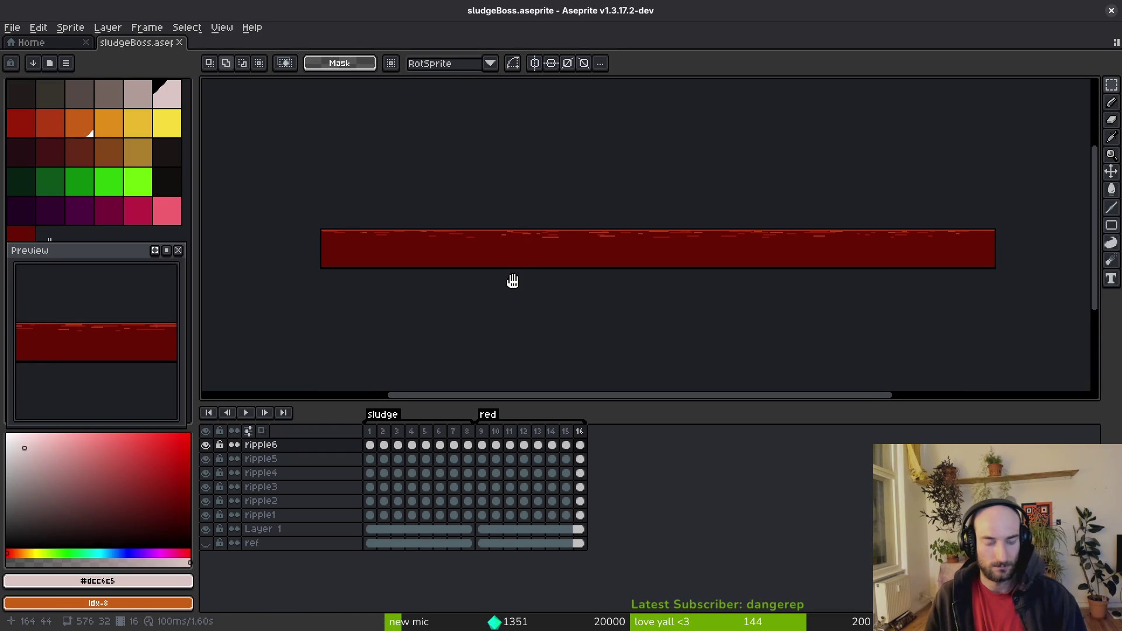
click(370, 445)
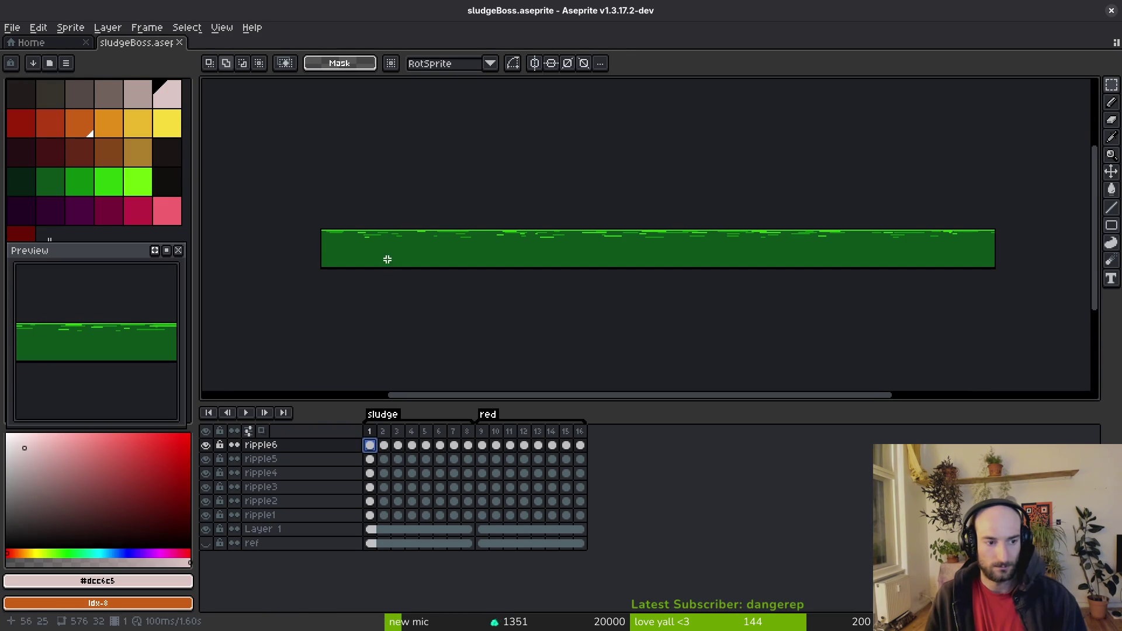
mouse_move(467, 446)
mouse_down()
mouse_move(413, 533)
mouse_move(370, 535)
mouse_up()
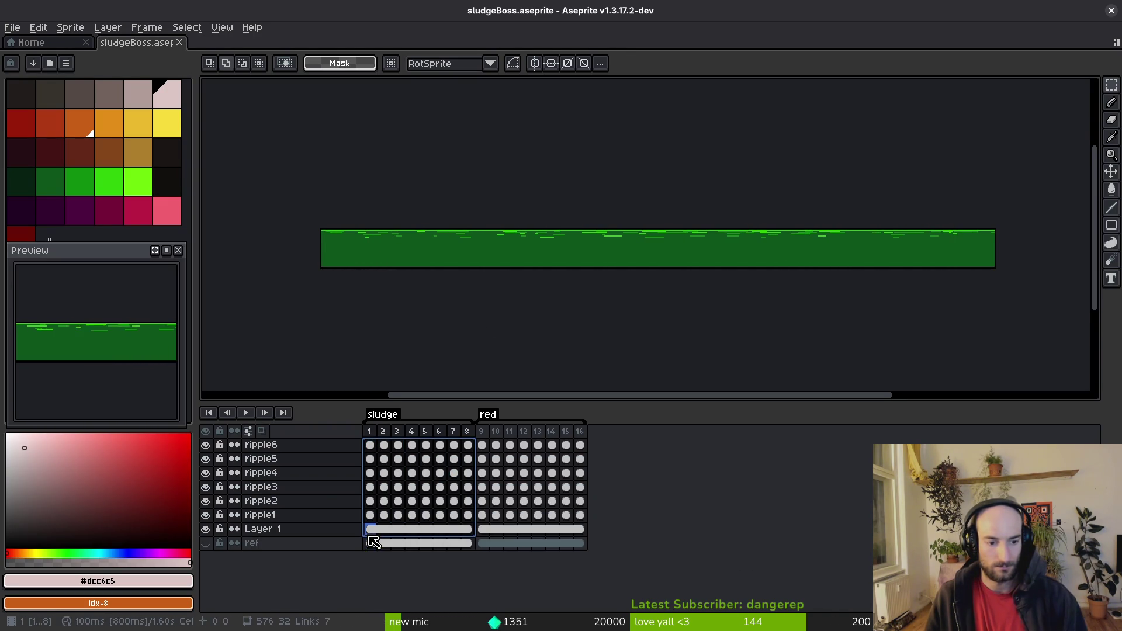
scroll(461, 220, up, 5)
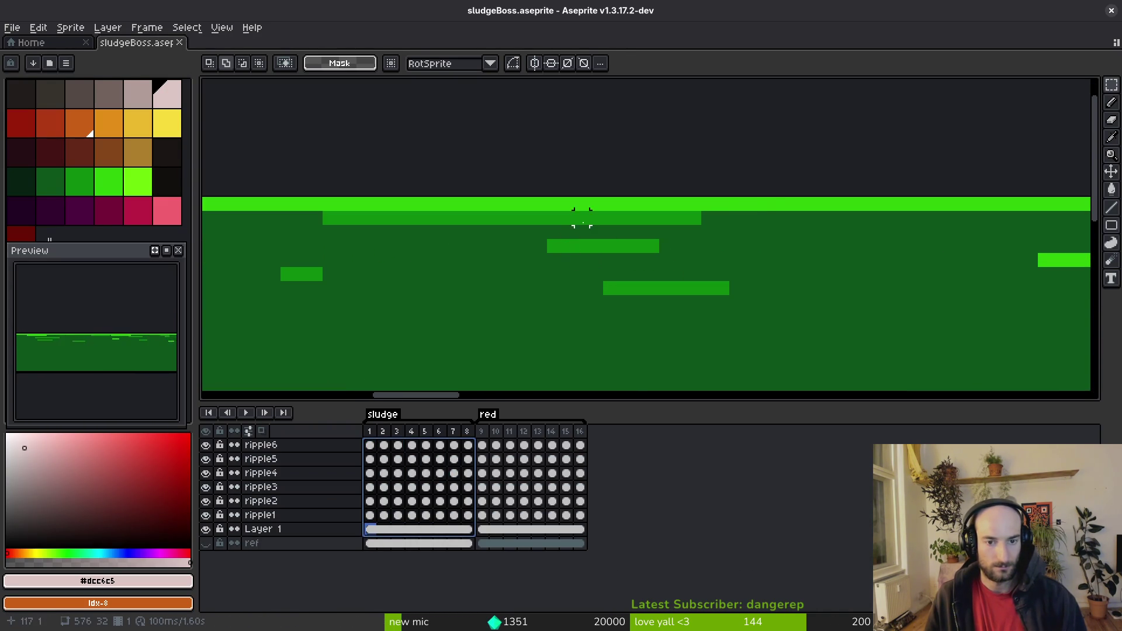
key(alt)
alt+click(765, 197)
right_click(138, 181)
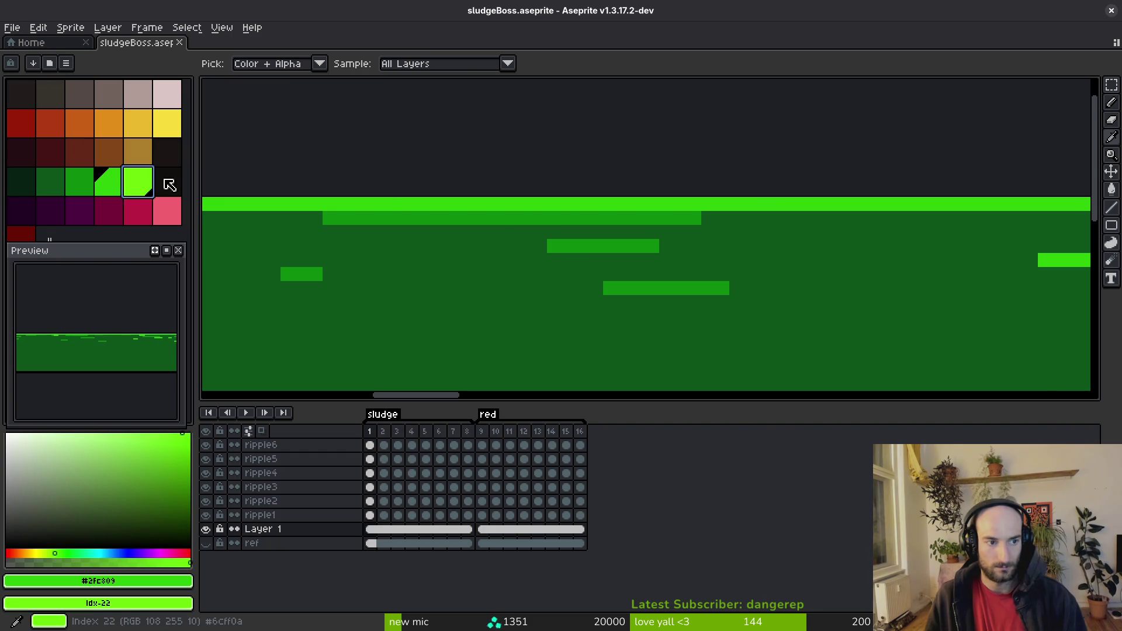
key(shift+r)
click(504, 173)
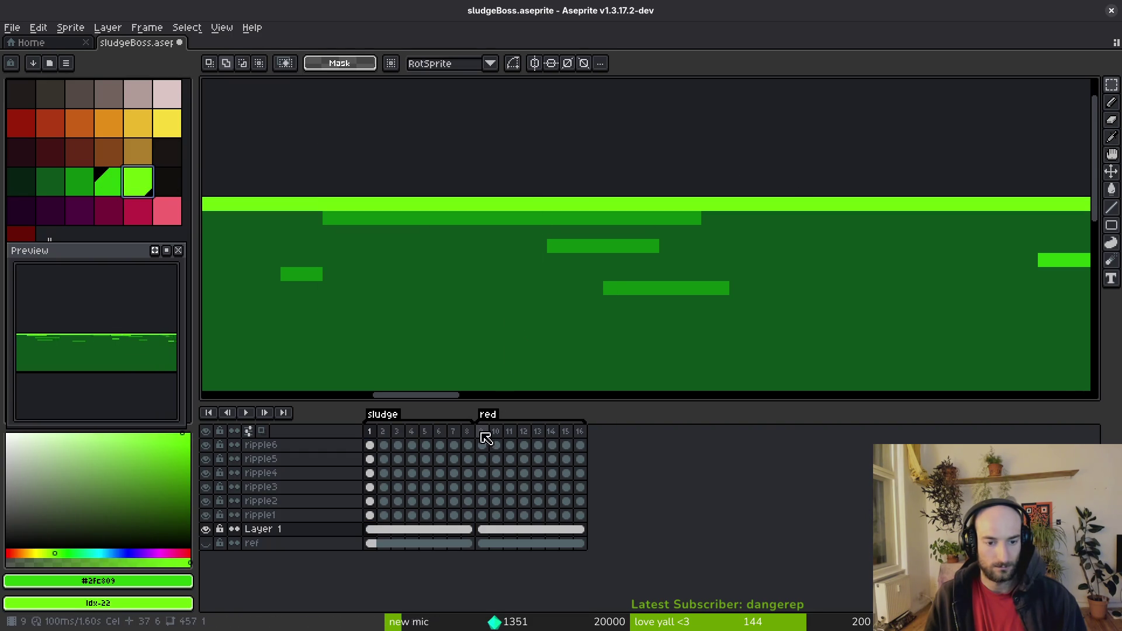
Step: Replace the dark stripe green #0e8b0e with a brighter green across frames 1–8
drag(473, 450, 371, 532)
key(alt)
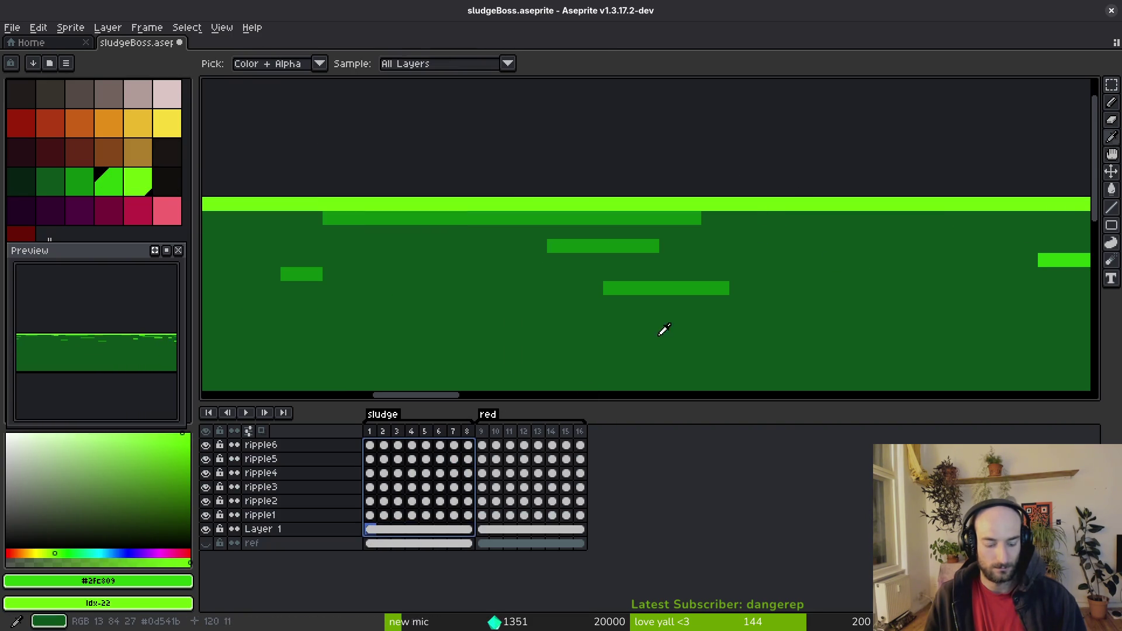
key(shift+r)
click(504, 173)
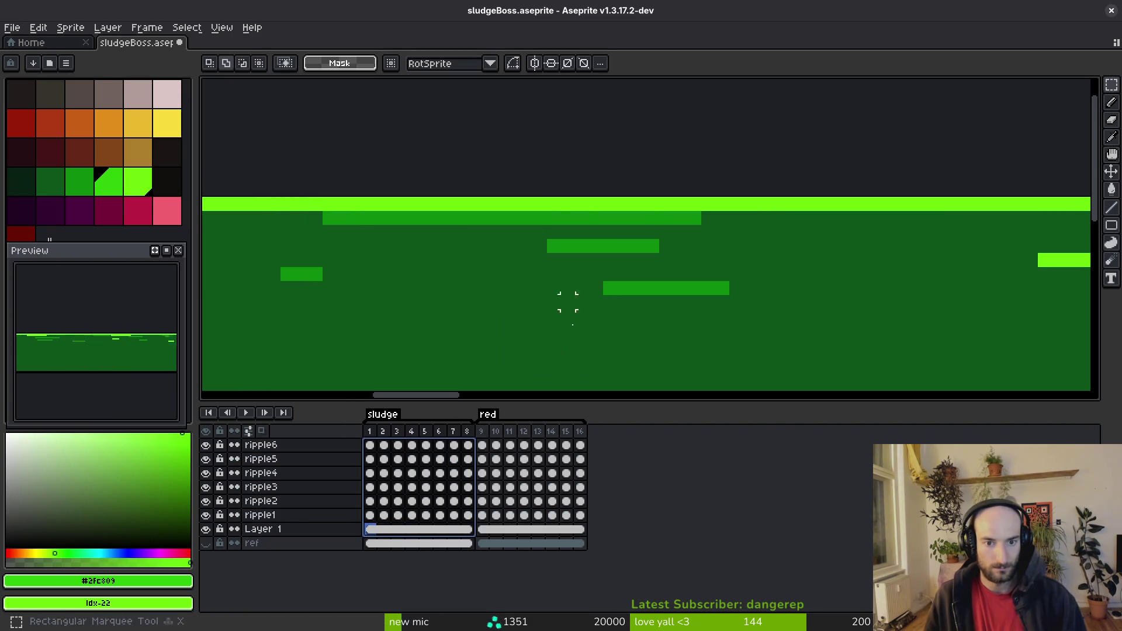
key(Escape)
key(alt)
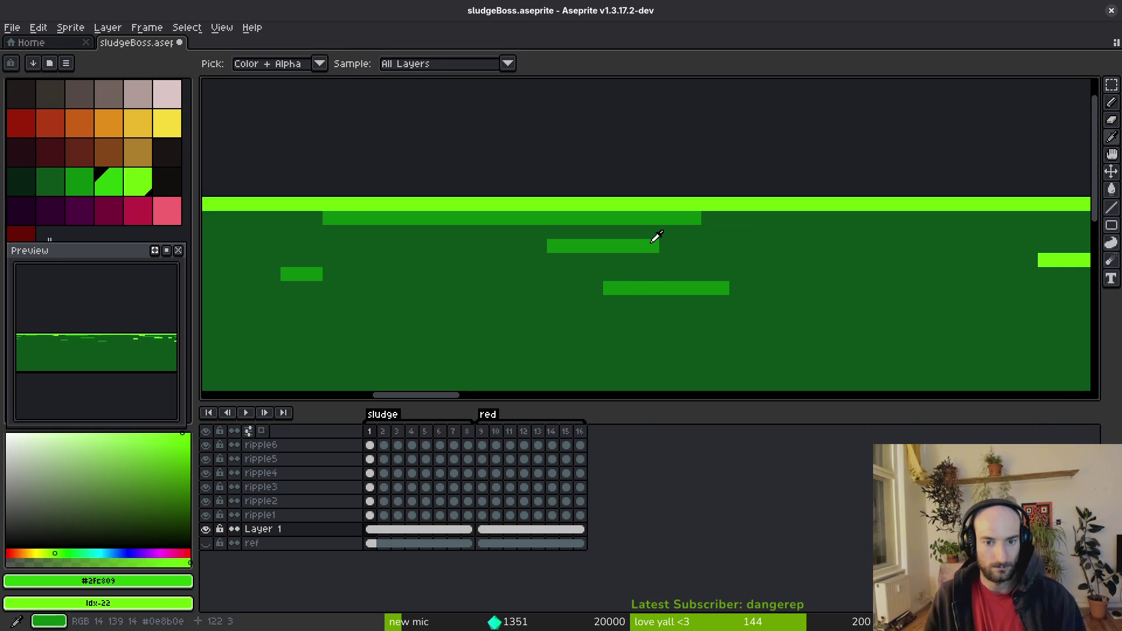
alt+click(648, 241)
key(alt)
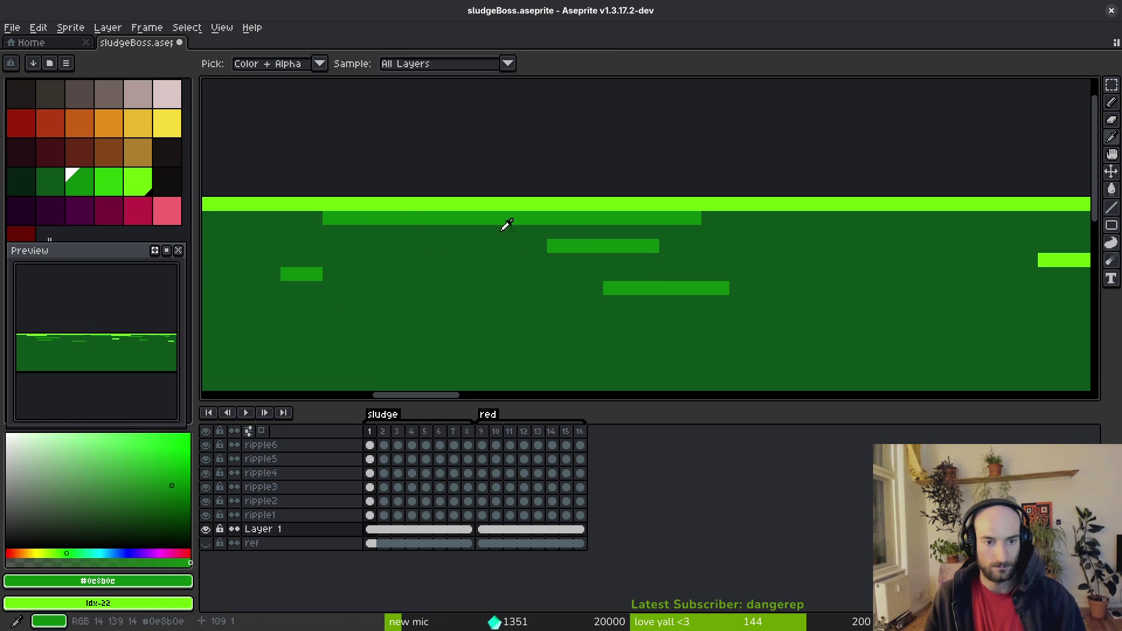
alt+click(114, 187)
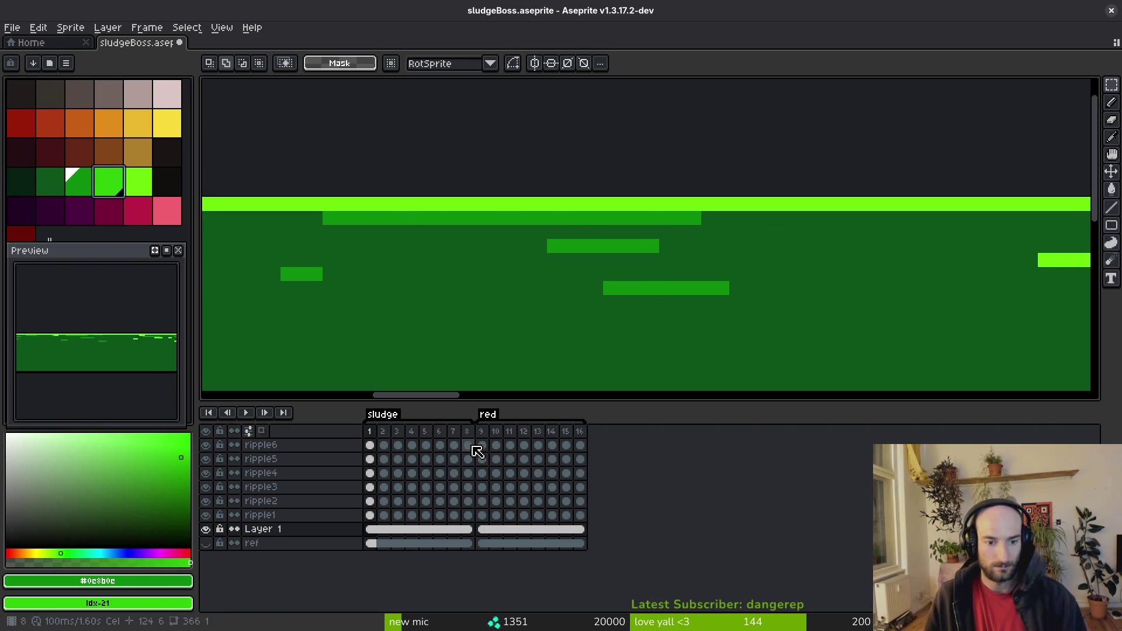
mouse_move(477, 451)
mouse_down()
mouse_move(426, 533)
mouse_move(371, 531)
mouse_up()
key(shift+r)
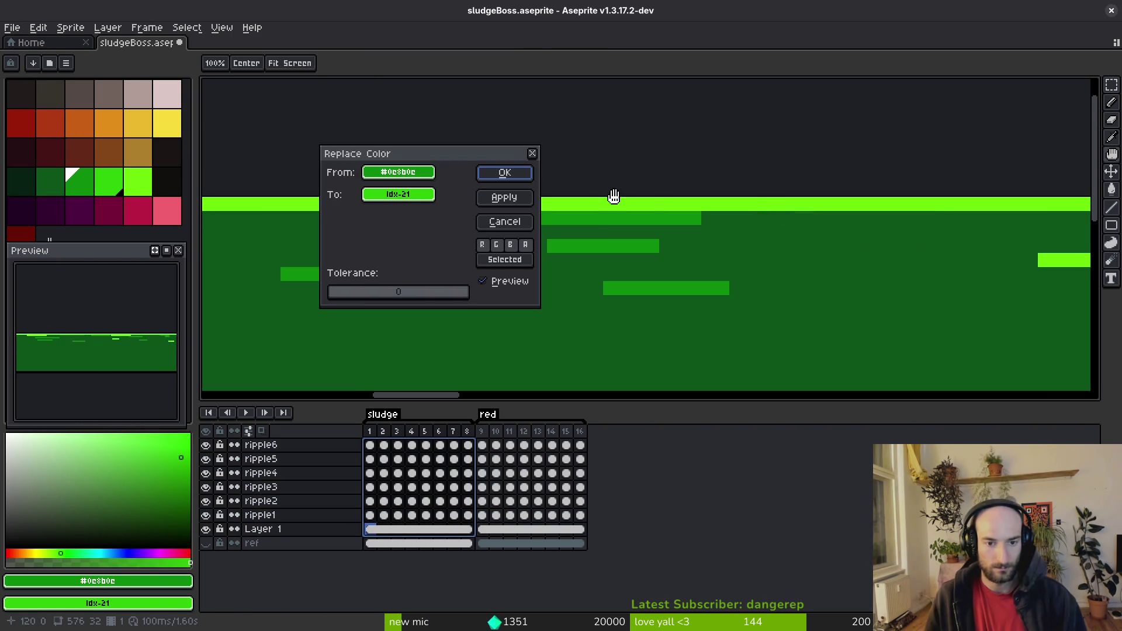
click(504, 173)
Step: Replace the dark body green #0d541b with a brighter green across all frames
key(alt)
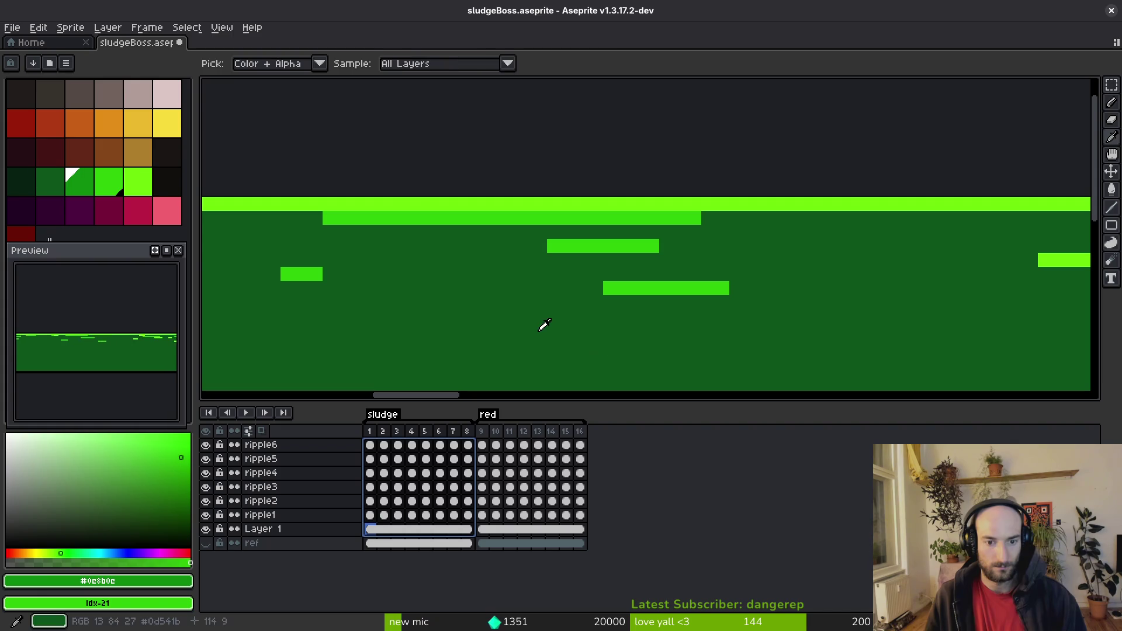
alt+click(545, 325)
mouse_move(471, 450)
mouse_down()
mouse_move(388, 536)
mouse_move(370, 531)
mouse_up()
key(shift+r)
click(506, 174)
scroll(658, 239, down, 2)
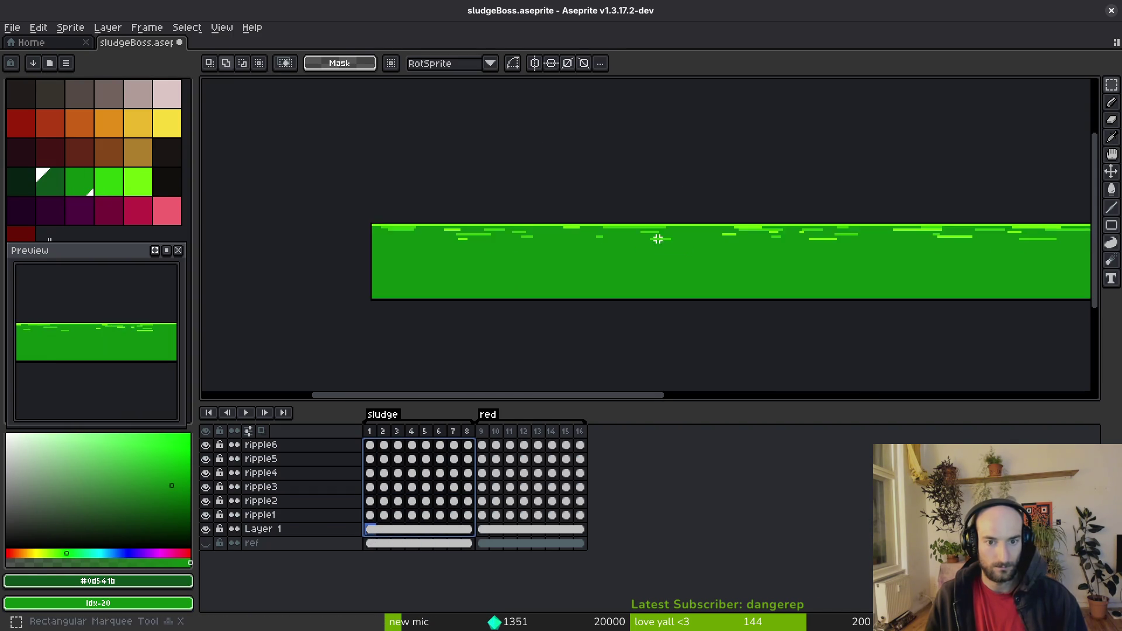
scroll(658, 239, down, 2)
Step: Generate a sprite sheet from the recoloured sludge animation and begin choosing its output file
key(ctrl+e)
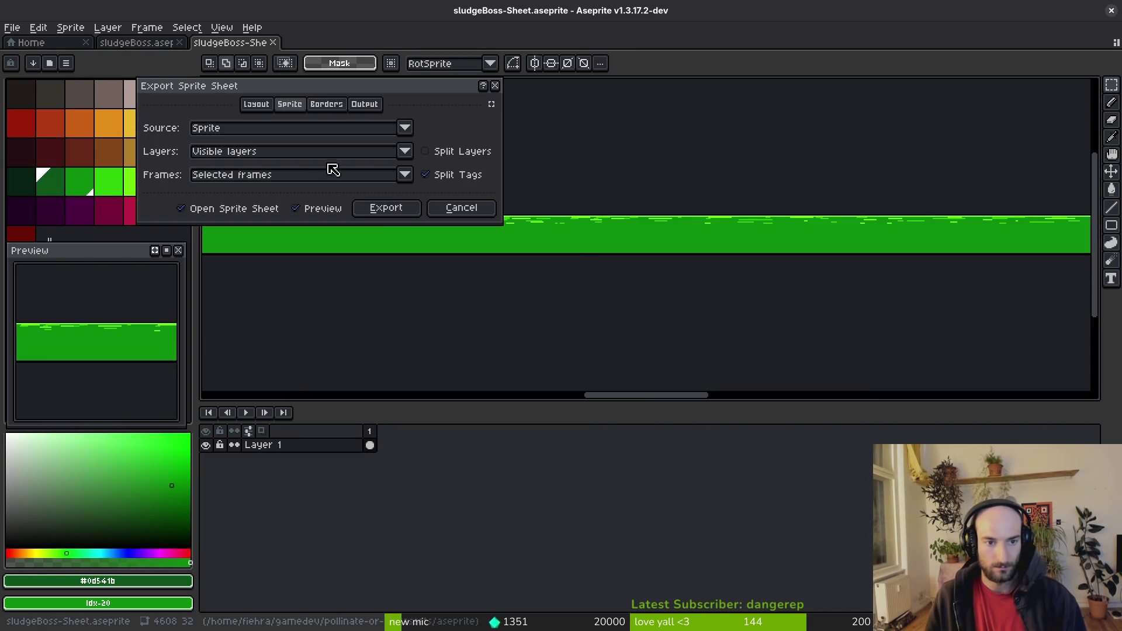
click(381, 208)
key(ctrl+shift+e)
click(283, 50)
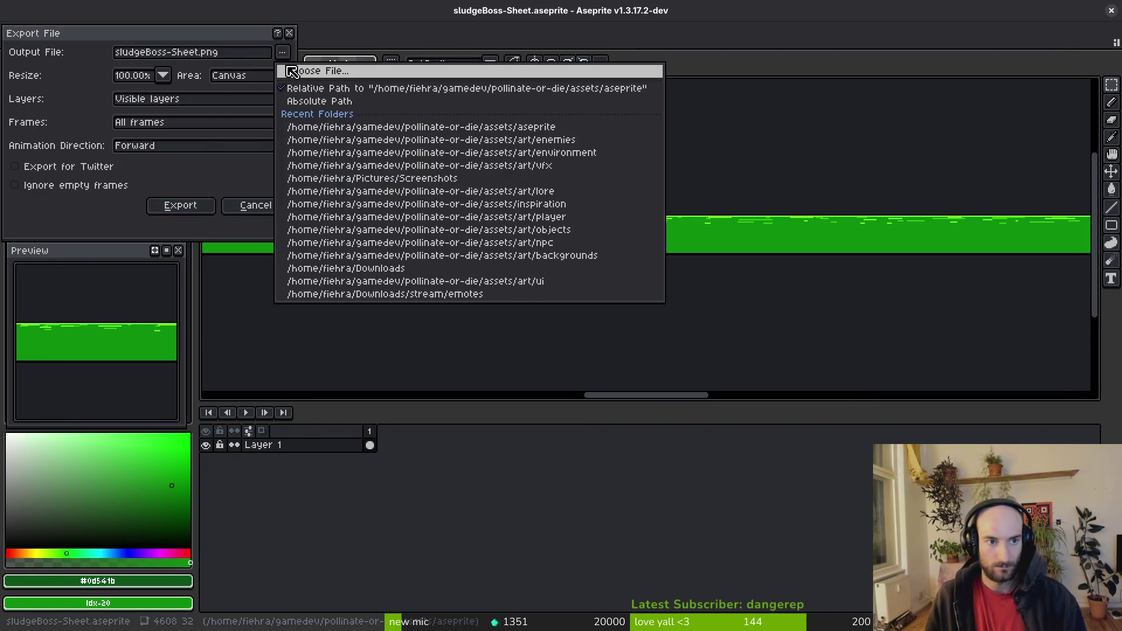
click(304, 70)
Step: Export the sheet over sludgeBoss-Sheet.png in art/environment, confirming the overwrite
click(119, 87)
double_click(113, 125)
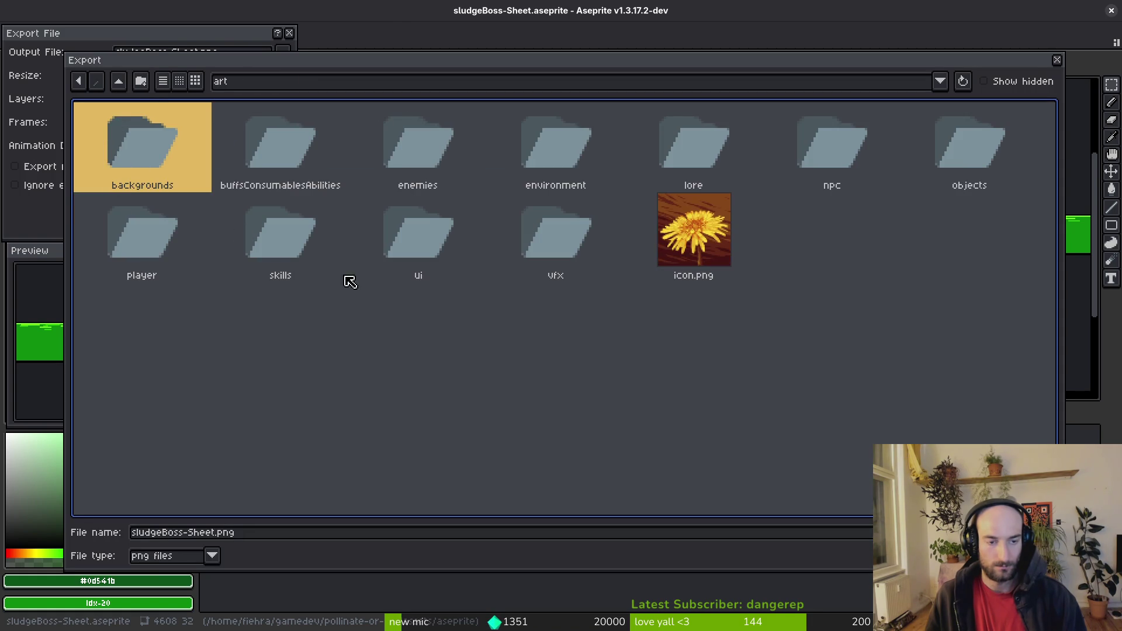
double_click(535, 146)
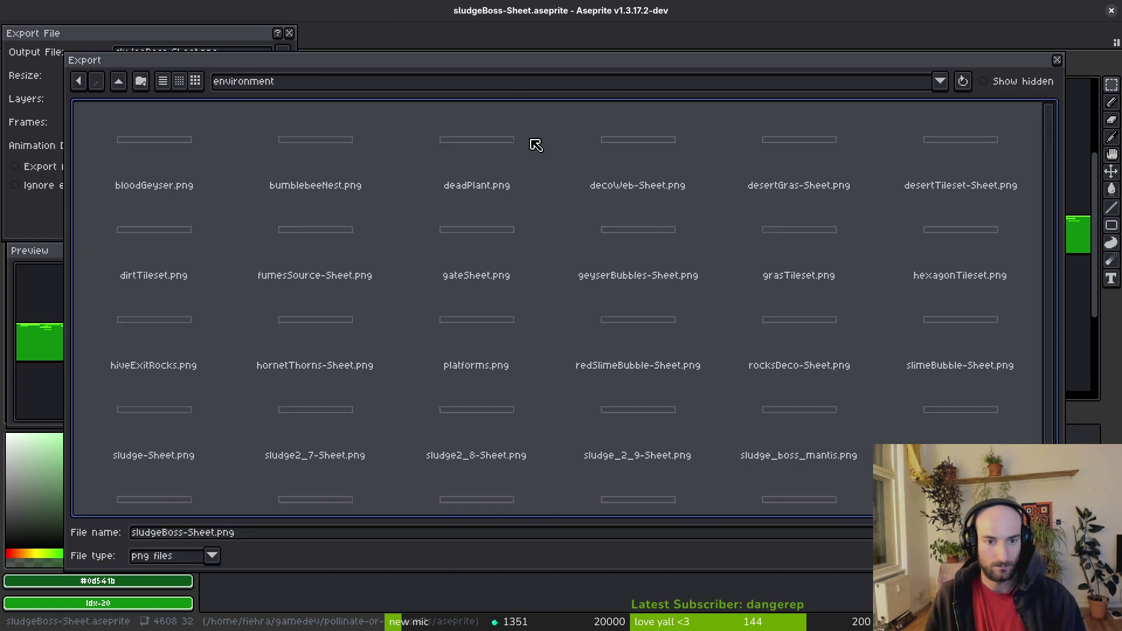
scroll(812, 327, down, 1)
click(810, 383)
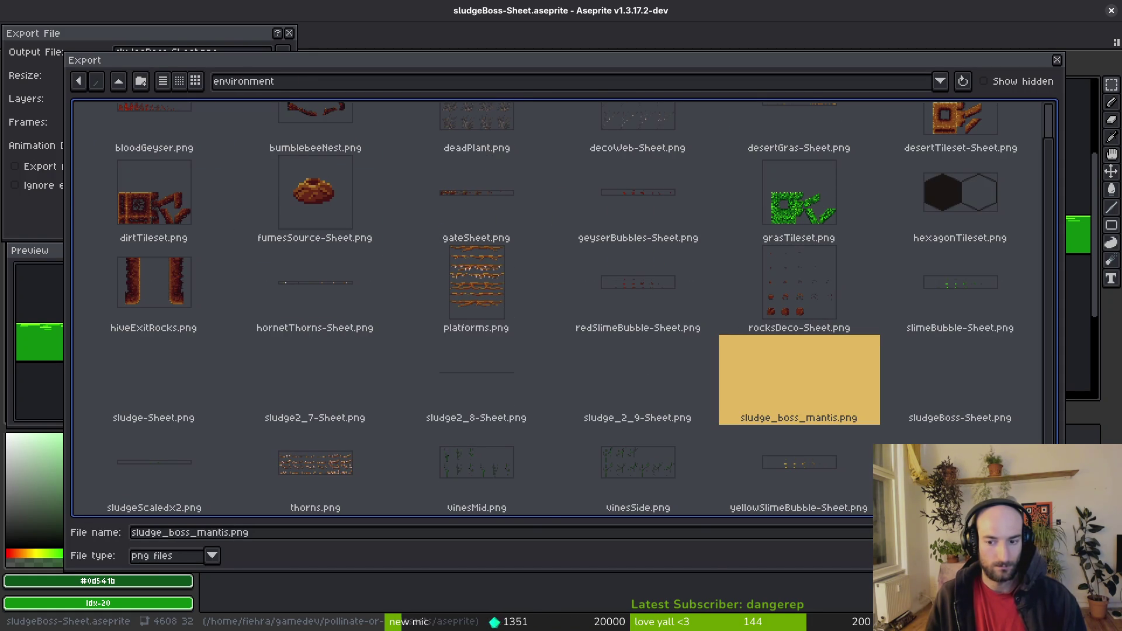
click(977, 371)
key(Return)
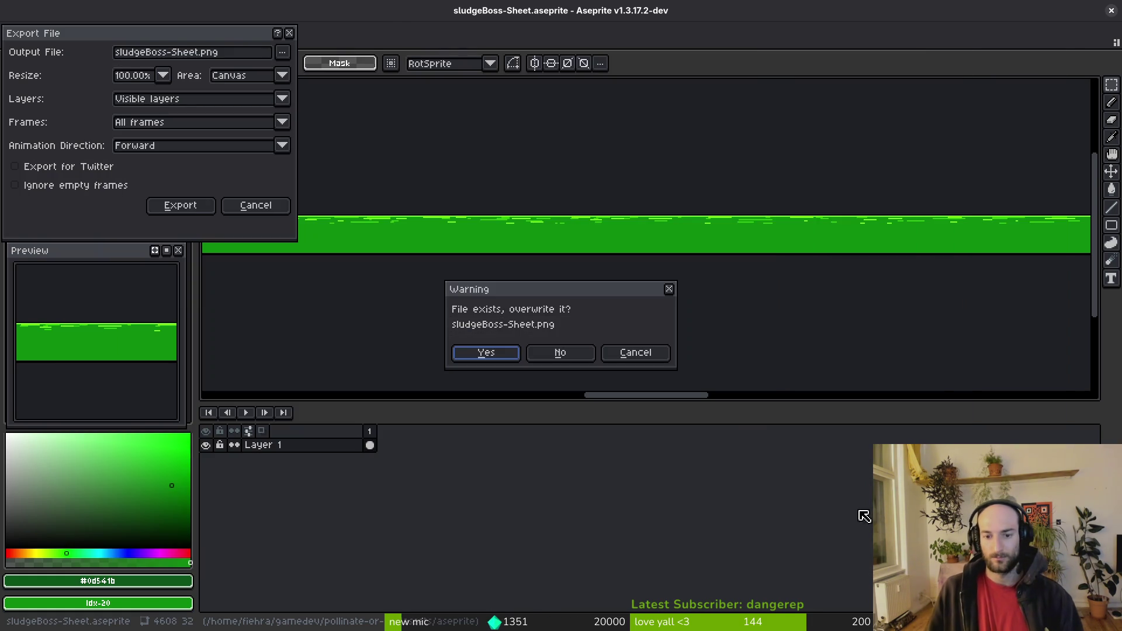
click(473, 352)
click(181, 208)
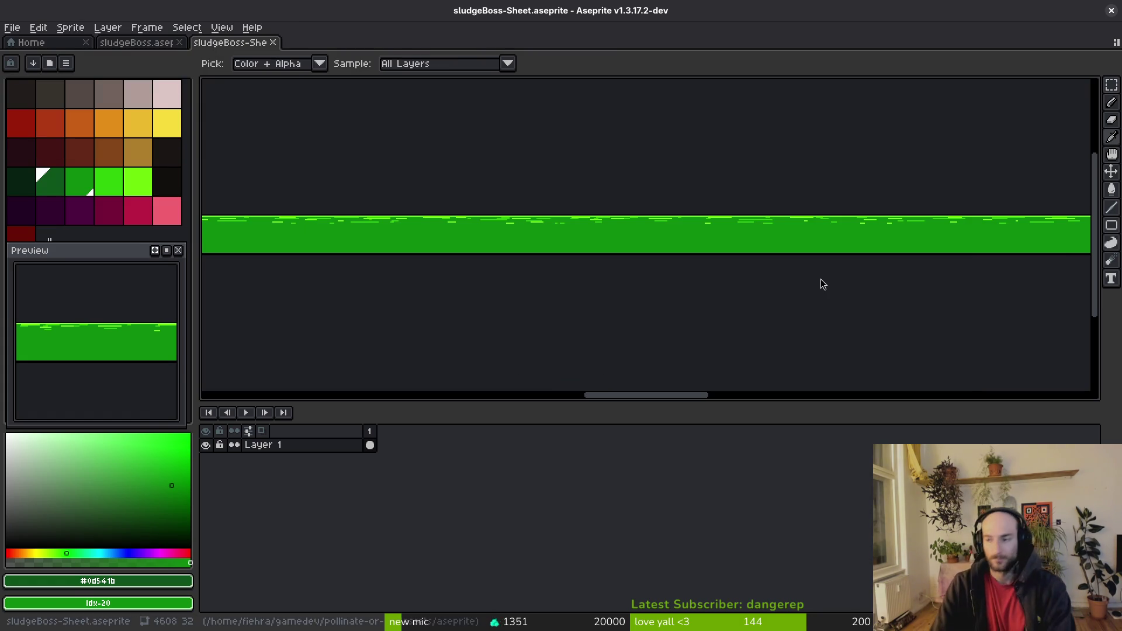
key(alt+Tab)
Step: Run the project and load the spider boss level from the debug level select
click(921, 34)
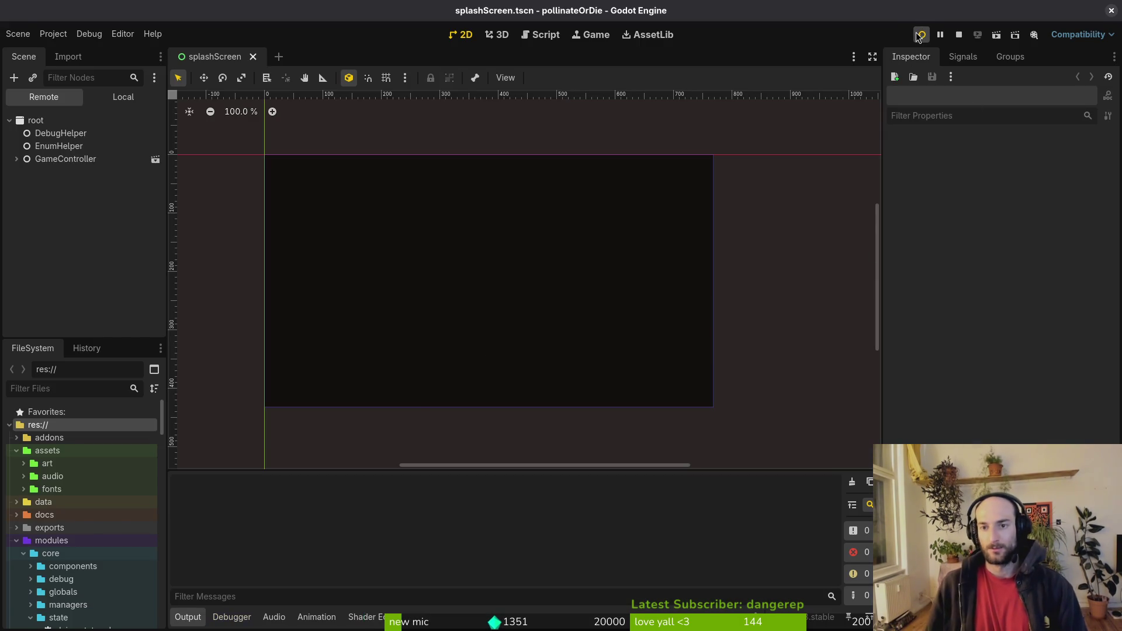
key(Return)
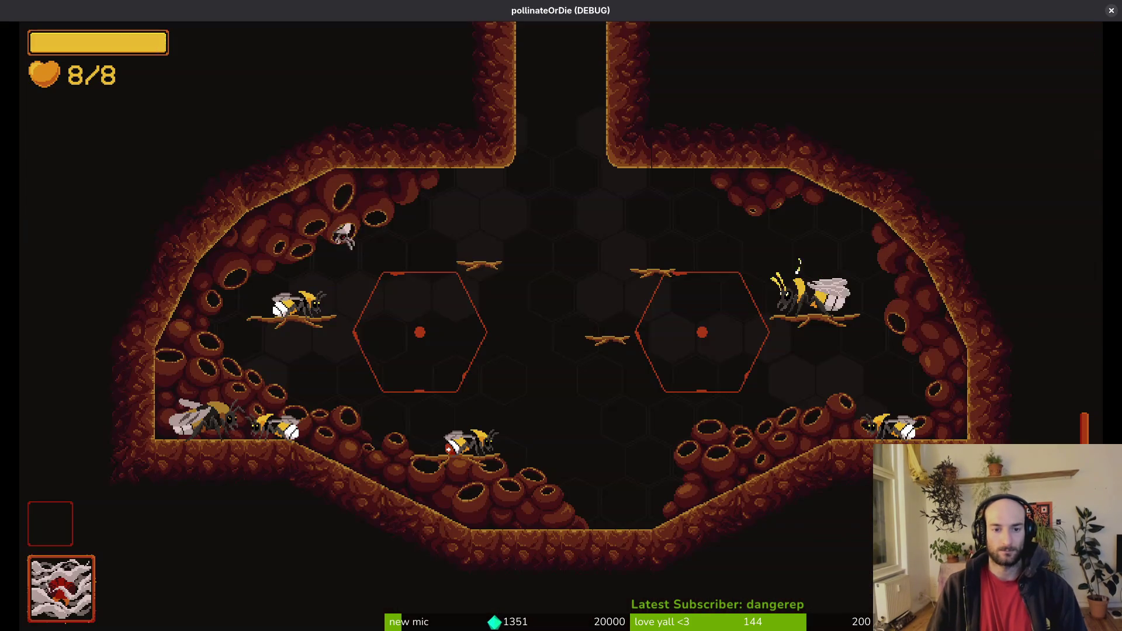
key(Escape)
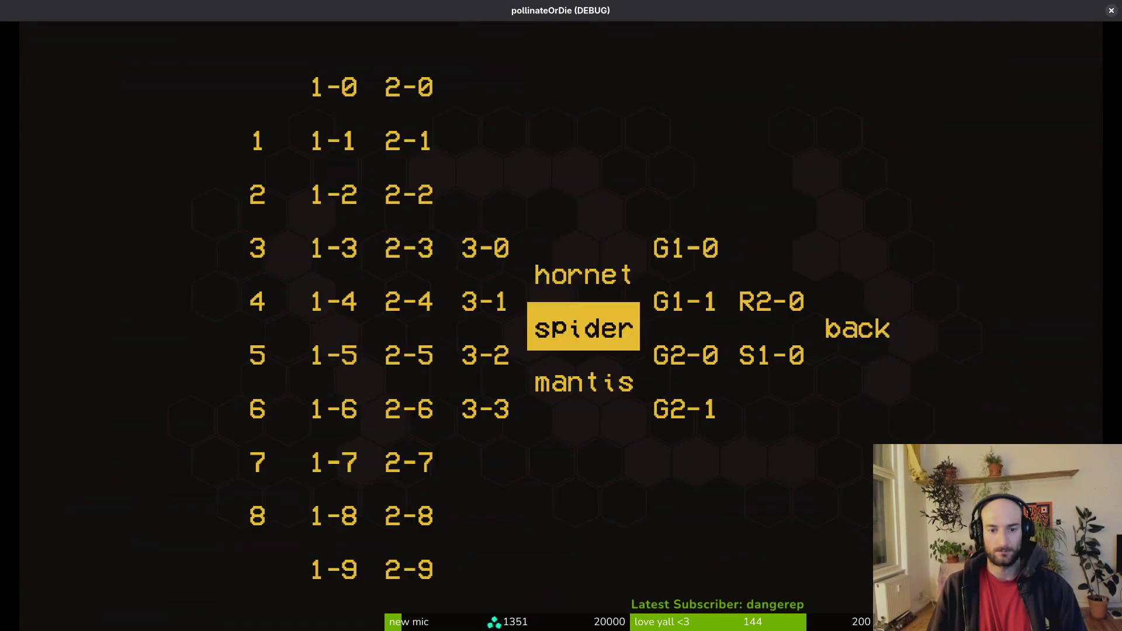
key(Return)
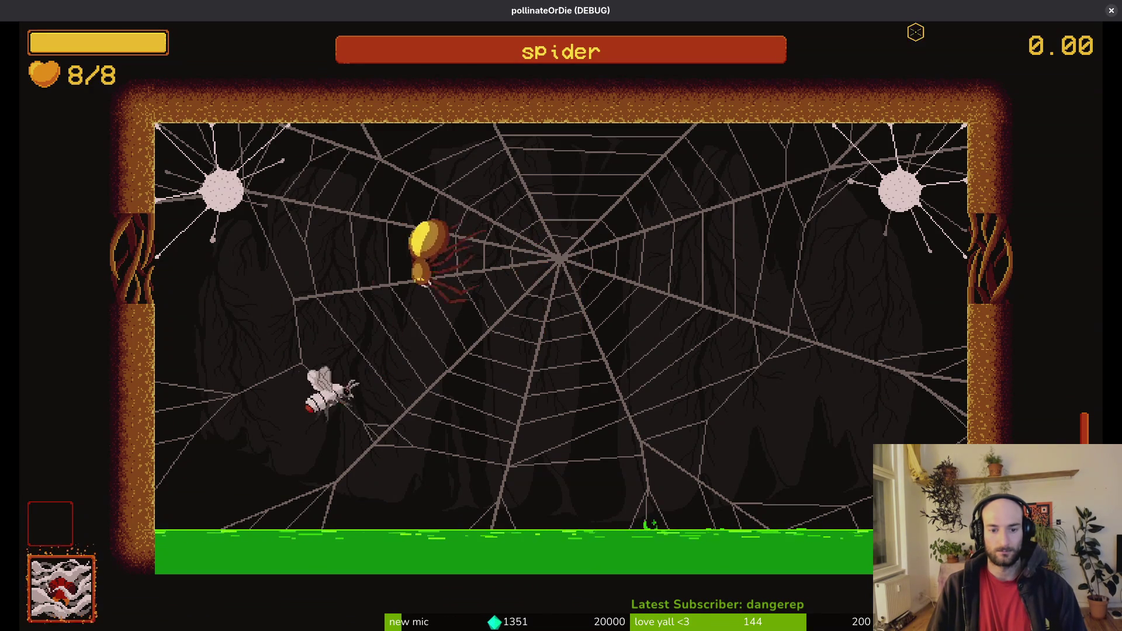
Step: Fly the bee around the web, dodging falling rocks and raising the hexagon shield
key(d)
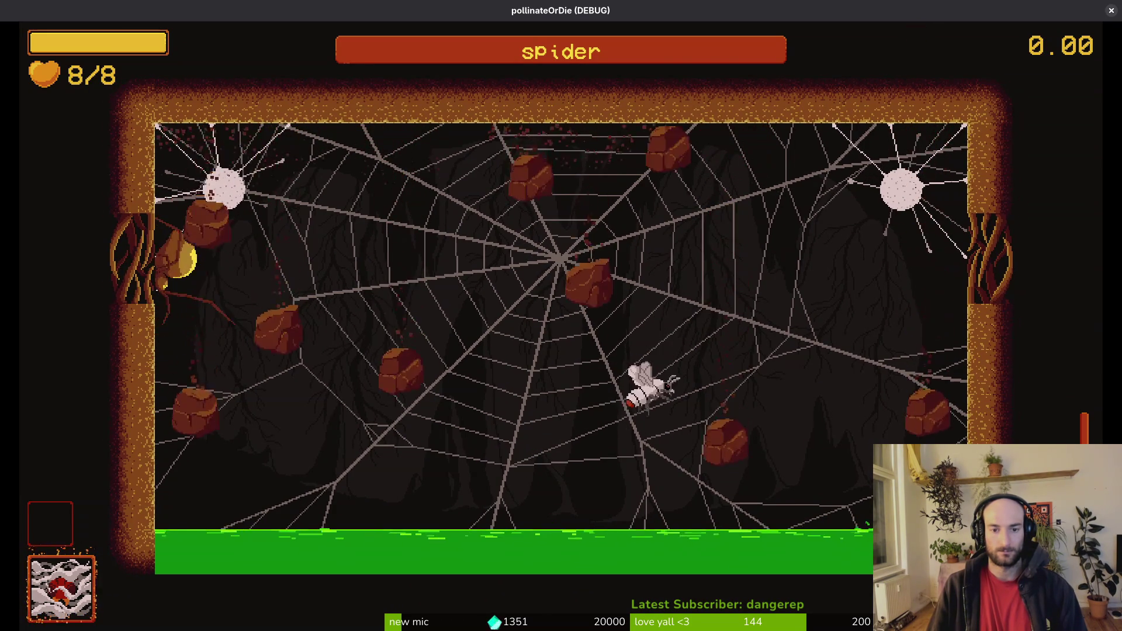
key(a)
key(a)
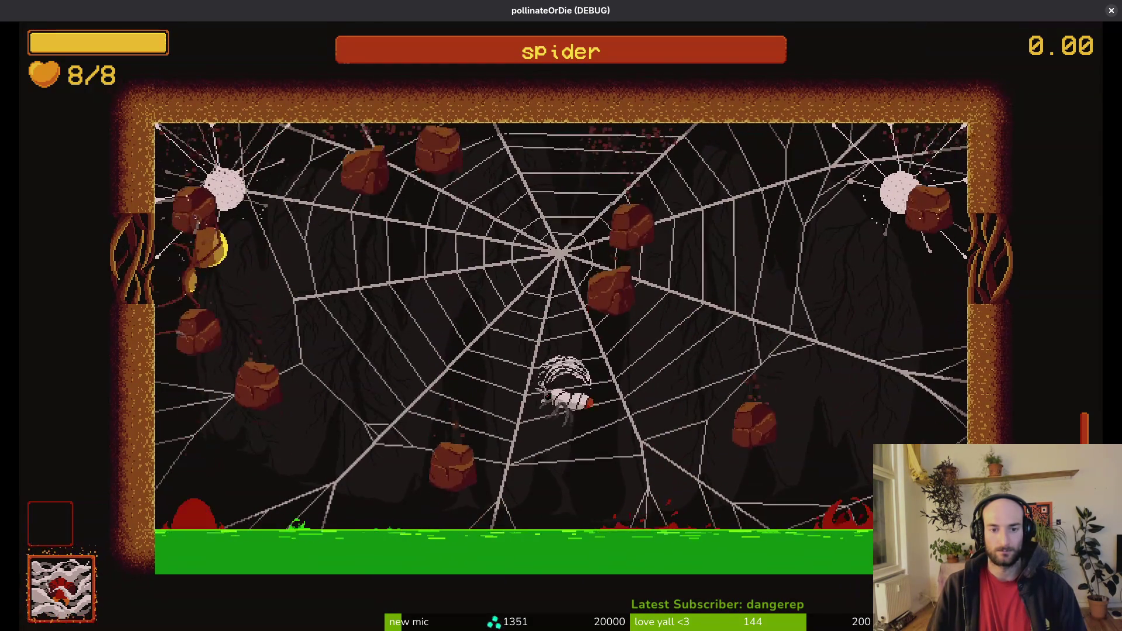
key(d)
key(a)
key(a)
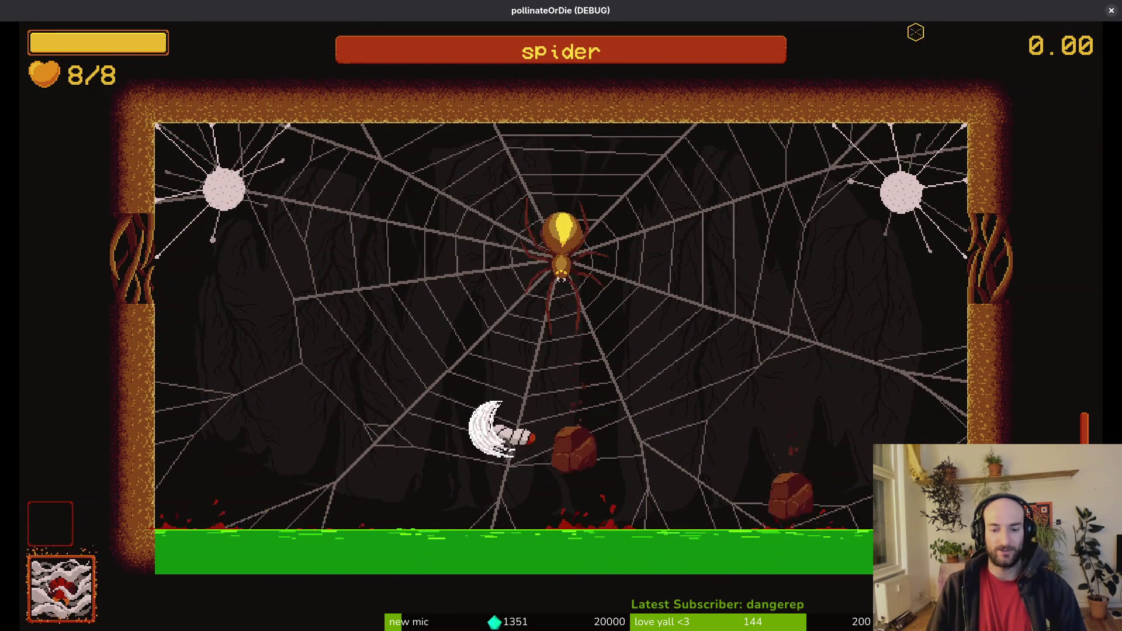
key(a)
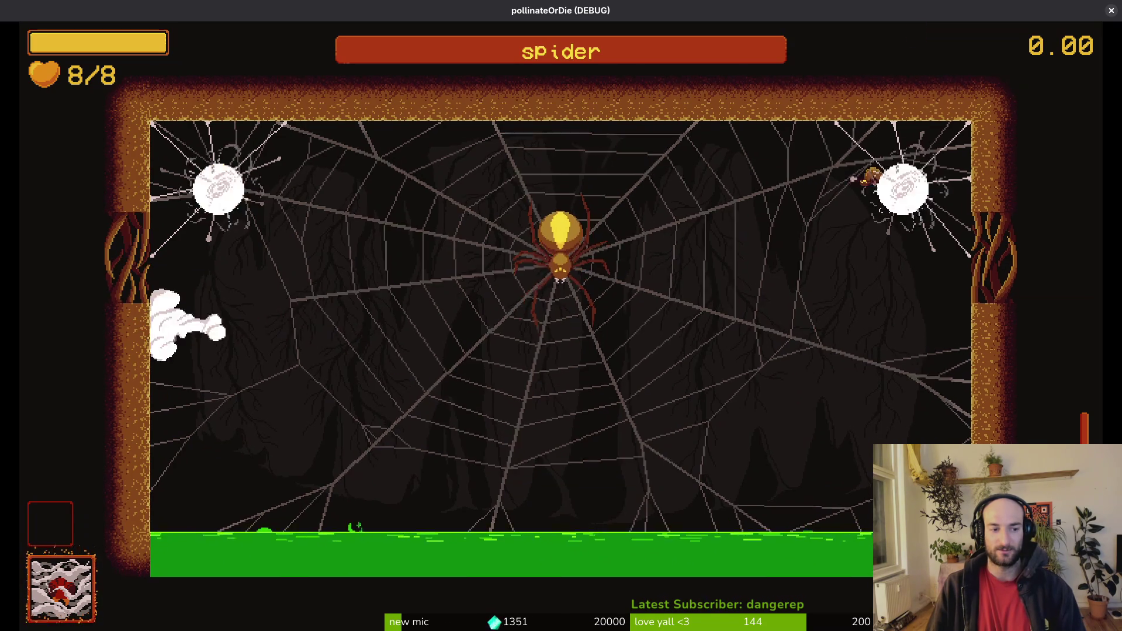
key(w)
key(s)
key(d)
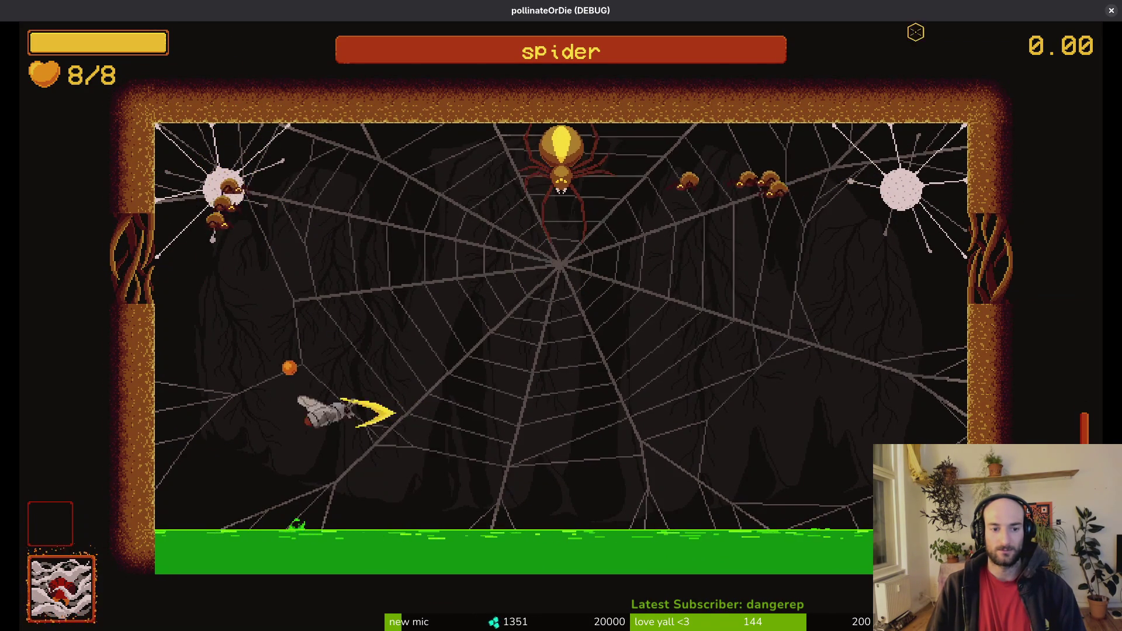
key(d)
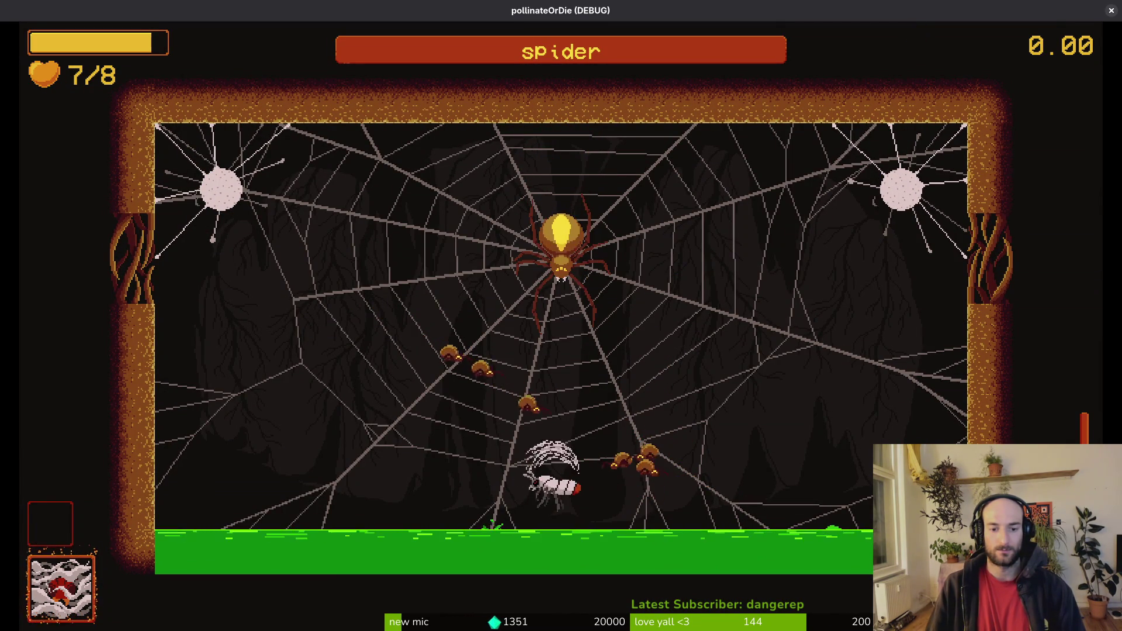
key(space)
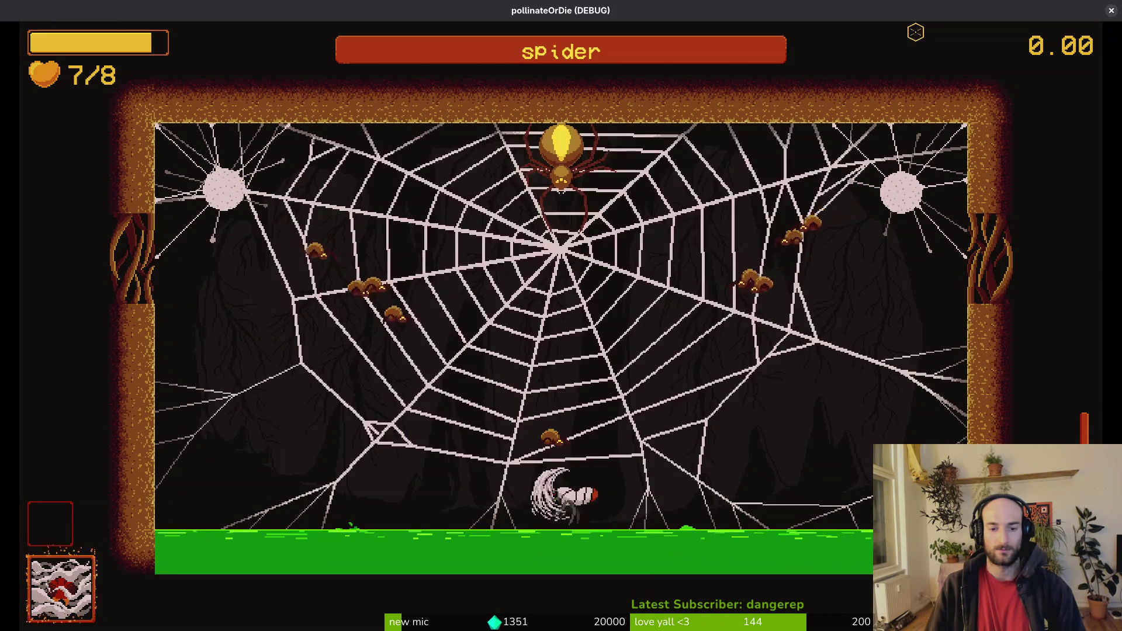
key(space)
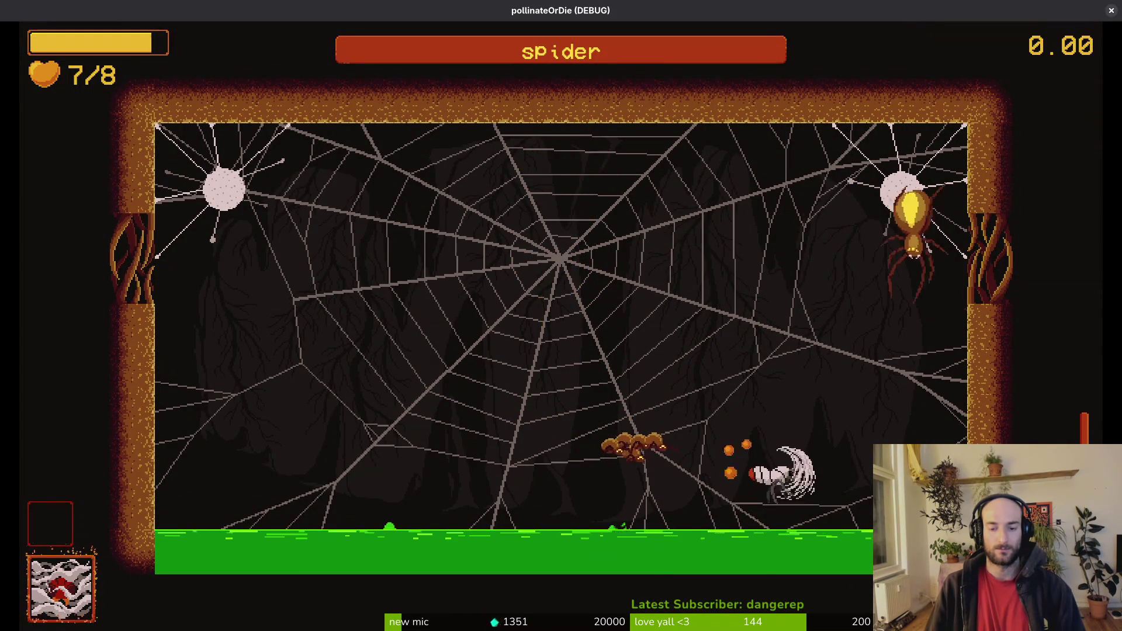
key(space)
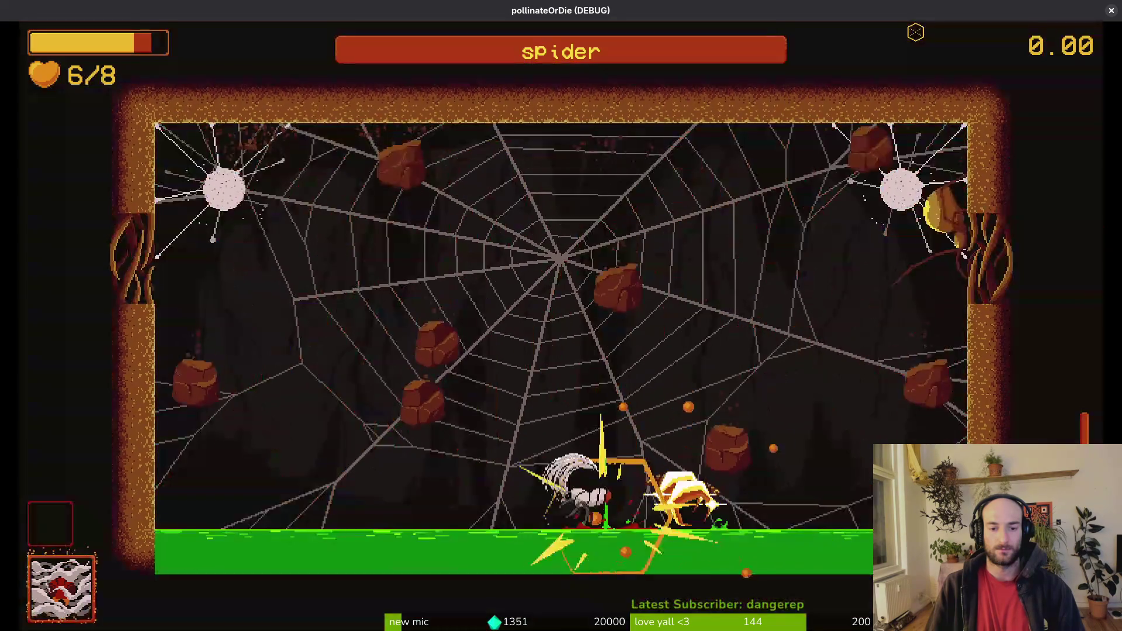
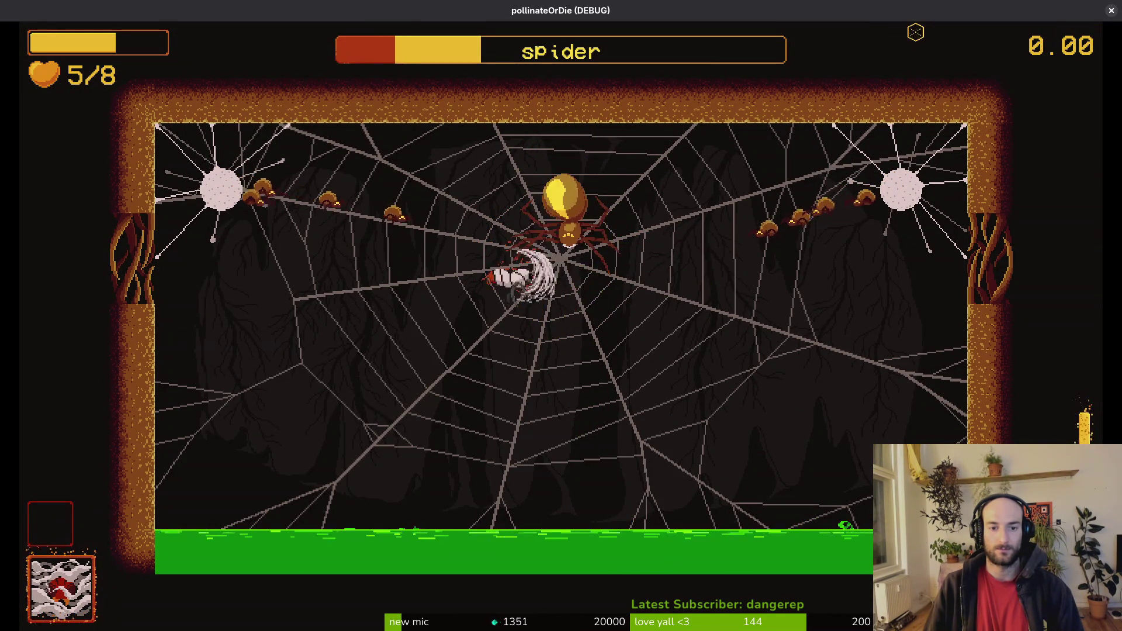
Step: Close the debug game and the sludgeBoss-Sheet document, then return to the GitLab work items list
key(Escape)
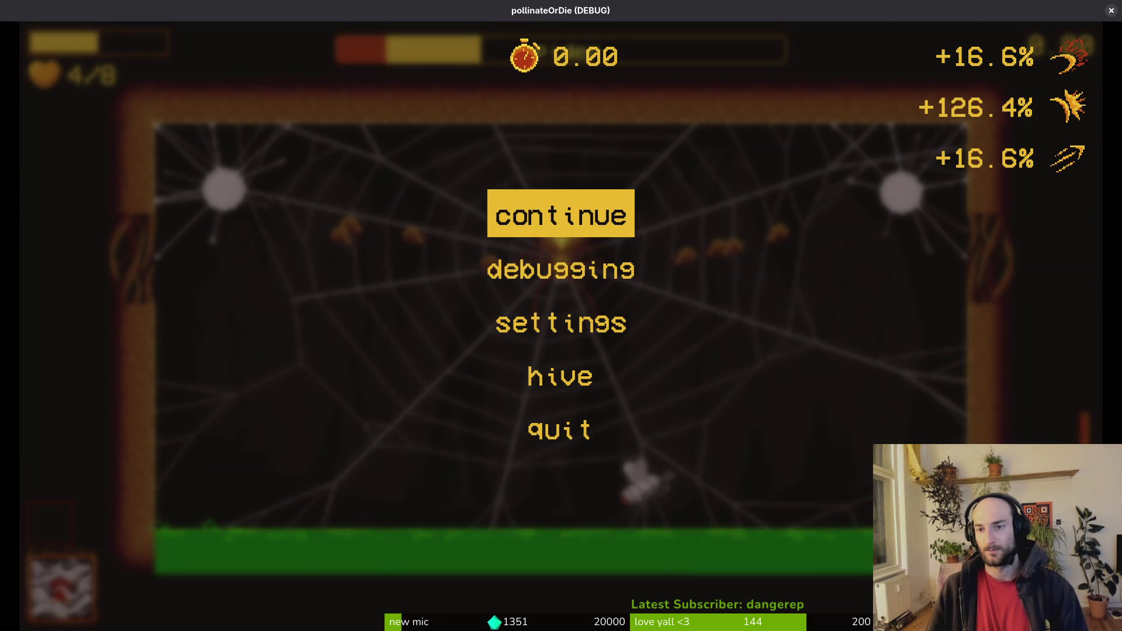
click(1109, 12)
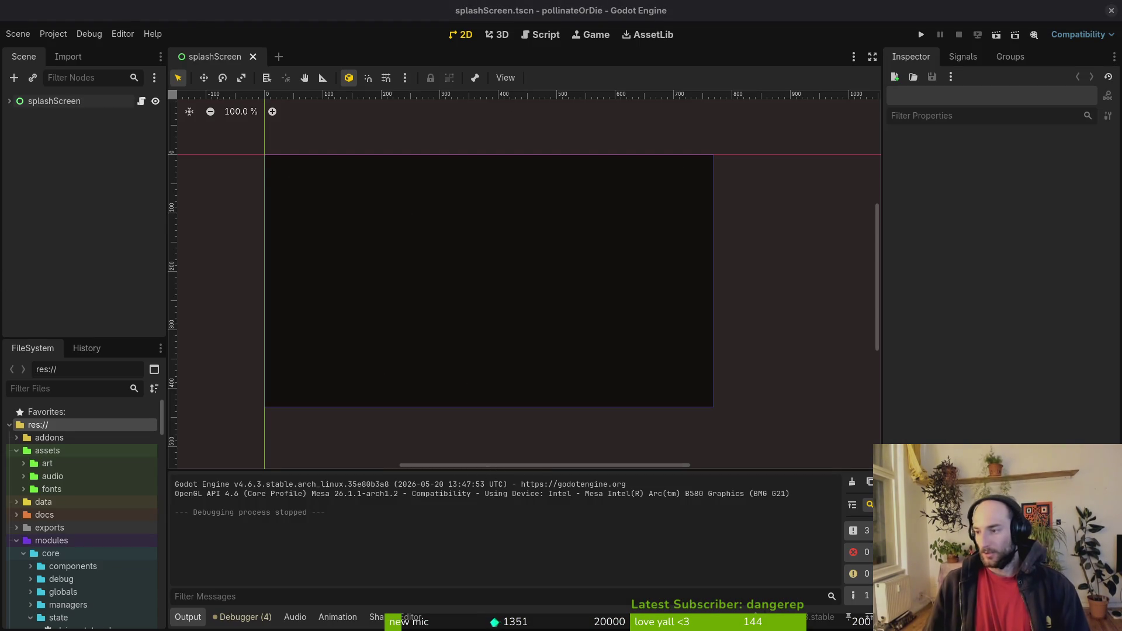
key(alt+Tab)
click(272, 42)
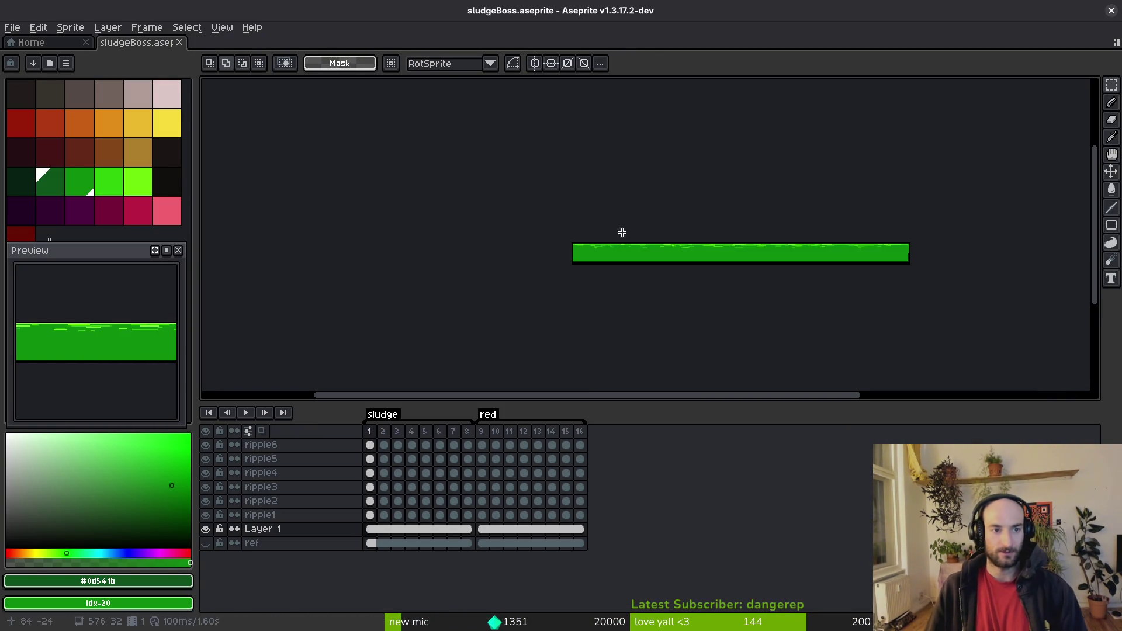
key(i)
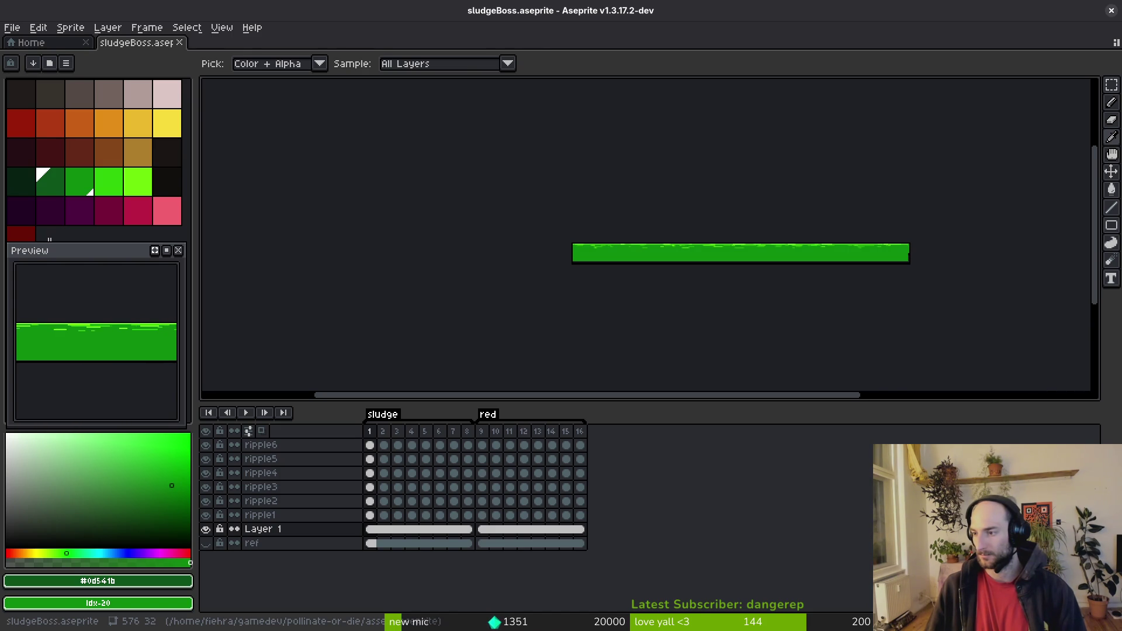
key(alt+Tab)
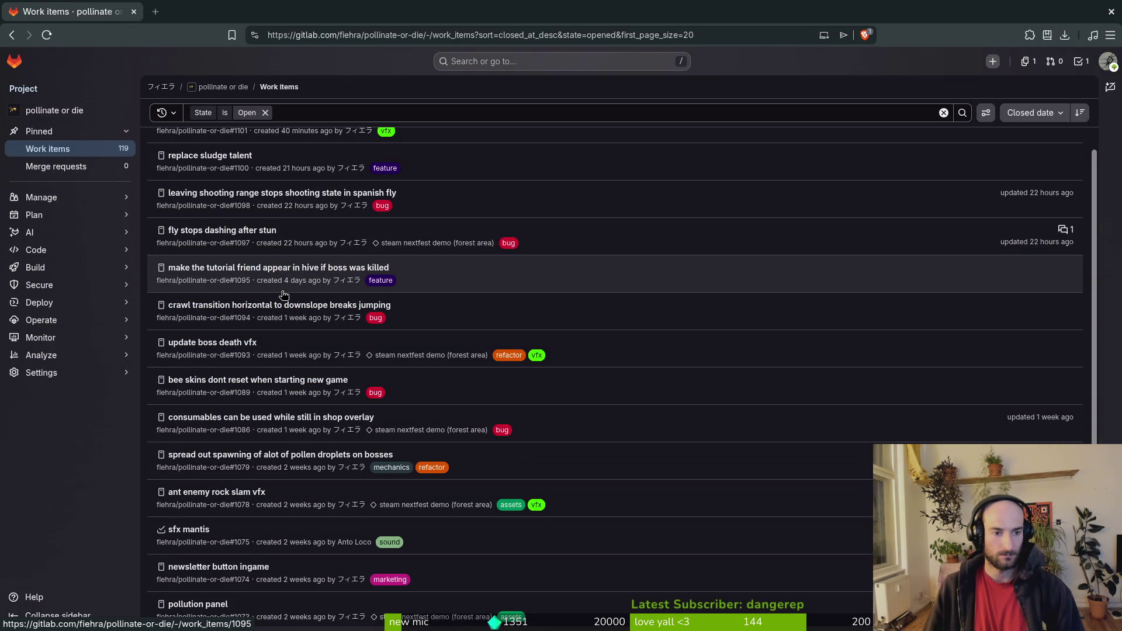
Step: Open the steam nextfest demo milestone and its 'update boss death vfx' issue #1093
scroll(288, 290, up, 2)
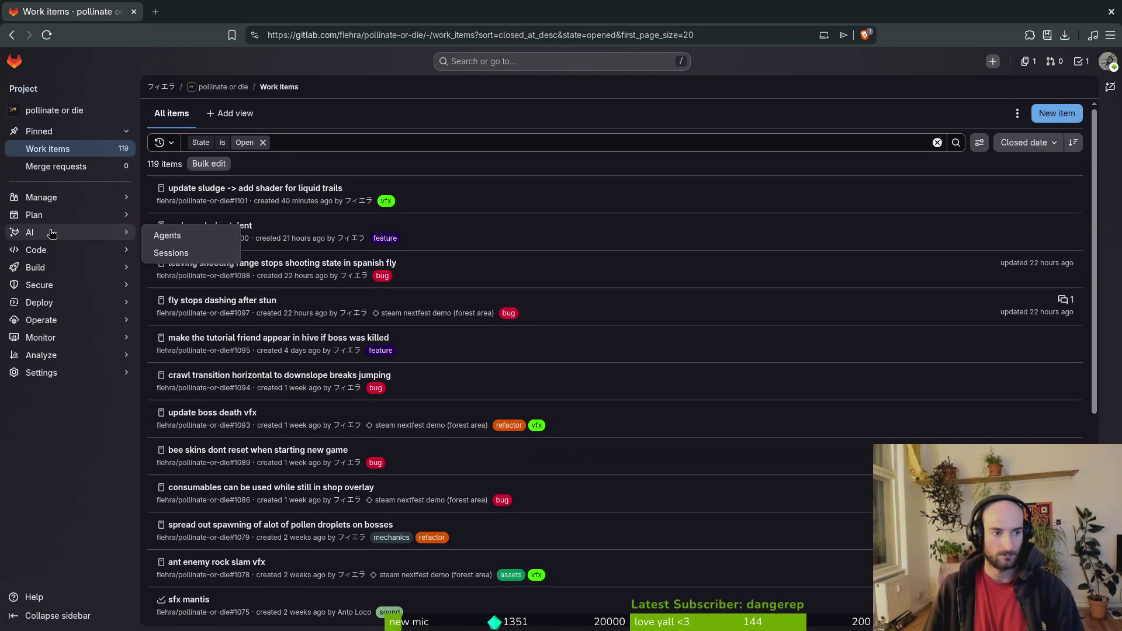
mouse_move(126, 215)
click(219, 252)
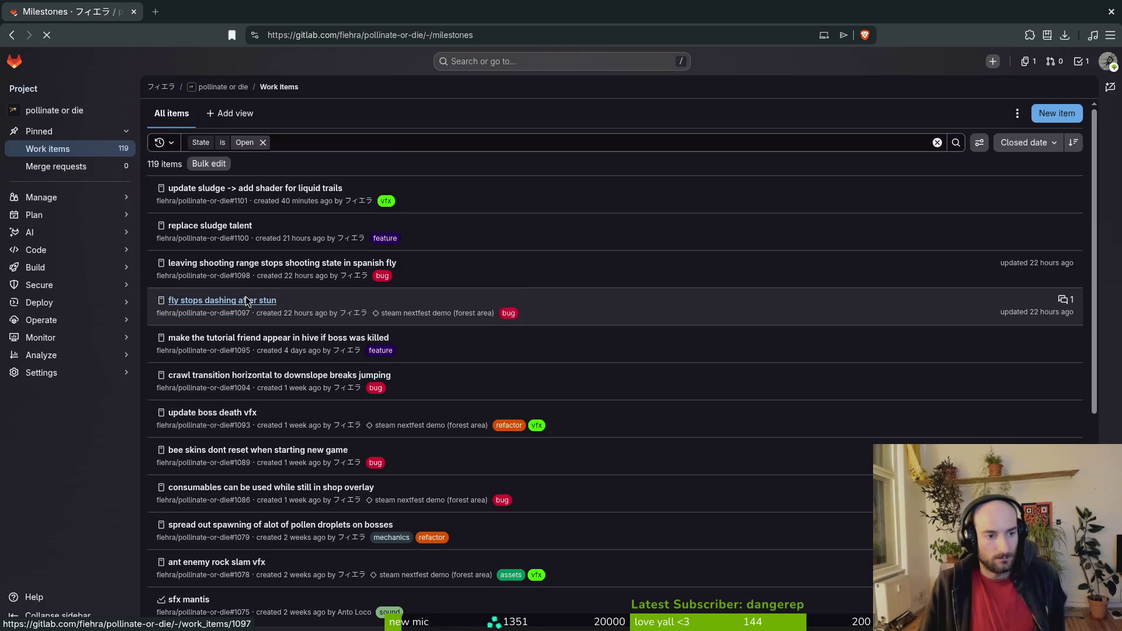
click(345, 144)
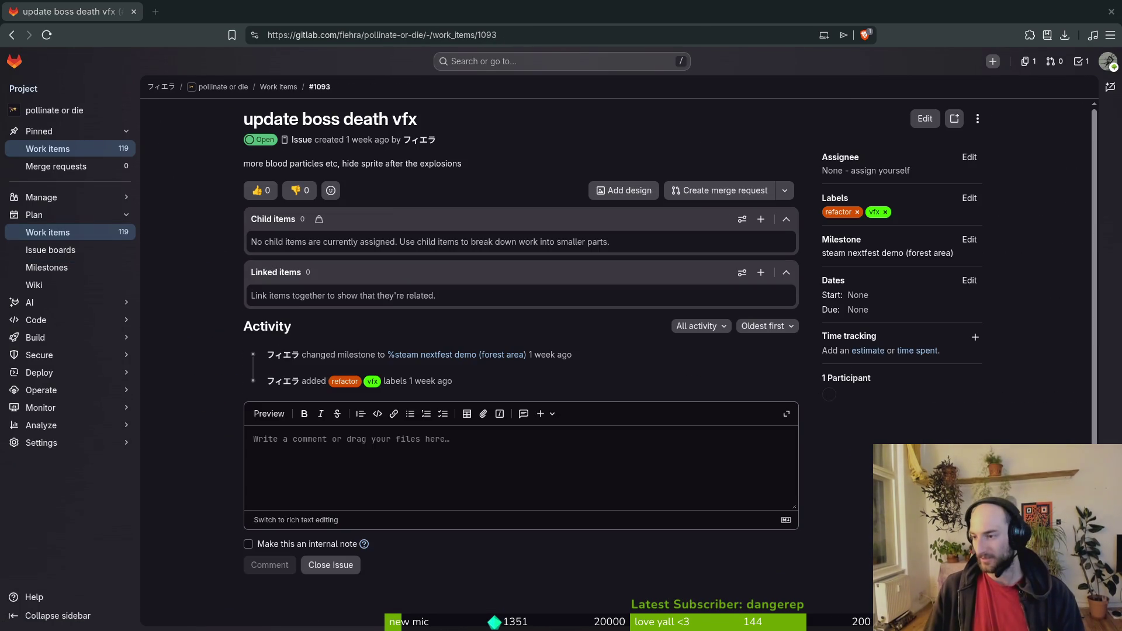
Step: Glance at Godot and the window overview, then start a blank browser tab
key(alt+Tab)
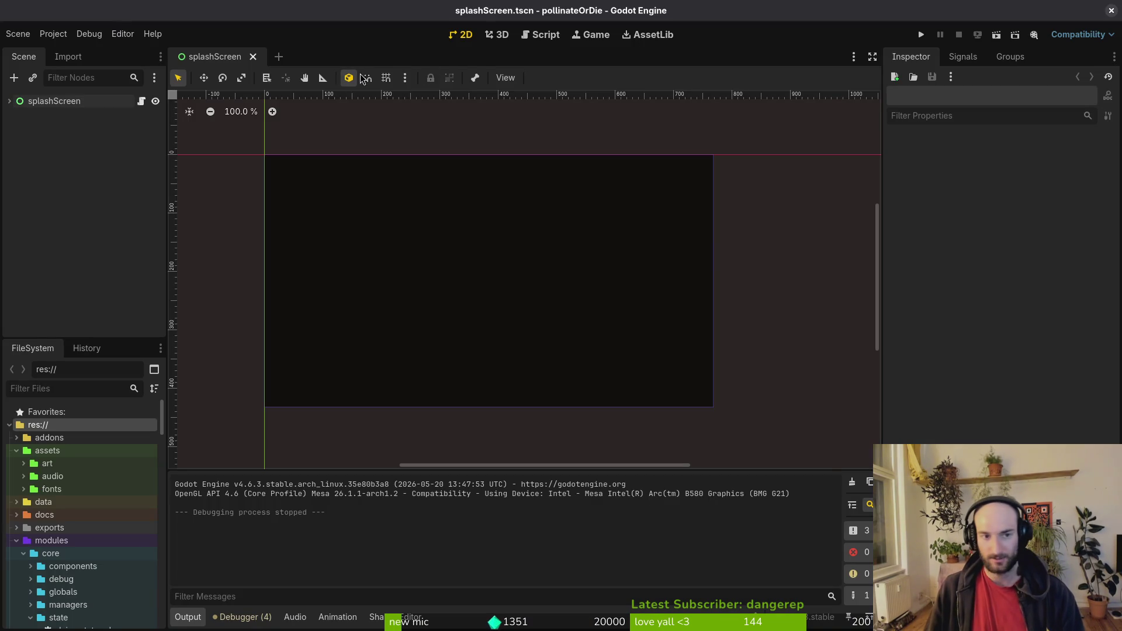
key(super+f)
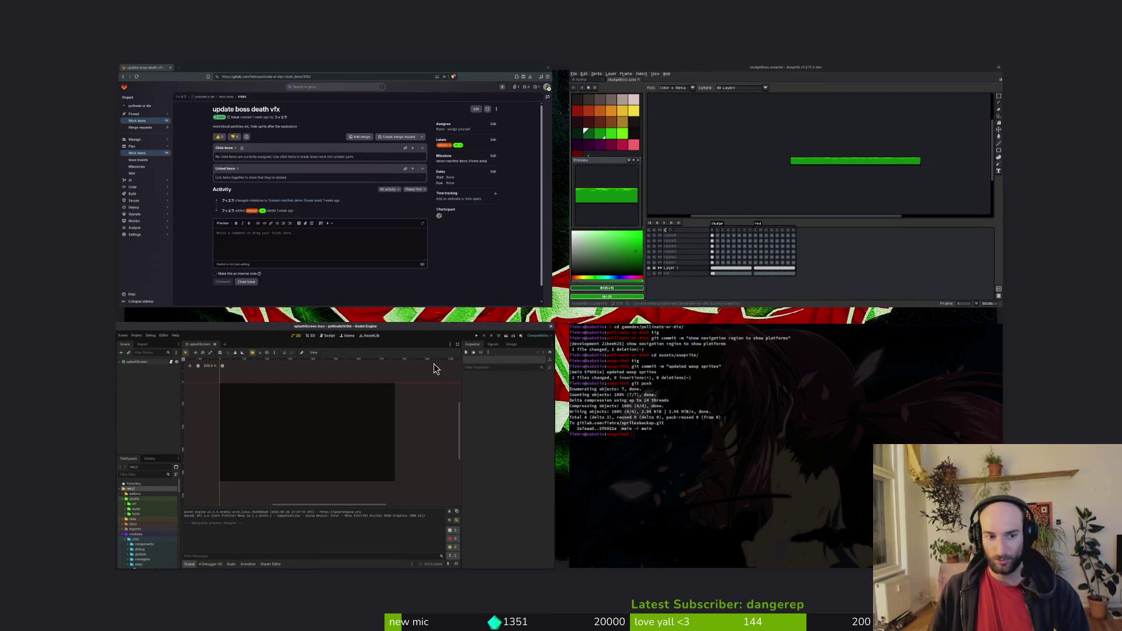
key(super+f)
key(ctrl+t)
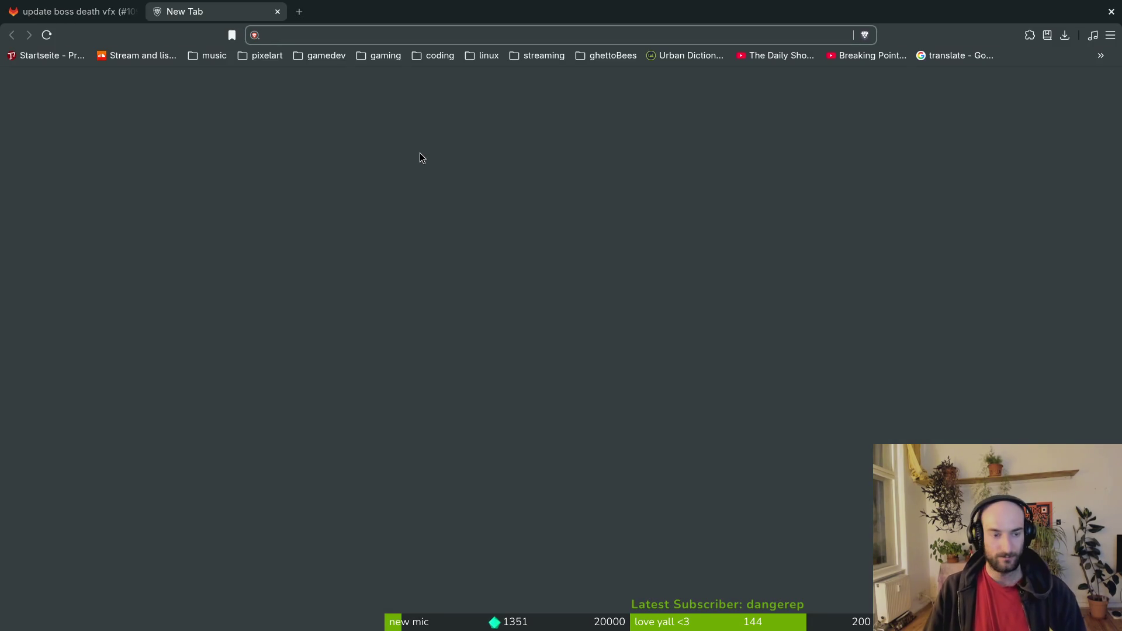
Step: Go to YouTube and pause the video that starts playing
text(game)
key(ctrl+BackSpace)
text(y)
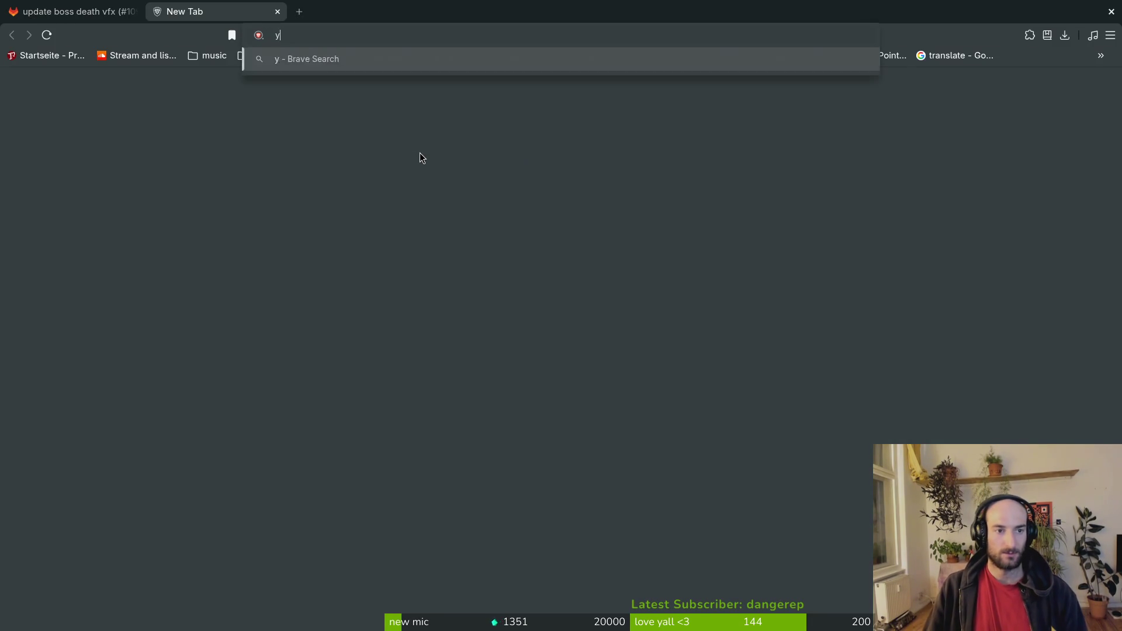
text(ou)
key(Return)
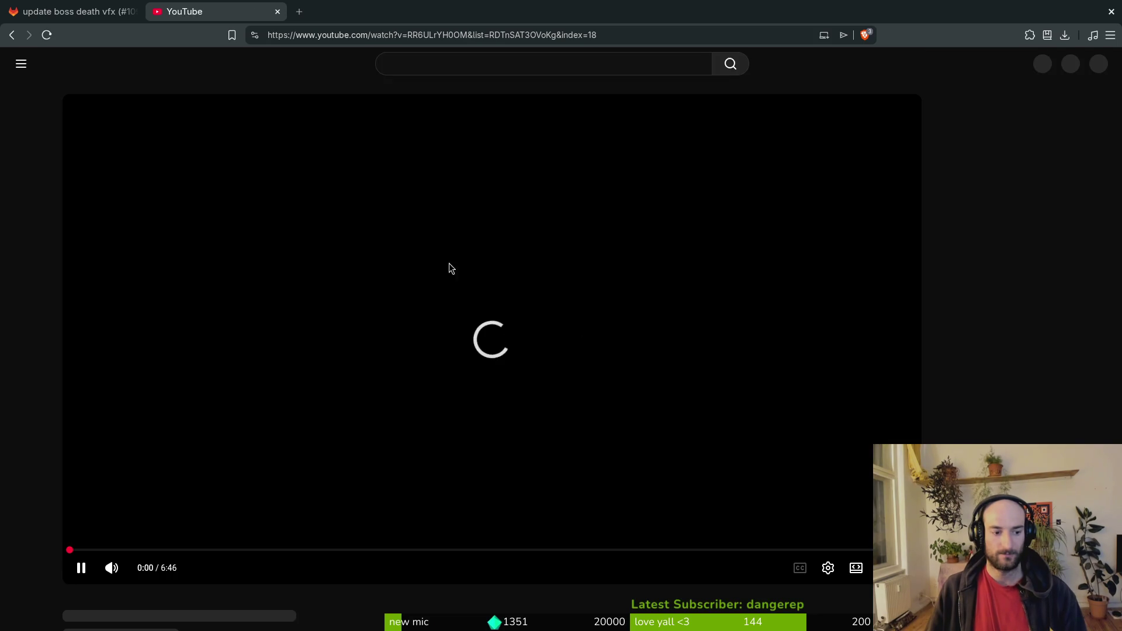
click(448, 169)
Step: Search YouTube for 'scourgebringer gameplay' and scroll through the boss fight, review and speedrun results
click(424, 64)
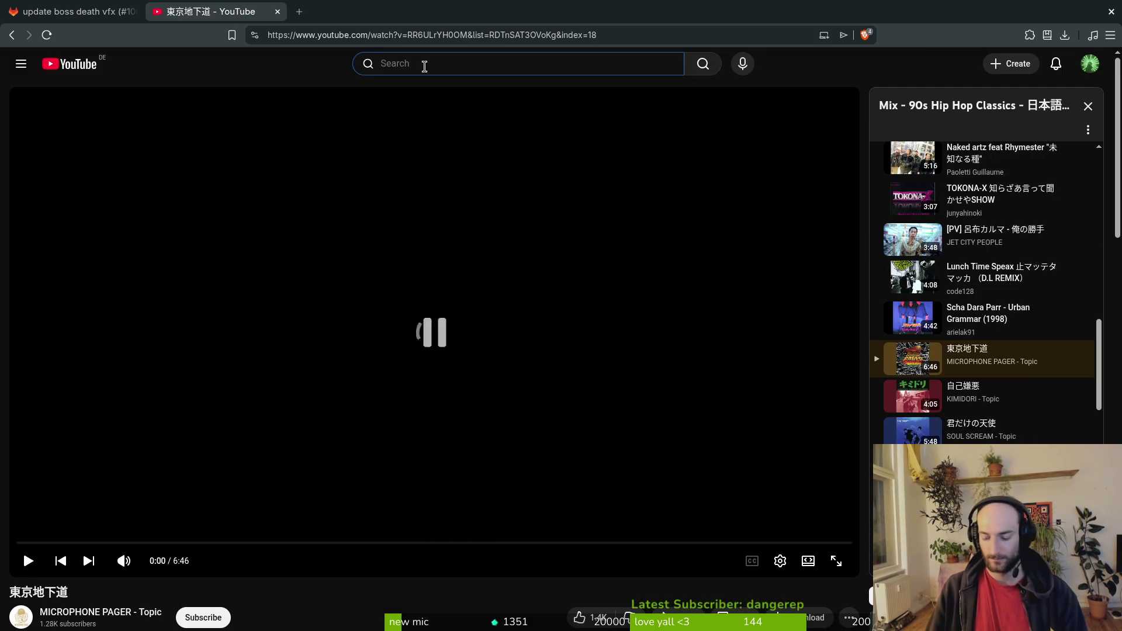
text(scourgebringer gam)
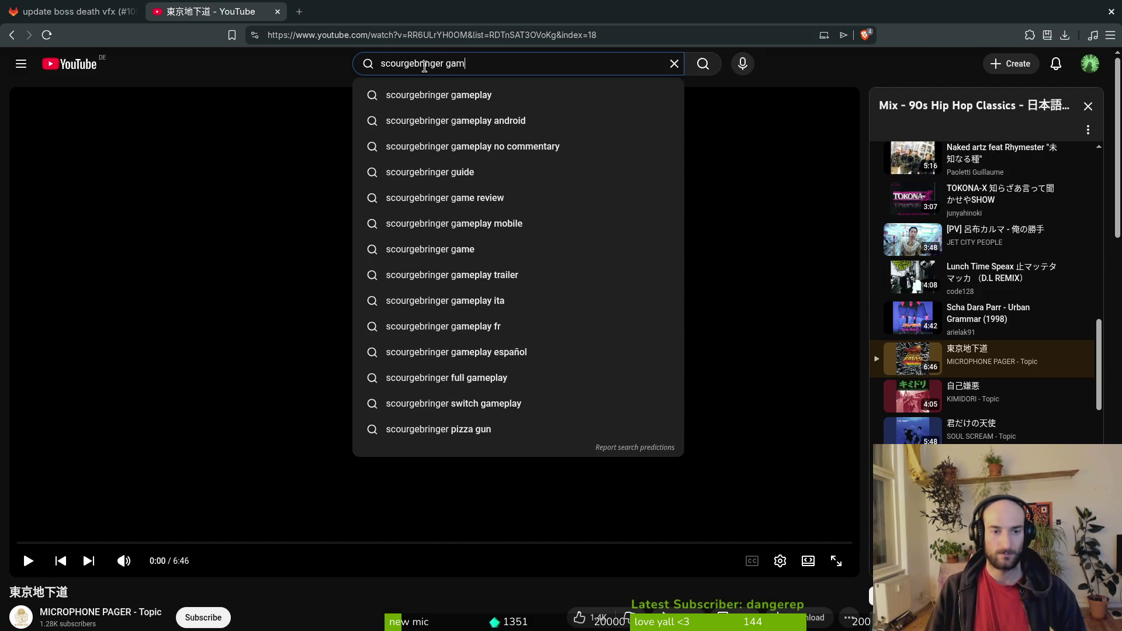
text(eplay)
key(Return)
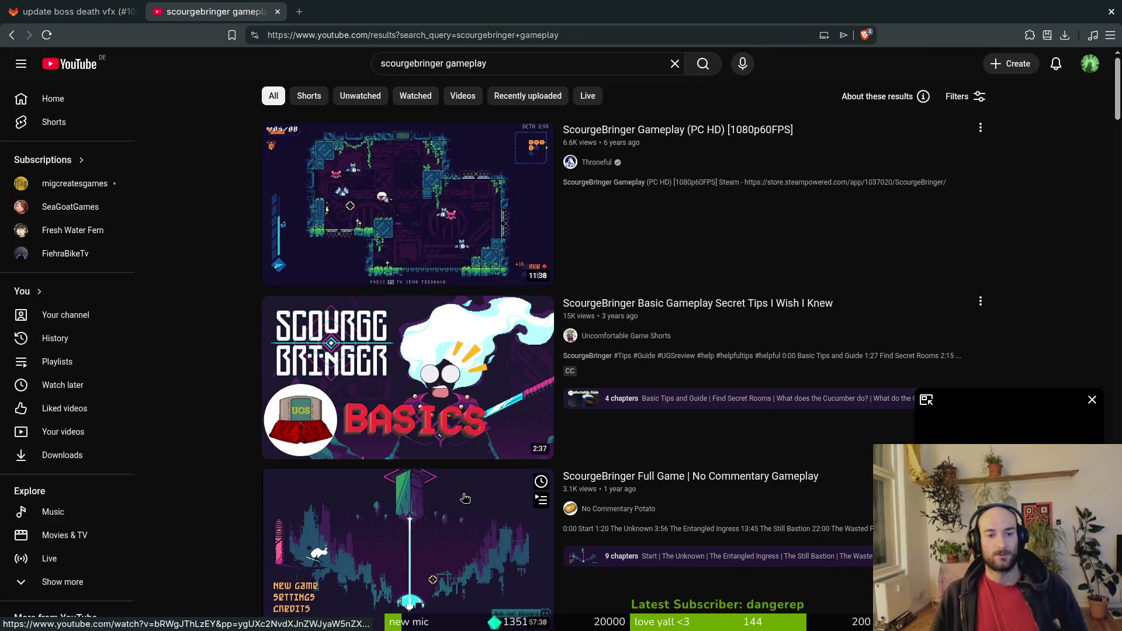
scroll(481, 504, down, 1)
scroll(801, 517, down, 3)
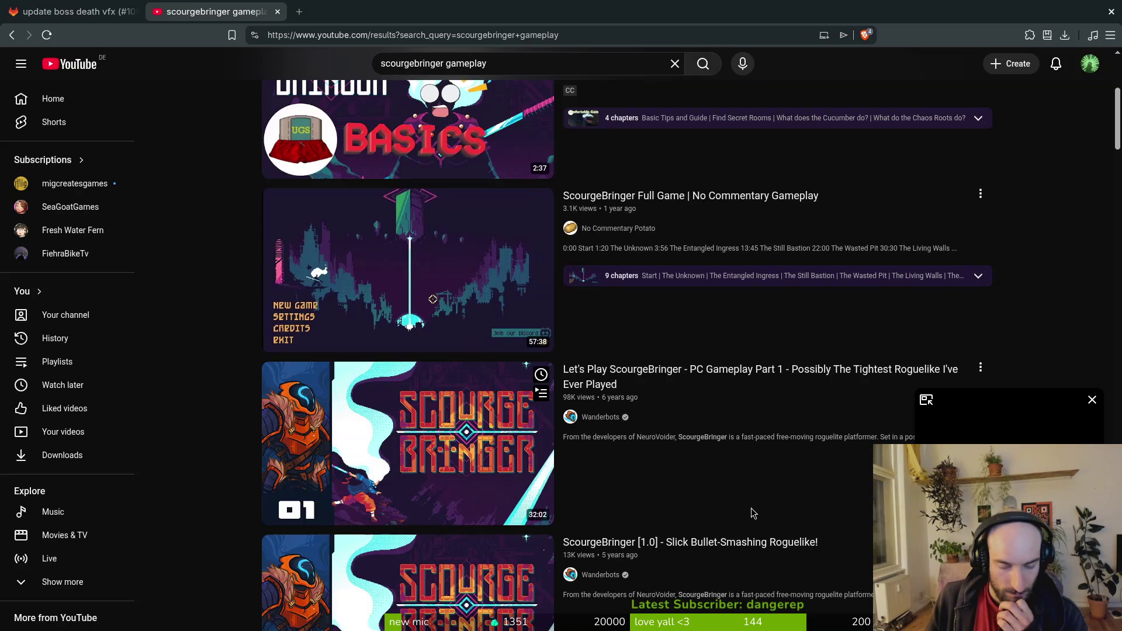
scroll(753, 510, down, 3)
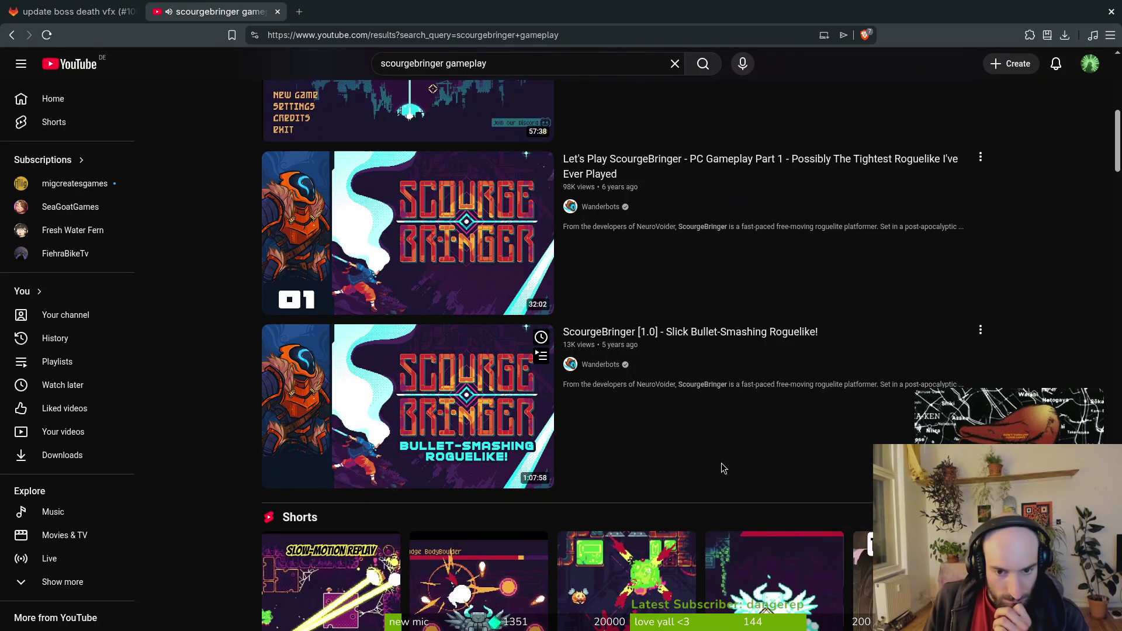
scroll(722, 422, down, 6)
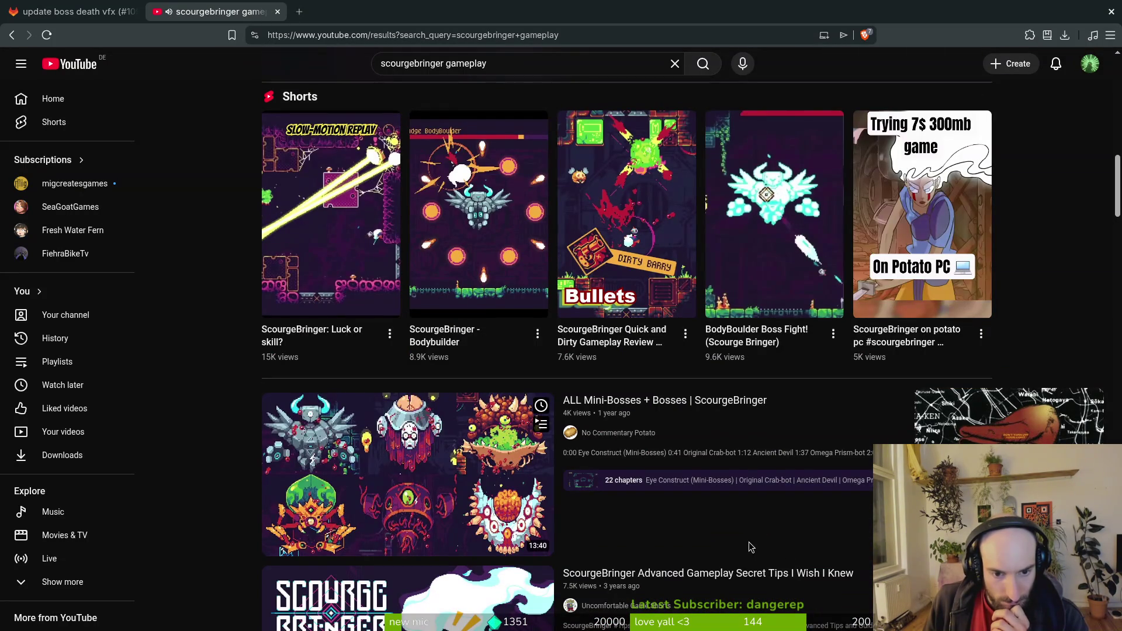
scroll(736, 535, down, 1)
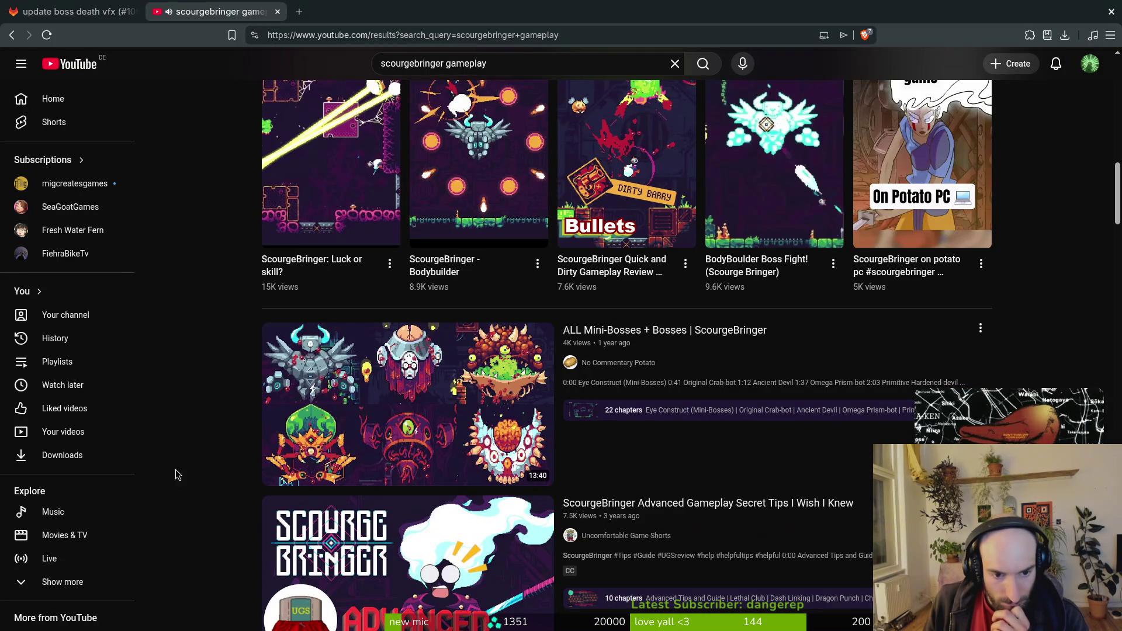
scroll(170, 439, down, 2)
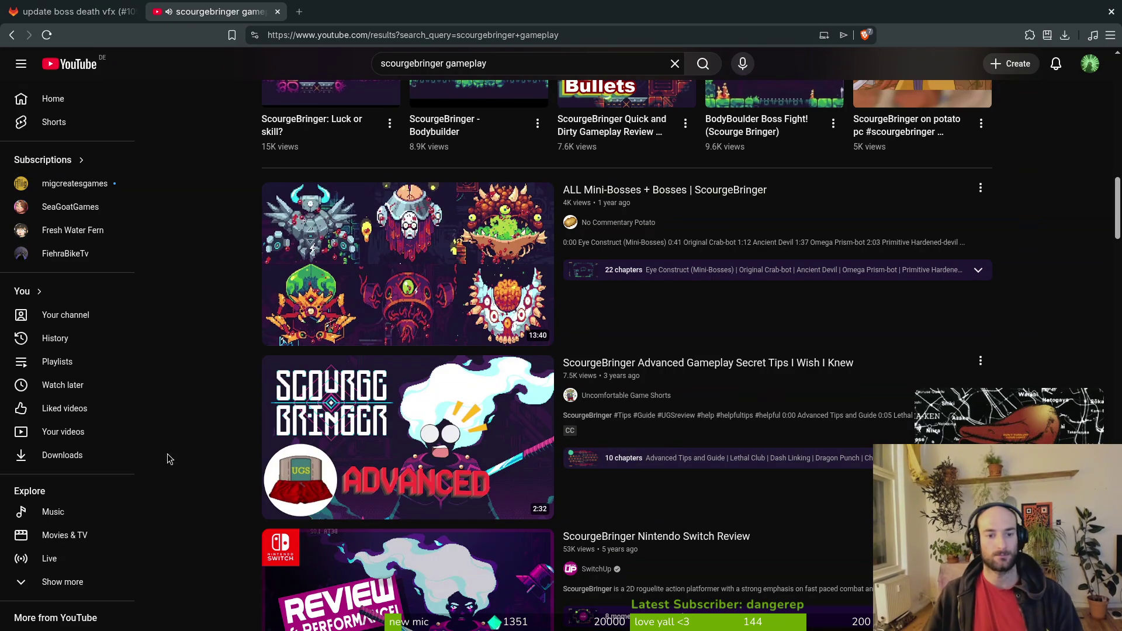
scroll(182, 433, down, 2)
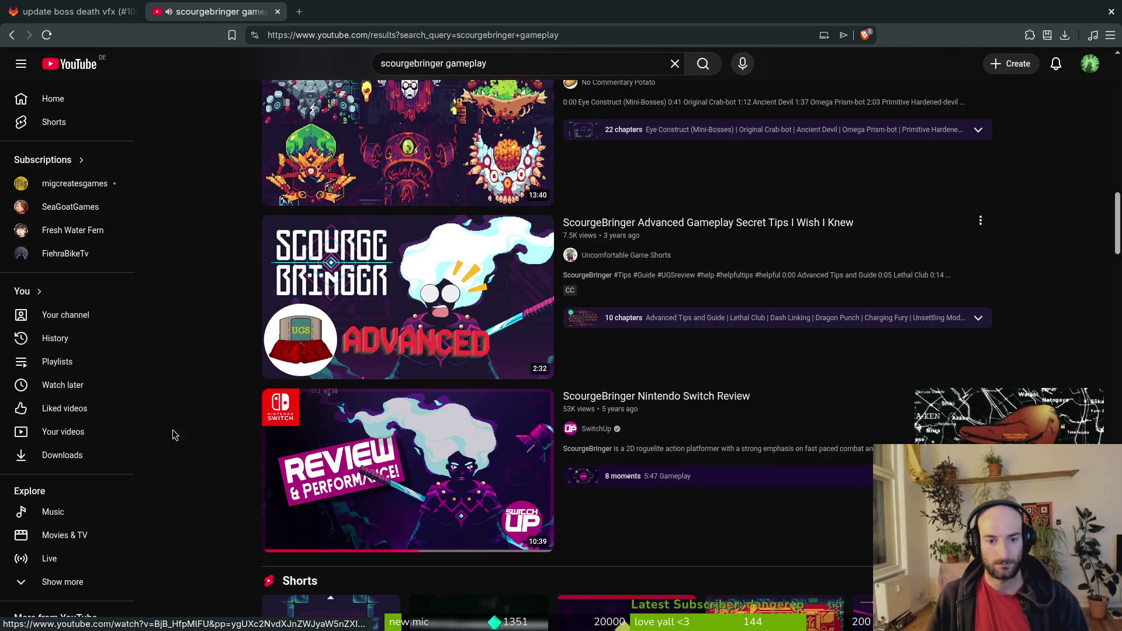
scroll(166, 403, down, 5)
scroll(166, 395, down, 3)
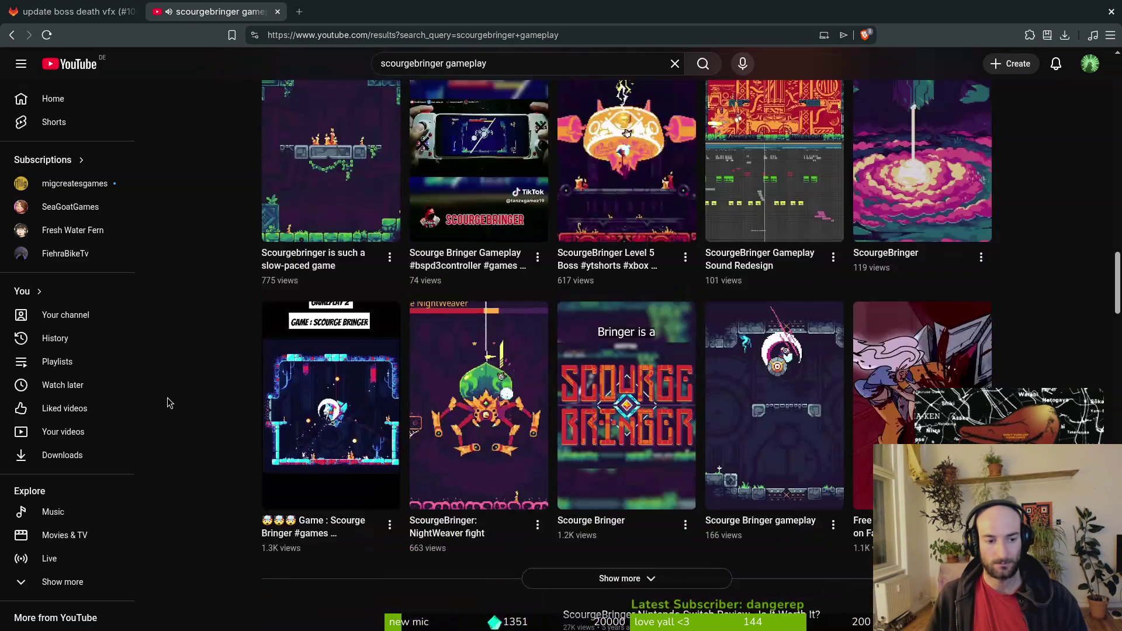
scroll(169, 398, down, 4)
scroll(173, 394, down, 4)
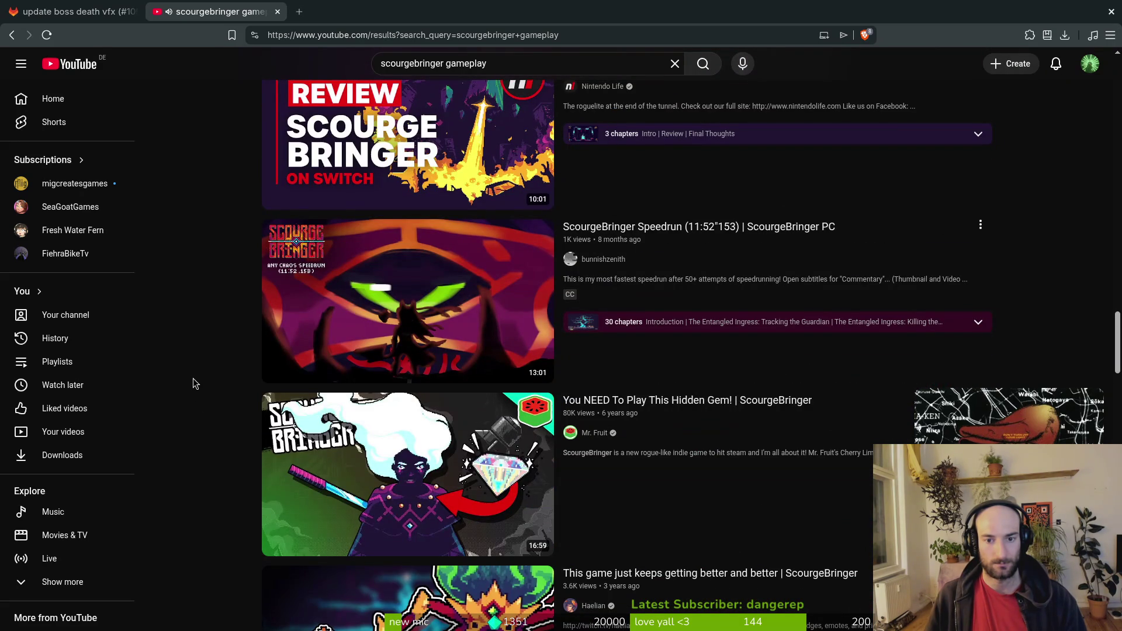
Step: Play 'ScourgeBringer Speedrun (11:52"153)' past 1:36, skipping ahead 5 seconds near the Judge boss kill
click(359, 304)
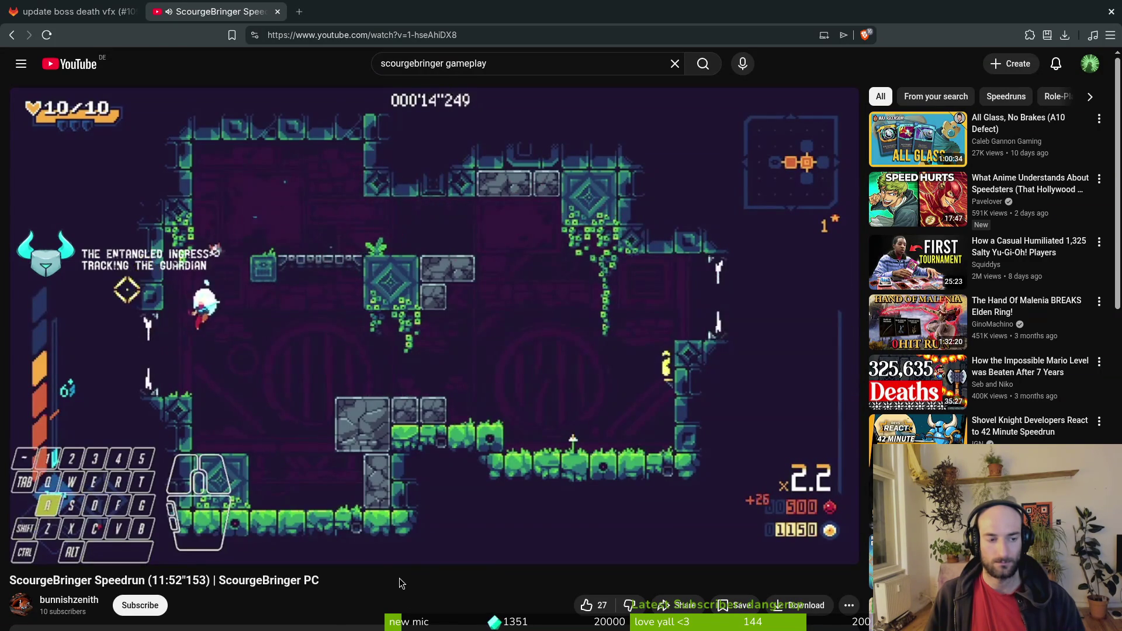
mouse_move(385, 561)
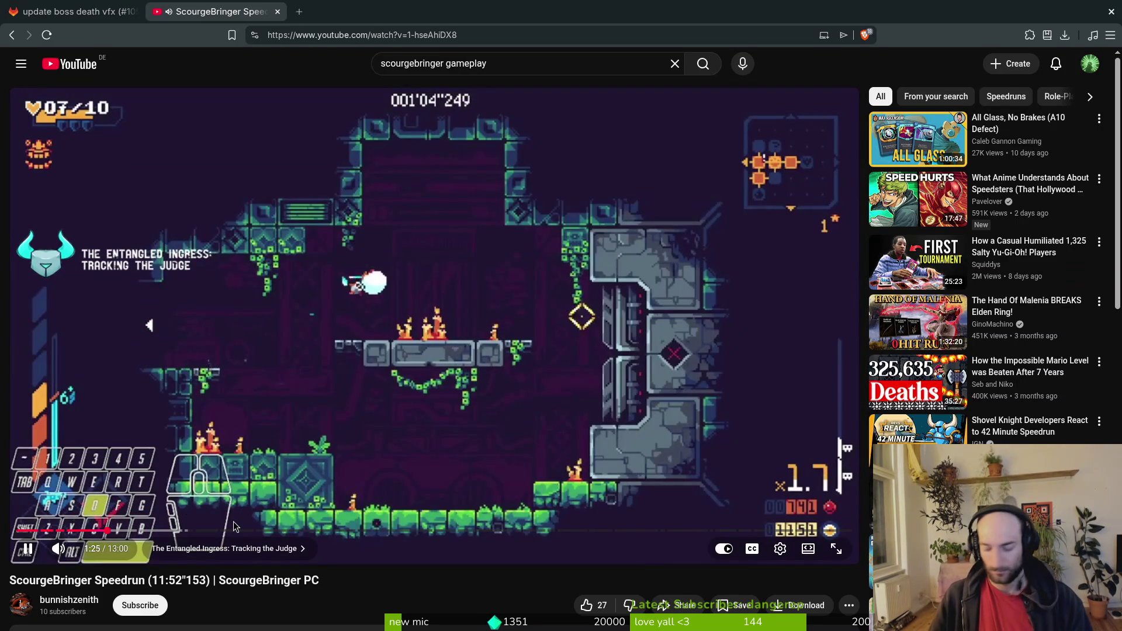
key(Right)
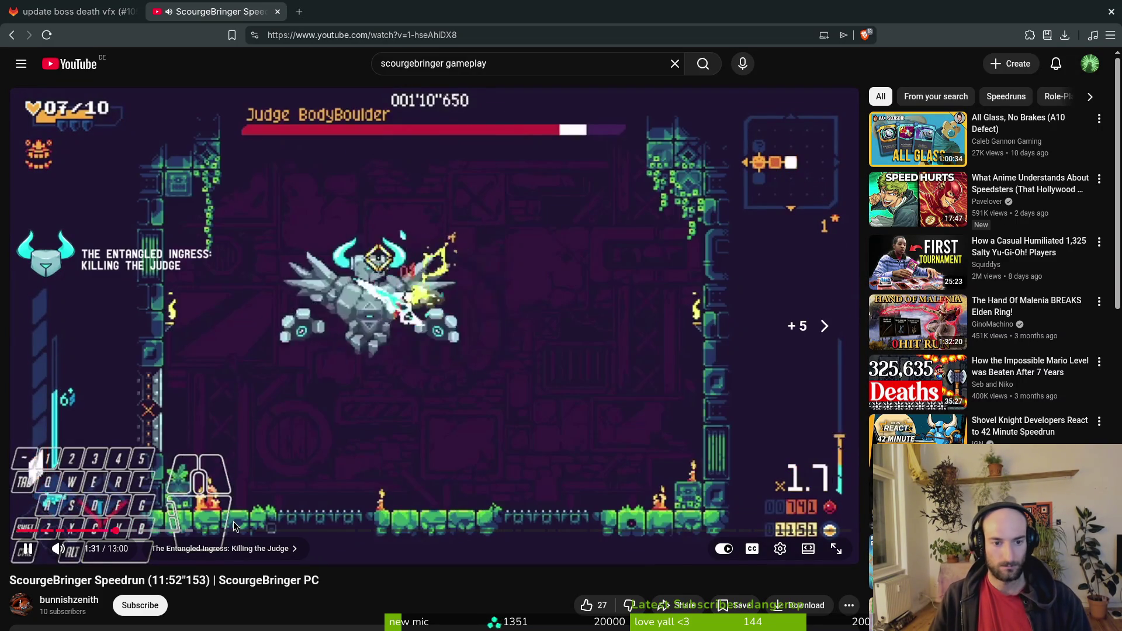
key(Right)
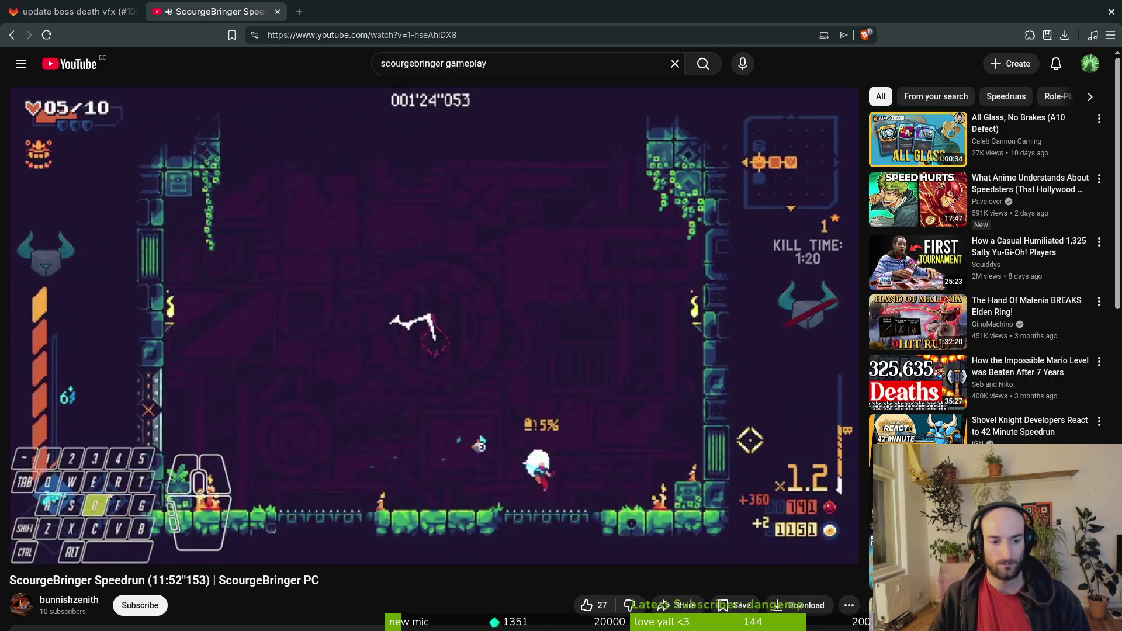
Step: Pause the speedrun video, turn off its subtitles and change the playback speed
key(Left)
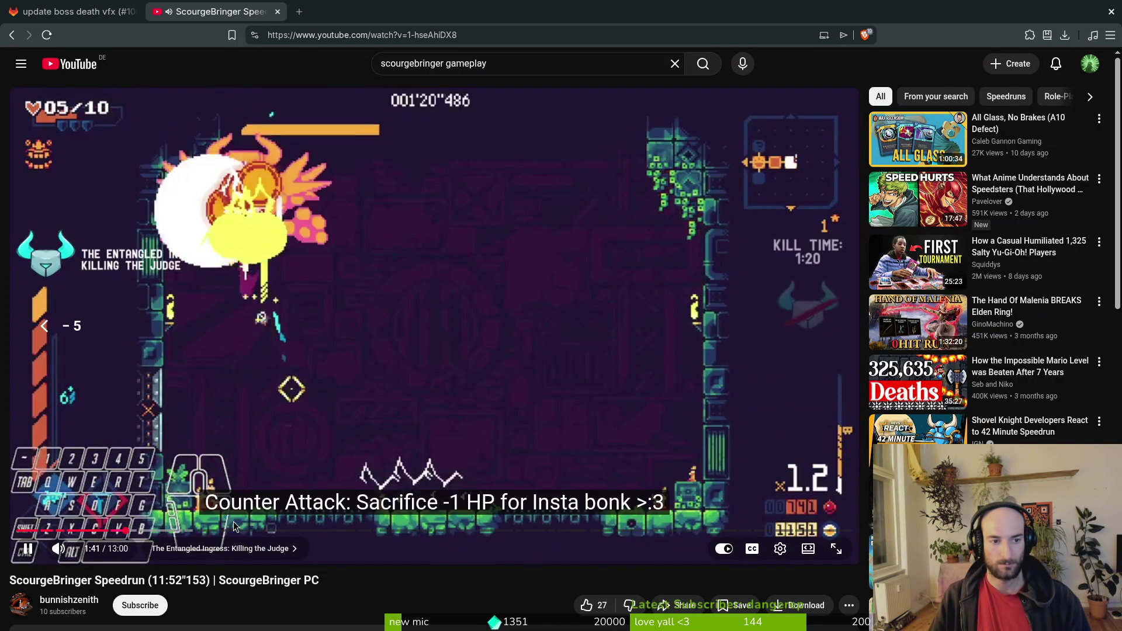
key(space)
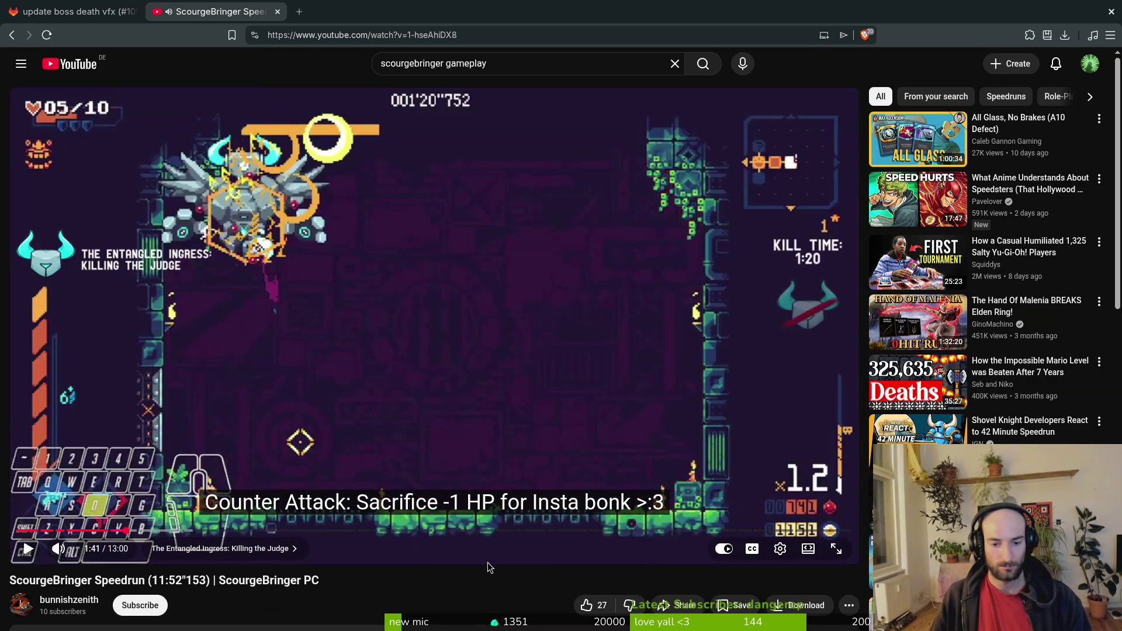
click(758, 550)
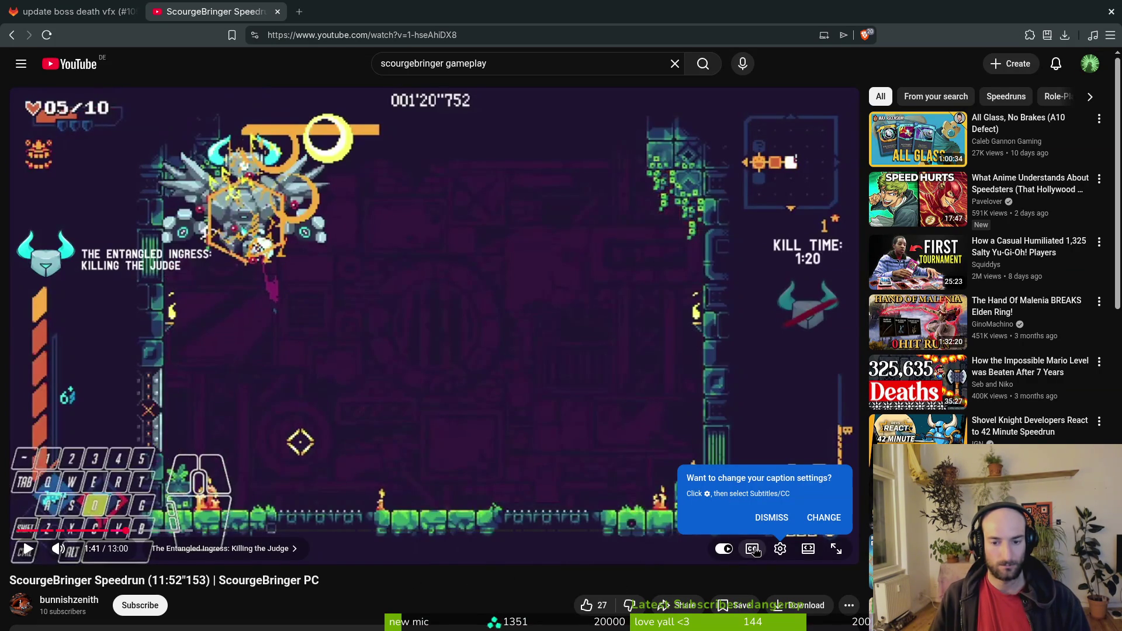
click(771, 517)
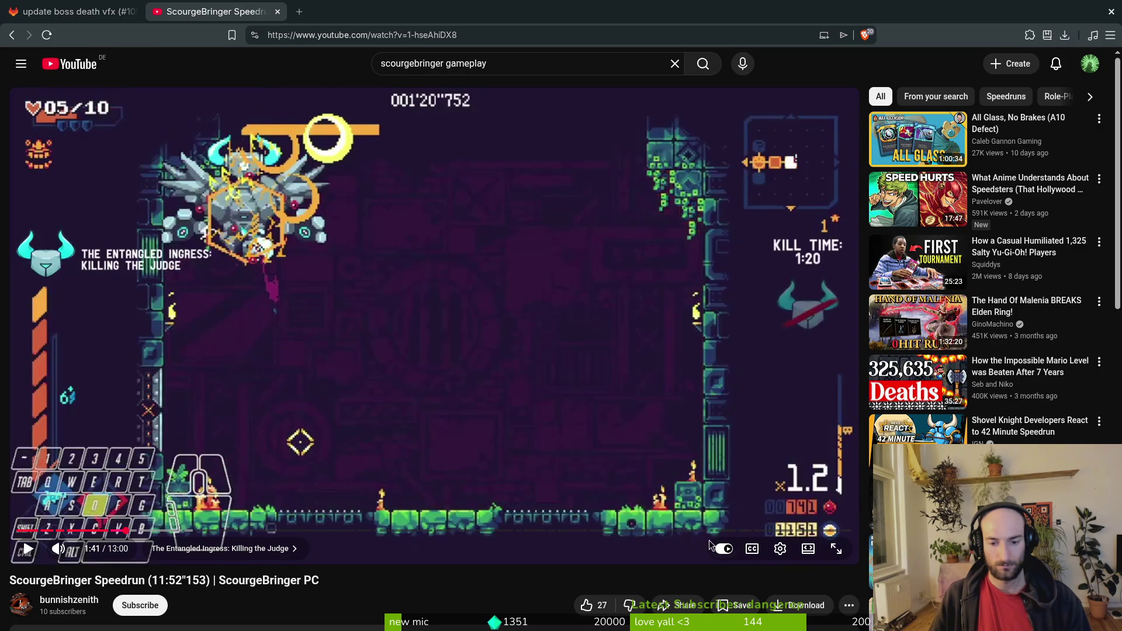
click(779, 551)
click(728, 484)
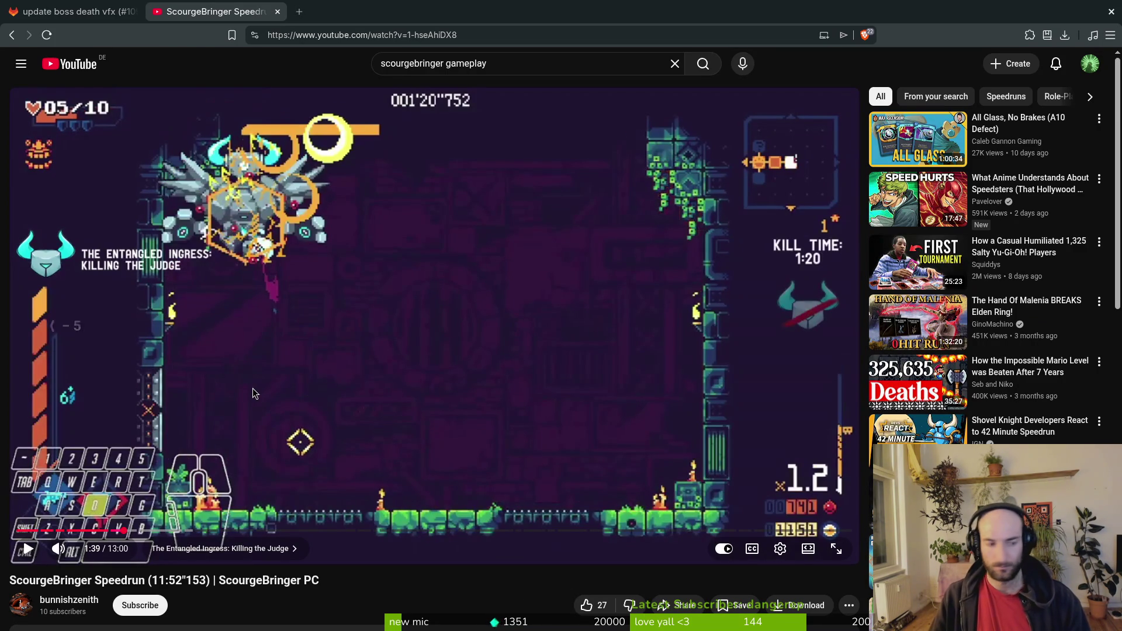
Step: Seek to just before the Judge boss kill and step back frames before the final hit
key(Left)
key(Left)
key(Right)
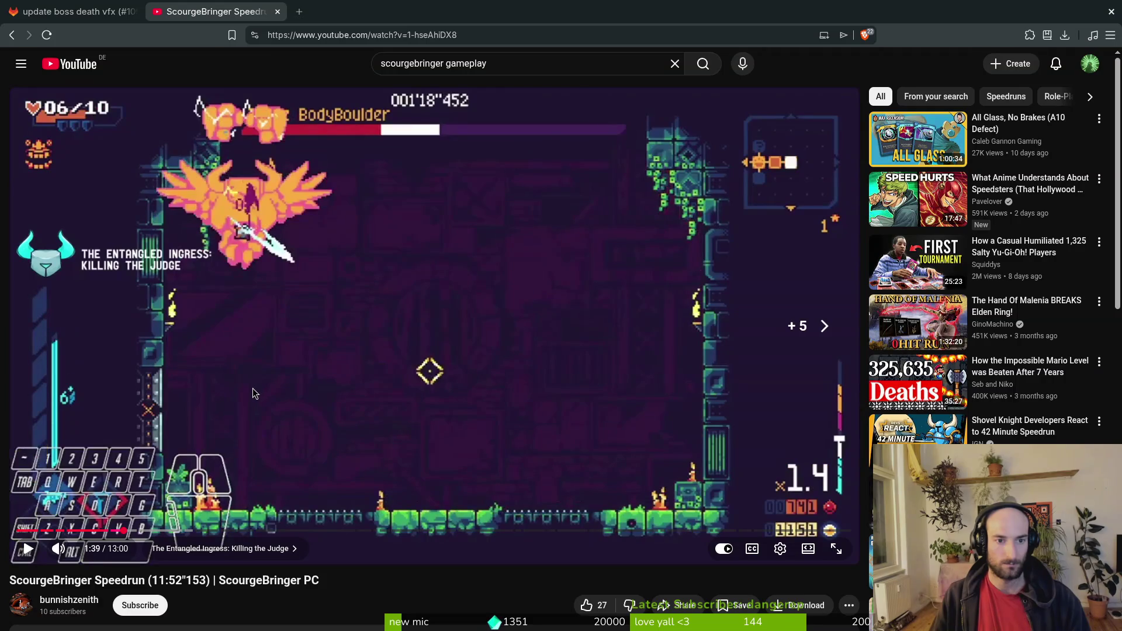
key(Right)
key(Left)
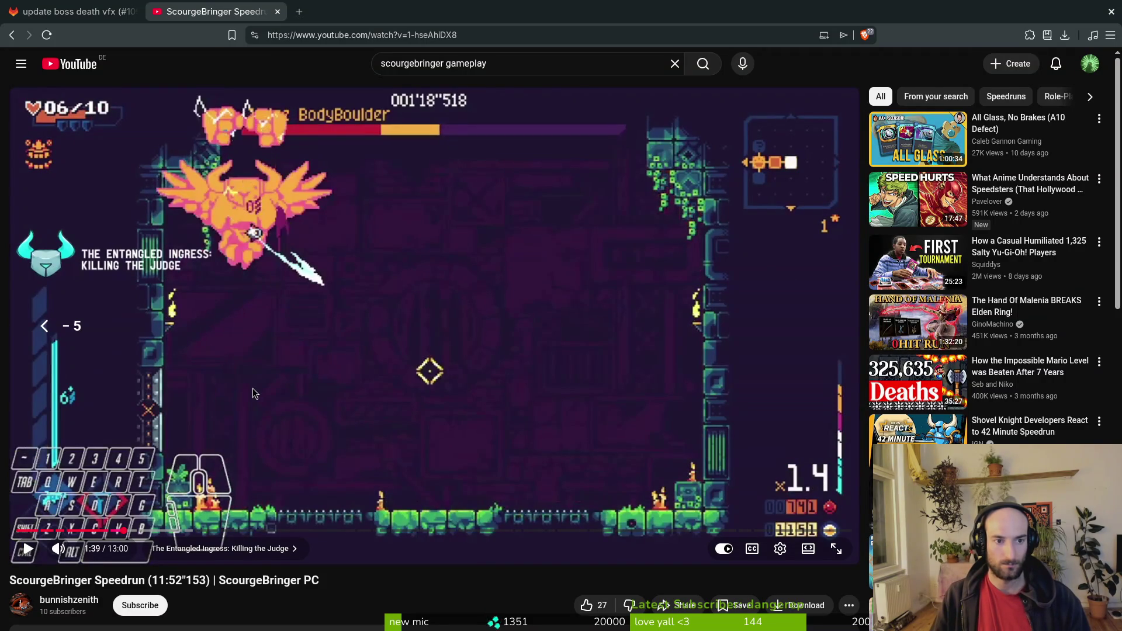
key(period)
key(period)
key(period)
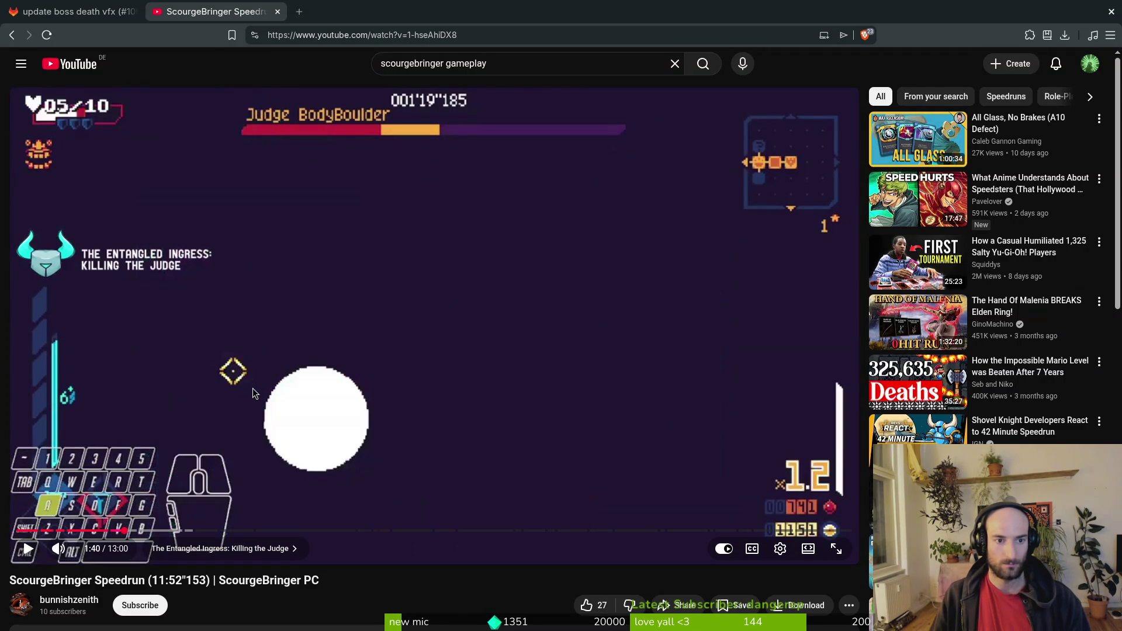
key(period)
key(period)
key(period)
key(comma)
key(comma)
key(comma)
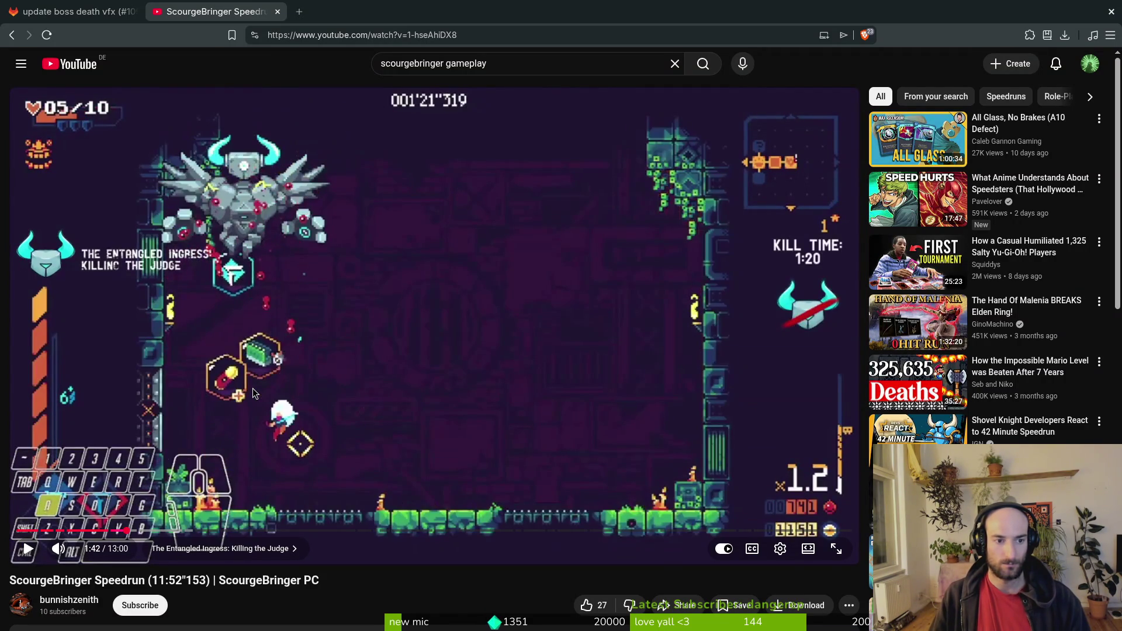
key(comma)
key(comma)
key(comma)
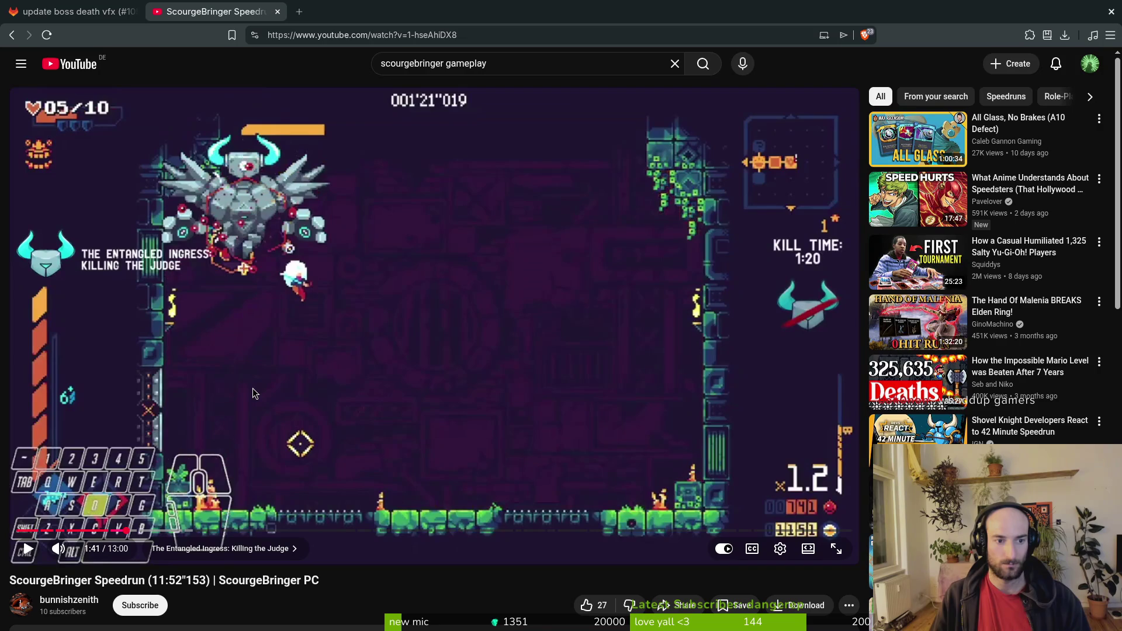
key(comma)
key(comma)
key(comma)
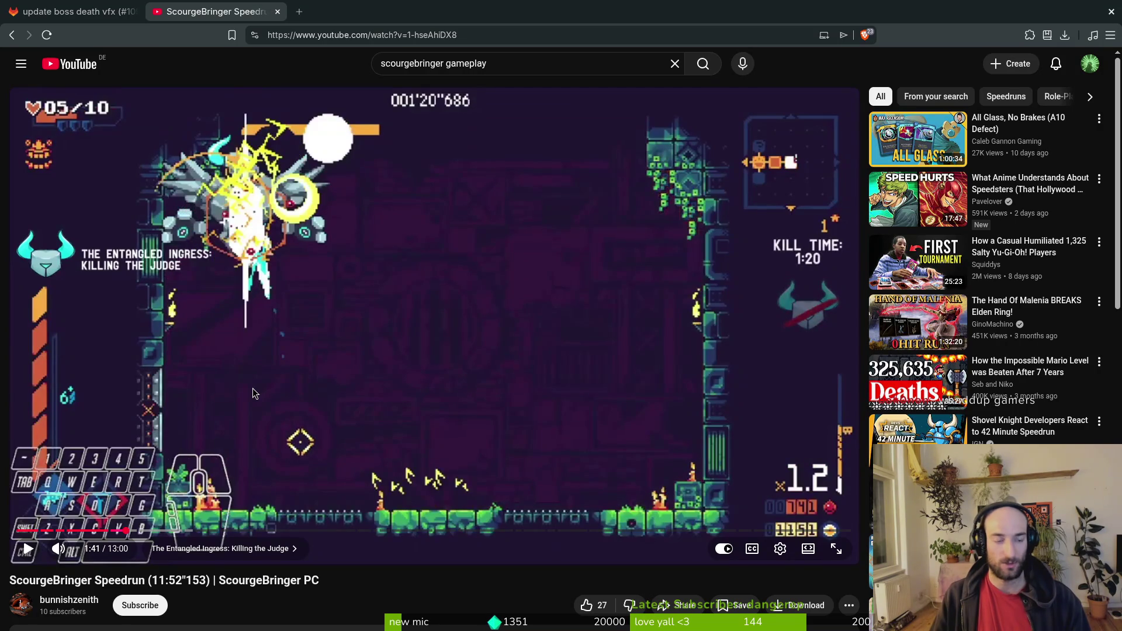
key(comma)
key(comma)
key(comma)
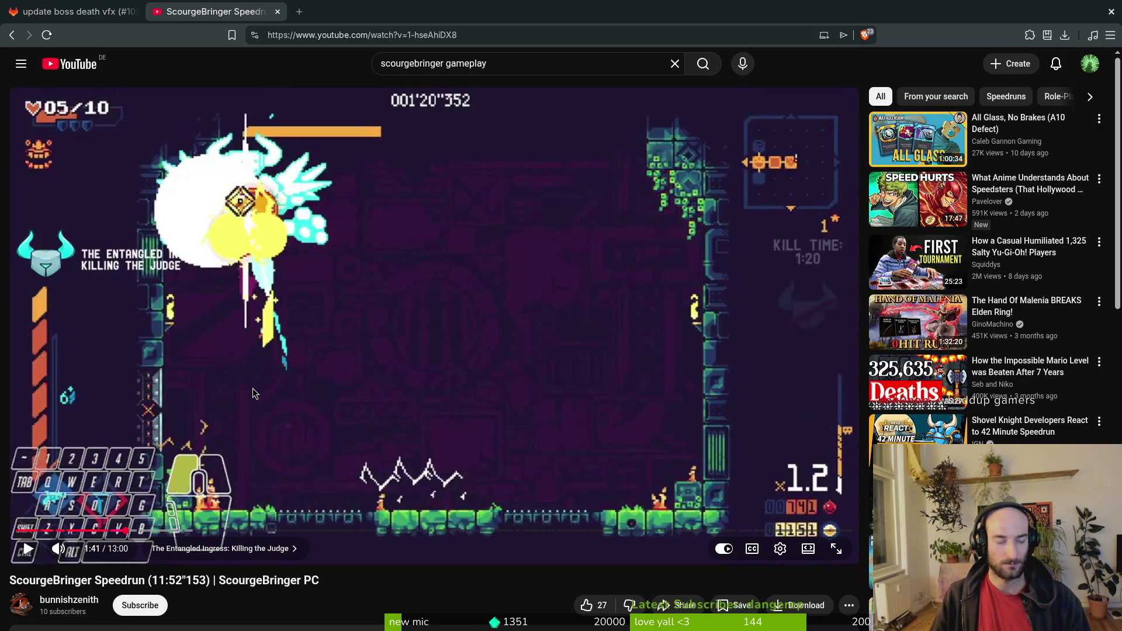
key(comma)
key(comma)
key(comma)
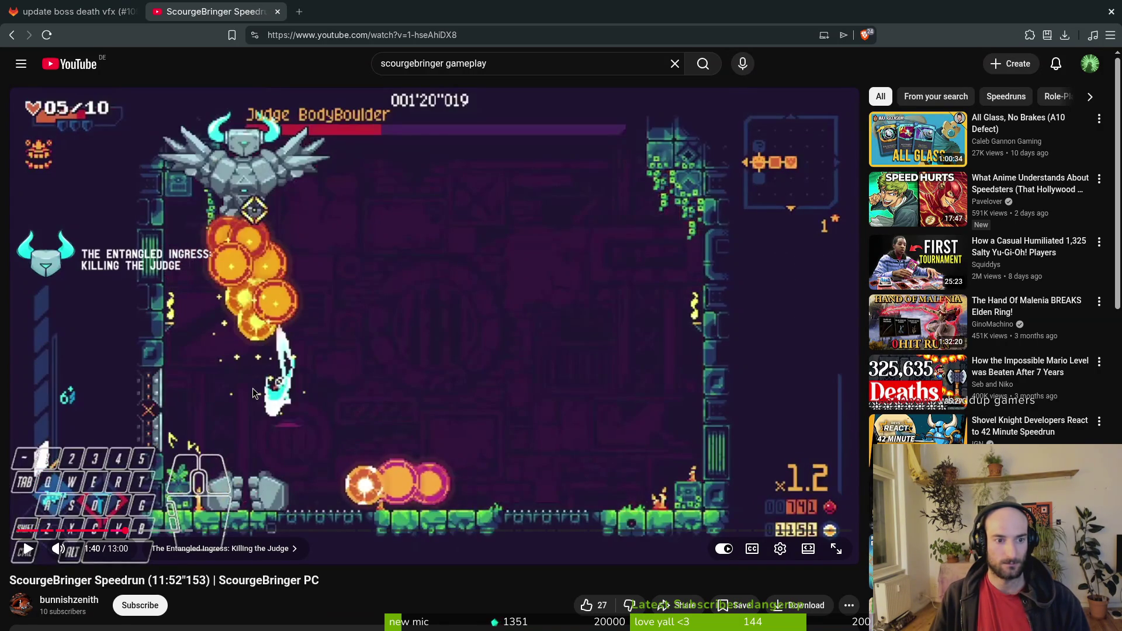
Step: Step frame by frame through the final hit and the boss's death flash
key(period)
key(period)
key(period)
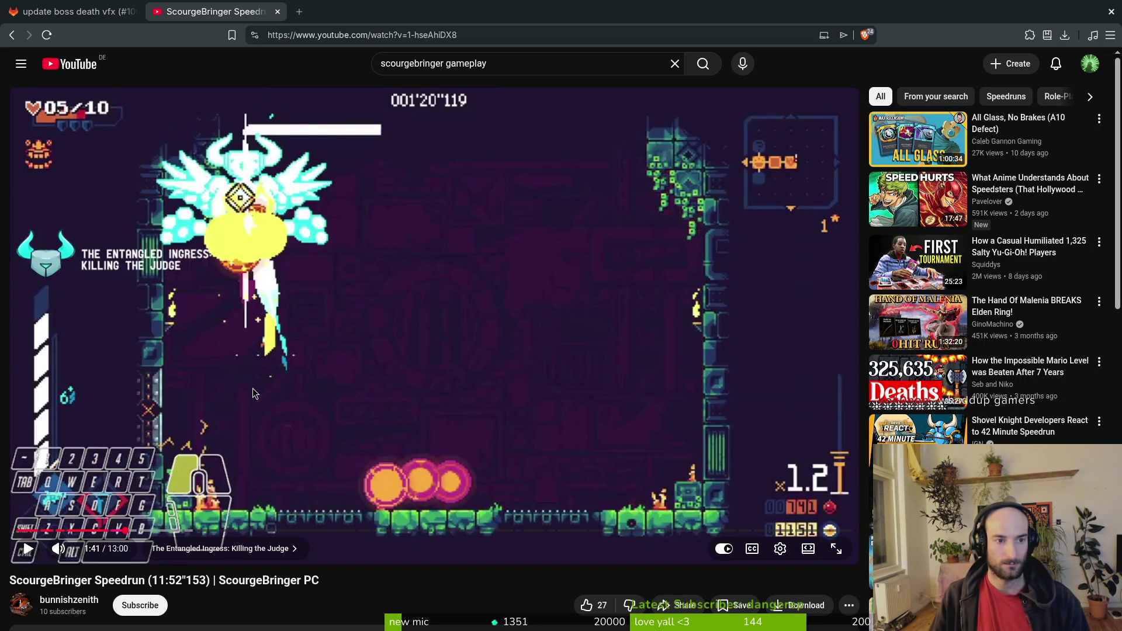
key(comma)
key(period)
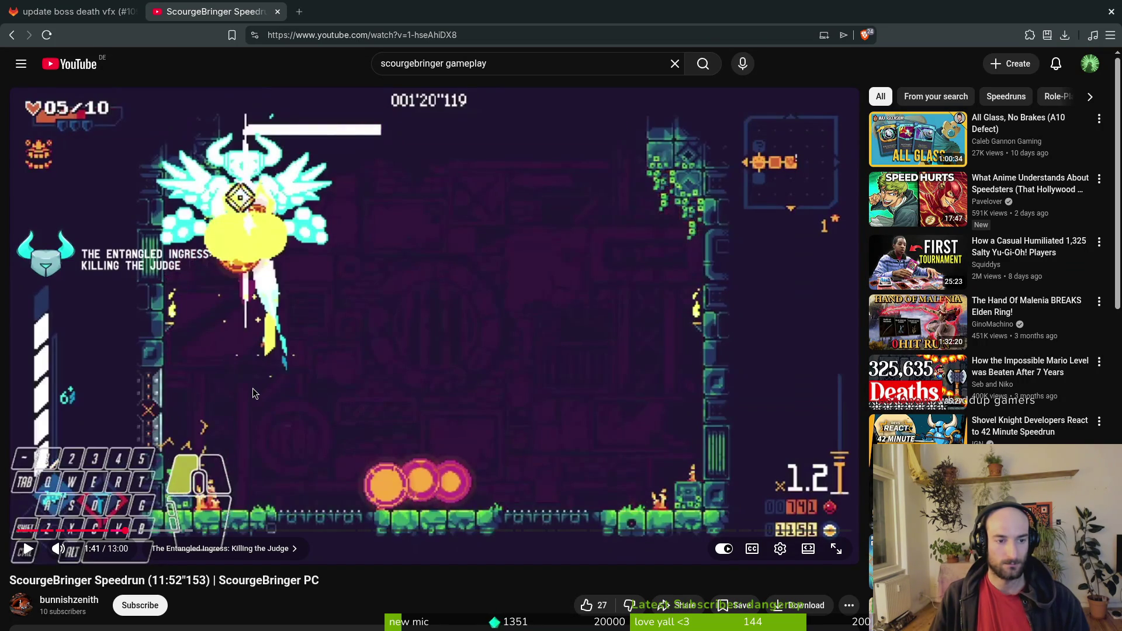
key(period)
key(period)
key(comma)
key(comma)
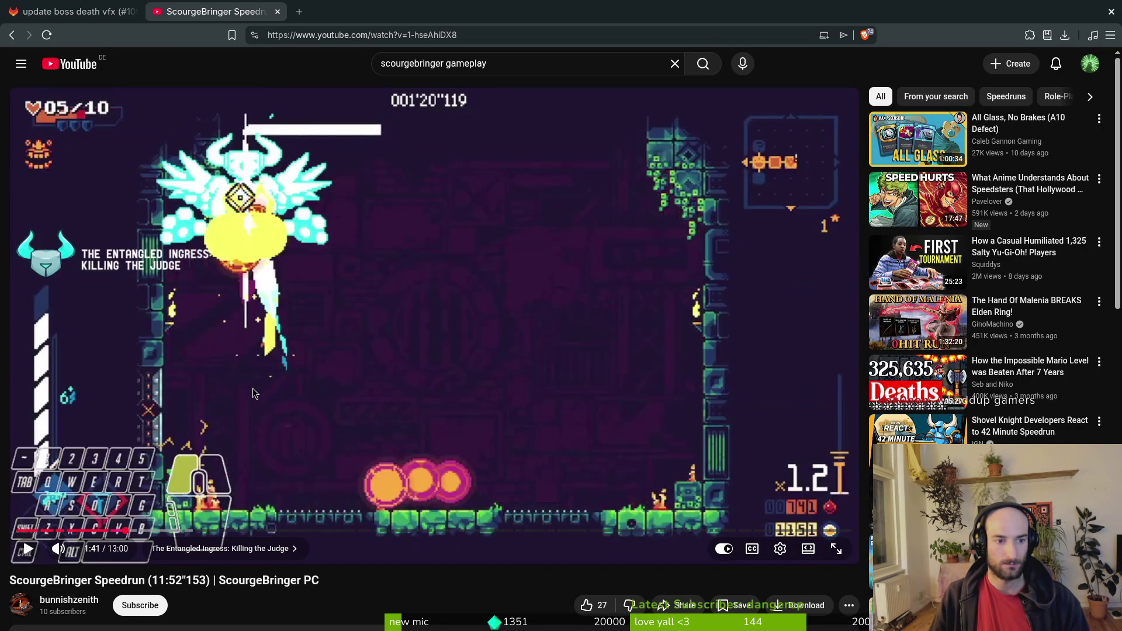
key(comma)
key(period)
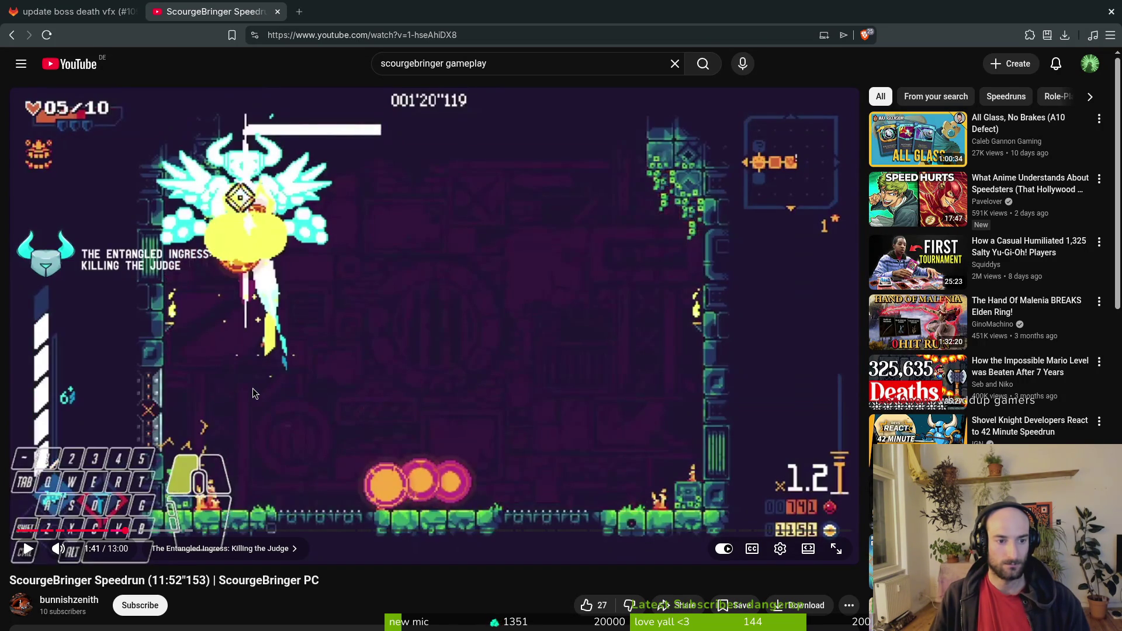
key(period)
key(period)
key(period)
key(period)
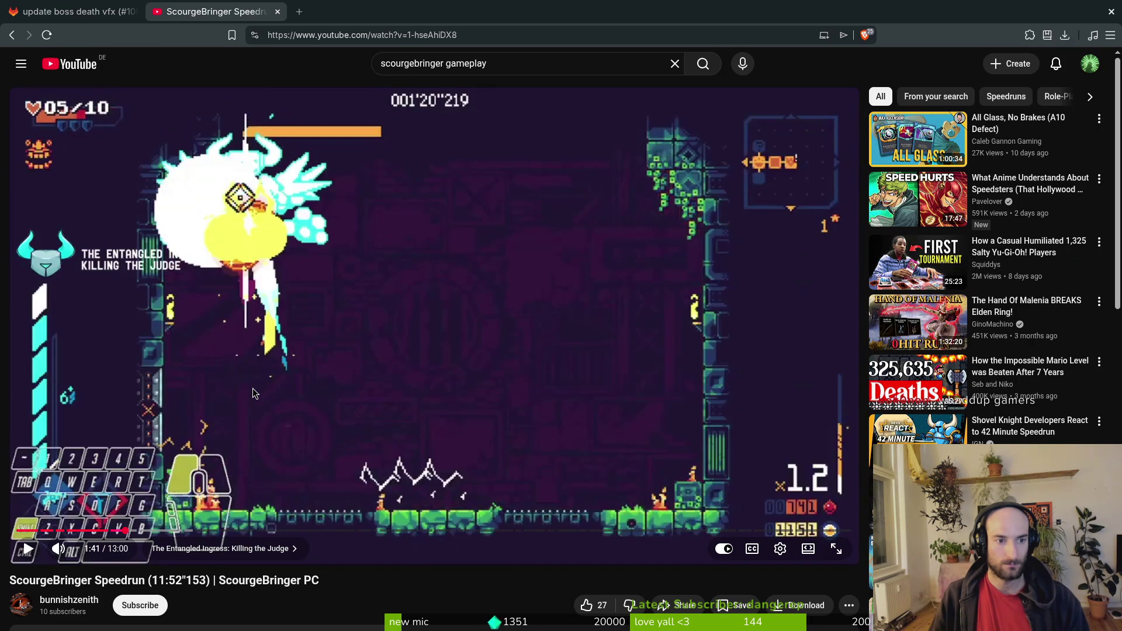
key(period)
key(period)
key(period)
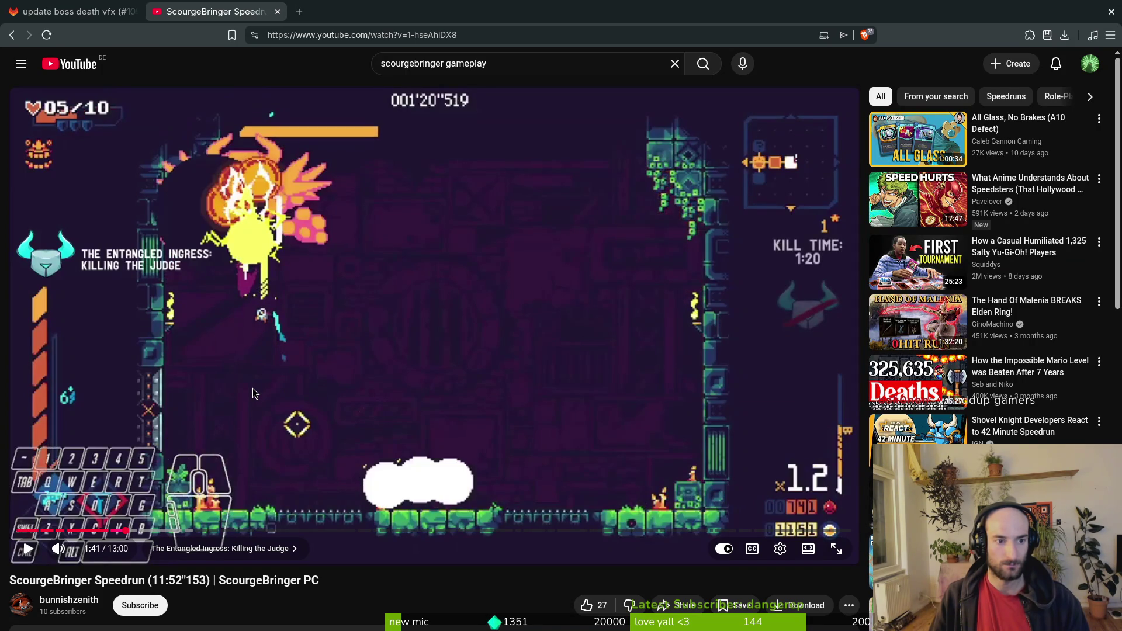
key(period)
key(period)
key(period)
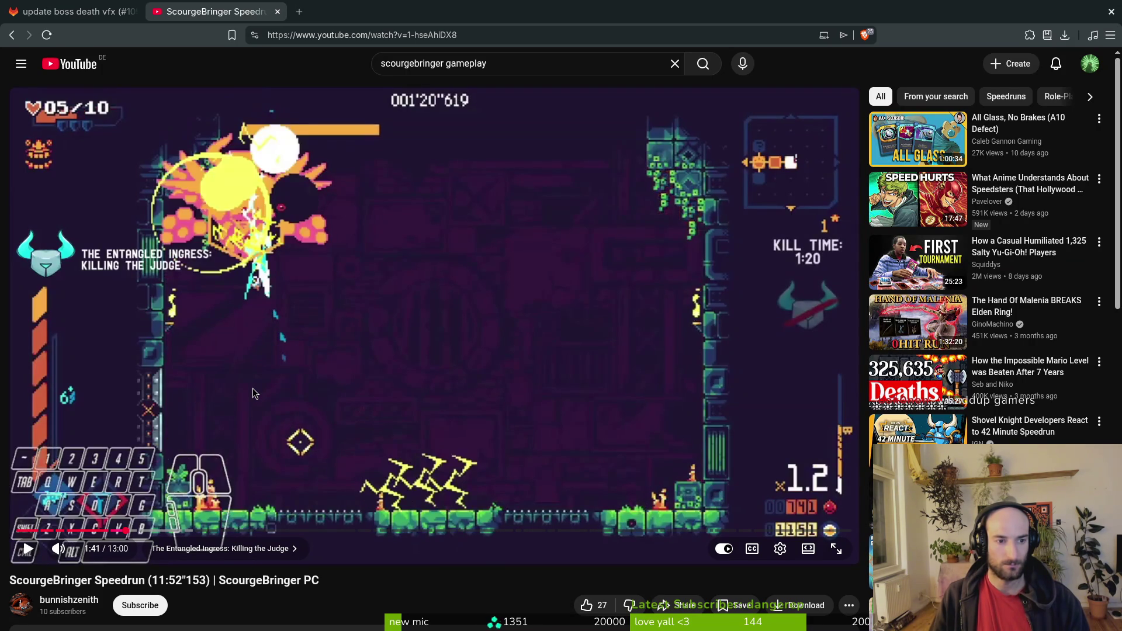
key(comma)
key(comma)
key(comma)
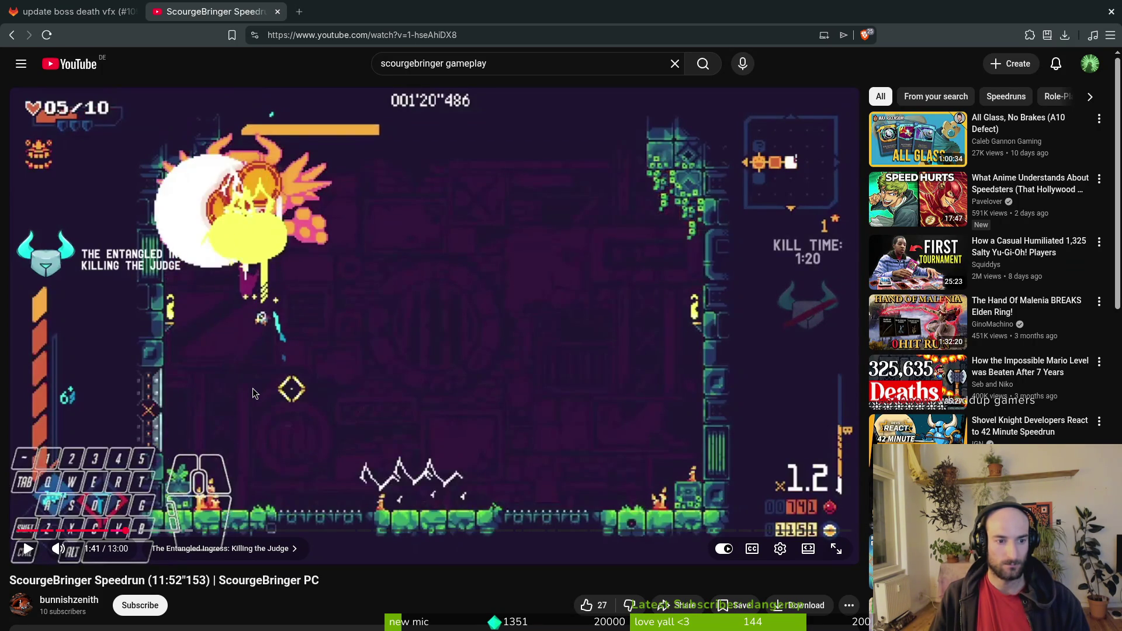
key(period)
key(period)
key(period)
key(comma)
key(comma)
key(comma)
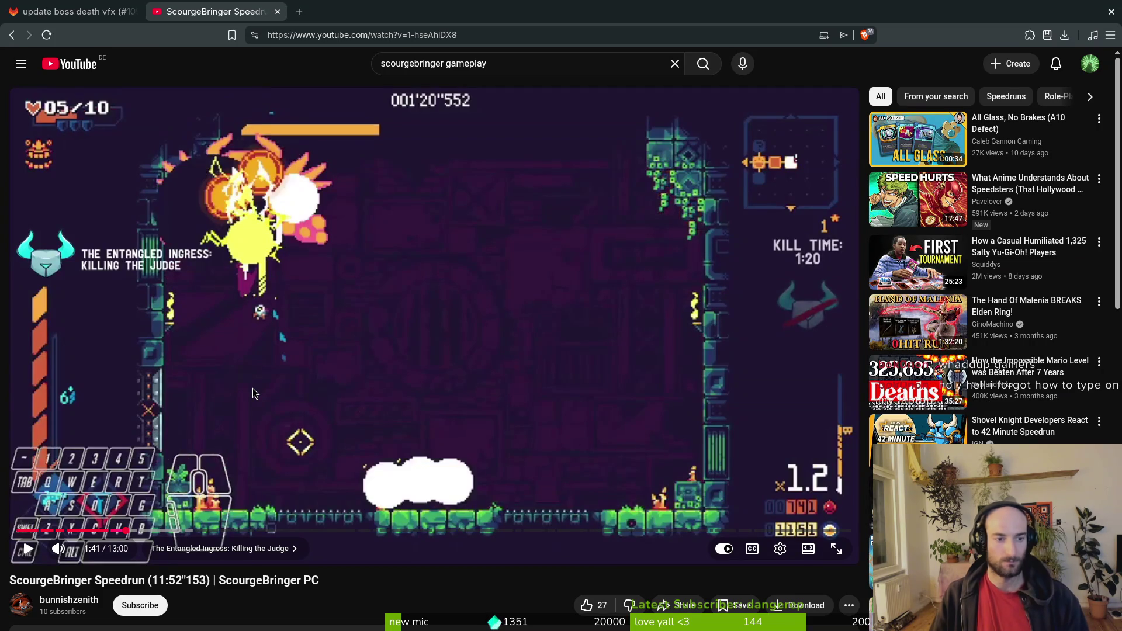
key(comma)
key(comma)
key(comma)
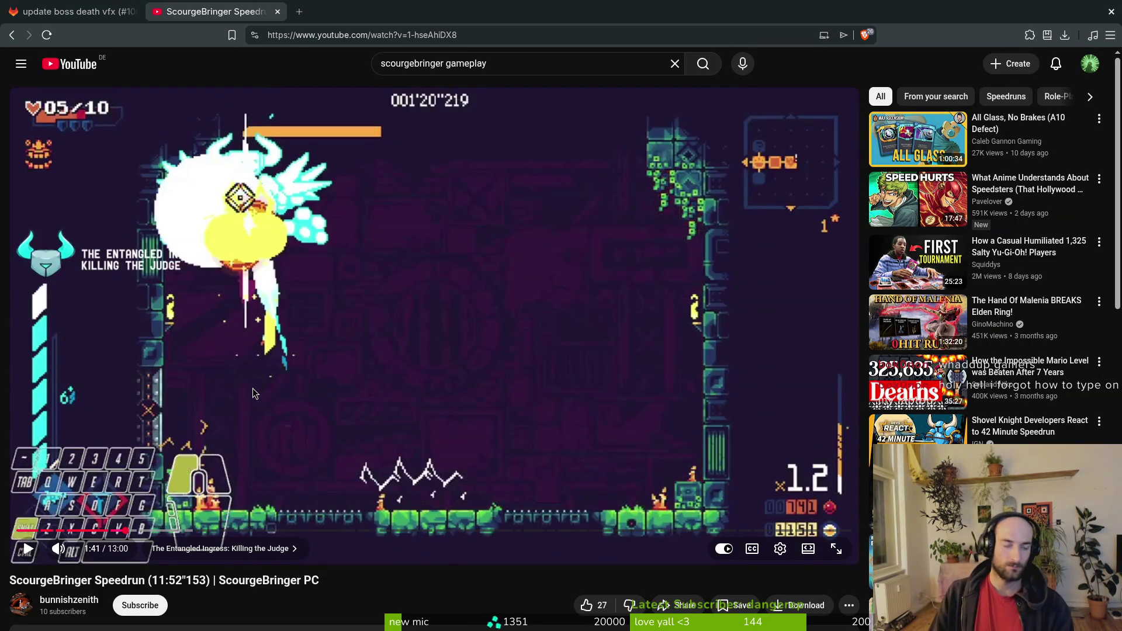
key(comma)
key(comma)
key(comma)
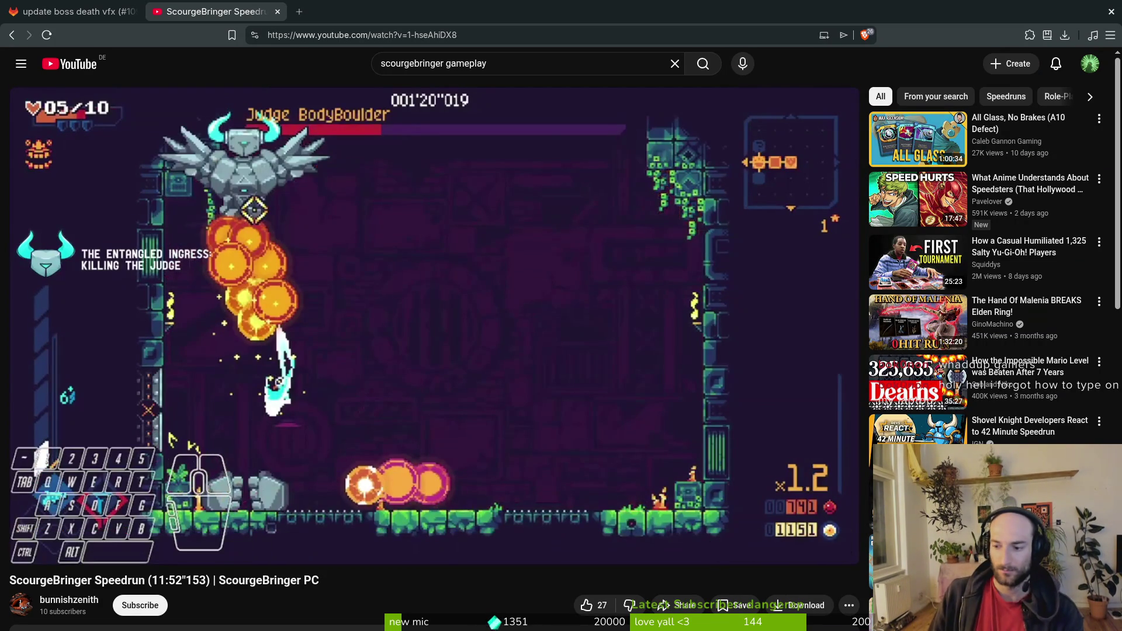
Step: Replay the boss explosion frame by frame, ending paused at 1:41
key(period)
key(period)
key(period)
key(period)
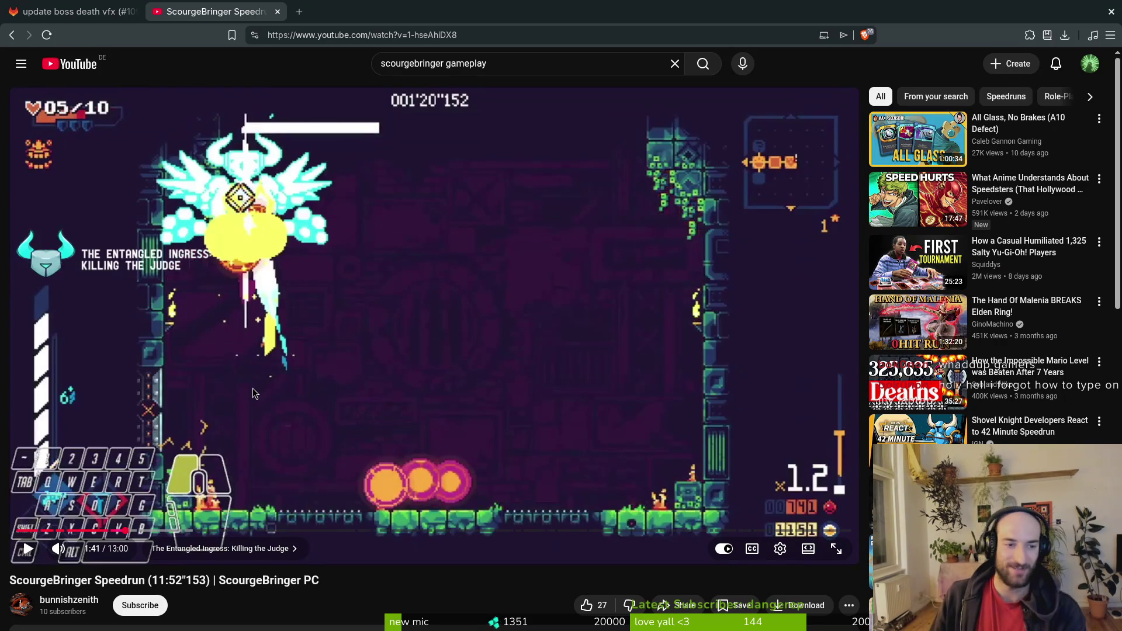
key(period)
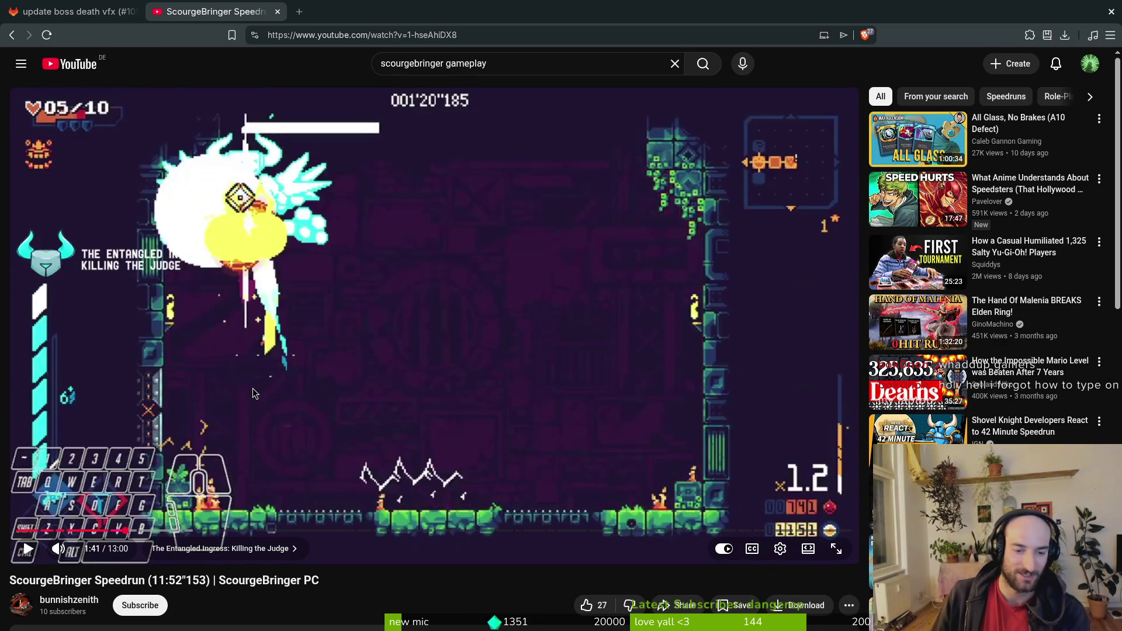
key(comma)
key(comma)
key(comma)
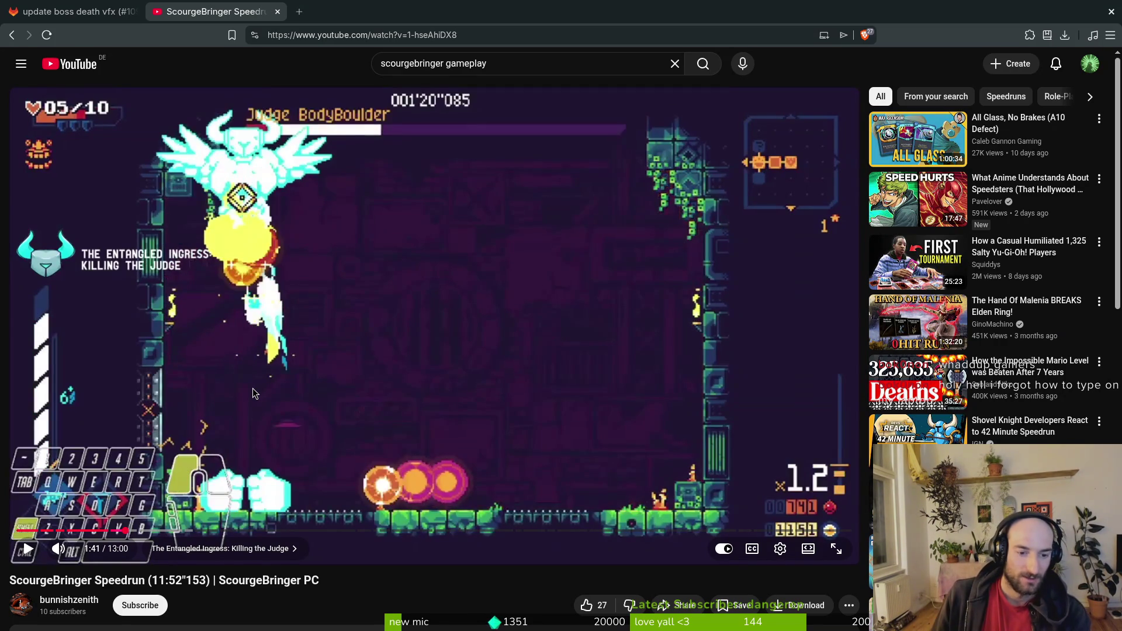
key(period)
key(period)
key(period)
key(period)
key(period)
key(period)
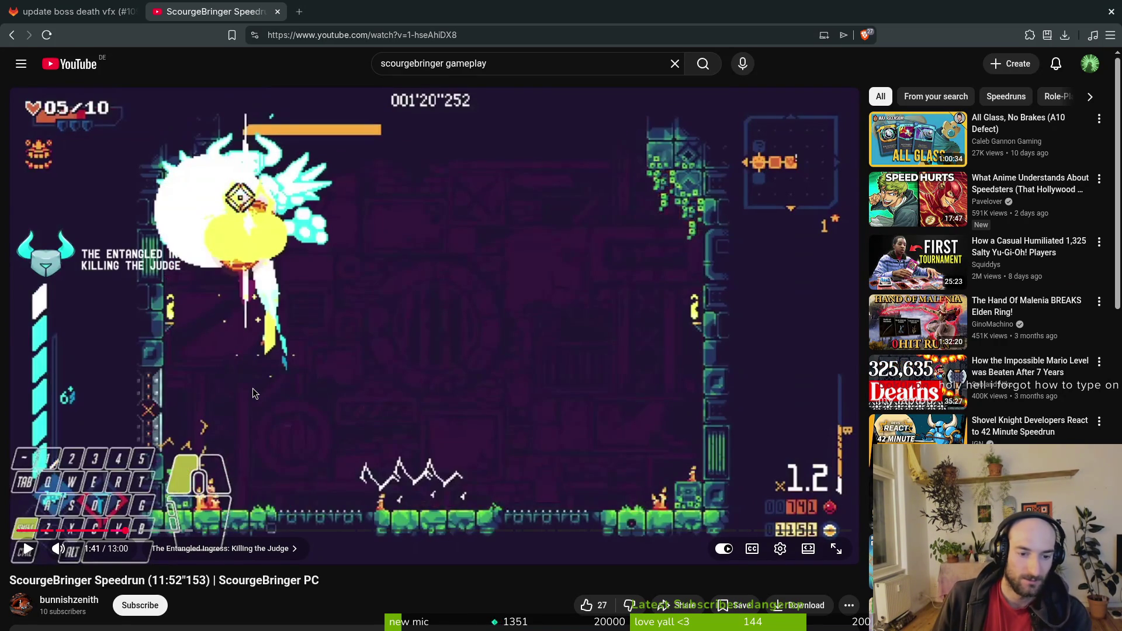
key(period)
key(period)
key(period)
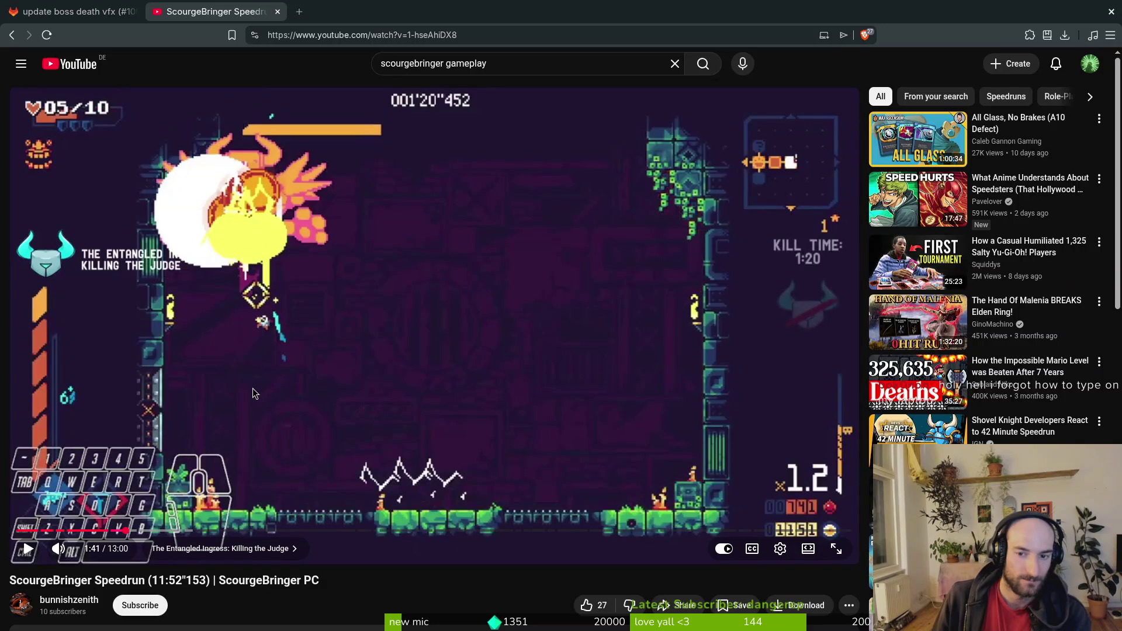
key(period)
key(period)
key(period)
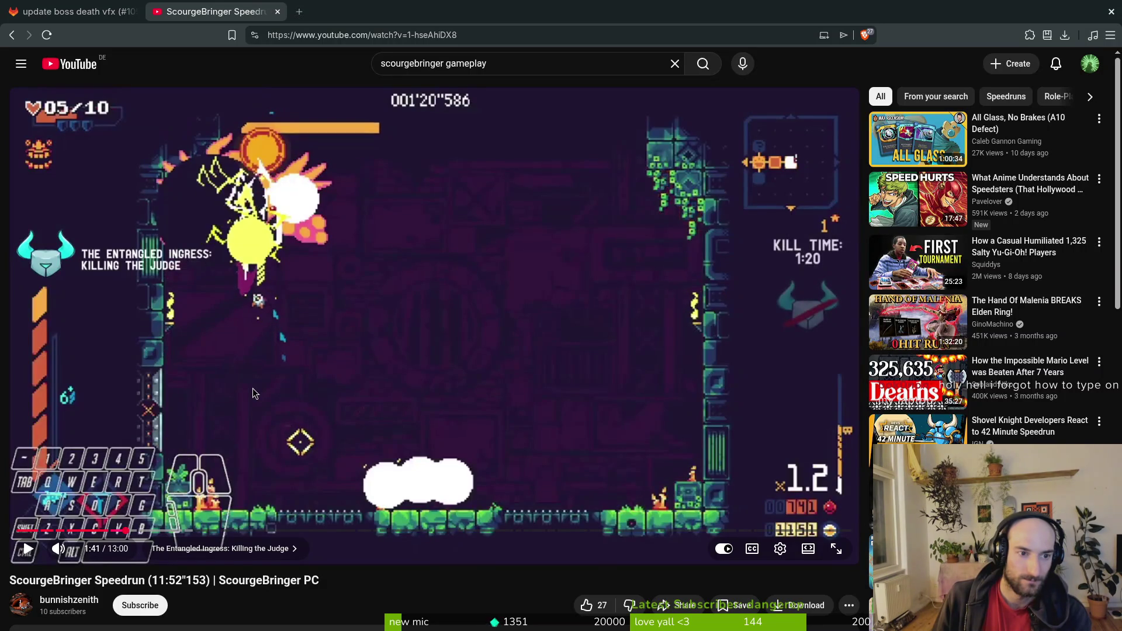
key(comma)
key(comma)
key(comma)
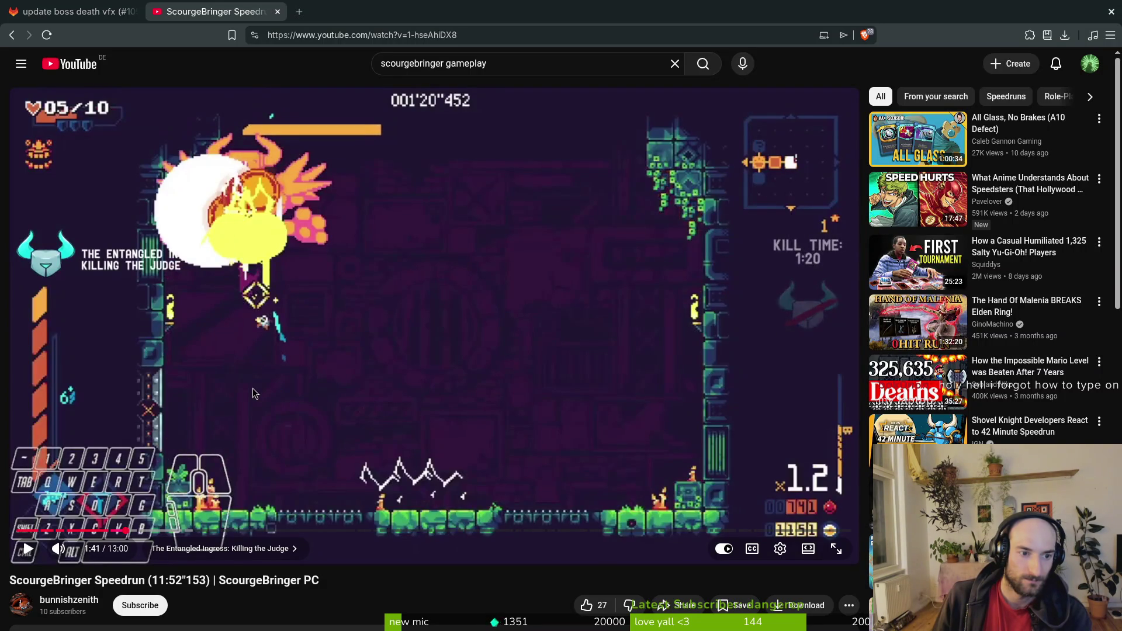
key(comma)
key(comma)
key(comma)
key(comma)
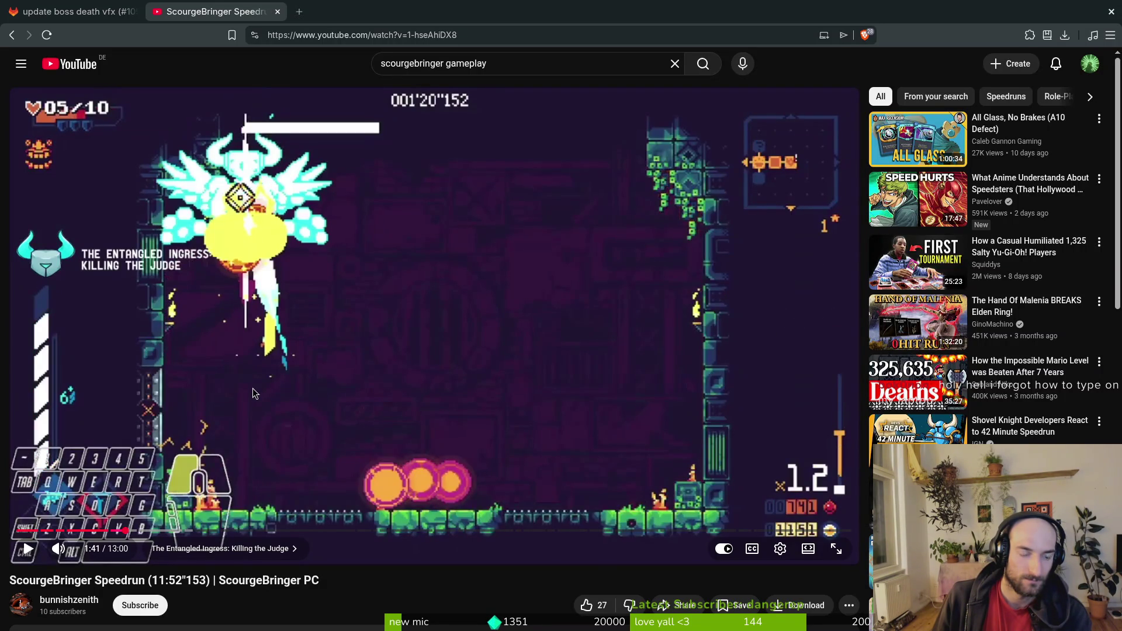
key(period)
key(period)
key(comma)
key(comma)
key(period)
key(period)
key(period)
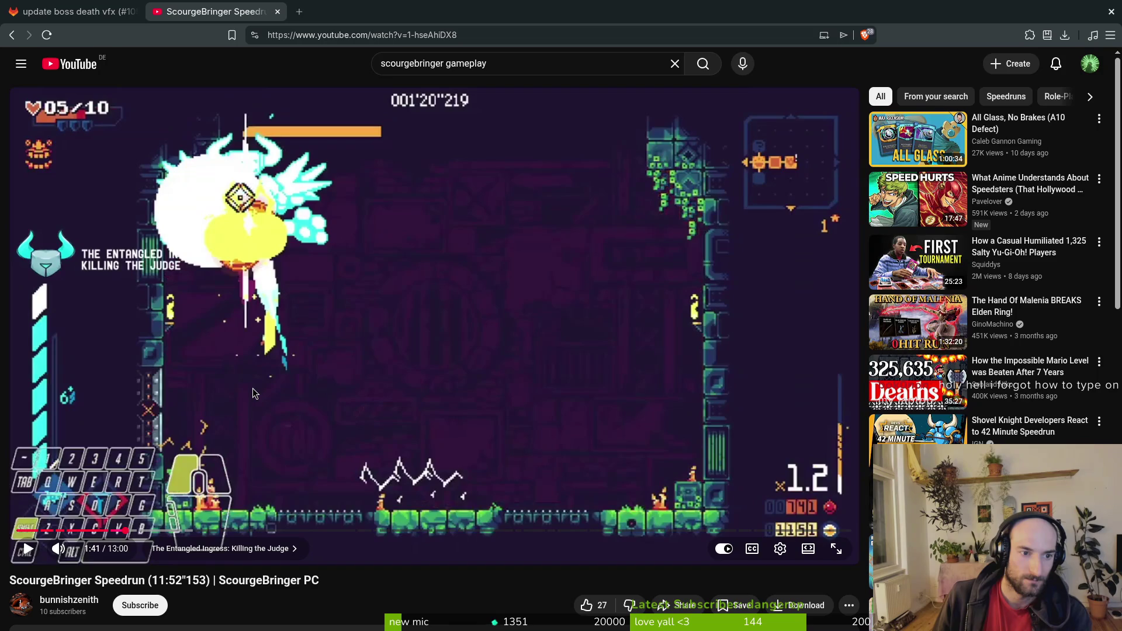
key(period)
key(period)
key(period)
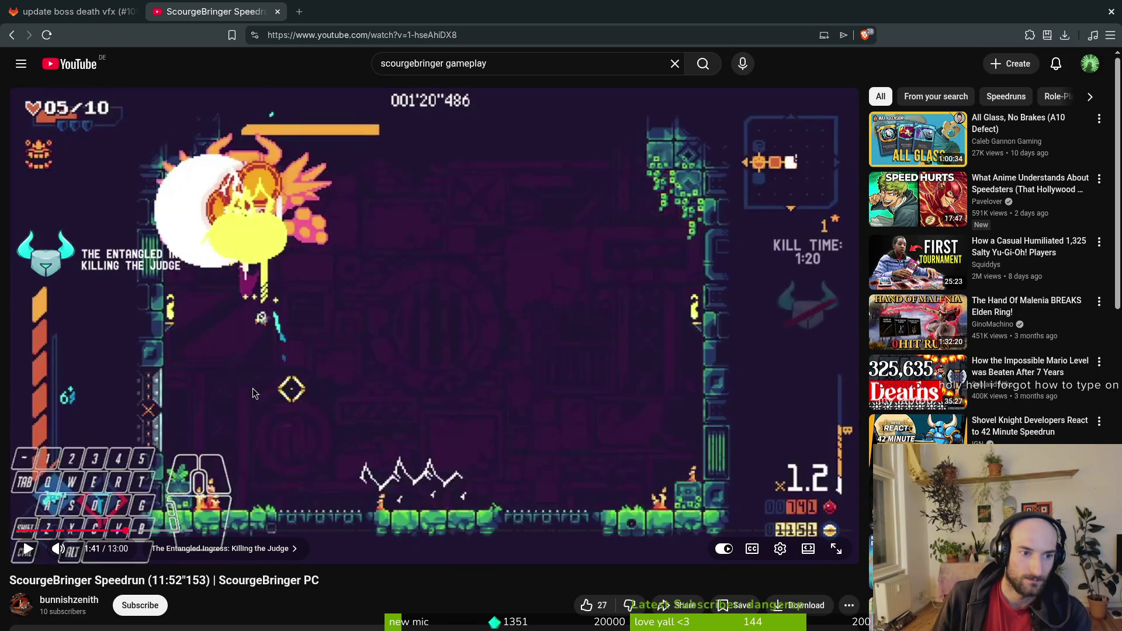
key(period)
key(period)
key(period)
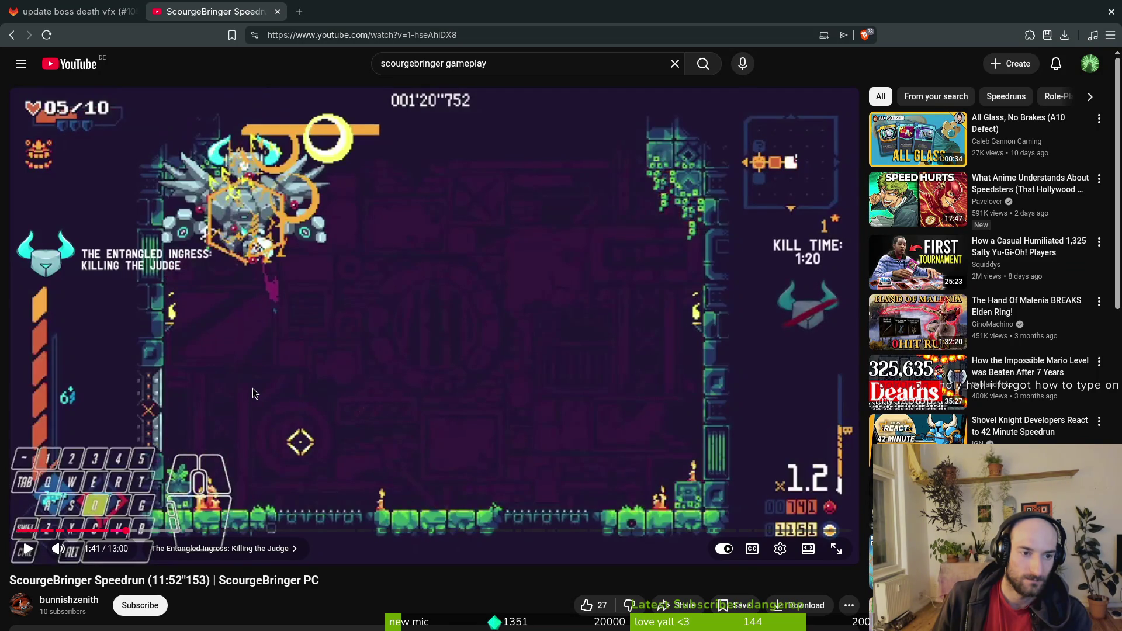
Step: Step frames through the Judge boss's death to the 1:42 white-flash frame
key(period)
key(period)
key(period)
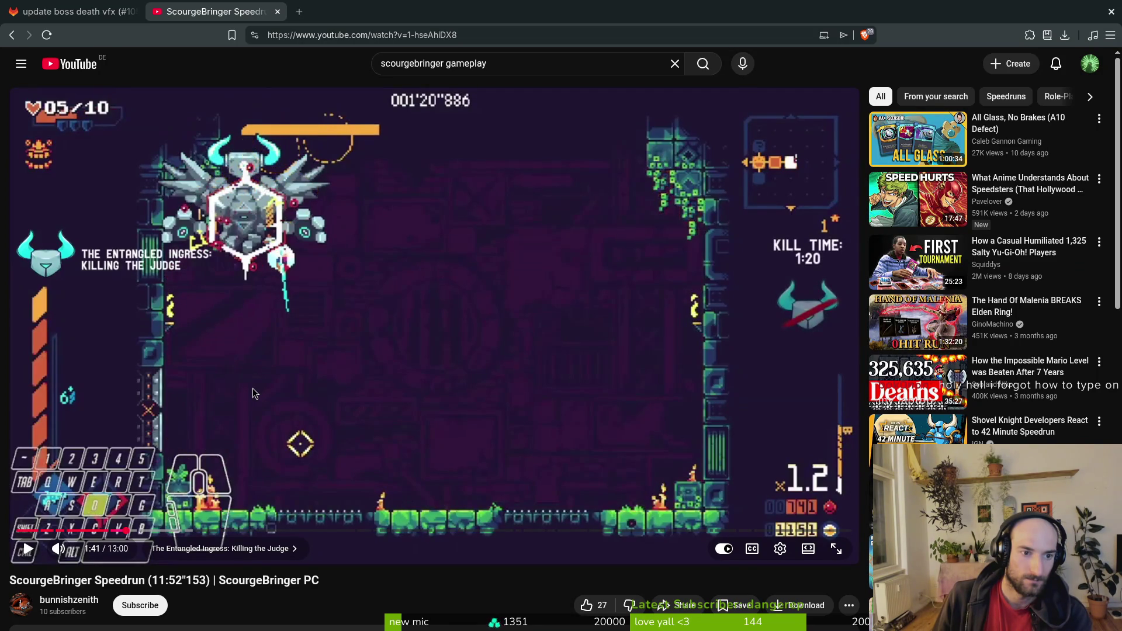
key(period)
key(period)
key(period)
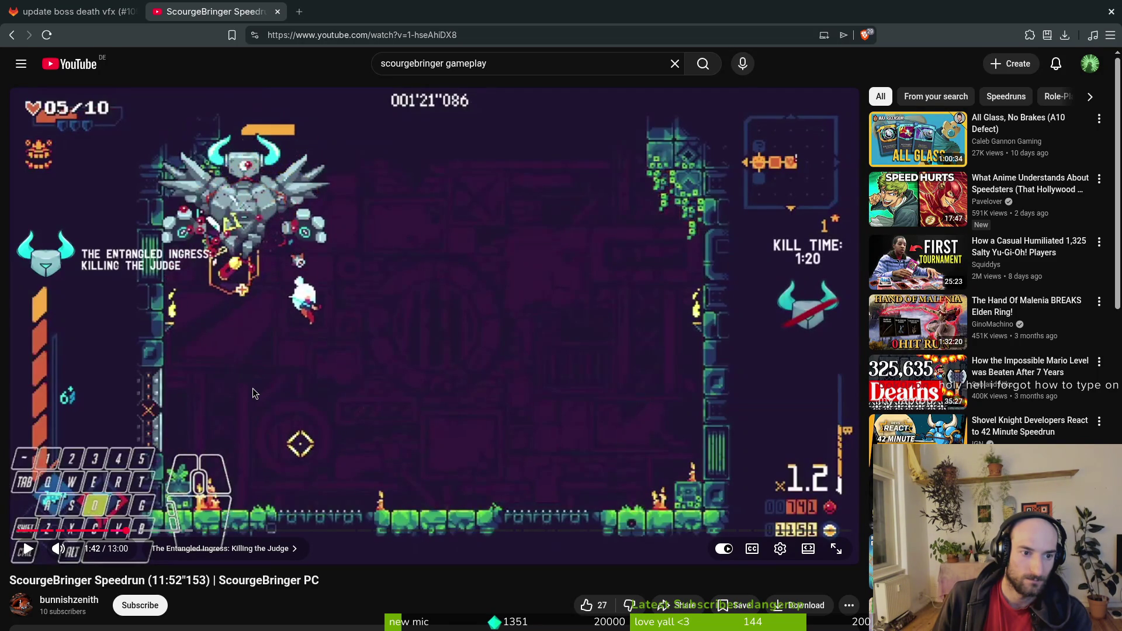
key(period)
key(period)
key(period)
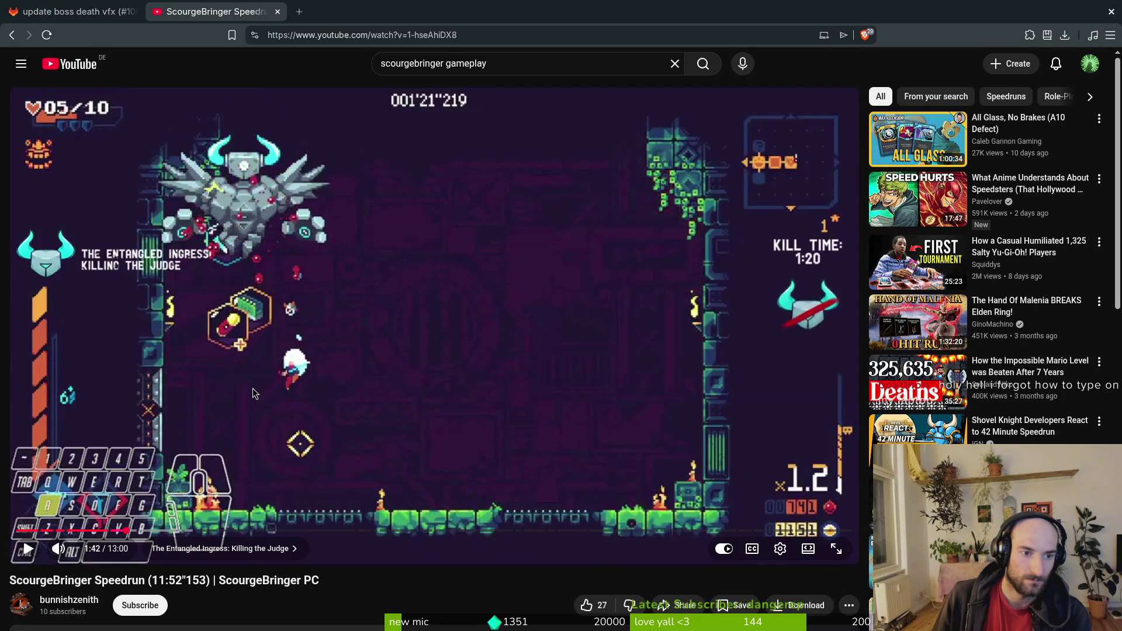
key(period)
key(period)
key(period)
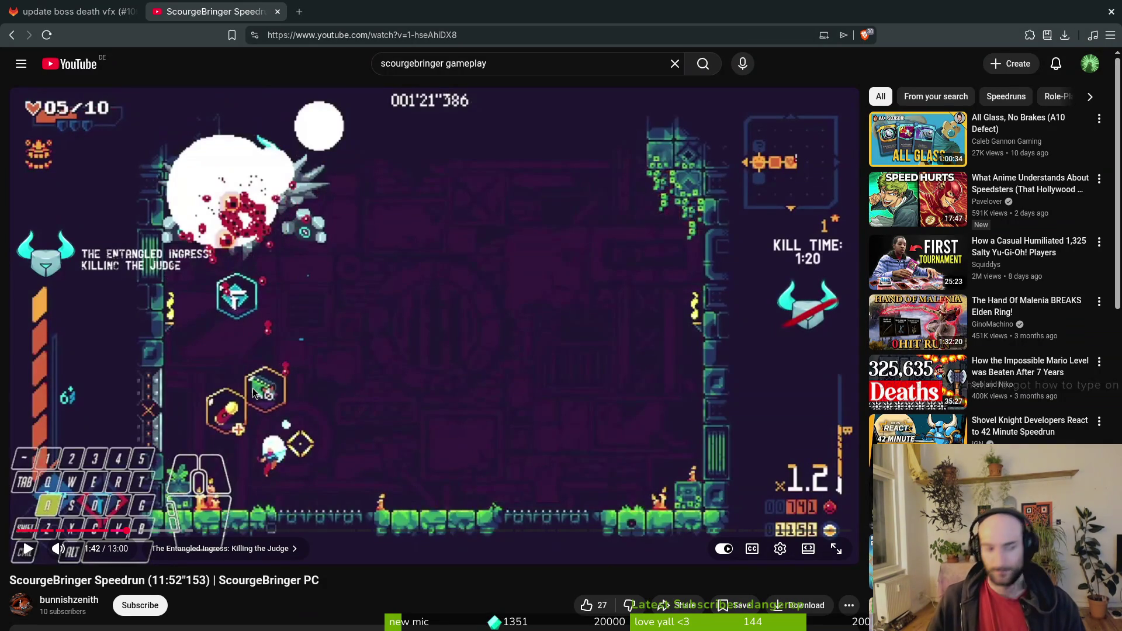
key(period)
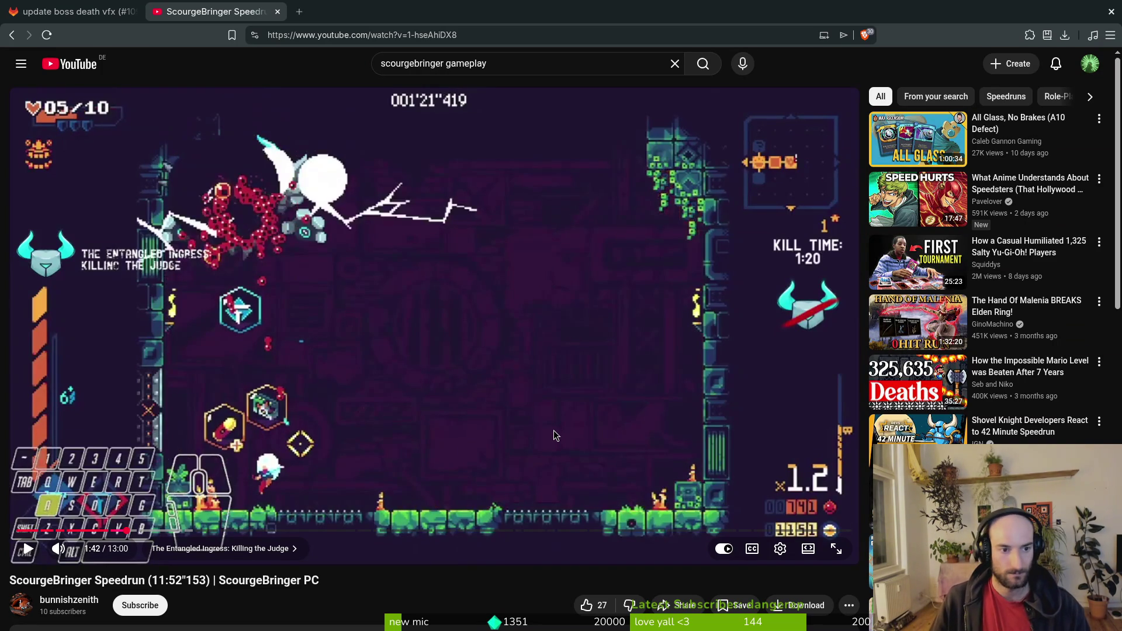
key(period)
key(period)
key(slash)
key(Escape)
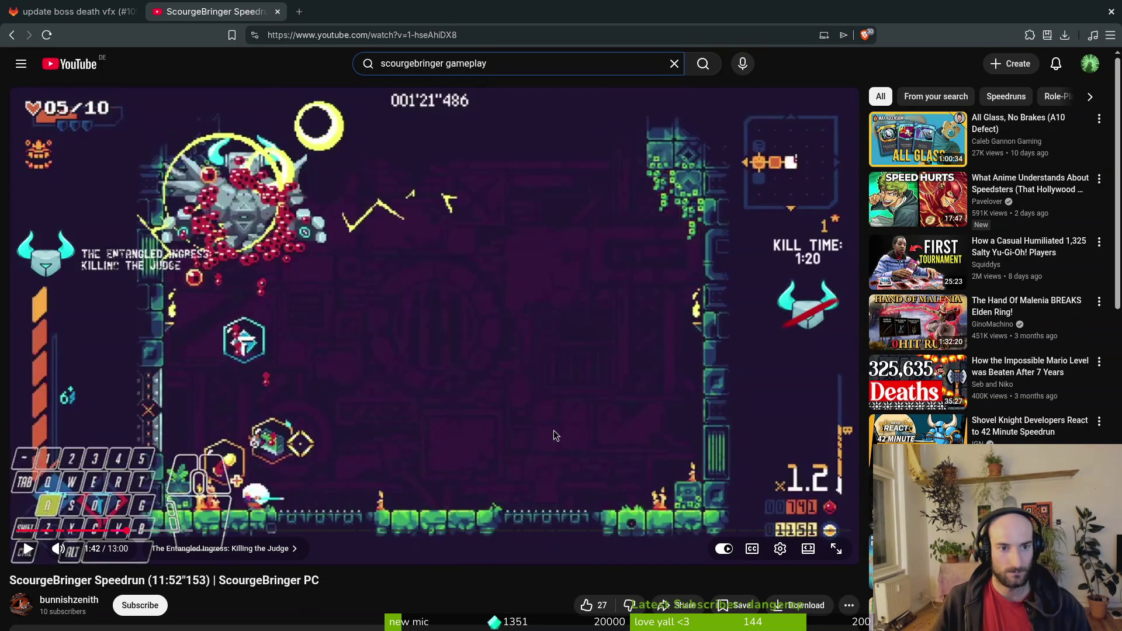
key(comma)
key(comma)
key(comma)
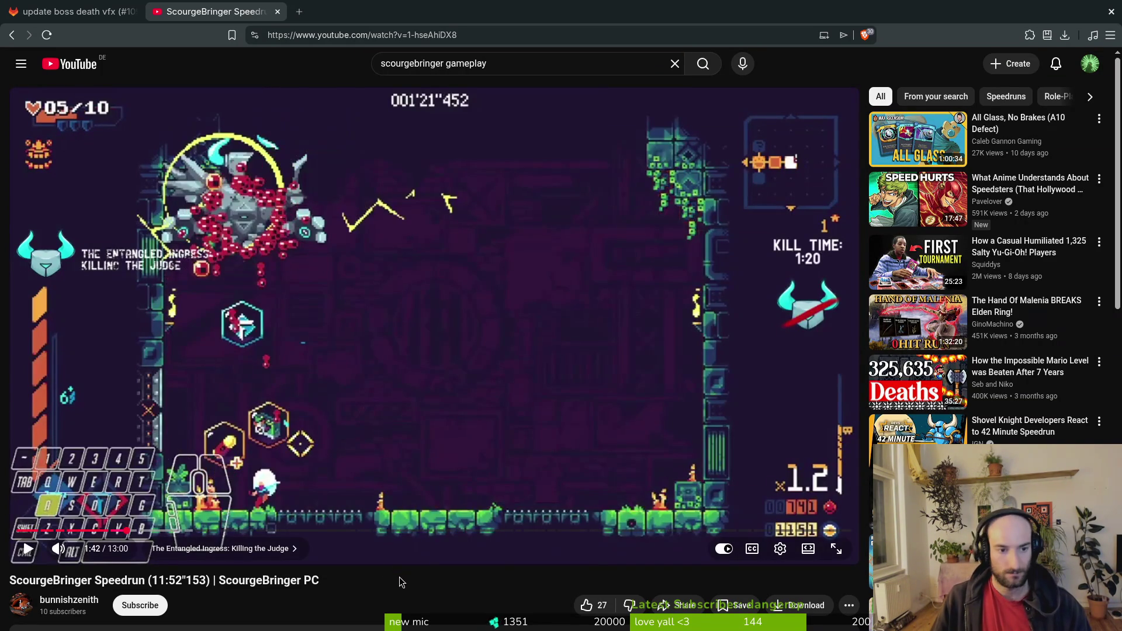
key(period)
key(period)
key(period)
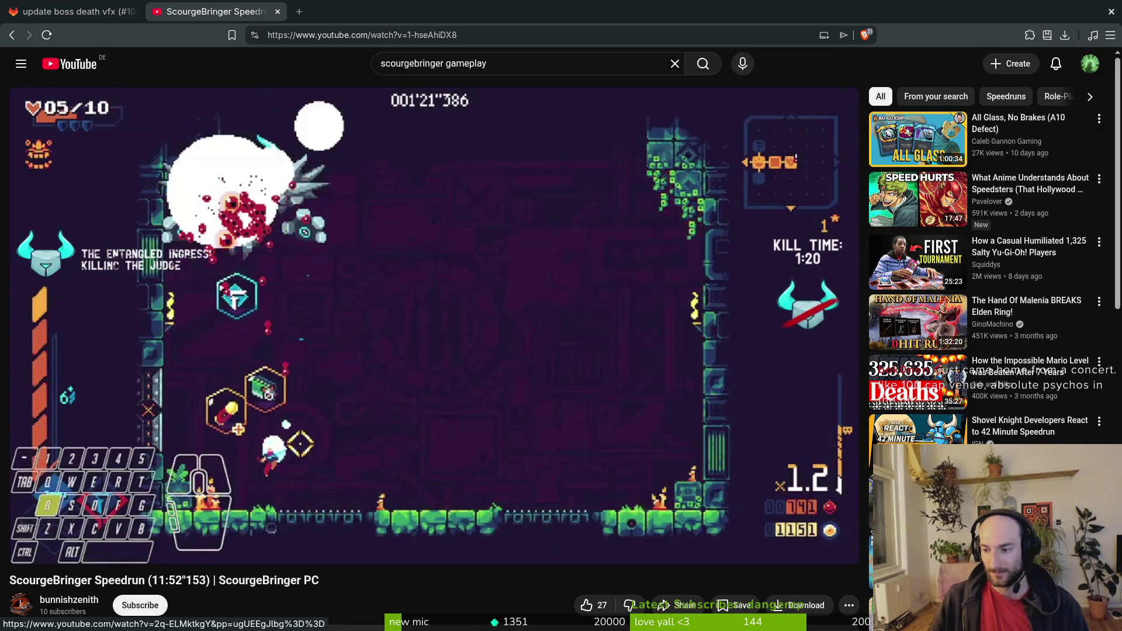
Step: Open the mantis scene in Godot through the quick file finder
key(alt+Tab)
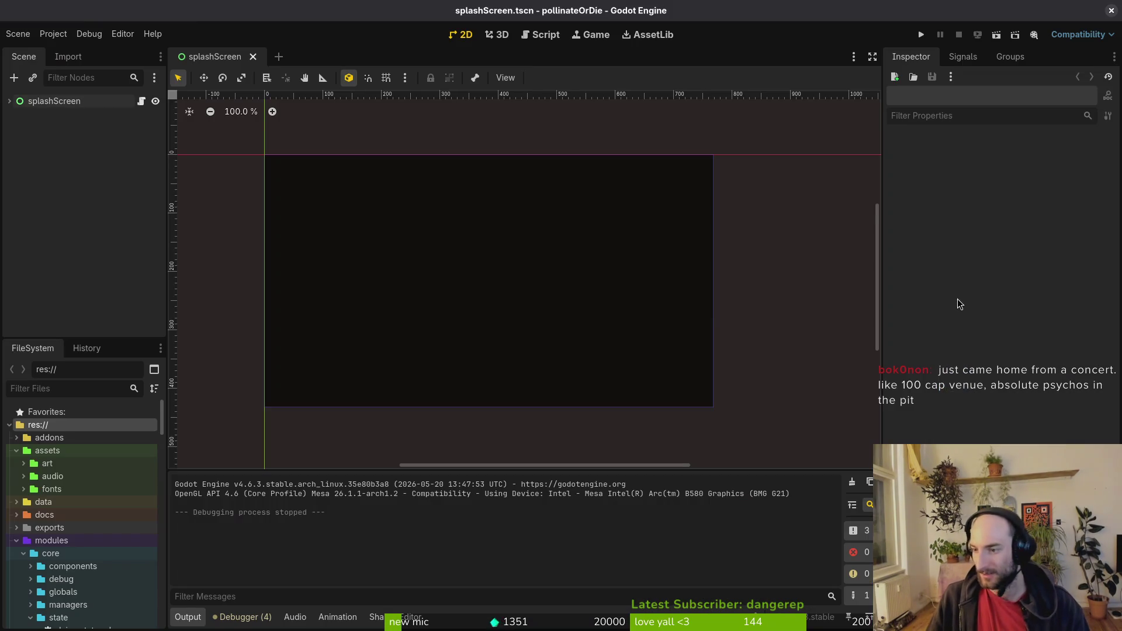
key(alt+shift+o)
text(amtni)
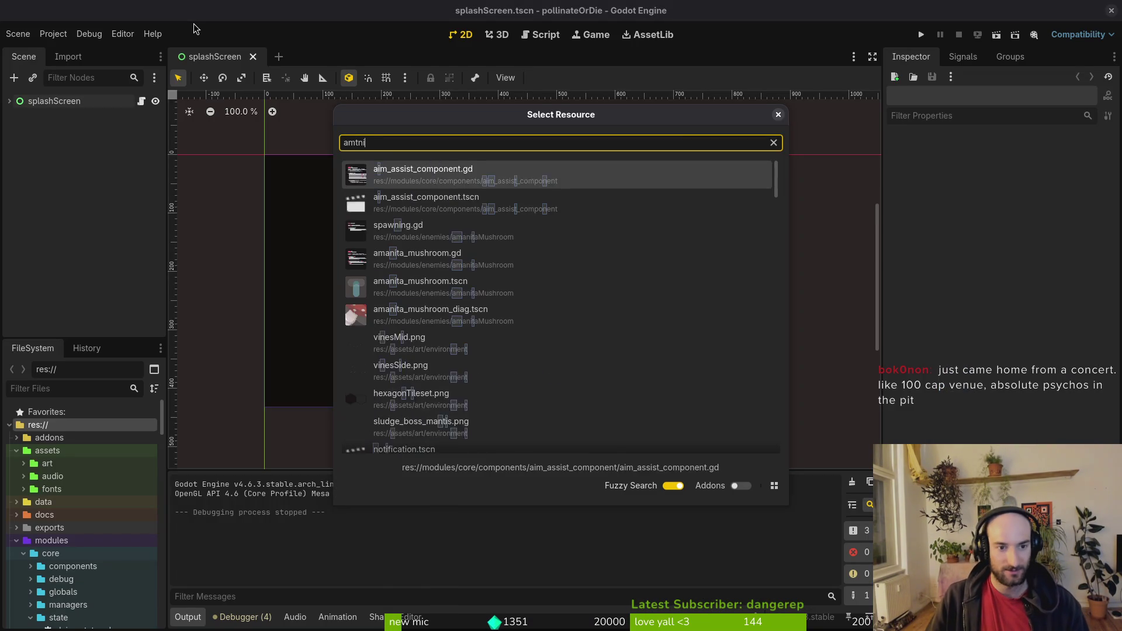
text(sts)
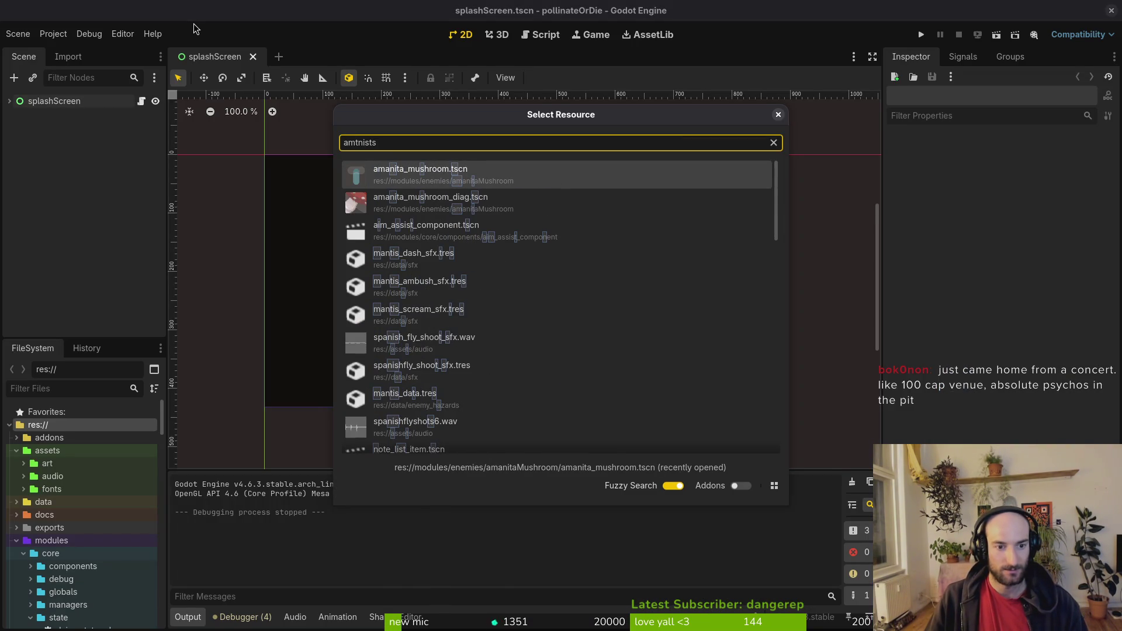
key(BackSpace)
key(BackSpace)
key(BackSpace)
text(m)
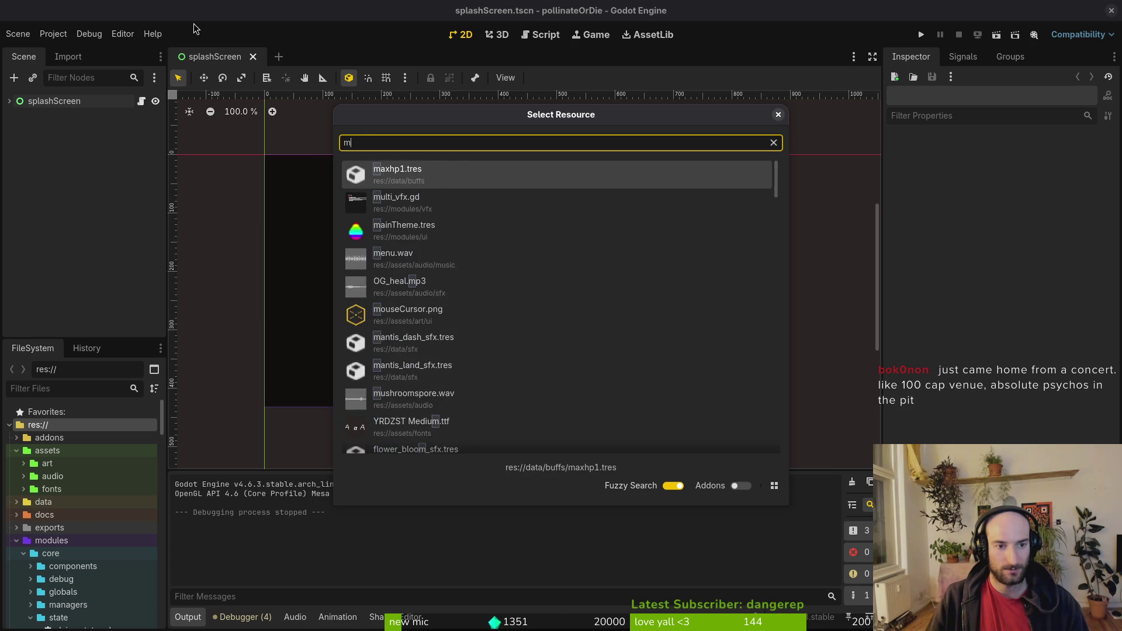
text(antis)
key(Down)
key(Down)
key(Return)
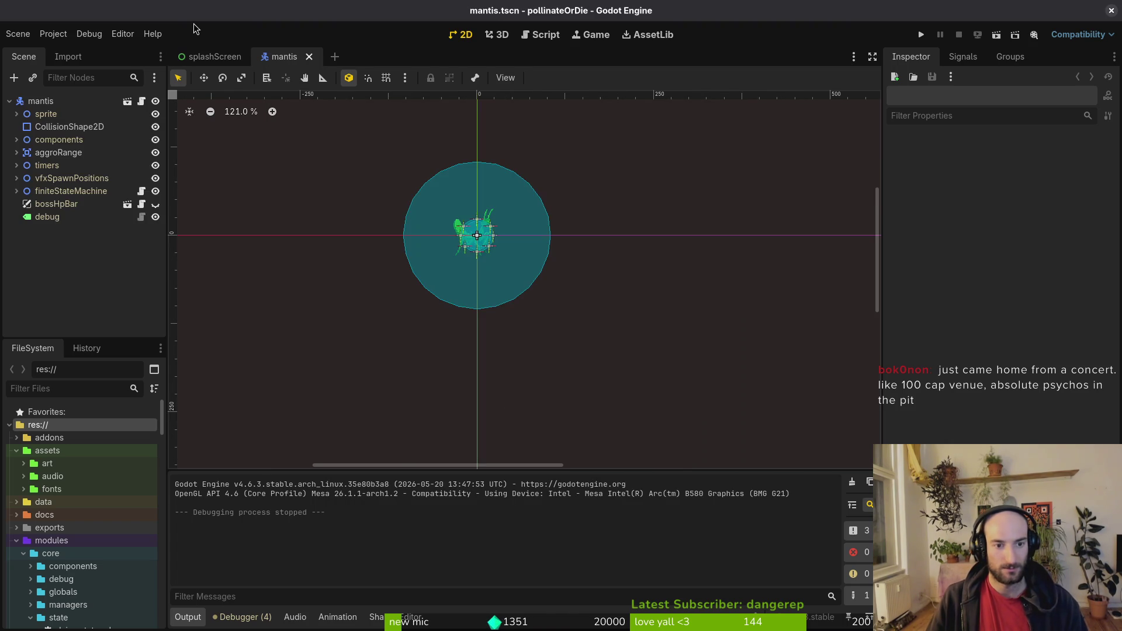
scroll(488, 254, up, 8)
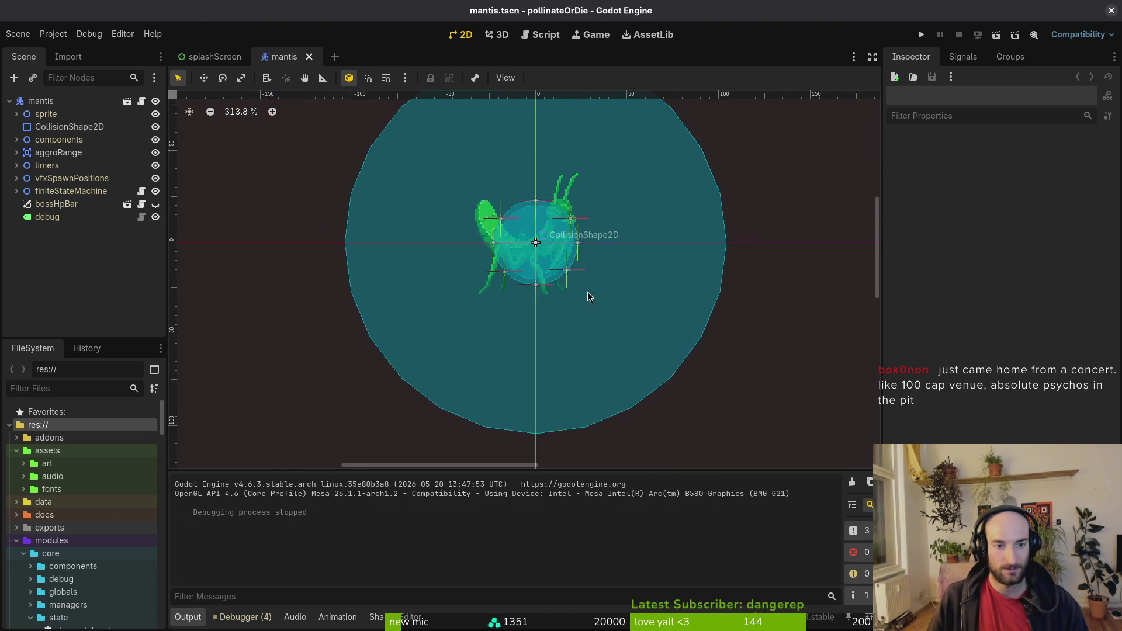
Step: Expand vfxSpawnPositions and reposition the first three markers, the third at (0, 26)
click(561, 260)
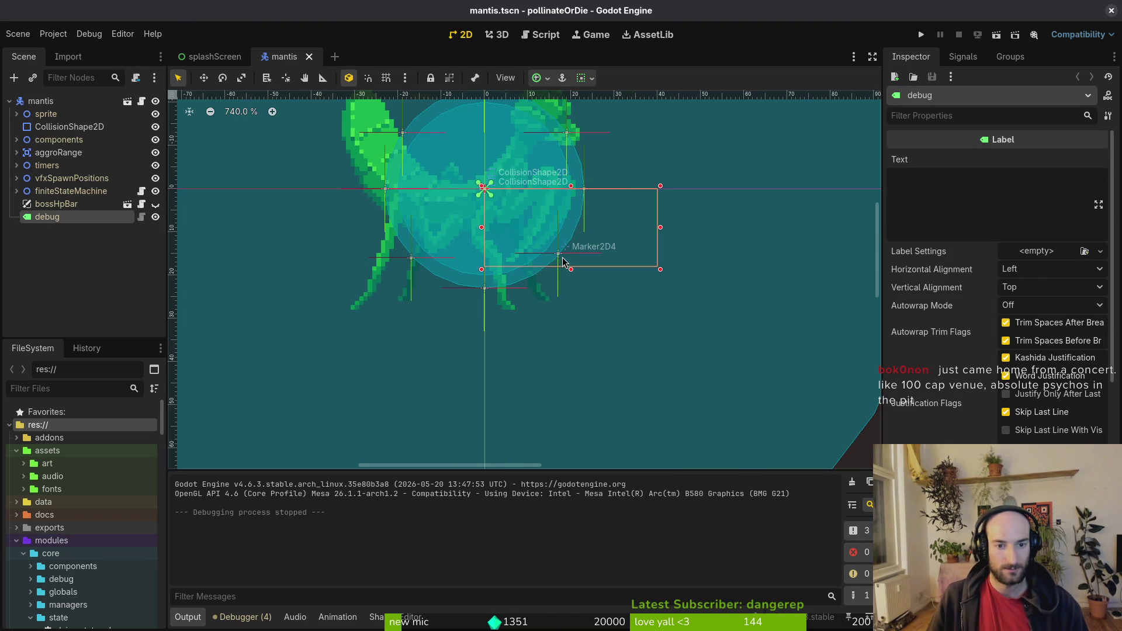
click(17, 178)
click(55, 193)
scroll(583, 247, down, 6)
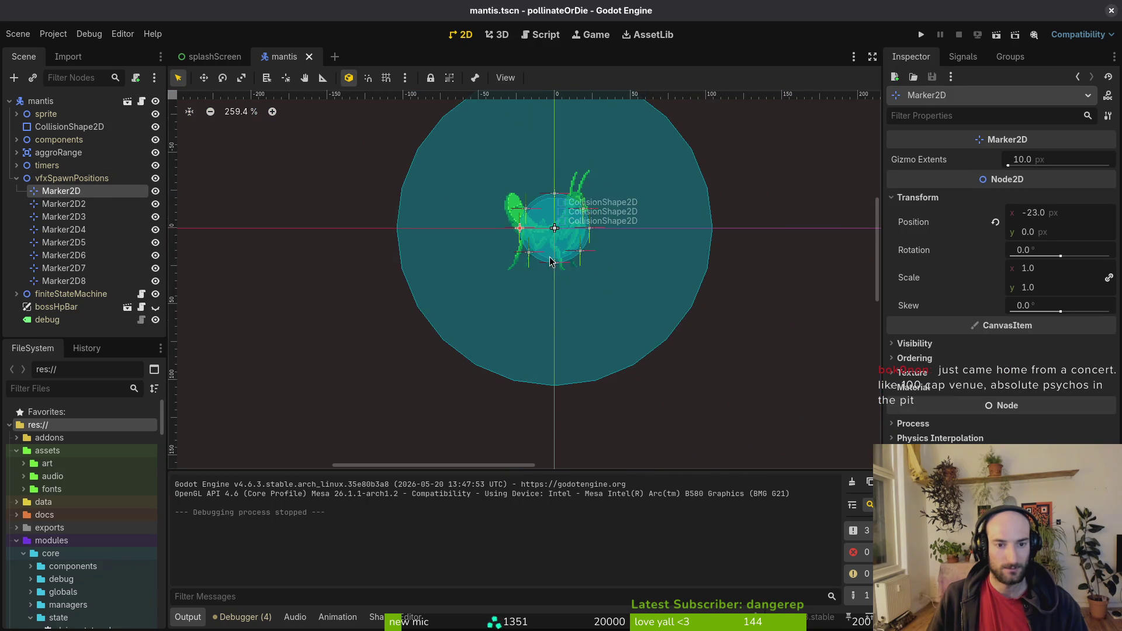
scroll(590, 257, up, 6)
scroll(467, 228, up, 4)
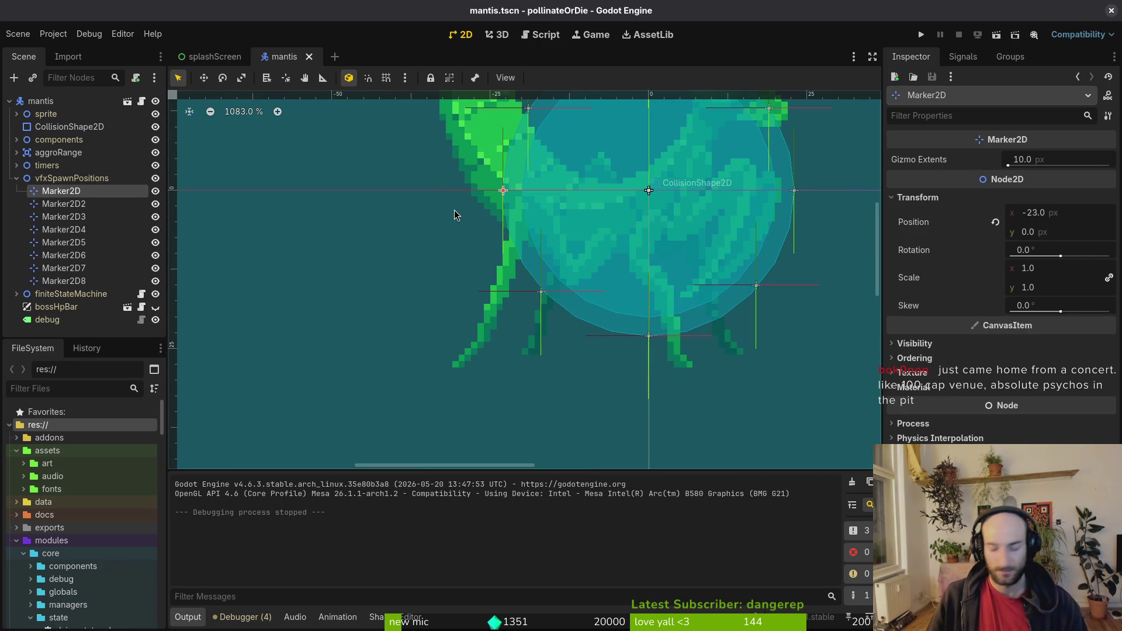
key(Left)
key(Left)
key(Left)
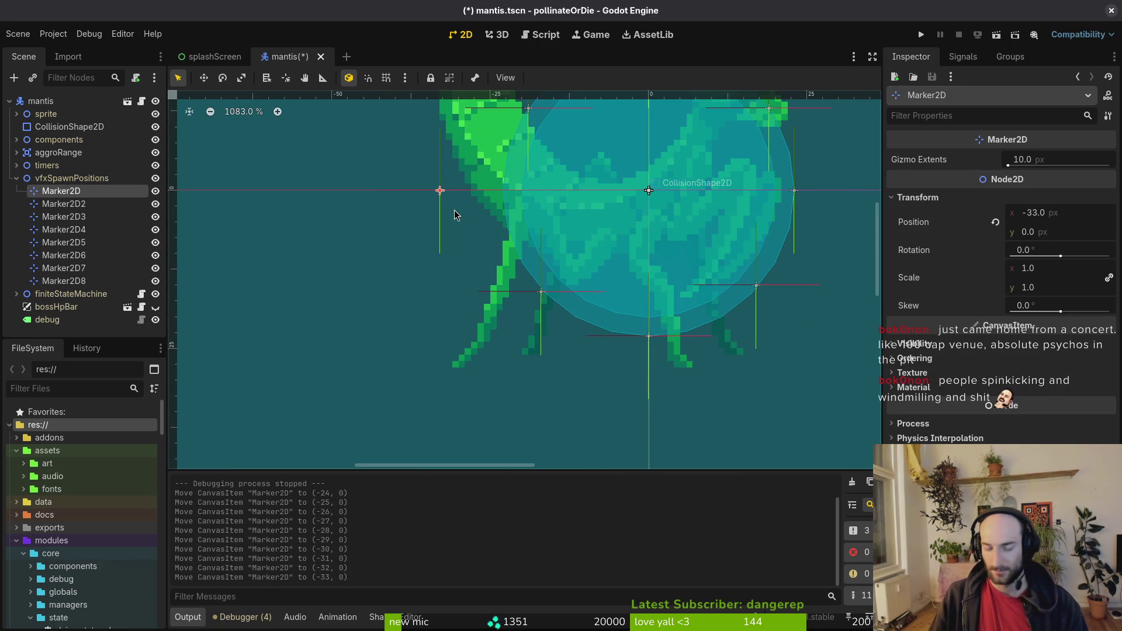
key(Right)
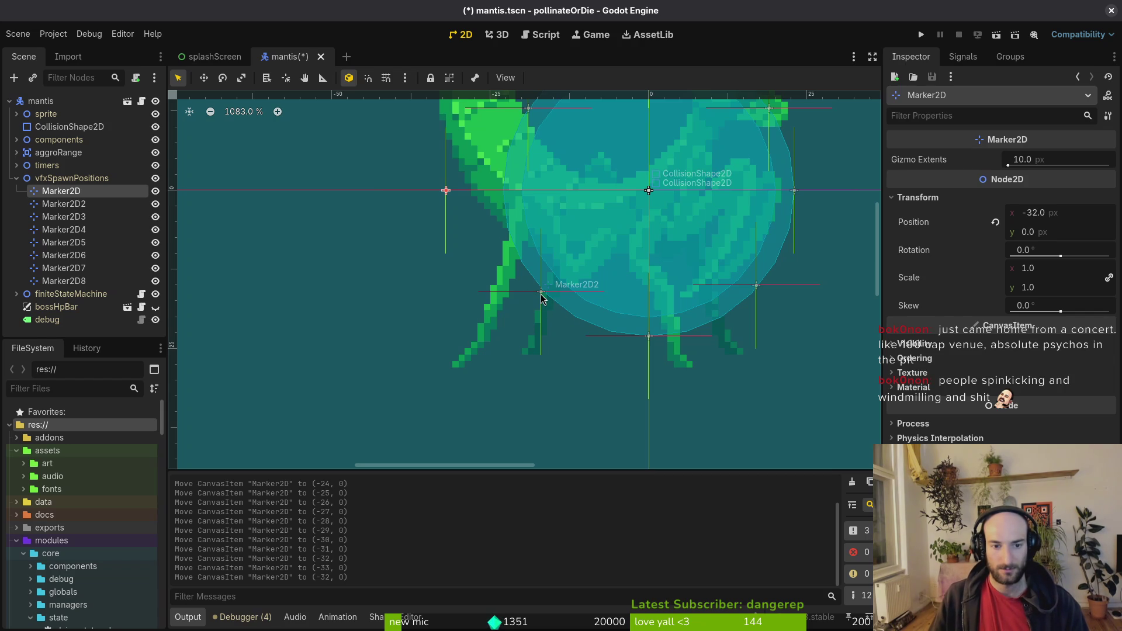
drag(541, 295, 520, 329)
drag(651, 342, 649, 359)
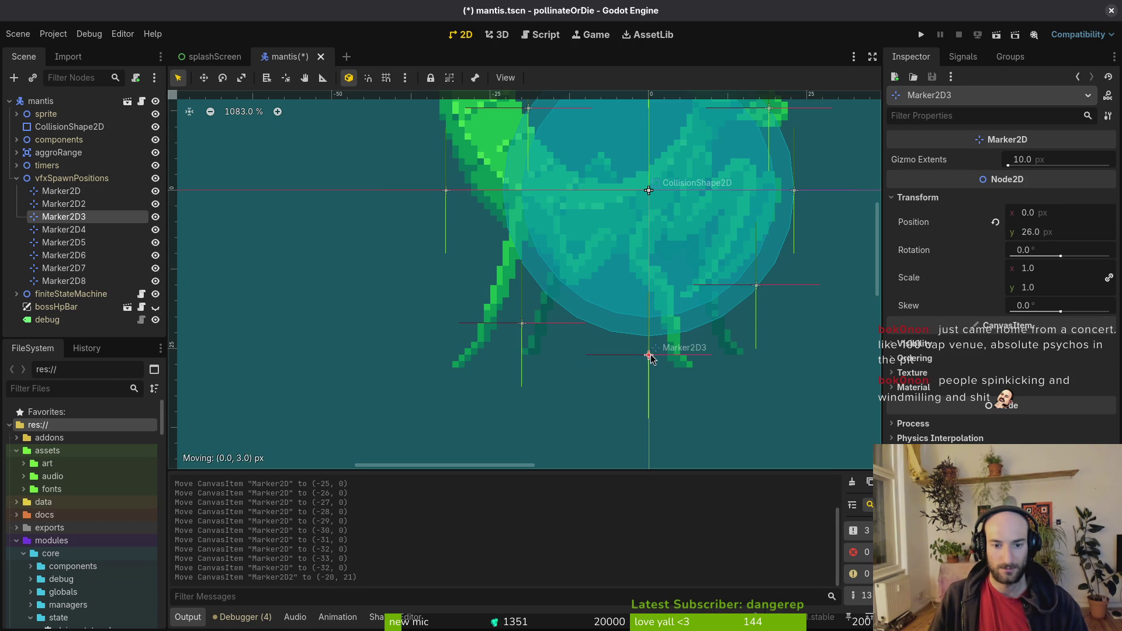
Step: Move Marker2D5–8 outward: Marker2D7 to (0, -28), Marker2D6 to (24, -18), Marker2D8 to (-22, -20)
scroll(684, 333, left, 3)
click(652, 317)
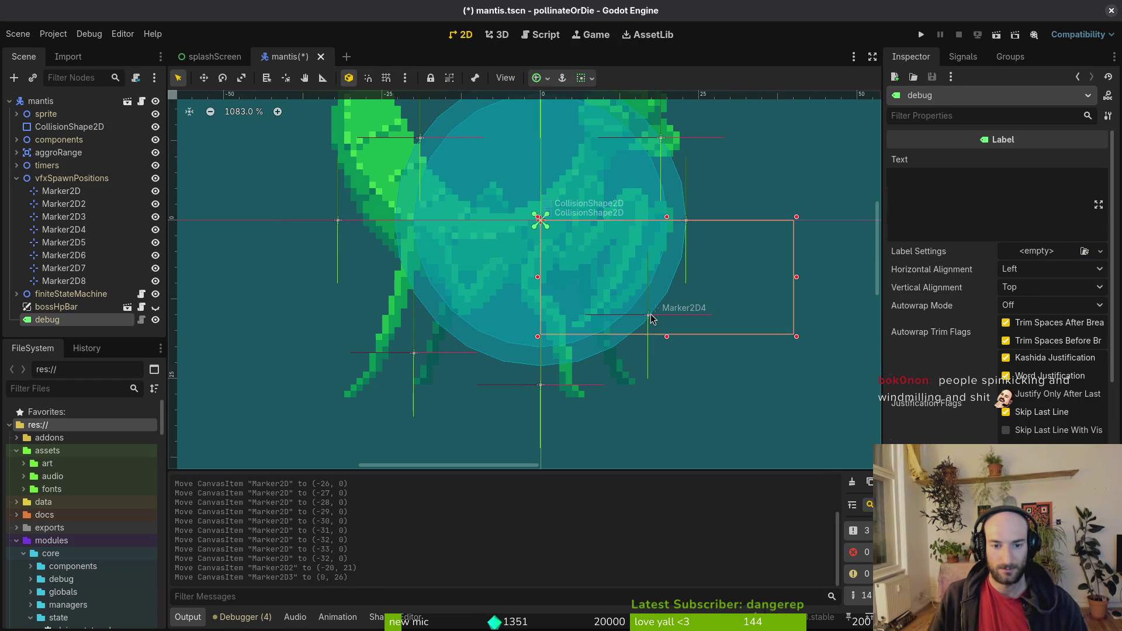
click(64, 280)
scroll(428, 219, up, 5)
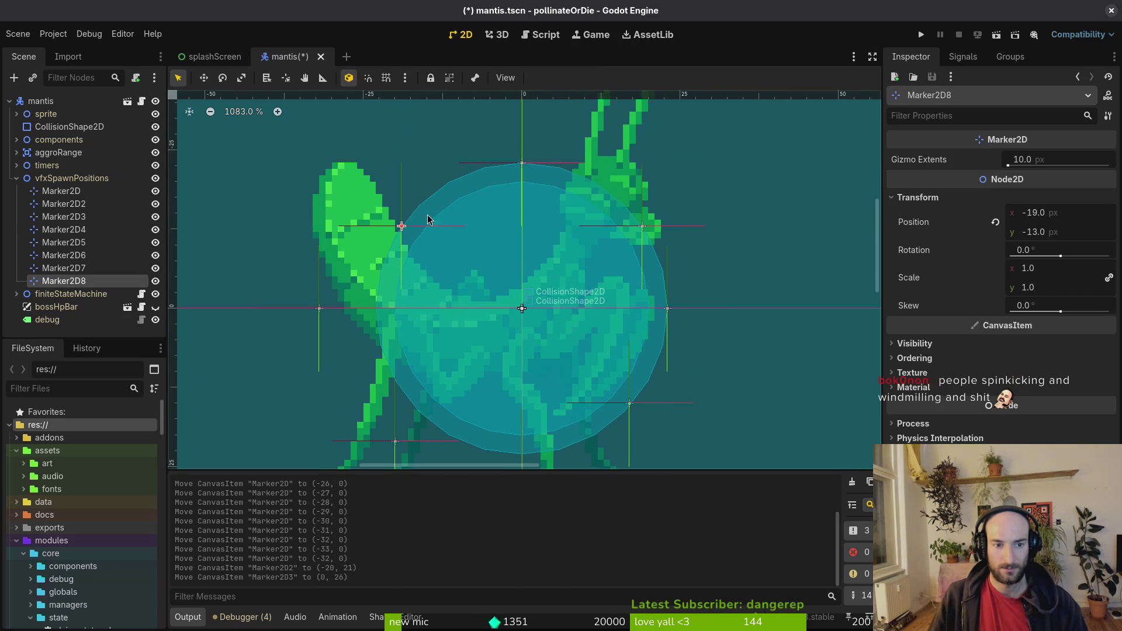
mouse_move(401, 231)
mouse_down()
mouse_move(381, 222)
mouse_move(382, 199)
mouse_up()
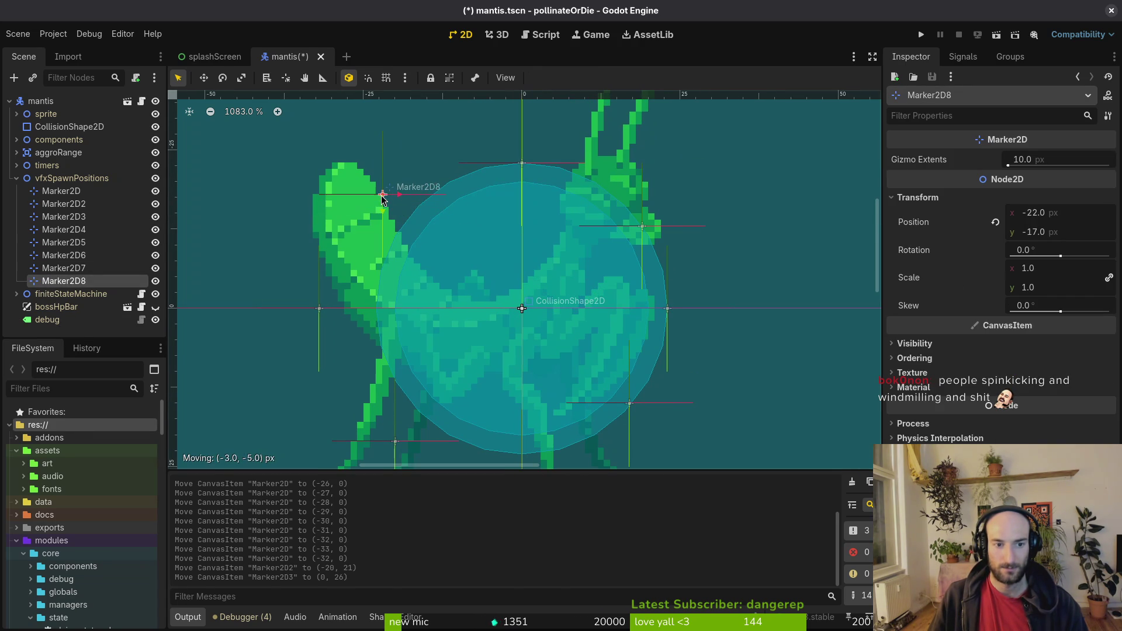
click(64, 268)
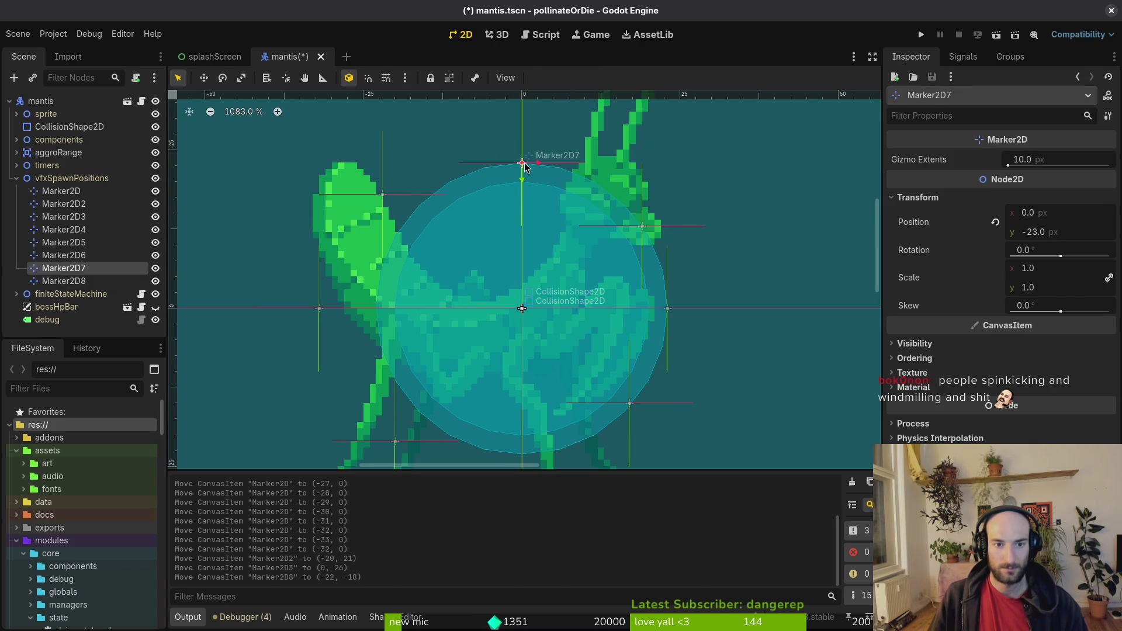
drag(524, 164, 523, 129)
click(64, 255)
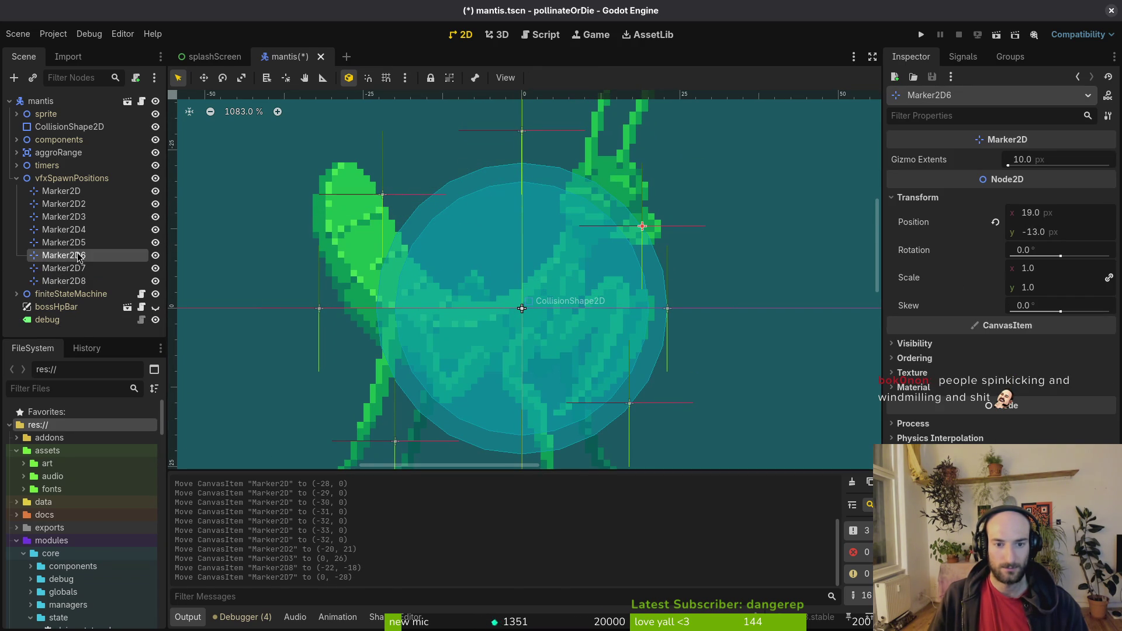
drag(645, 226, 669, 204)
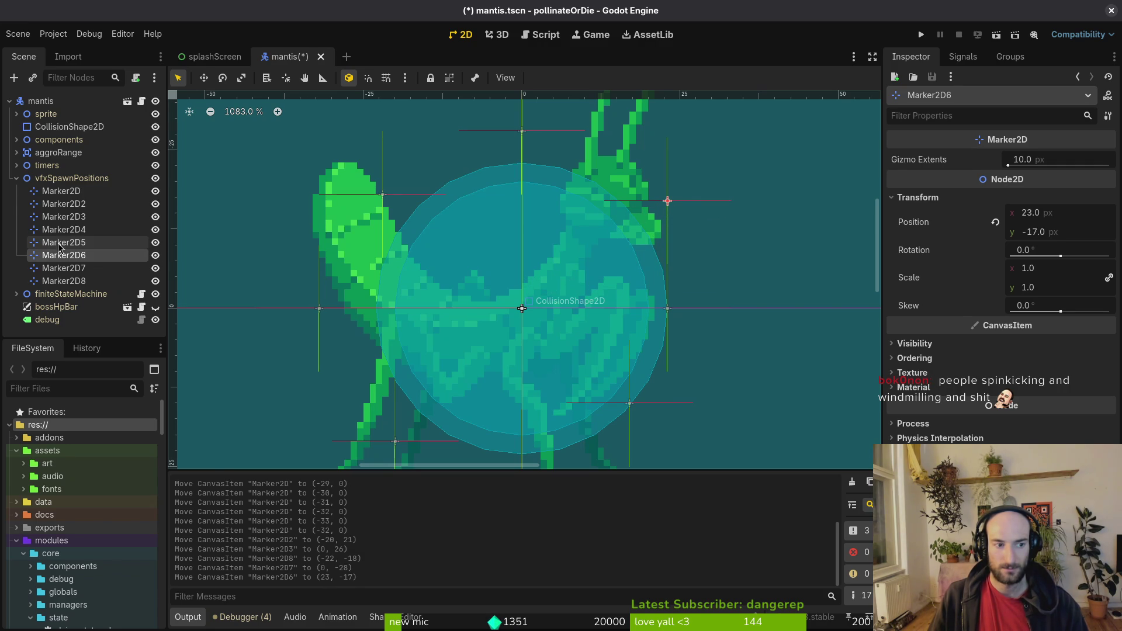
click(117, 242)
drag(685, 316, 727, 313)
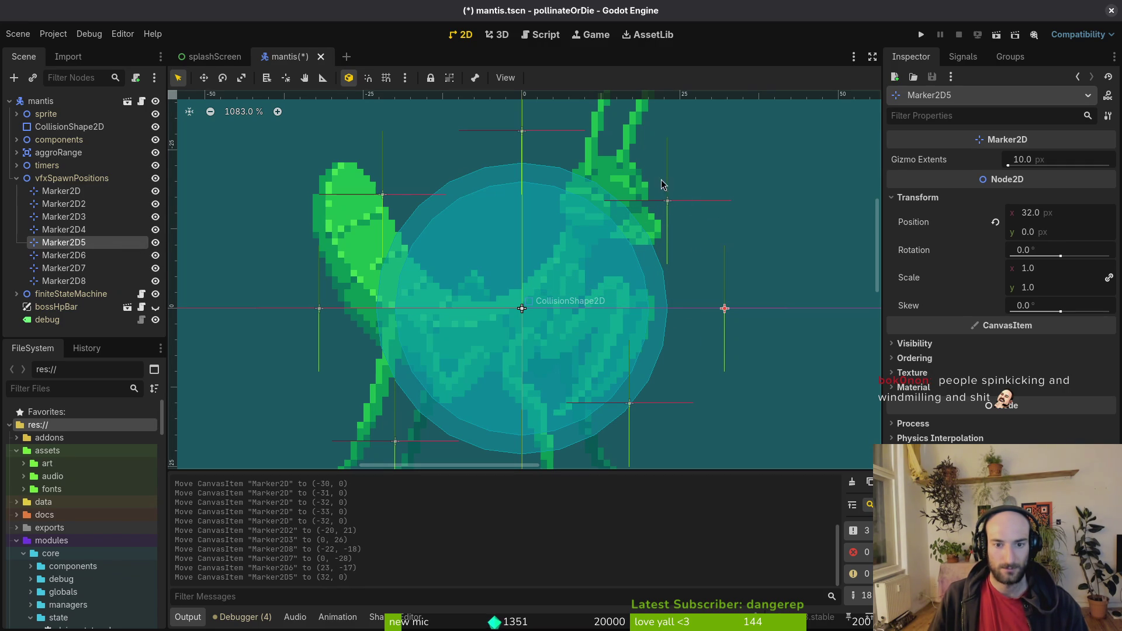
drag(668, 219, 670, 215)
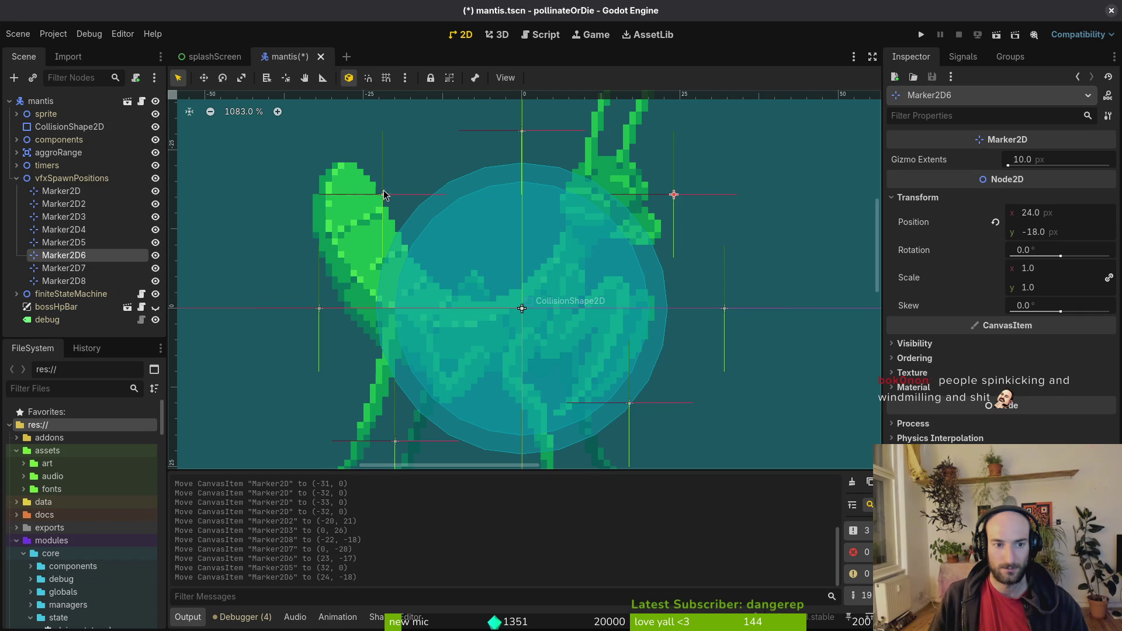
drag(384, 194, 380, 183)
Step: Lower Marker2D2–4, placing Marker2D4 at (24, 22), and save the mantis scene
scroll(462, 214, down, 2)
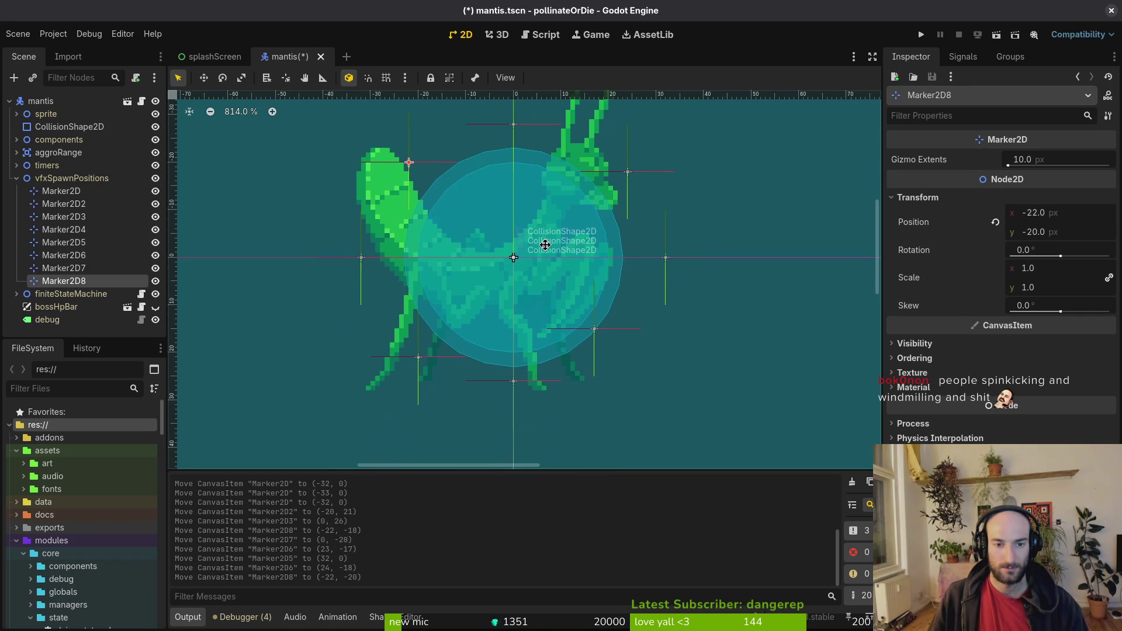
click(596, 326)
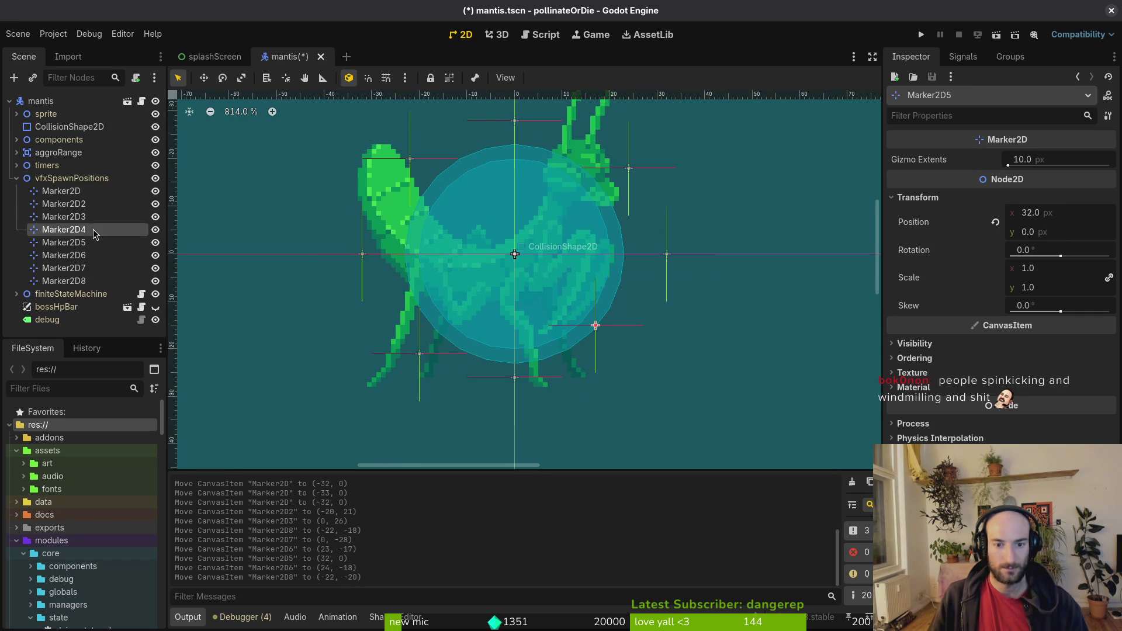
drag(597, 334, 629, 360)
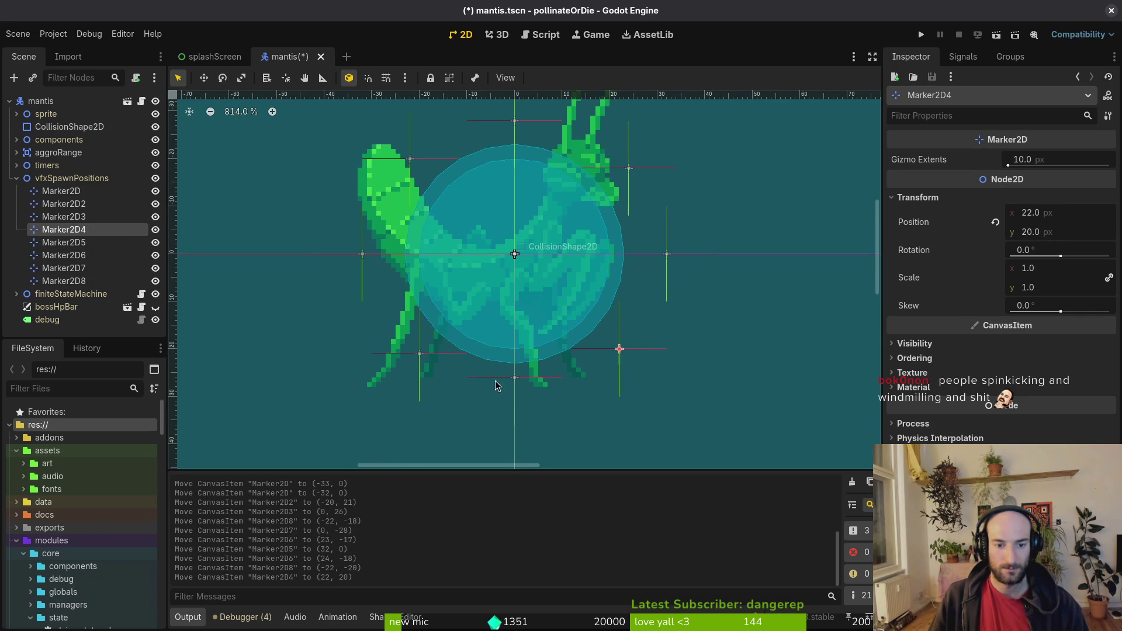
drag(514, 377, 515, 392)
drag(415, 355, 418, 367)
drag(516, 393, 516, 402)
drag(621, 354, 627, 361)
key(ctrl+s)
click(620, 380)
key(ctrl+s)
scroll(578, 304, down, 3)
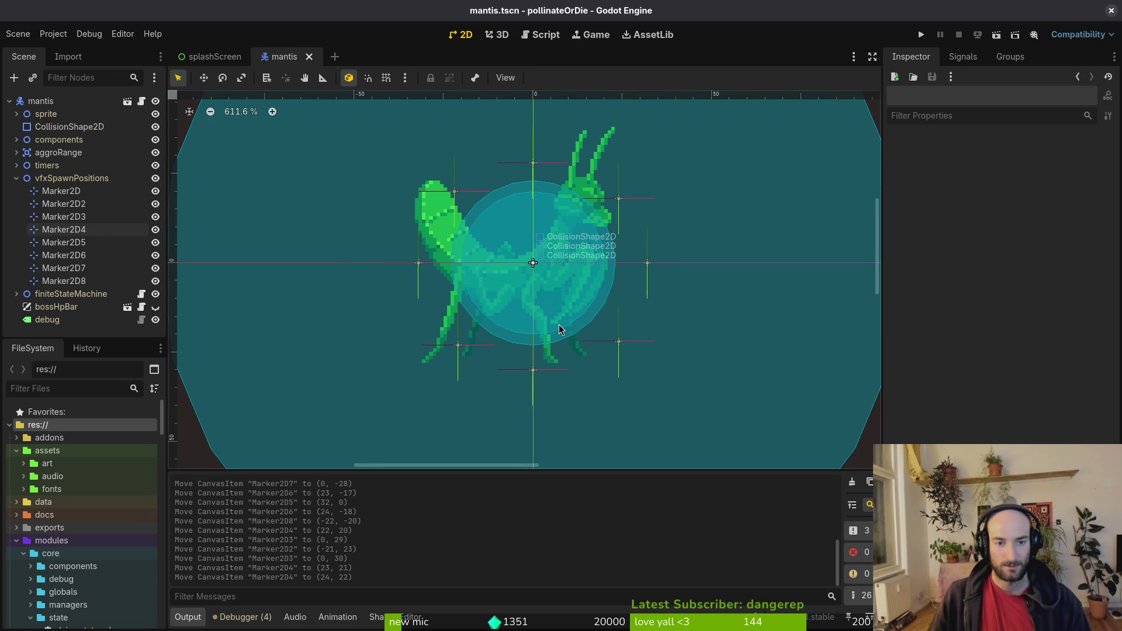
click(457, 198)
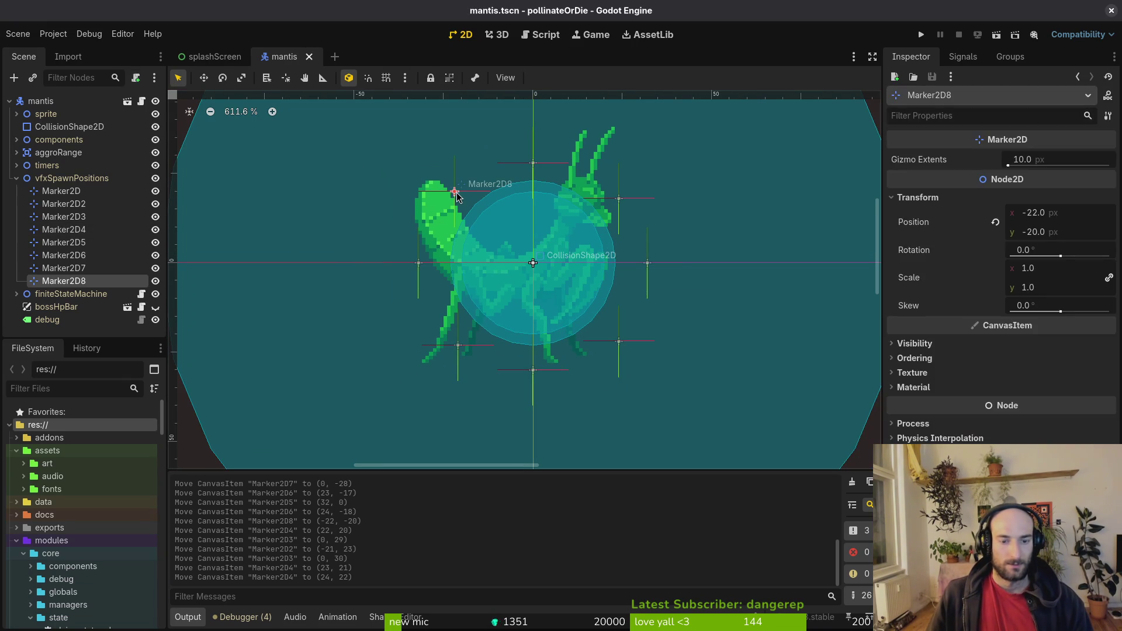
key(Escape)
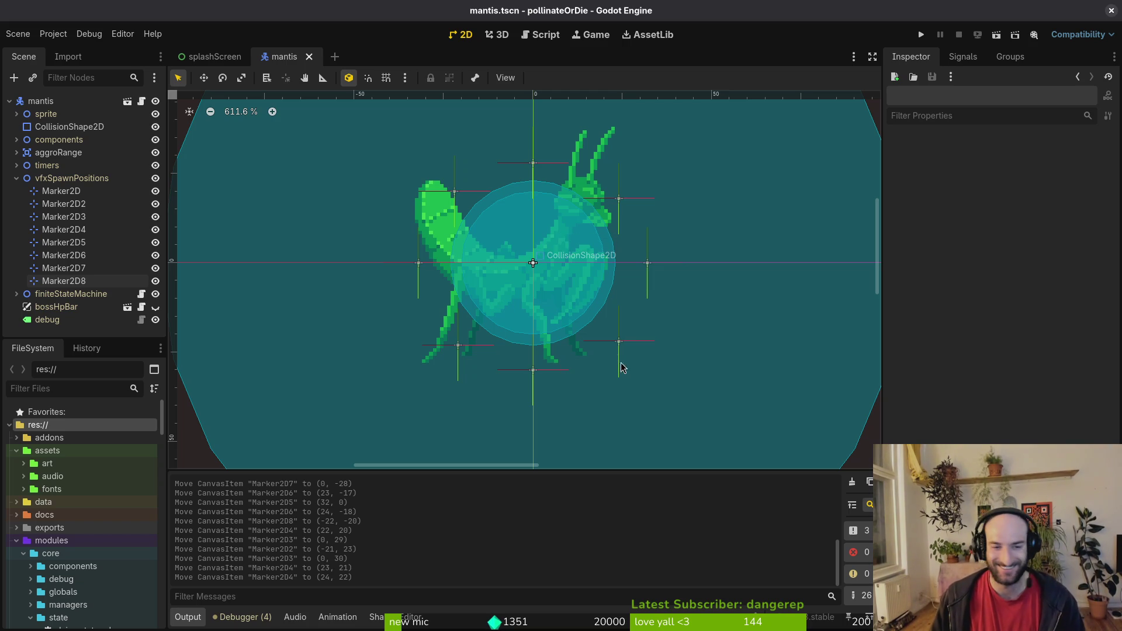
Step: Paste three copies of Marker2D8 as Marker2D9–11 at (-8, -9), (14, 4) and (-9, 10)
click(63, 282)
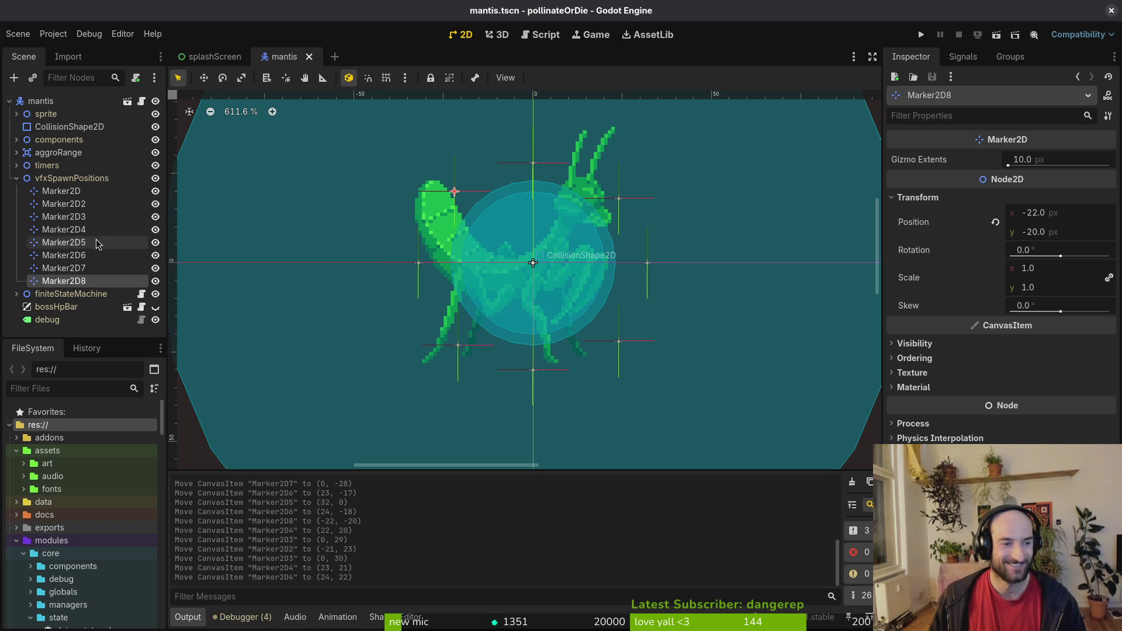
key(ctrl+v)
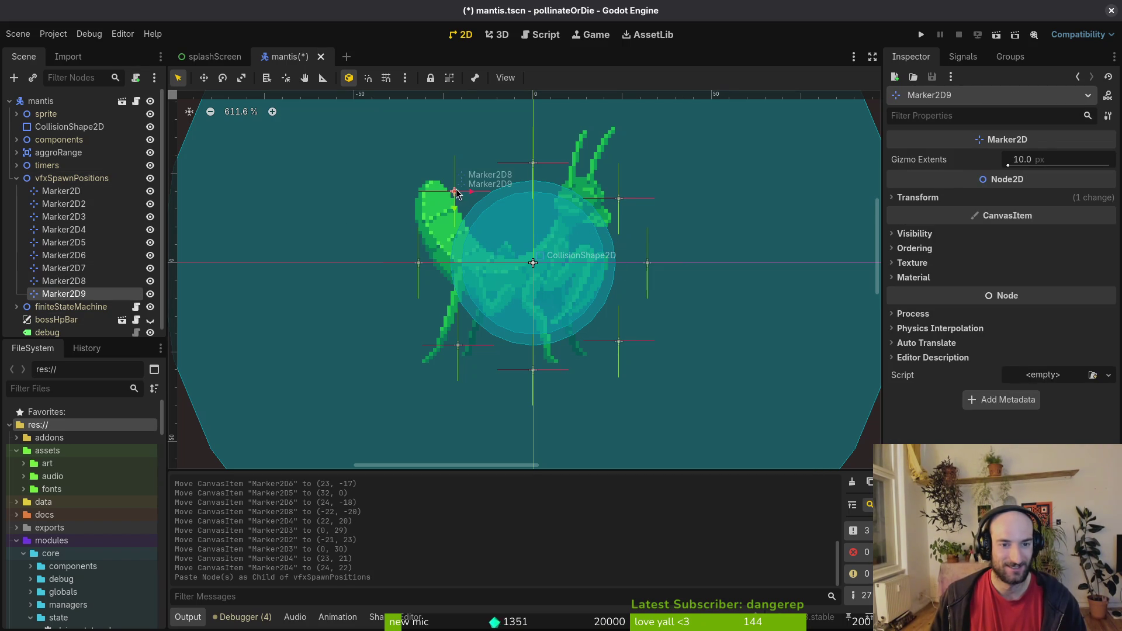
drag(456, 193, 505, 231)
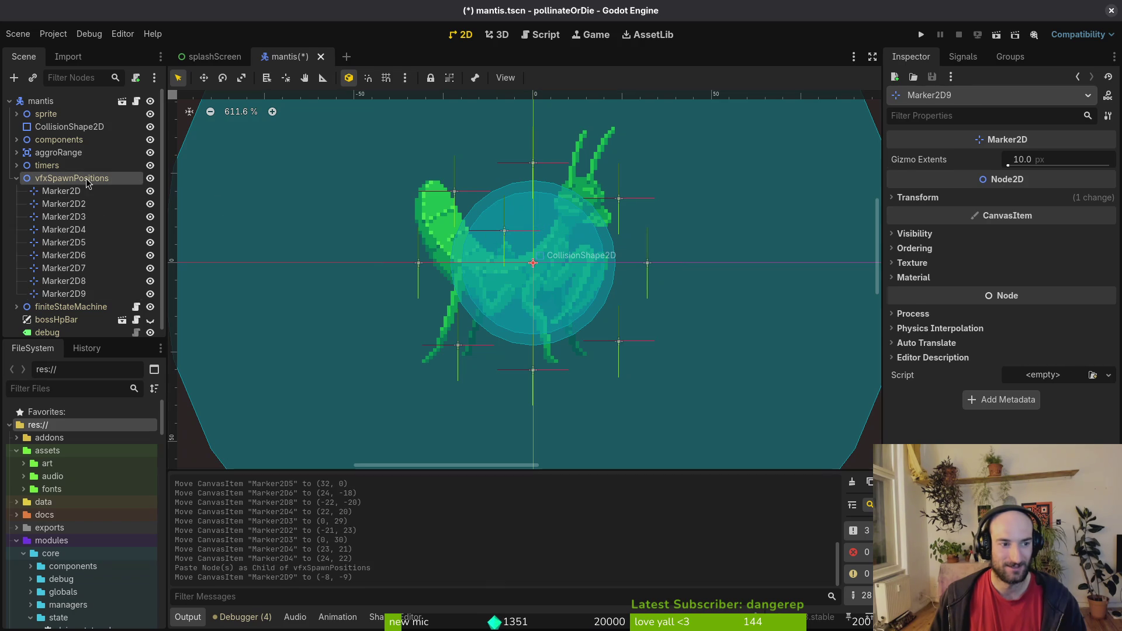
key(ctrl+v)
mouse_move(454, 192)
mouse_down()
mouse_move(550, 292)
mouse_move(583, 280)
mouse_up()
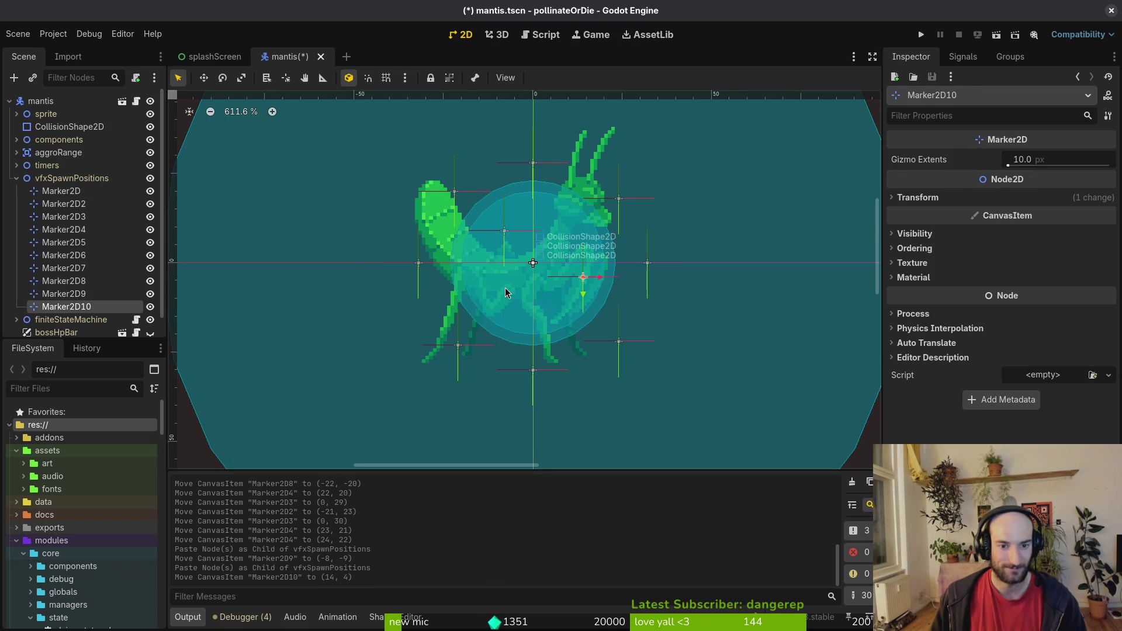
key(ctrl+v)
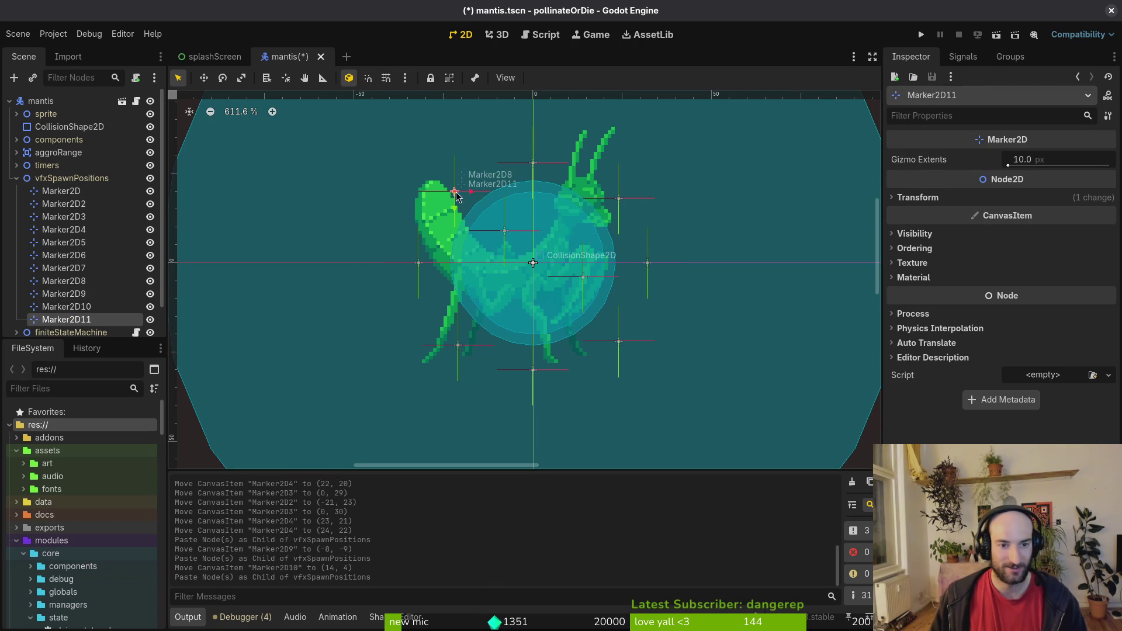
drag(459, 194, 506, 304)
click(621, 292)
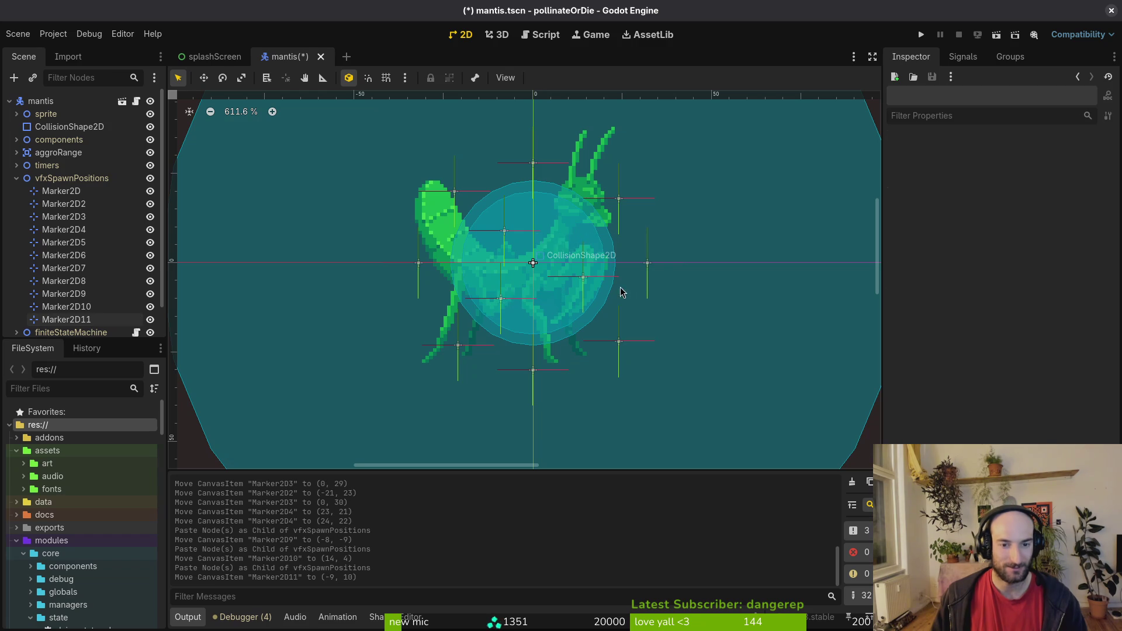
Step: Save the mantis scene with Ctrl+S
key(ctrl+s)
scroll(575, 274, down, 4)
scroll(575, 274, up, 3)
Step: Select and deselect the debug label, then collapse vfxSpawnPositions in the scene tree
click(575, 273)
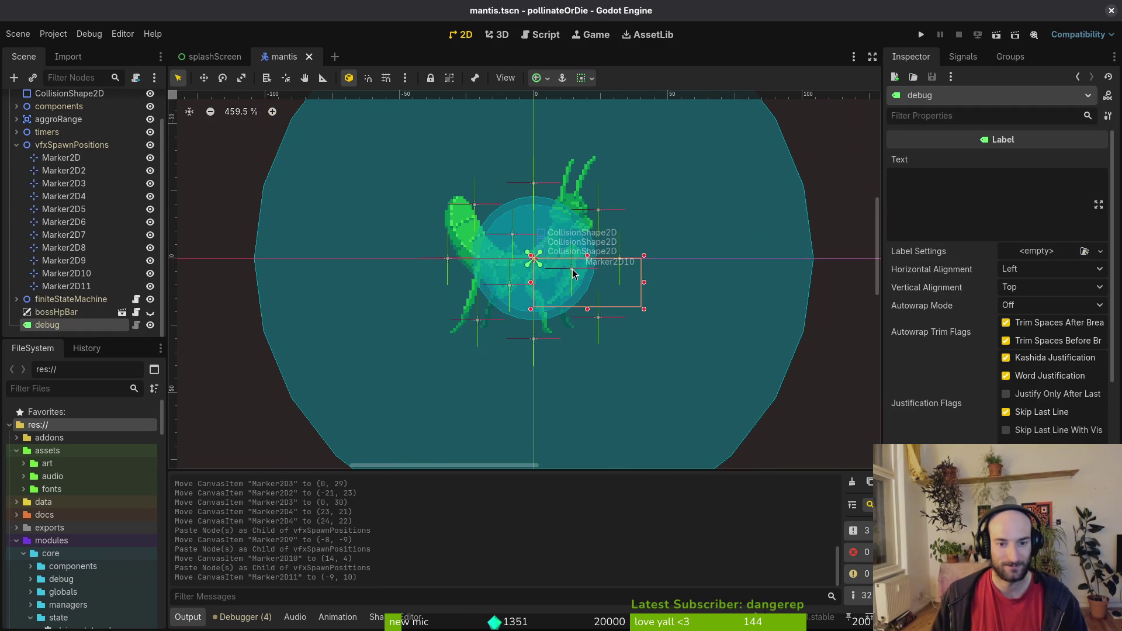
click(567, 304)
click(552, 295)
click(511, 294)
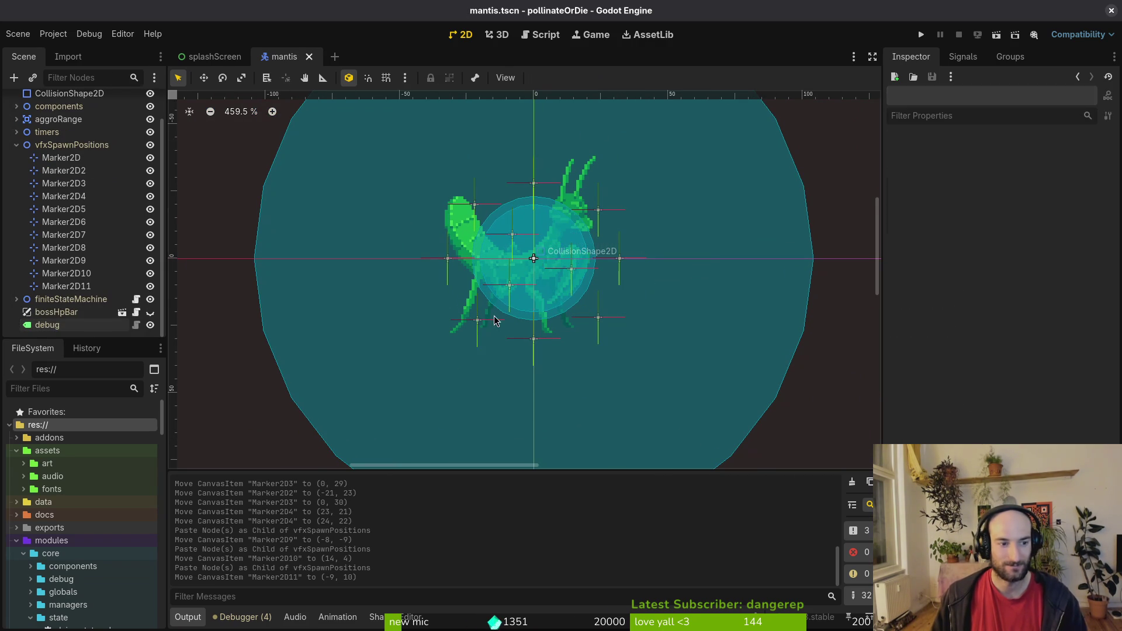
scroll(514, 293, down, 3)
scroll(598, 252, down, 1)
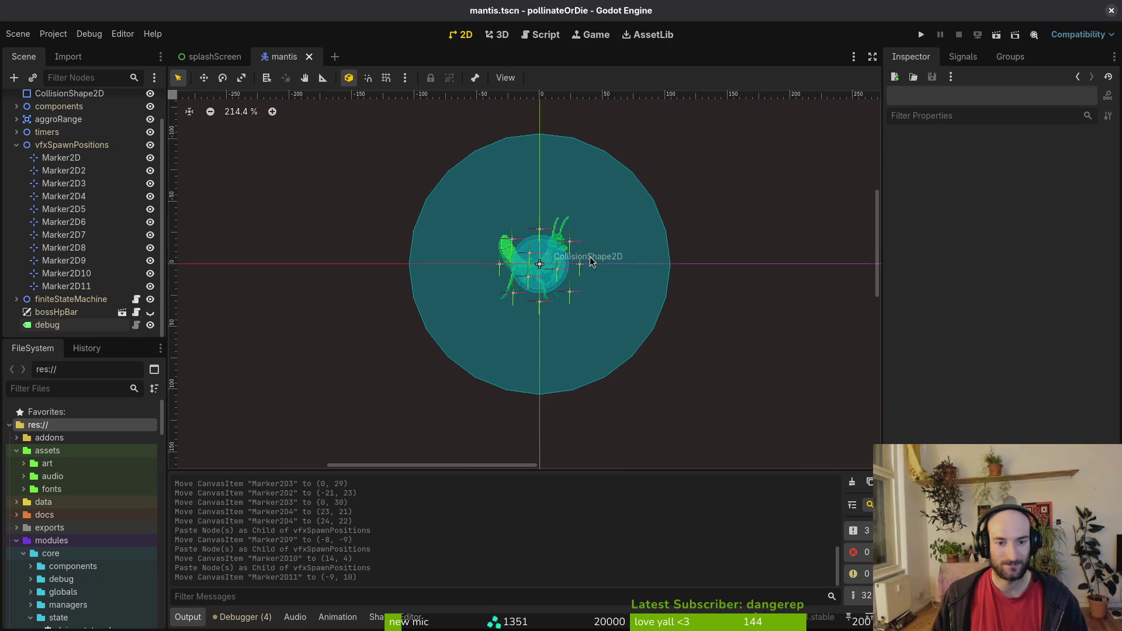
click(16, 145)
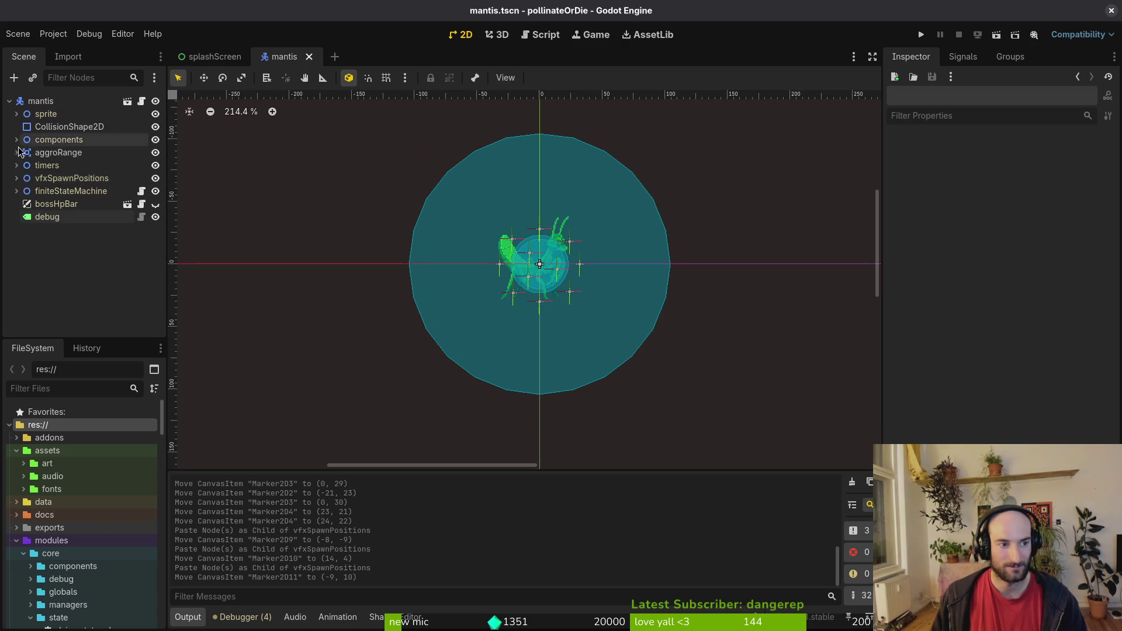
click(17, 139)
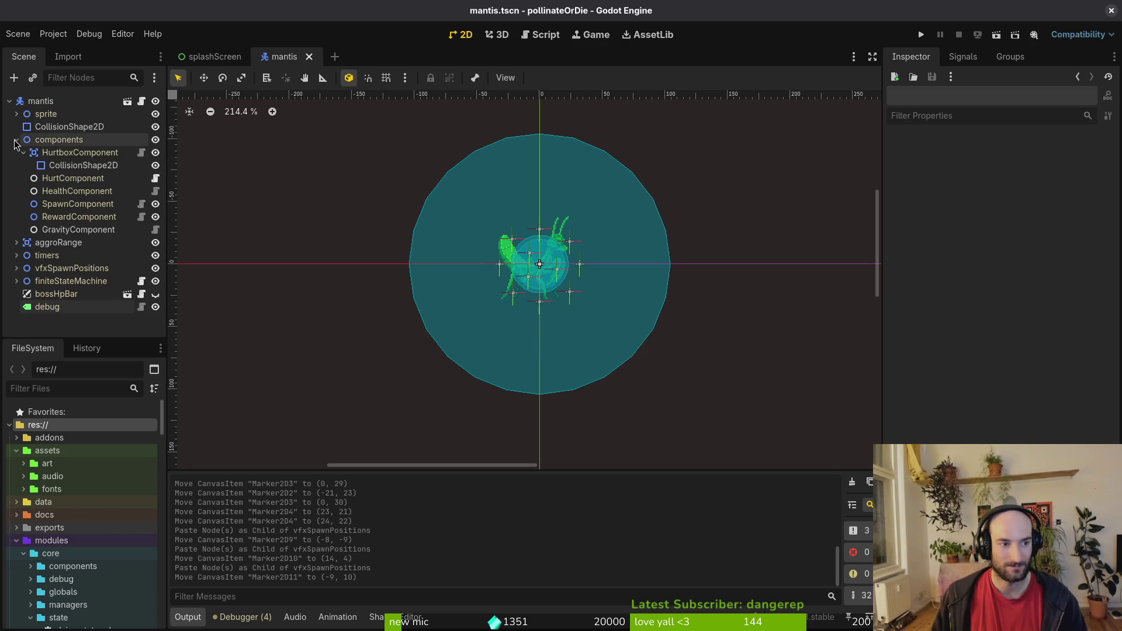
click(16, 139)
click(17, 114)
Step: Preview the mantis 'dying' animation frames in the AnimationPlayer timeline
click(73, 139)
click(409, 346)
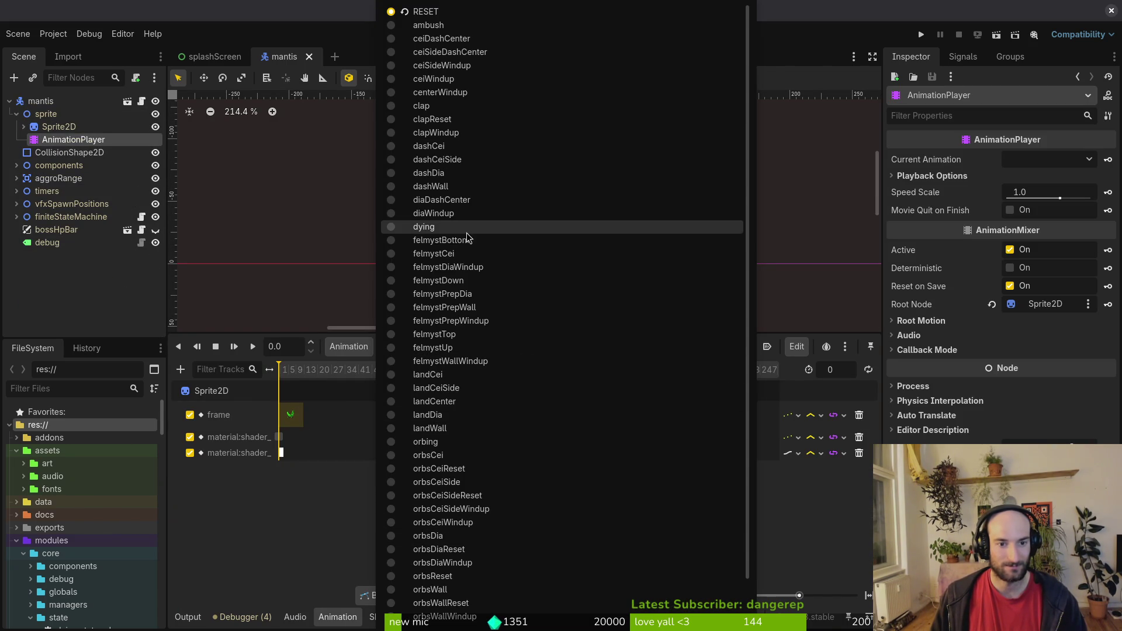
click(424, 227)
ctrl+scroll(351, 453, up, 5)
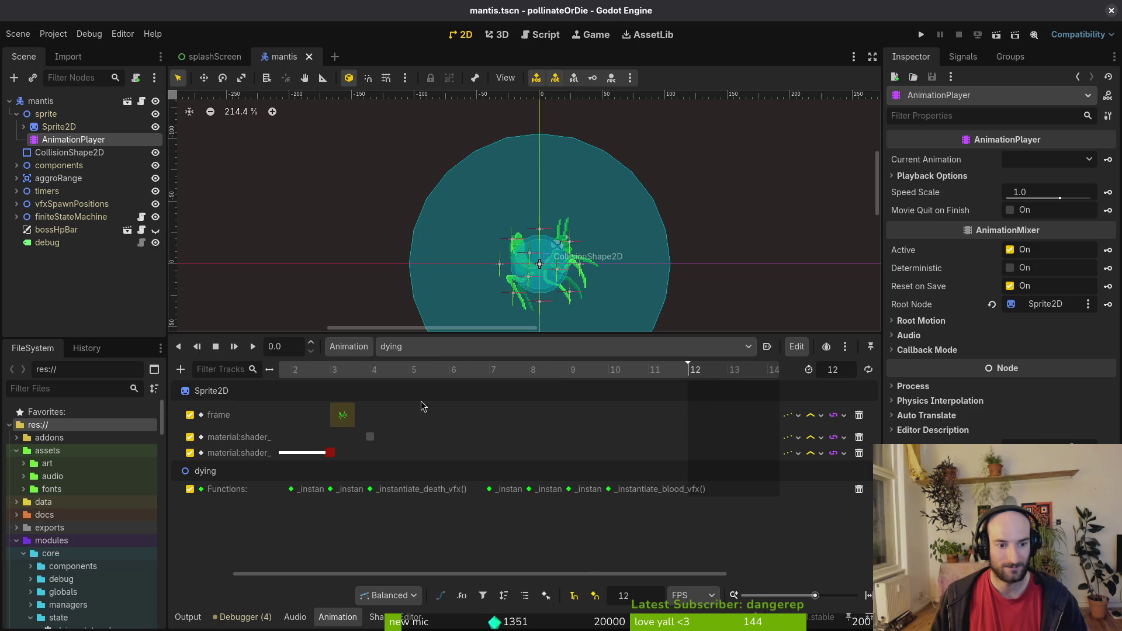
scroll(386, 369, left, 2)
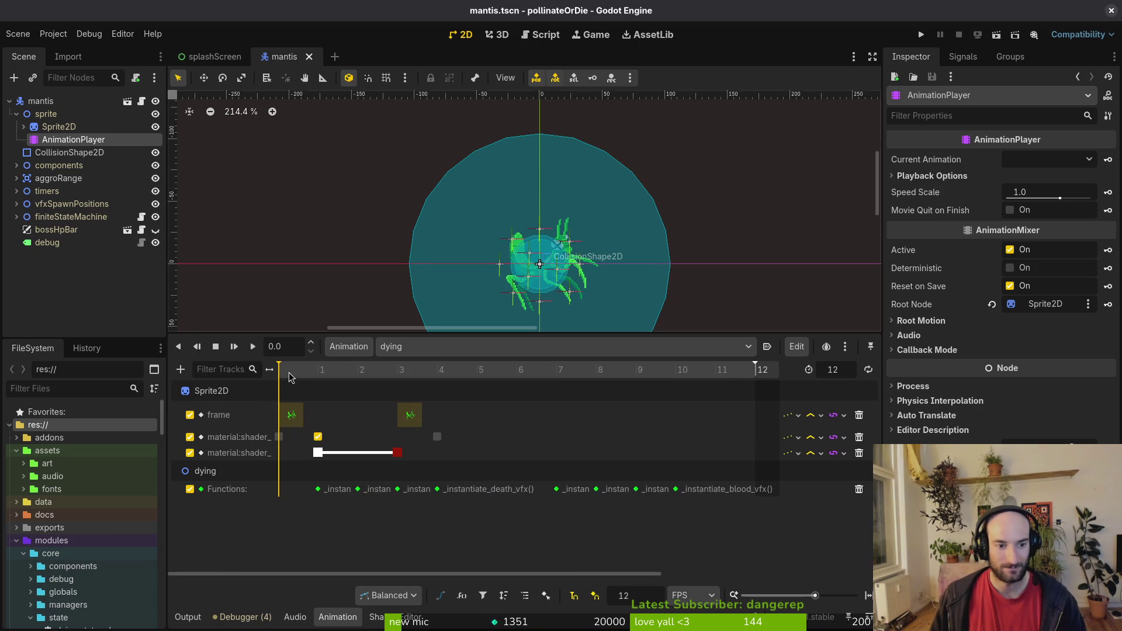
click(315, 372)
drag(326, 374, 620, 414)
drag(689, 416, 276, 413)
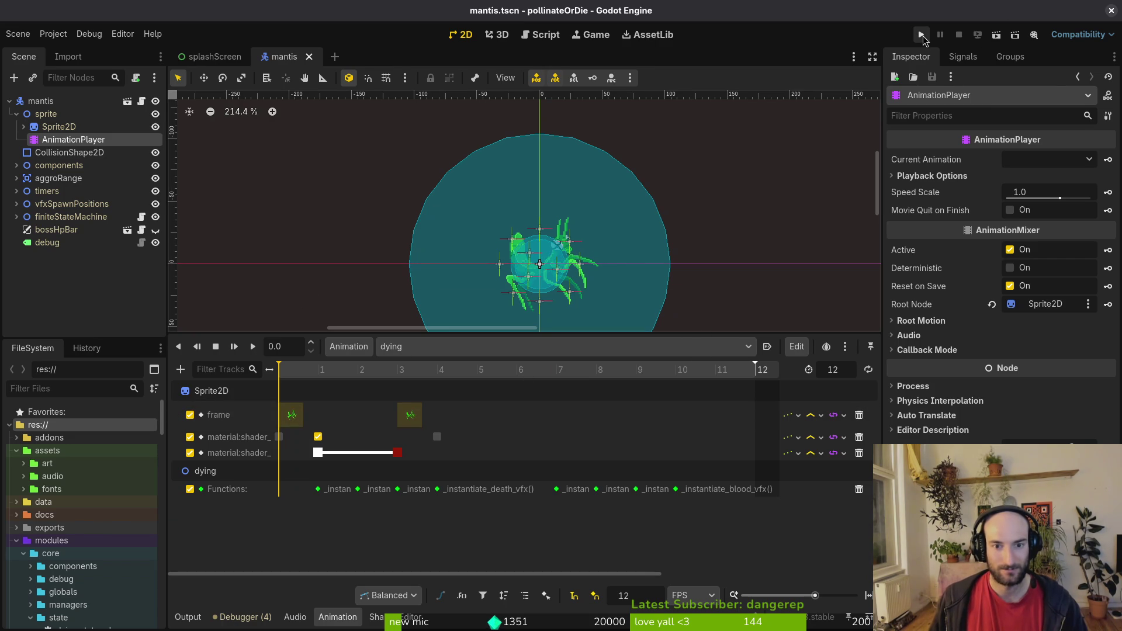
Step: Change the HealthComponent's Max Health from 92 to 10 and save the scene
click(17, 166)
click(76, 217)
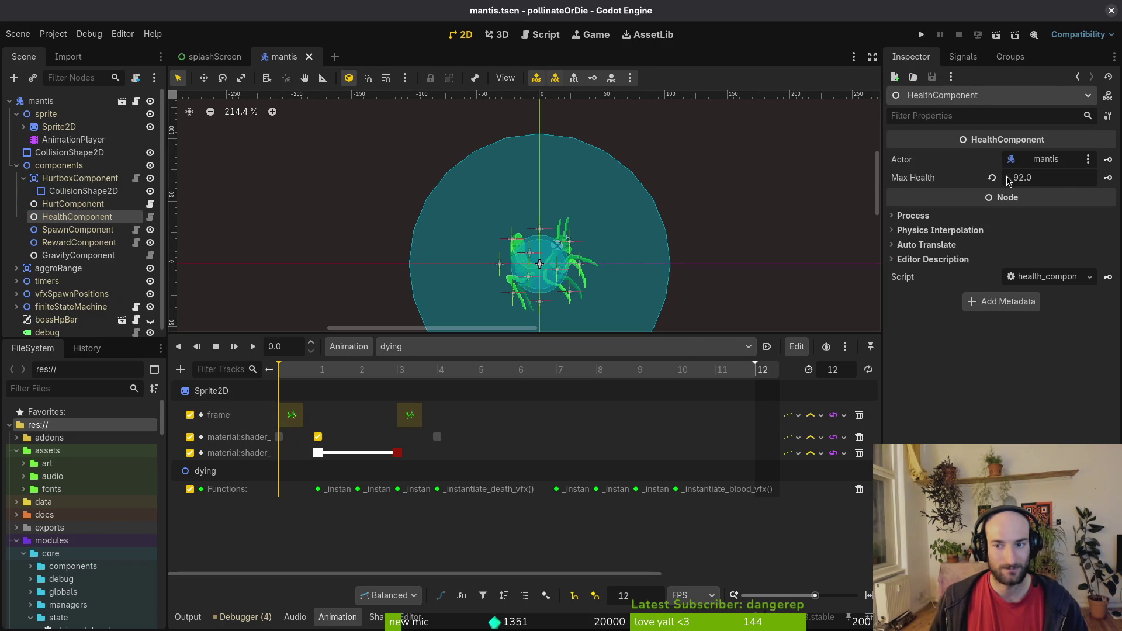
click(1057, 178)
text(10)
key(Return)
key(ctrl+s)
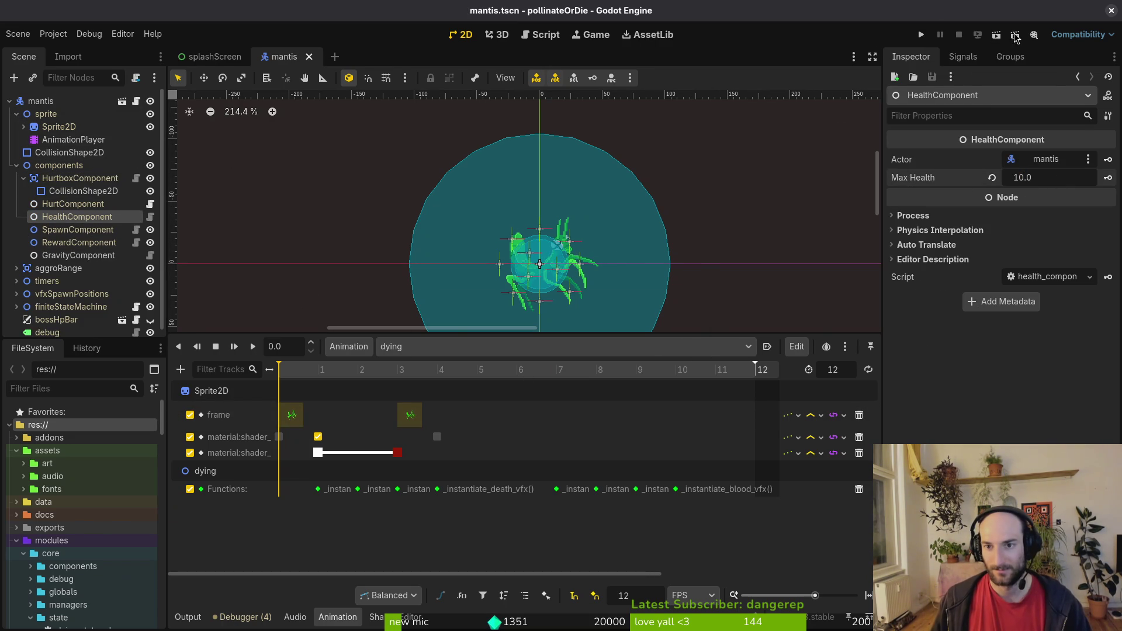
Step: Test-run and stop the game, select AnimationPlayer, then switch to the terminal
click(929, 38)
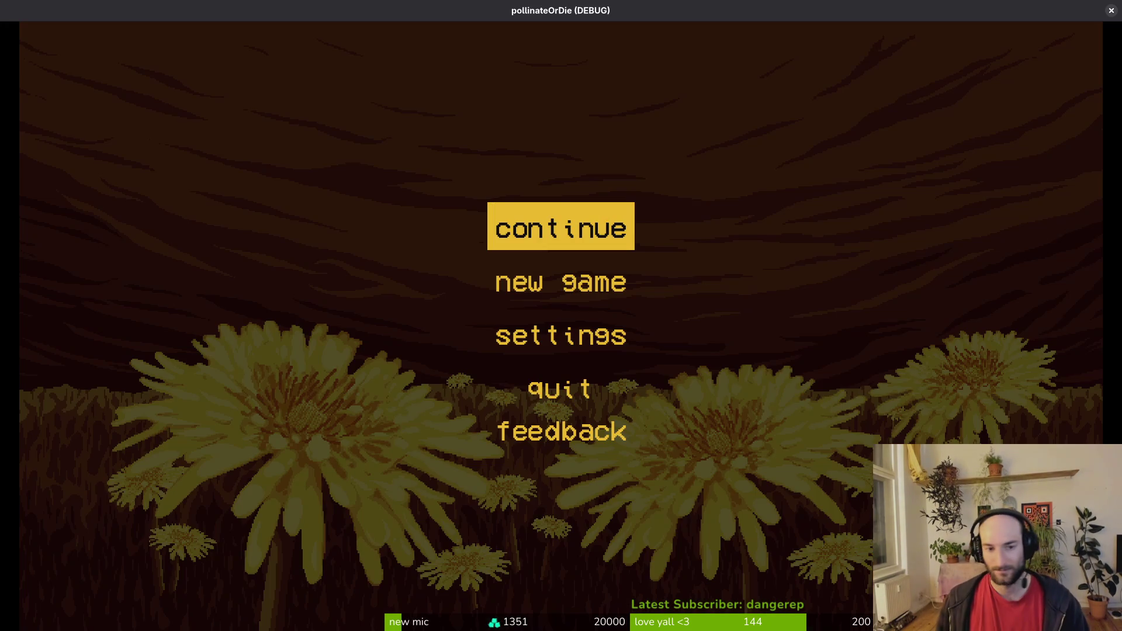
click(1111, 10)
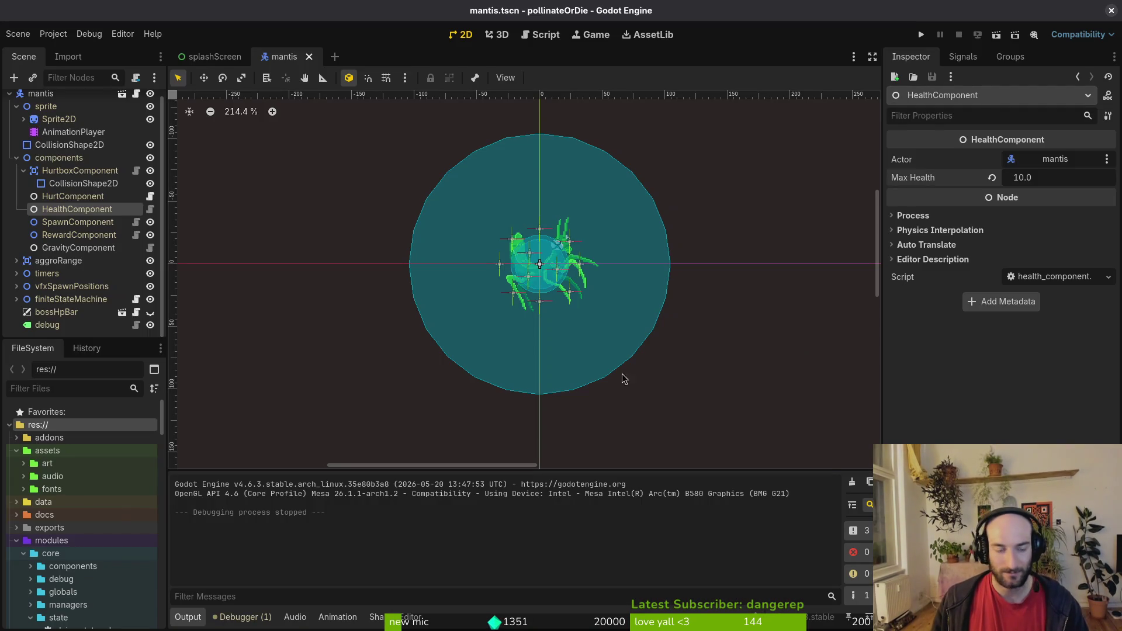
click(70, 132)
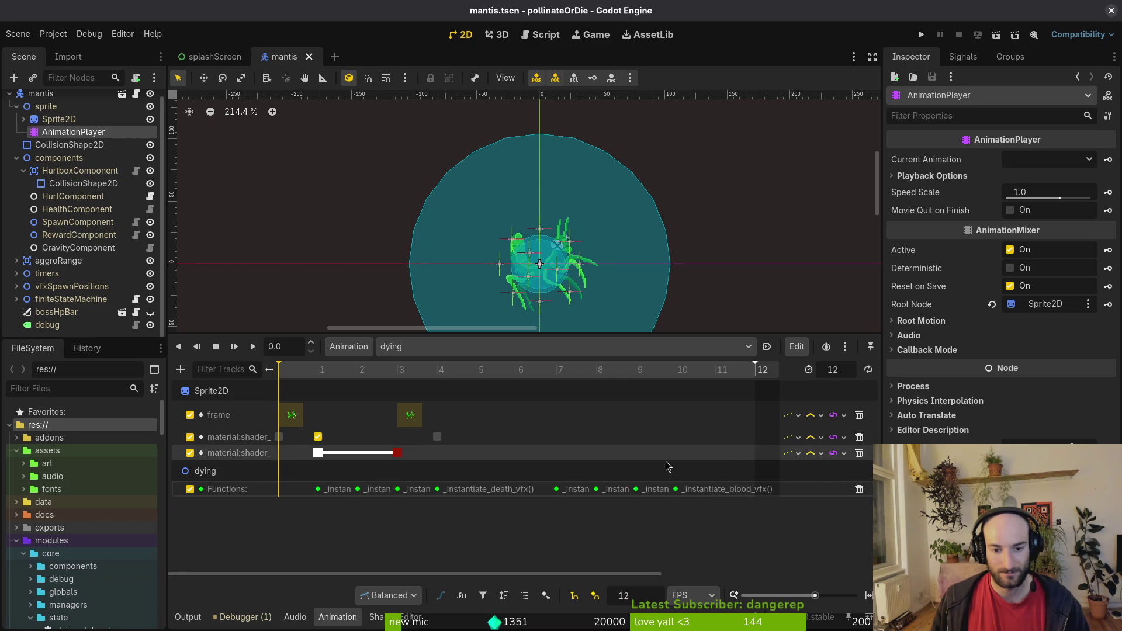
key(super+2)
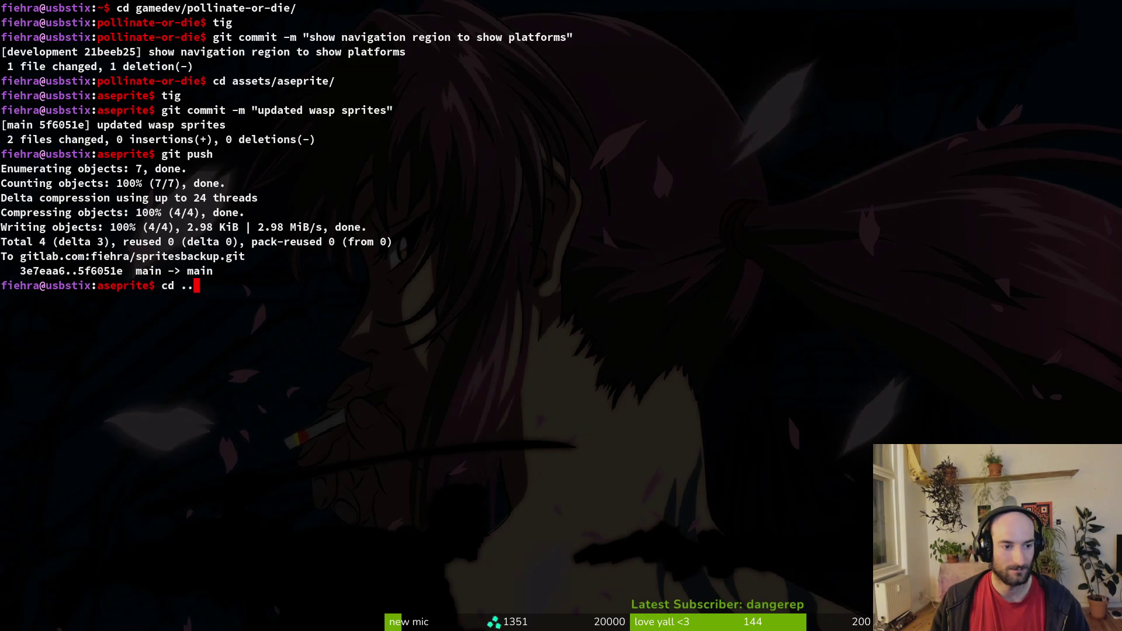
Step: Go up to the project root with cd .. and launch Neovim there with 'nvim .'
key(Return)
text(cd ..)
key(Return)
text(nvim .)
key(Return)
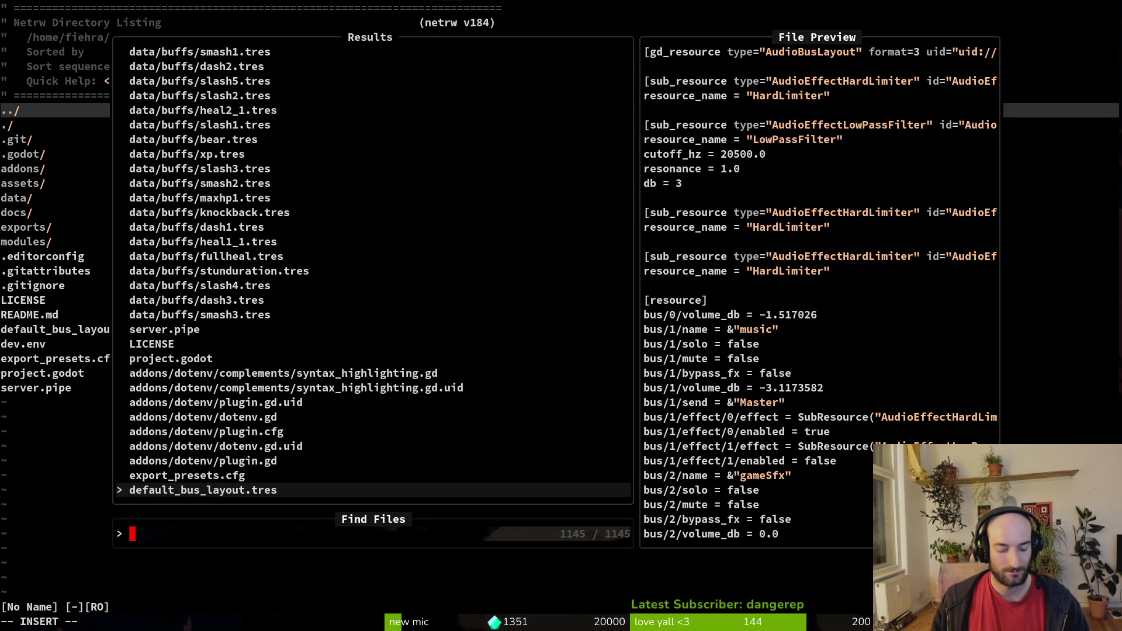
Step: Open mantis/dying.gd, yank the blood vfx helper lines, and return to Godot
text(mantis/d)
text(yin)
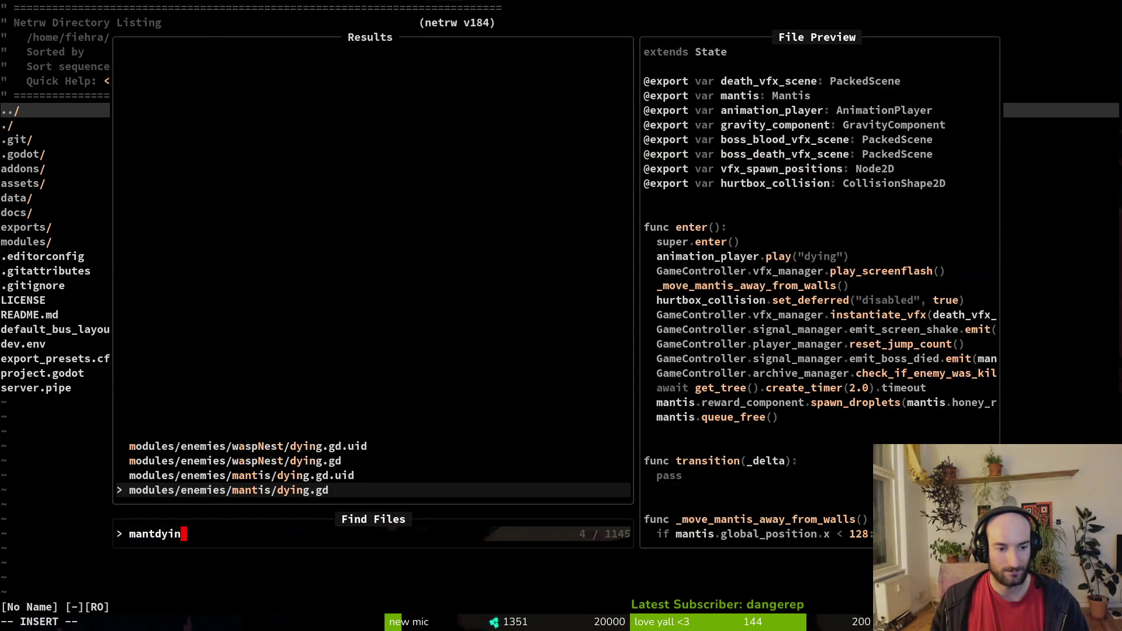
key(Return)
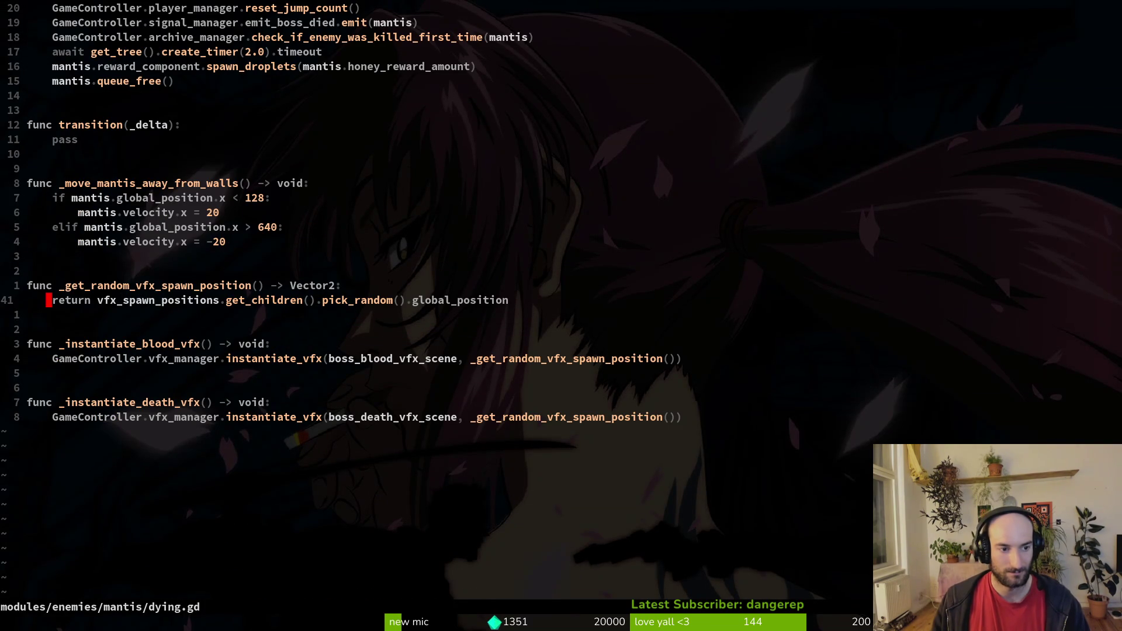
key(shift+v)
key(Escape)
key(j)
key(shift+v)
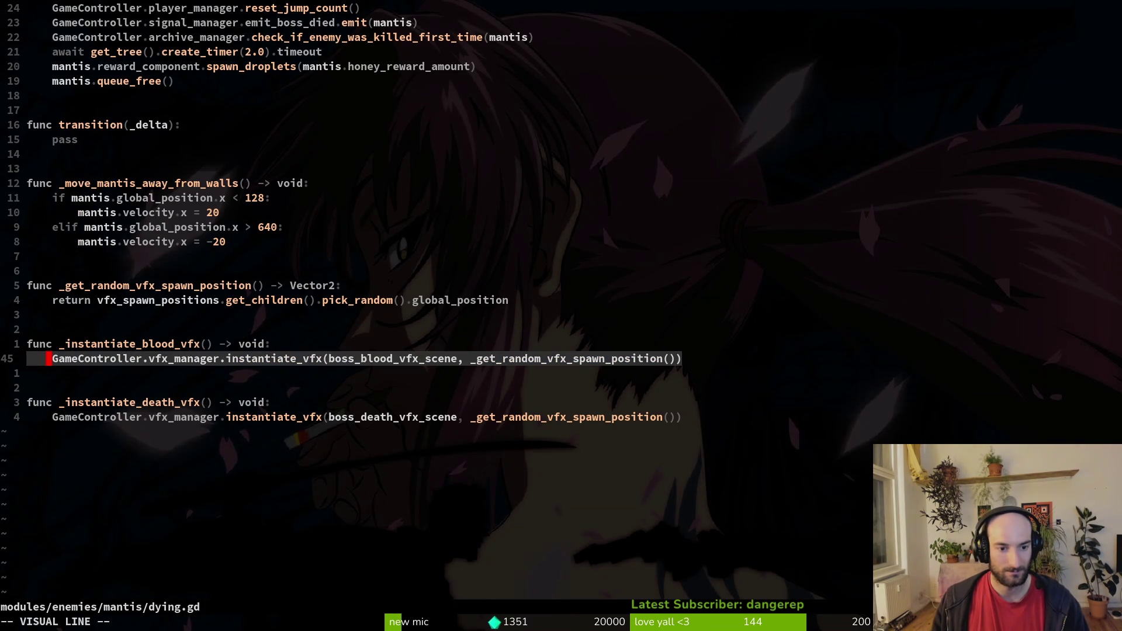
key(y)
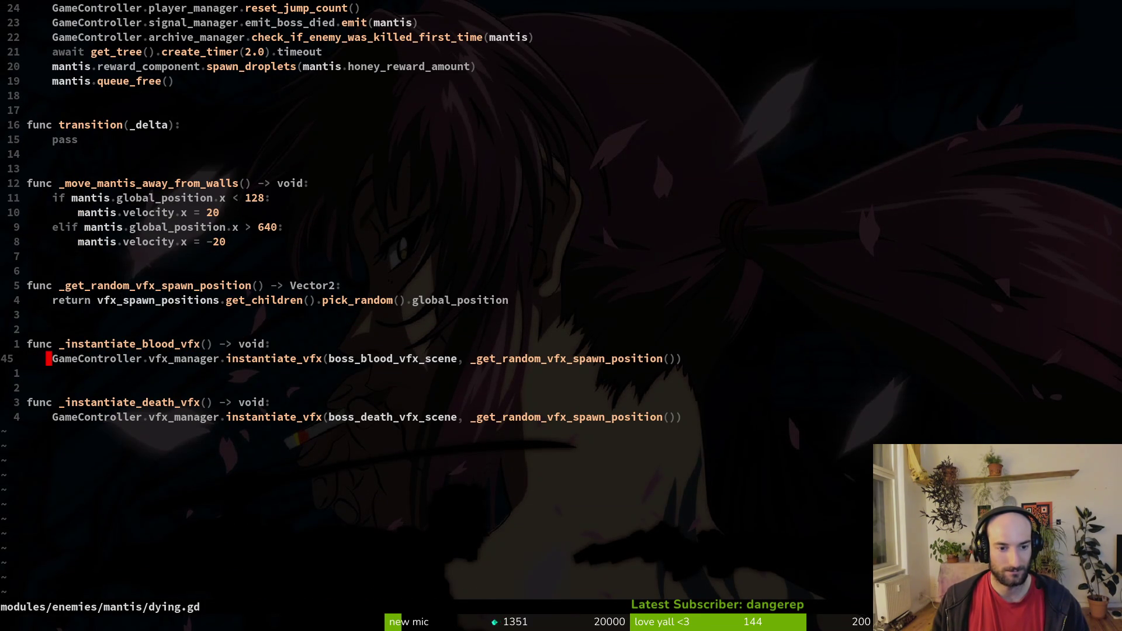
key(g)
key(g)
key(alt+Tab)
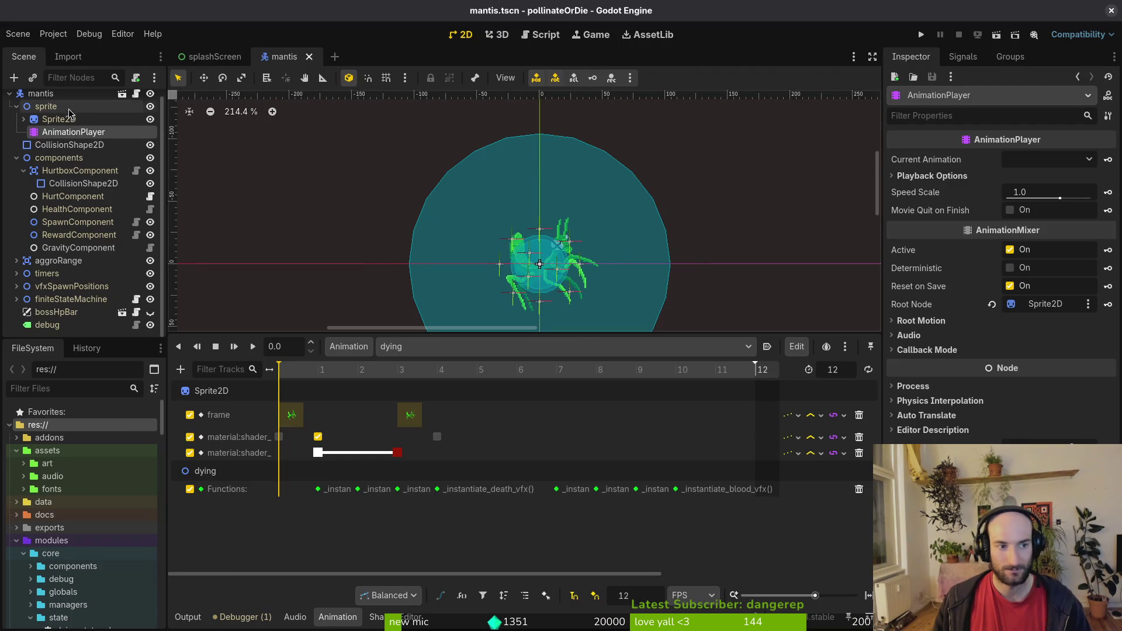
Step: Inspect the exported vfx properties of the mantis finiteStateMachine's dying state
click(41, 94)
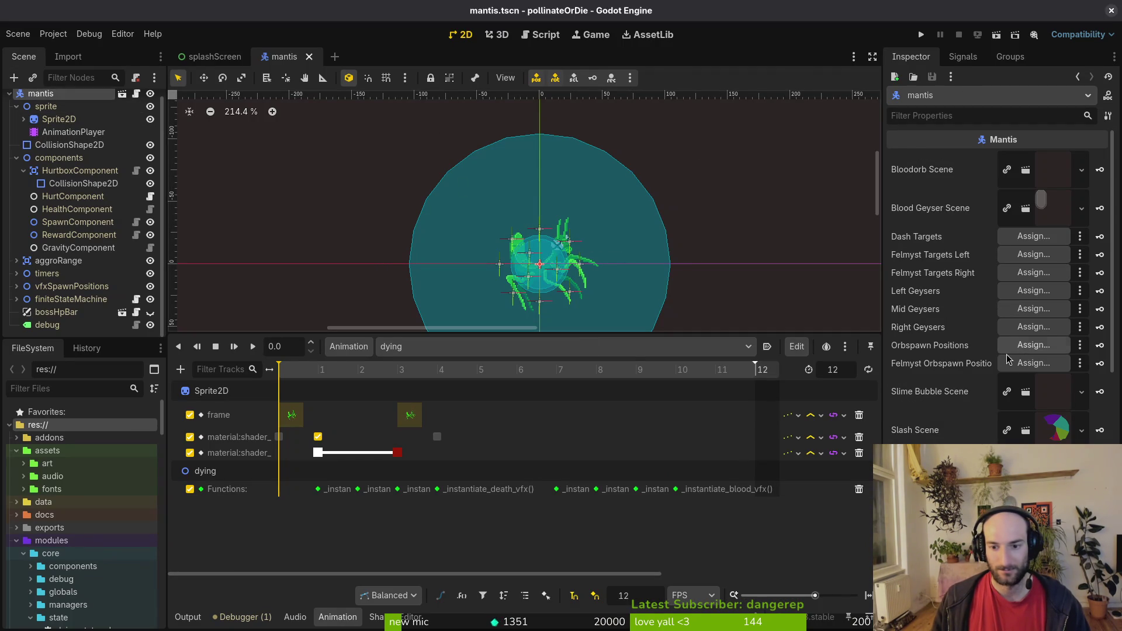
click(23, 304)
click(17, 298)
scroll(58, 234, down, 4)
click(61, 185)
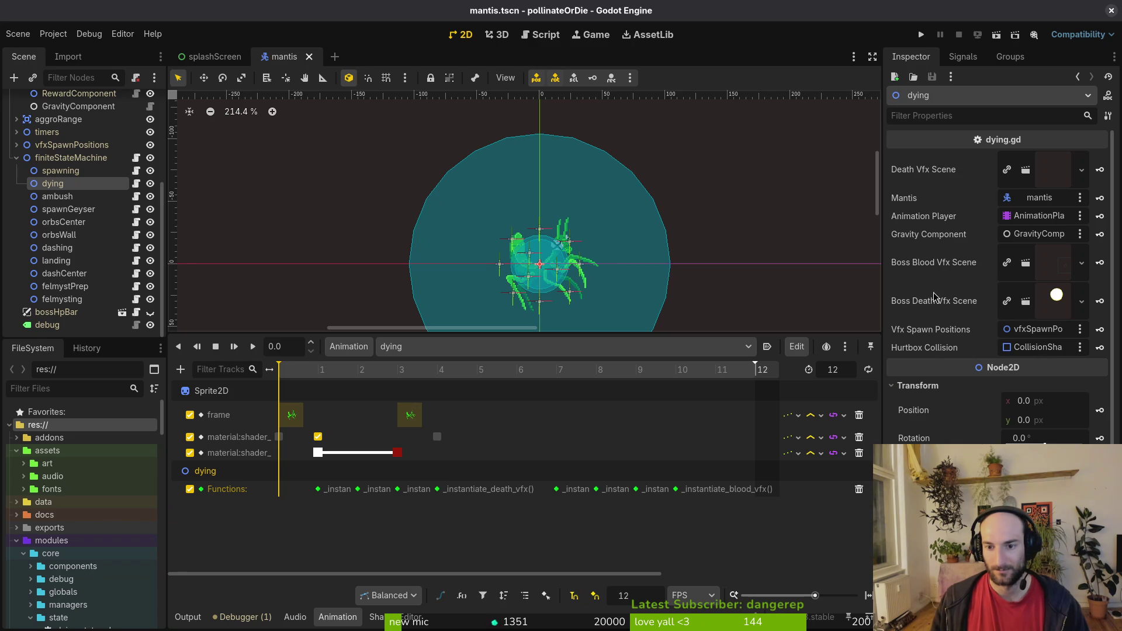
Step: Quick-open bossBloodVfx.tscn by searching 'bossblood'
click(1050, 263)
text(bos)
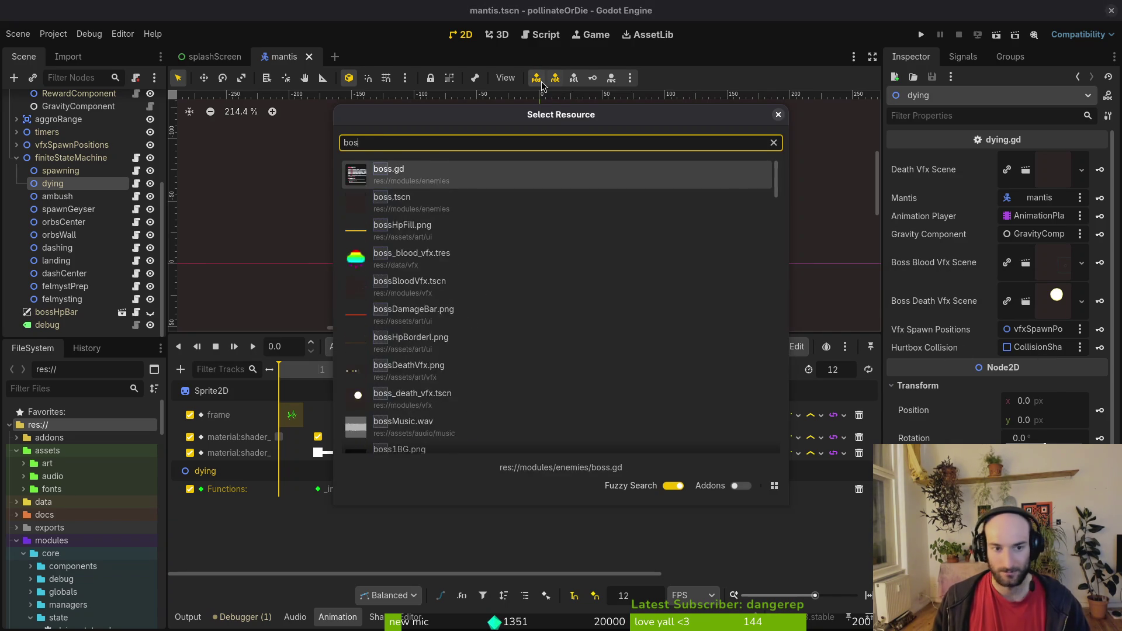
text(sblood)
key(Down)
key(Return)
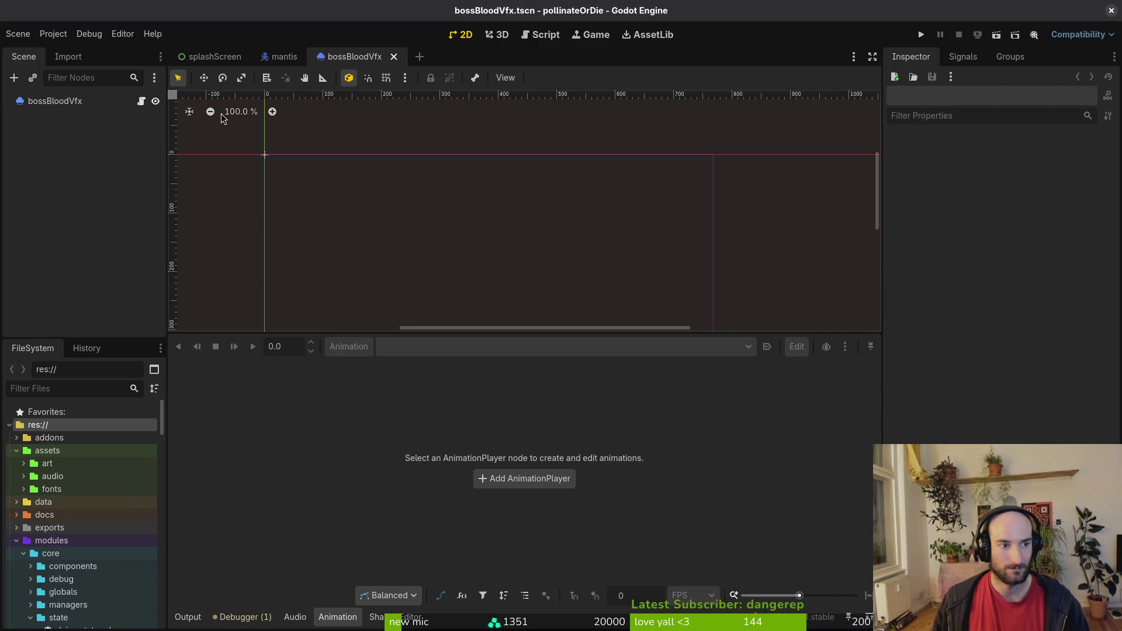
Step: Select the bossBloodVfx emitter, preview its burst twice via Emitting, and save the scene
click(66, 105)
scroll(554, 240, up, 6)
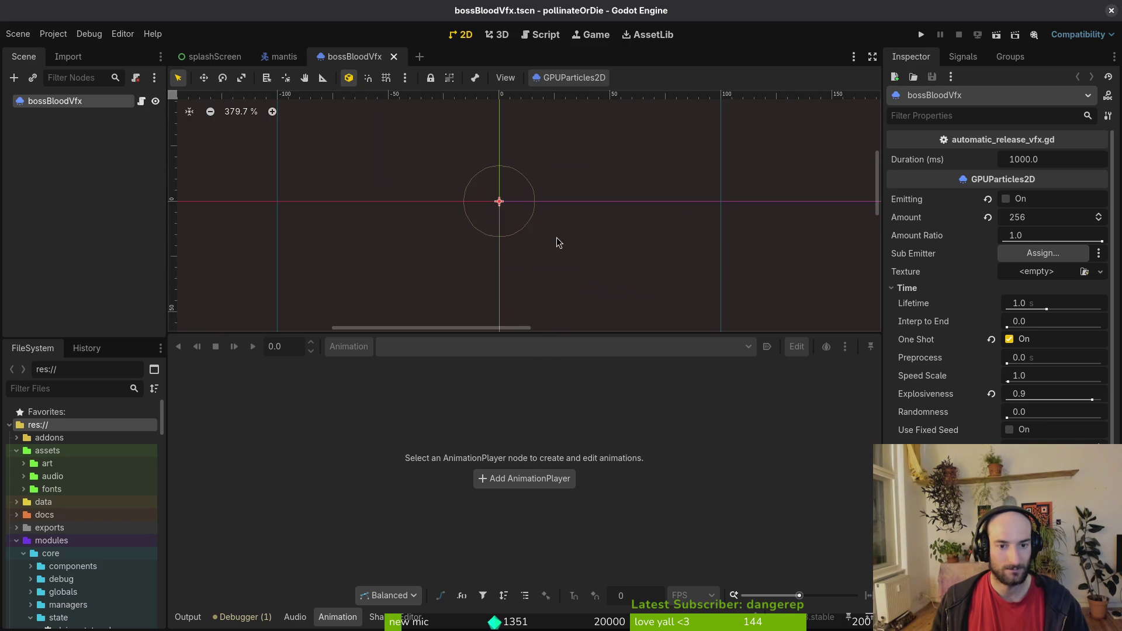
drag(525, 330, 525, 461)
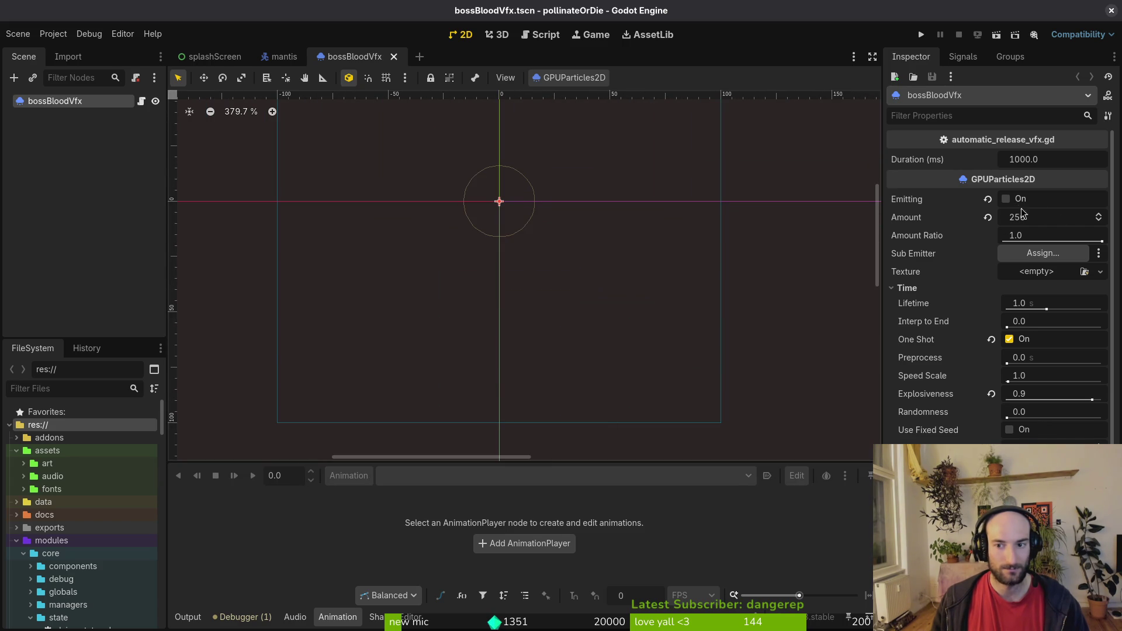
click(1006, 200)
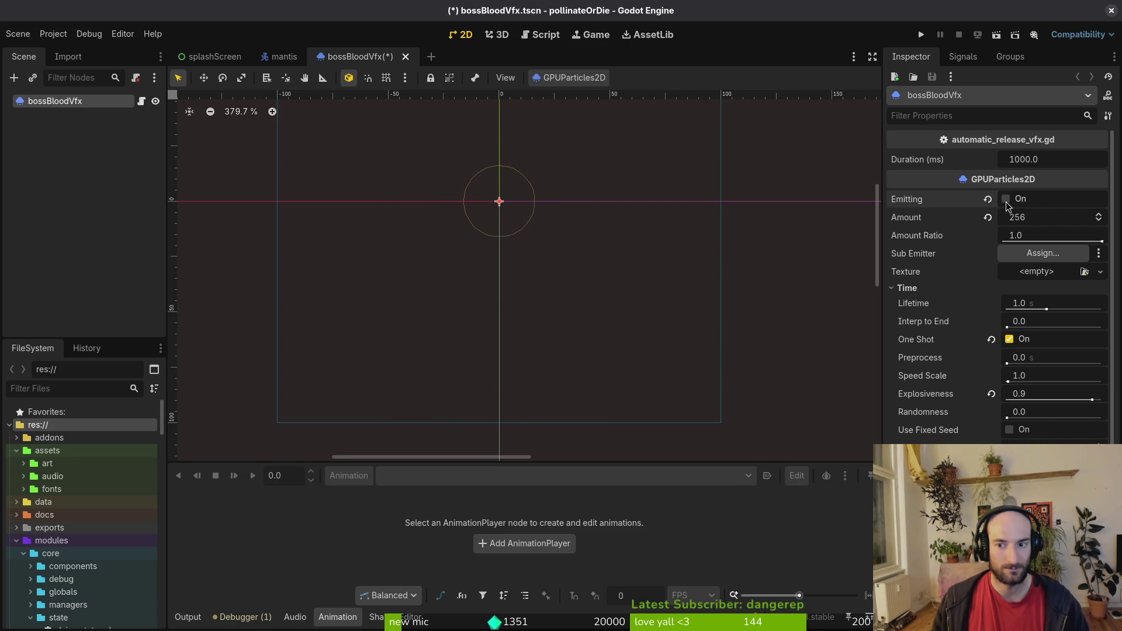
click(1006, 199)
key(ctrl+s)
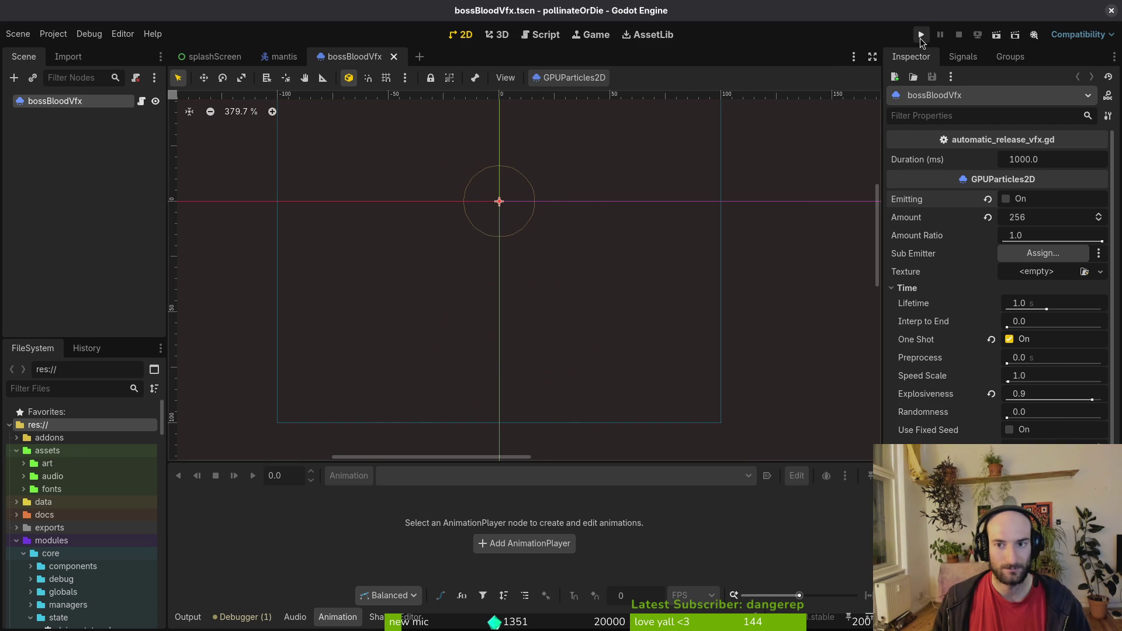
Step: Run the game, continue the save, and load the mantis level from the debug menu
click(920, 36)
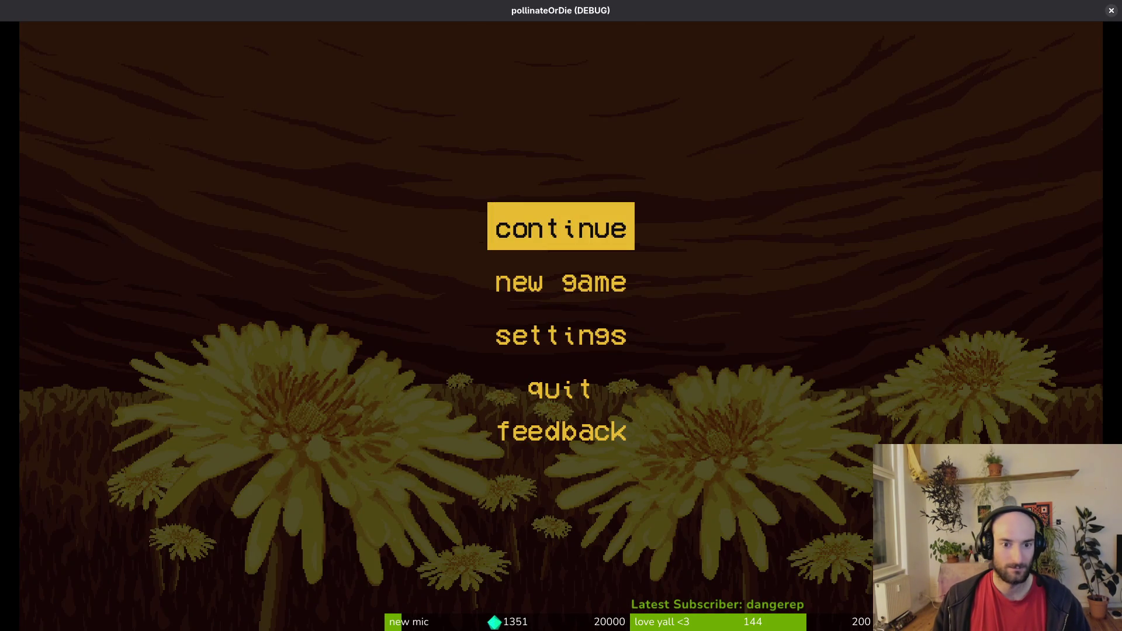
key(Return)
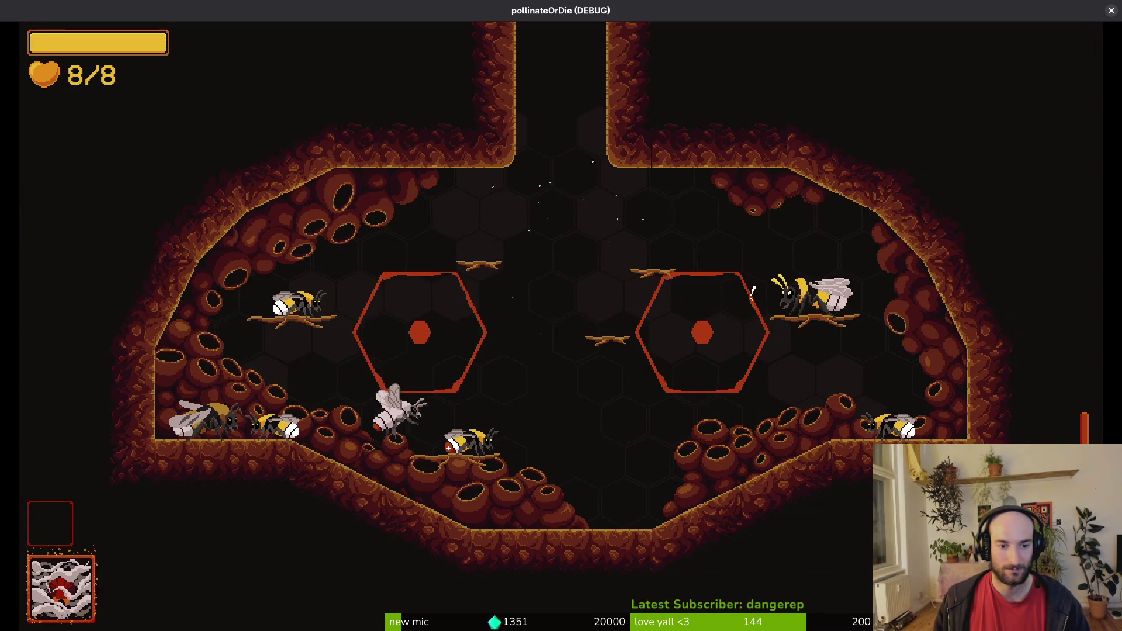
key(Escape)
key(Down)
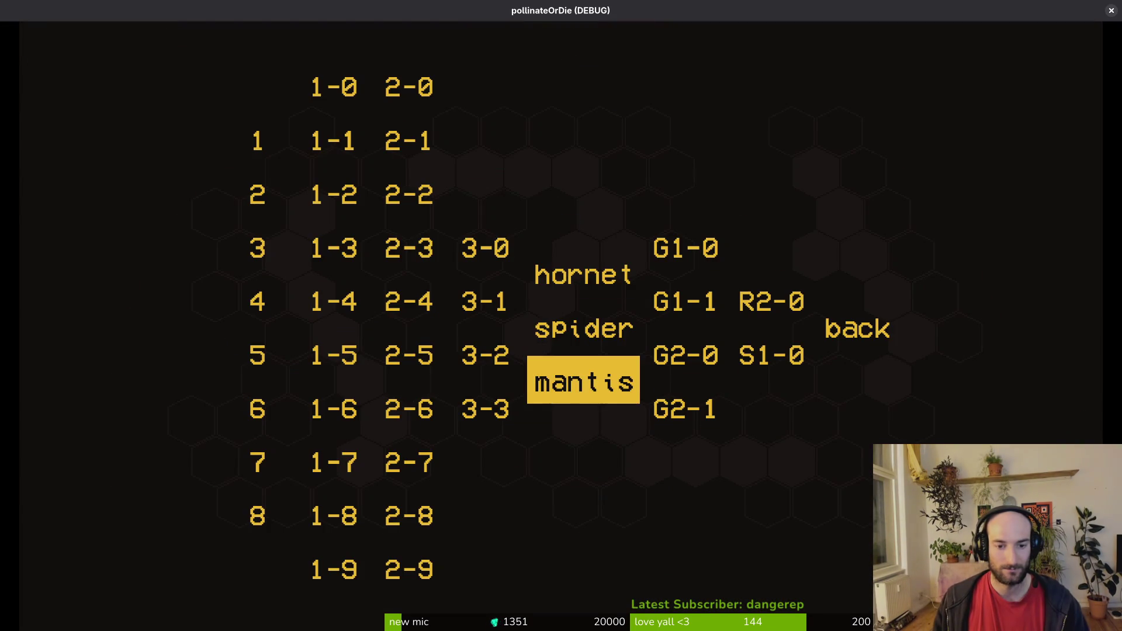
key(Up)
key(Down)
key(Return)
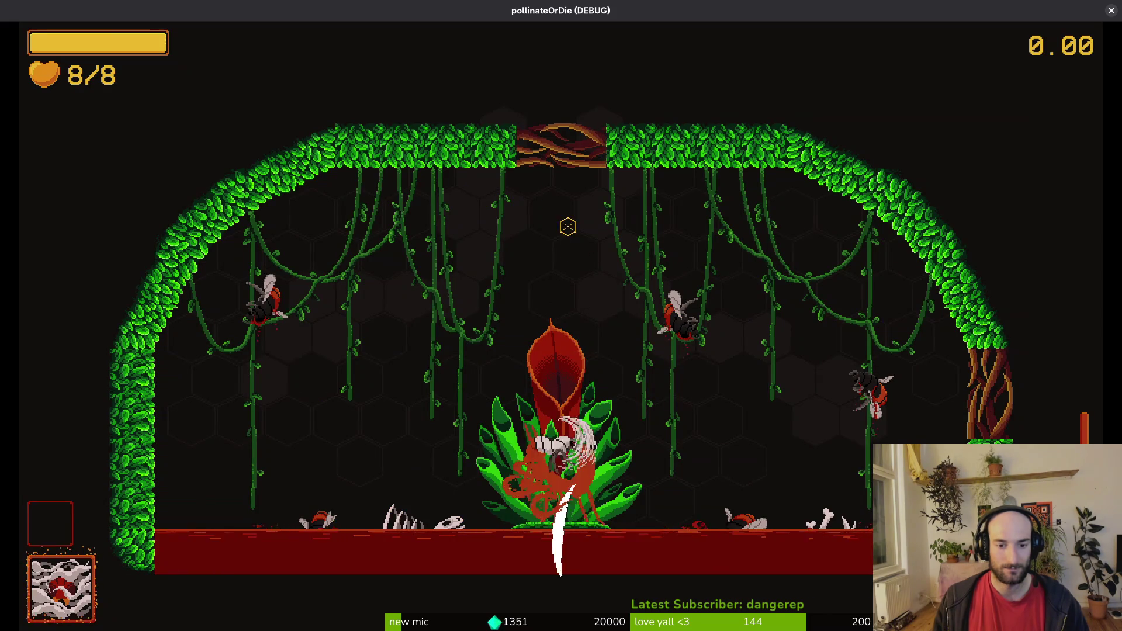
Step: Fight and defeat the mantis, then pause and close the game window
key(d)
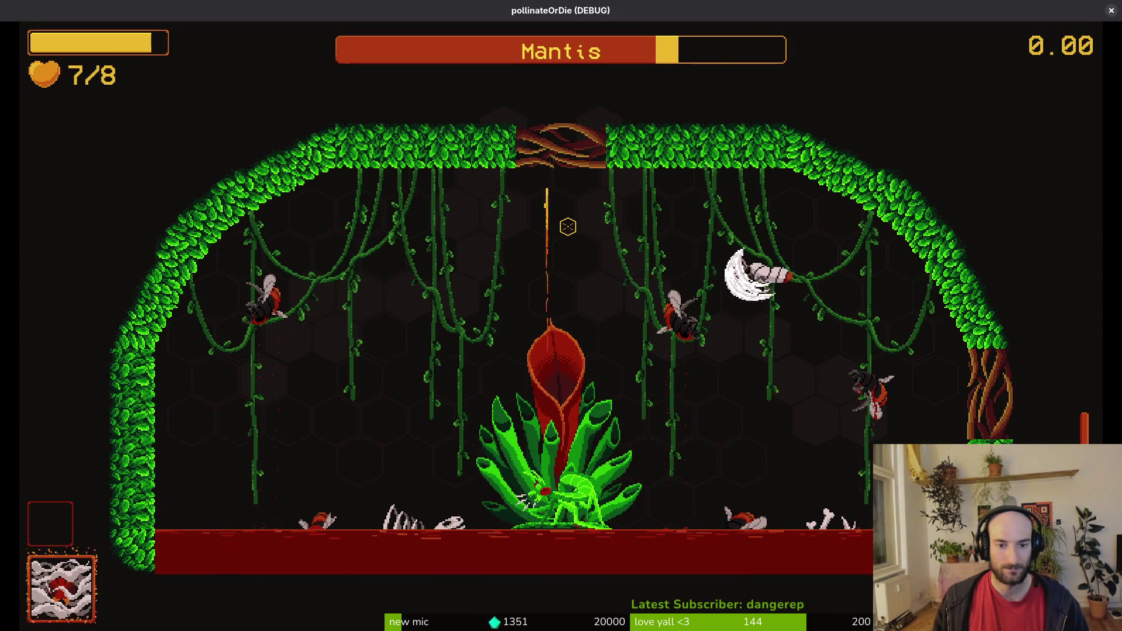
key(w)
key(a)
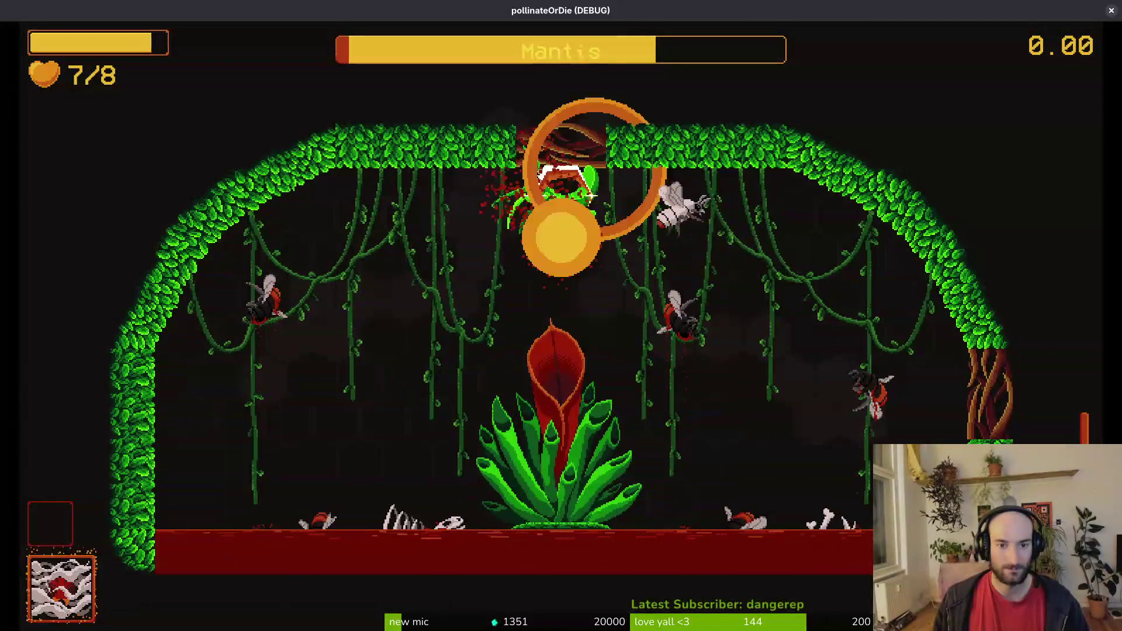
key(d)
click(578, 210)
key(a)
key(s)
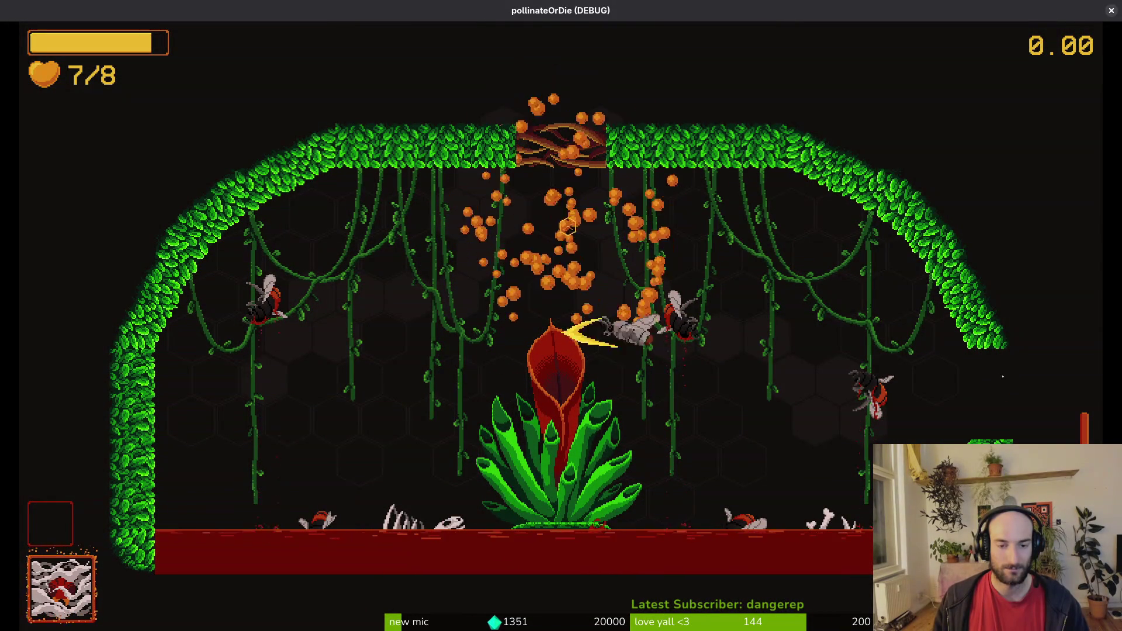
key(Escape)
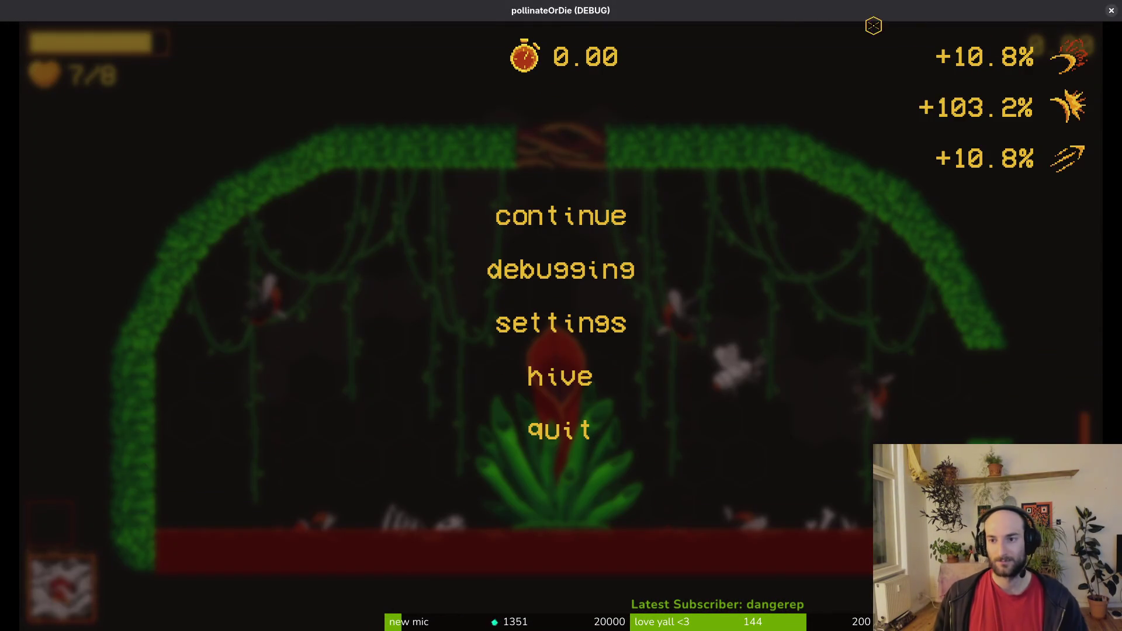
click(1111, 12)
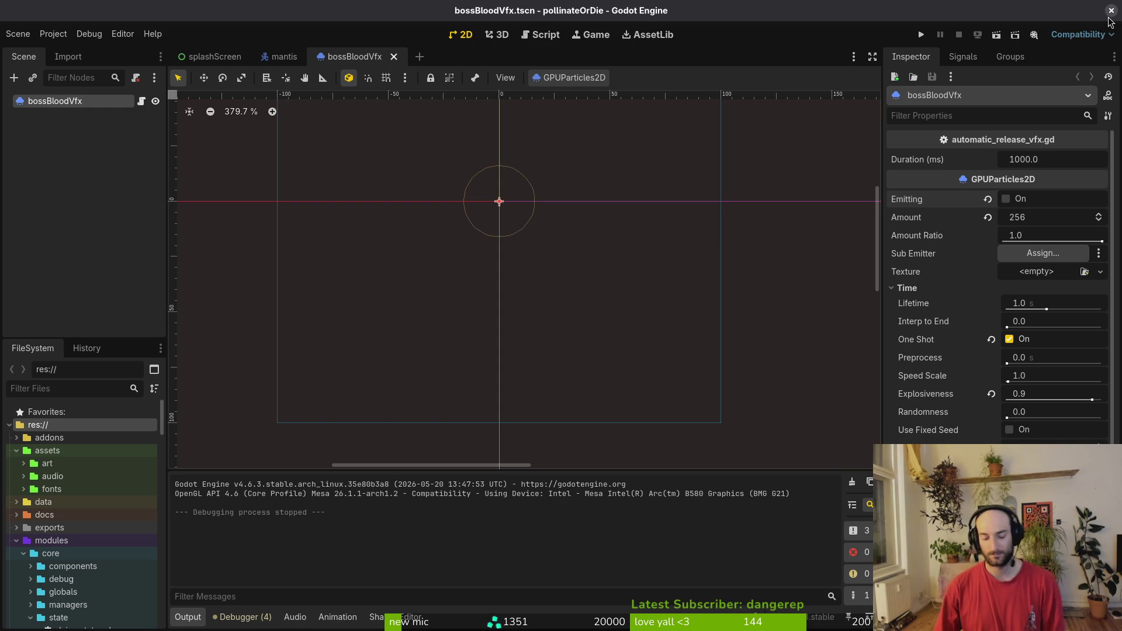
Step: Close the Godot editor and save the dying state script with :w
click(1111, 11)
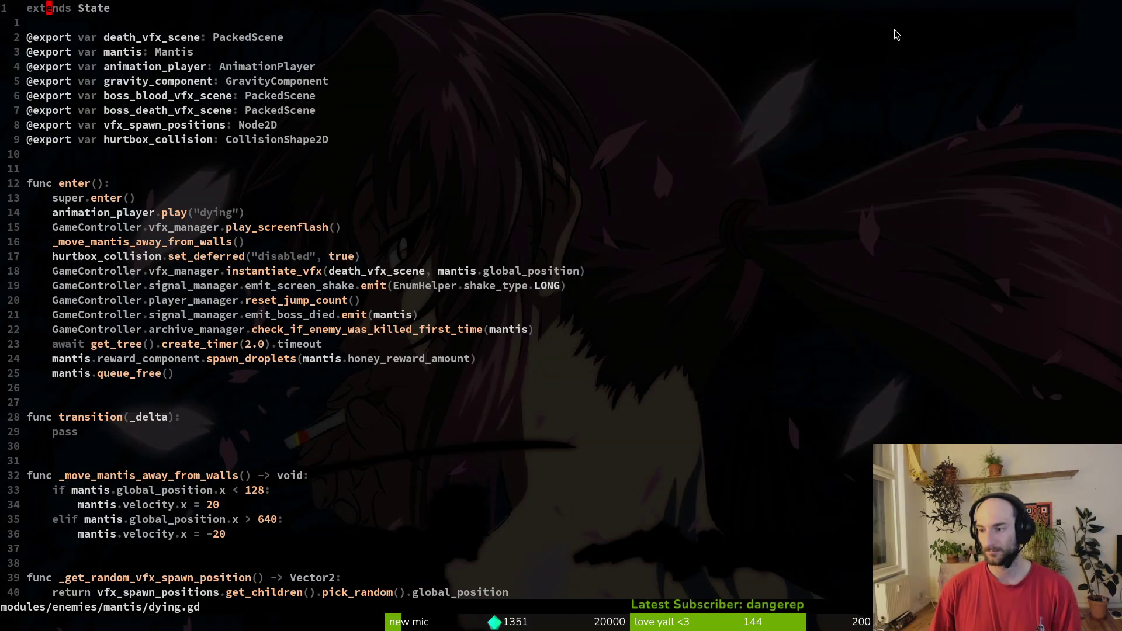
click(215, 358)
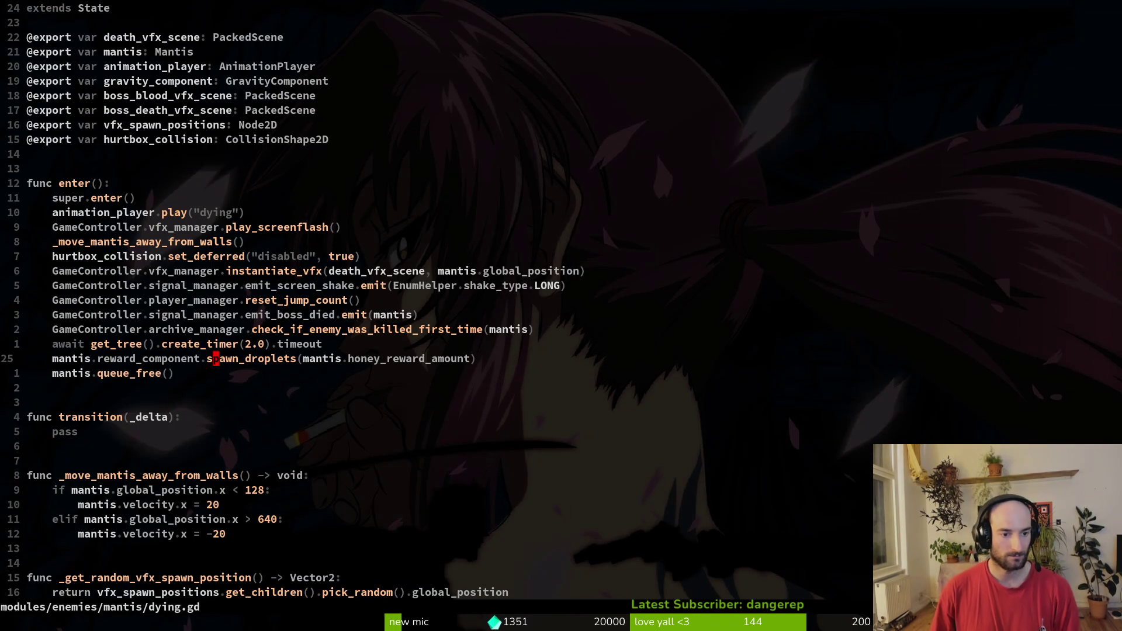
text(:w)
key(Return)
Step: Open reward_component.gd via the file finder and go to its 'for i in amount' line
key(ctrl+p)
text(reward)
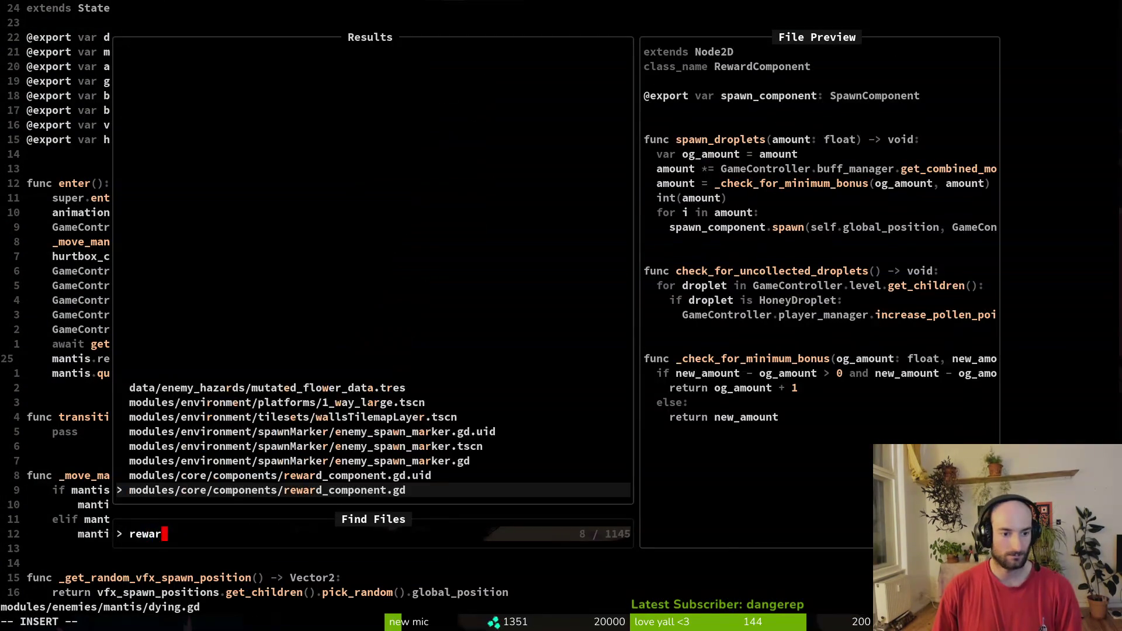
key(Return)
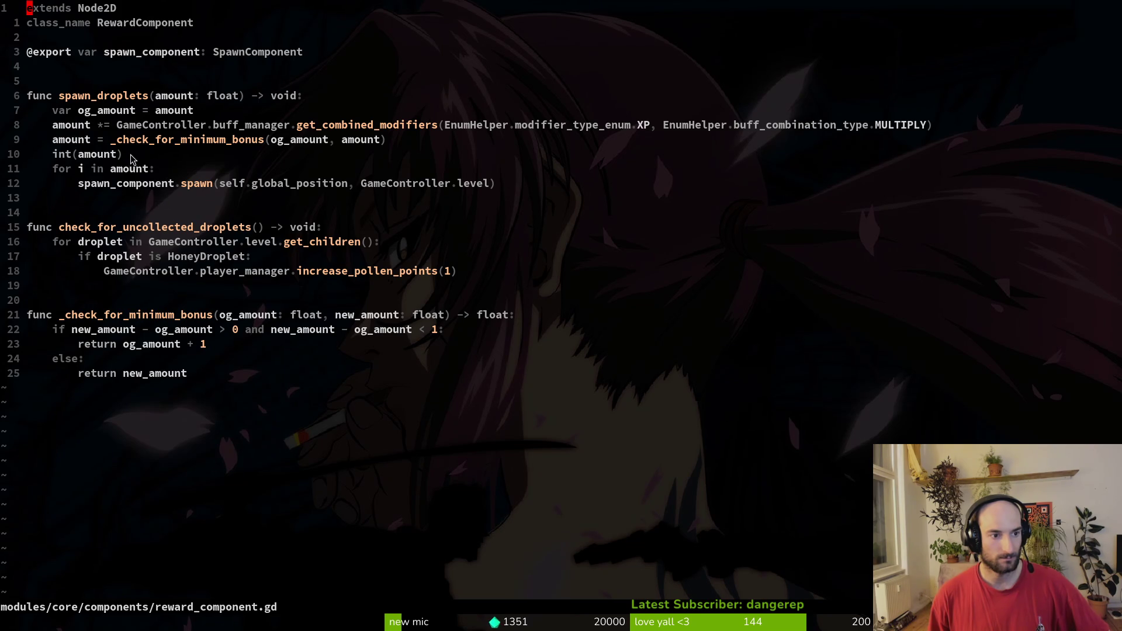
click(185, 170)
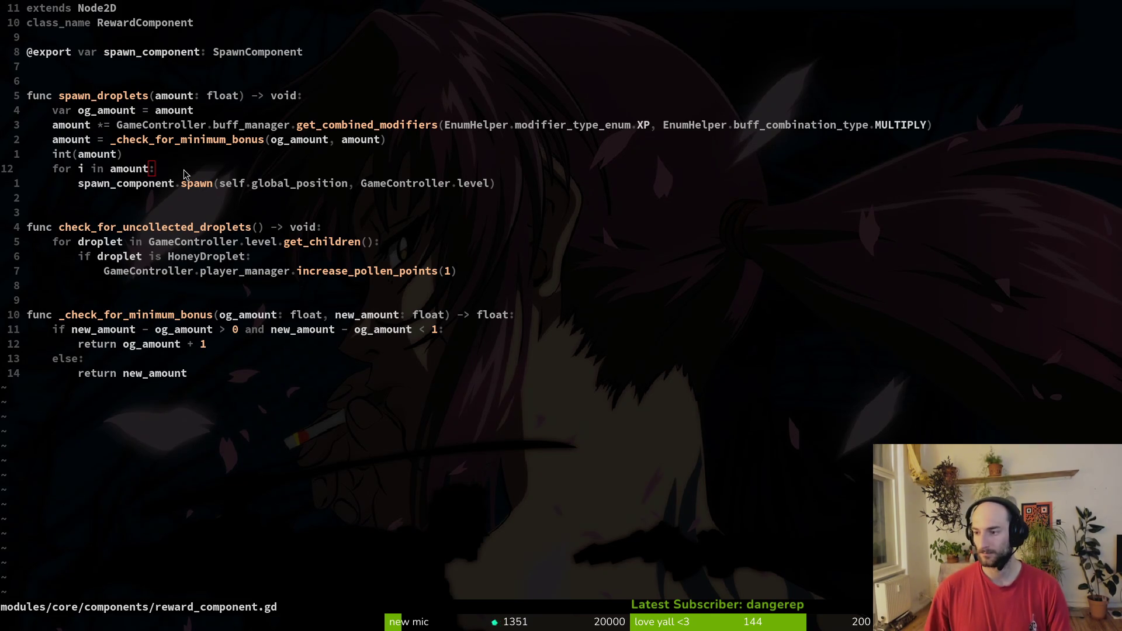
Step: Open reward_component.gd through Godot's quick-open, then search 'reward' in Neovim's file finder
key(alt+Tab)
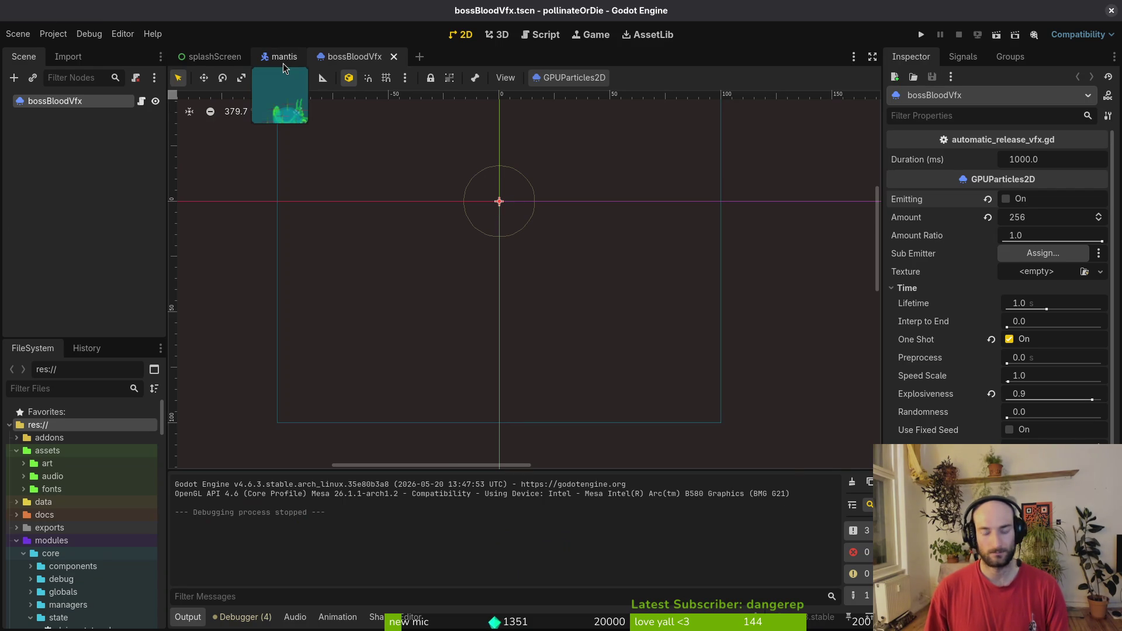
key(shift+alt+o)
text(reward)
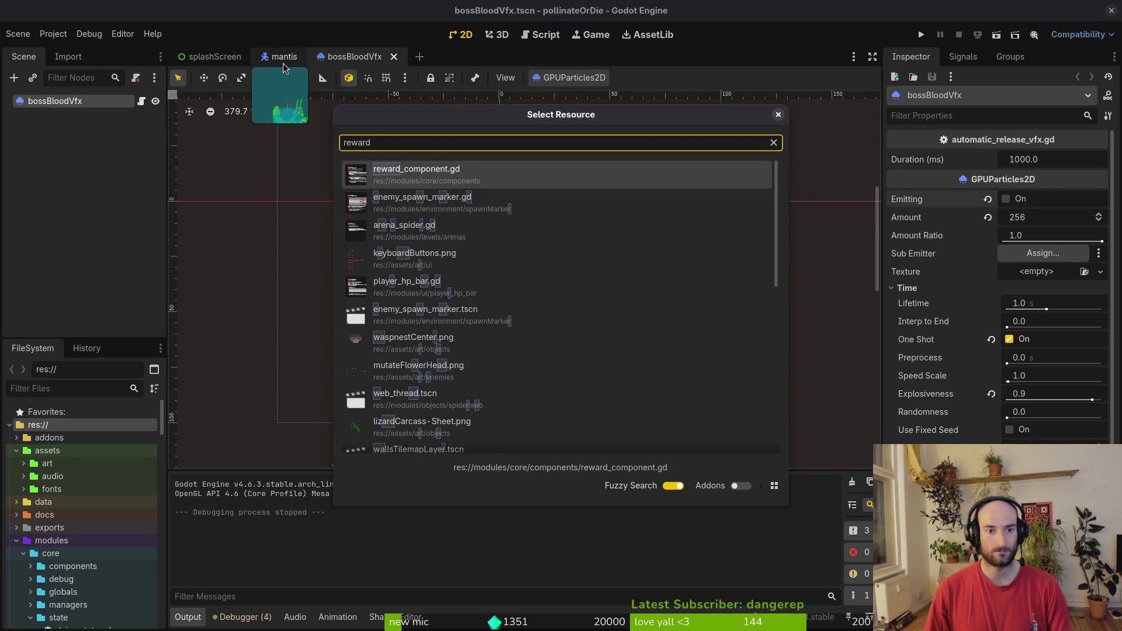
key(Return)
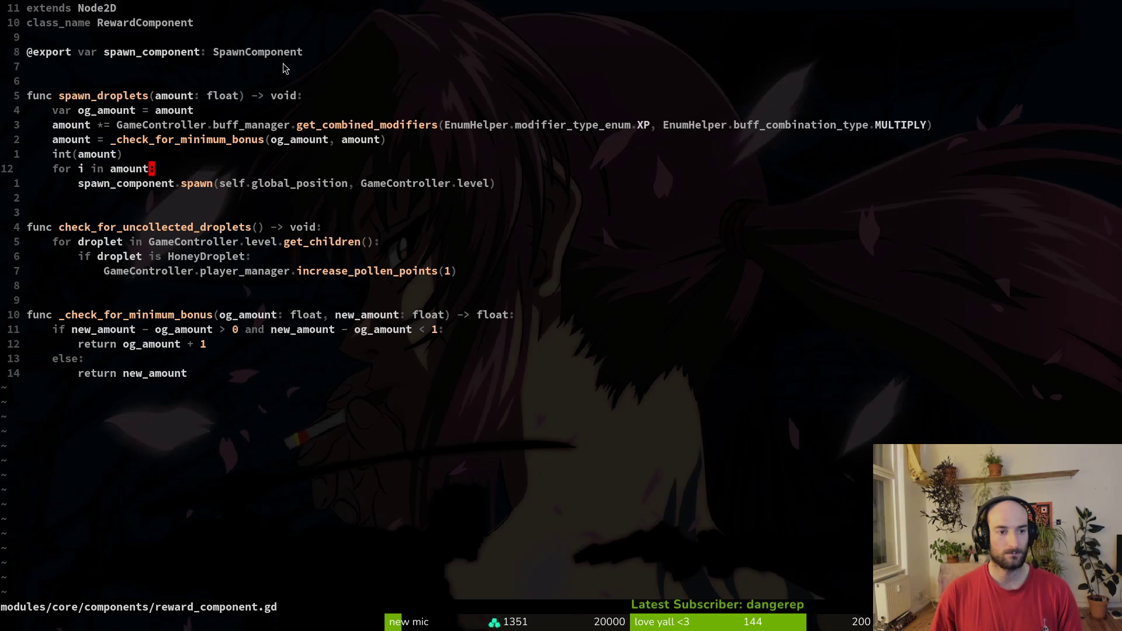
key(k)
key(k)
key(k)
key(k)
key(k)
key(k)
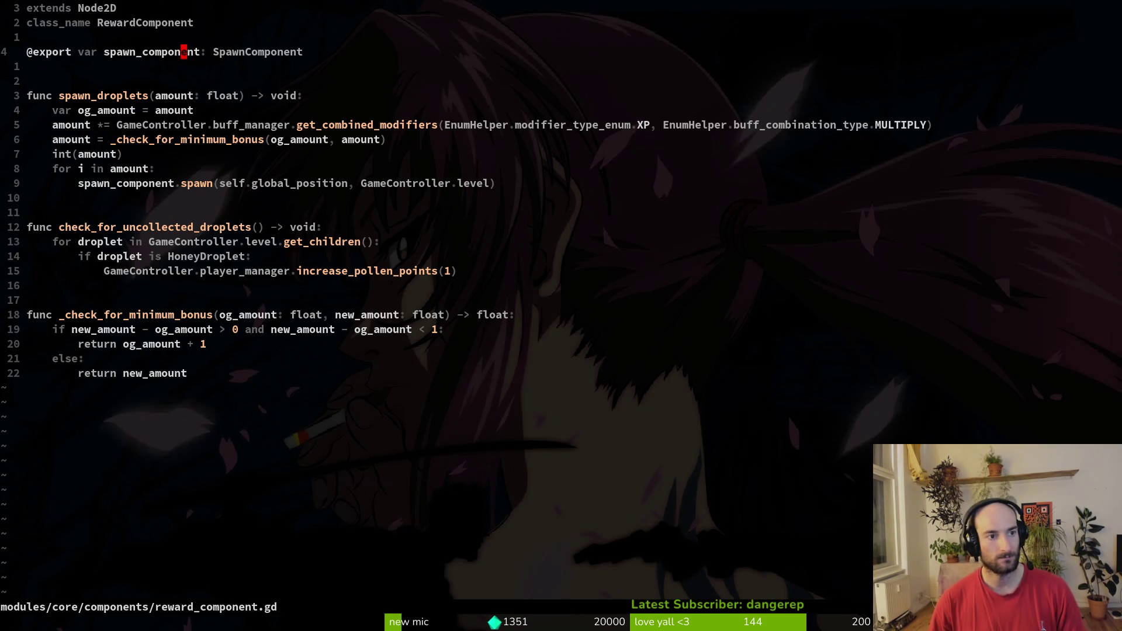
key(space)
key(f)
key(f)
text(reward)
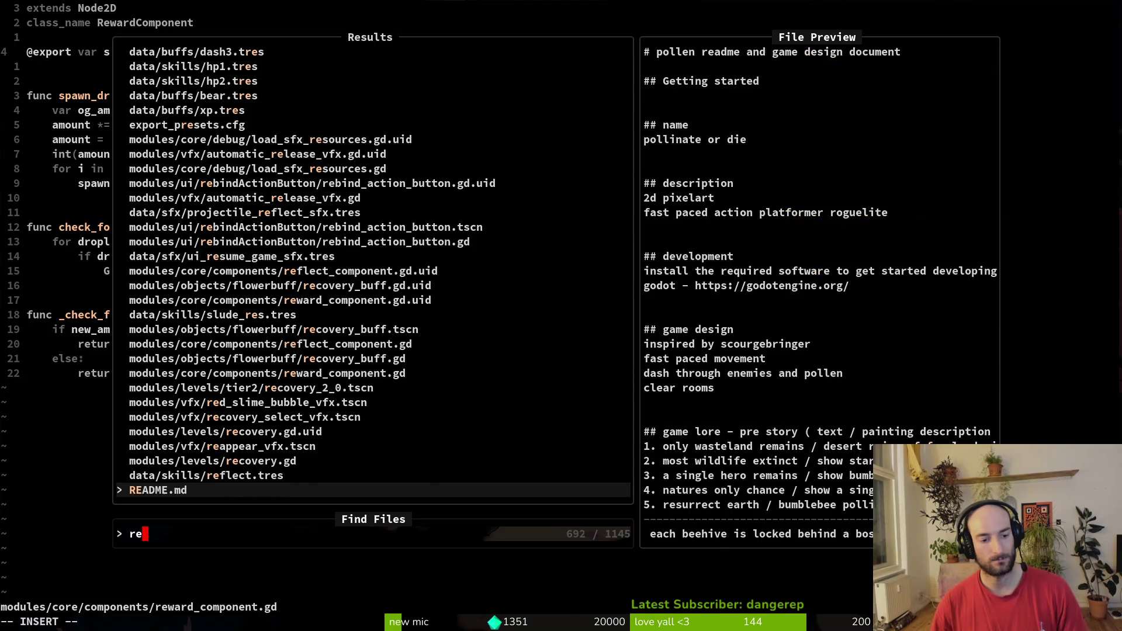
key(Return)
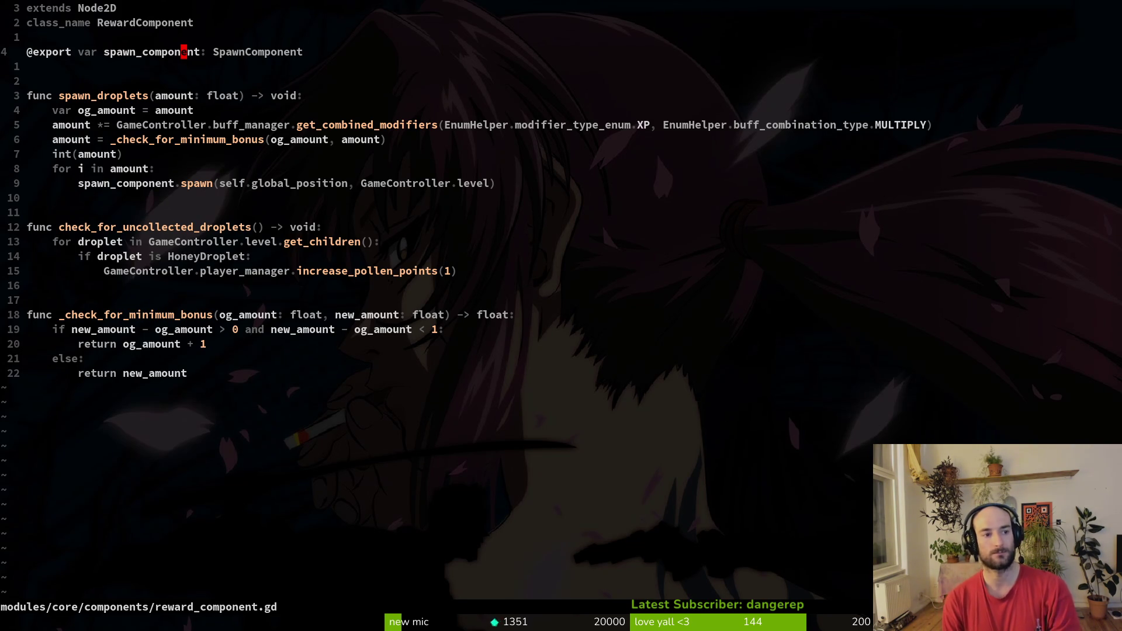
Step: Add and delete an empty line under the for loop, save with :w, and return to Godot
key(j)
key(j)
key(j)
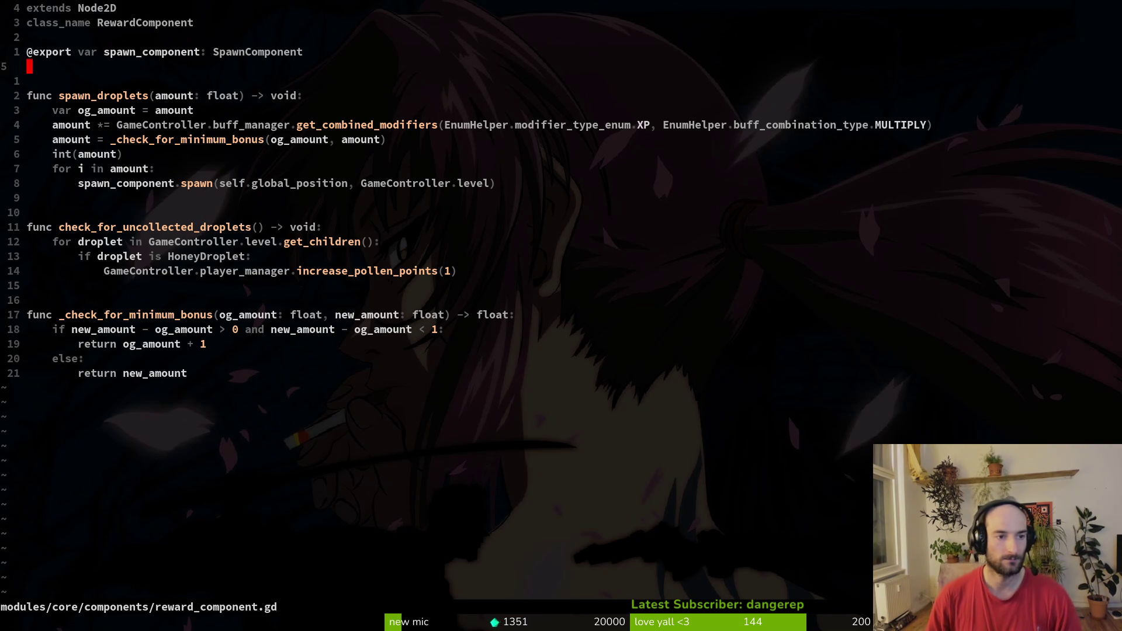
key(j)
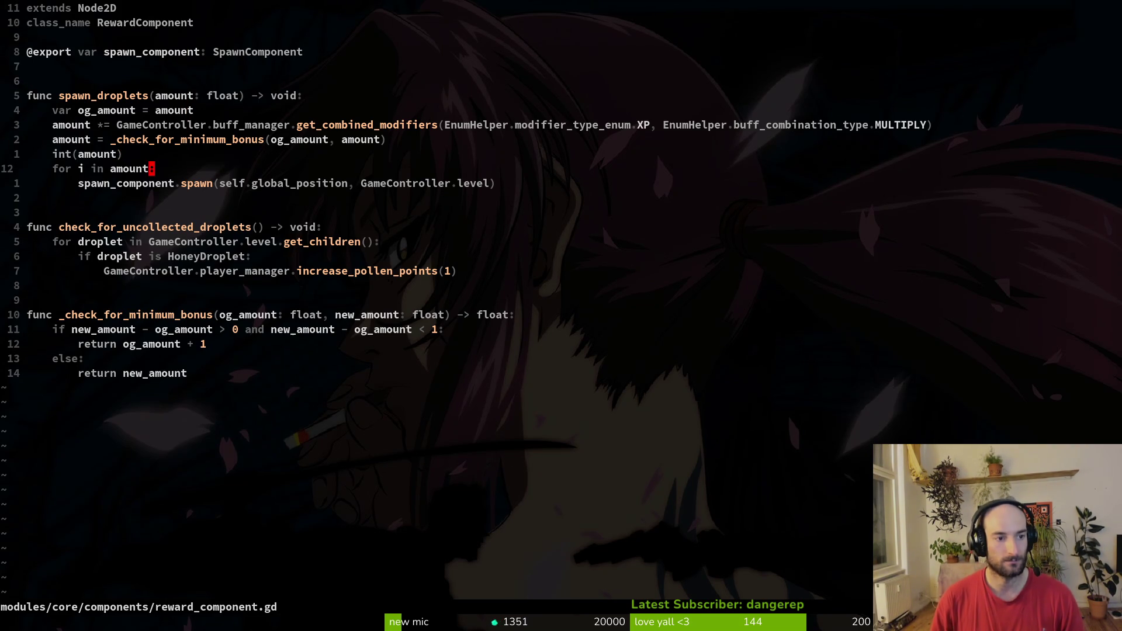
key(o)
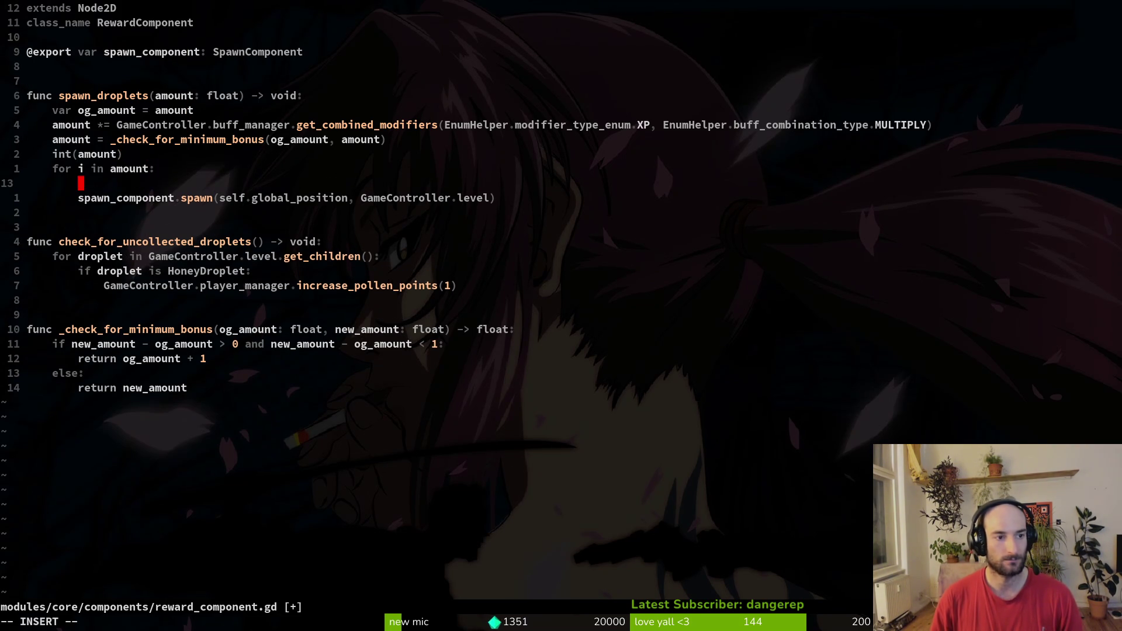
key(Escape)
key(shift+v)
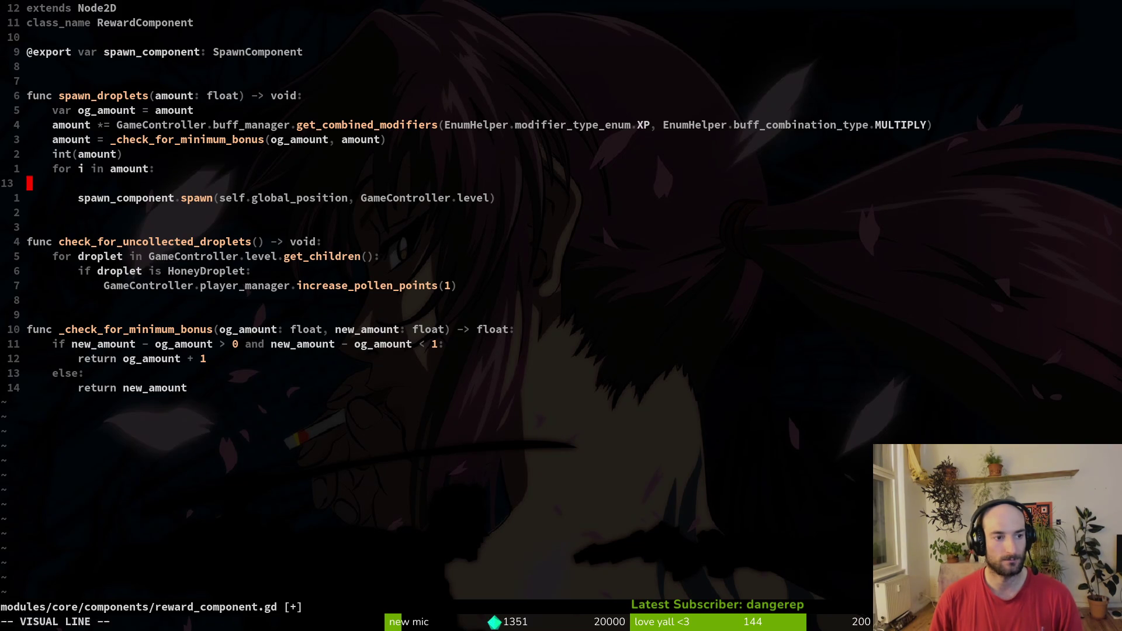
text(d:w)
key(Return)
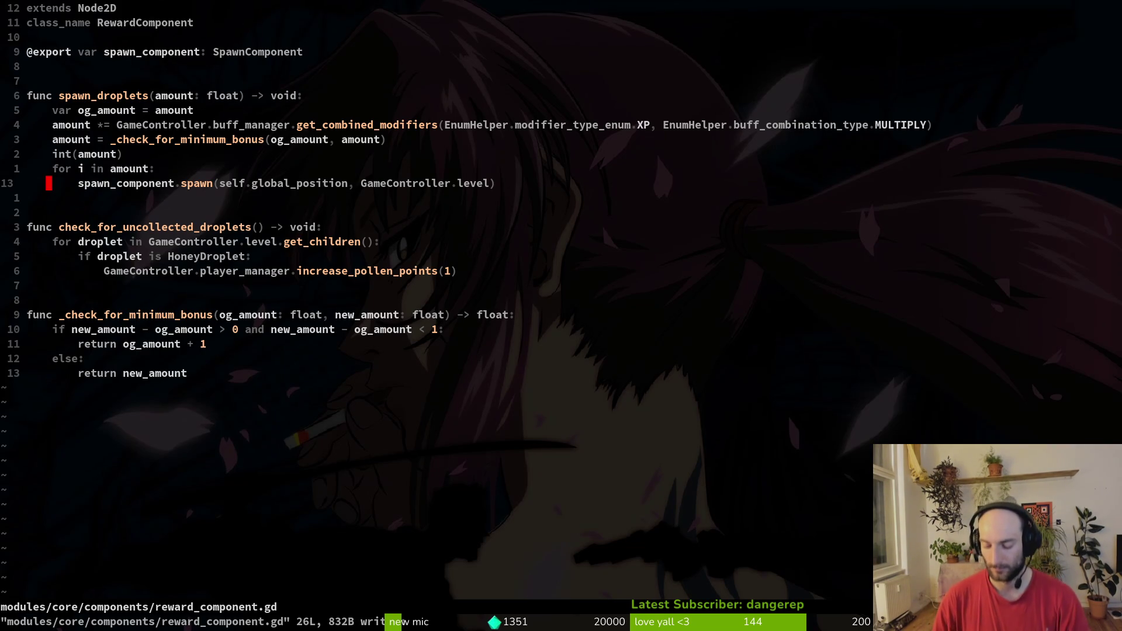
key(alt+Tab)
Step: Start an F5 debug run, load the mantis level from the F1 menu, play, and pause
key(F5)
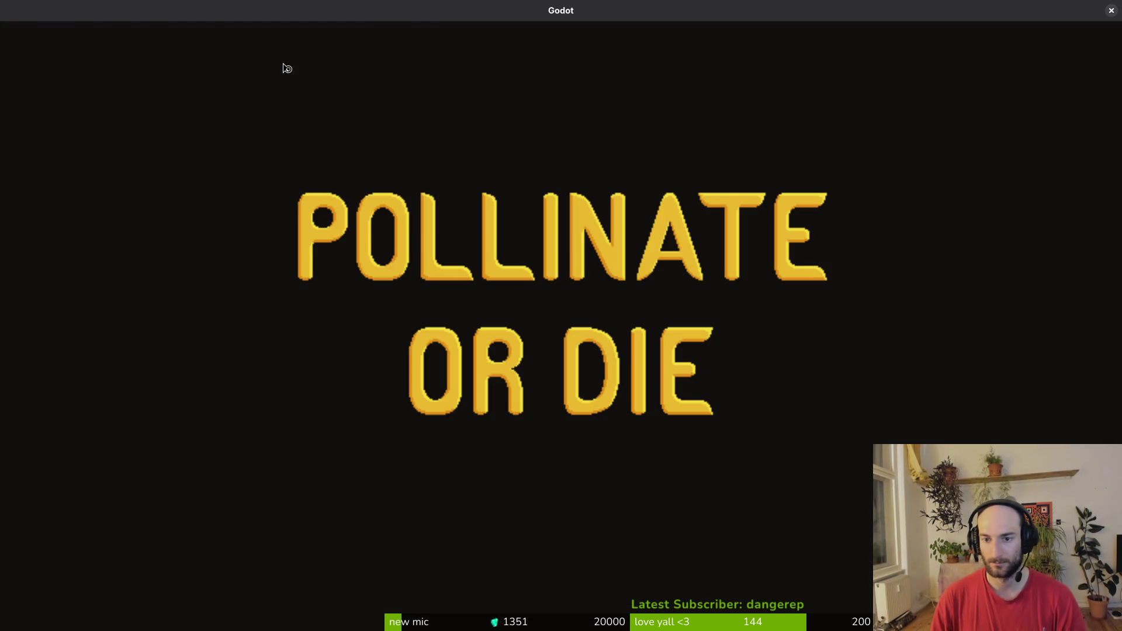
key(Return)
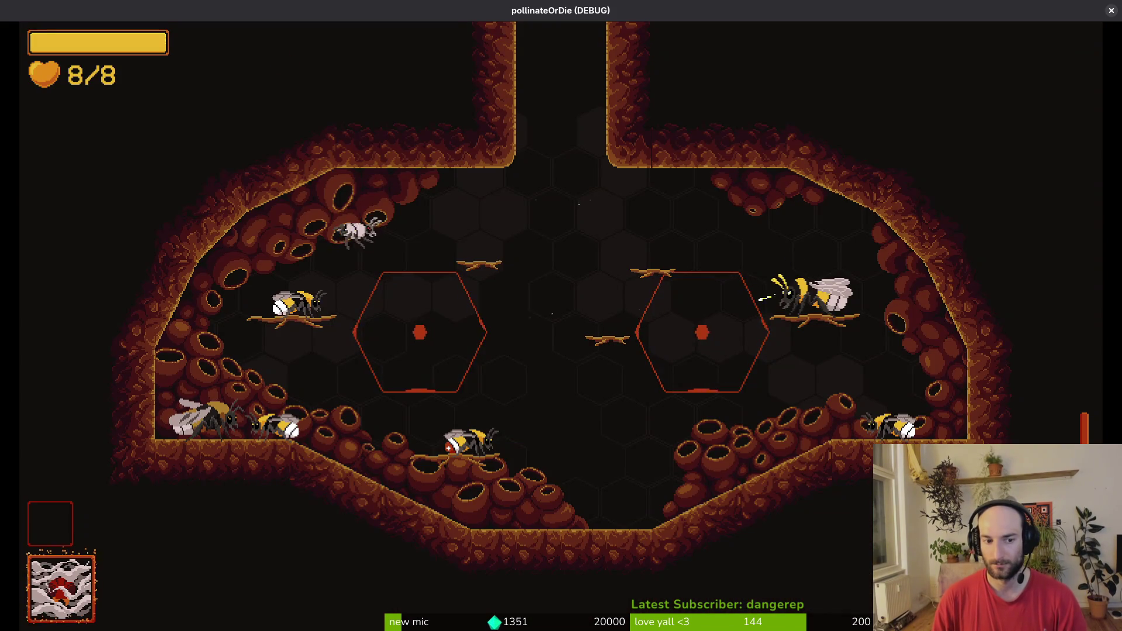
key(F1)
key(Down)
key(Return)
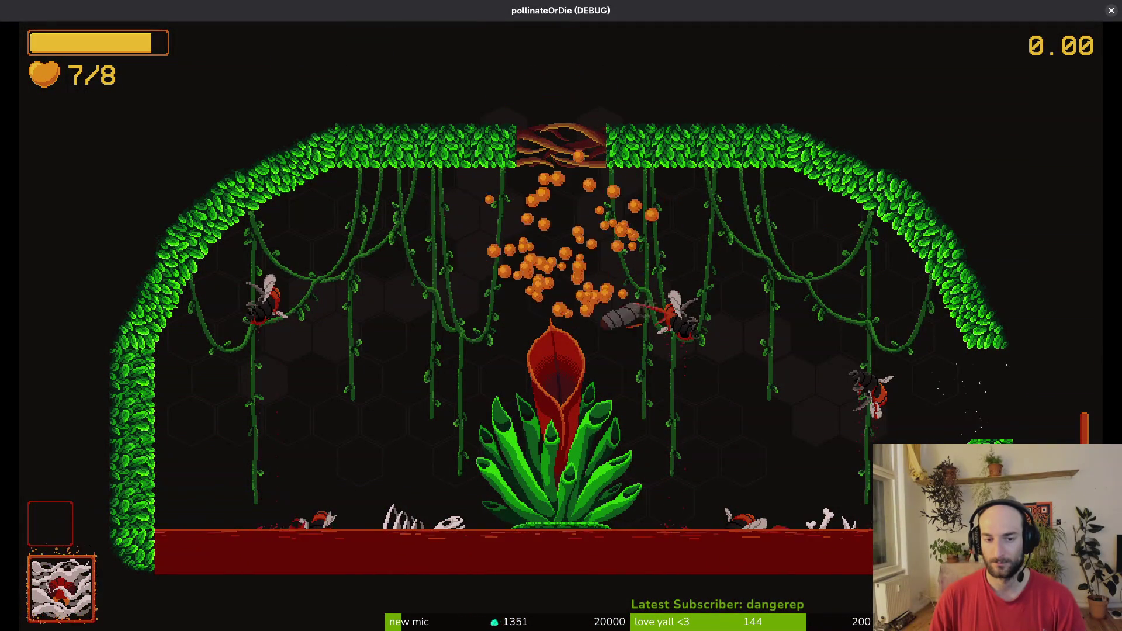
key(Escape)
Step: Quit the game and select the AnimationPlayer in the local mantis scene tree
key(F8)
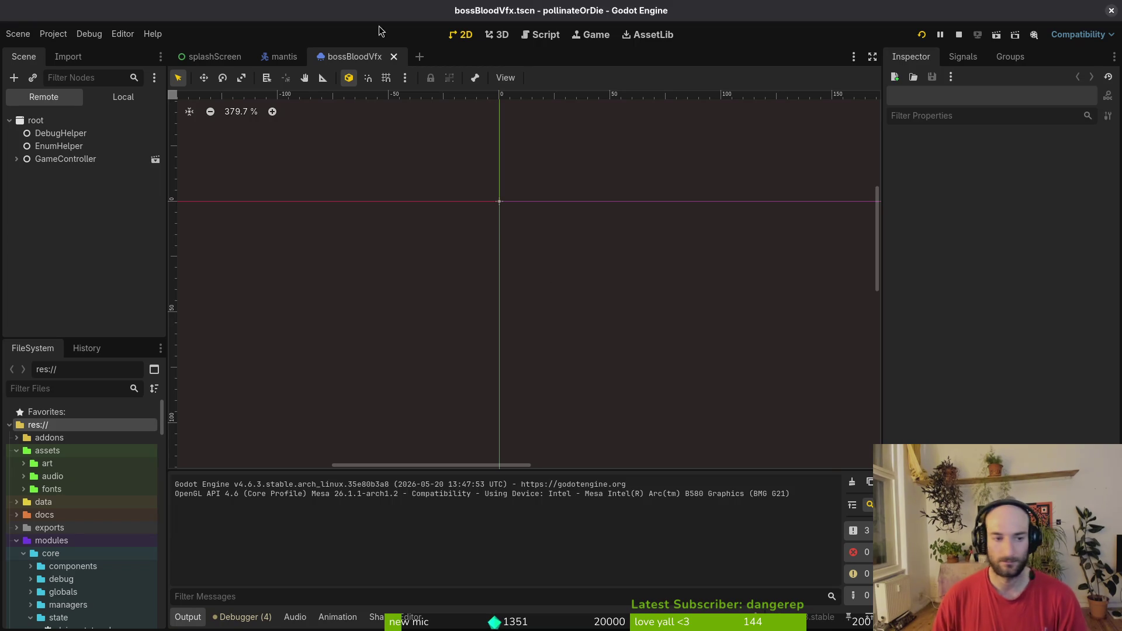
click(286, 57)
click(103, 97)
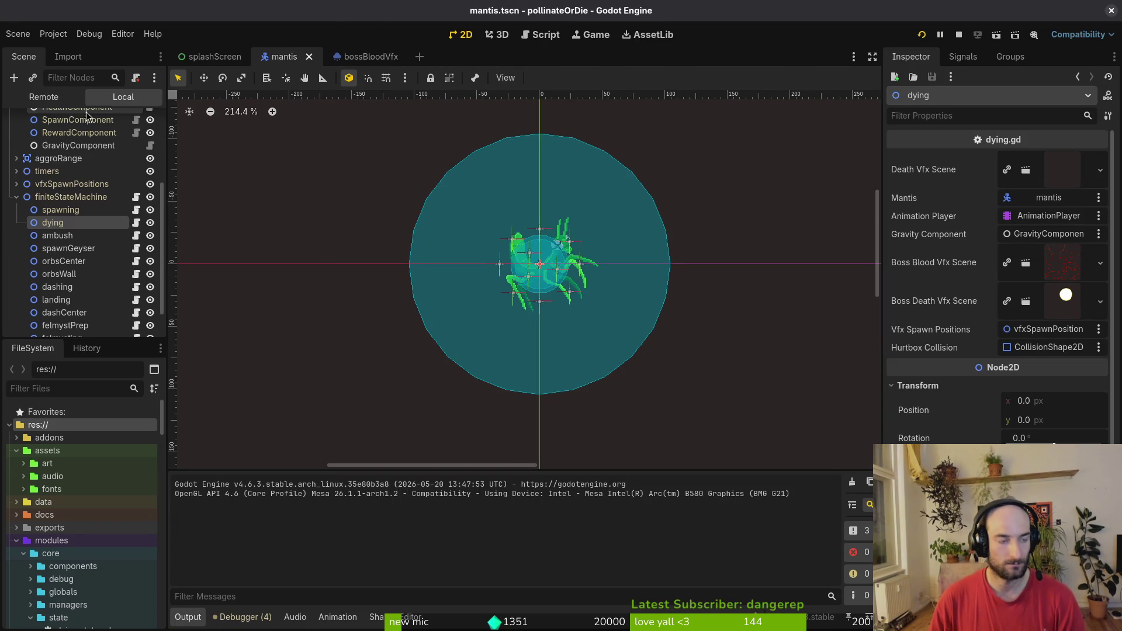
scroll(14, 233, up, 2)
click(16, 232)
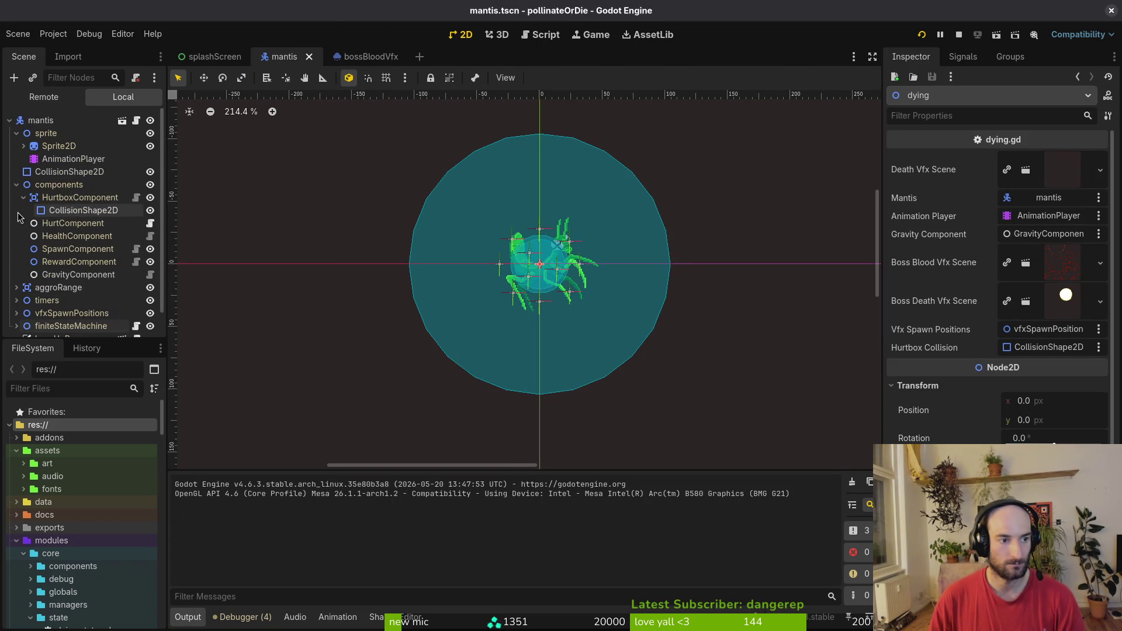
click(17, 185)
click(73, 159)
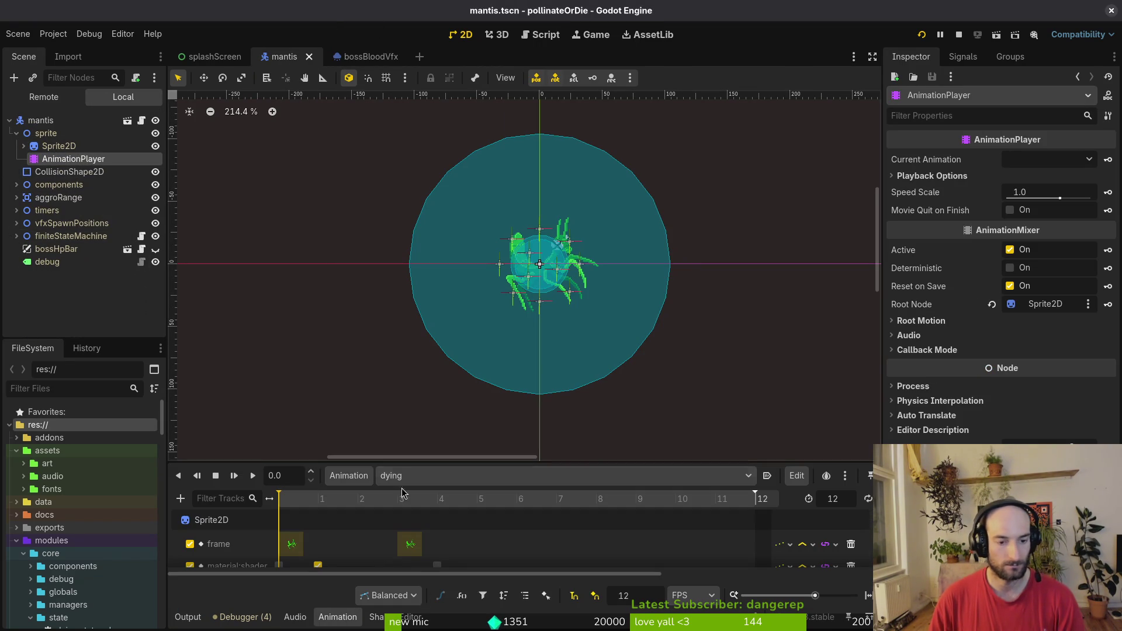
Step: Set the dying animation length from 12 to 10 and save the mantis scene
mouse_move(491, 463)
mouse_down()
mouse_move(555, 281)
mouse_move(619, 265)
mouse_up()
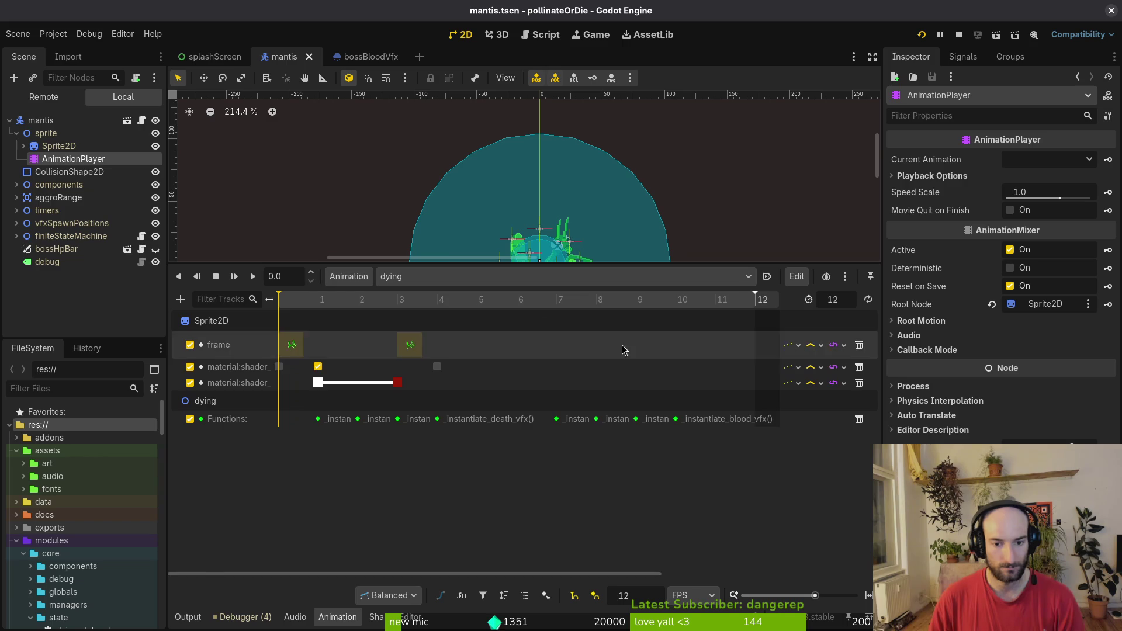
scroll(590, 362, right, 3)
click(649, 300)
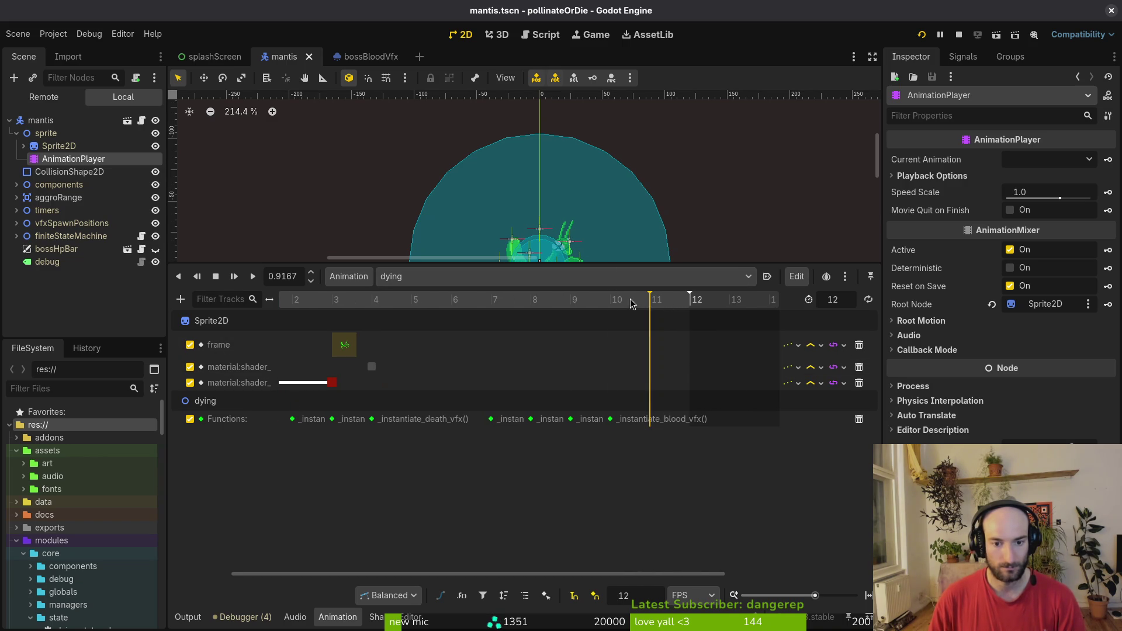
click(610, 300)
double_click(835, 299)
text(10)
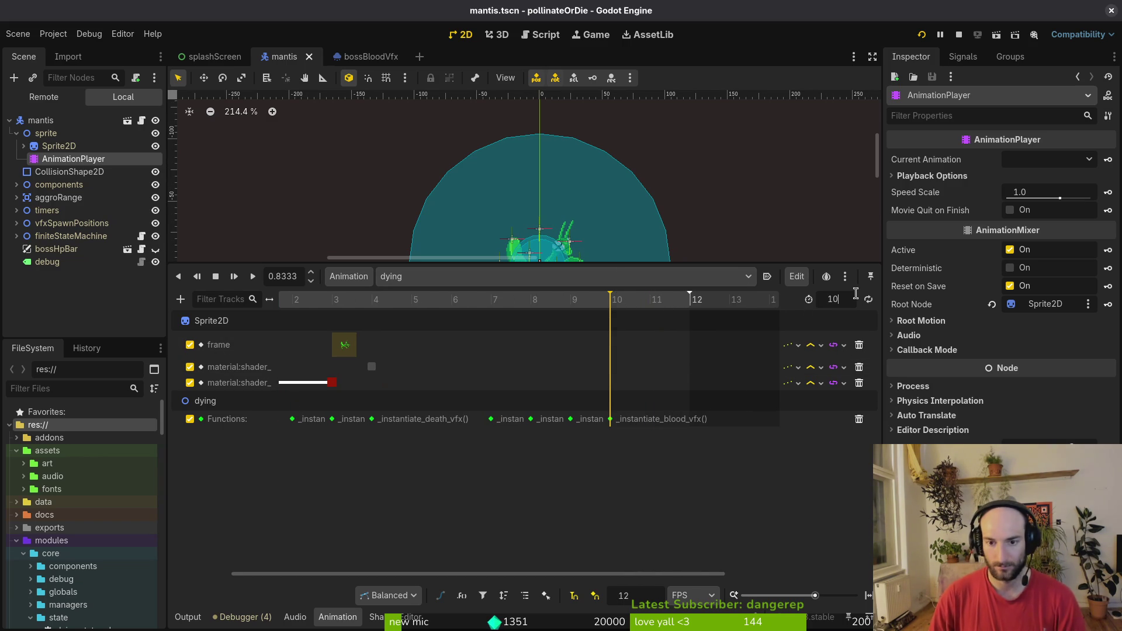
key(Return)
key(ctrl+s)
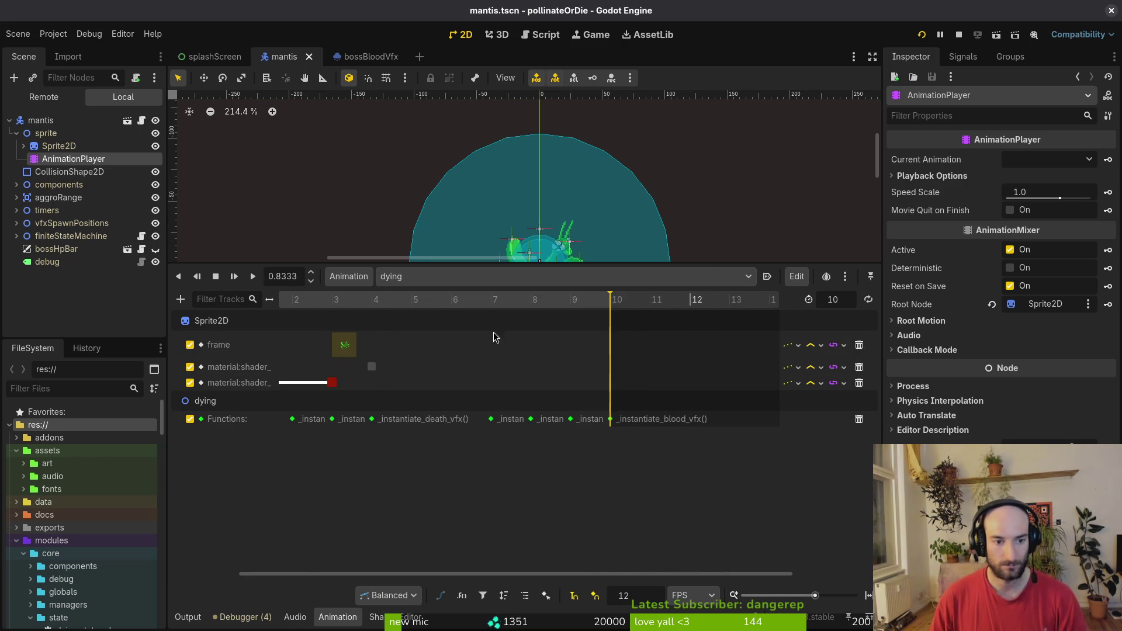
key(alt+Tab)
key(alt+Tab)
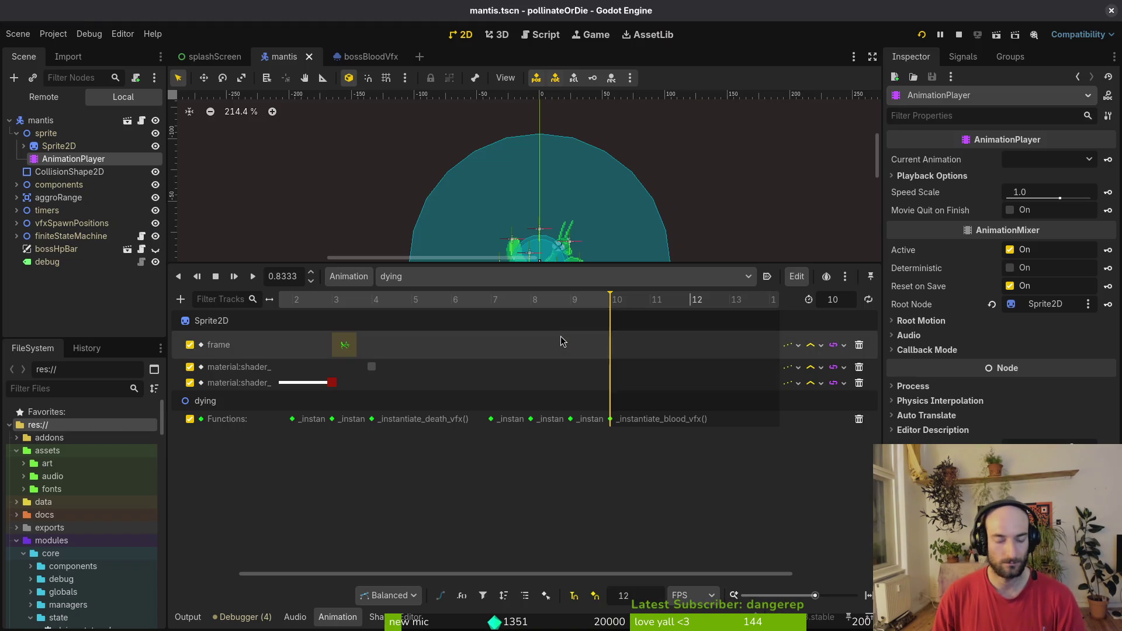
key(alt+Tab)
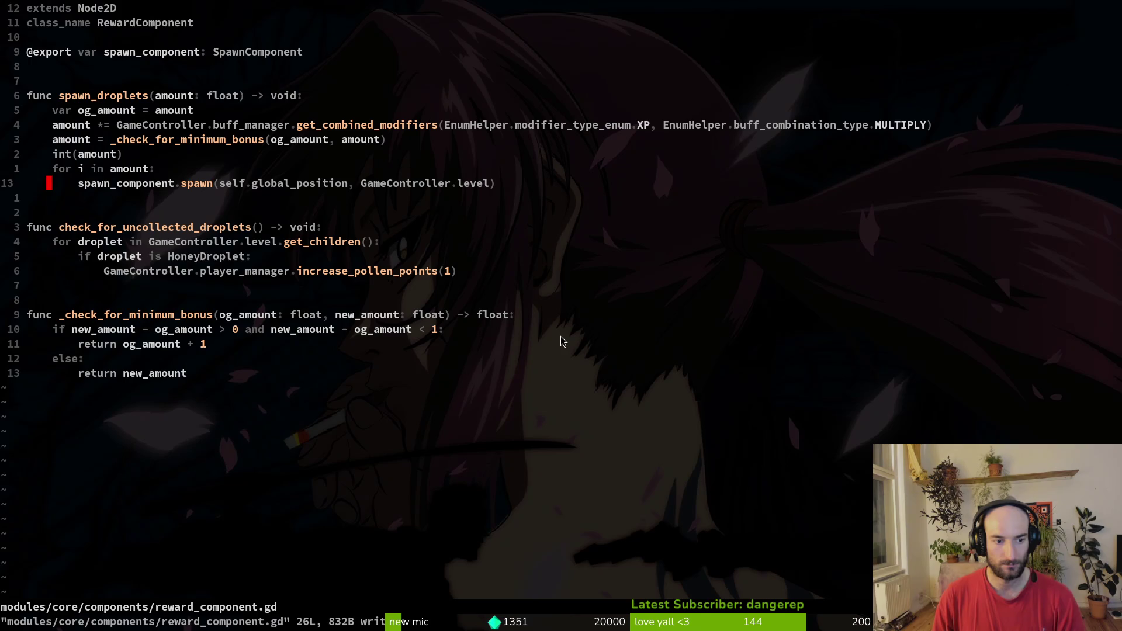
Step: Open the mantis dying.gd script with the file finder using 'mantdying'
key(space)
key(f)
key(f)
text(mantdying)
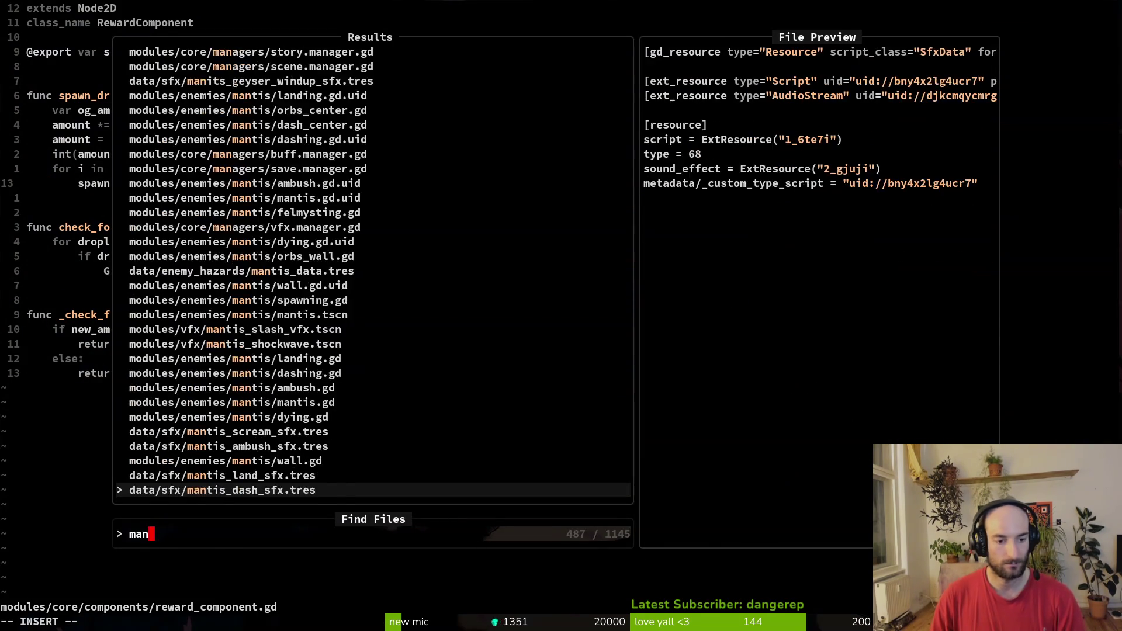
key(Return)
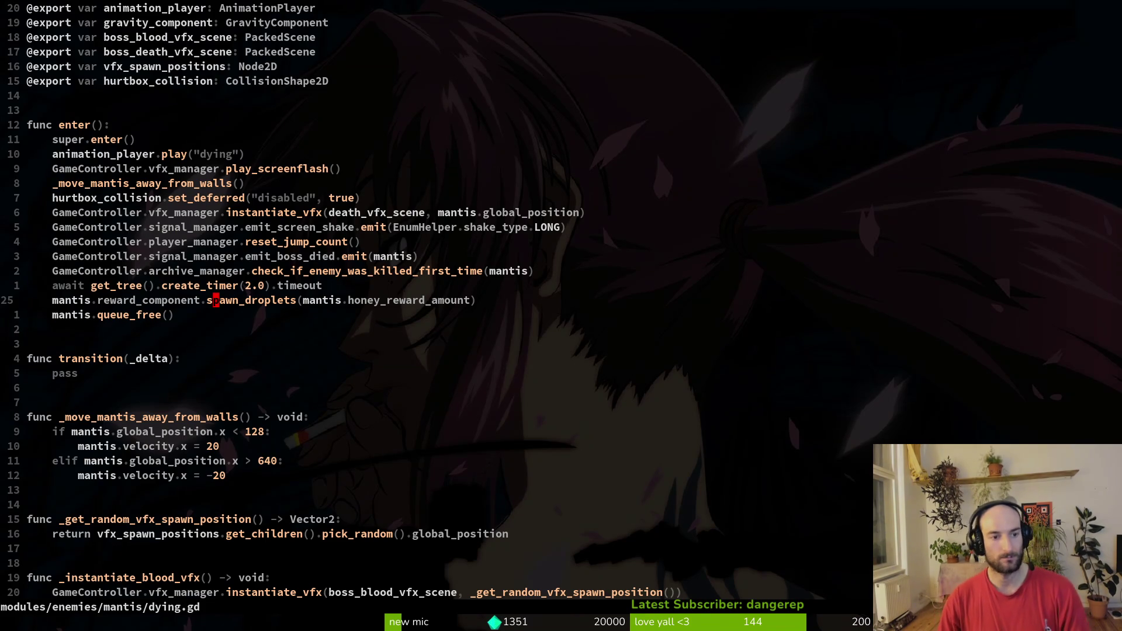
Step: Duplicate the play_screenflash line and turn the copy into a start_screen_shake() call
key(k)
key(k)
key(k)
key(0)
key(y)
key(y)
key(p)
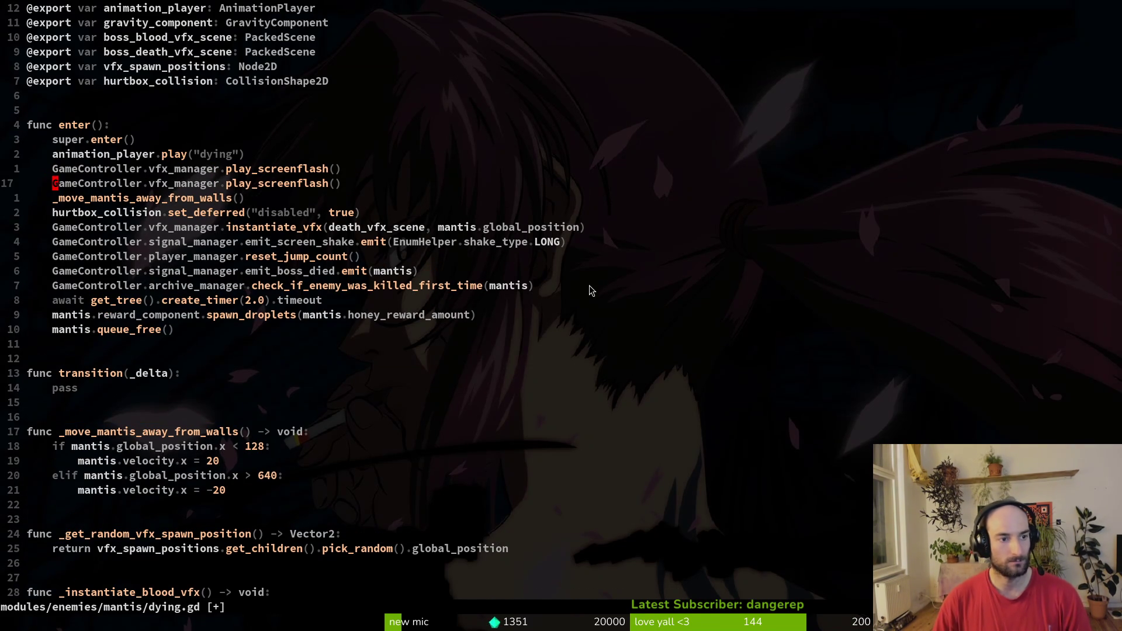
key(w)
key(w)
key(w)
key(w)
text(cwscree)
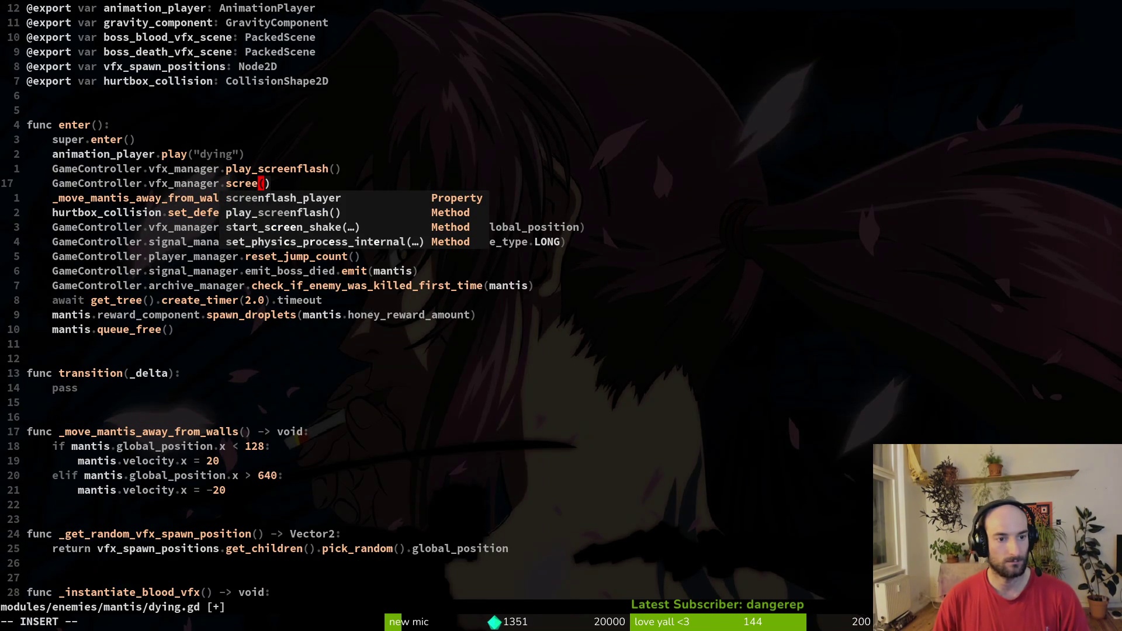
key(ctrl+n)
key(ctrl+n)
key(ctrl+n)
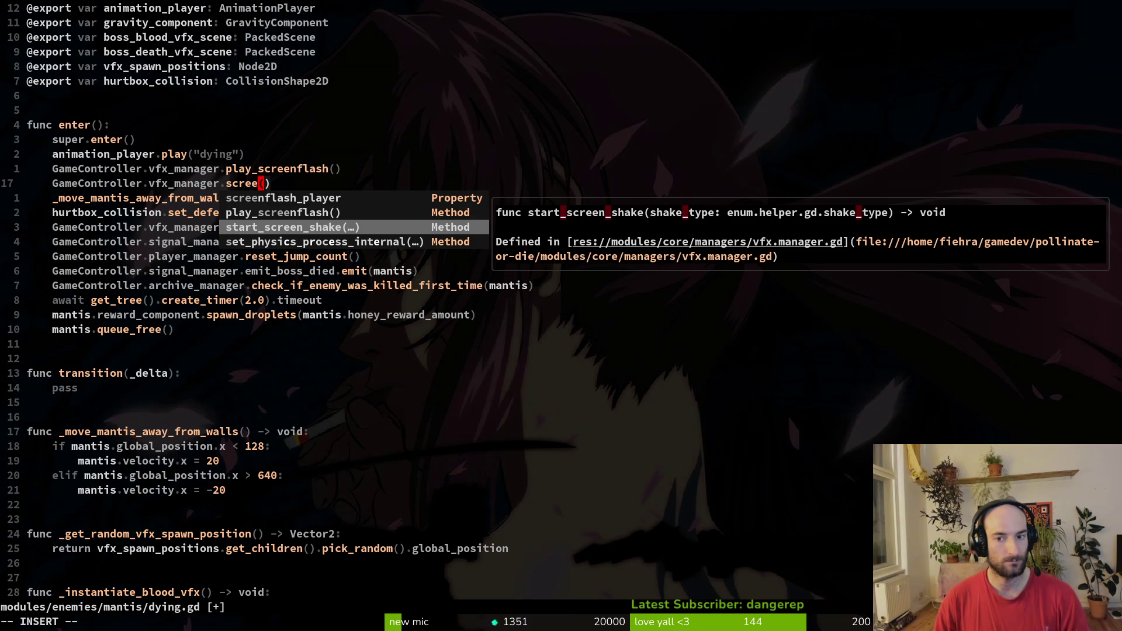
key(Return)
key(Delete)
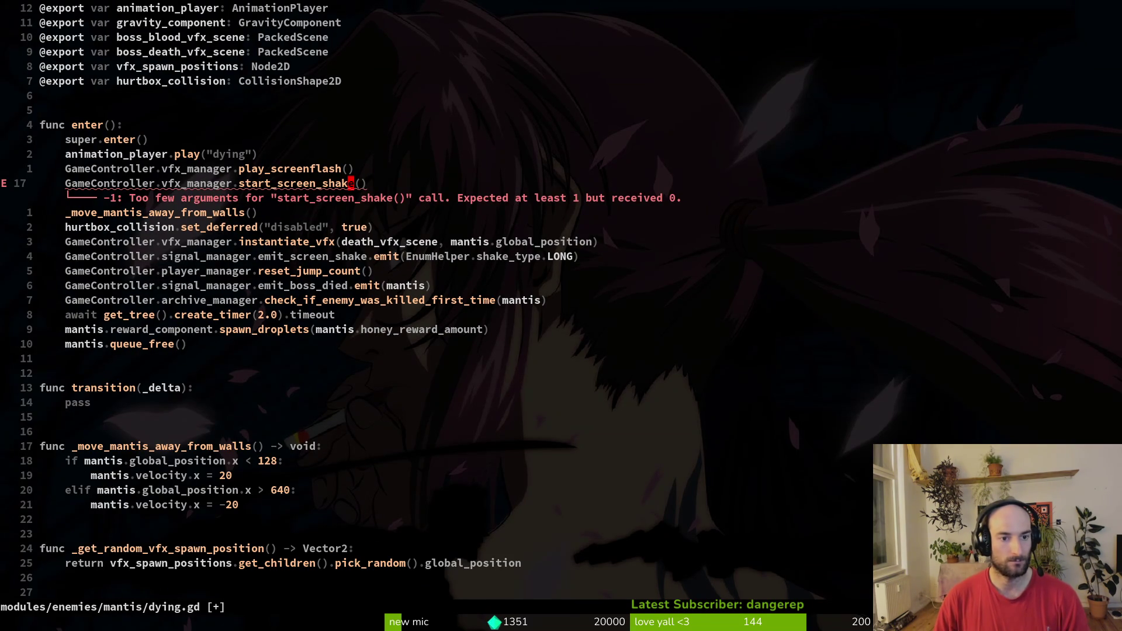
Step: Search the project for start_screen_shake usages, then delete the faulty call line
key(Escape)
key(space)
key(f)
key(w)
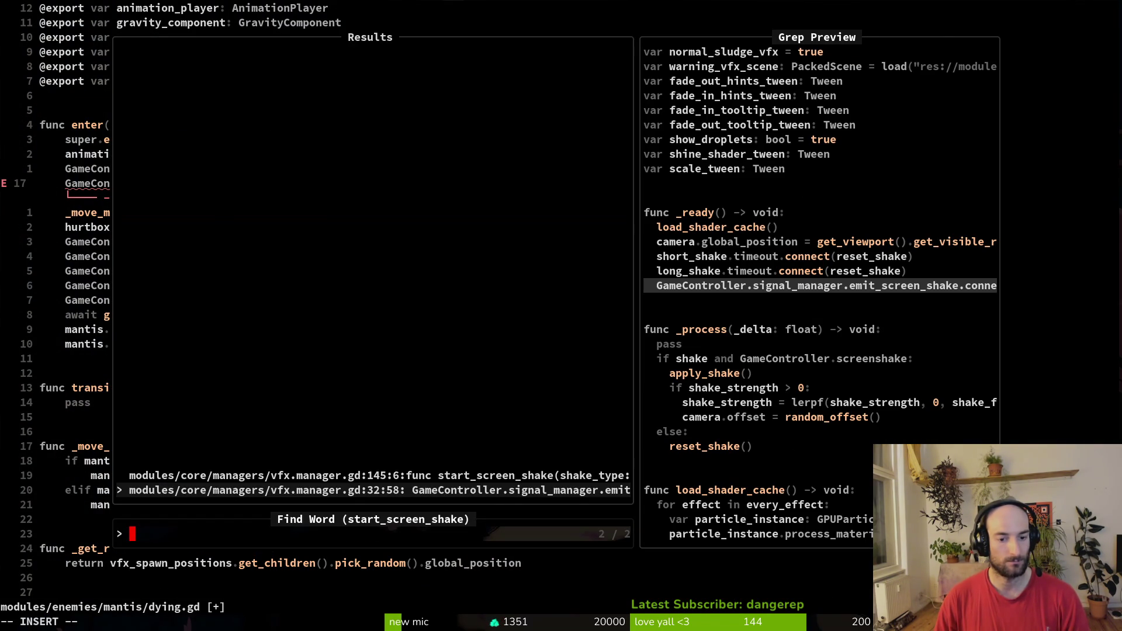
key(Escape)
key(Escape)
key(d)
key(d)
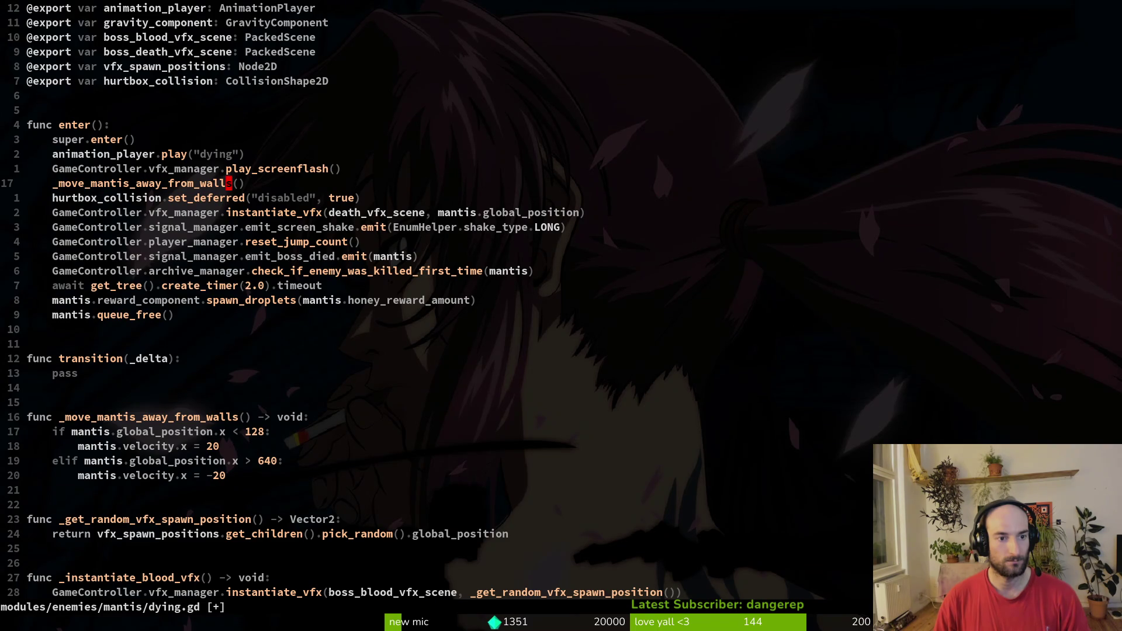
Step: Add blank lines after play_screenflash in dying.gd's enter function
key(k)
key(o)
key(Escape)
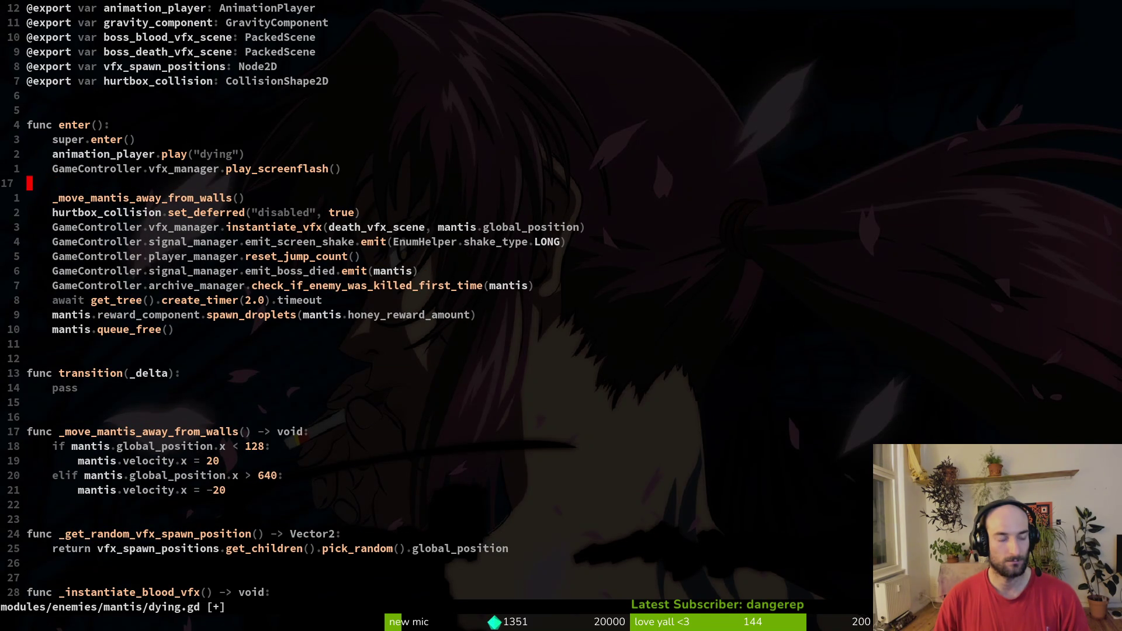
key(ctrl+6)
key(ctrl+6)
key(o)
key(Escape)
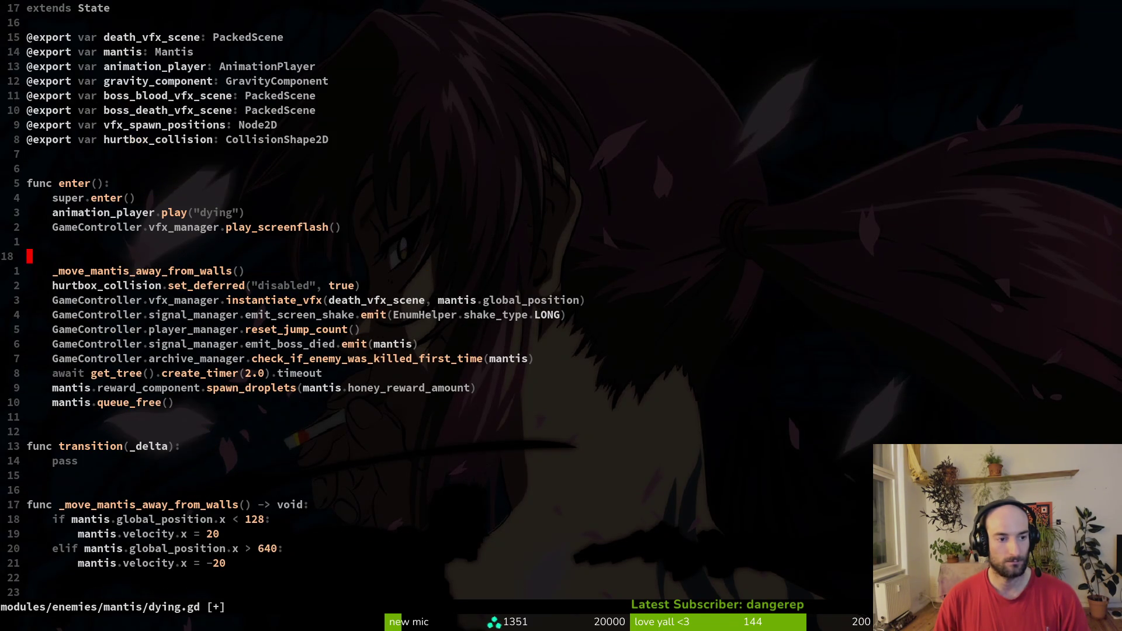
key(space)
Step: Open vfx.manager.gd through the file finder using 'vfx'
key(f)
key(f)
text(vfx)
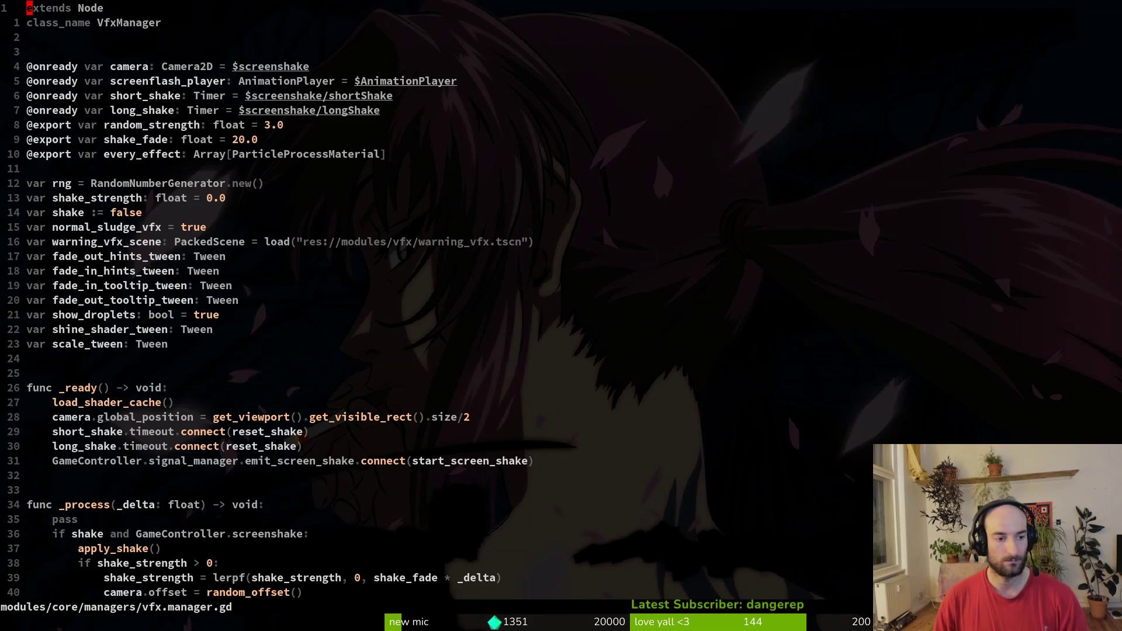
key(2)
key(8)
key(j)
Step: Browse the VFX manager's shake functions and return to the _ready signal connections
key(ctrl+d)
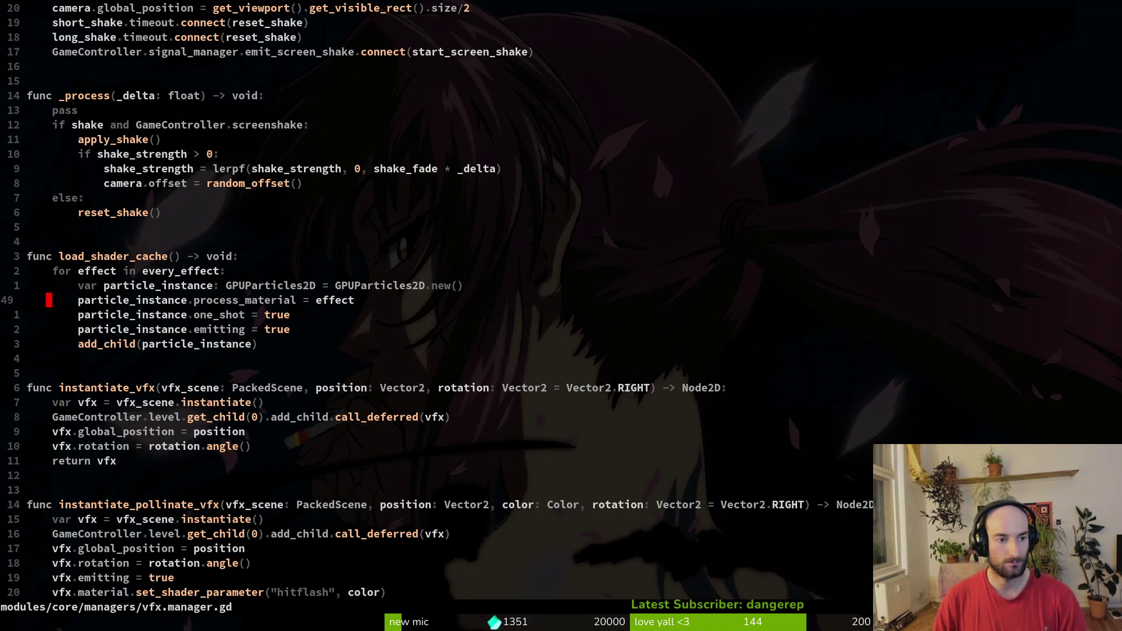
key(ctrl+d)
key(ctrl+d)
key(ctrl+d)
key(ctrl+d)
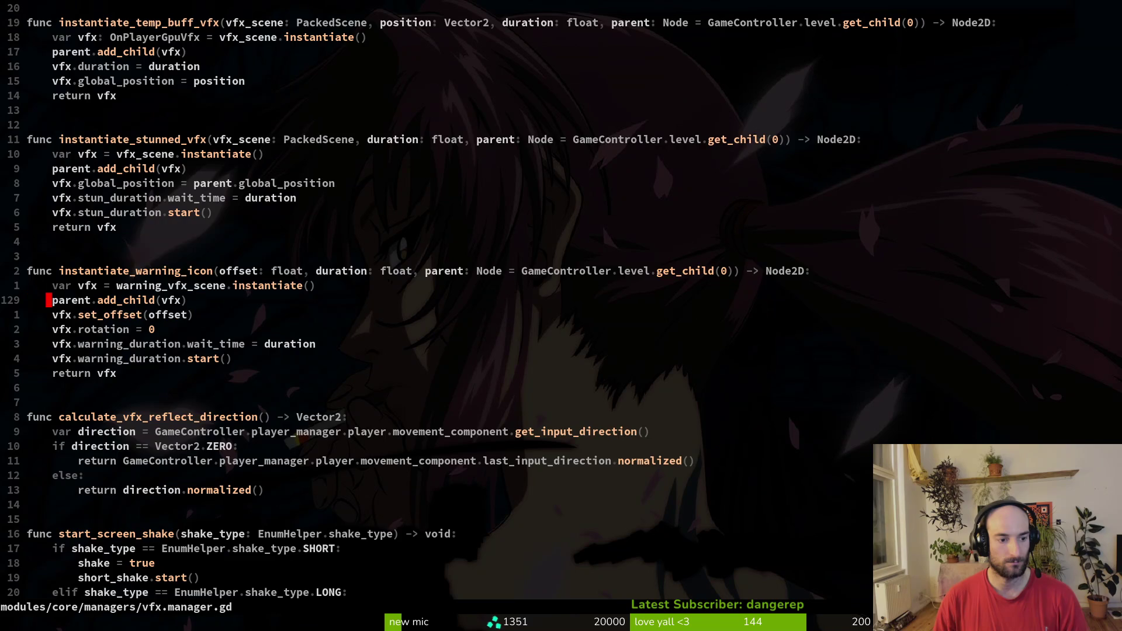
key(ctrl+u)
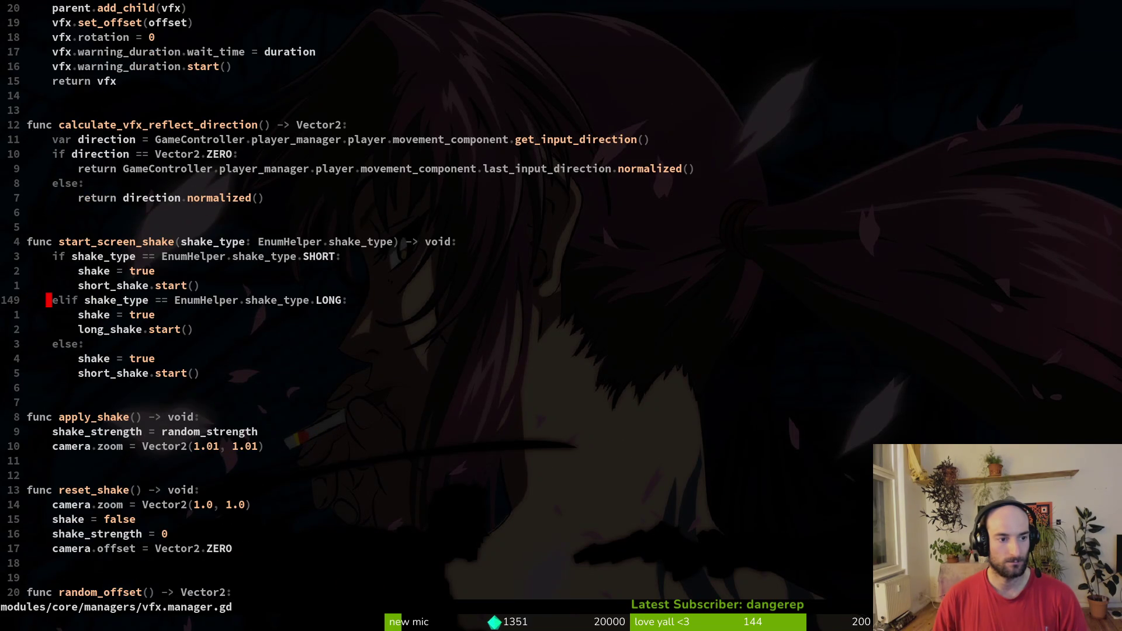
key(k)
key(k)
key(k)
key(ctrl+u)
key(ctrl+u)
key(ctrl+u)
key(ctrl+u)
key(ctrl+u)
key(ctrl+u)
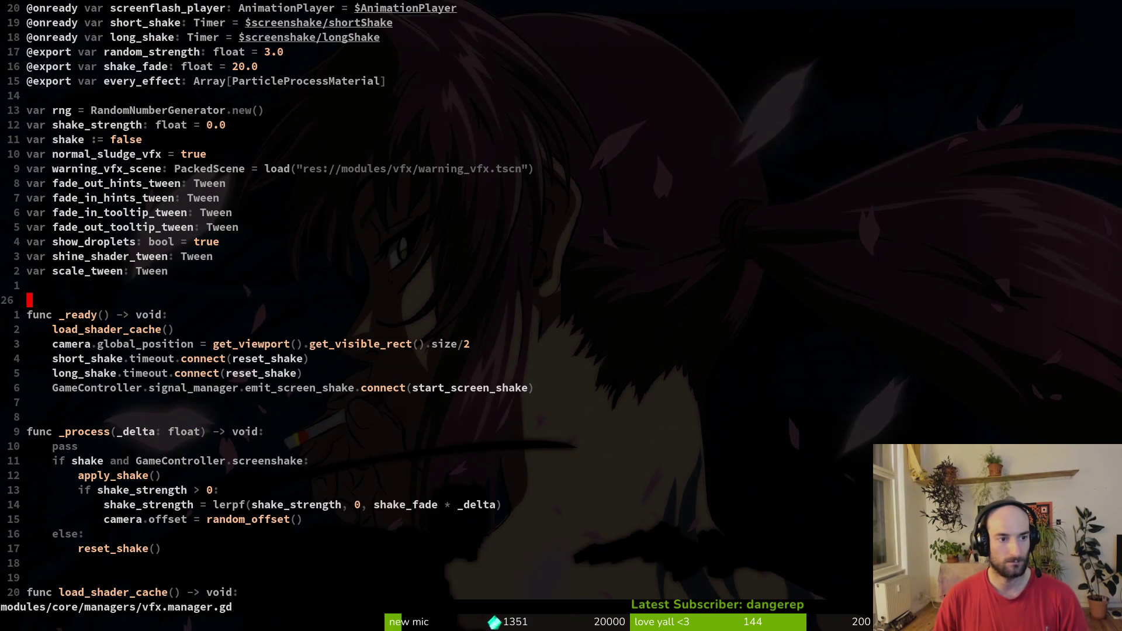
key(j)
key(j)
key(j)
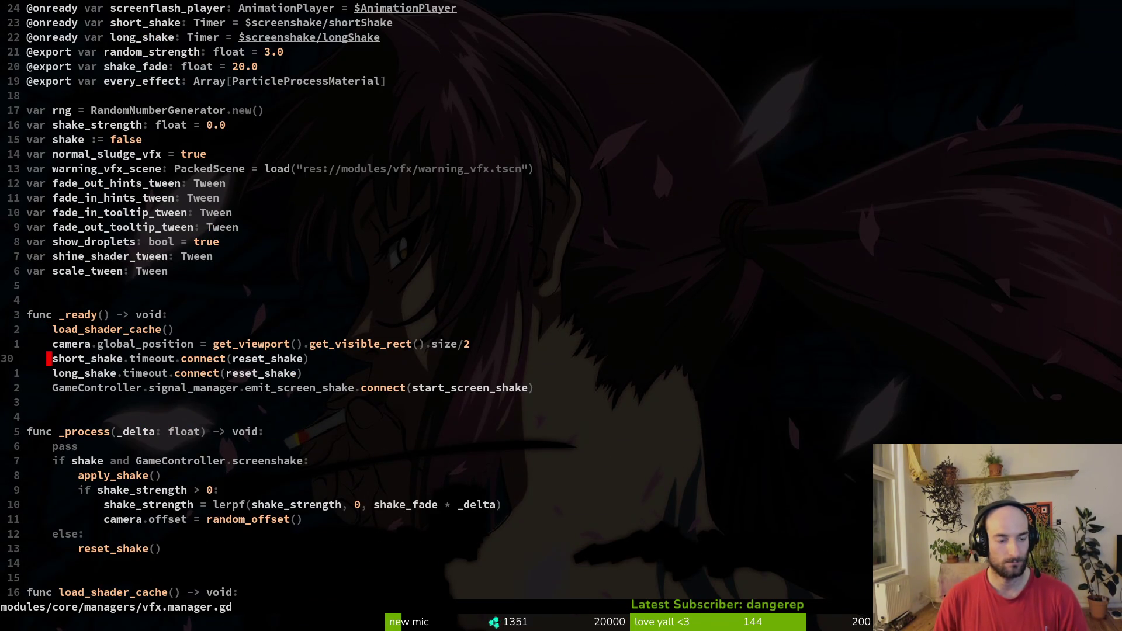
Step: Yank the start_screen_shake name on line 32
key(j)
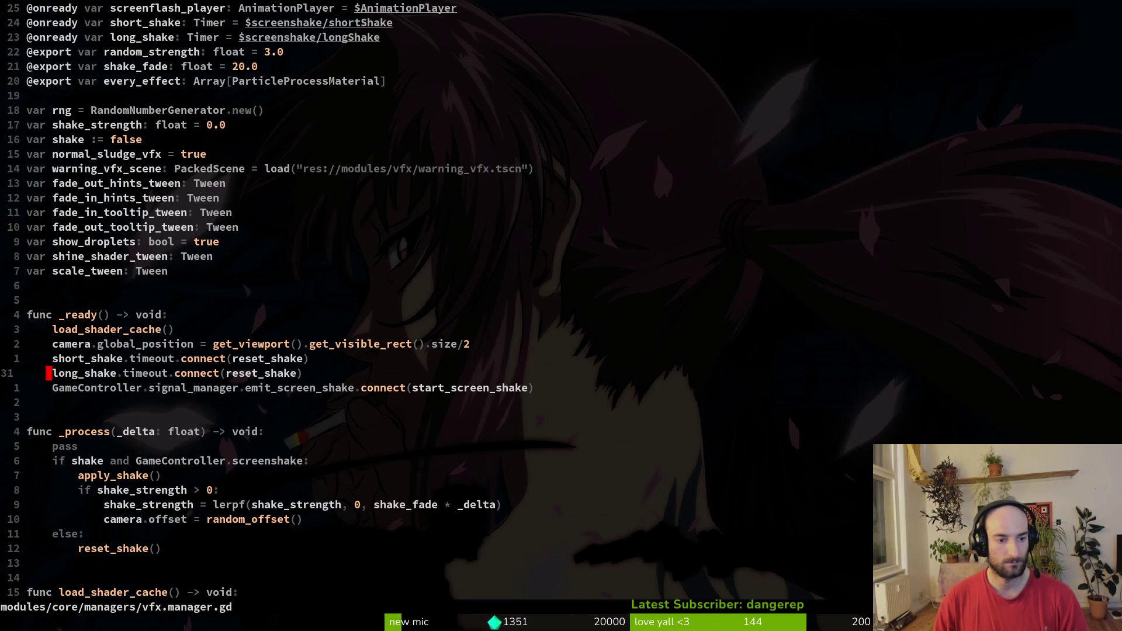
key(j)
key($)
key(h)
key(h)
key(v)
key(i)
key(w)
key(y)
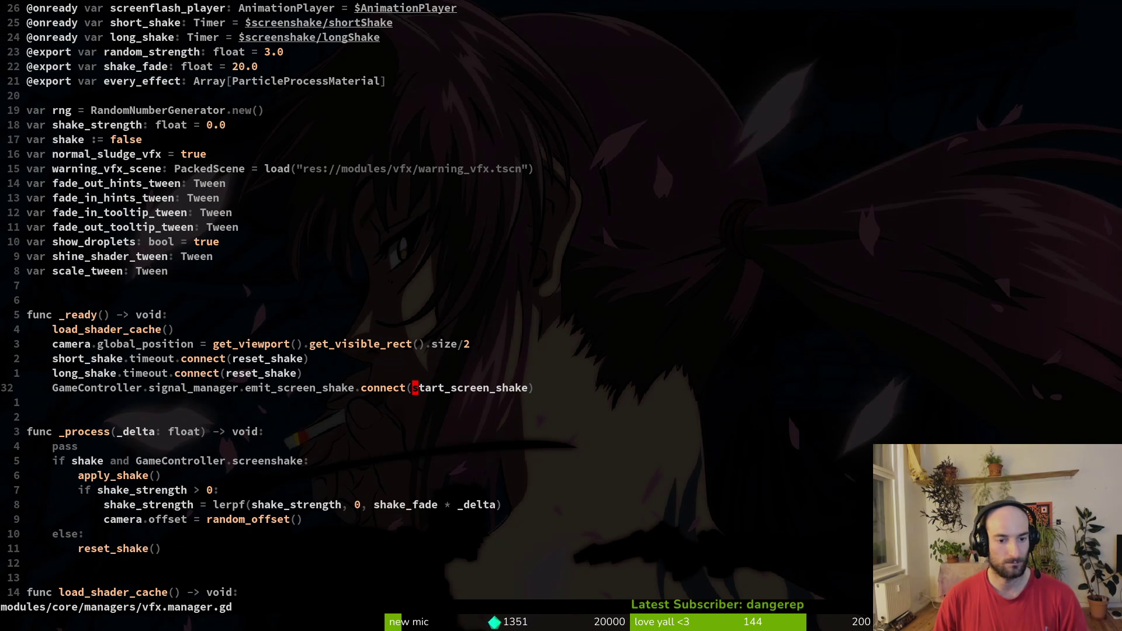
Step: Grep the project for start_screen_shake and jump to its connect line in _ready
key(space)
key(s)
key(w)
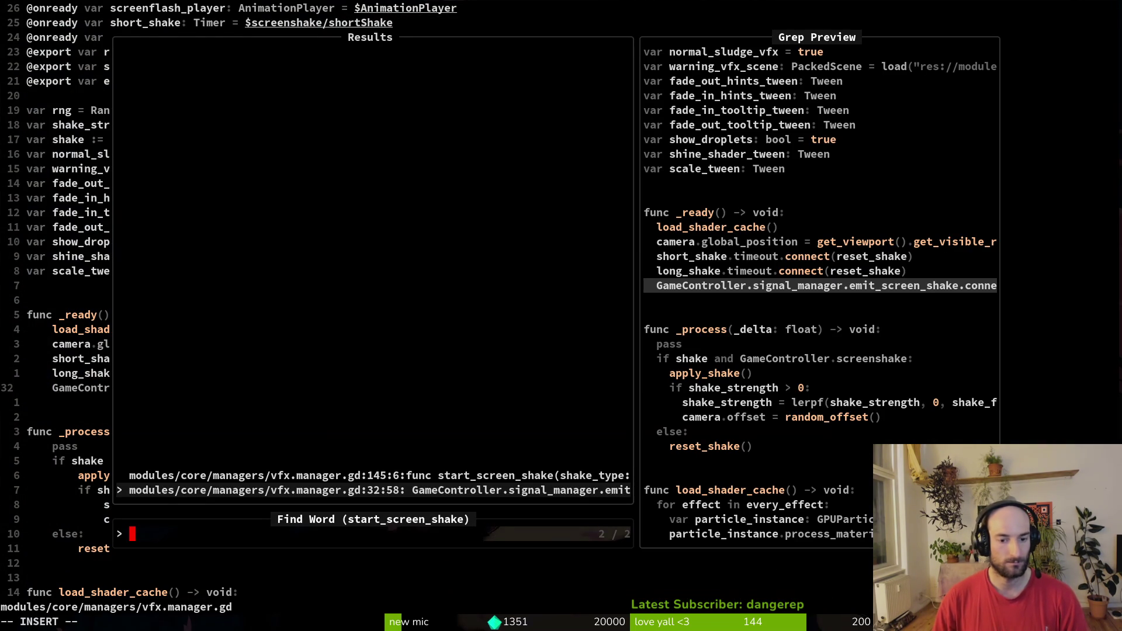
key(Up)
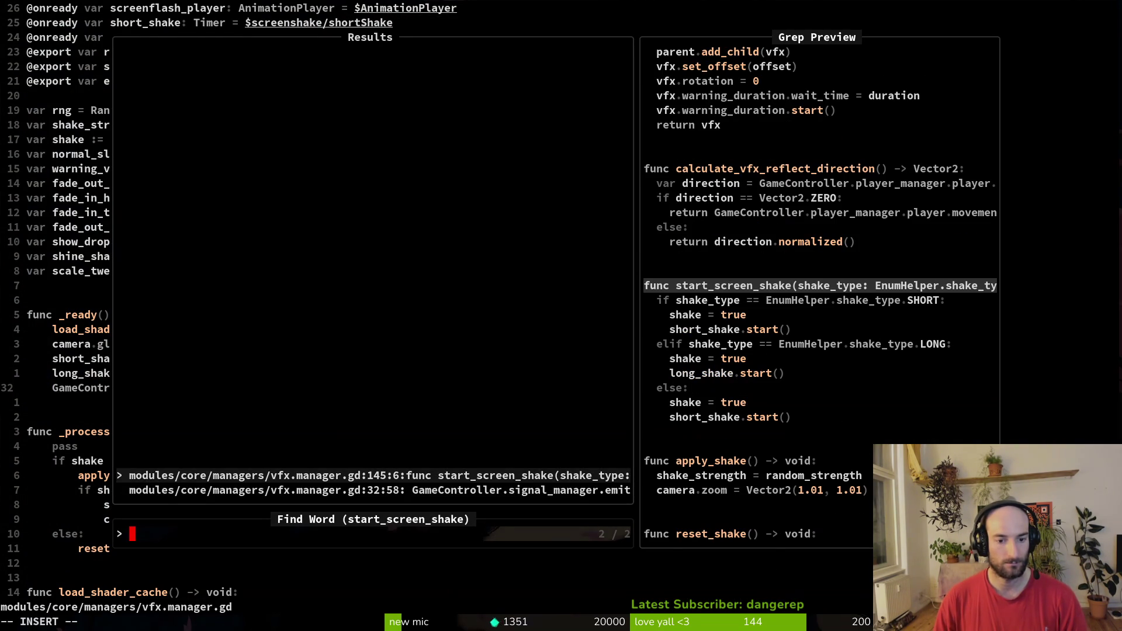
key(Down)
key(Return)
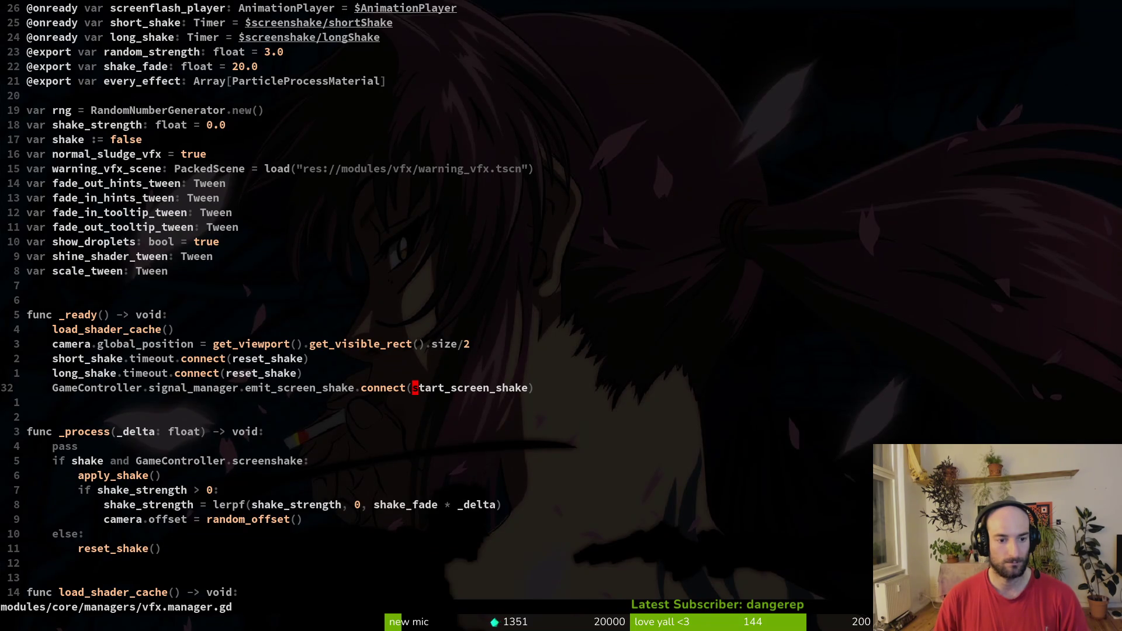
Step: Grep the project for emit_screen_shake and open the flower.gd connection
key(b)
key(b)
key(b)
key(space)
key(p)
key(s)
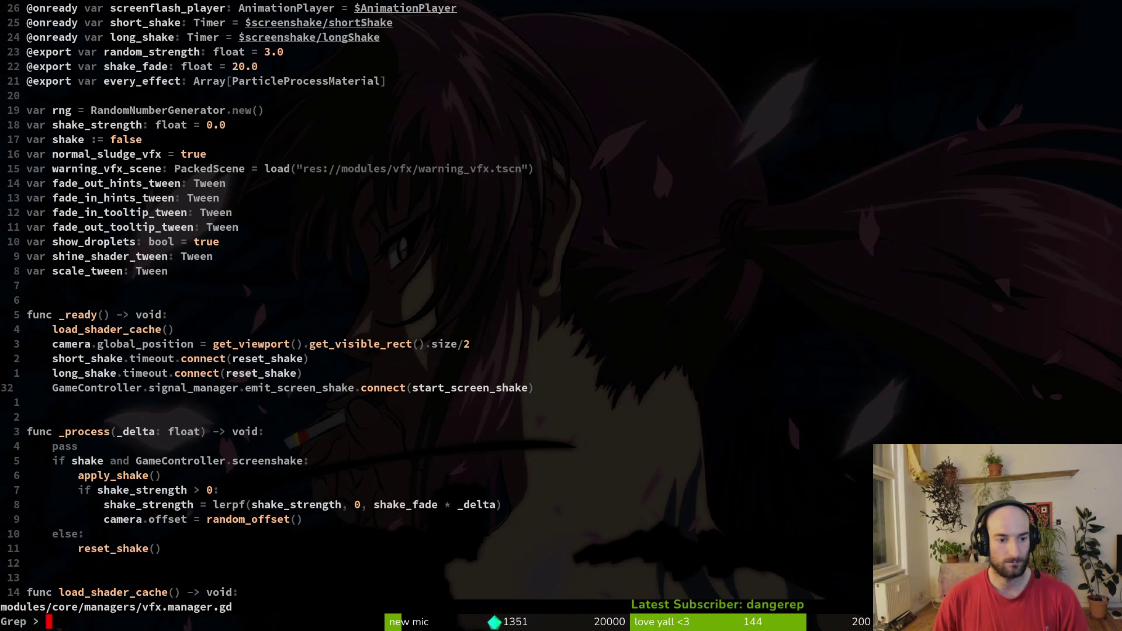
key(Return)
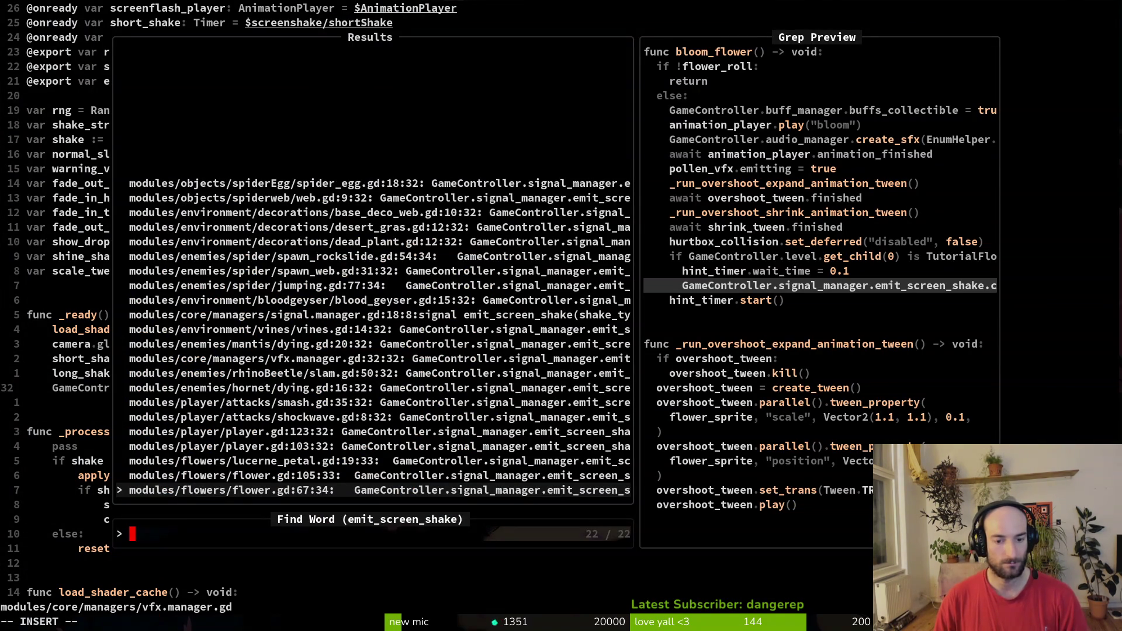
key(Return)
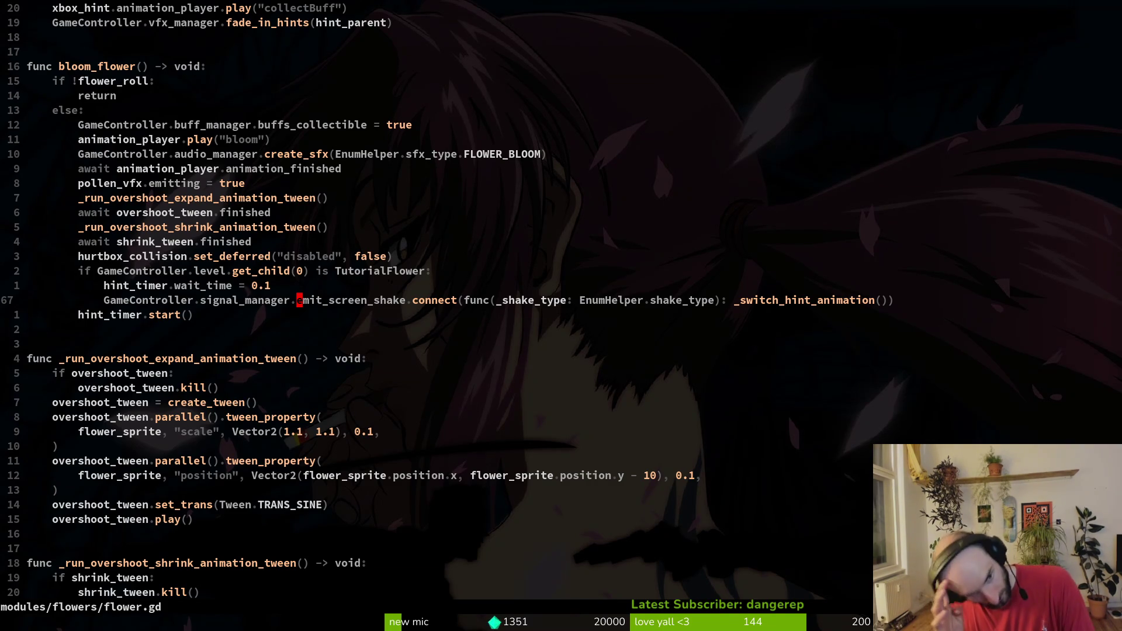
Step: Jump back from flower.gd to vfx.manager.gd
key(ctrl+o)
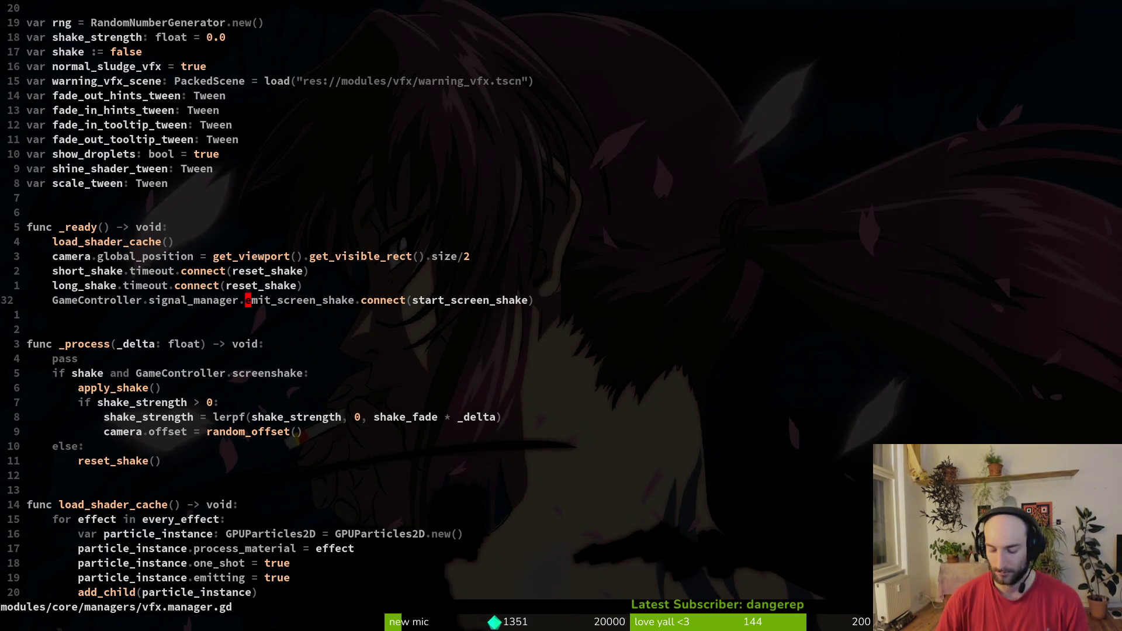
Step: Open game.controller.gd via 'gamcontr' and jump to the screenshake variable
key(j)
key(j)
key(j)
key(j)
key(space)
key(f)
key(f)
text(gamcontr)
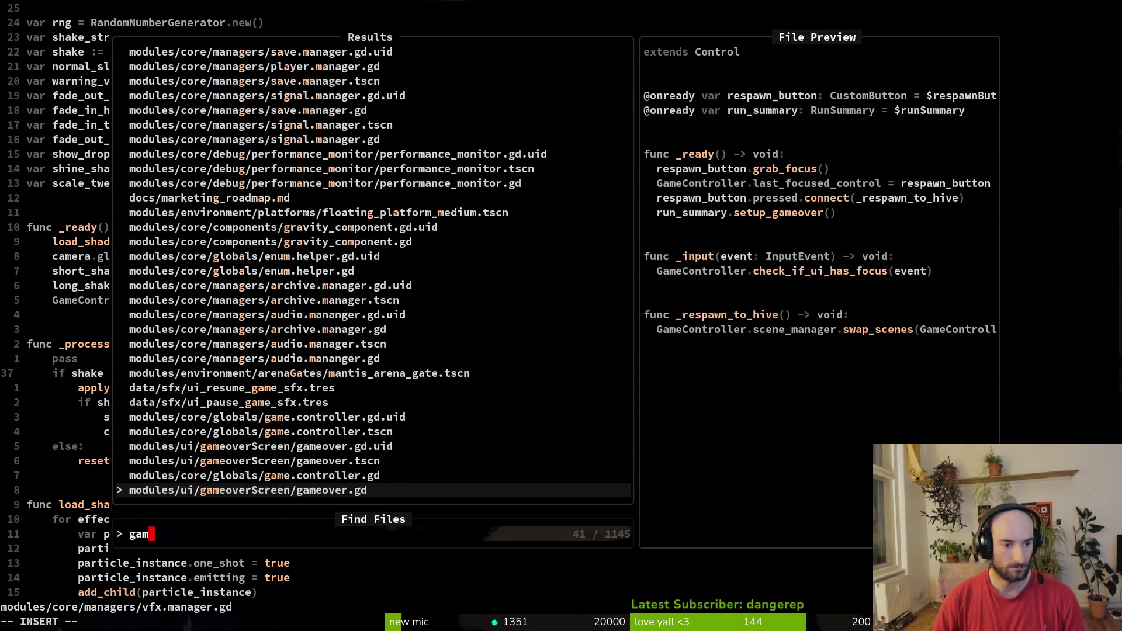
key(Return)
text(/)
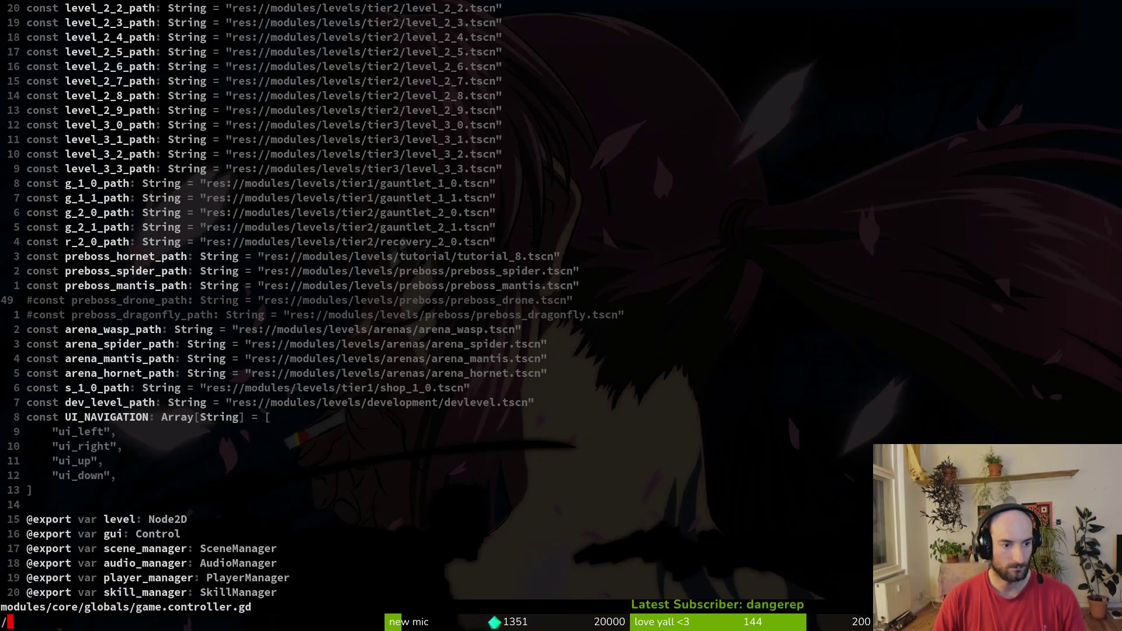
text(screensha)
key(Return)
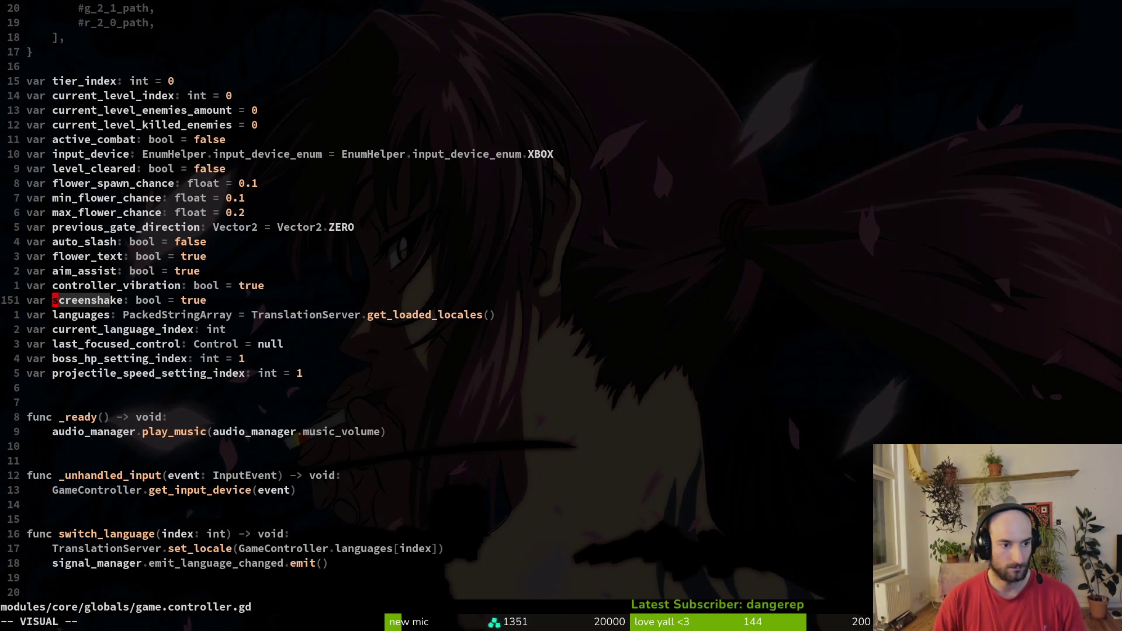
Step: Grep screenshake usages, previewing the settingsOverlay export and grab_focus call
key(space)
key(f)
key(w)
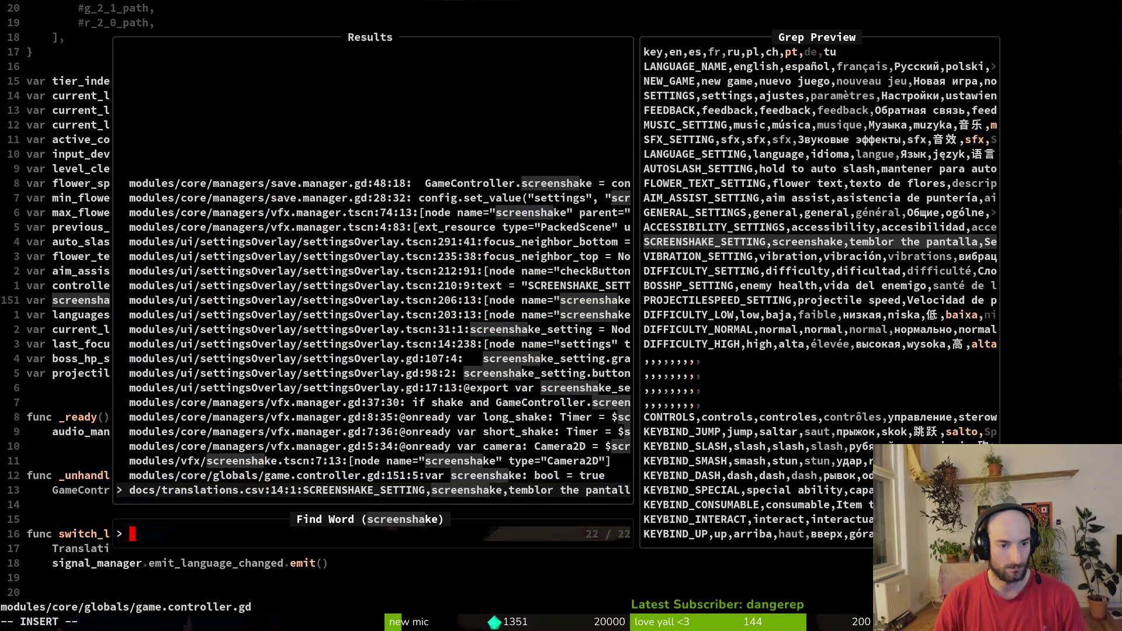
key(Up)
key(Up)
key(Up)
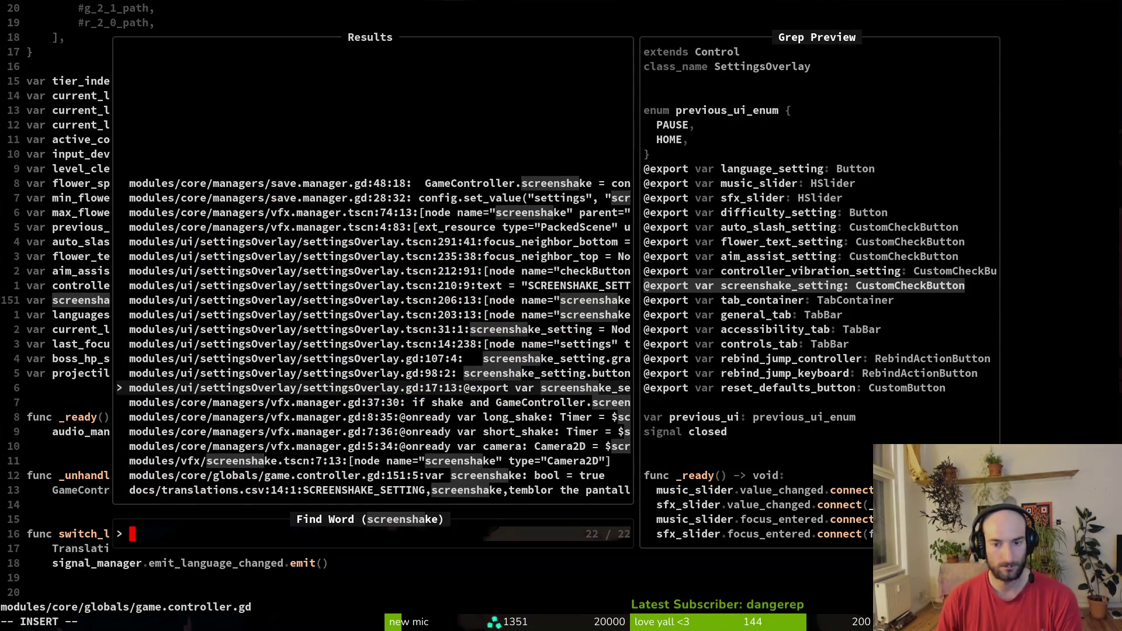
key(Up)
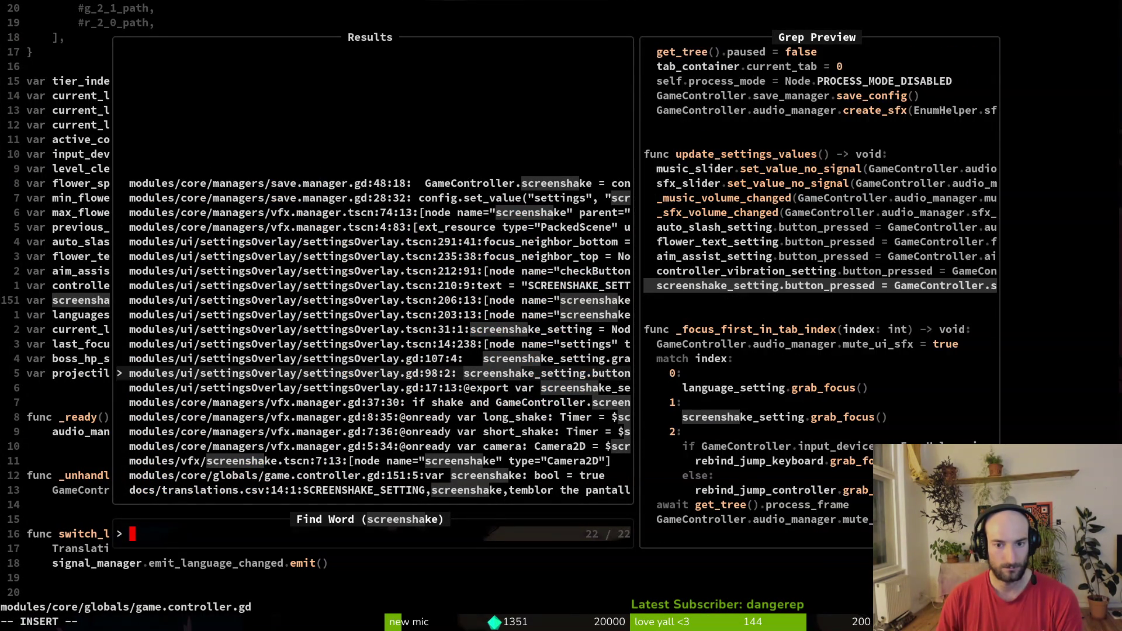
key(Up)
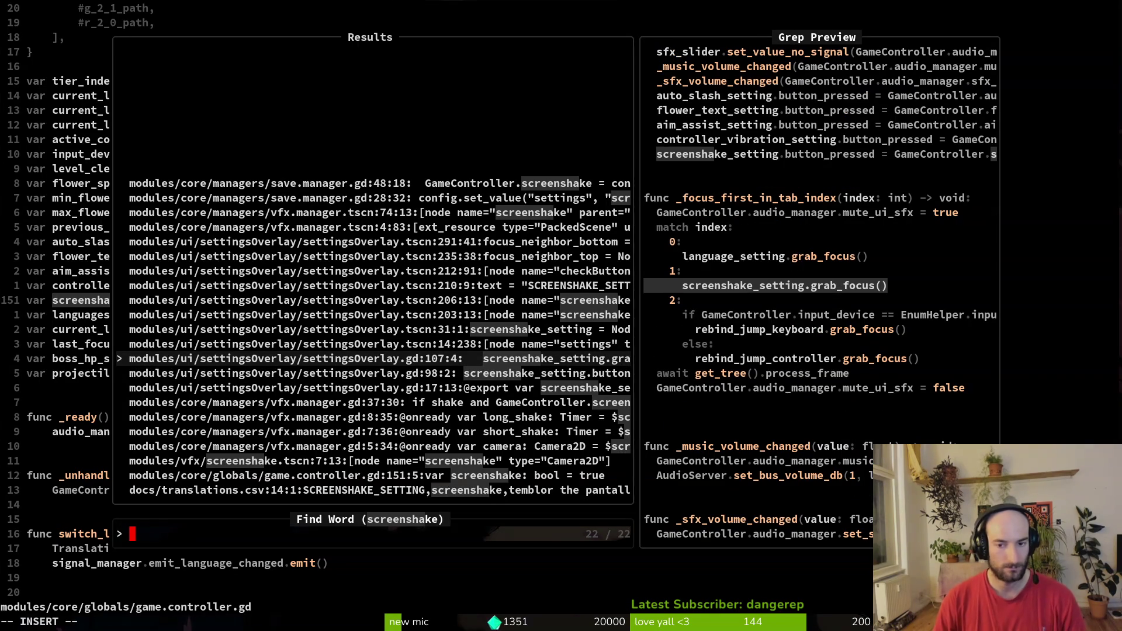
key(Escape)
Step: Rename the variable to screenshake_setting and save the file
key(Escape)
text(ensh)
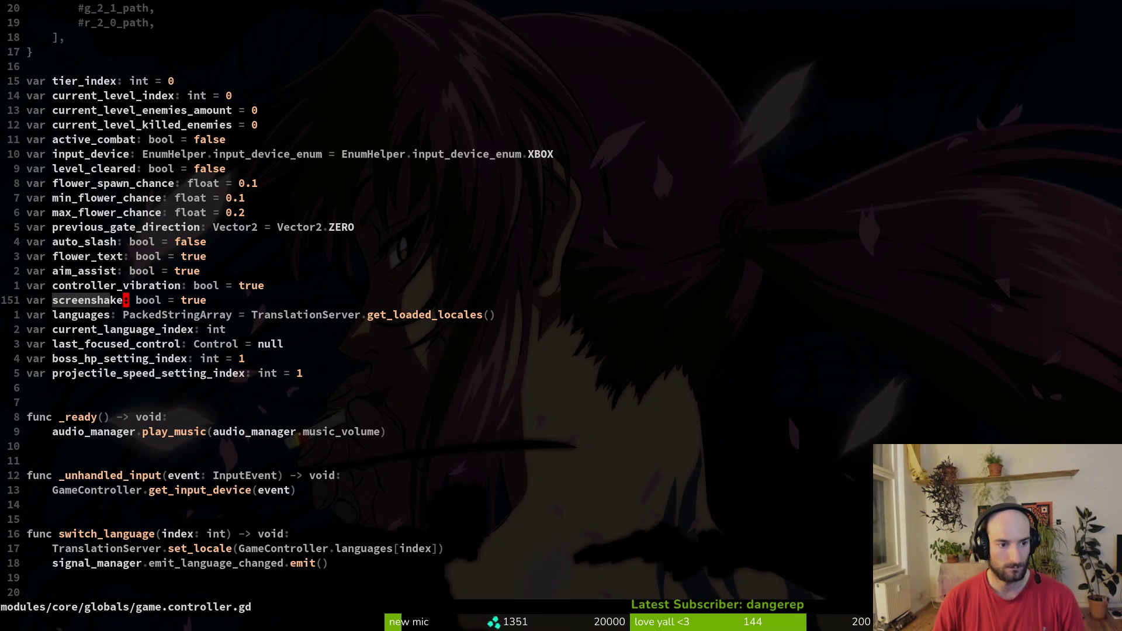
text(ake_setting)
key(Escape)
key(v)
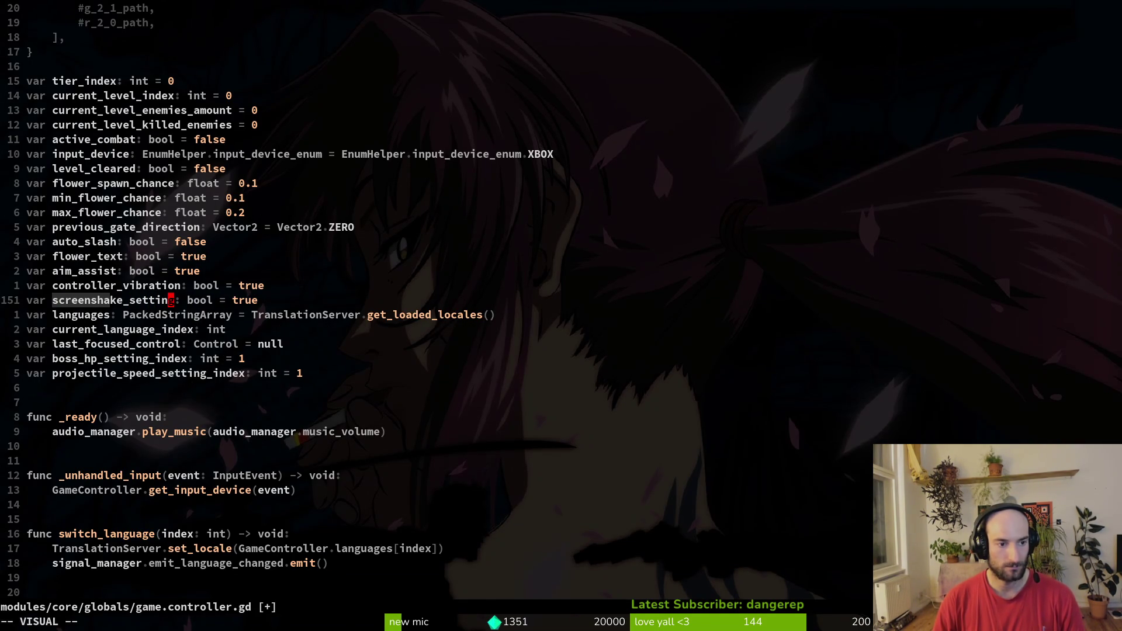
key(b)
key(Escape)
text(:write)
key(Return)
Step: Rename the vibration variable to controller_vibration_setting and save
text(k)
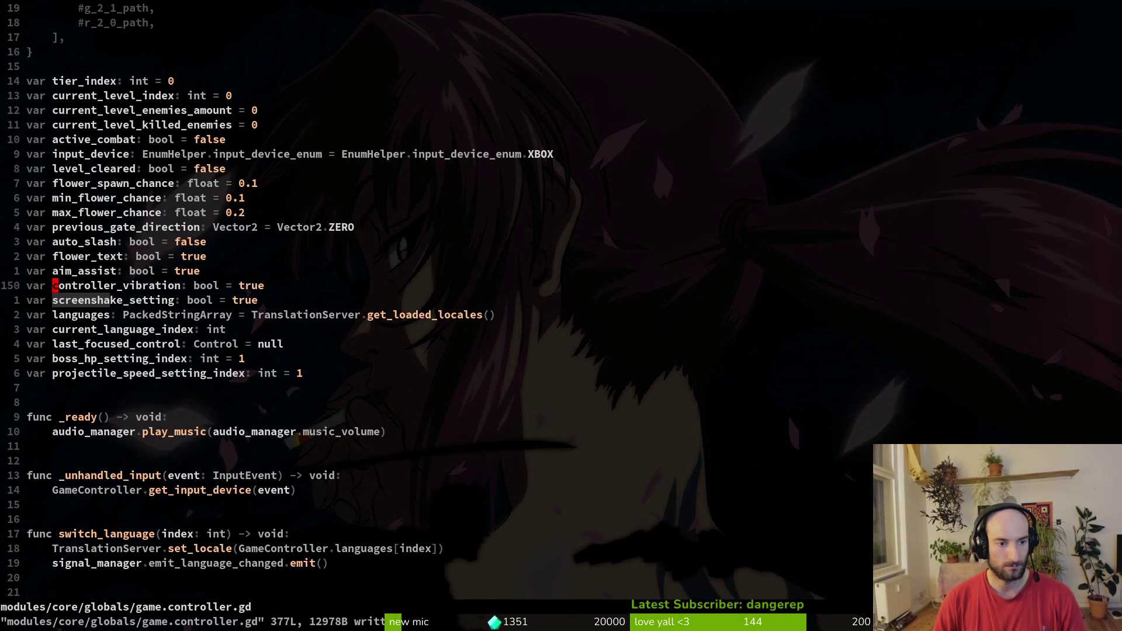
text(ea_setting)
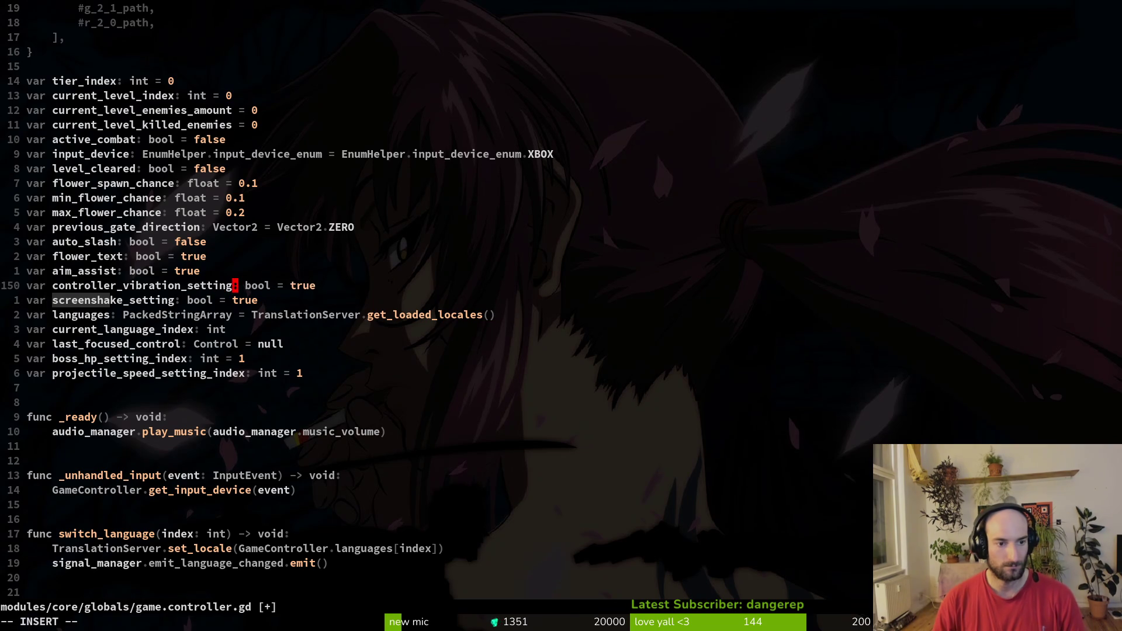
key(Escape)
text(:w)
key(Return)
Step: Grep controller_vibration usages and open the toggle_controller_vibration reference
key(space)
text(fgcontroller_vibration)
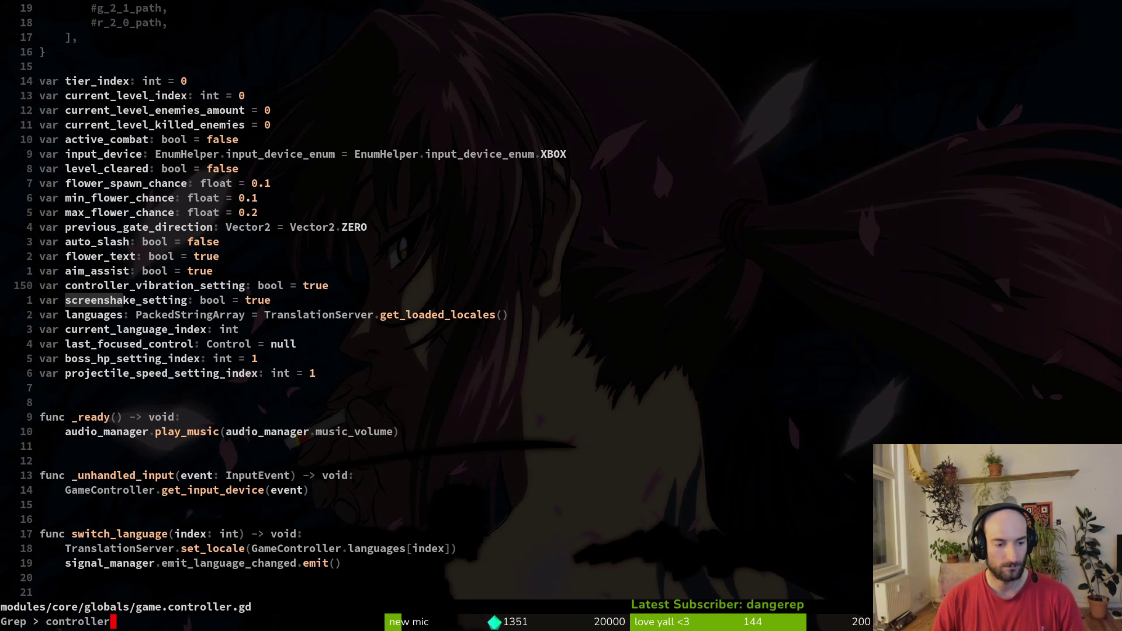
key(Return)
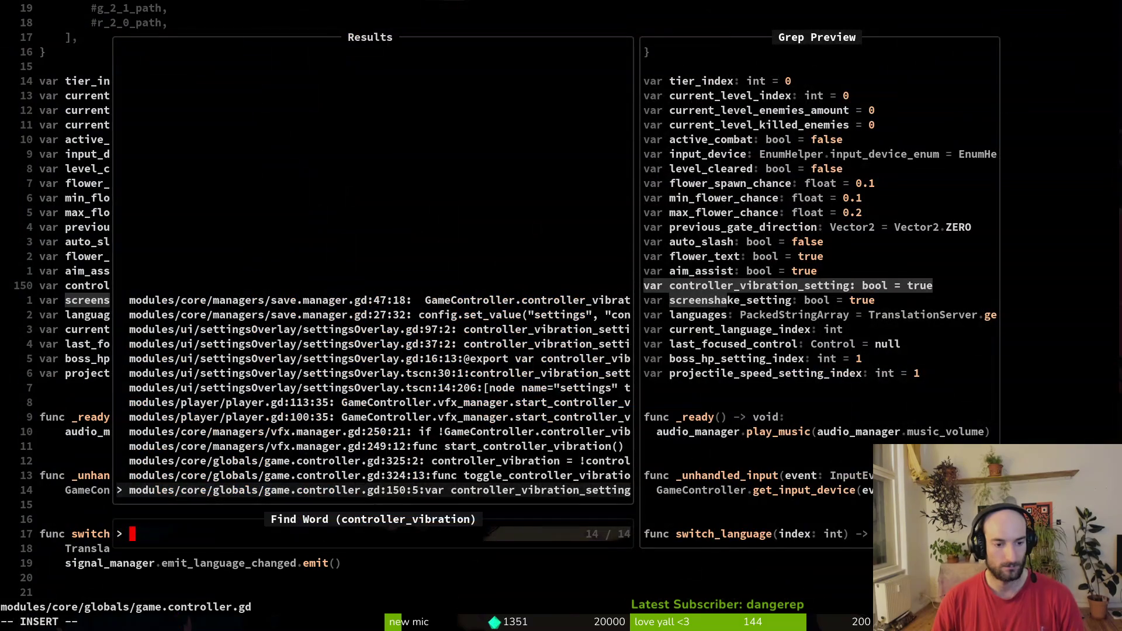
key(Up)
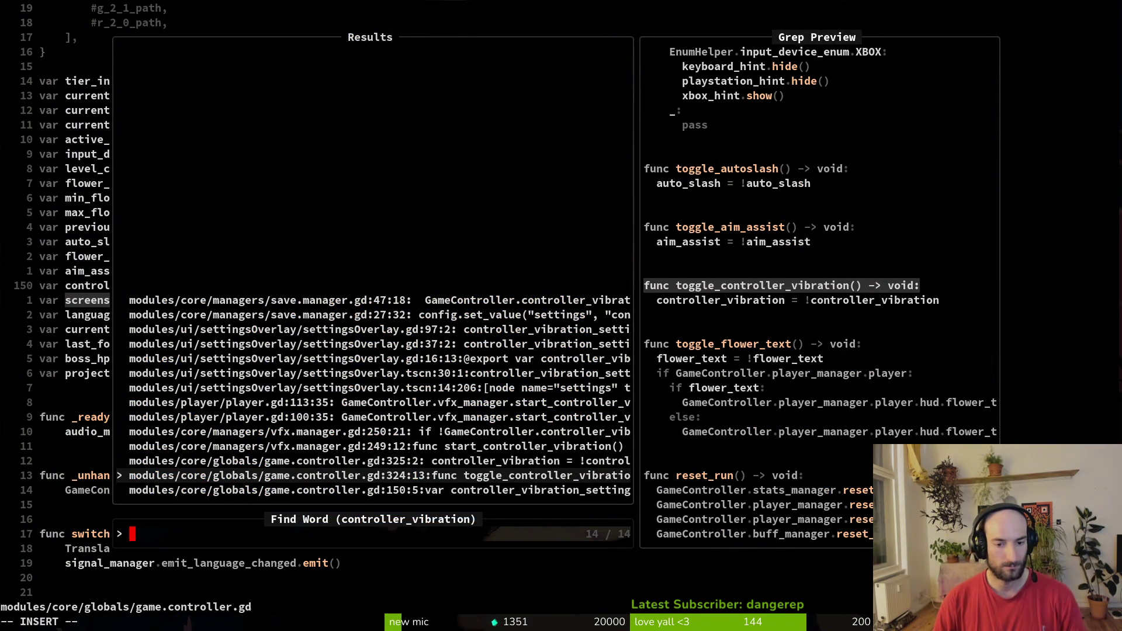
key(Return)
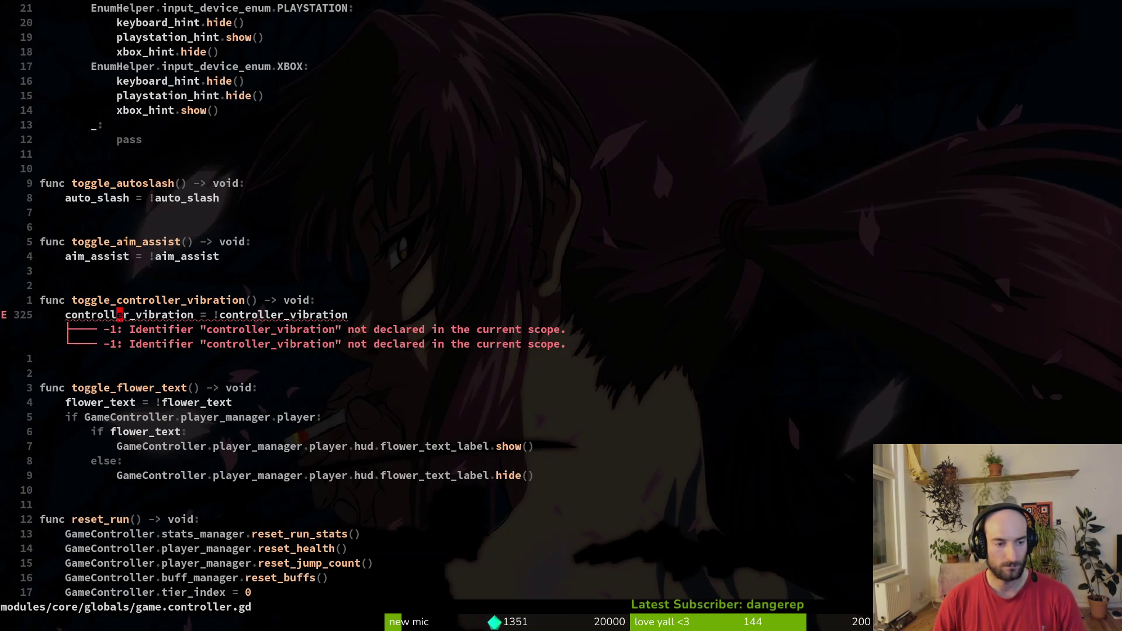
Step: Revert the controller_vibration rename, keep screenshake_setting, and save game.controller.gd
text(ciwc)
key(Escape)
key(u)
key(ctrl+o)
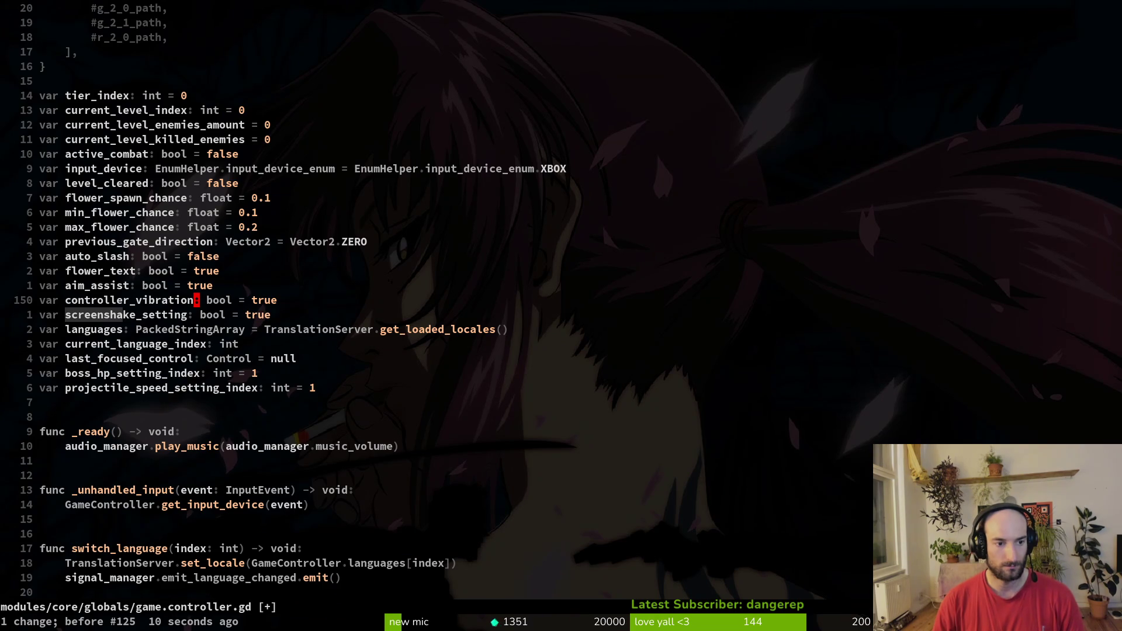
key(u)
key(ctrl+r)
text(:w)
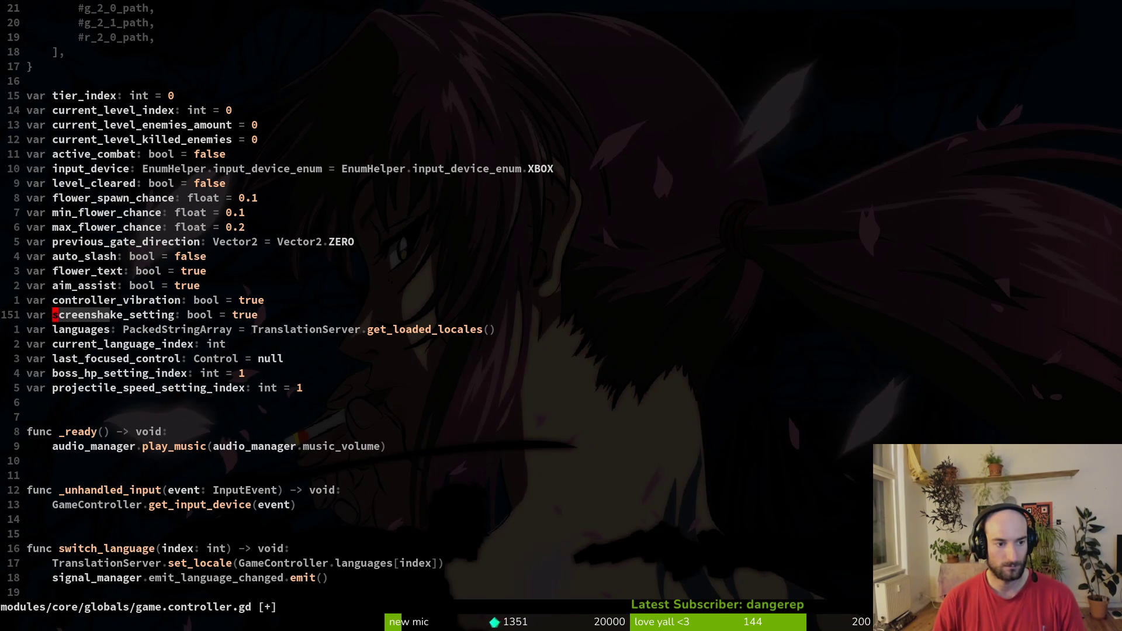
key(Return)
key(ctrl+d)
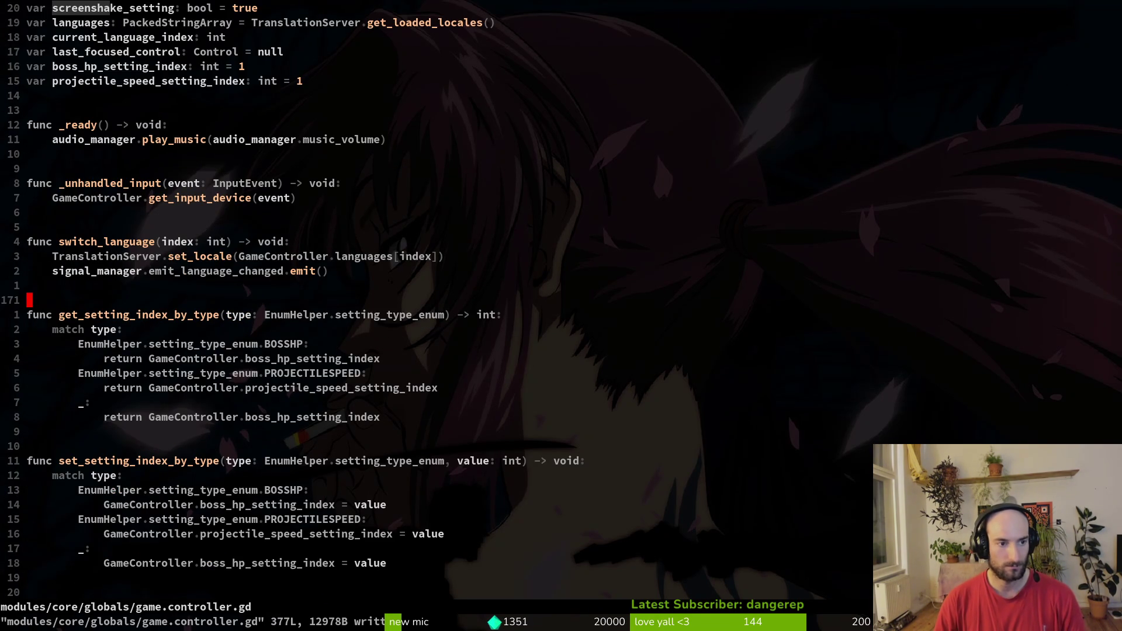
key(space)
Step: In vfx.manager.gd, replace the GameController.screenshake reference with screenshake_setting and save
key(f)
key(f)
text(vfxman)
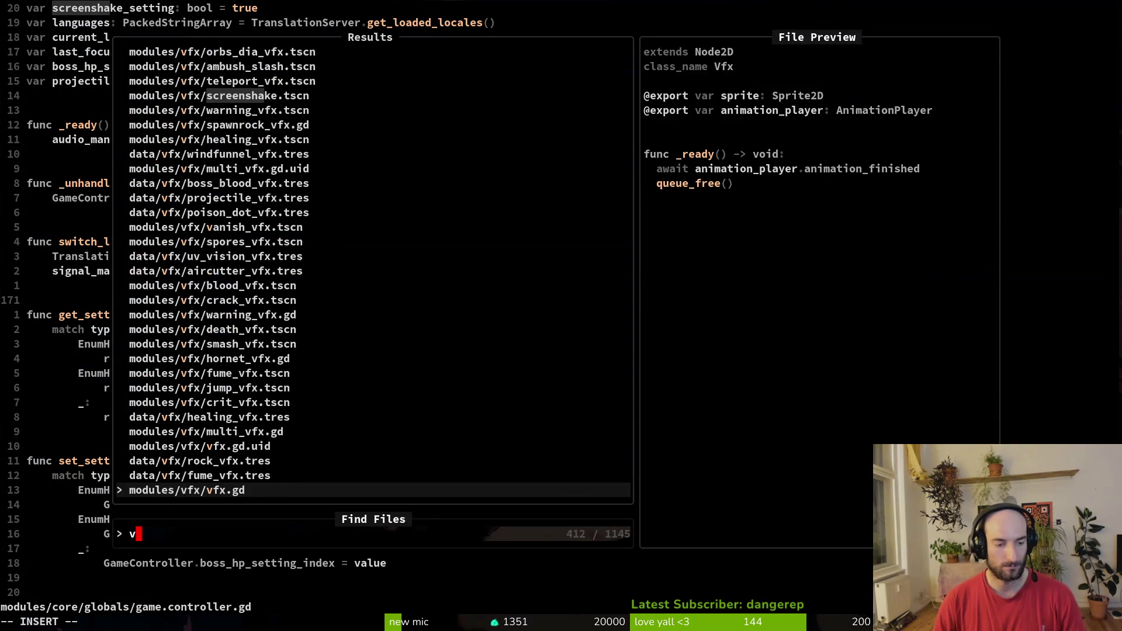
key(Return)
key(space)
key(f)
key(f)
key(Escape)
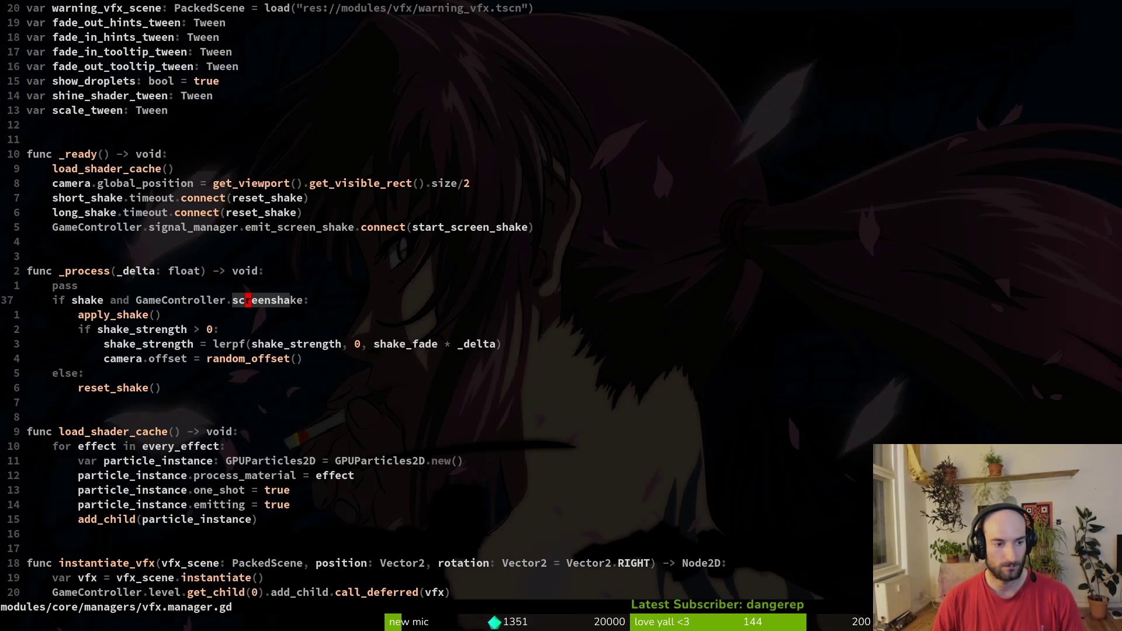
text(viwp)
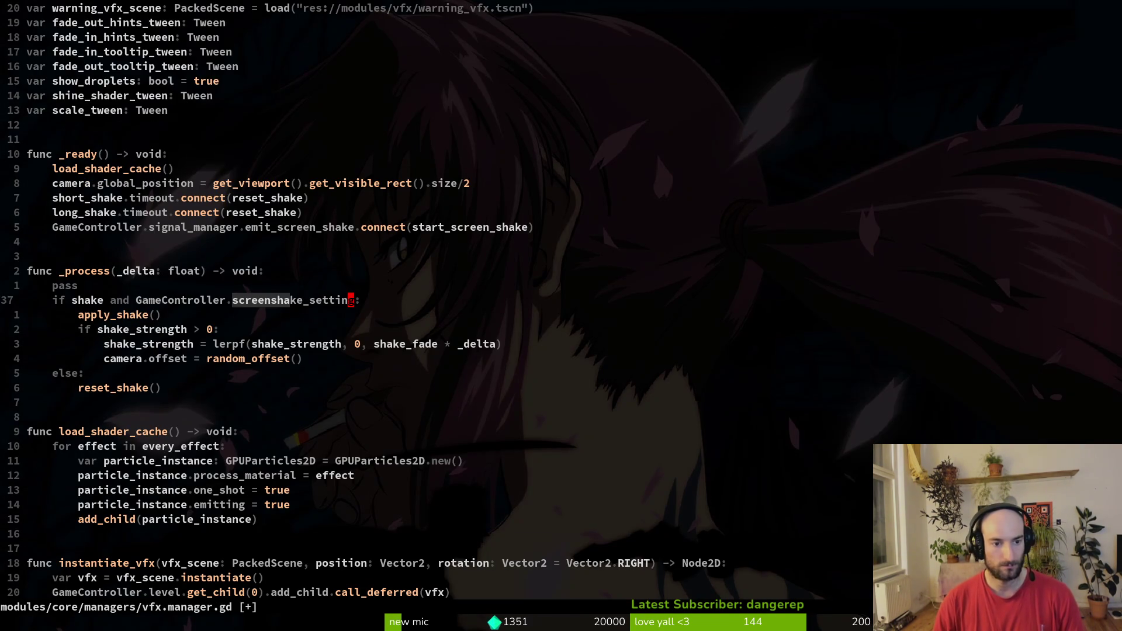
text(:w)
key(Return)
Step: Change the load_config screenshake reference in save.manager.gd to screenshake_setting and save the file
key(space)
text(ps.)
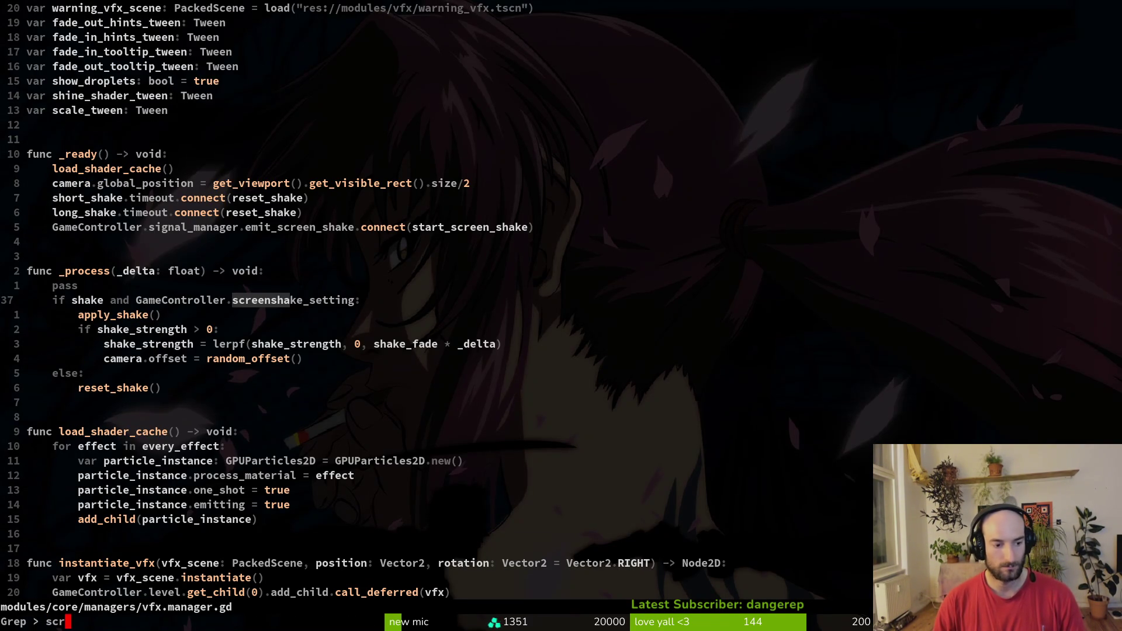
text(screenshake)
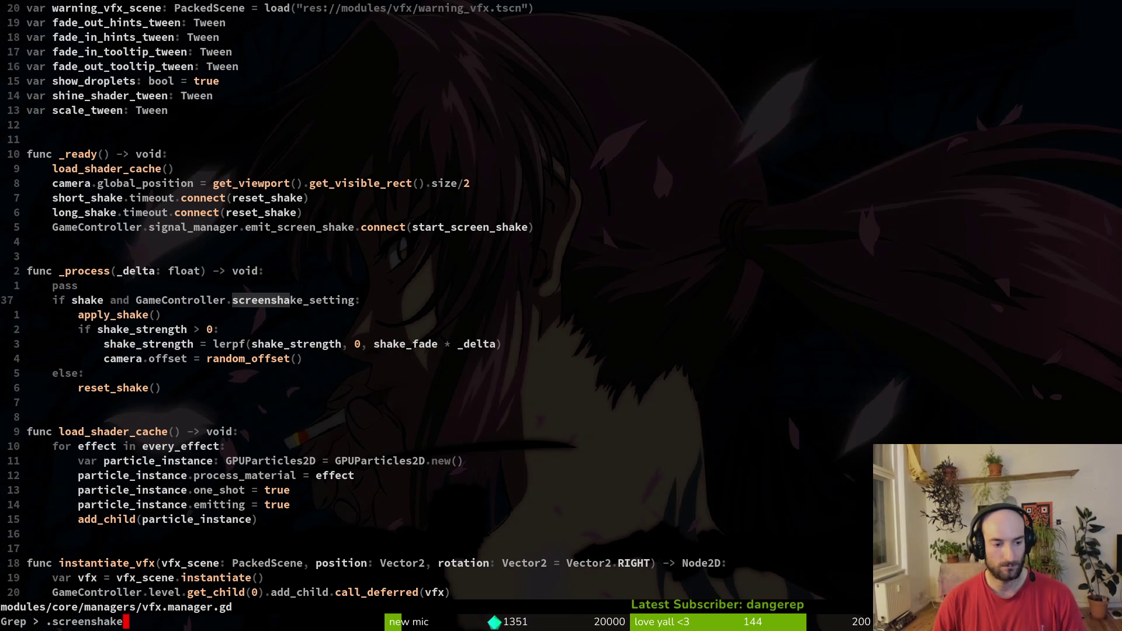
key(Return)
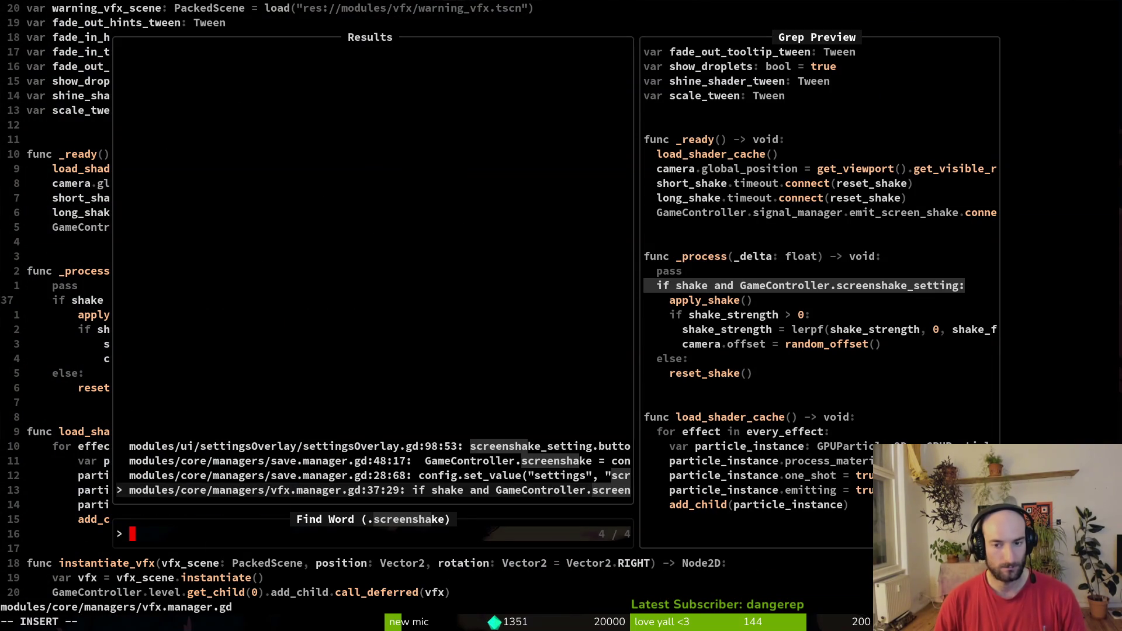
key(Up)
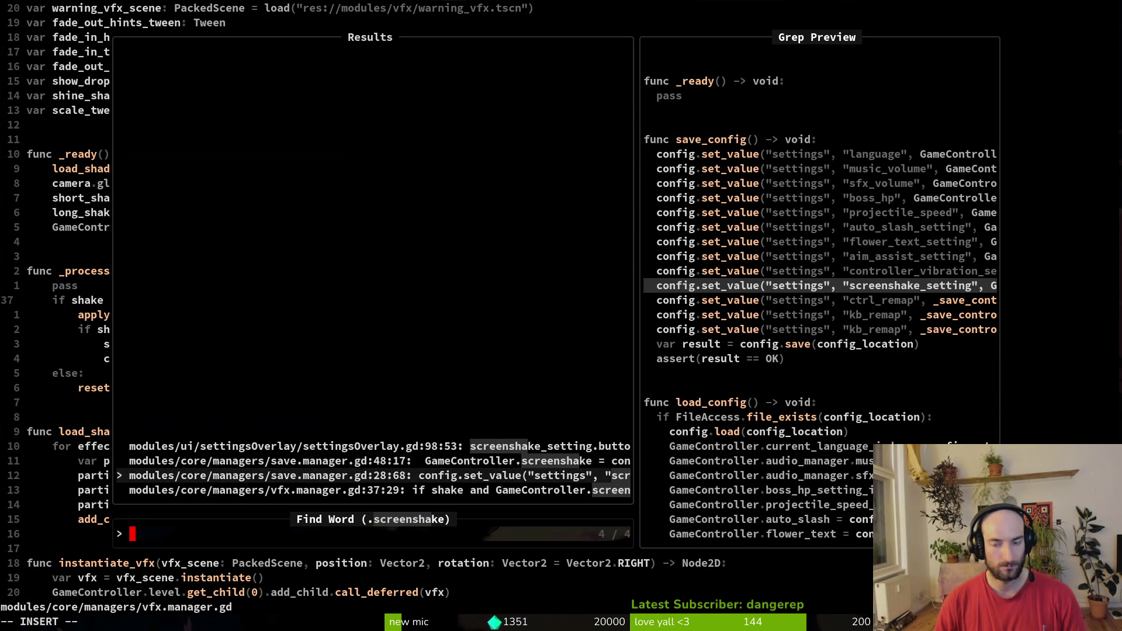
key(Up)
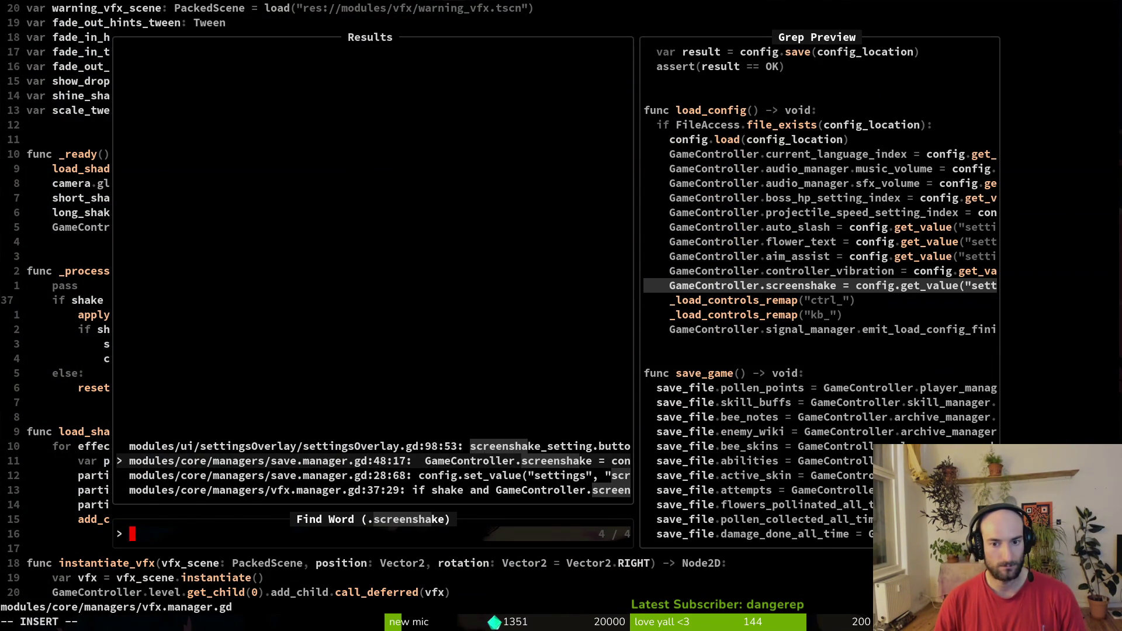
key(Return)
key(w)
key(v)
key(e)
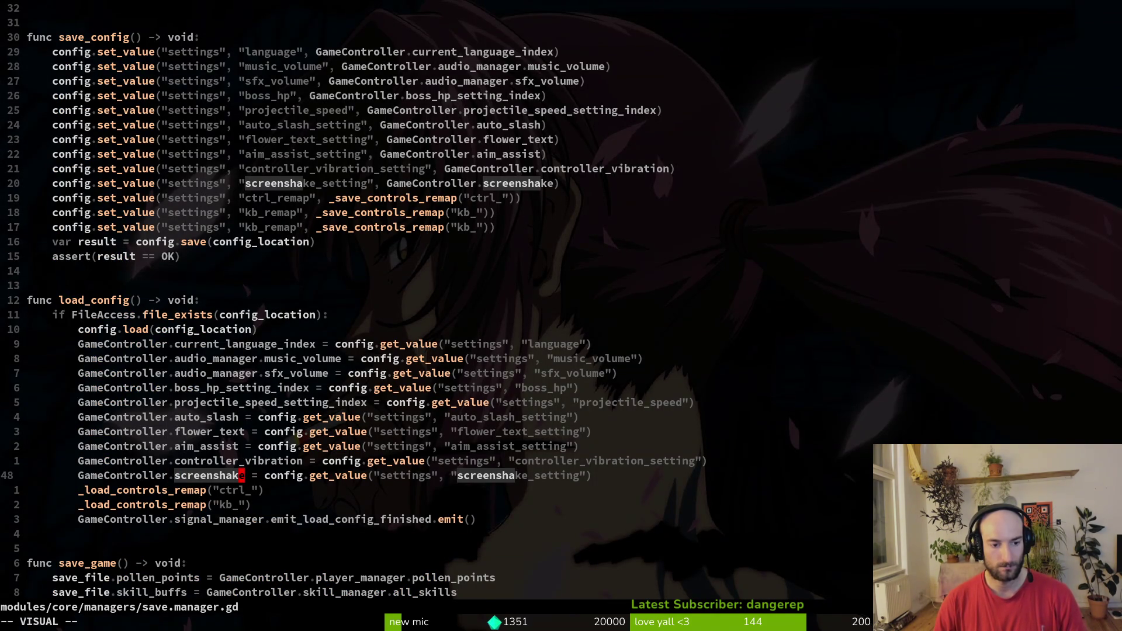
key(Escape)
text(ake_se)
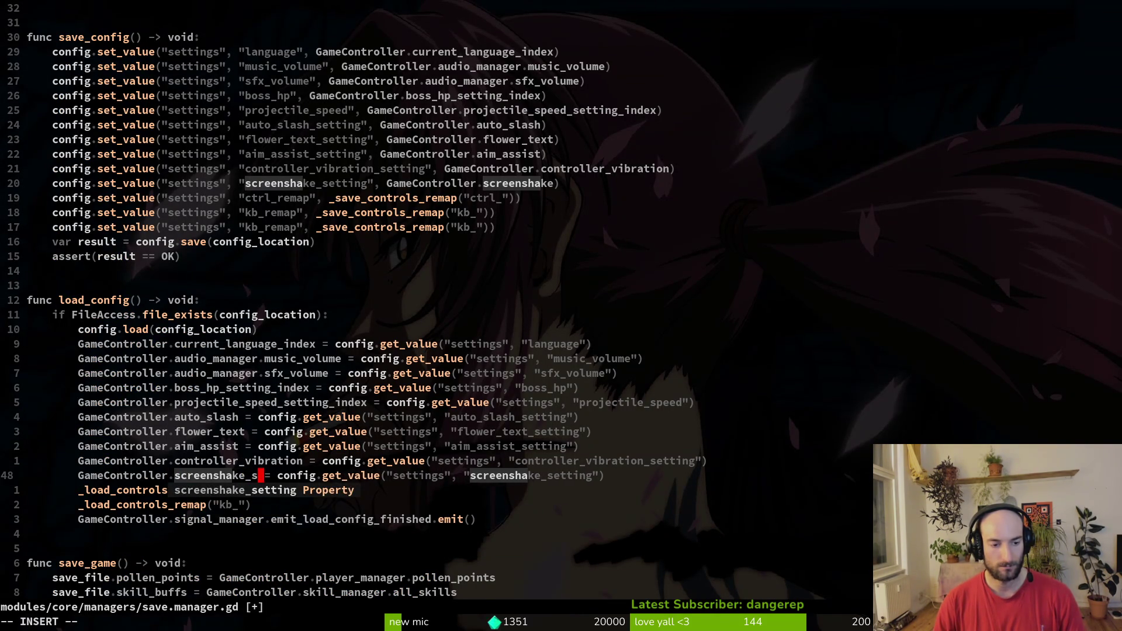
key(Return)
key(Escape)
text(:write)
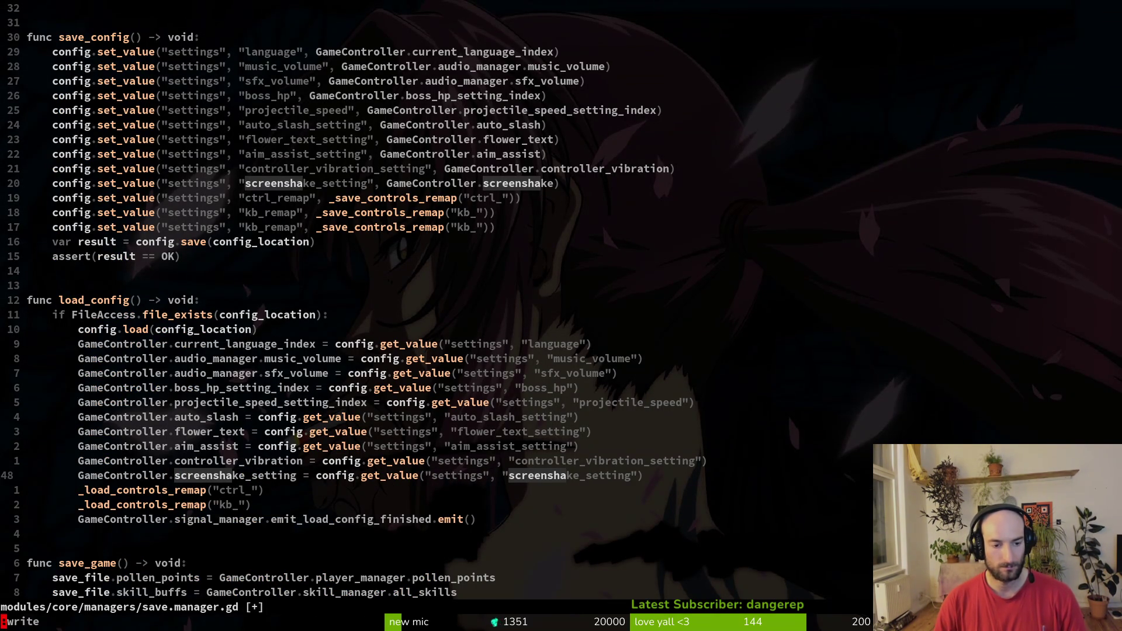
key(Return)
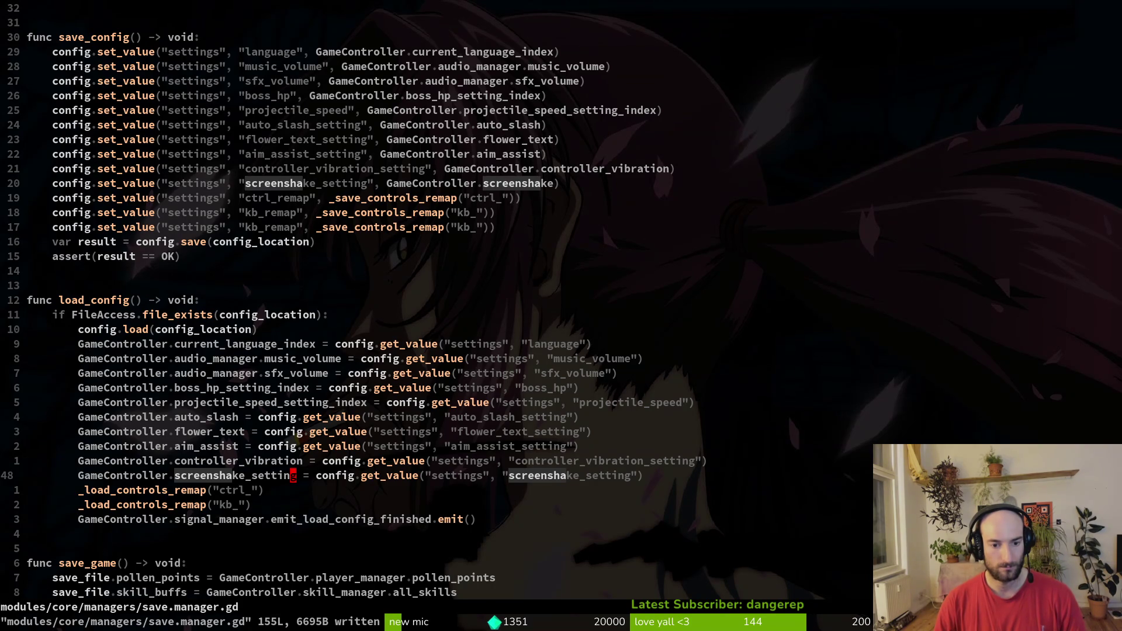
Step: Update line 98 of settingsOverlay.gd to use GameController.screenshake_setting and save it
key(space)
text(fggamecontro)
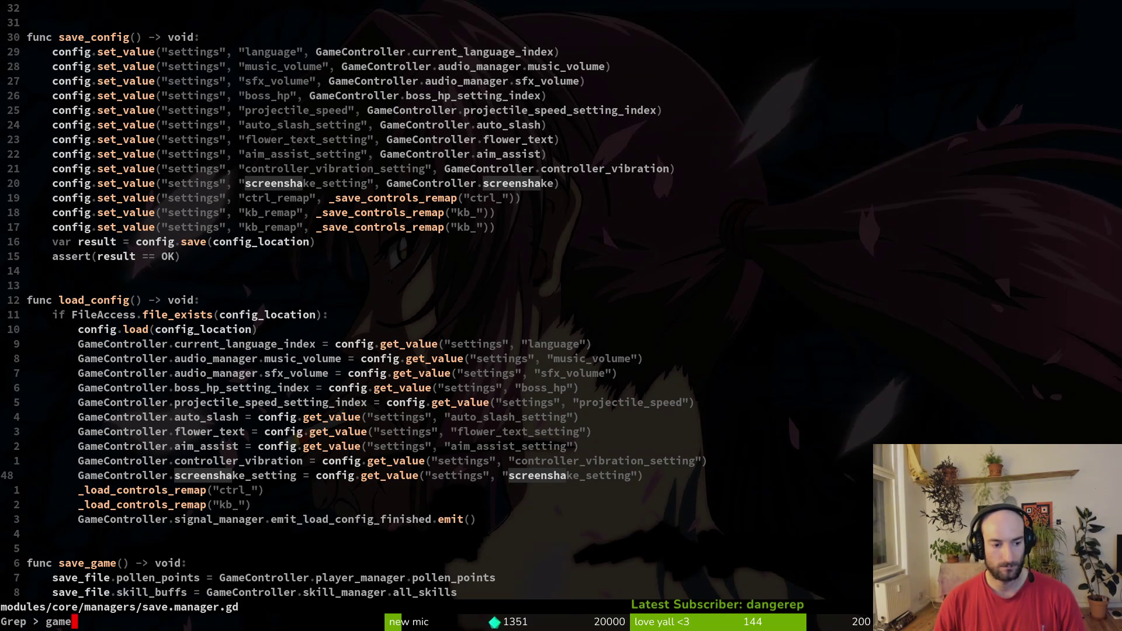
text(ller.screen)
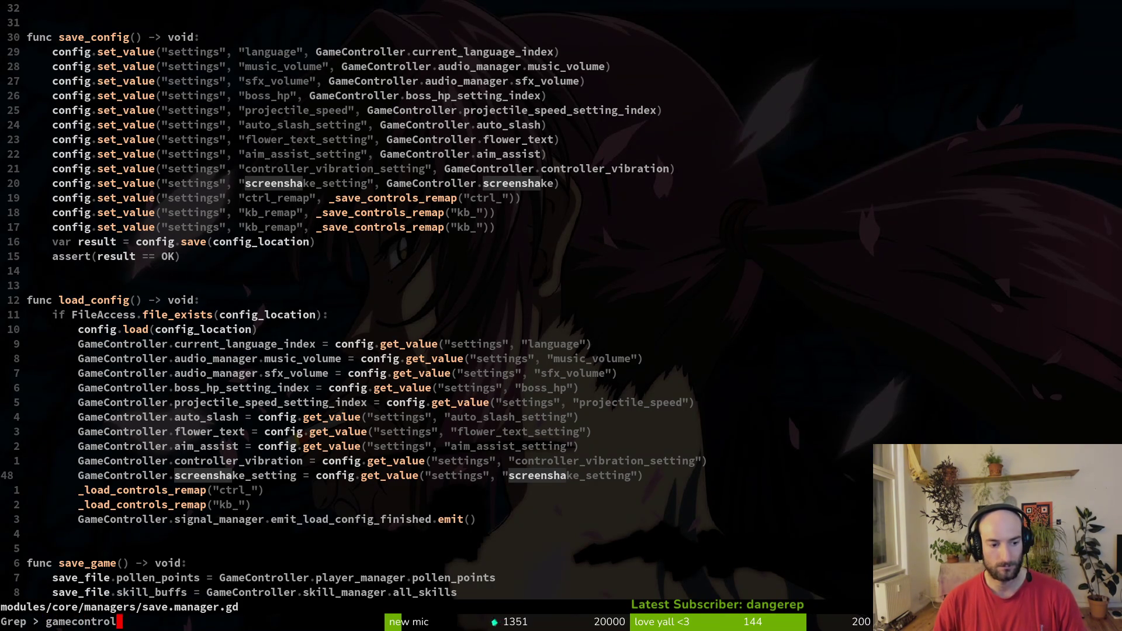
key(Return)
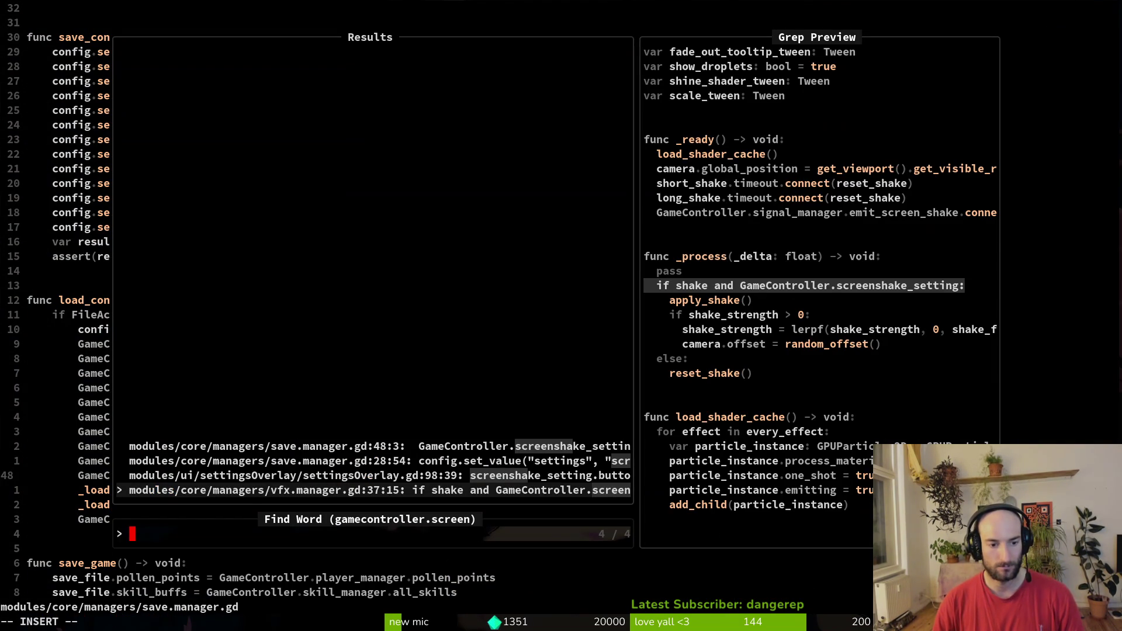
key(Up)
key(Return)
text(w)
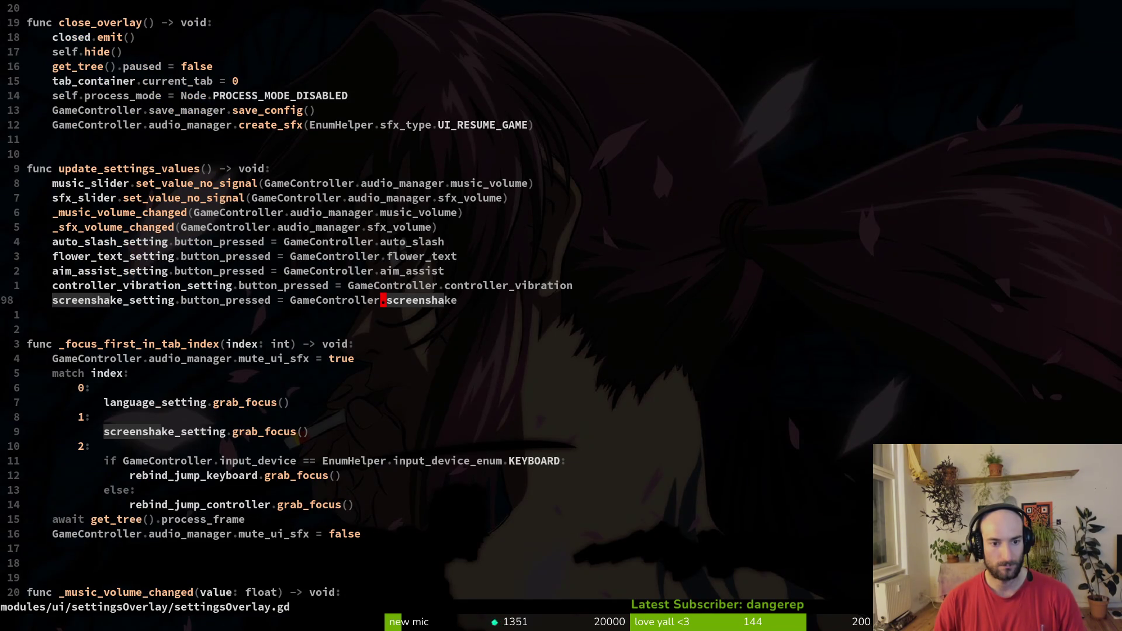
text(A_)
key(Return)
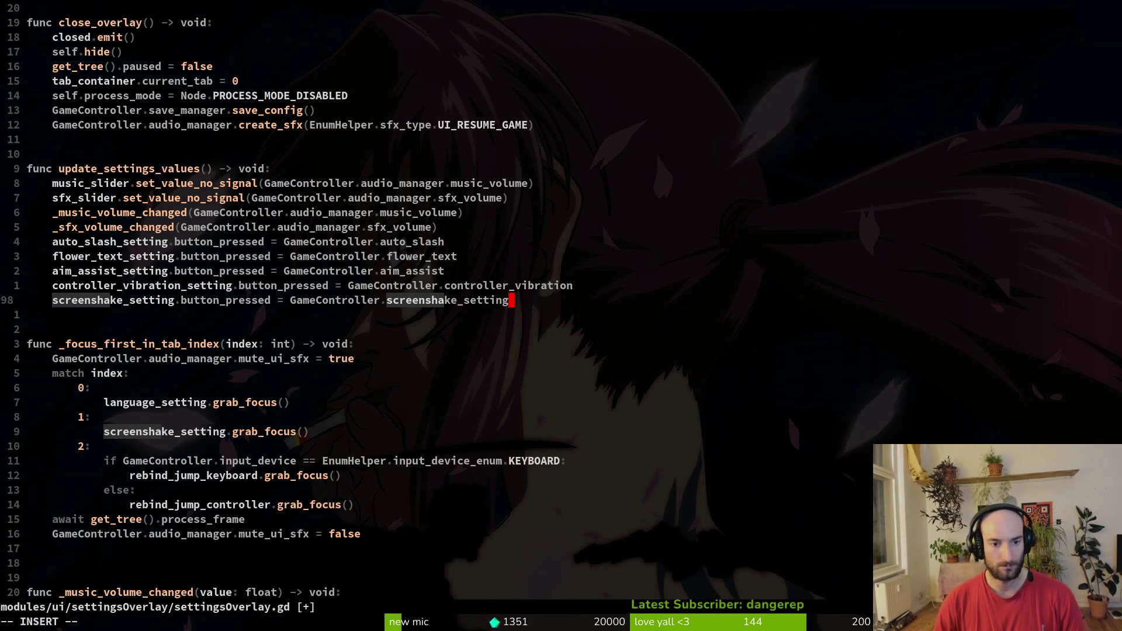
key(Escape)
text(:write)
key(Return)
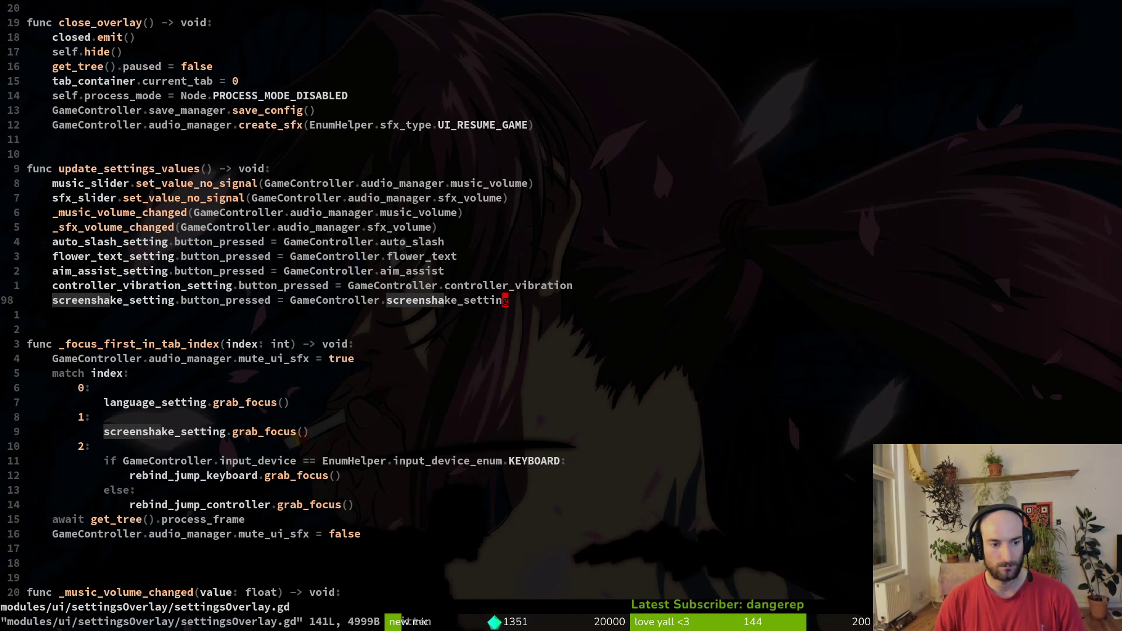
Step: Browse the project-wide 'screenshake' matches across vfx.manager, save.manager, settingsOverlay and screenshake.tscn
key(space)
text(psscreenshake)
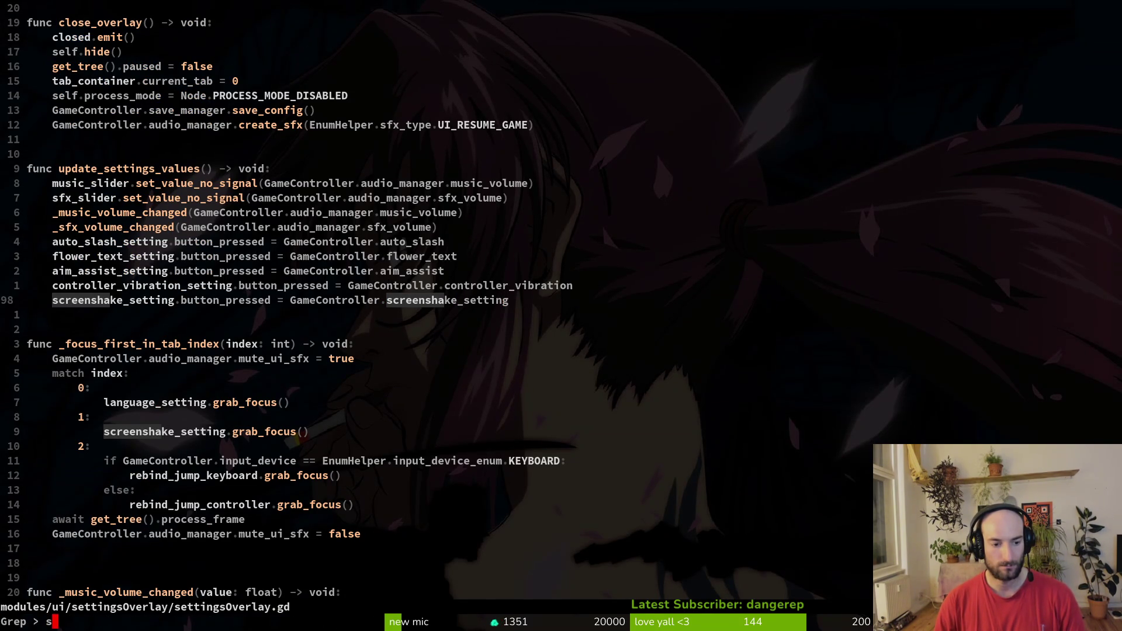
key(Return)
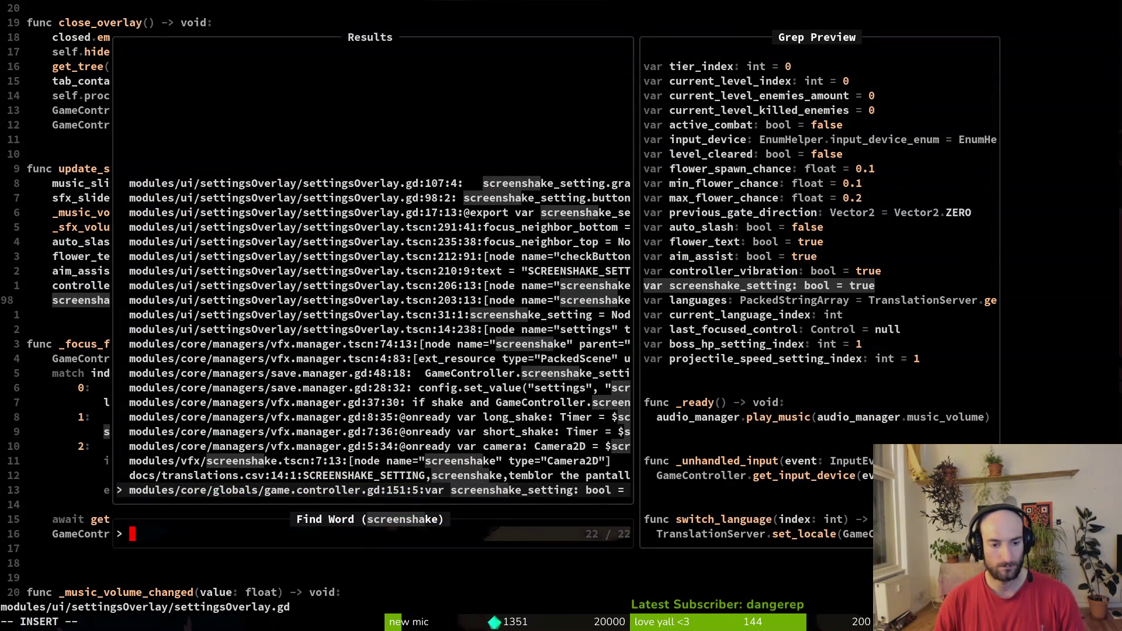
key(Up)
key(Up)
key(Up)
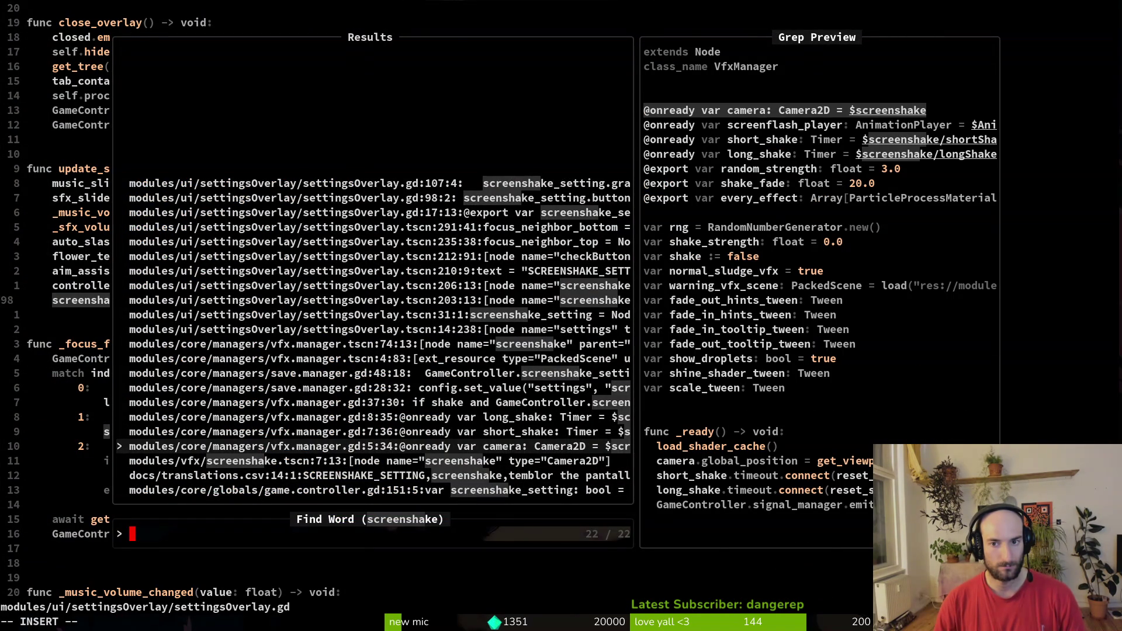
key(Up)
key(Up)
key(Up)
key(Up)
key(Up)
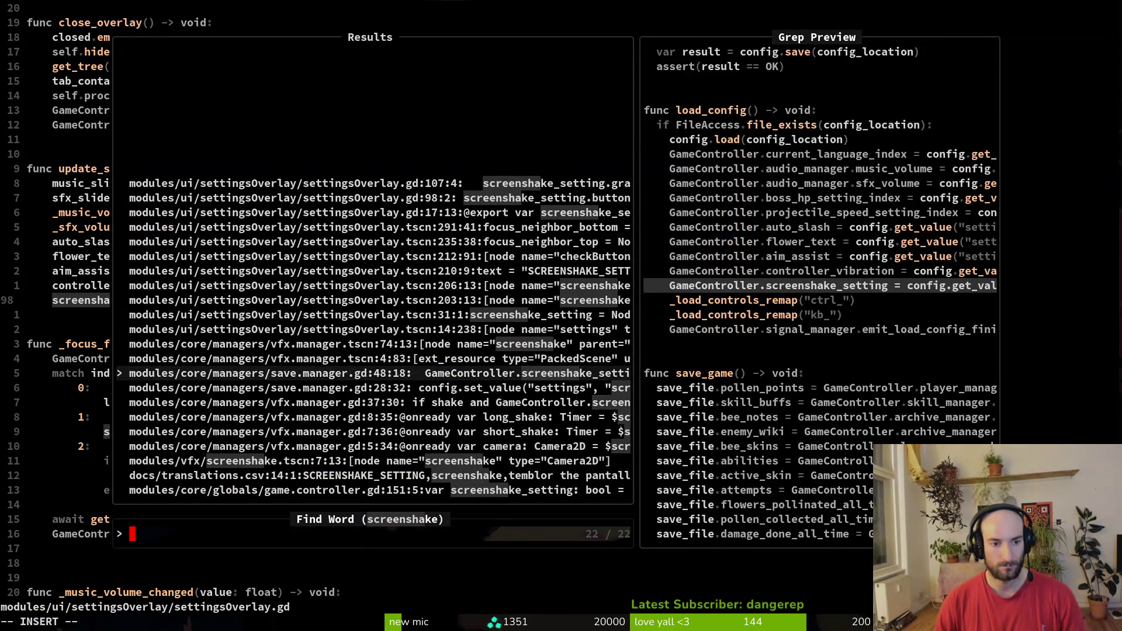
key(Down)
key(Down)
key(Down)
key(Down)
key(Down)
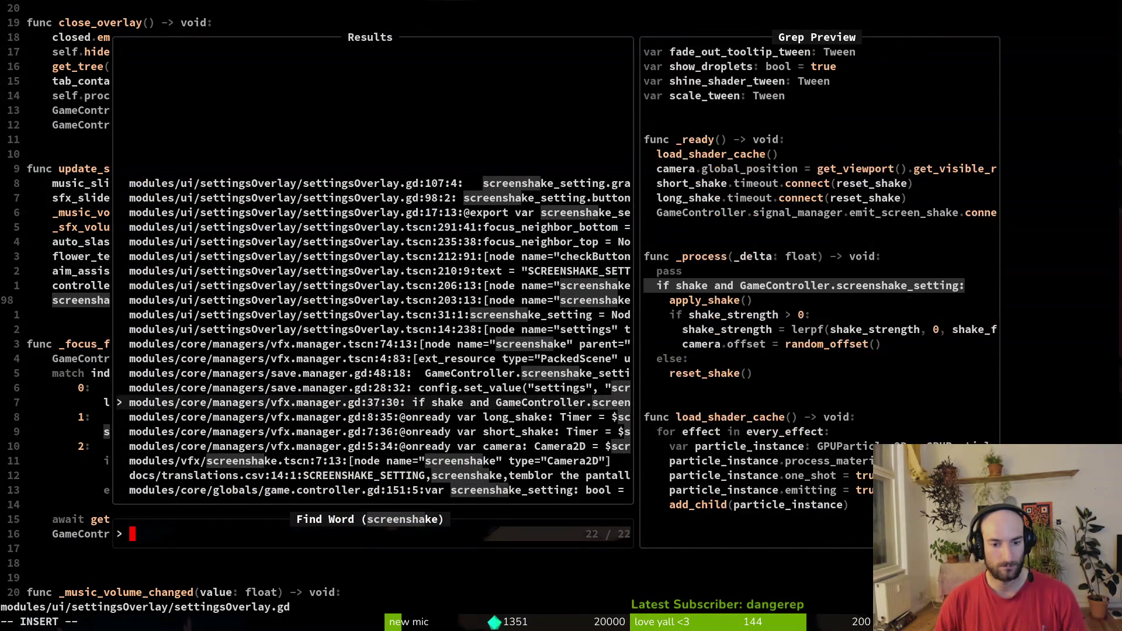
key(Down)
key(Down)
key(Down)
key(Down)
key(Up)
key(Up)
key(Up)
key(Up)
key(Up)
key(Up)
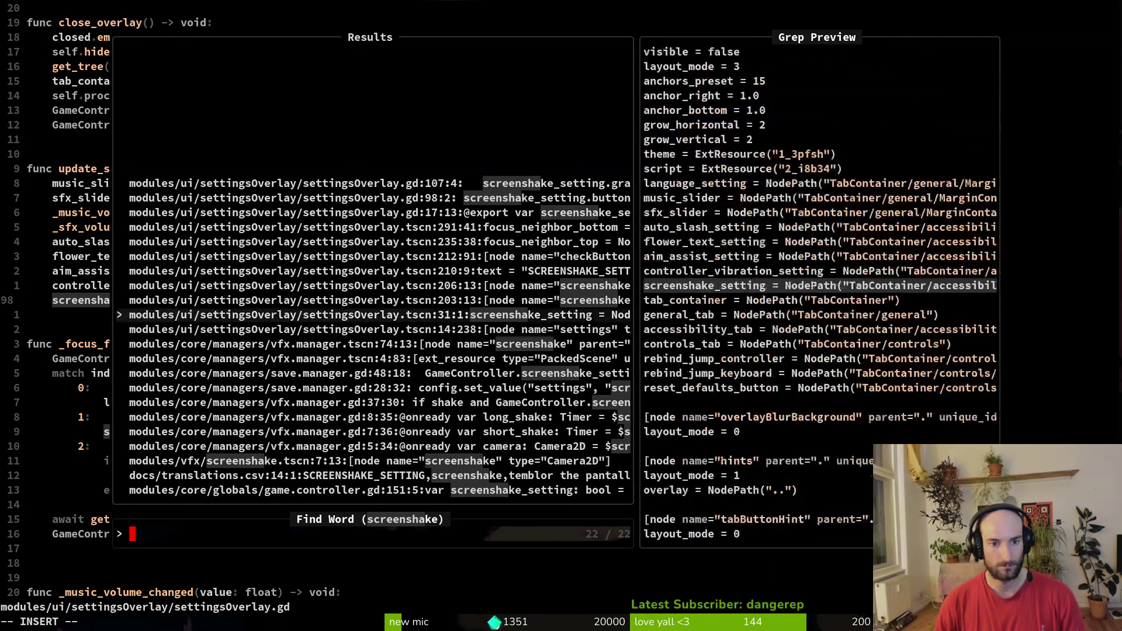
key(Down)
key(Down)
key(Down)
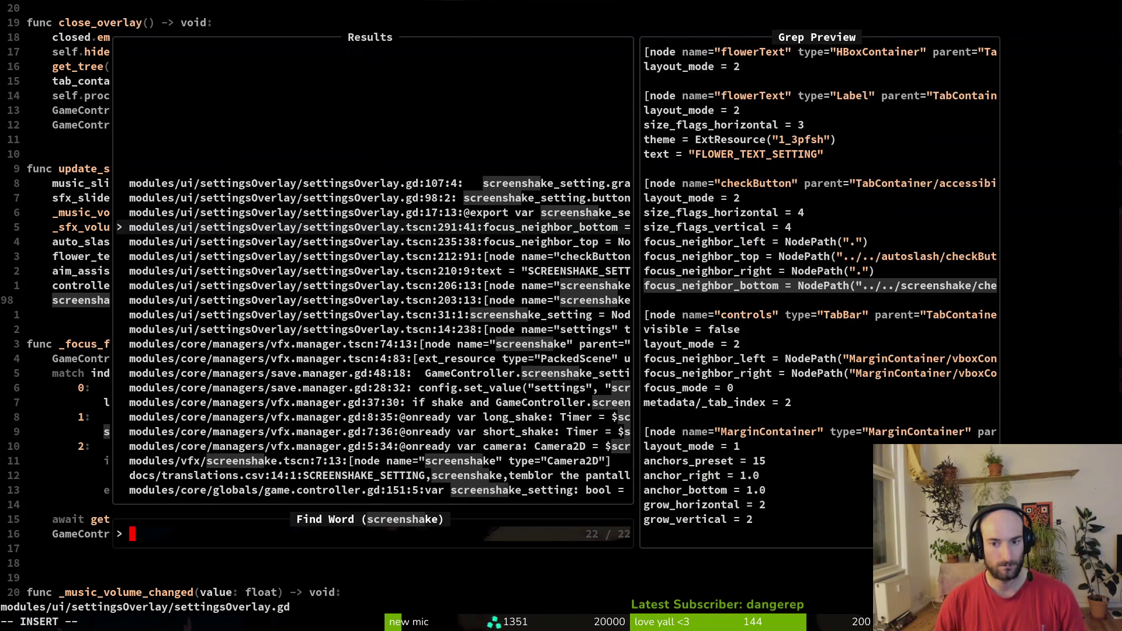
key(Down)
key(Down)
key(Down)
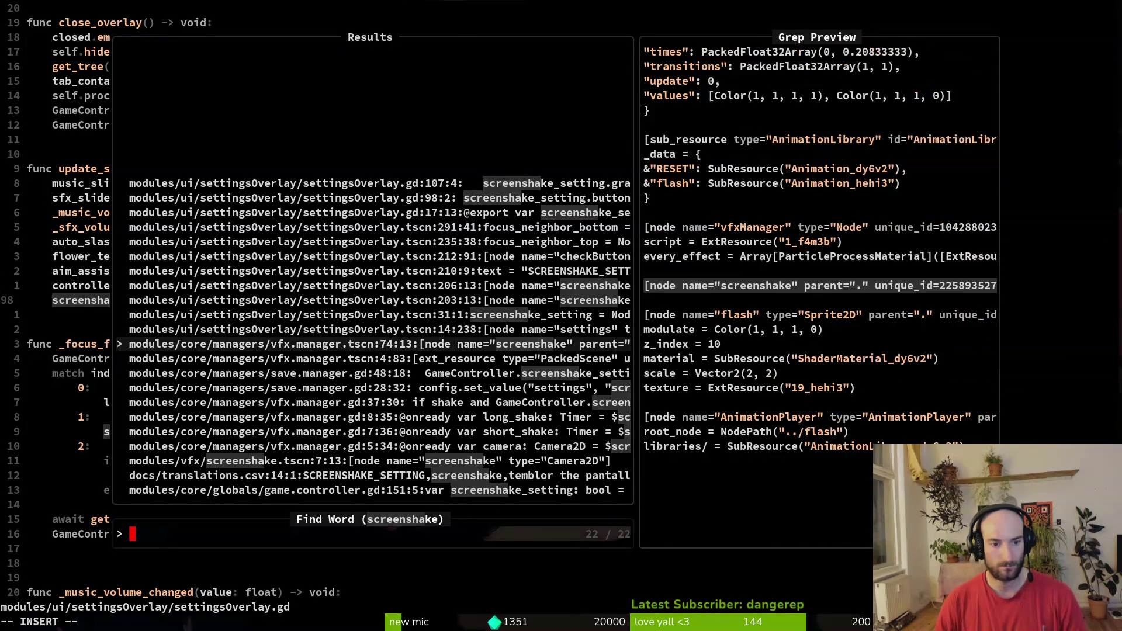
key(Down)
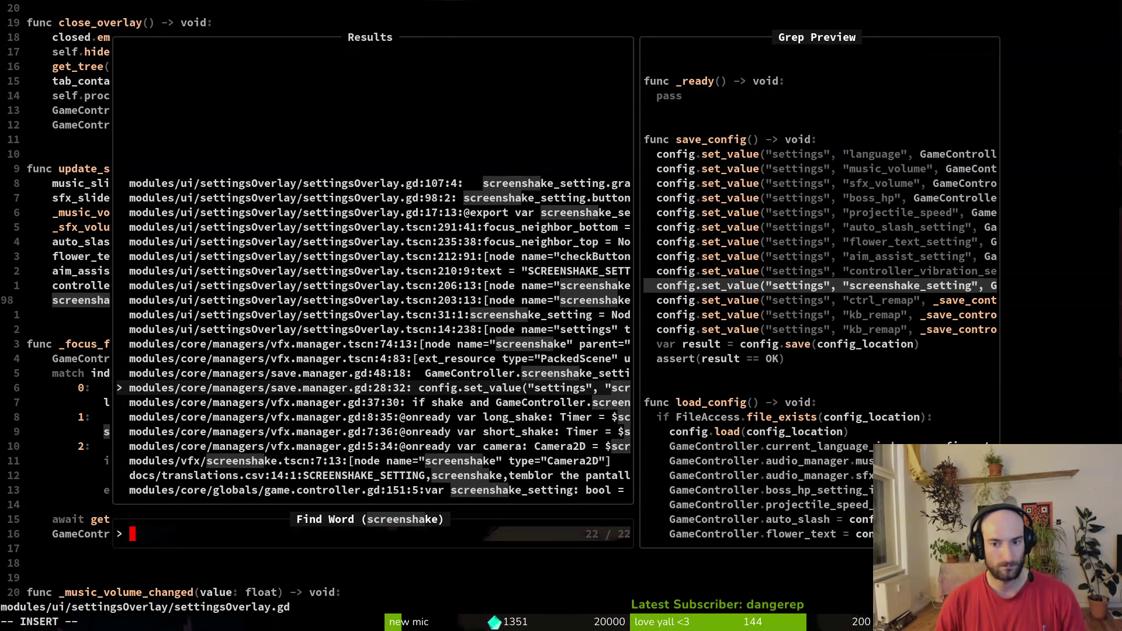
key(Down)
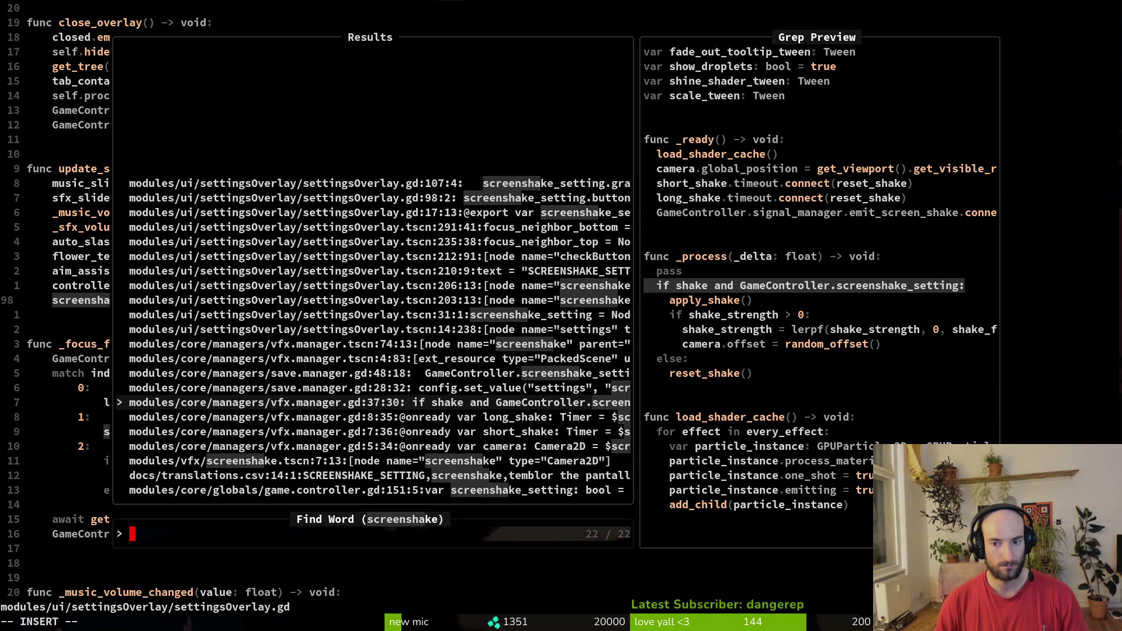
key(Down)
key(Down)
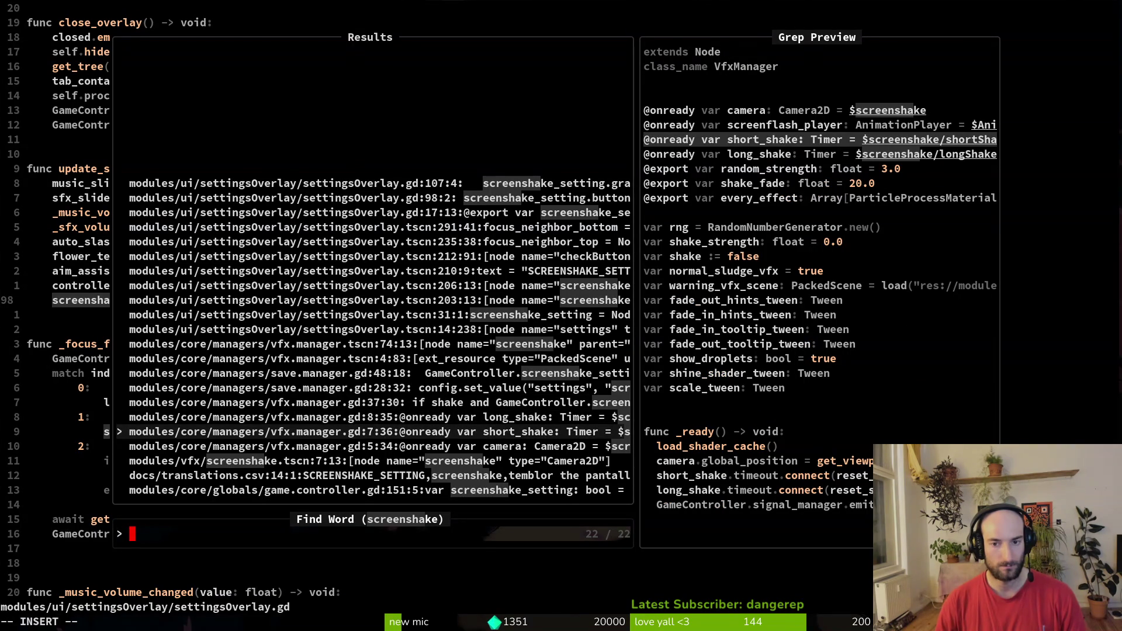
key(Down)
key(Down)
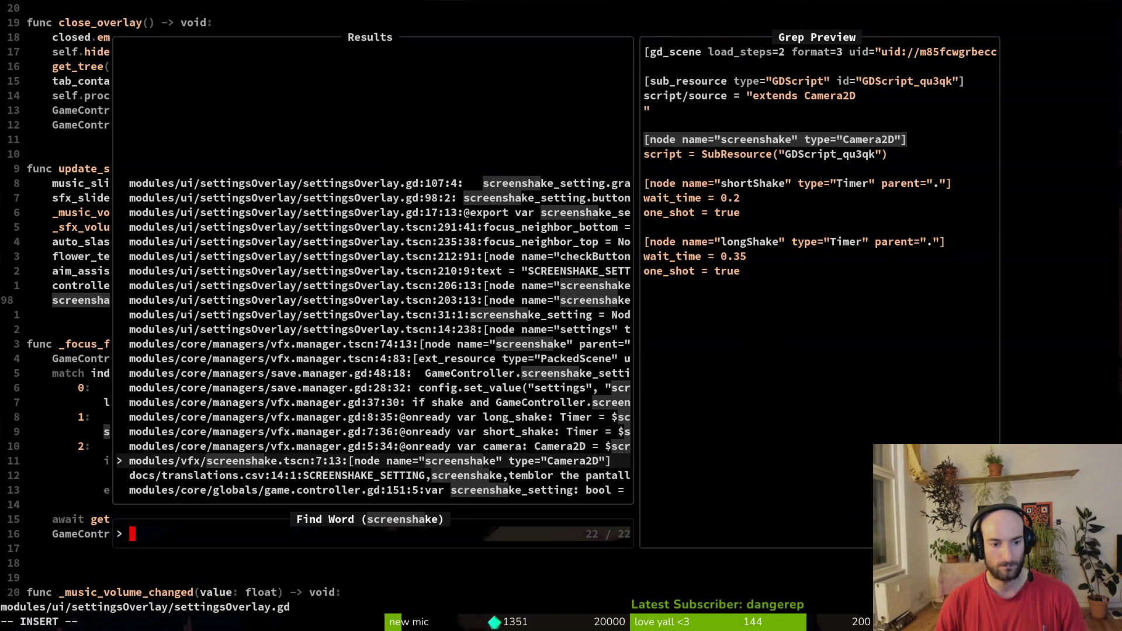
key(Down)
key(Down)
key(Escape)
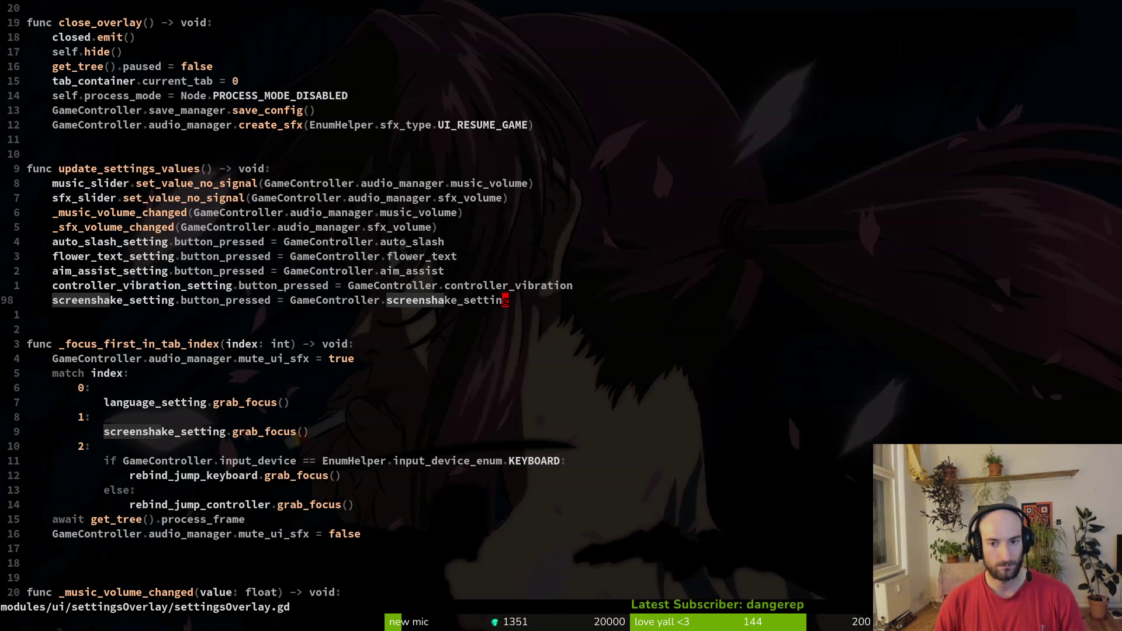
text(:wq)
key(Escape)
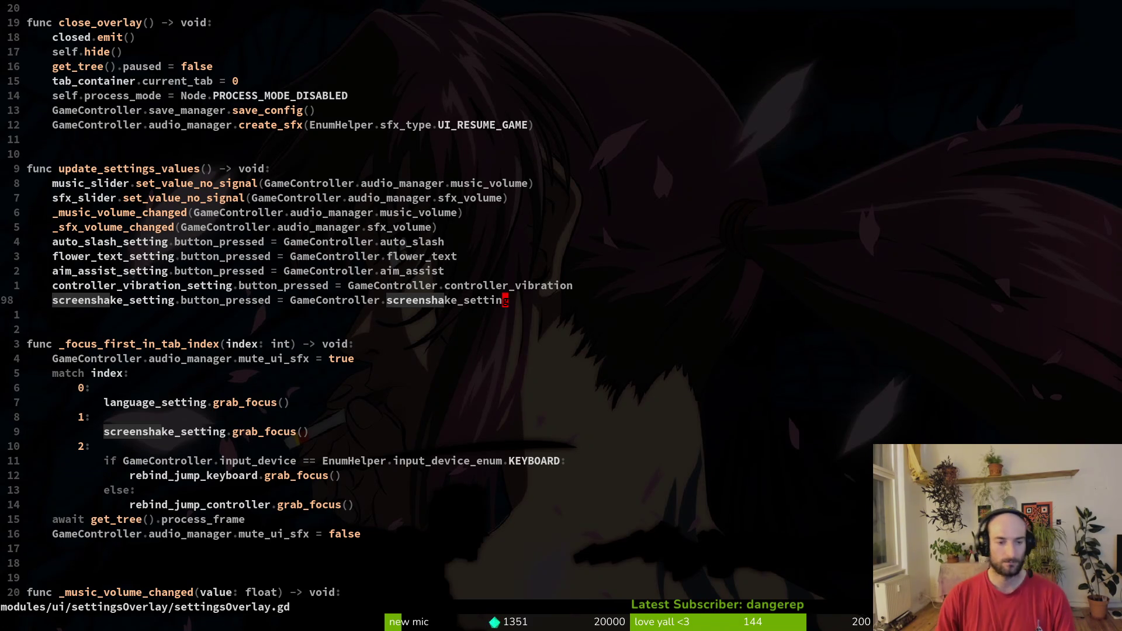
Step: Open vfx.manager.gd and inspect the screen shake functions and the elif LONG shake branch
key(space)
key(f)
key(f)
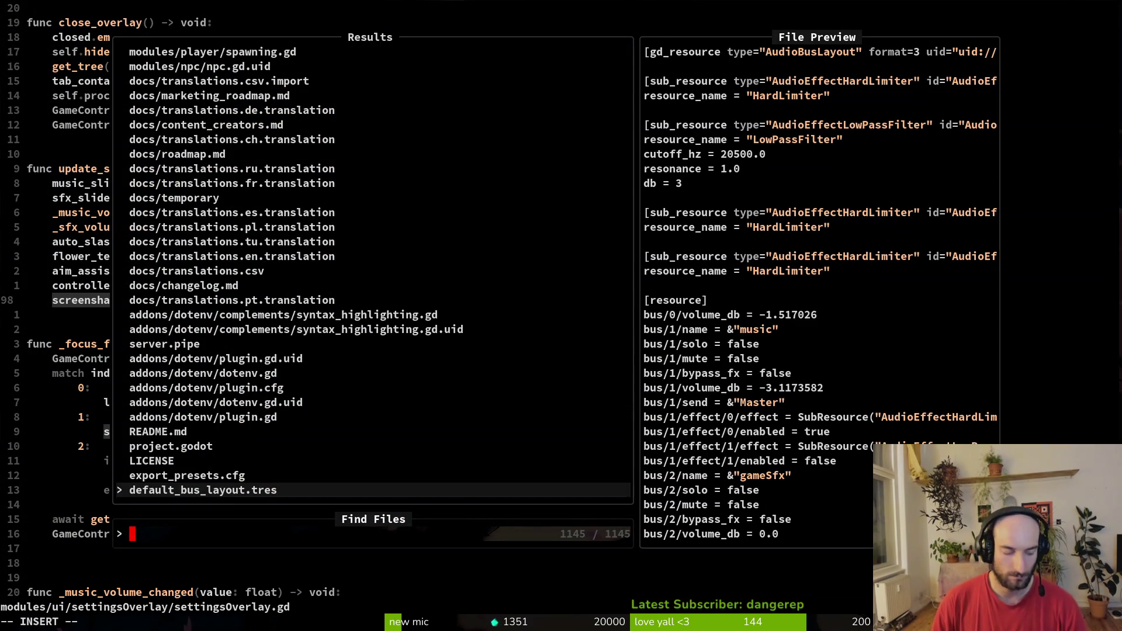
text(vfx.man)
key(Return)
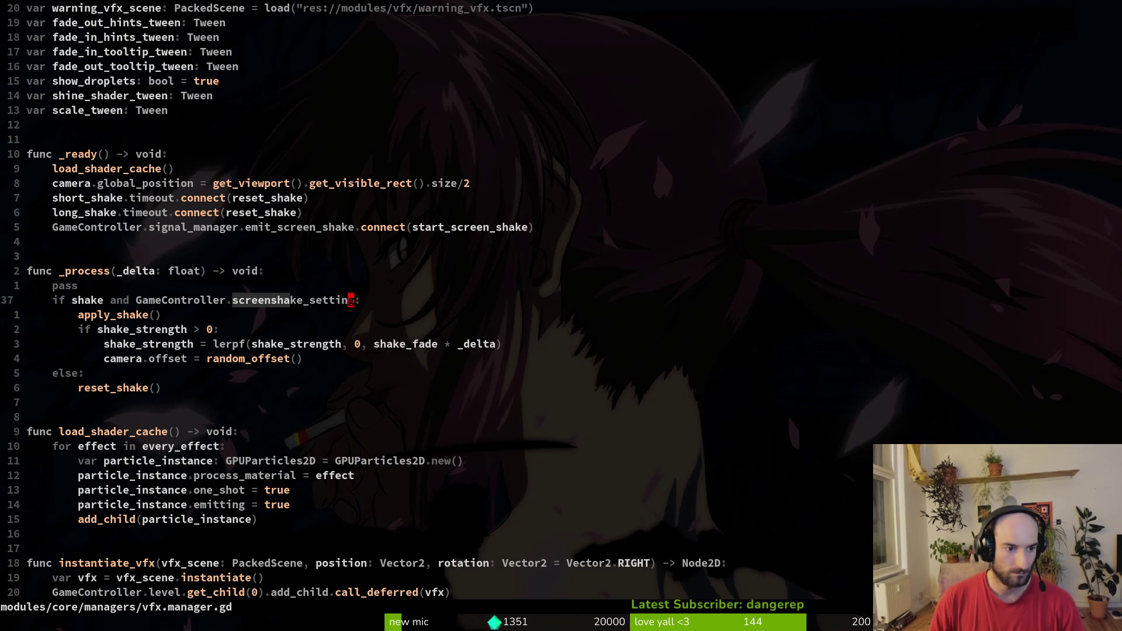
key(z)
key(z)
key(ctrl+d)
key(ctrl+d)
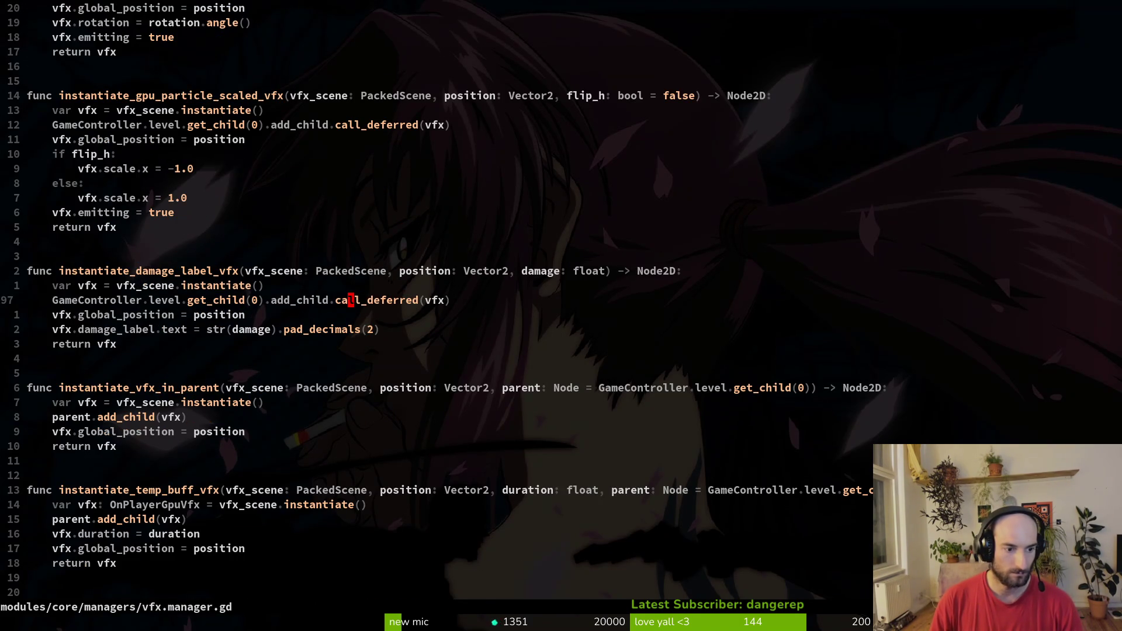
key(ctrl+d)
key(ctrl+d)
key(ctrl+d)
key(j)
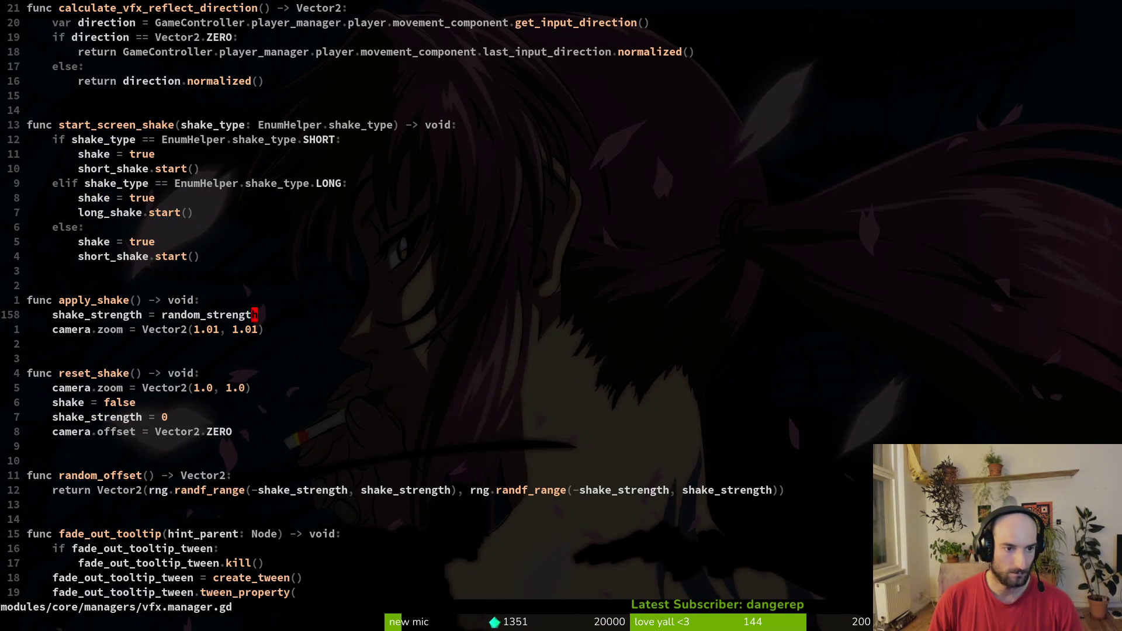
key(k)
key(k)
key(k)
key(j)
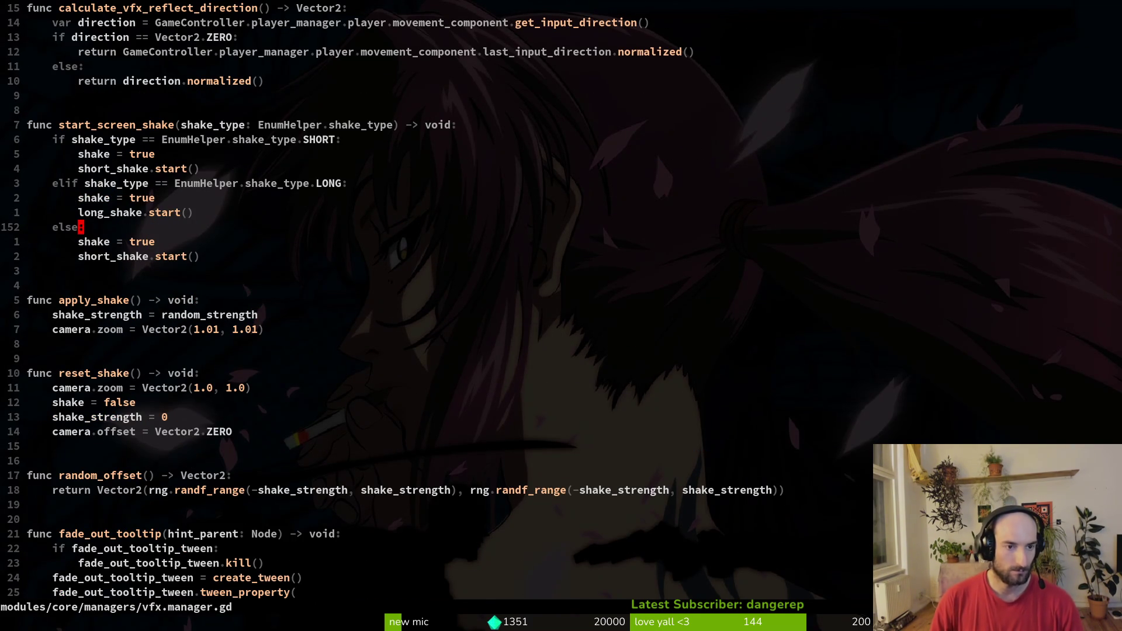
key(k)
key(k)
key(k)
key(j)
key(j)
key(j)
key(j)
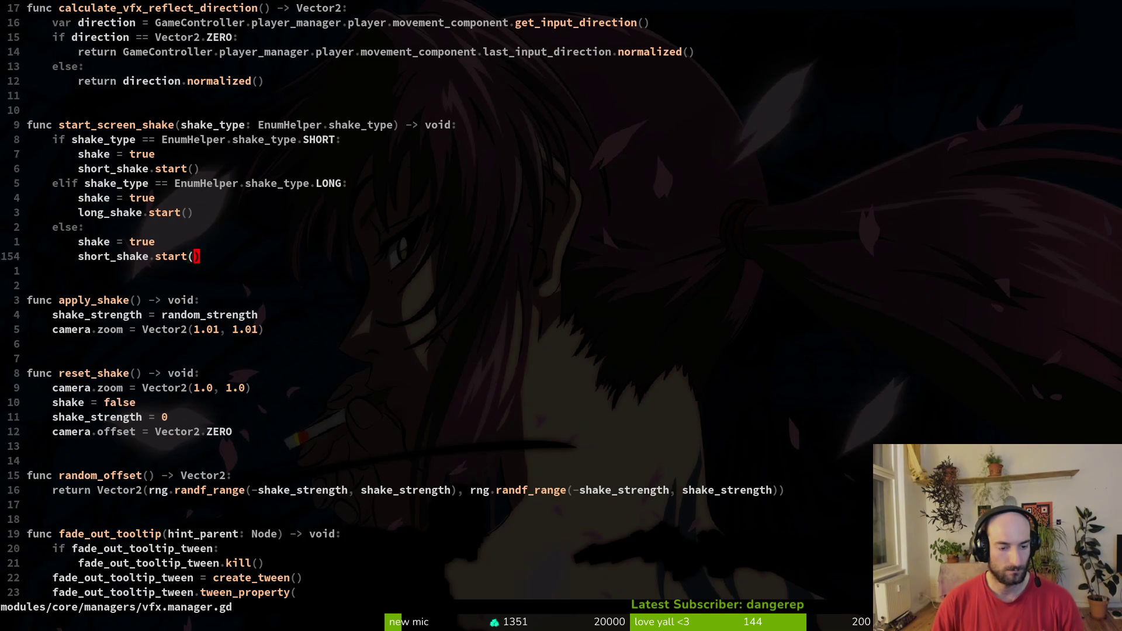
Step: Filter the project file finder by 'mndying' to list the enemy dying.gd scripts
key(ctrl+o)
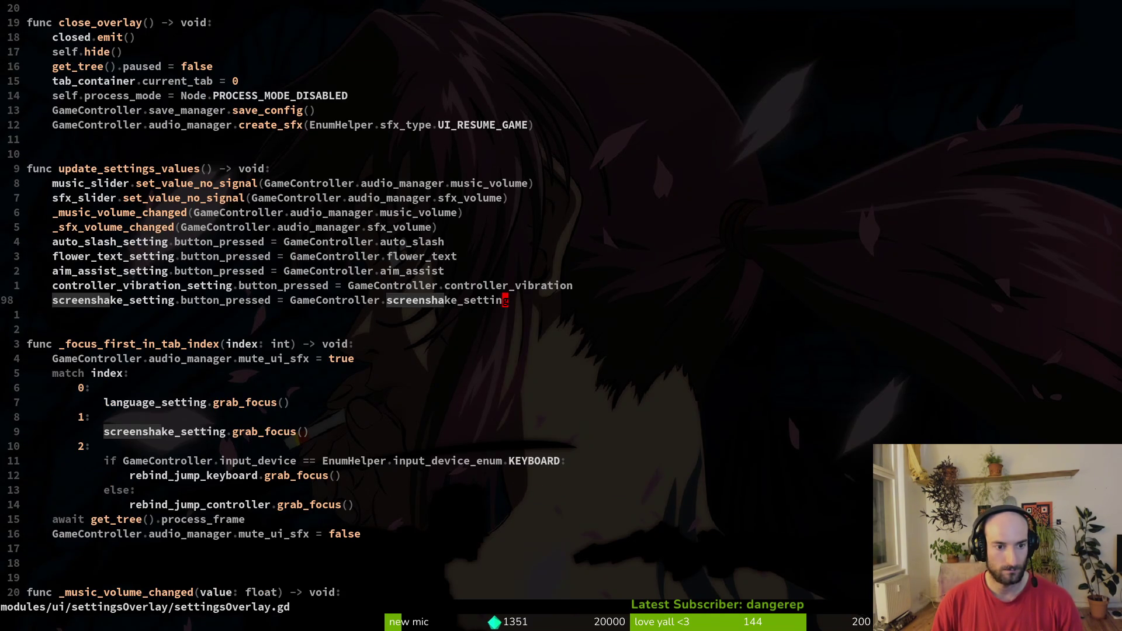
key(ctrl+i)
key(space)
key(f)
key(f)
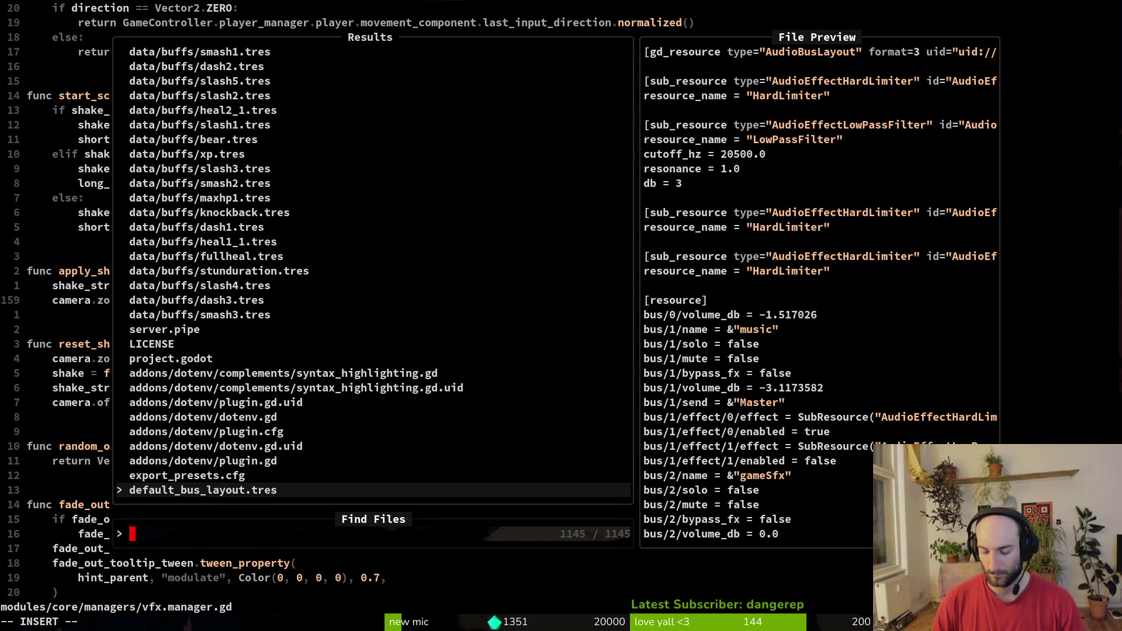
text(mndying)
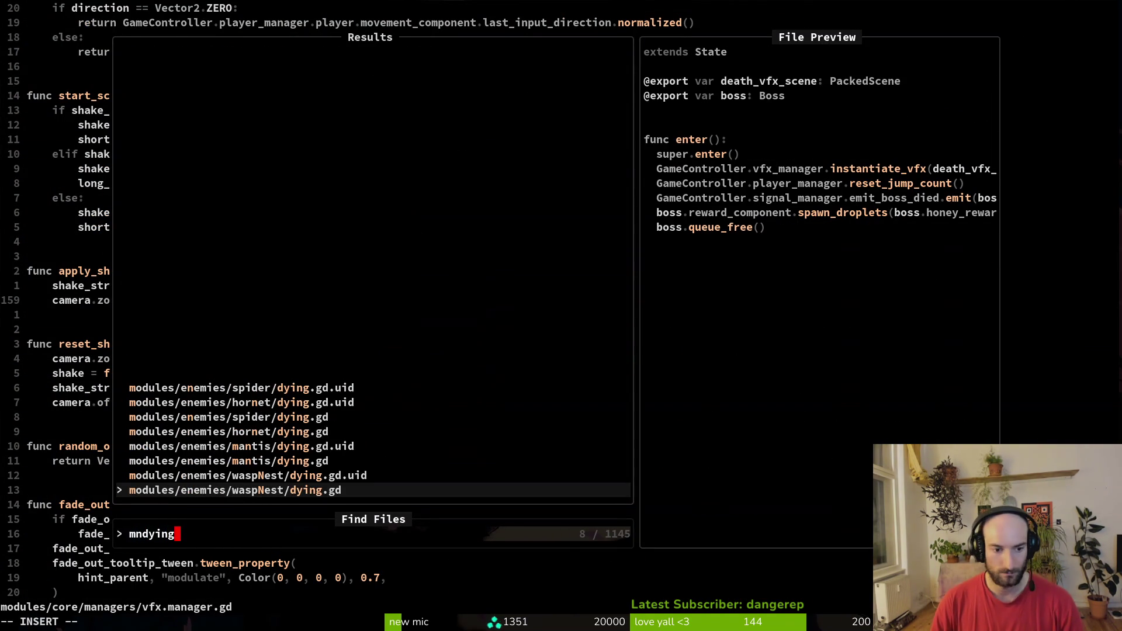
Step: Open the mantis dying.gd script, delete the two-second await timer line, and save
key(Up)
key(Up)
key(Return)
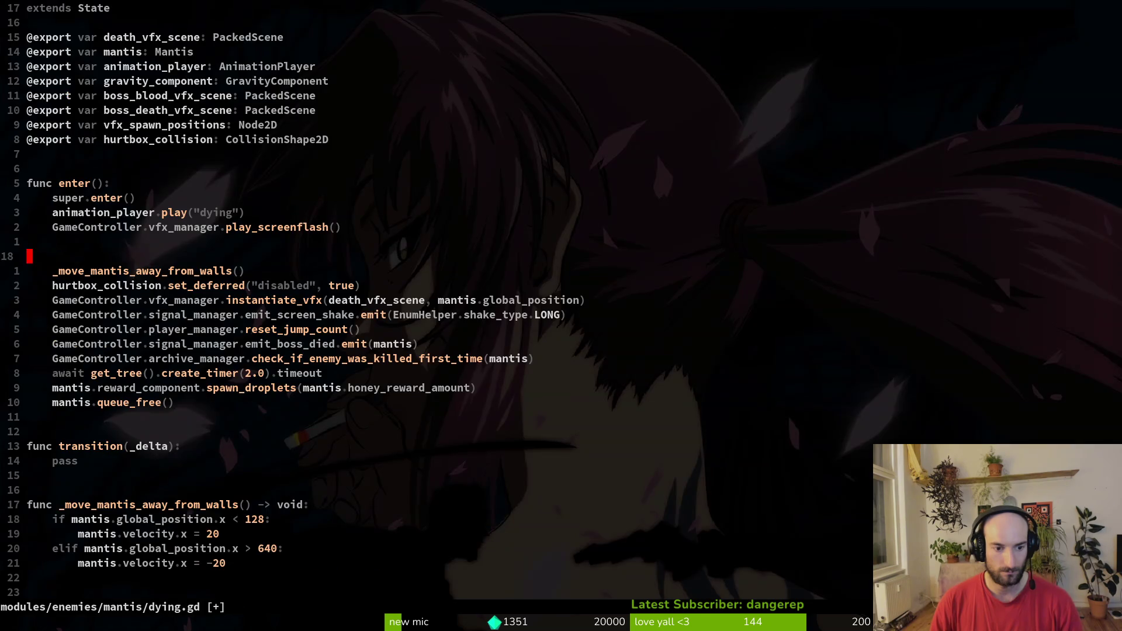
key(ctrl+d)
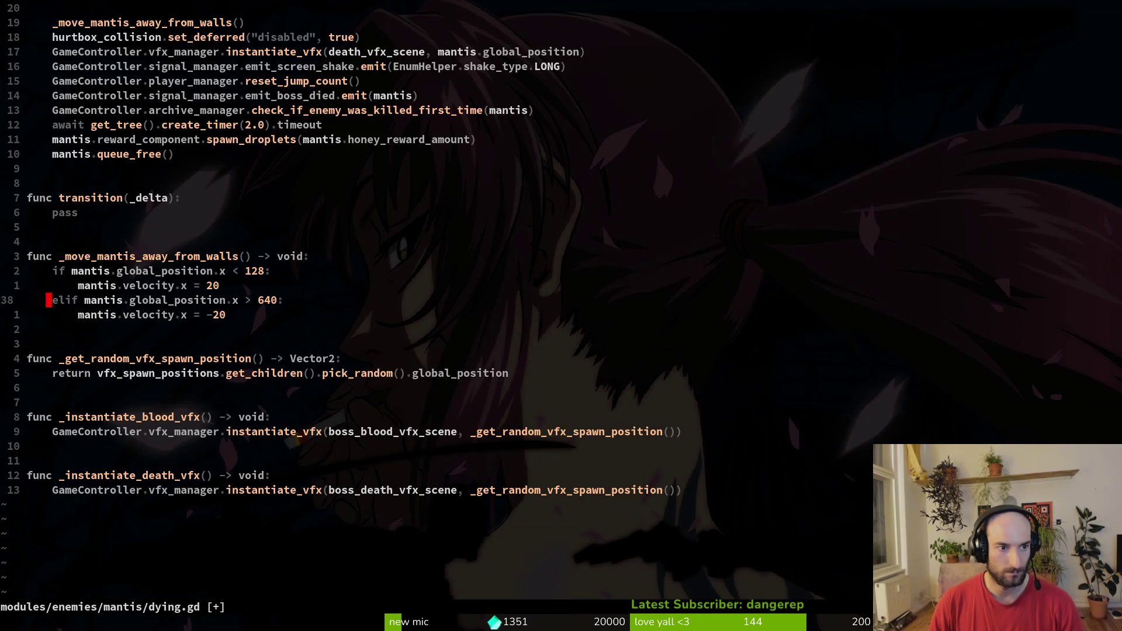
key(k)
key(1)
key(2)
key(k)
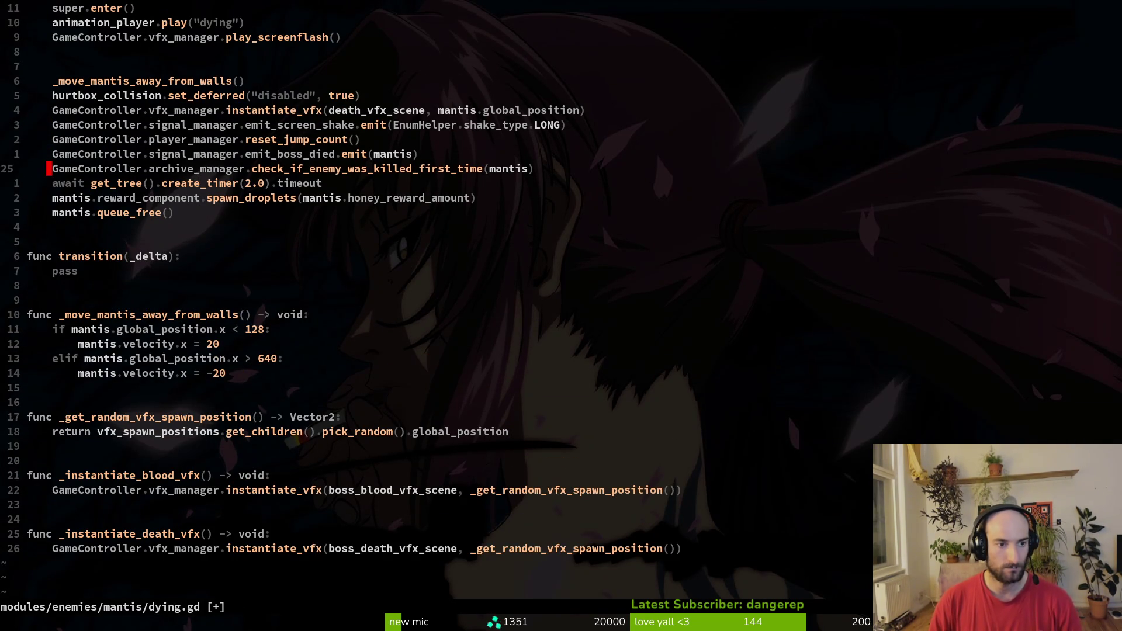
key(j)
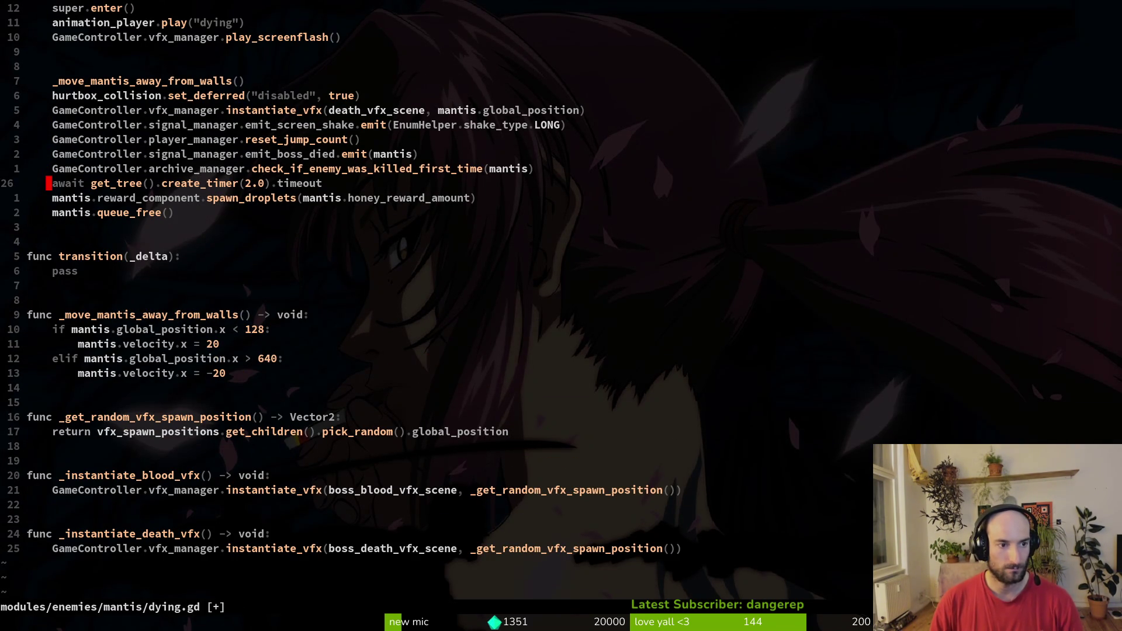
key(d)
key(d)
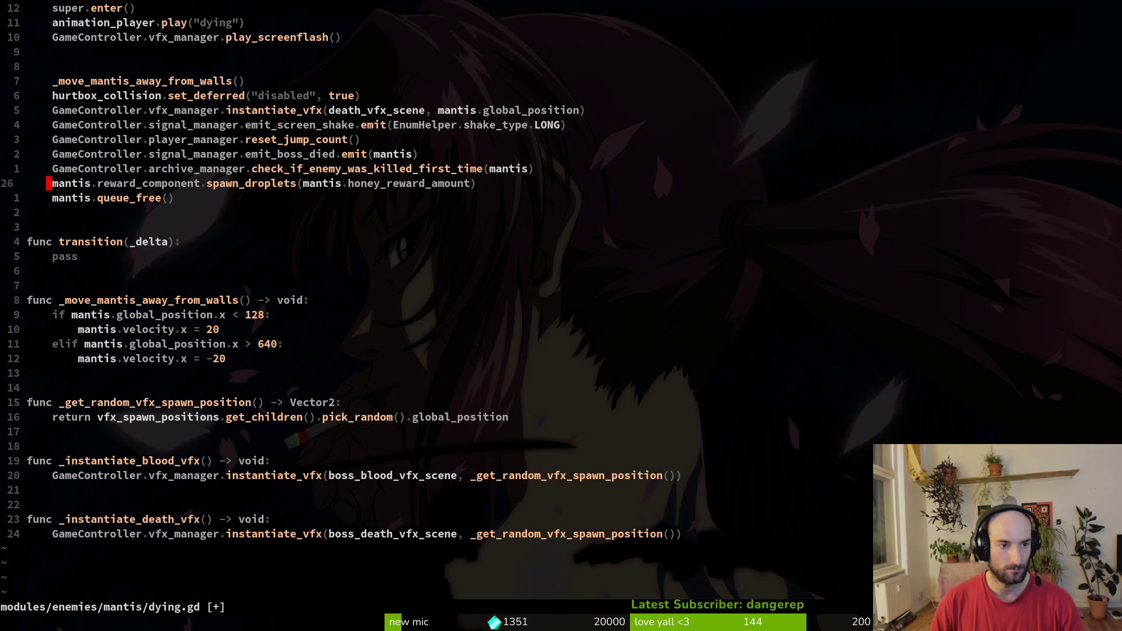
text(:w)
key(Return)
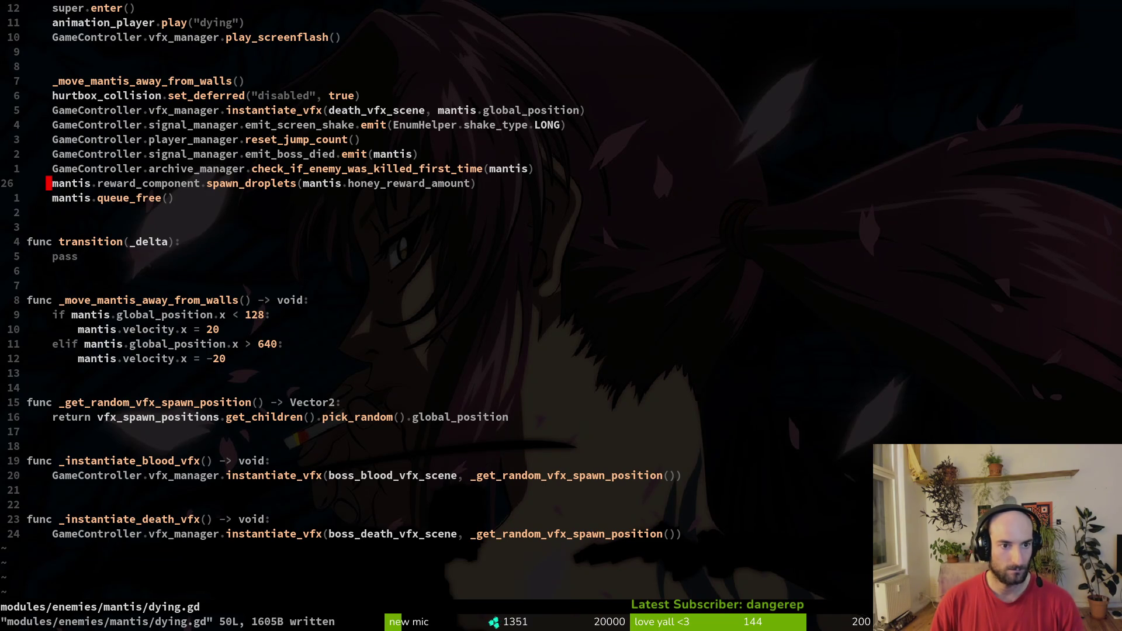
Step: Review the enter() function around super.enter(), adding then discarding an empty line above it
key(k)
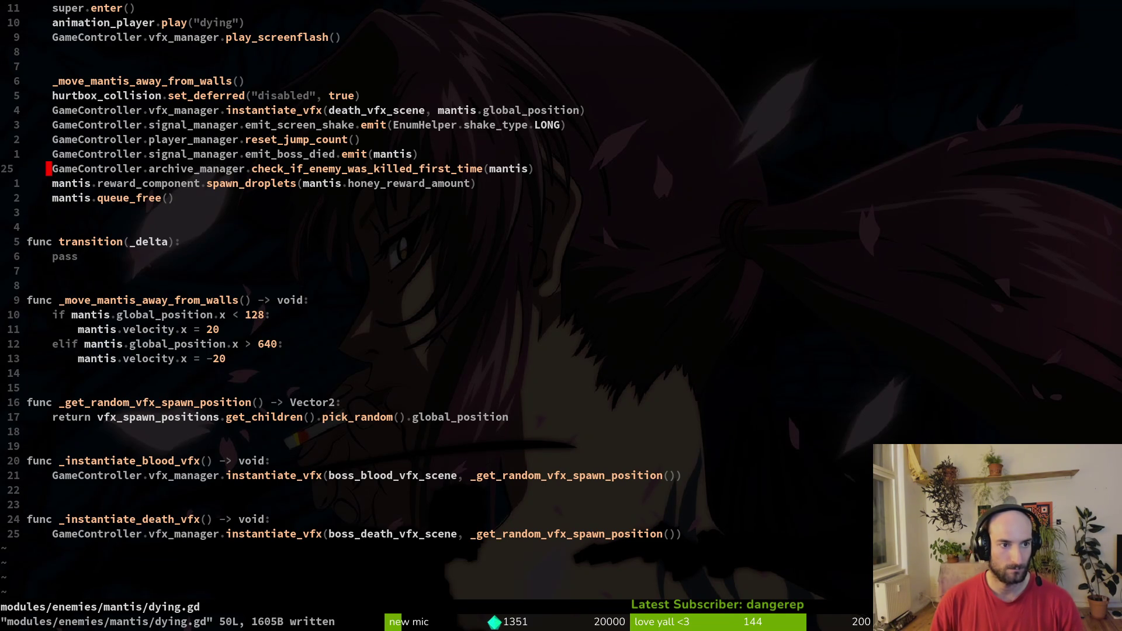
key(k)
key(k)
key(k)
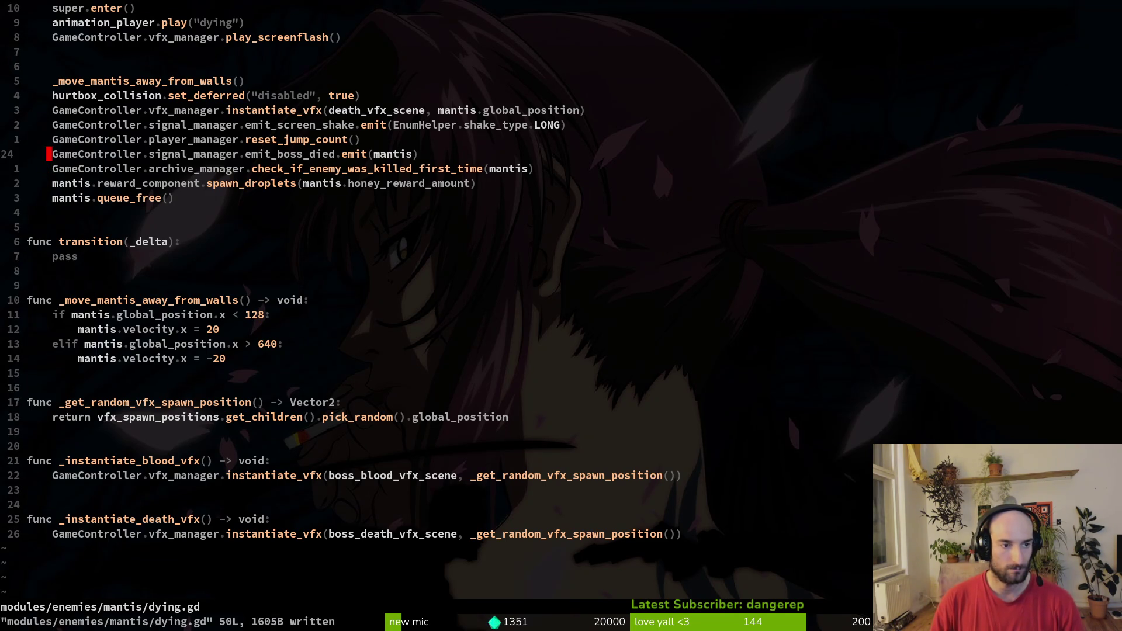
key(j)
key(j)
key(j)
key(j)
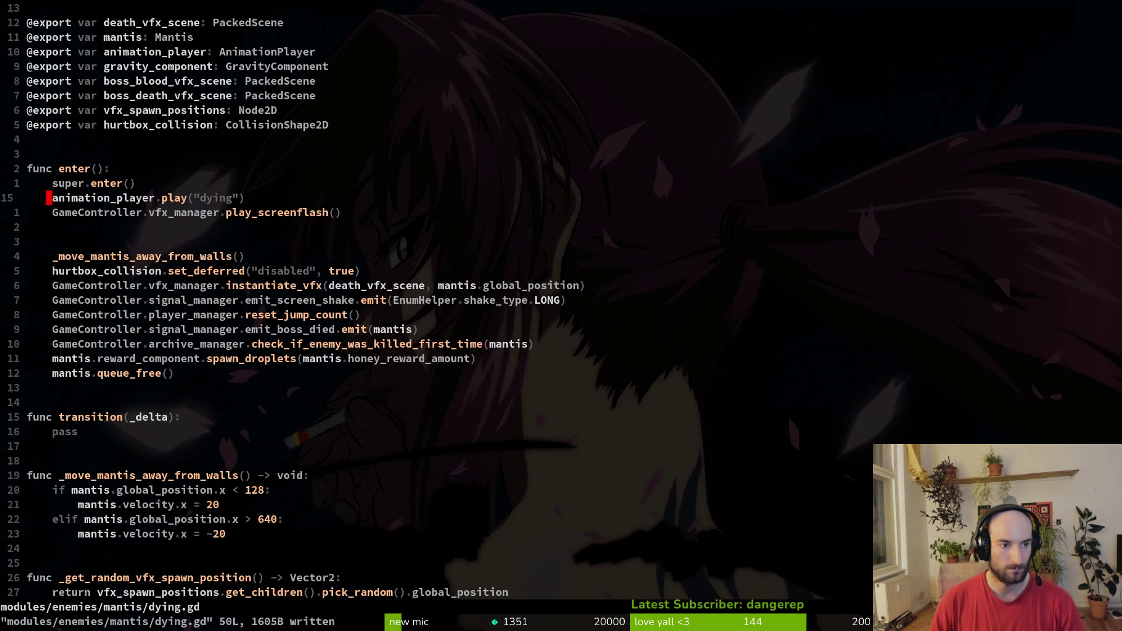
key(j)
key(j)
key(j)
key(j)
key(j)
key(j)
key(j)
key(j)
key(j)
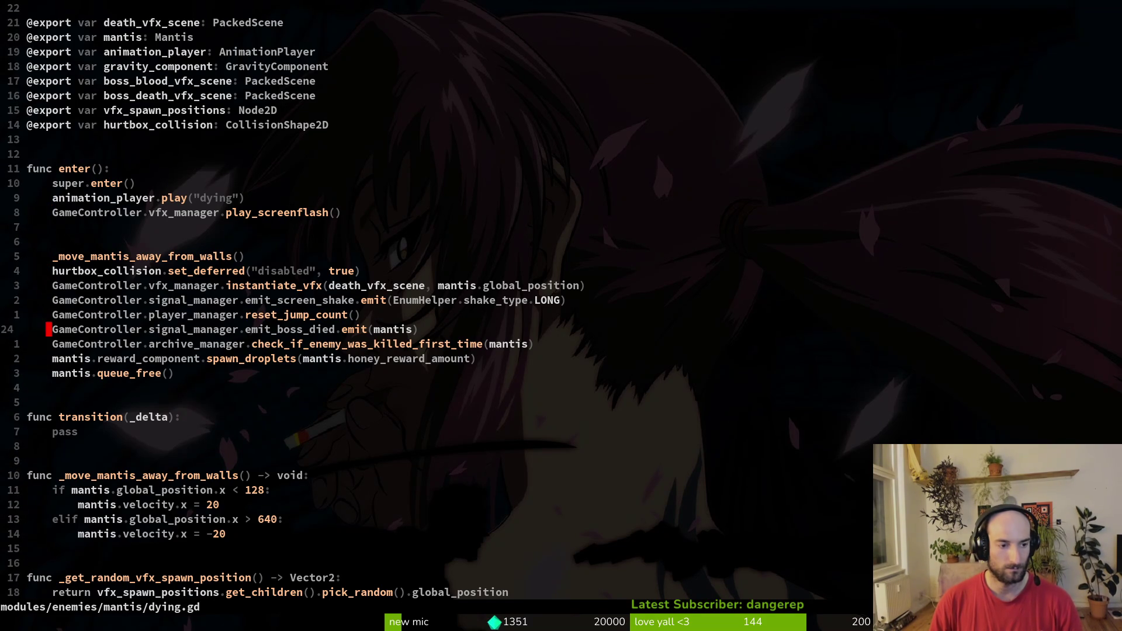
key(j)
key(k)
key(k)
key(k)
key(k)
key(k)
key(k)
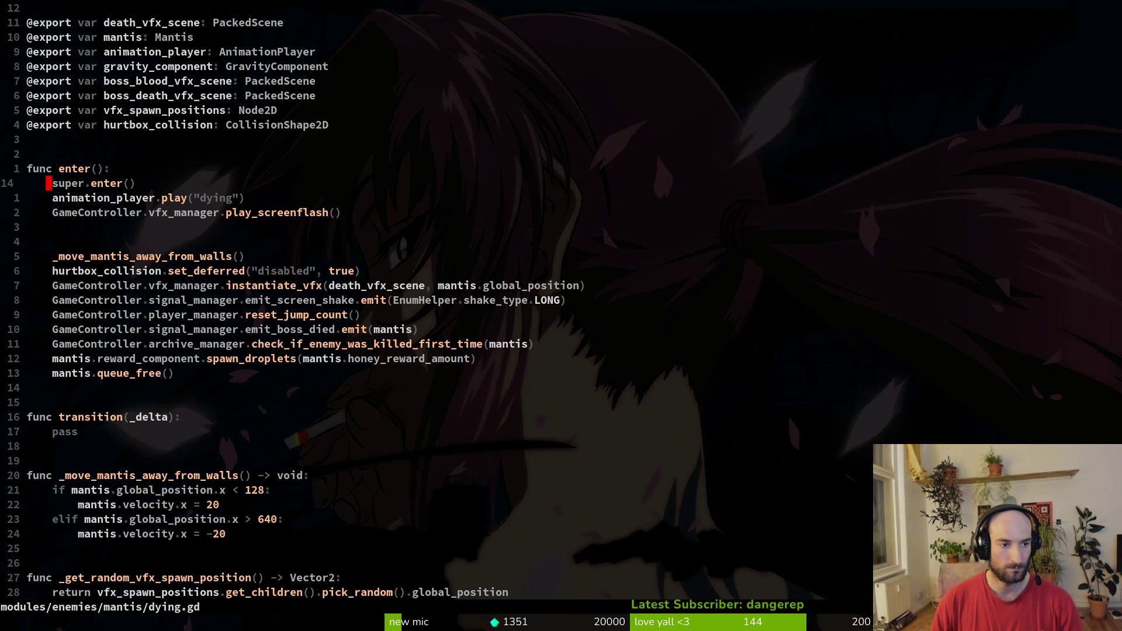
key(O)
key(Escape)
key(d)
key(d)
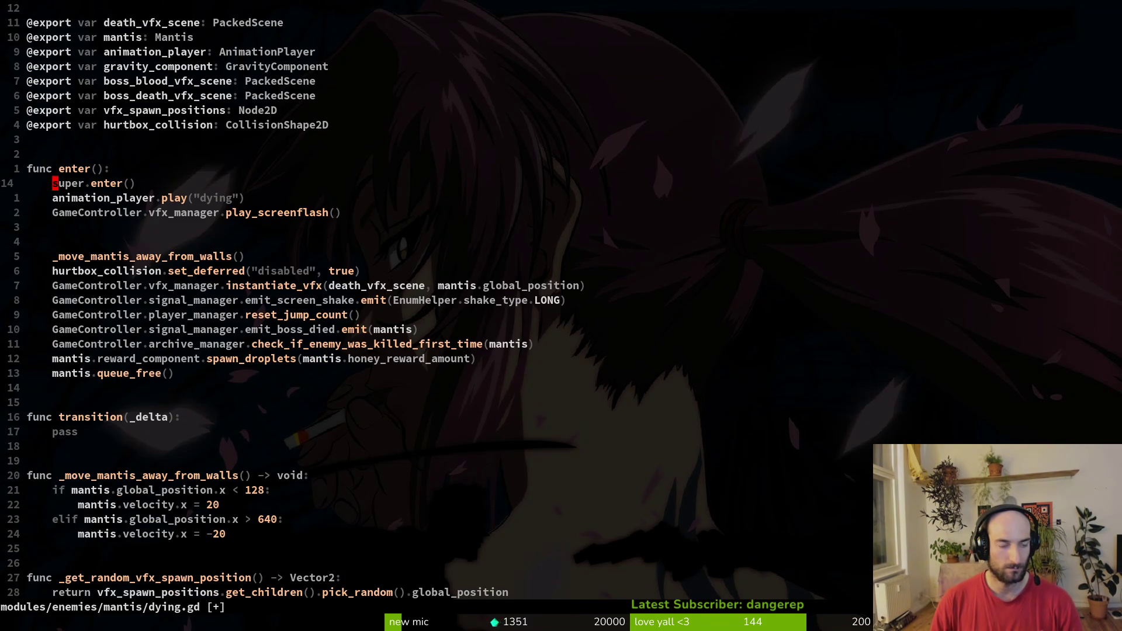
key(space)
Step: Copy the animation_finished connect line from hornet/dashing.gd into the mantis dying.gd enter()
key(f)
key(f)
text(hornet/d)
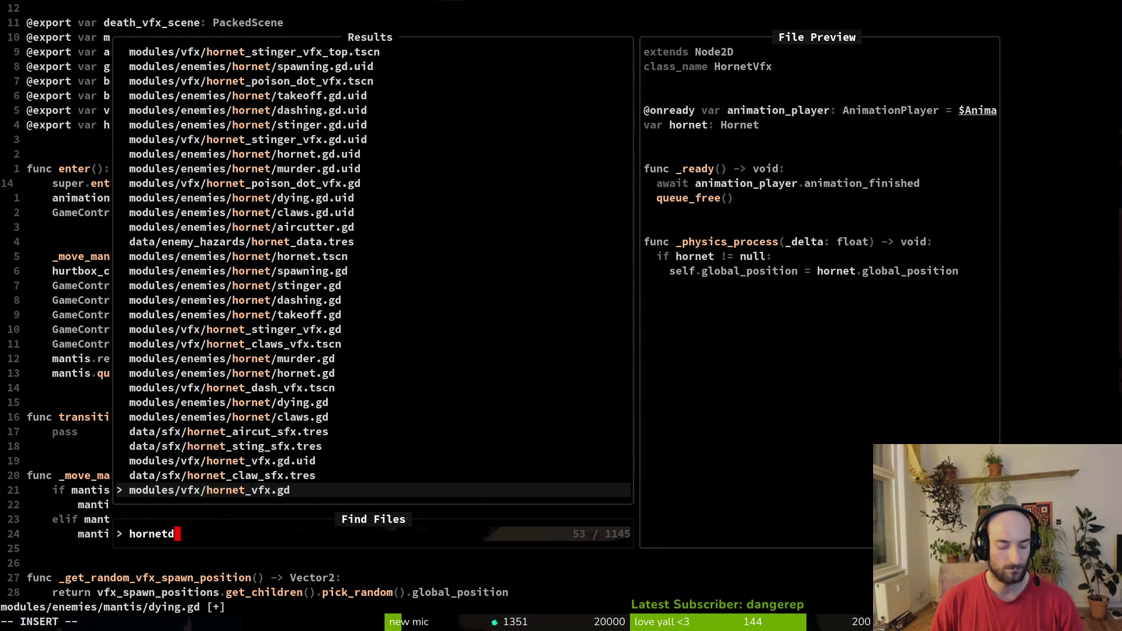
text(ash)
key(Return)
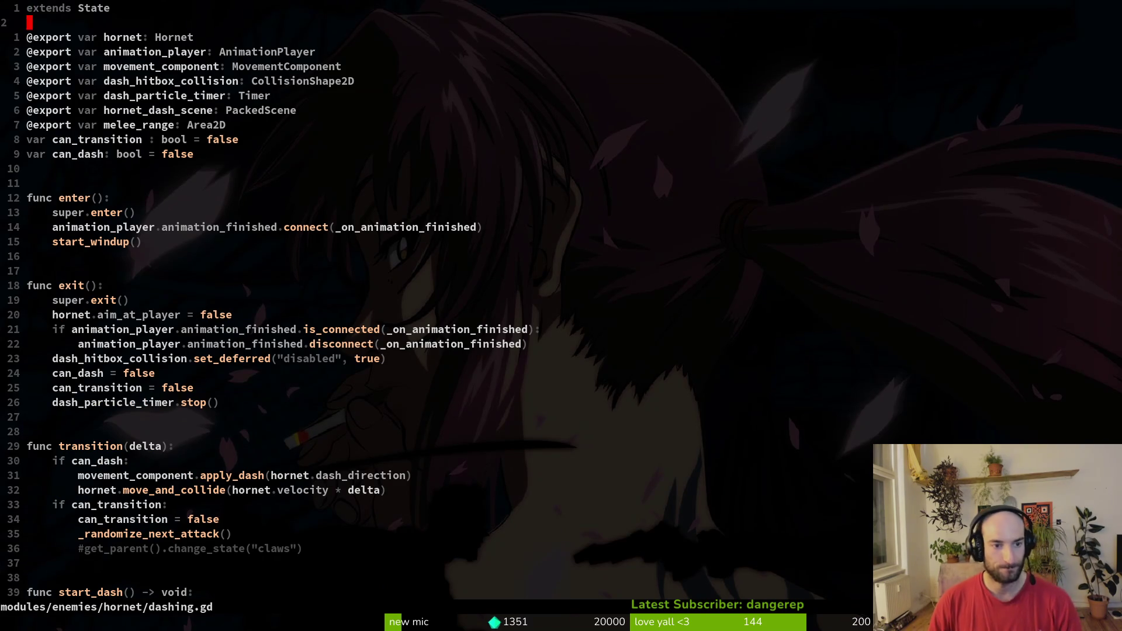
text(13jVjy:w)
key(Return)
key(ctrl+asciicircum)
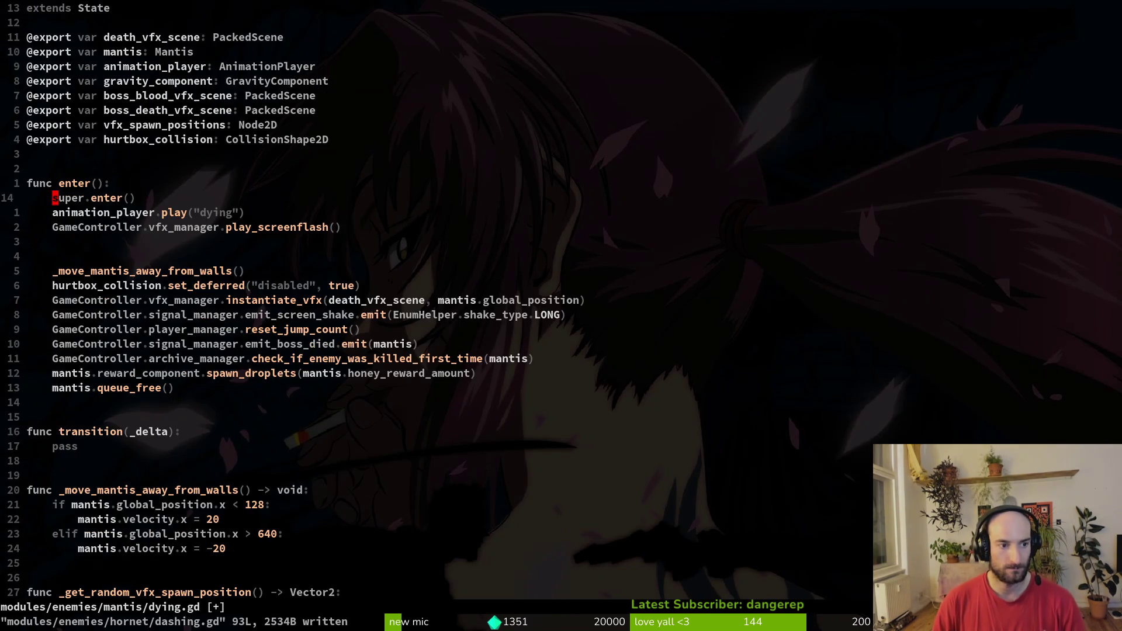
key(p)
Step: Reorder enter() so play_screenflash comes before the animation_finished connect line after play("dying")
key(V)
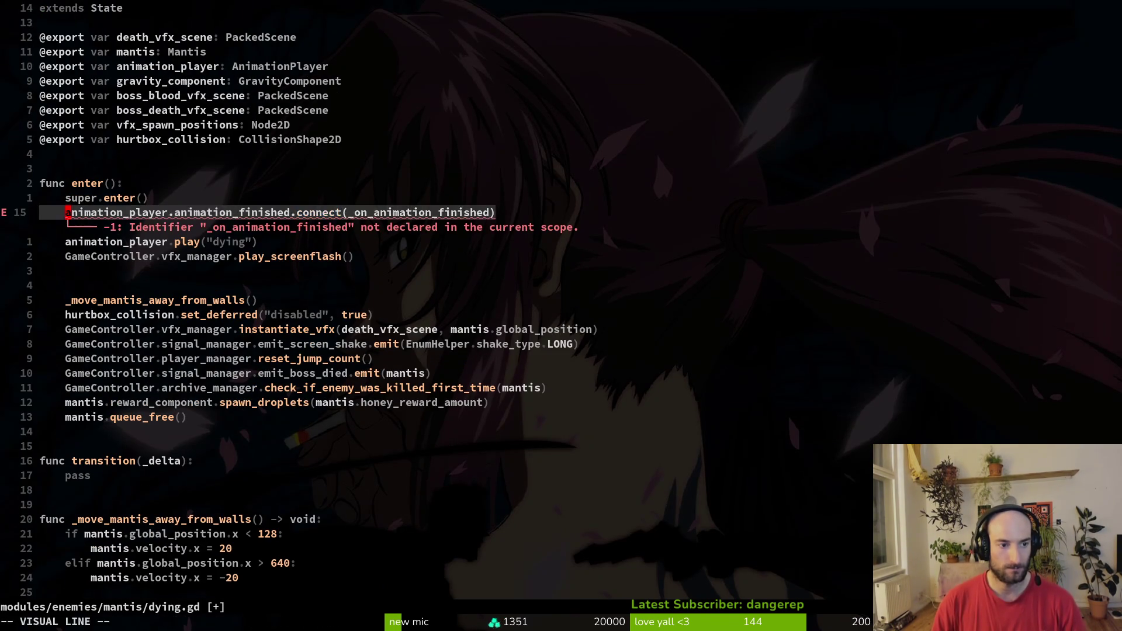
key(J)
key(Escape)
key(j)
key(shift+v)
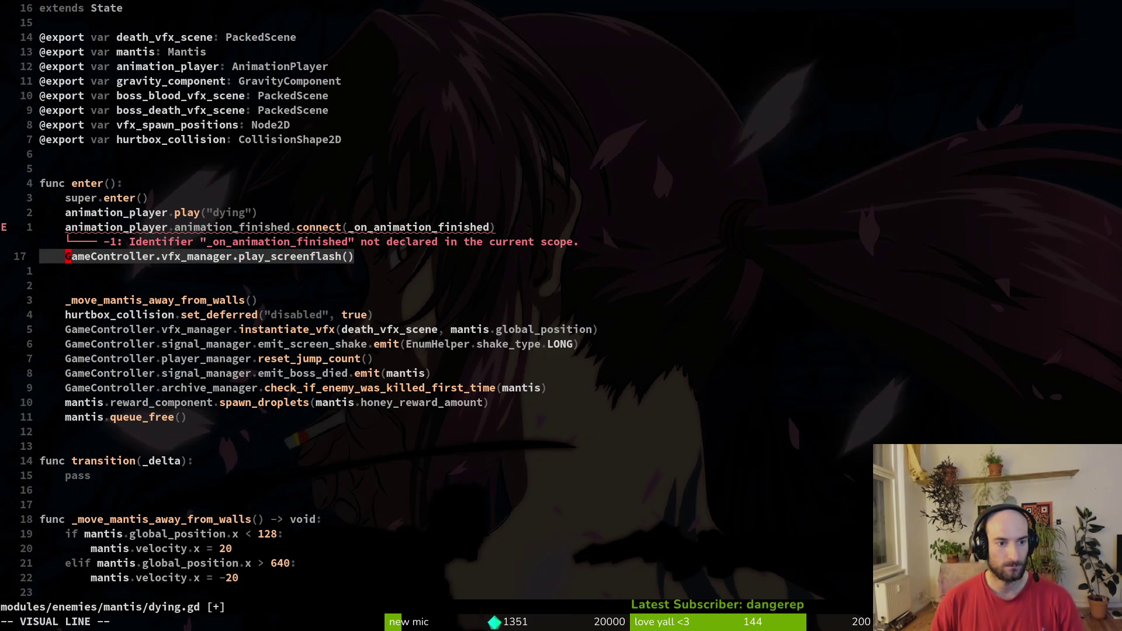
key(K)
key(Escape)
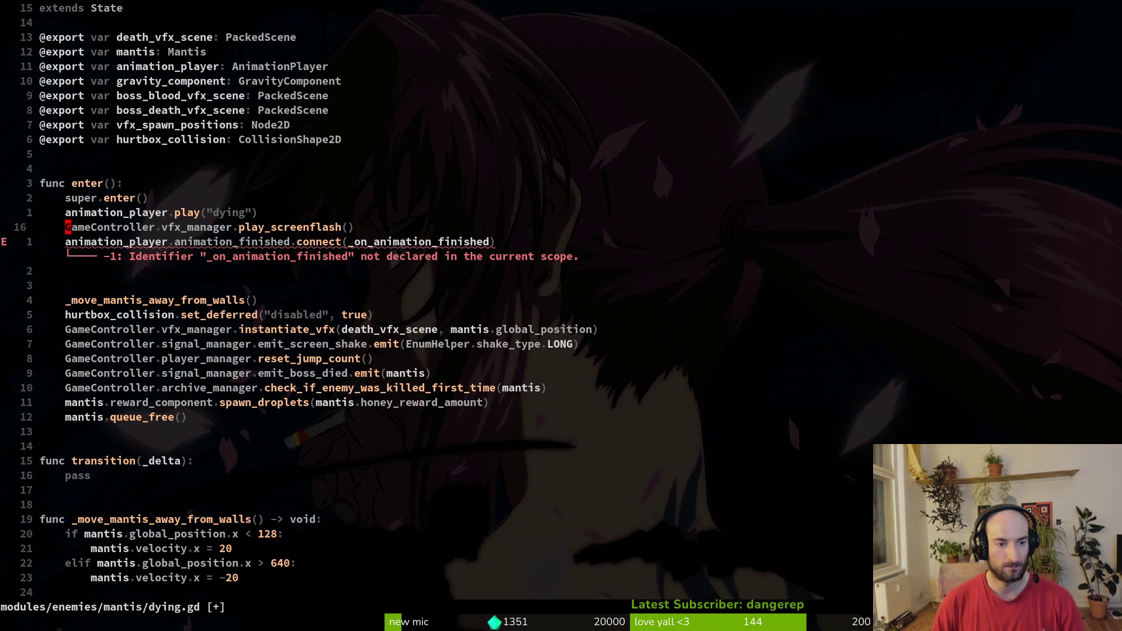
key(j)
key(k)
key(j)
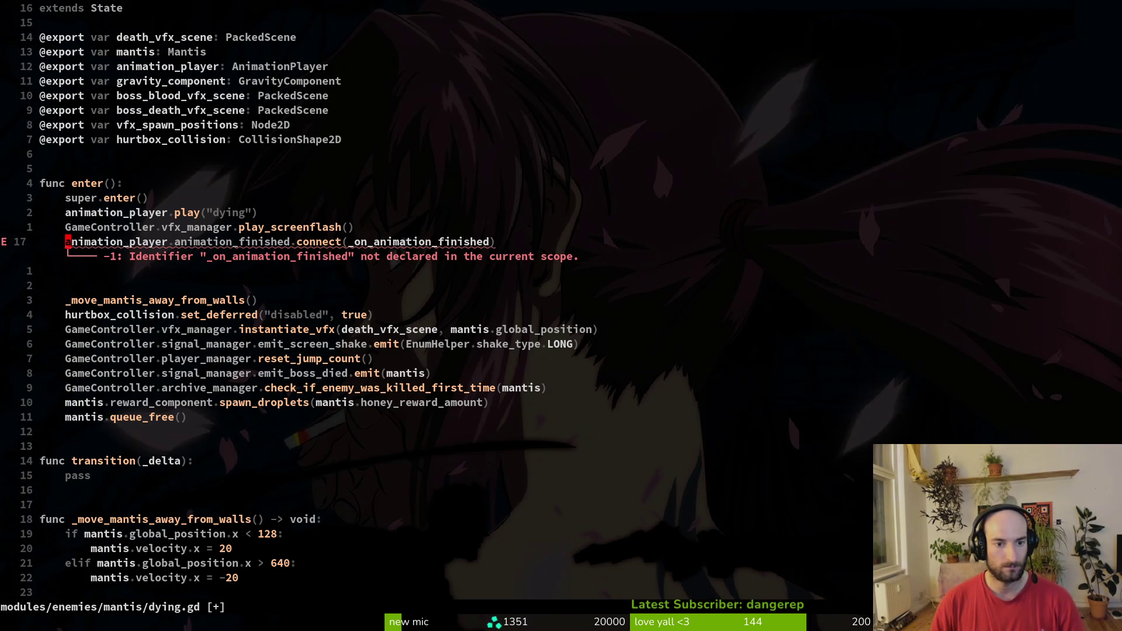
key(w)
key(w)
key(w)
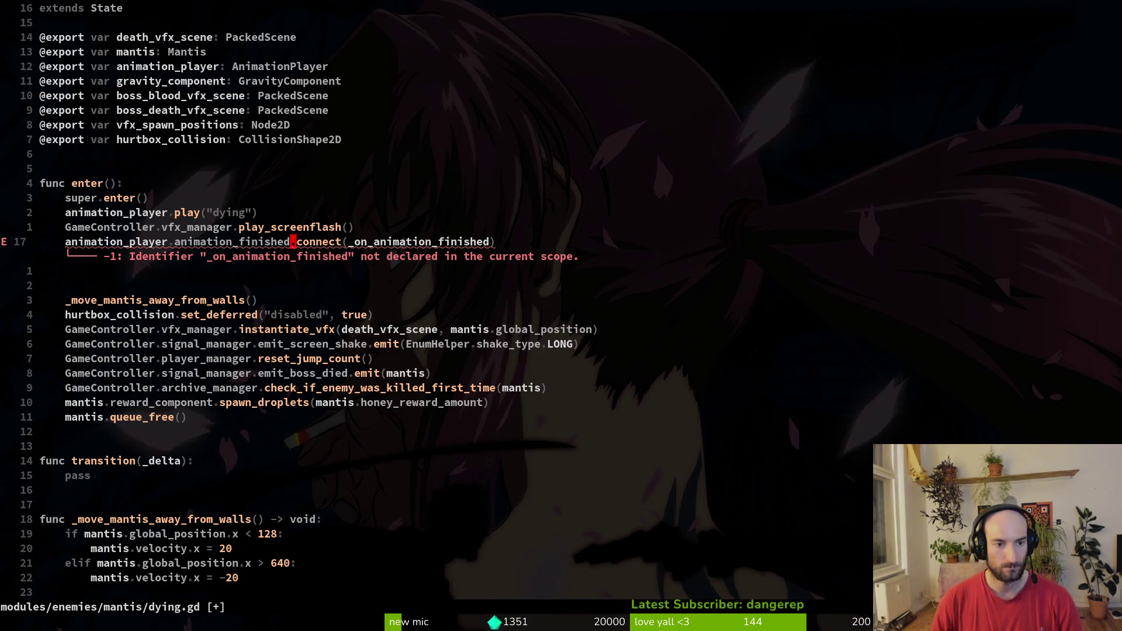
Step: Yank the whole _on_animation_finished function from the end of hornet's dashing.gd for dying.gd
key(ctrl+6)
key(G)
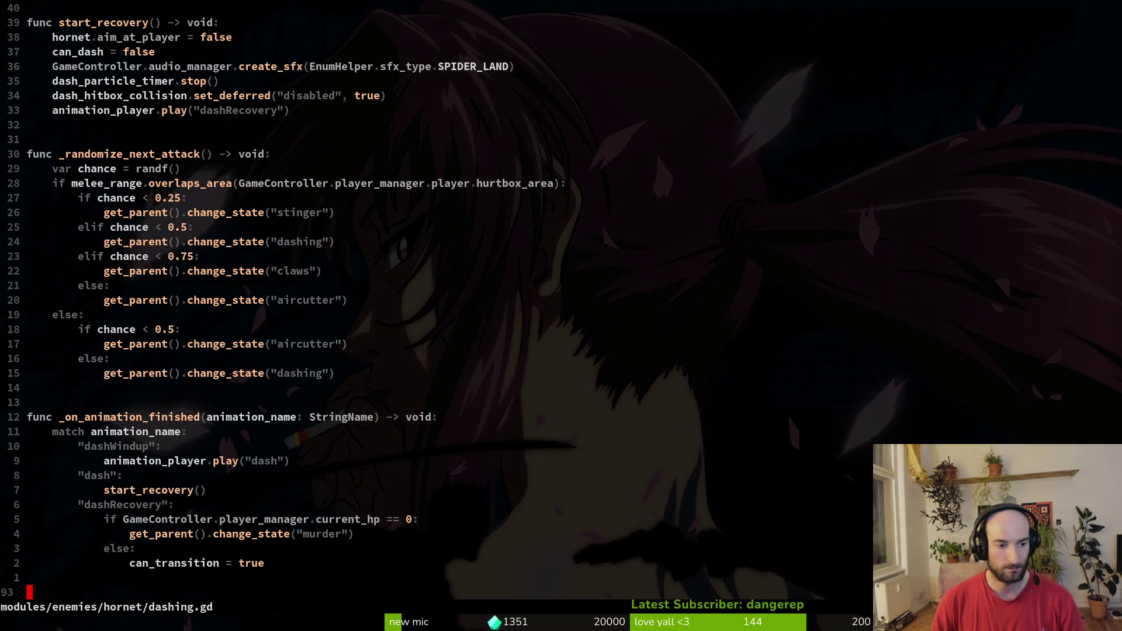
key(shift+v)
key(k)
key(k)
key(k)
text(y)
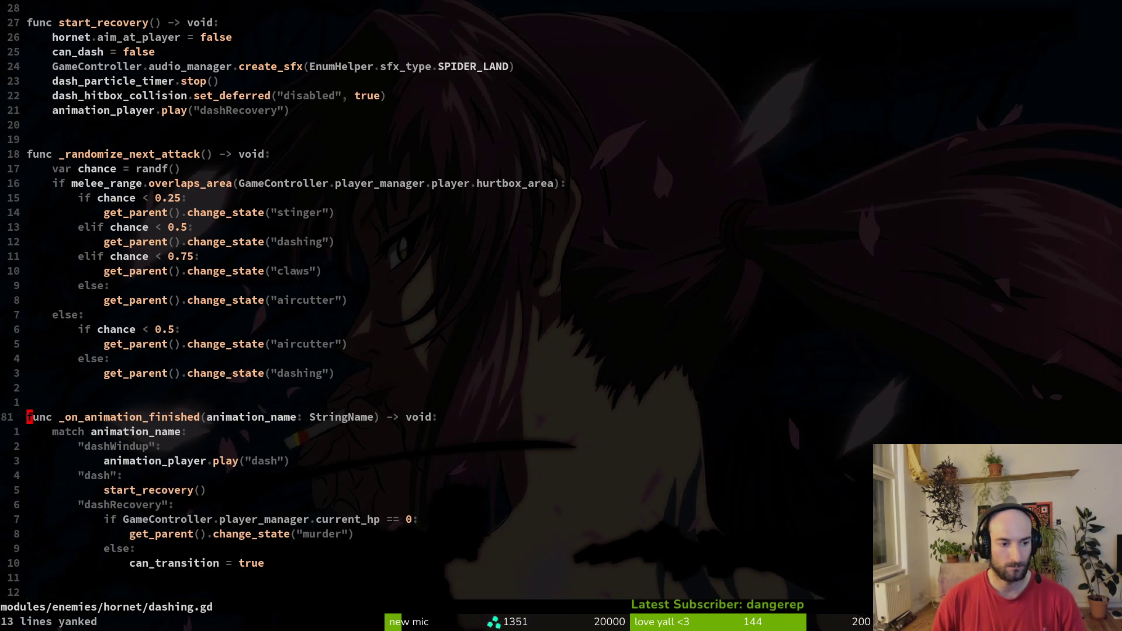
text(:w)
key(Return)
key(ctrl+6)
Step: Paste the _on_animation_finished function at the end of dying.gd and rename its dashWindup case to dying
key(G)
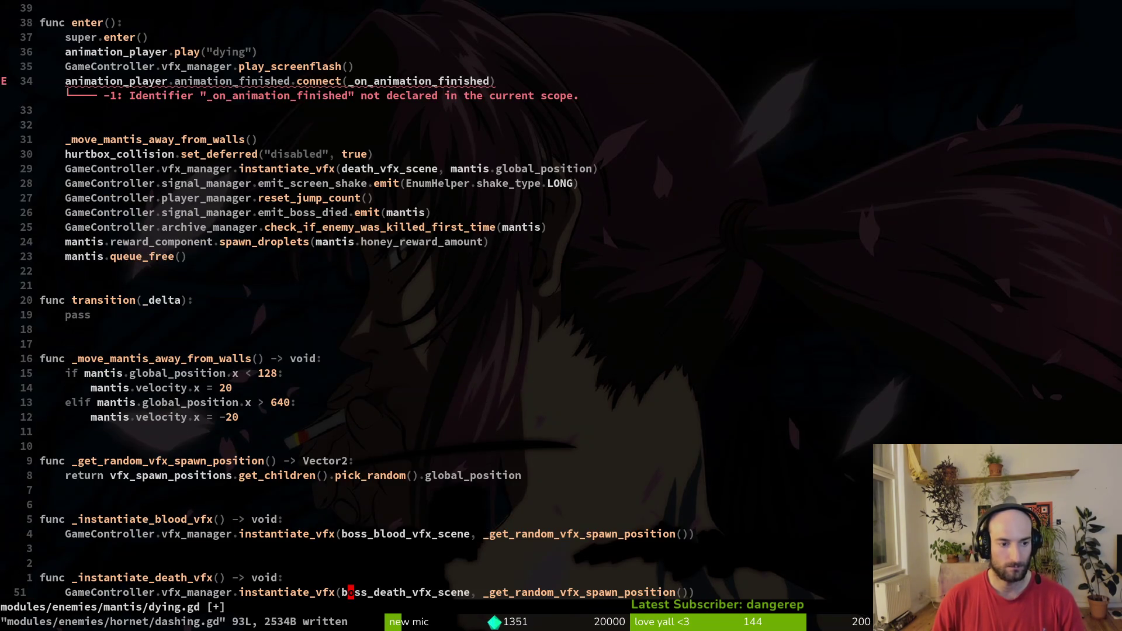
key(p)
key(j)
key(j)
key(j)
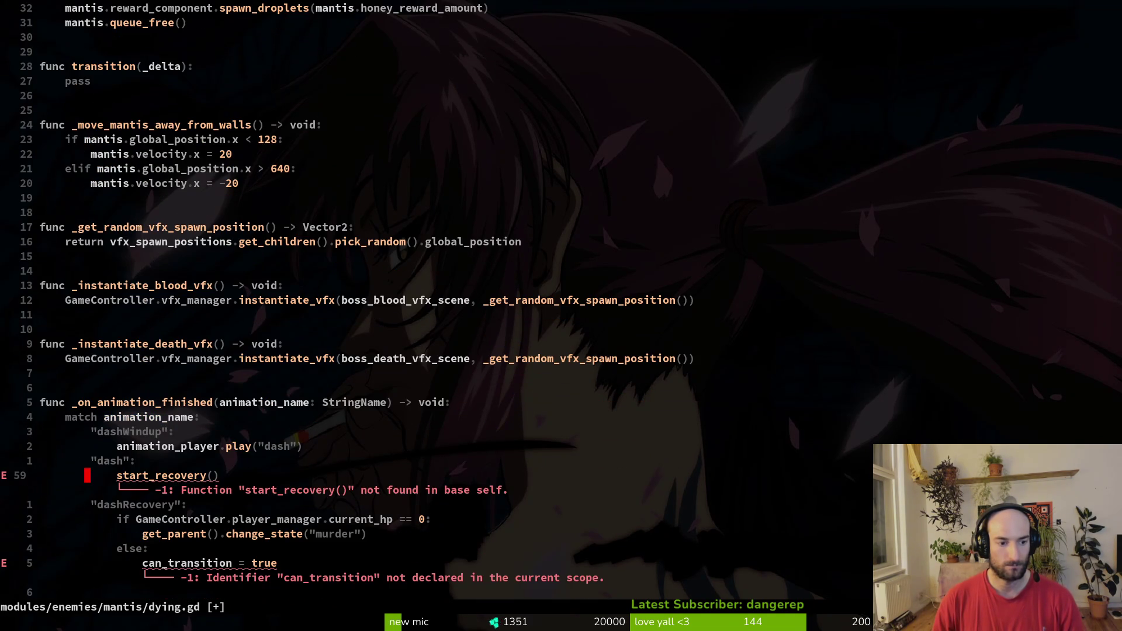
text(ciw)
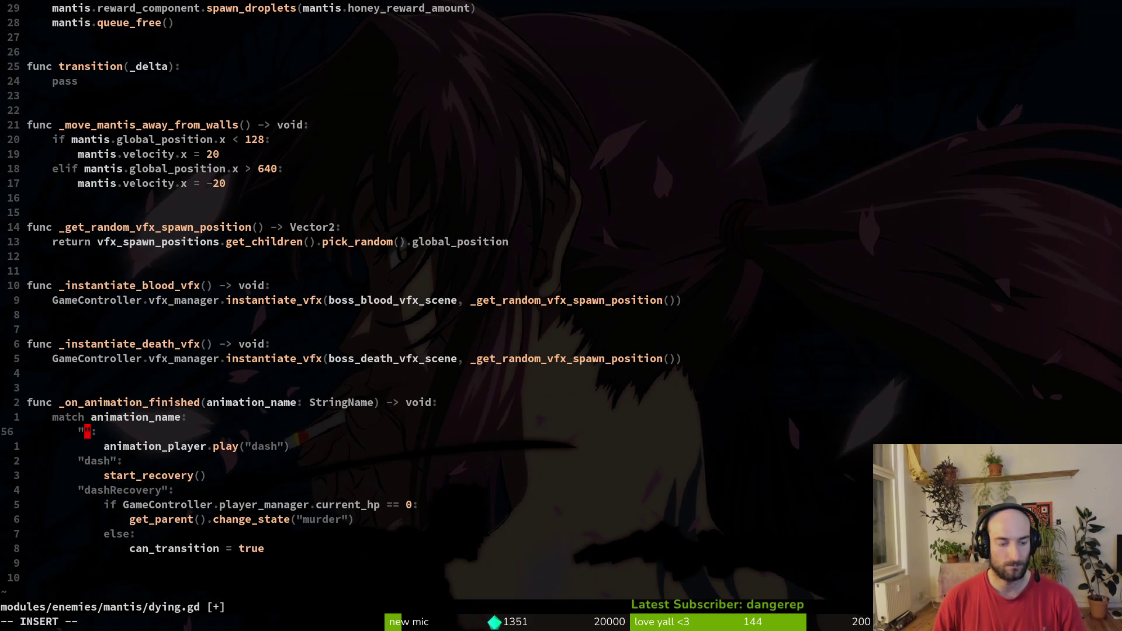
text(dying)
key(Escape)
Step: Delete the leftover dash and dashRecovery cases and save the file
key(j)
key(j)
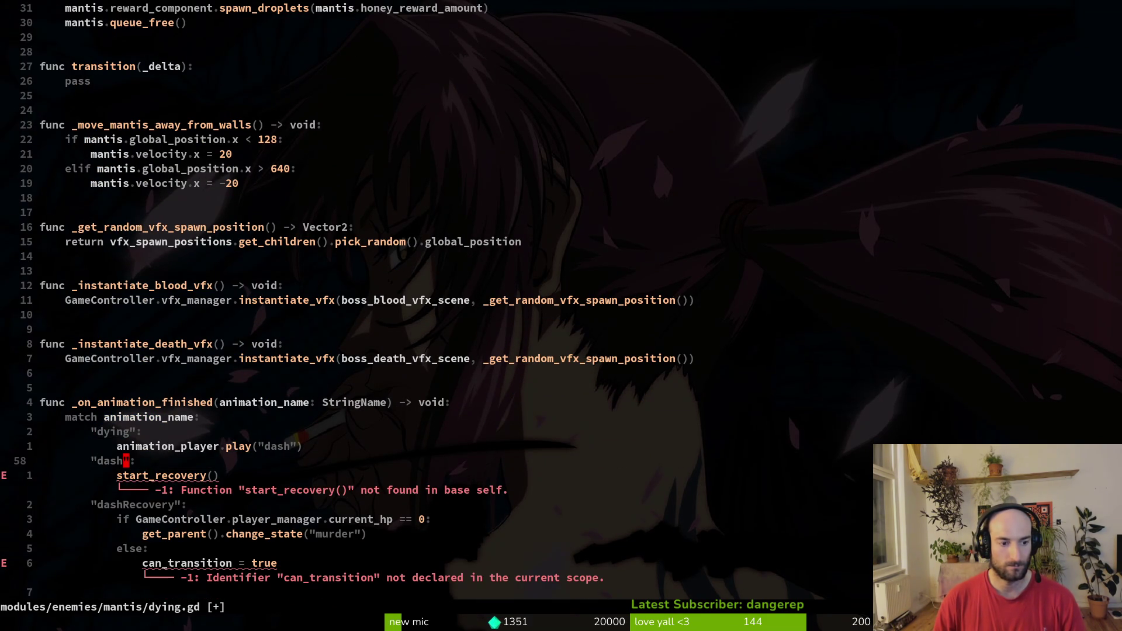
key(shift+v)
key(j)
key(j)
key(j)
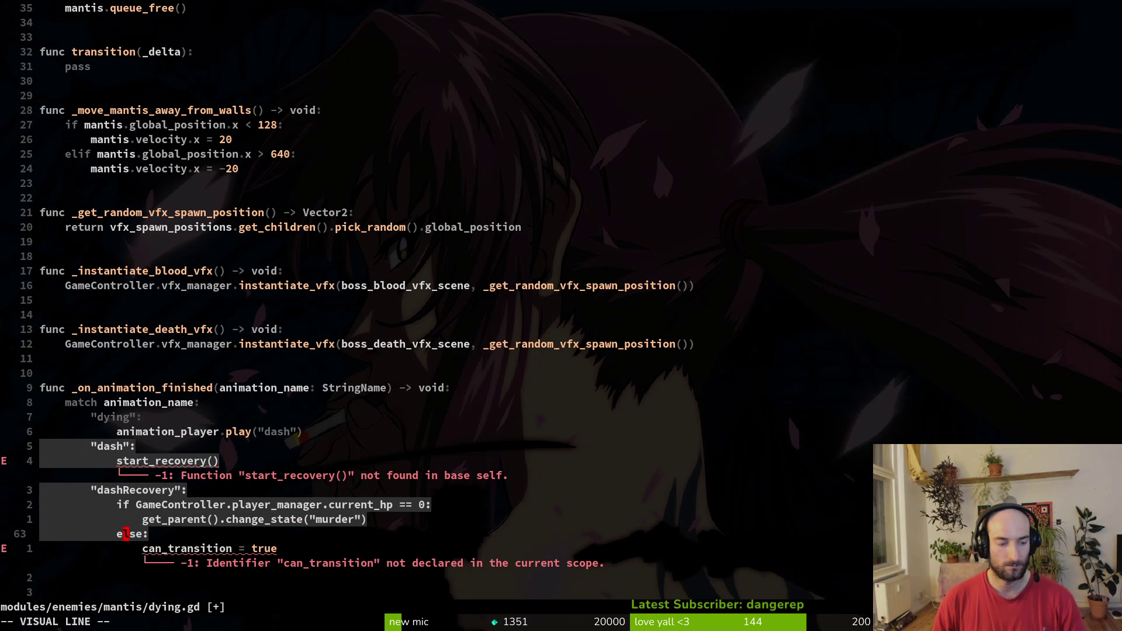
text(jd:w)
key(Return)
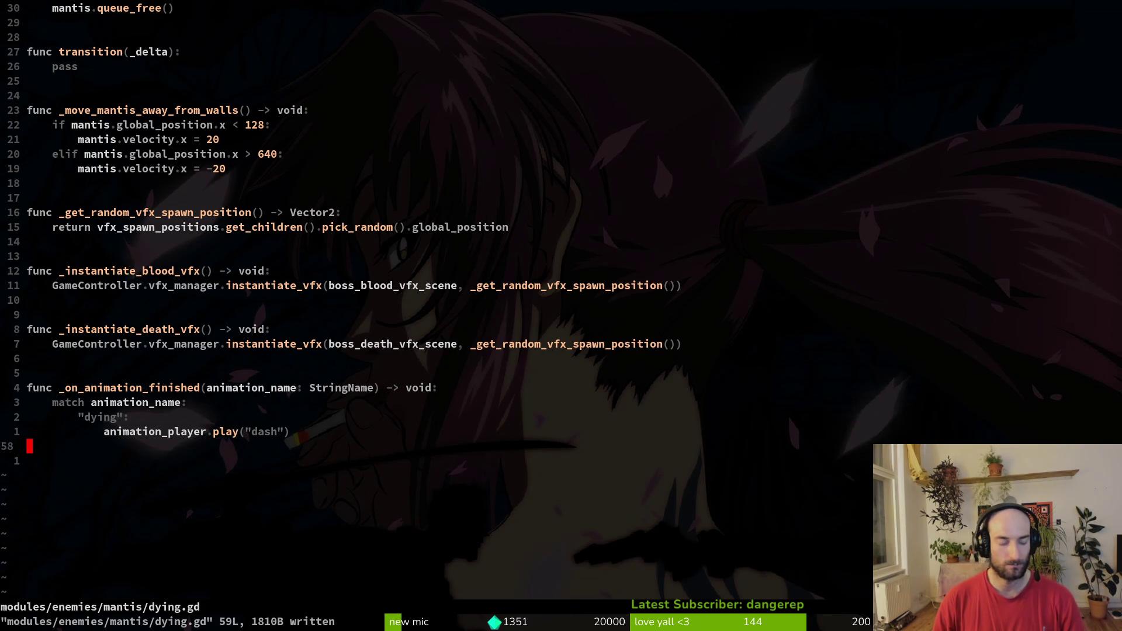
Step: Go back to enter() and select the spawn_droplets line below the connect call
key(k)
key(ctrl+u)
key(ctrl+u)
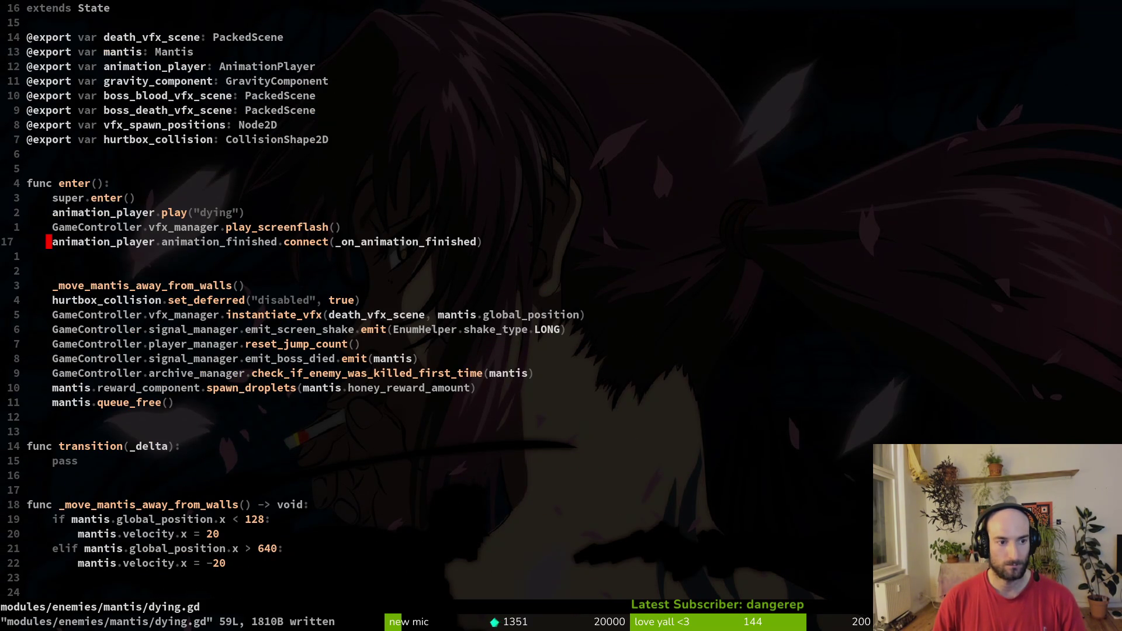
key(k)
key(j)
key(j)
key(j)
key(j)
key(k)
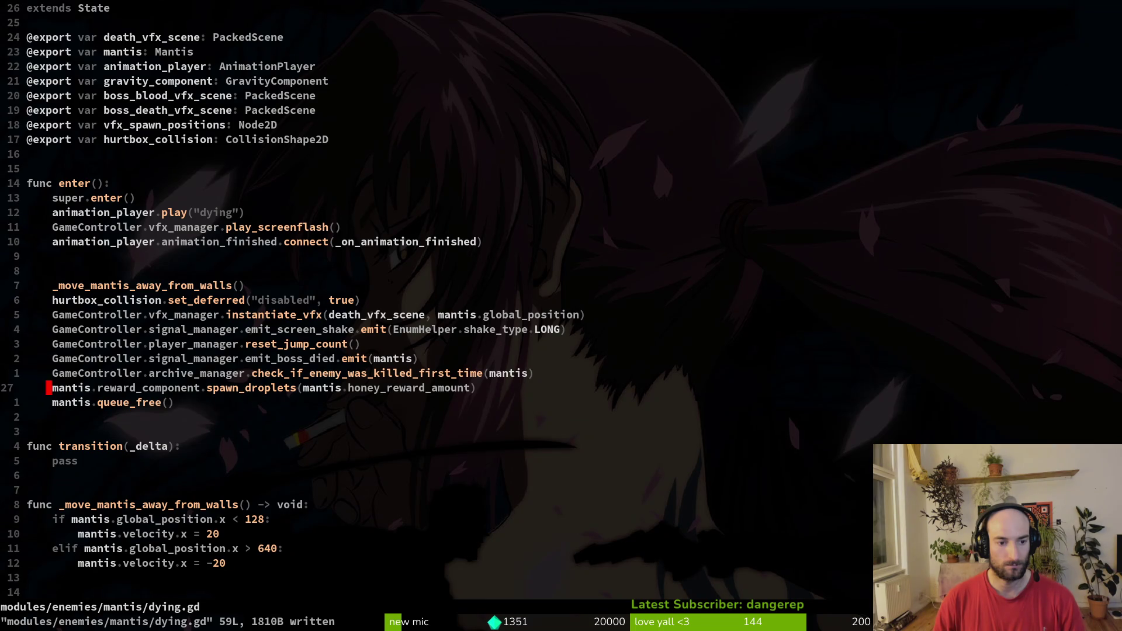
key(shift+v)
key(y)
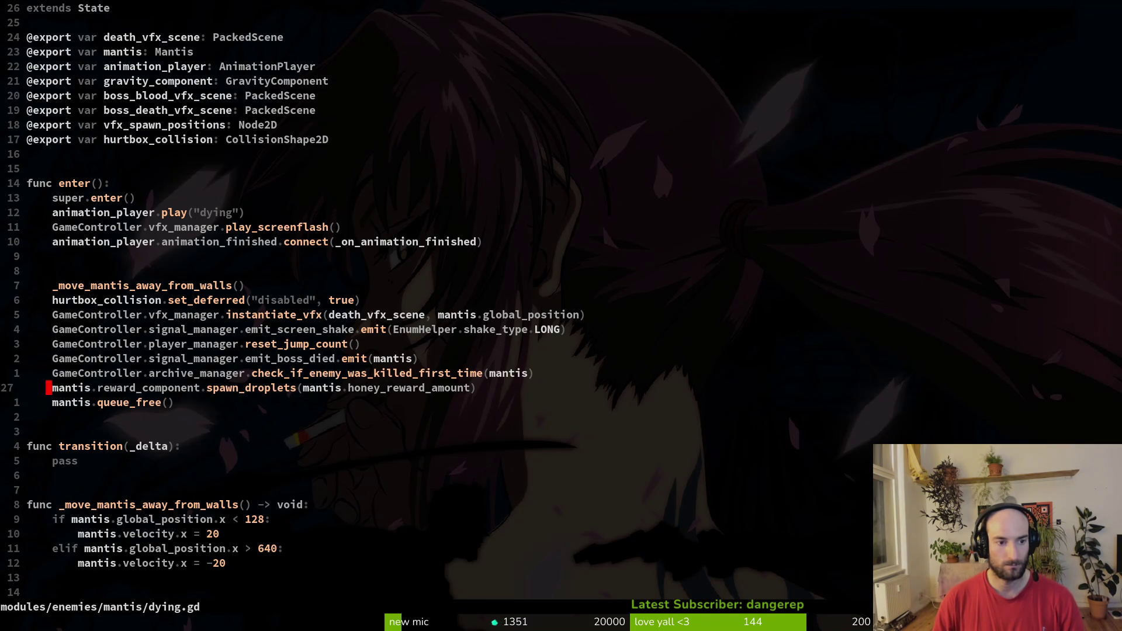
Step: Delete the blank lines in enter() above _move_mantis_away_from_walls and save
key(k)
key(8)
key(k)
key(j)
key(d)
key(d)
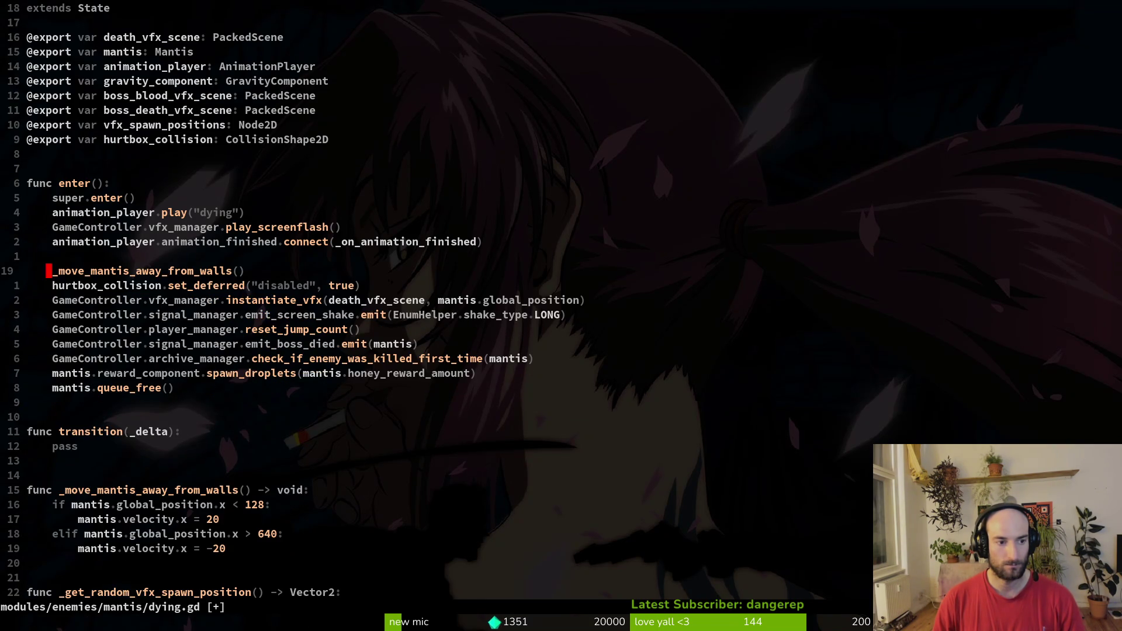
key(k)
key(d)
key(d)
text(:w)
key(Return)
key(j)
key(j)
key(j)
key(j)
key(j)
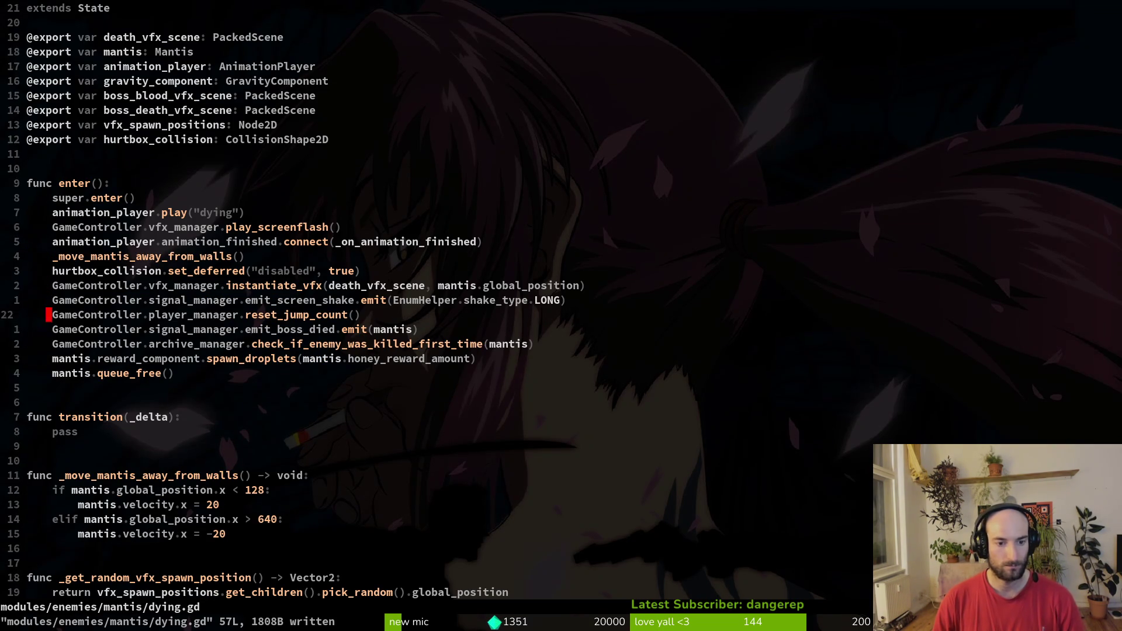
Step: Move the spawn_droplets and queue_free lines into the indented dying case and save dying.gd
key(d)
key(d)
key(d)
key(G)
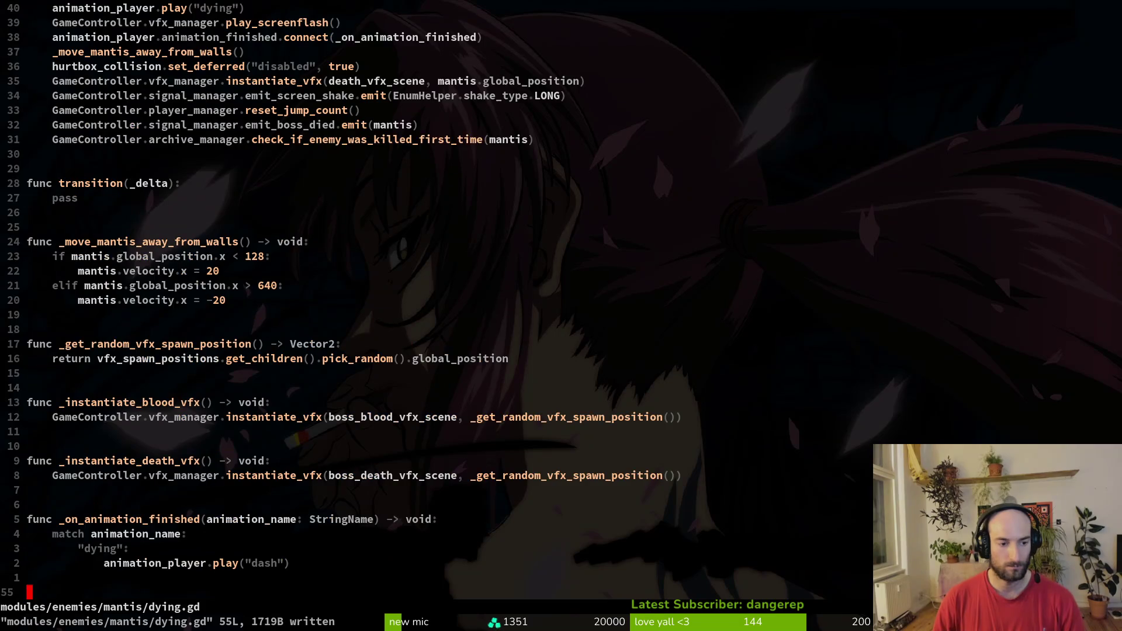
key(p)
key(V)
key(j)
key(K)
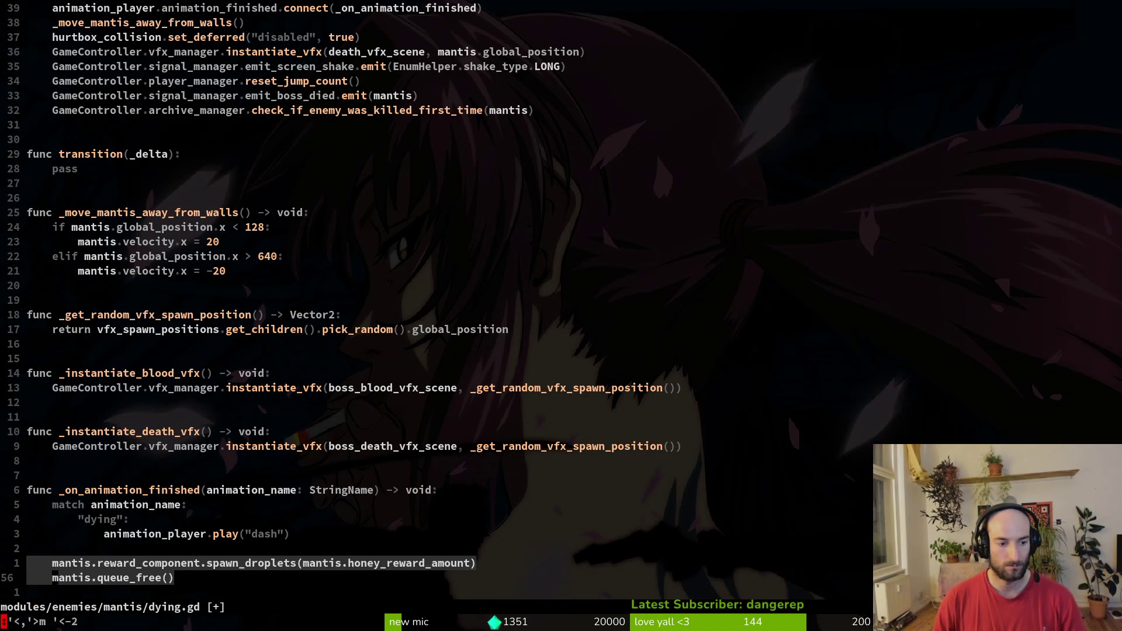
key(K)
key(>)
key(>)
key(Escape)
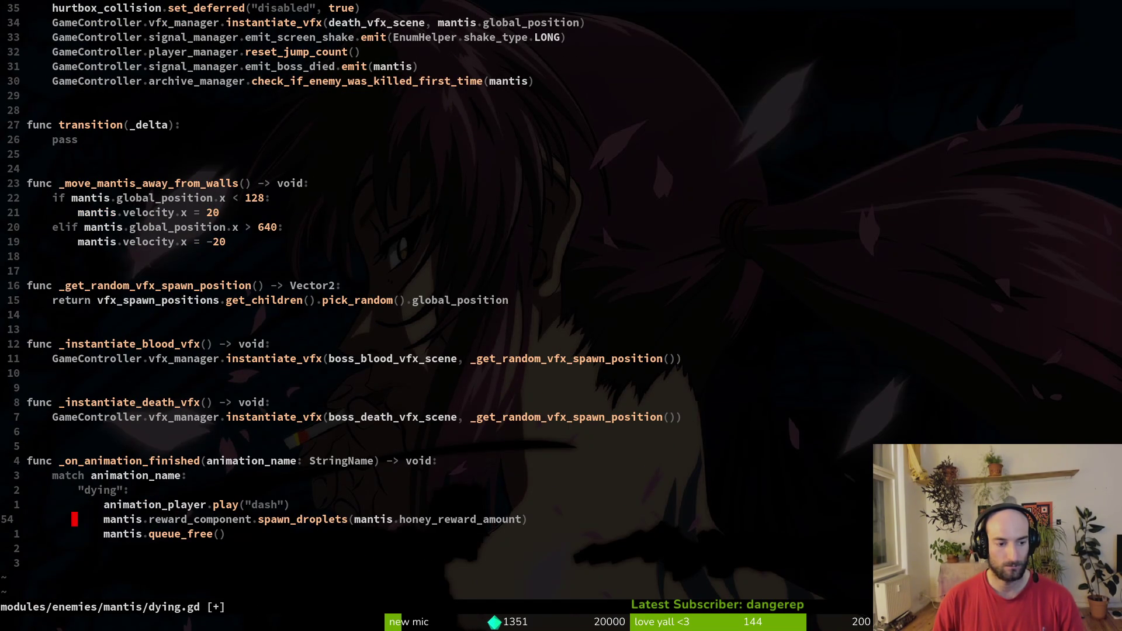
text(:w)
key(Return)
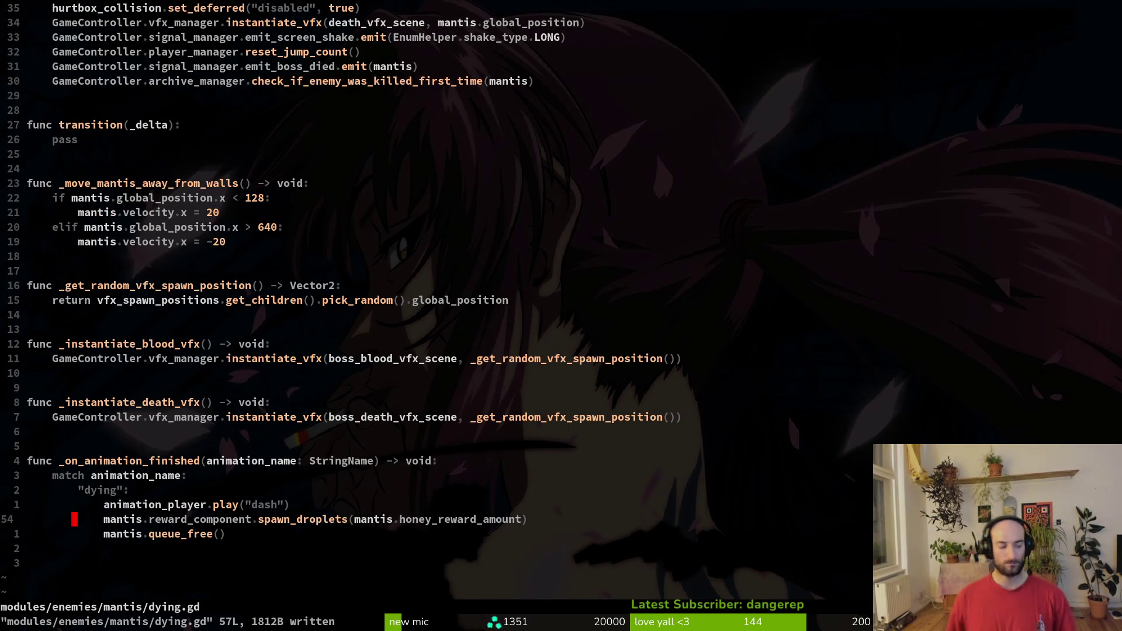
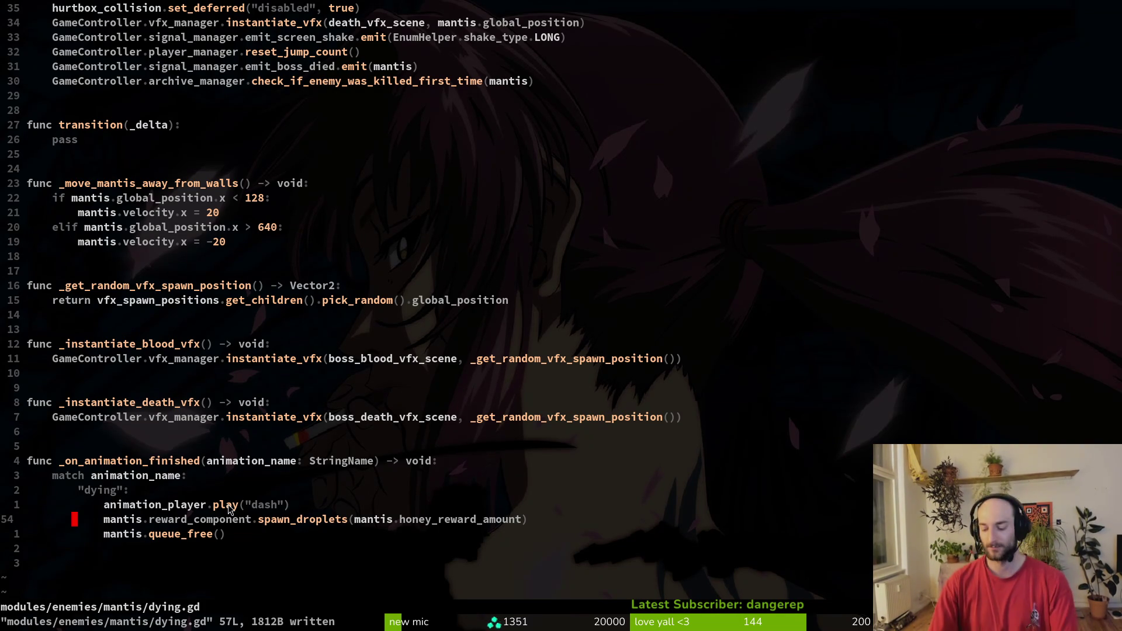
Step: Delete the animation_player.play("dash") line from dying.gd and save
key(k)
key(shift+v)
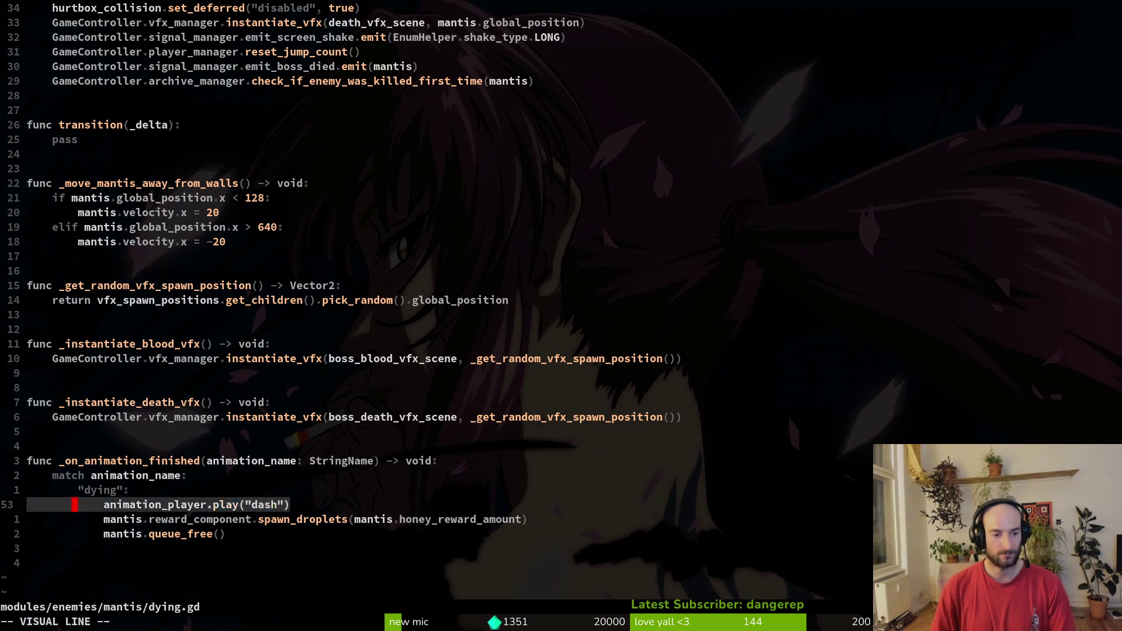
text(d:w)
key(Return)
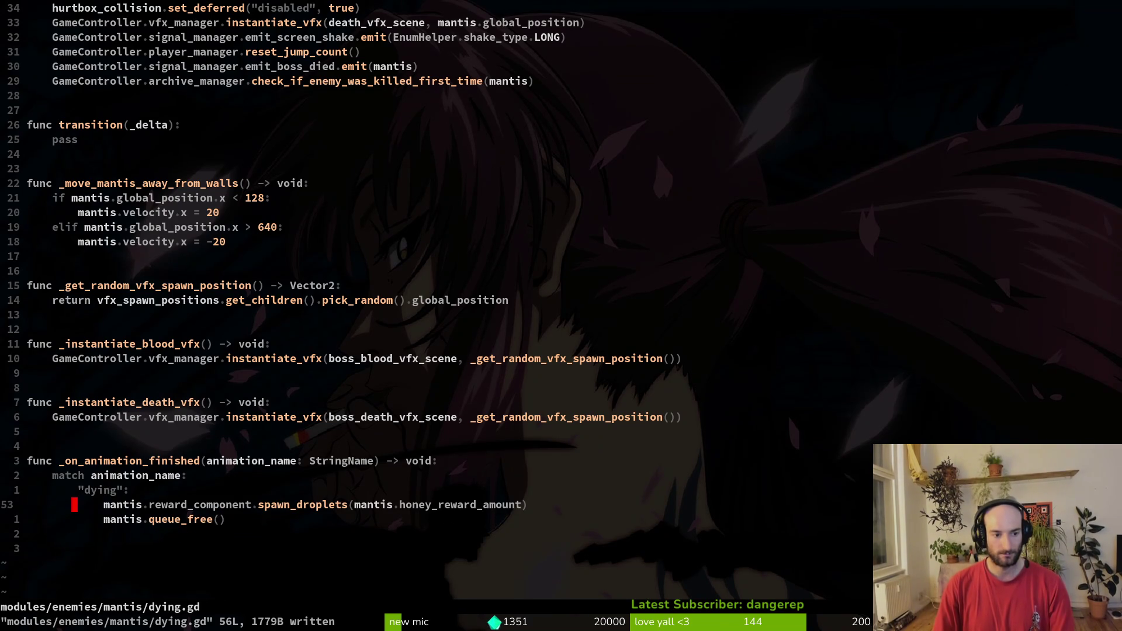
Step: Go up to the play_screenflash line, try cutting it, undo that, and save dying.gd
key(shift+o)
key(Escape)
key(2)
key(0)
key(k)
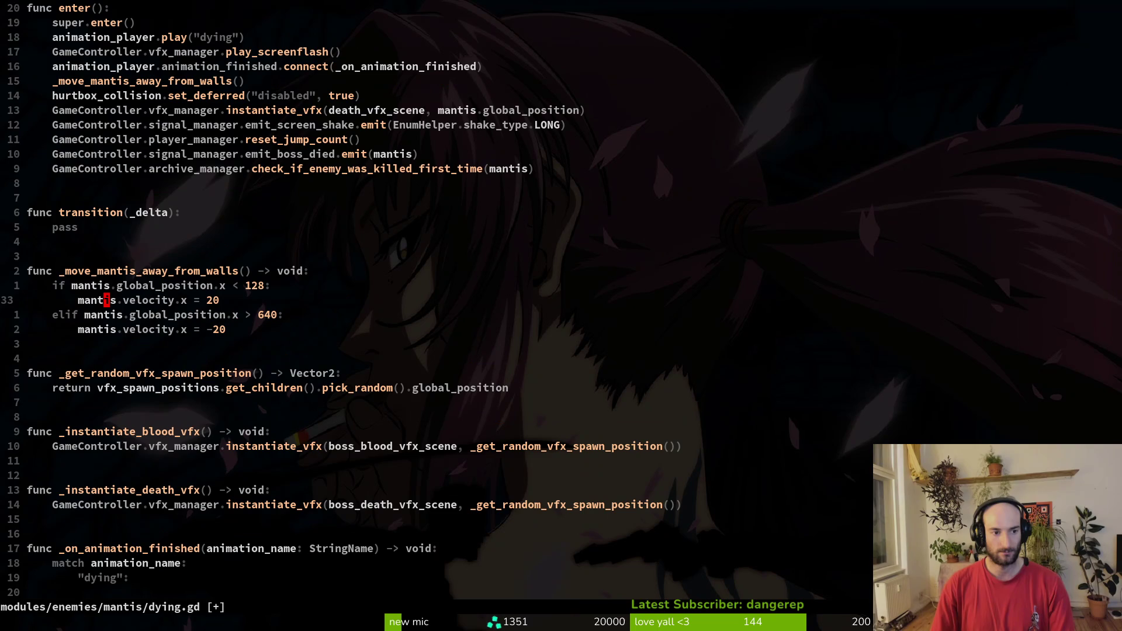
key(k)
key(k)
key(k)
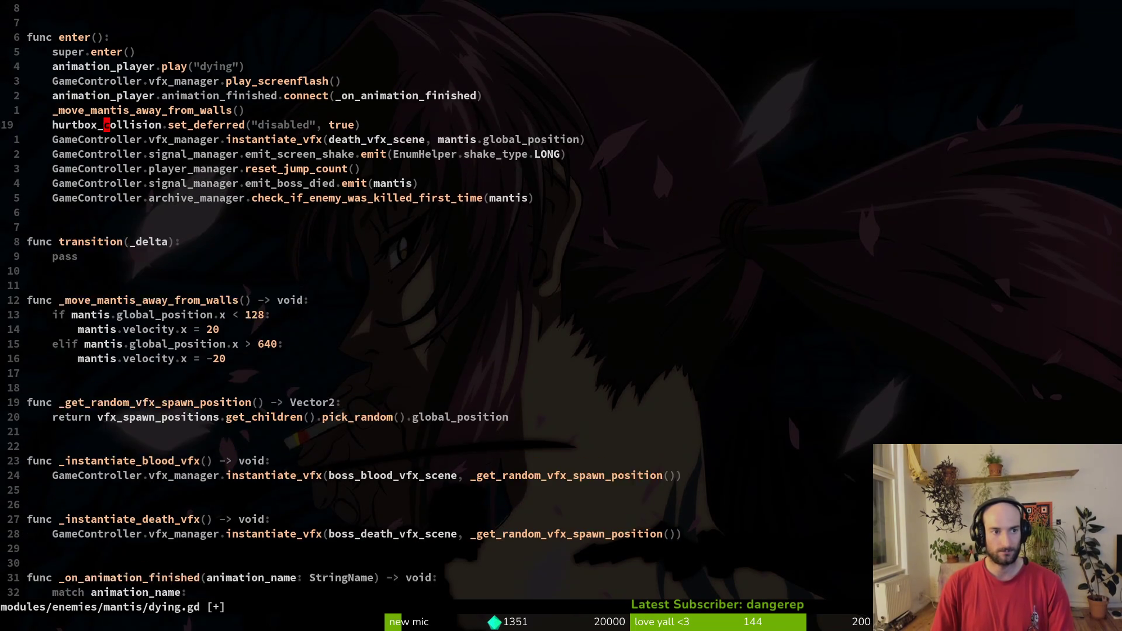
key(shift+v)
key(d)
key(u)
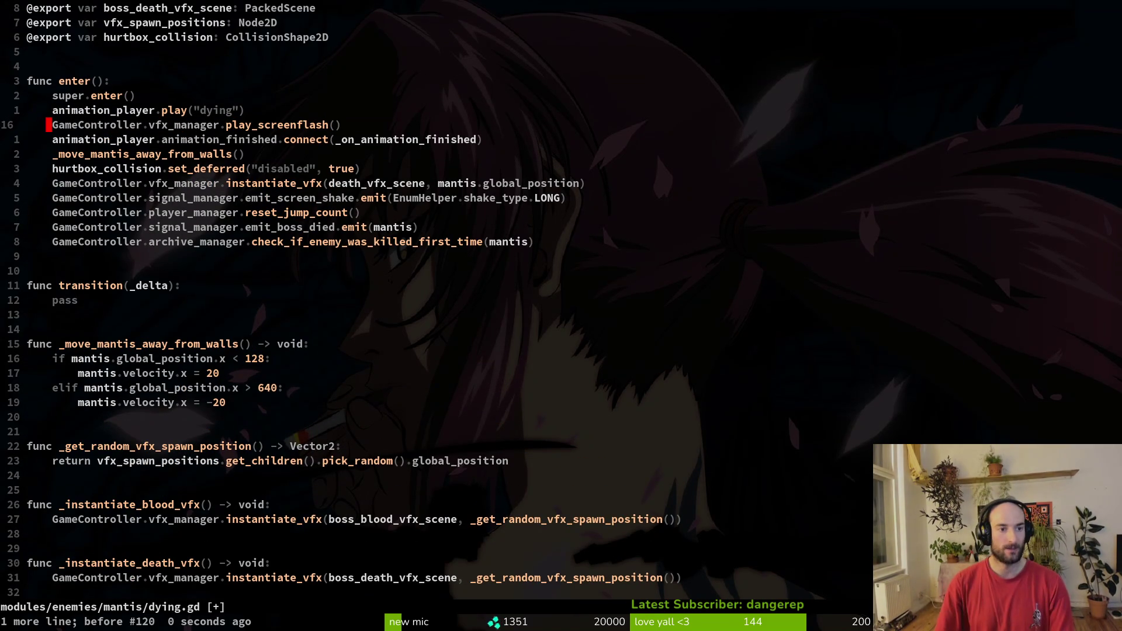
key(shift+v)
key(Escape)
text(:write)
key(Return)
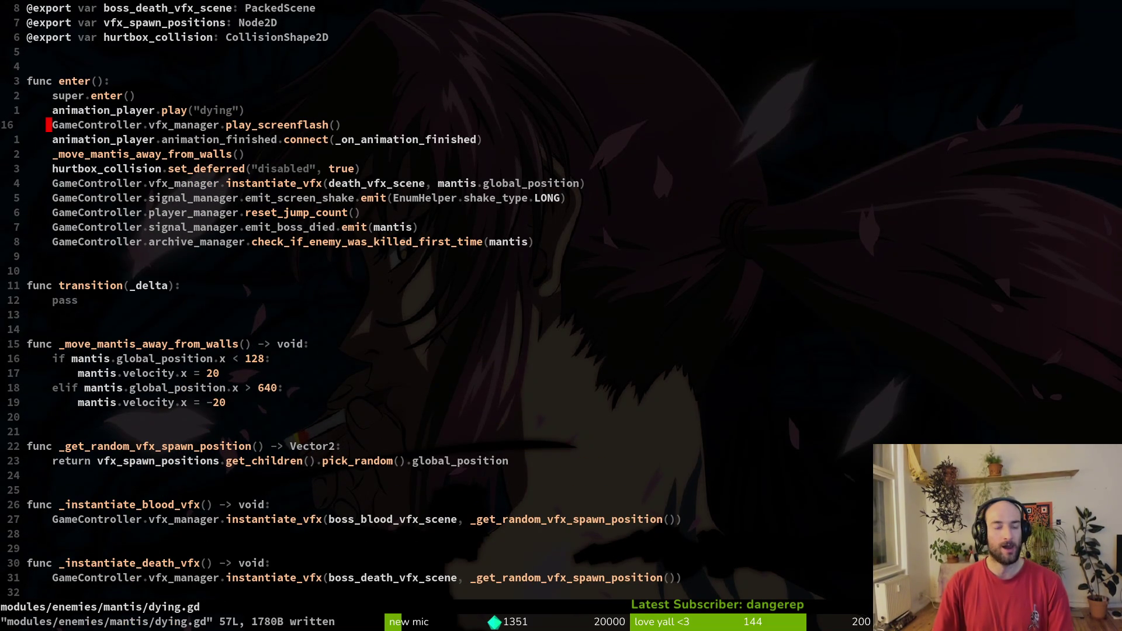
Step: Write a GameController.signal_manager.emit_screen_shake.emit(S…) line using autocompletion
text(oGameController.s)
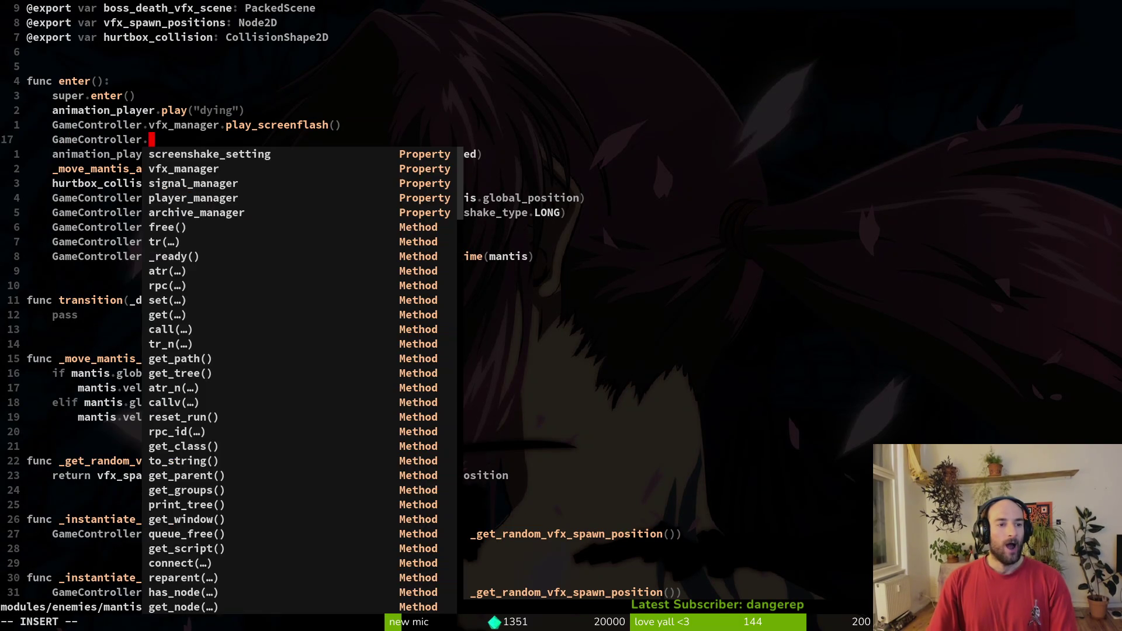
text(ig)
key(Tab)
text(.emi)
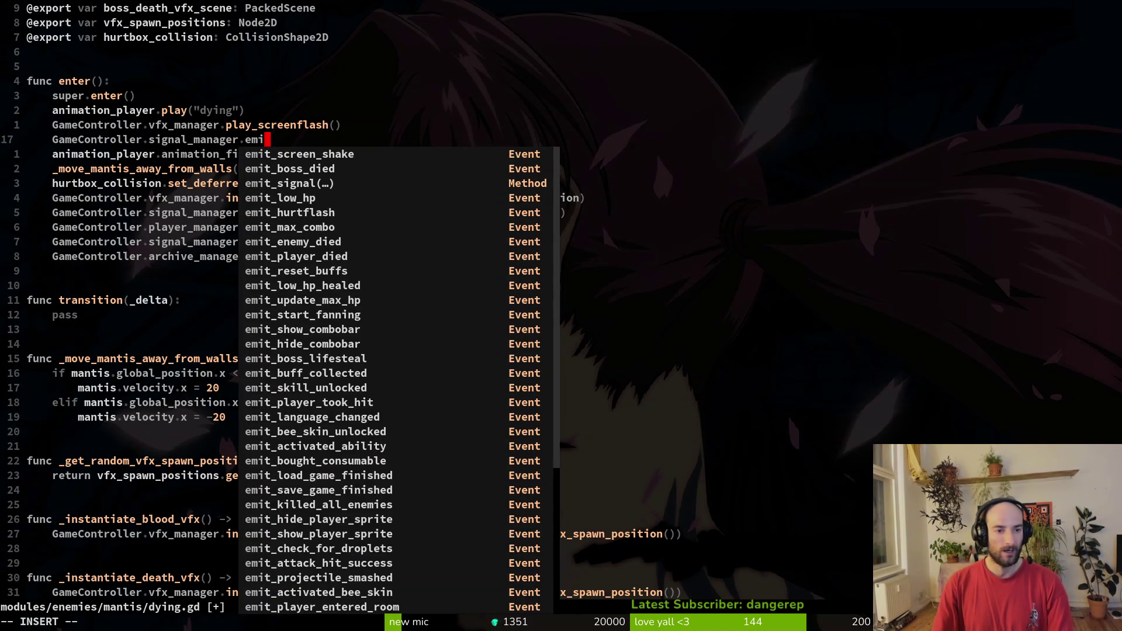
key(Tab)
text(.)
key(BackSpace)
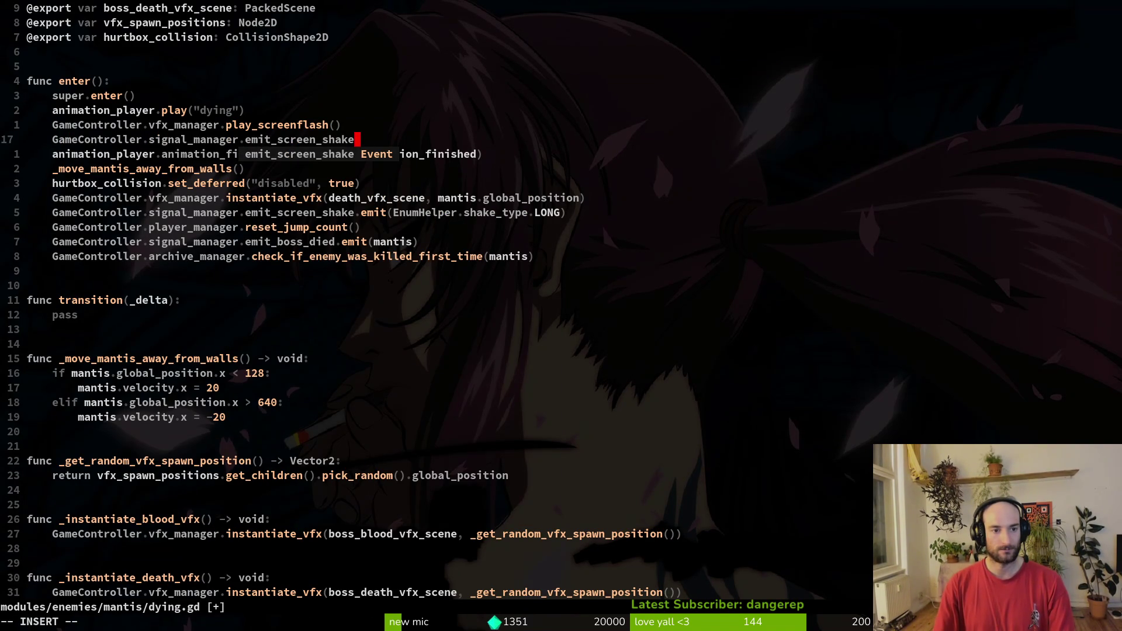
text(.emit()
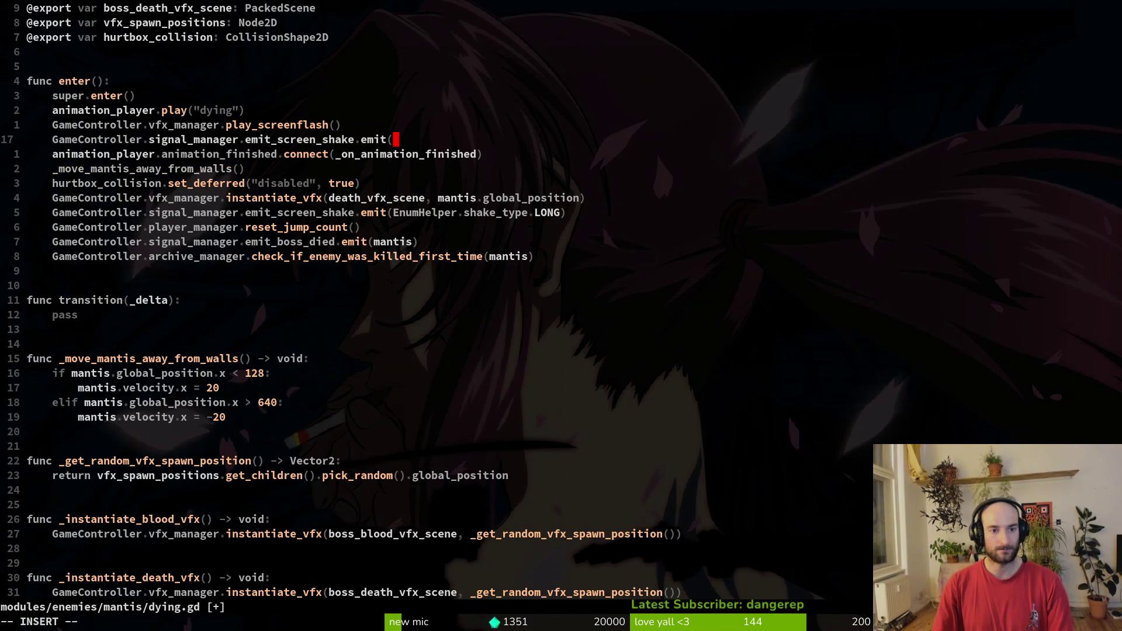
text(S)
key(Escape)
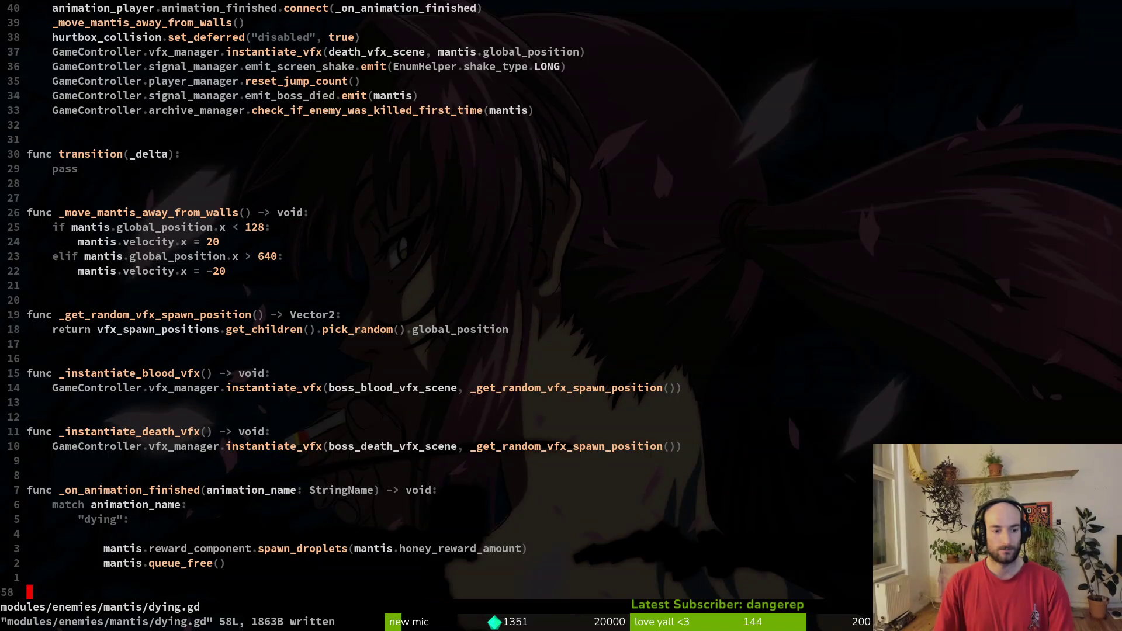
Step: Paste the SHORT screen-shake line under the dying branch, indent it, remove the blank line, and save
key(o)
key(Escape)
key(p)
key(greater)
key(greater)
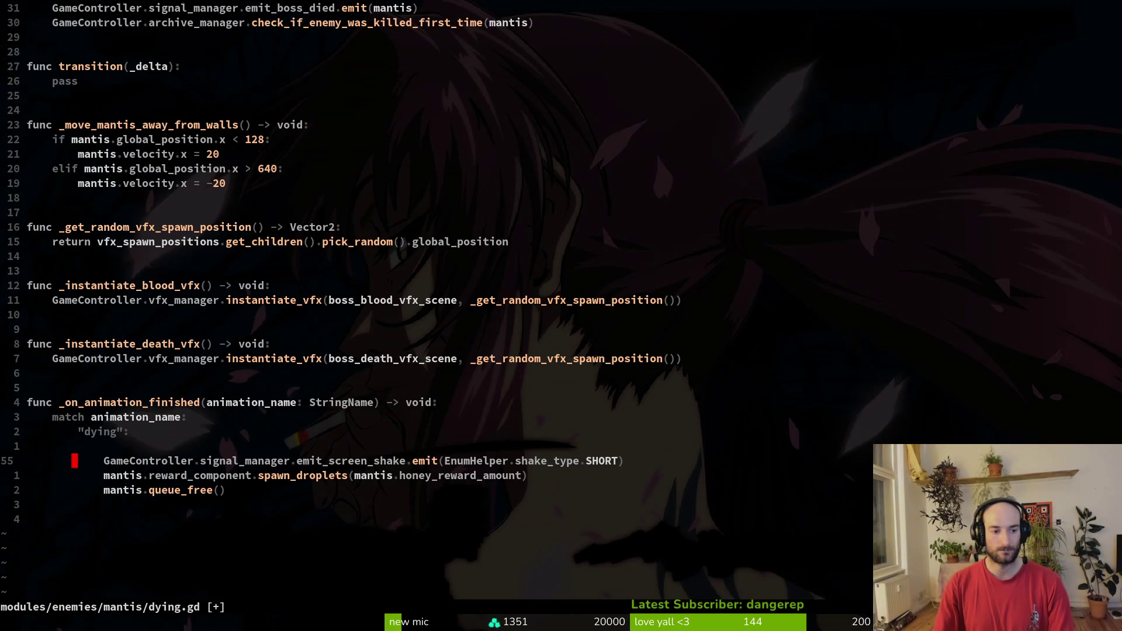
text(:w)
key(Return)
key(k)
key(d)
key(d)
text(:w)
key(Return)
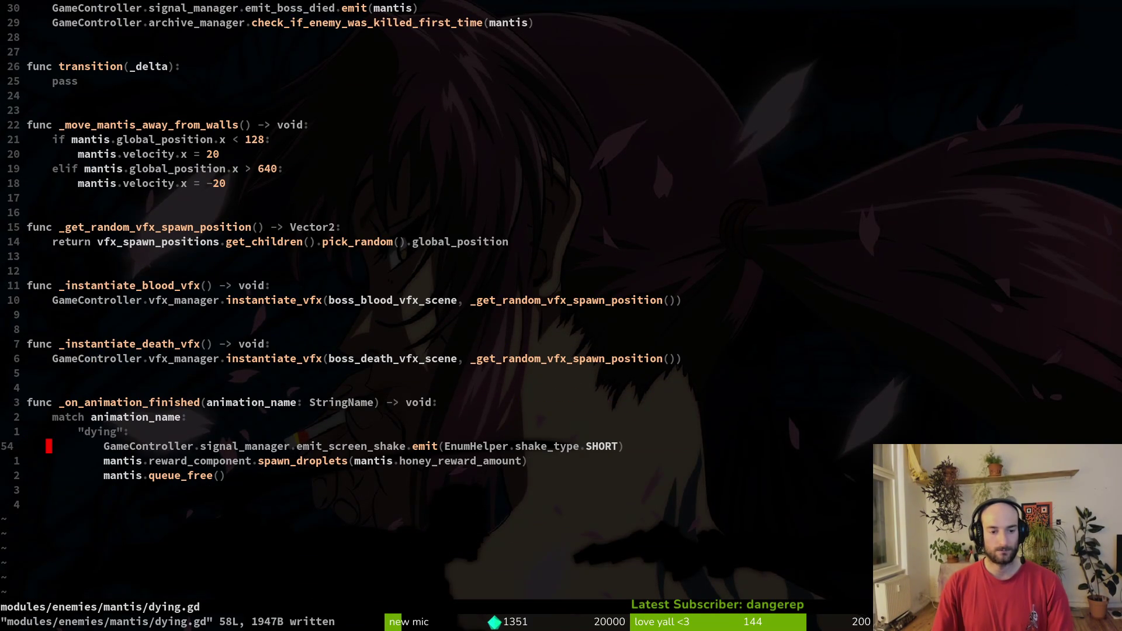
key(alt+Tab)
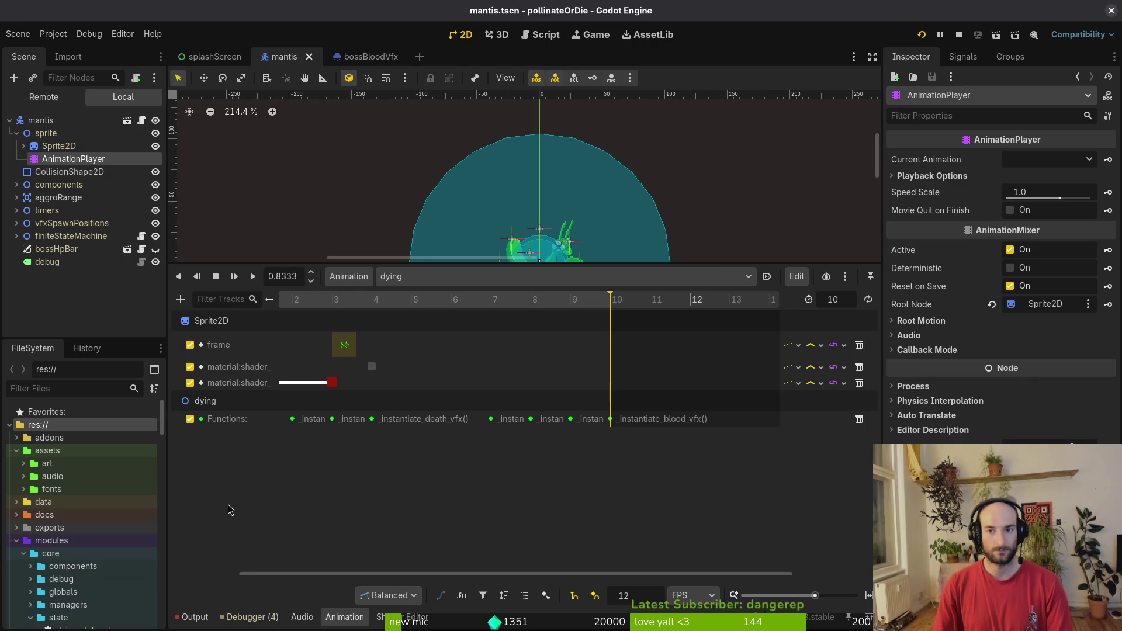
Step: Run the project, load the mantis boss level from the debug level select, then close the game
key(F5)
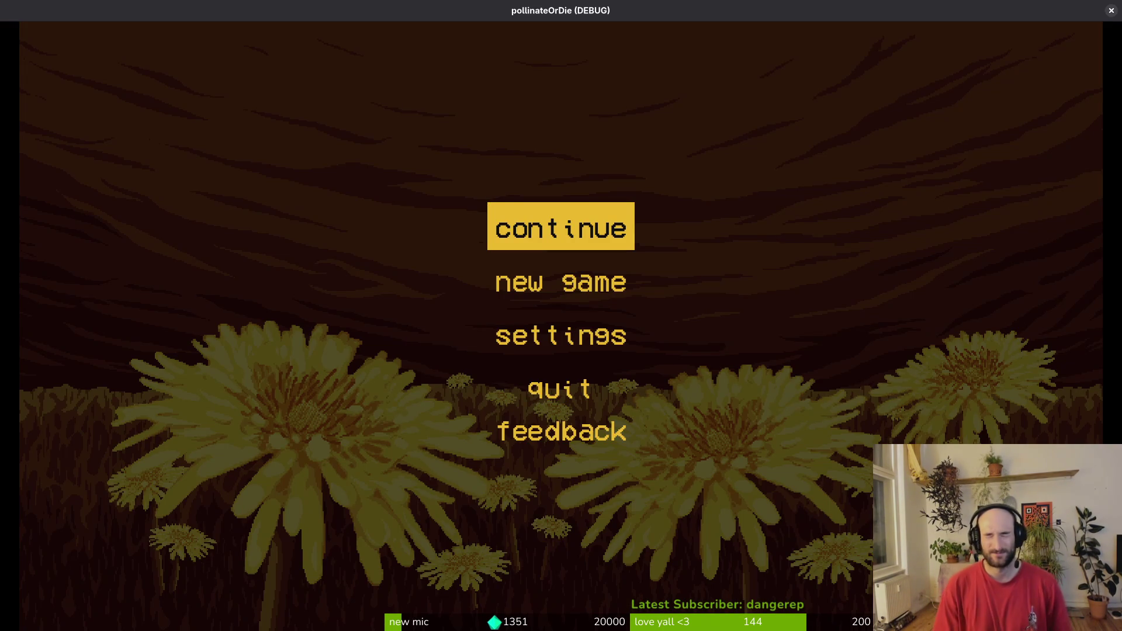
key(Return)
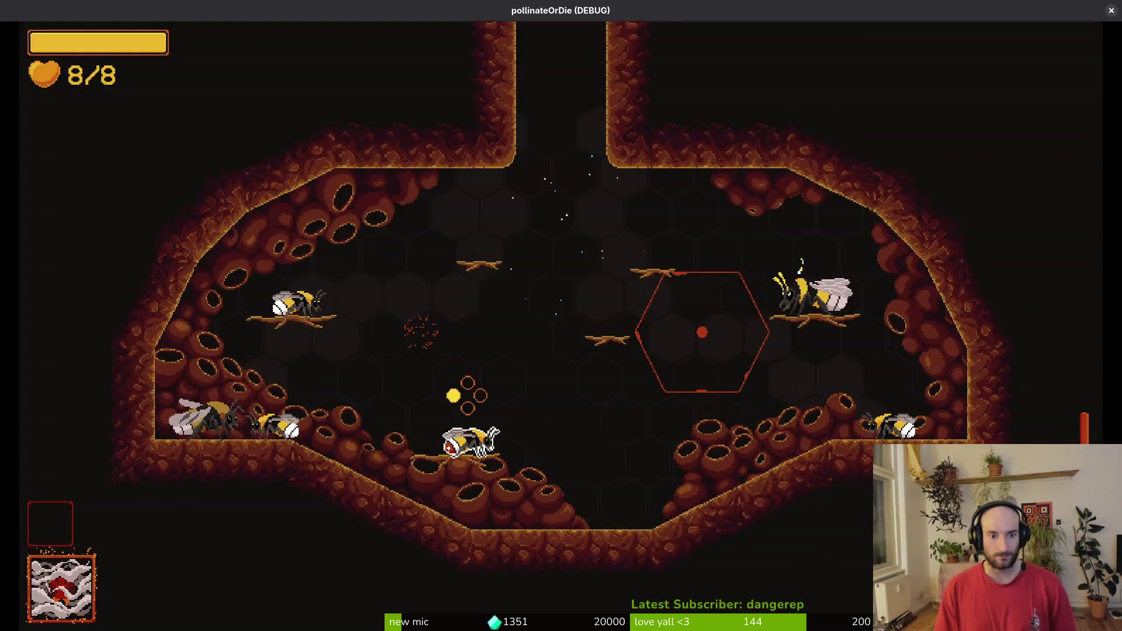
key(Escape)
key(Return)
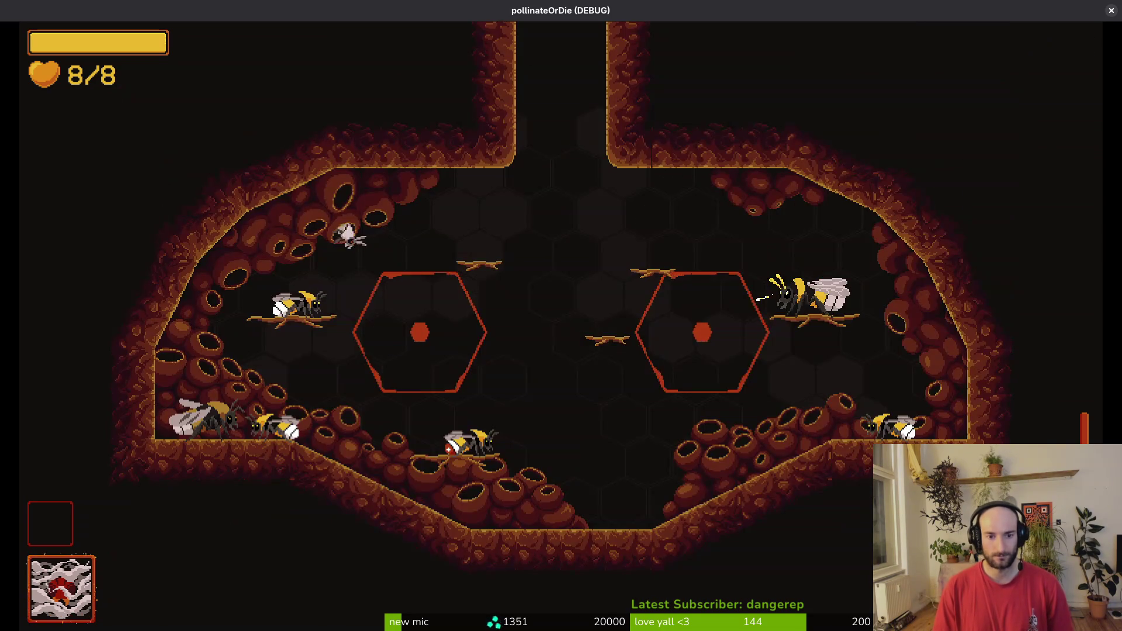
key(Down)
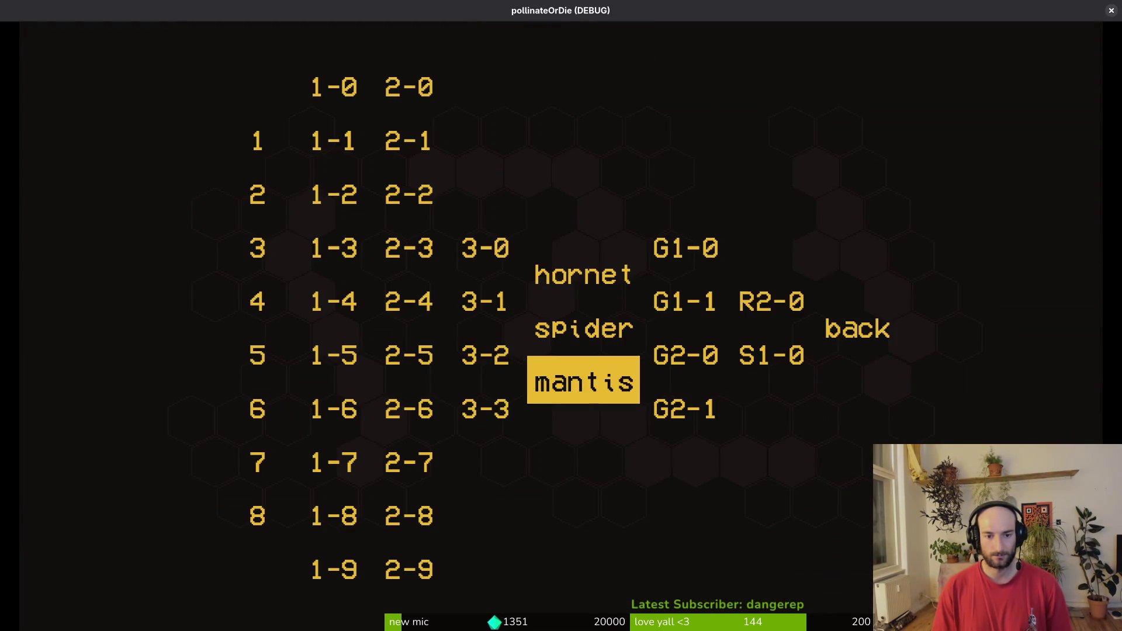
key(Return)
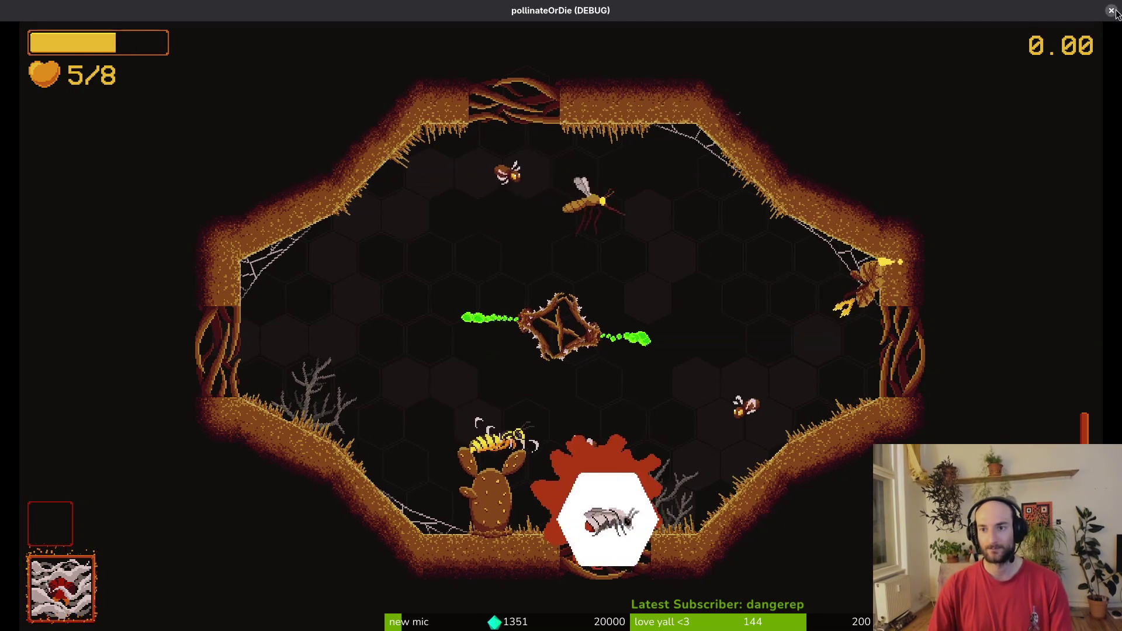
key(F8)
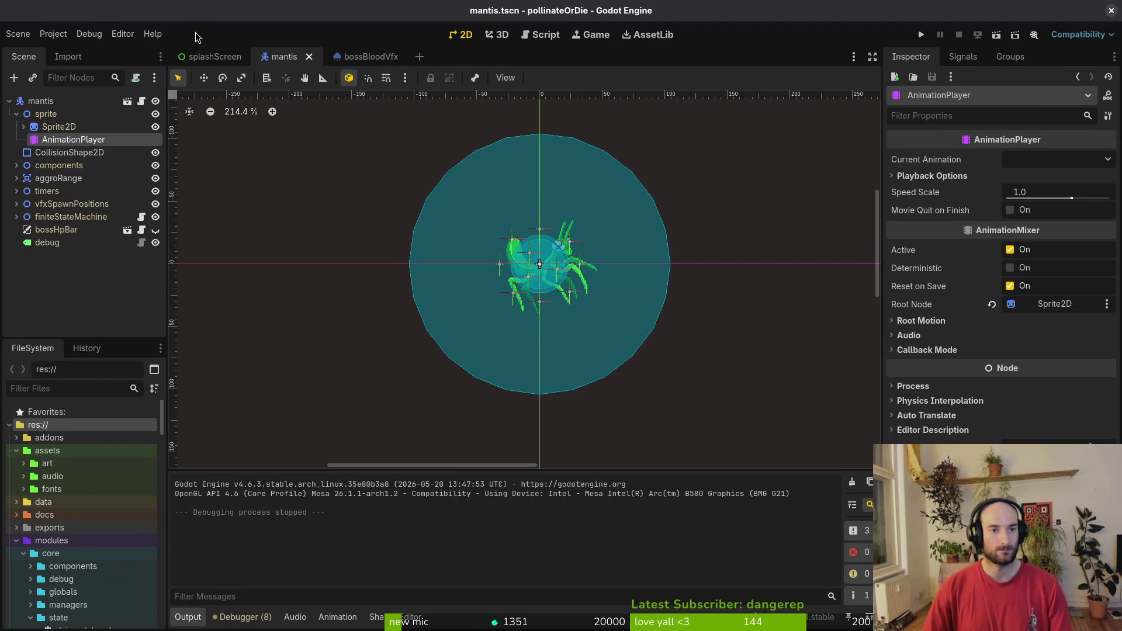
Step: In bossBloodVfx, drag a Color Curves gradient stop of the process material, save, and rerun the game
click(351, 55)
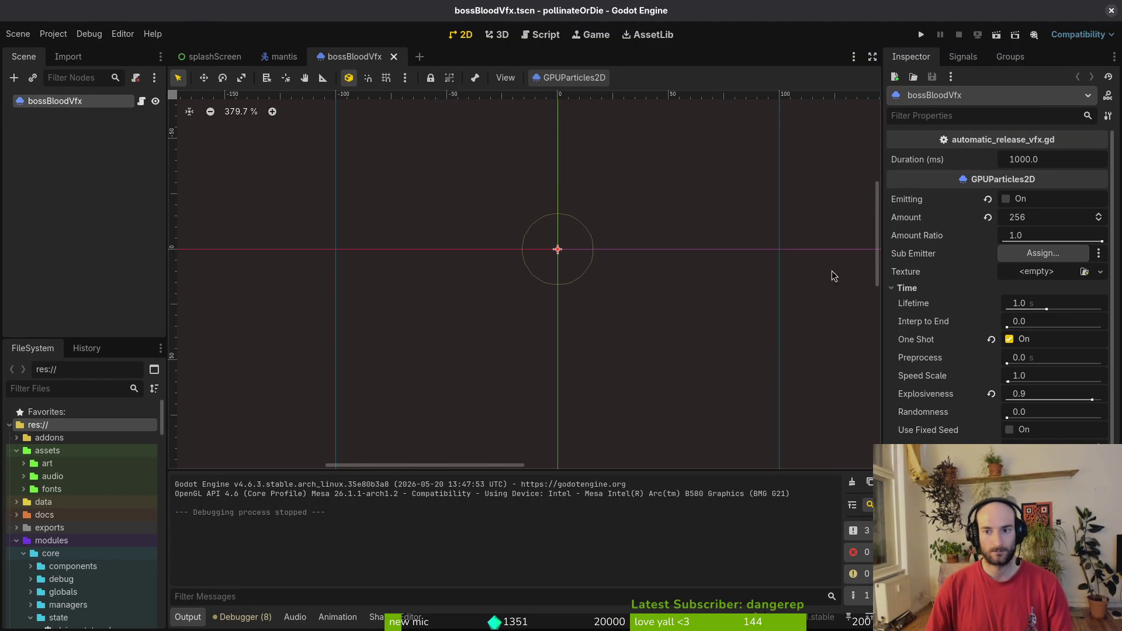
click(1006, 199)
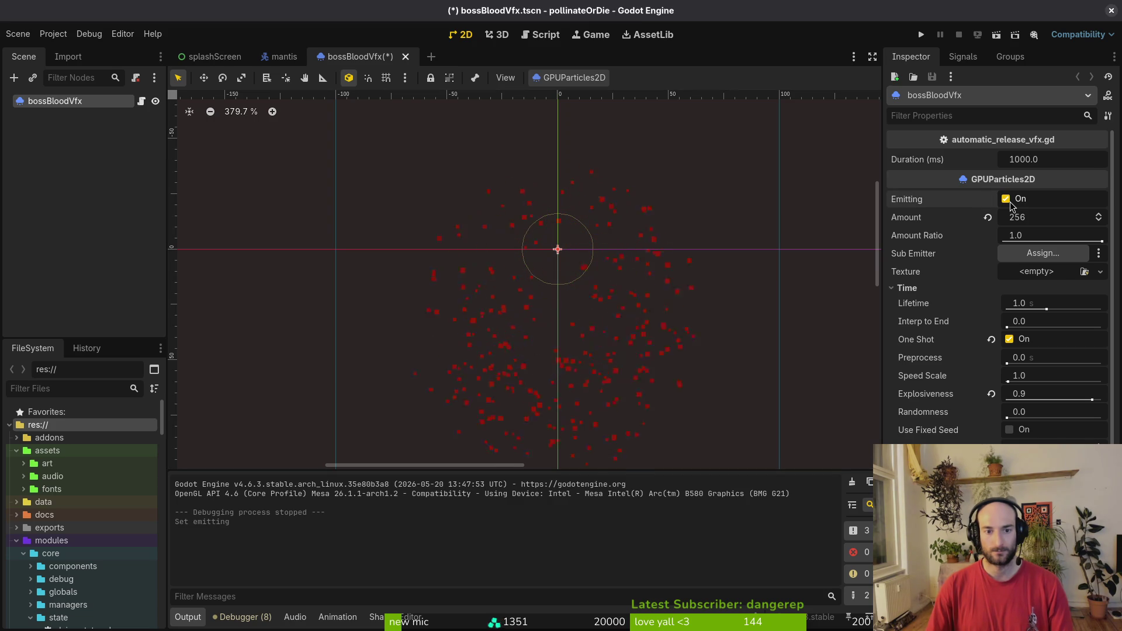
scroll(998, 378, down, 5)
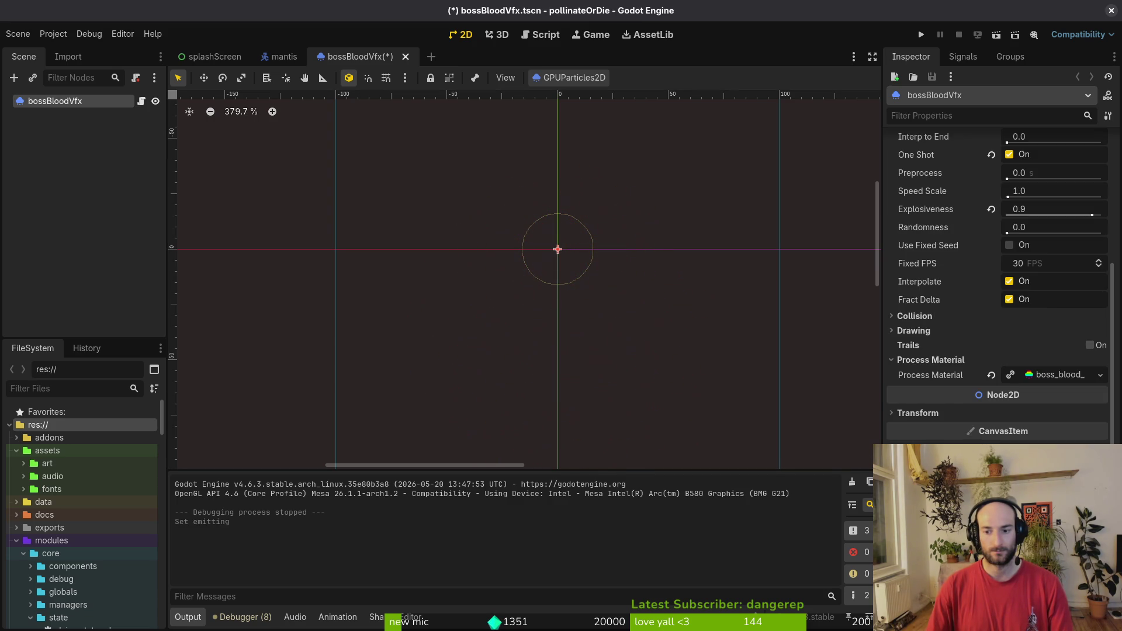
click(1061, 375)
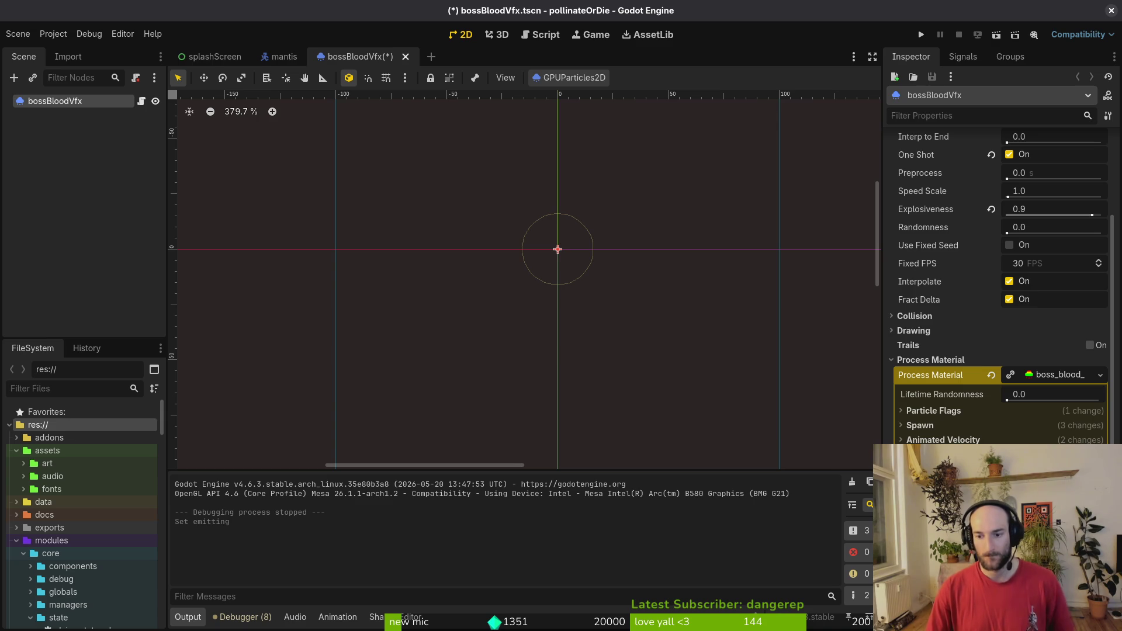
scroll(679, 313, down, 1)
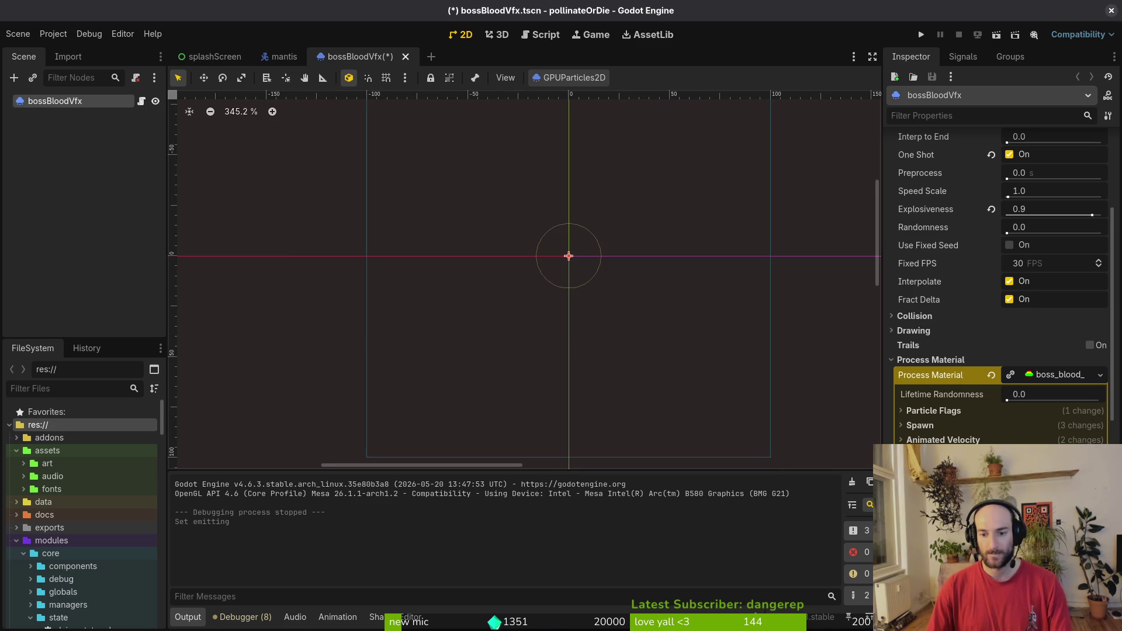
scroll(993, 292, down, 5)
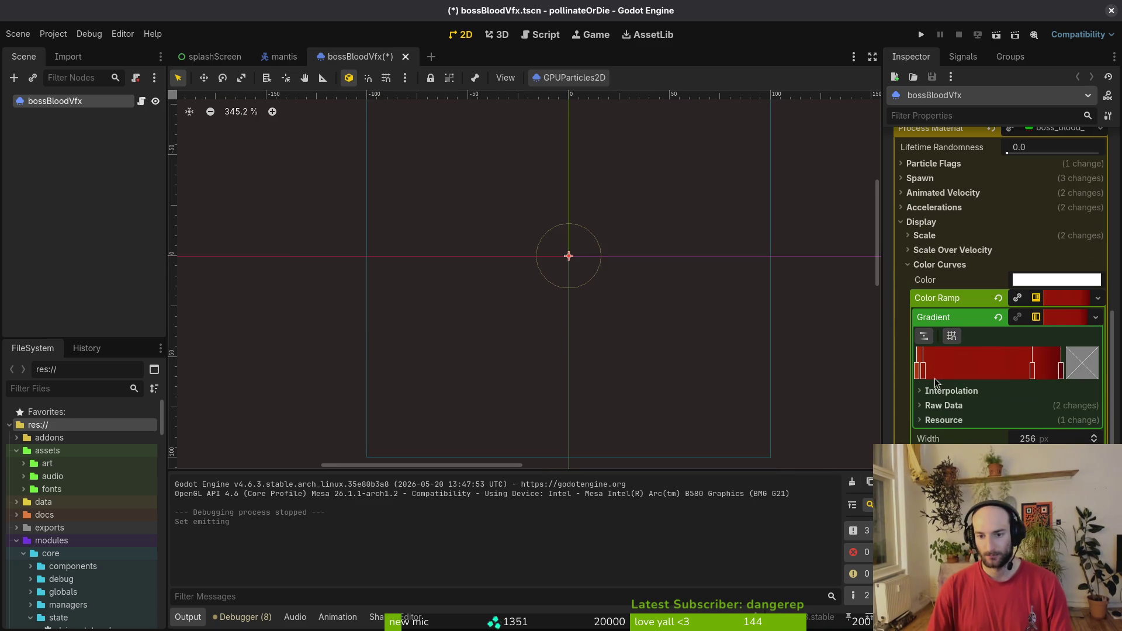
mouse_move(937, 370)
mouse_down()
mouse_move(977, 380)
mouse_move(949, 375)
mouse_move(961, 377)
mouse_up()
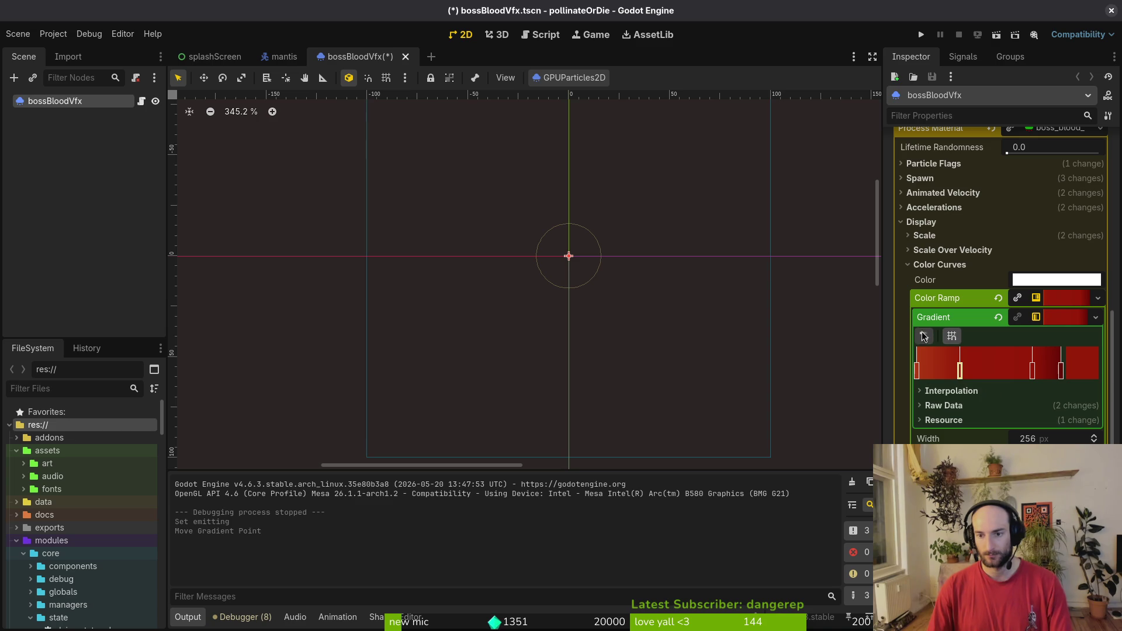
key(ctrl+s)
click(921, 34)
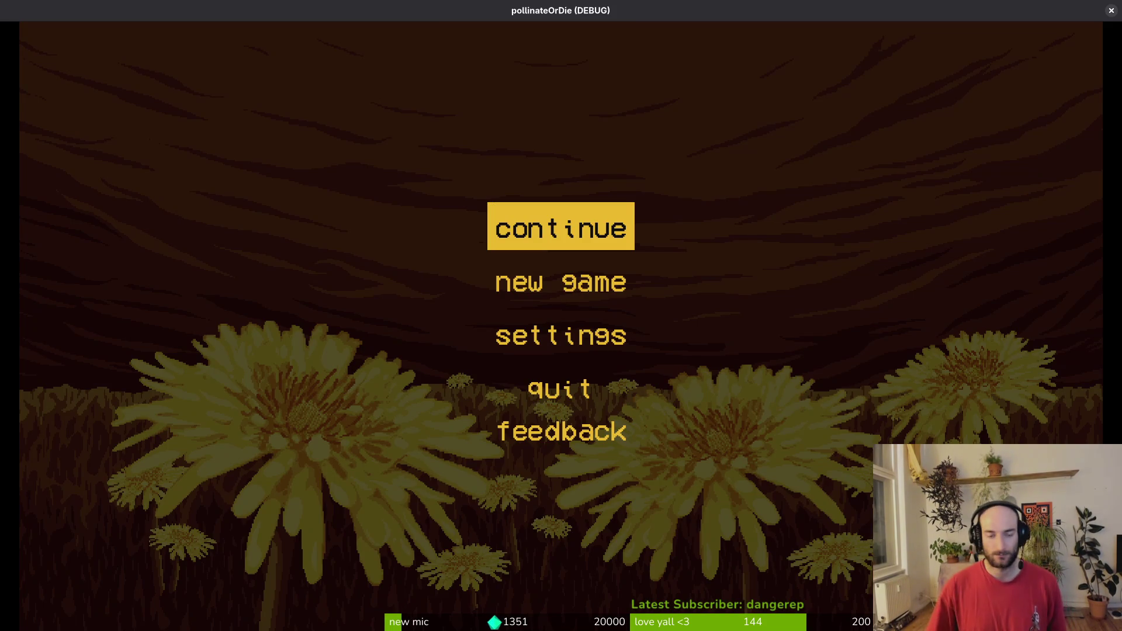
Step: Continue the saved game, load mantis via debug level select, attack the boss, then close the game
key(Return)
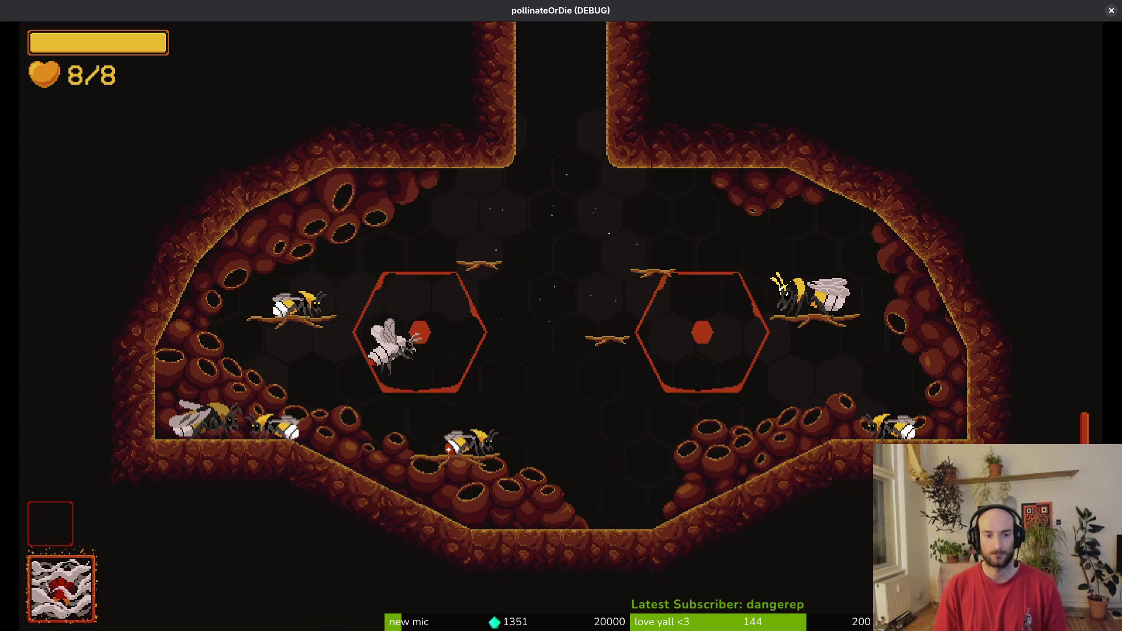
key(Escape)
key(Down)
key(Return)
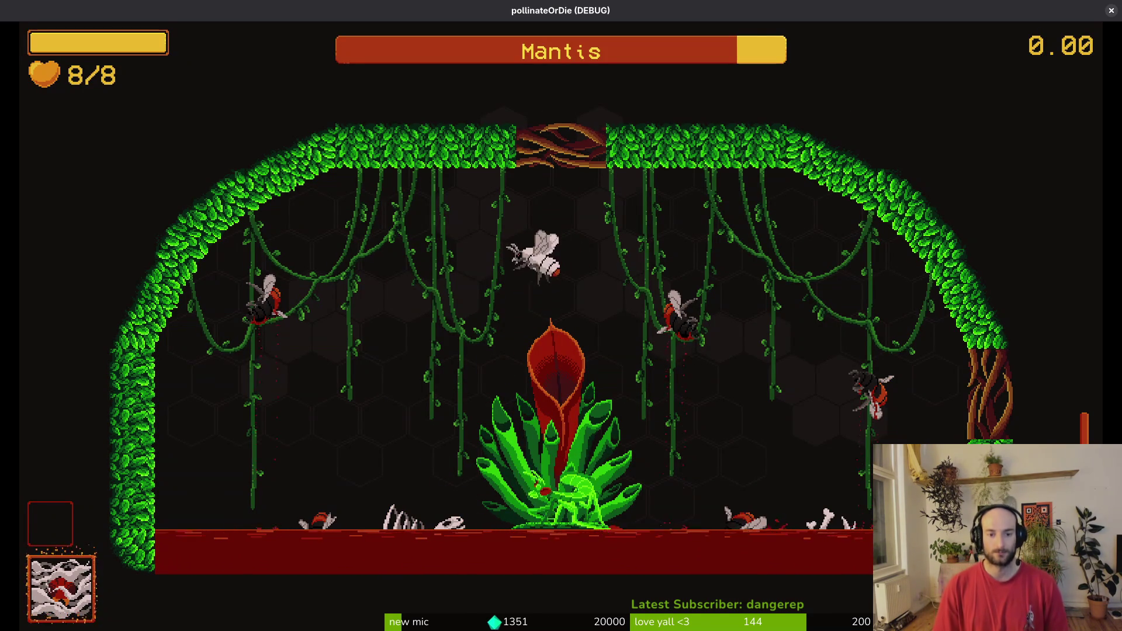
key(Right)
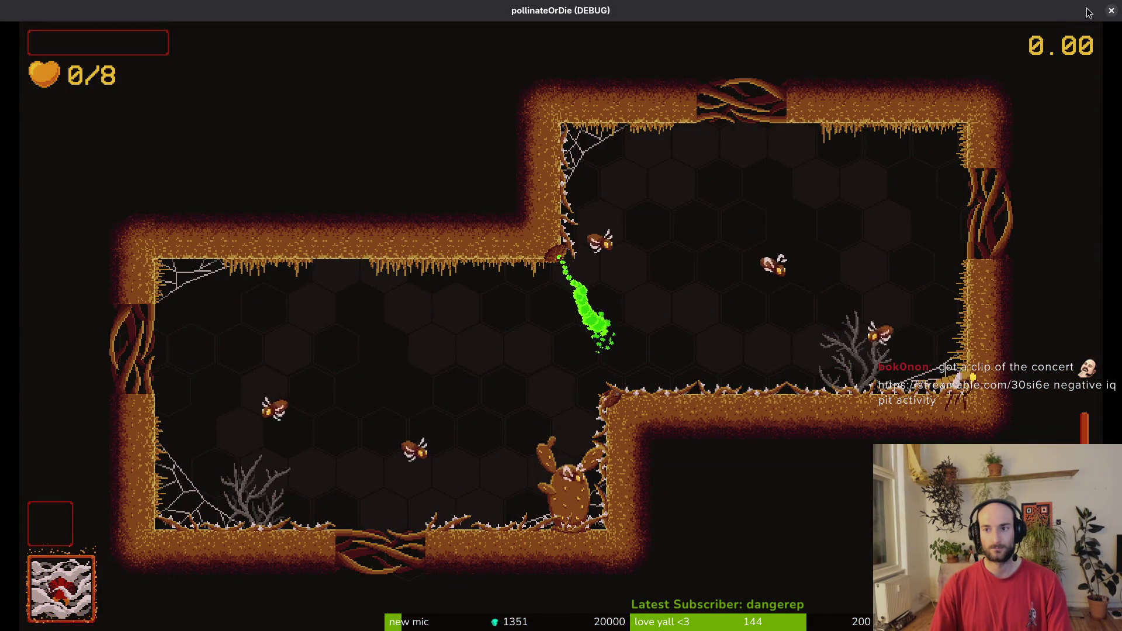
key(Escape)
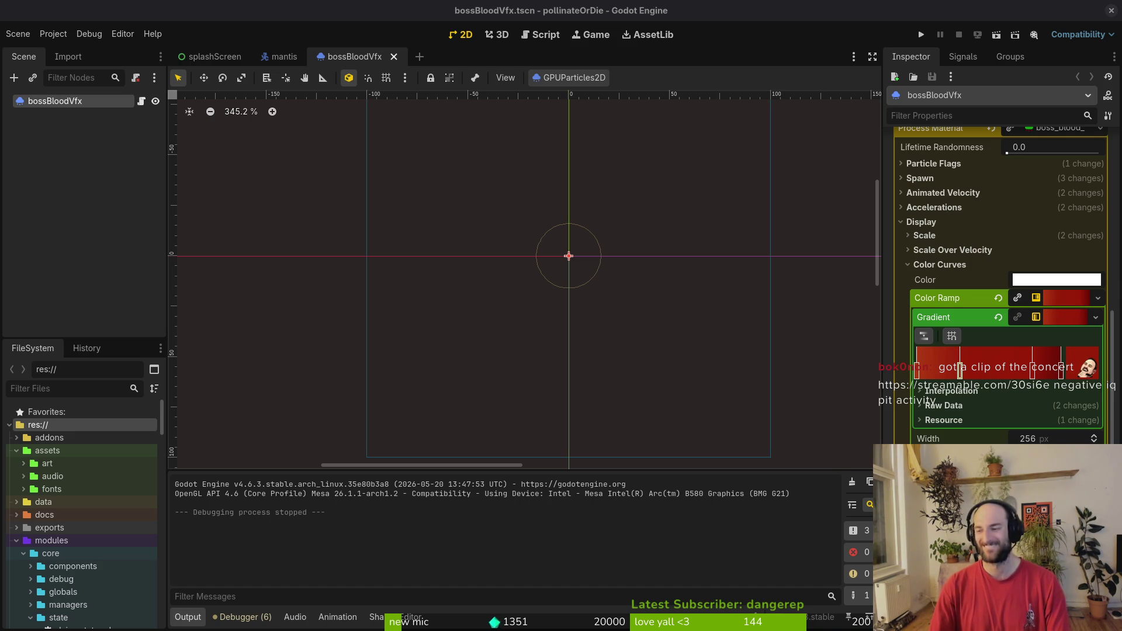
drag(369, 67, 370, 67)
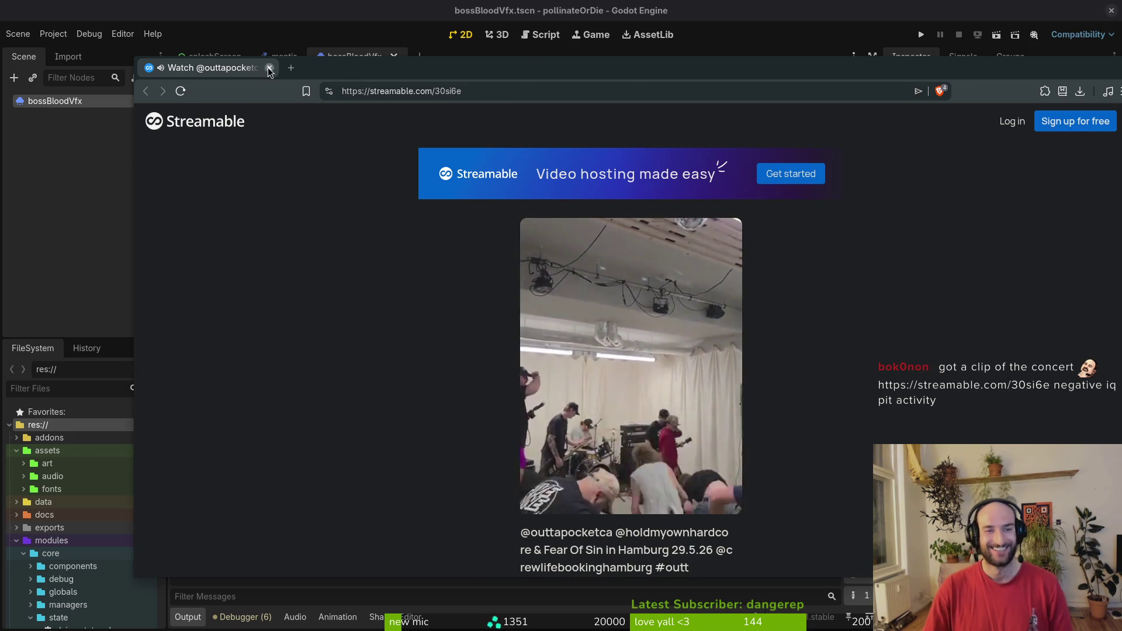
key(ctrl+w)
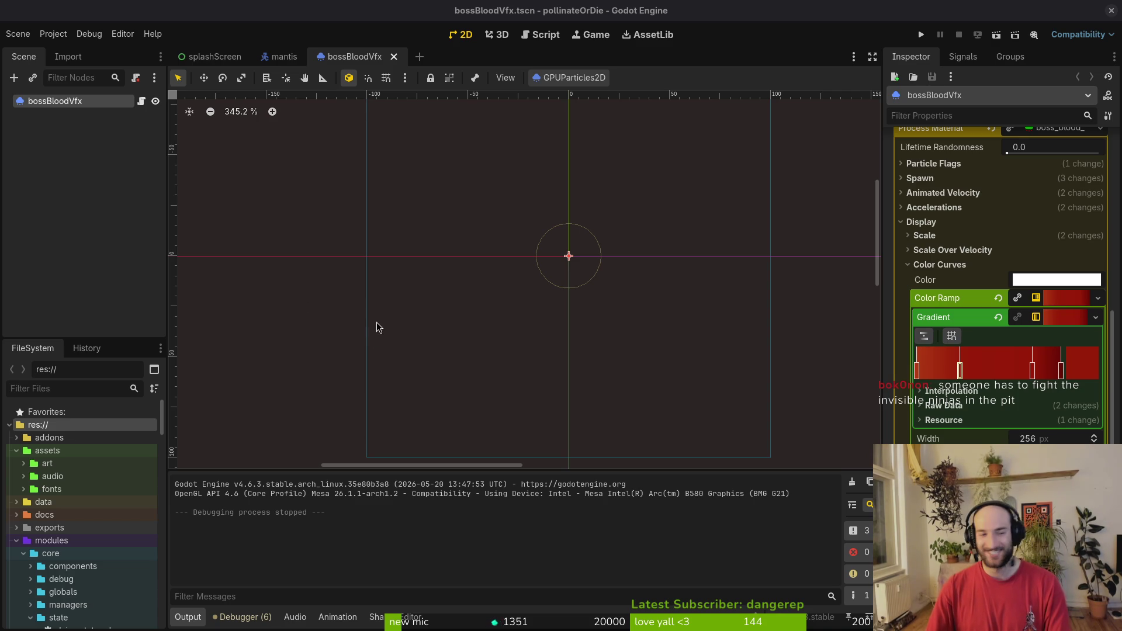
Step: Open spider.tscn through Quick Open, enlarge the 2D viewport, and save the scene
scroll(377, 327, down, 1)
click(173, 165)
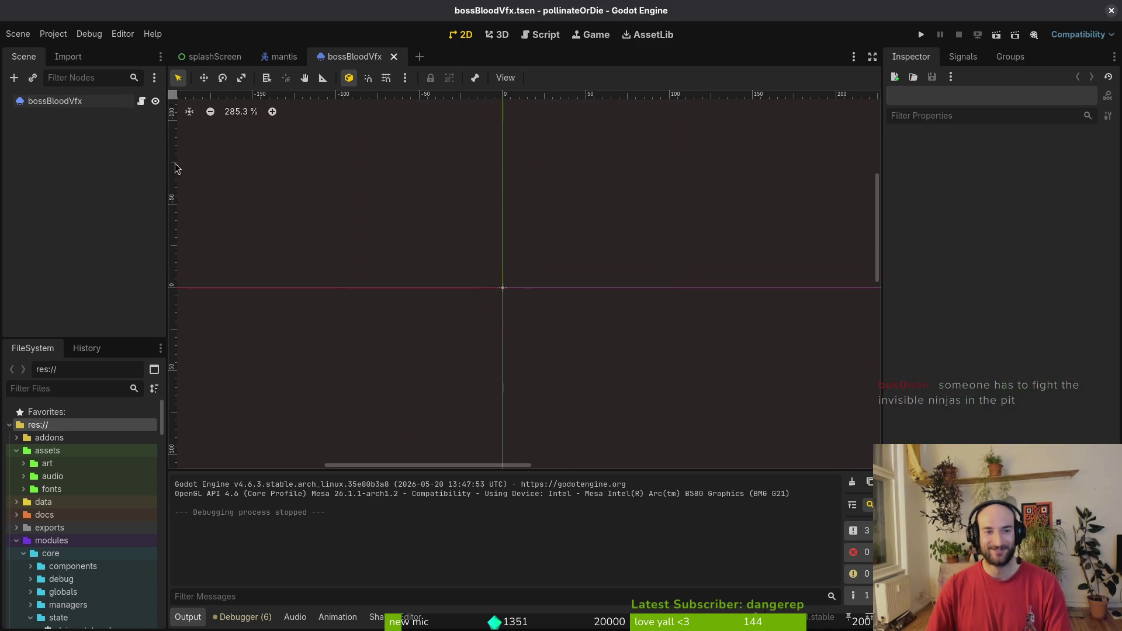
click(262, 61)
key(ctrl+shift+o)
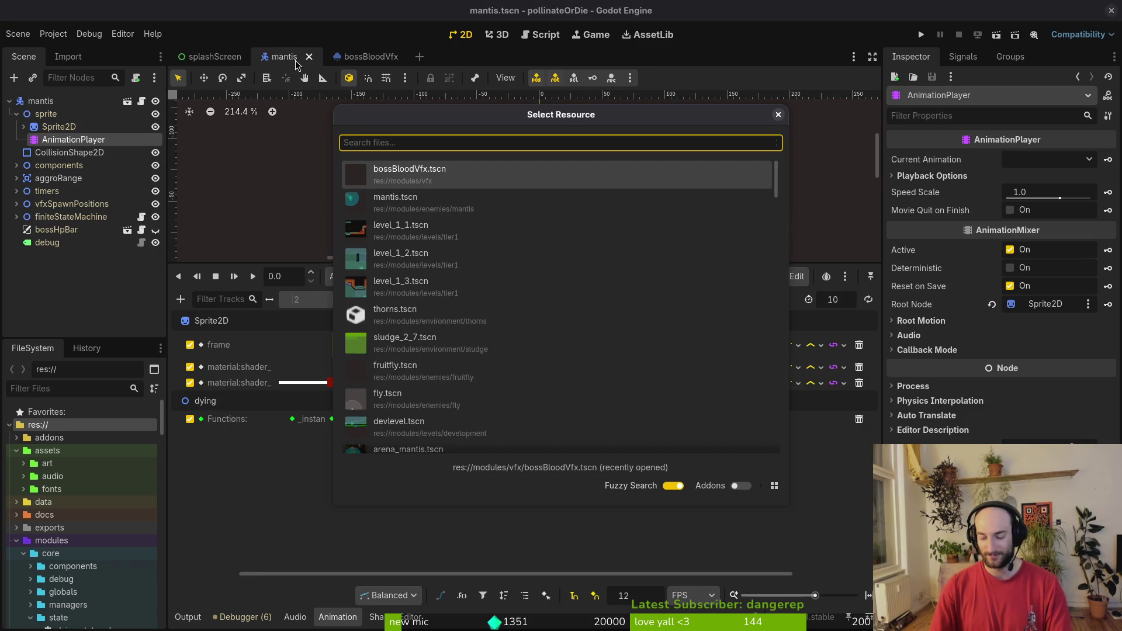
text(spiderts)
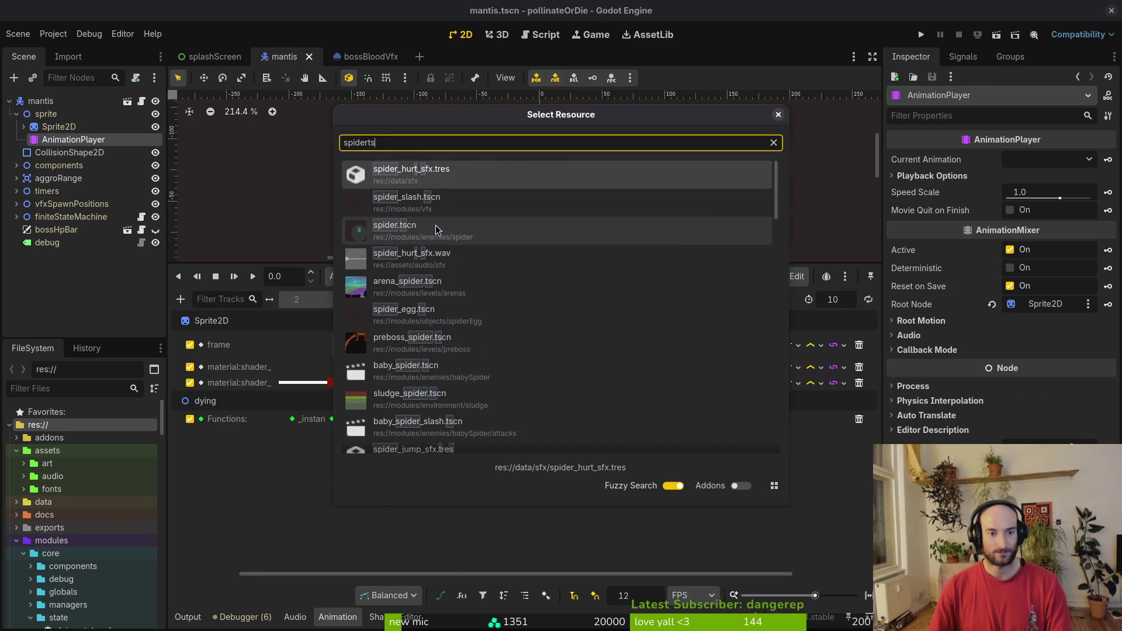
click(435, 230)
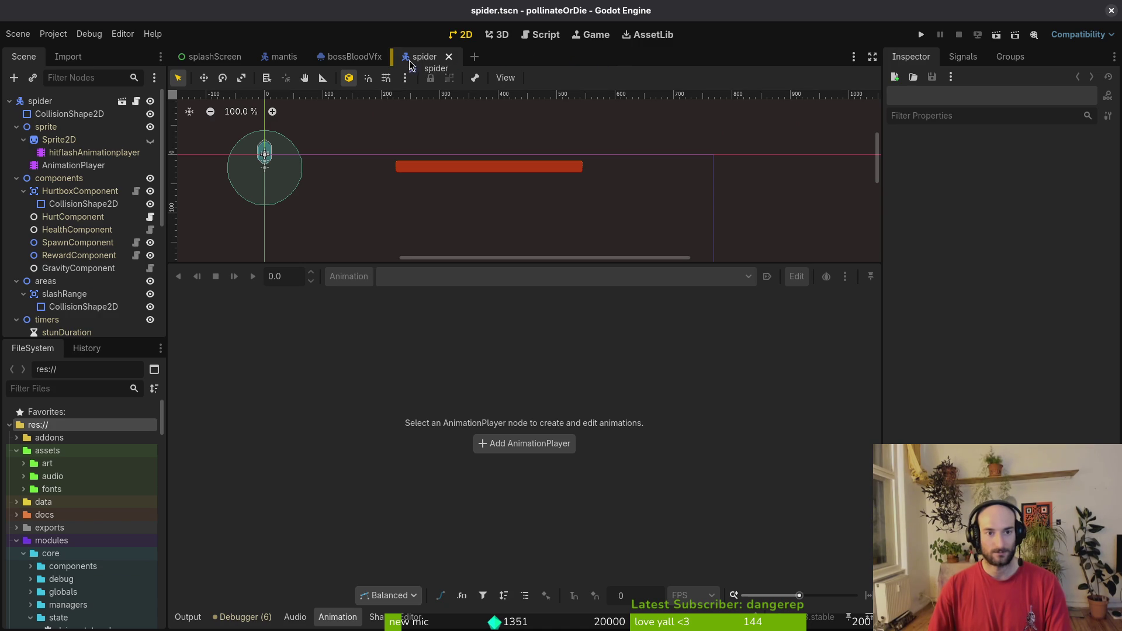
drag(506, 267, 506, 426)
key(ctrl+s)
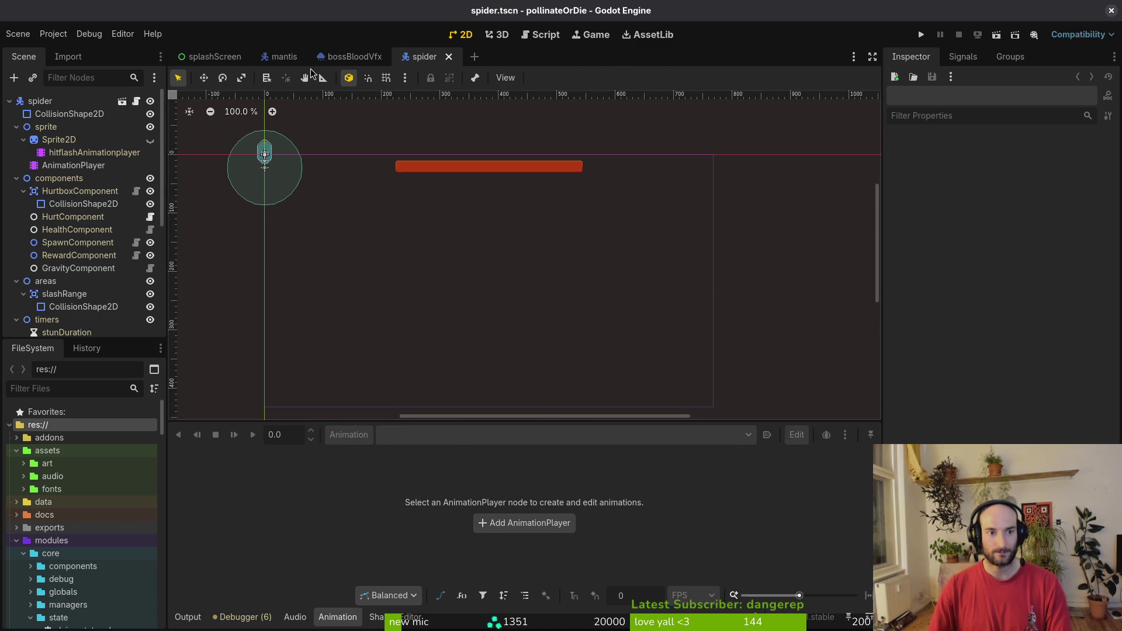
Step: Collapse the sprite, components, areas and timers groups, then load the AnimationPlayer's dying animation
scroll(264, 169, up, 4)
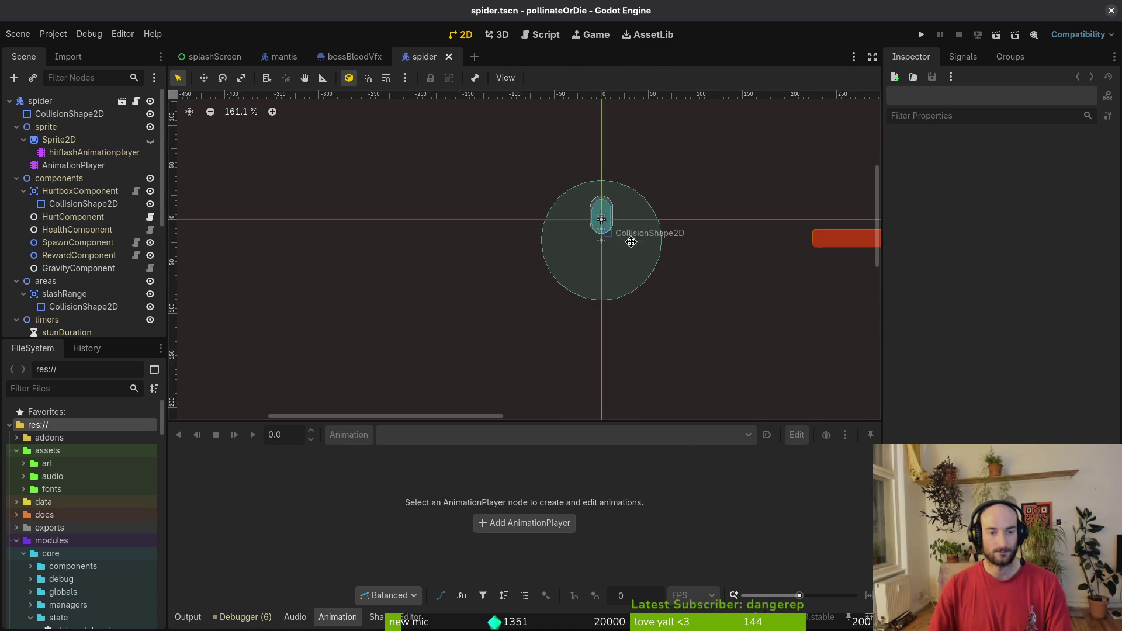
scroll(555, 246, right, 3)
click(16, 126)
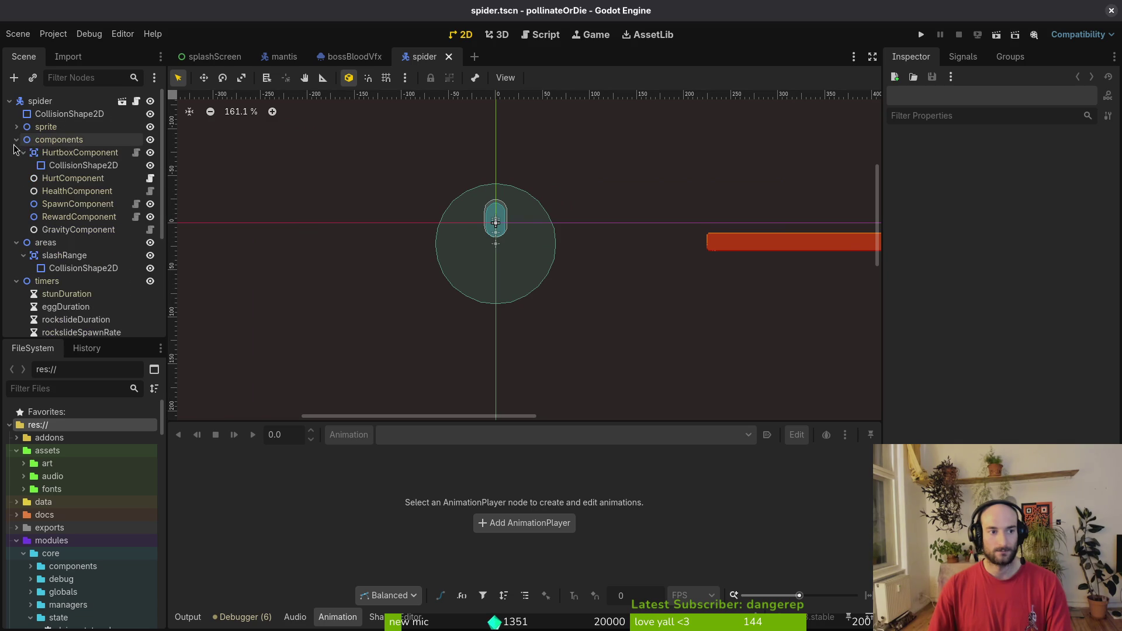
click(17, 140)
click(16, 152)
click(17, 165)
click(16, 126)
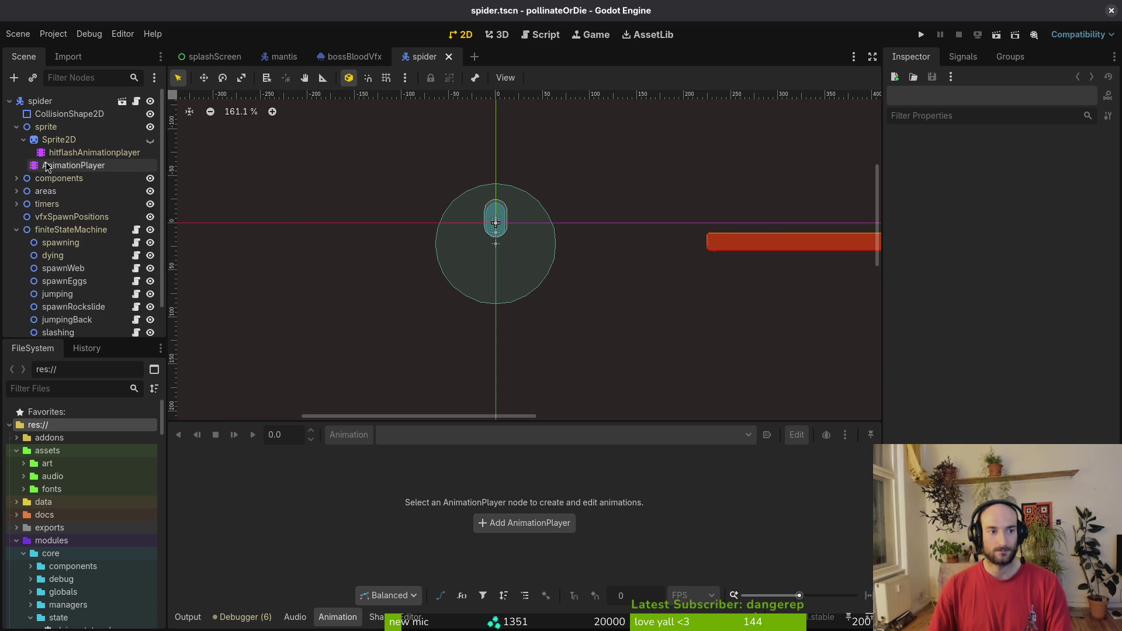
click(47, 165)
click(476, 434)
click(476, 392)
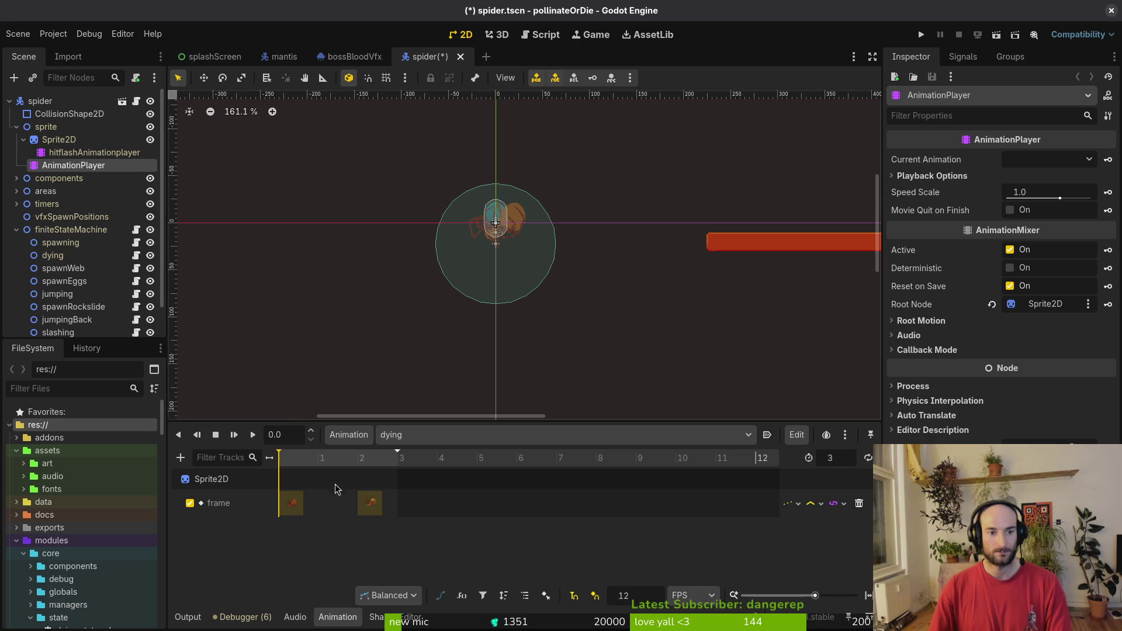
Step: Scrub the dying animation to a later frame and inspect Sprite2D's Hframes, Vframes and Frame
drag(339, 488, 400, 473)
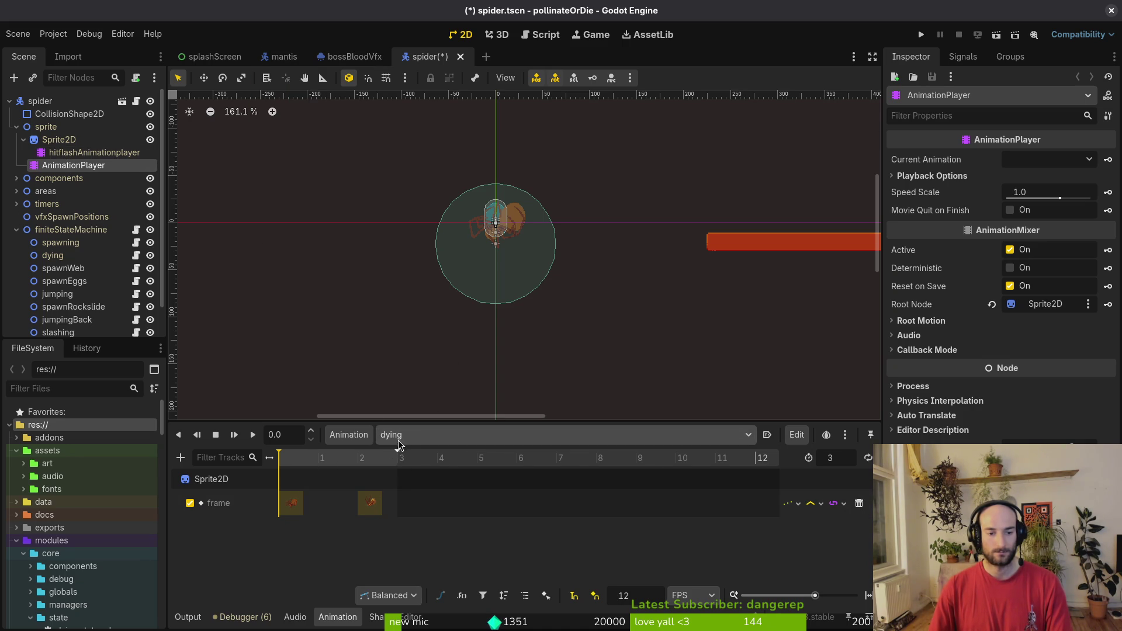
click(58, 138)
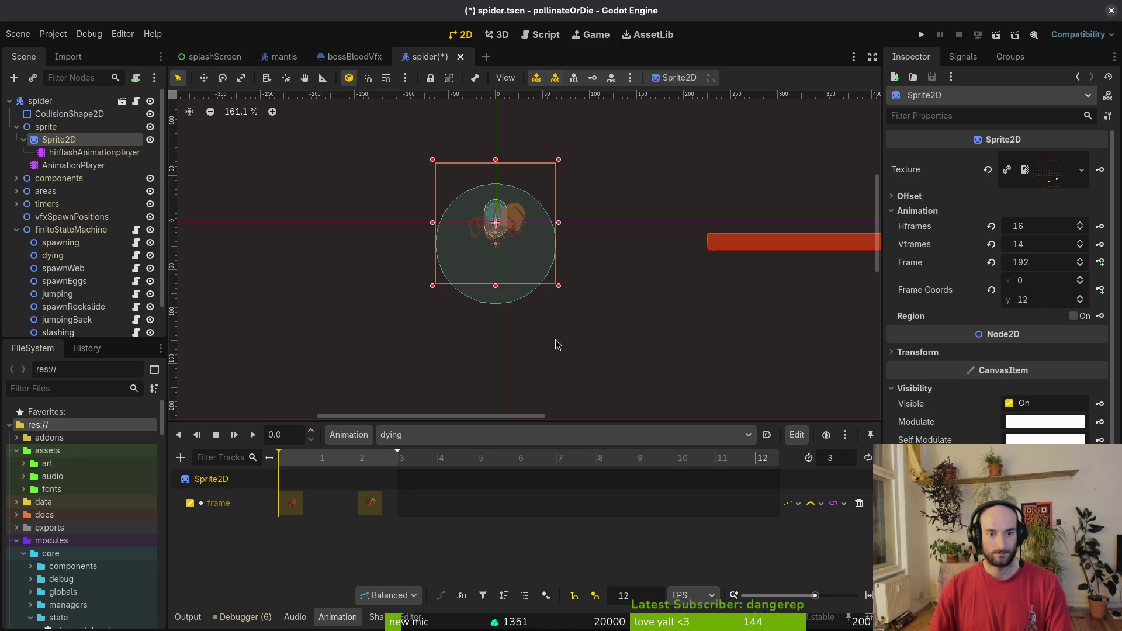
key(alt+Tab)
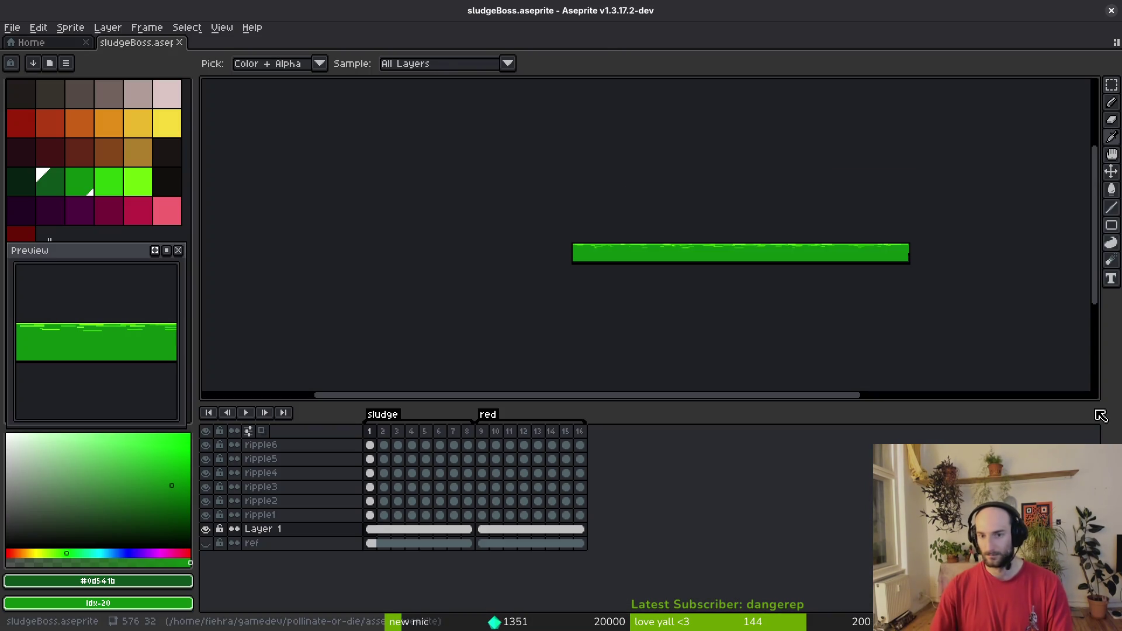
Step: View Aseprite's recent files on the Home tab, then close Aseprite
click(30, 47)
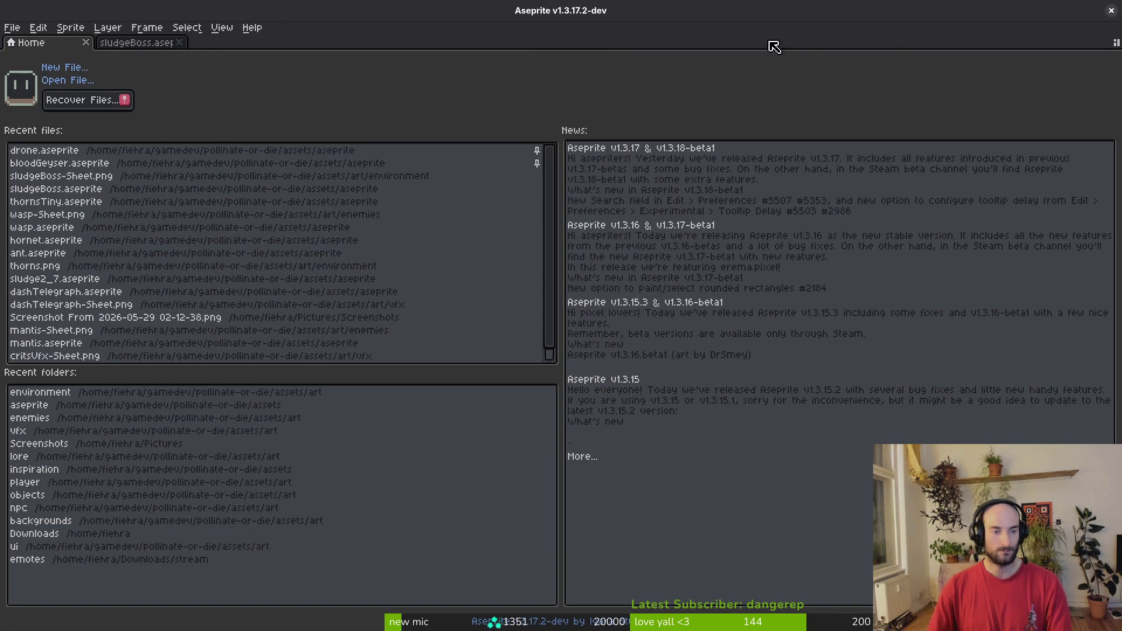
click(1111, 10)
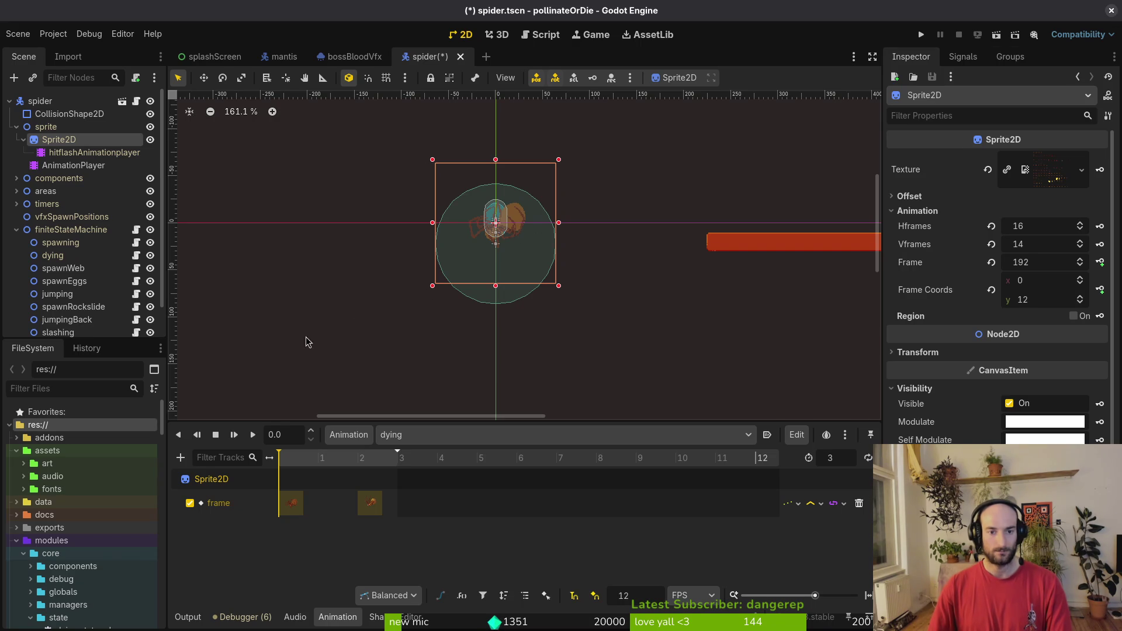
Step: Set the dying animation length to 10 (after first trying 12) and save the spider scene
click(829, 458)
text(12)
key(Return)
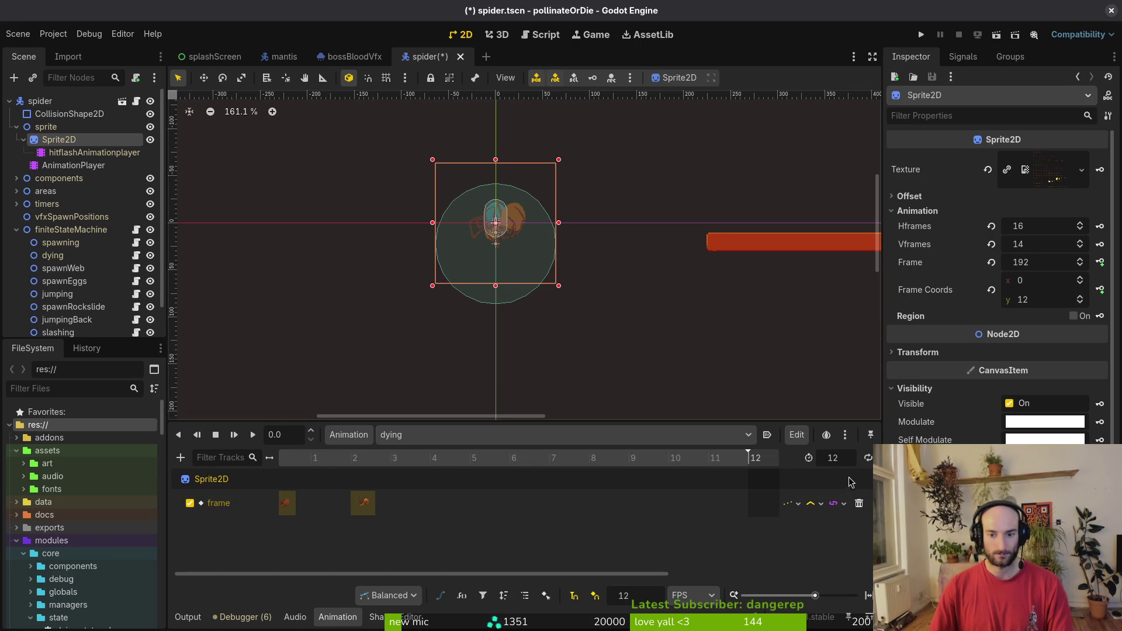
click(846, 456)
text(10)
key(Return)
key(ctrl+s)
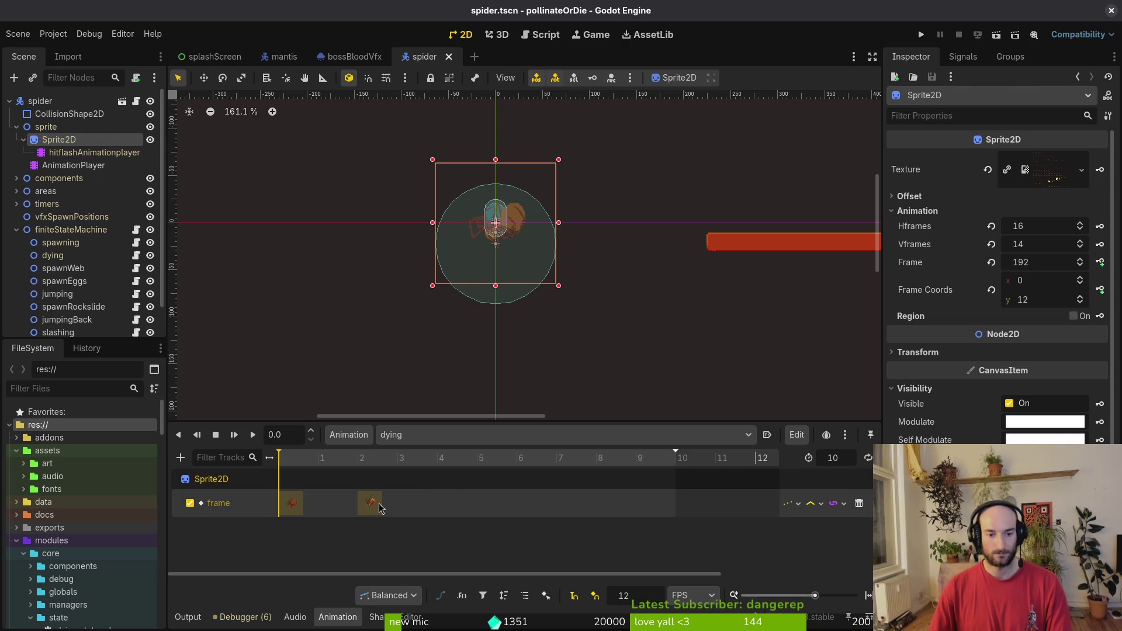
Step: Shift the two frame keys later, then return them to times 0 and 2 and save
drag(379, 503, 537, 503)
drag(296, 503, 448, 503)
key(ctrl+s)
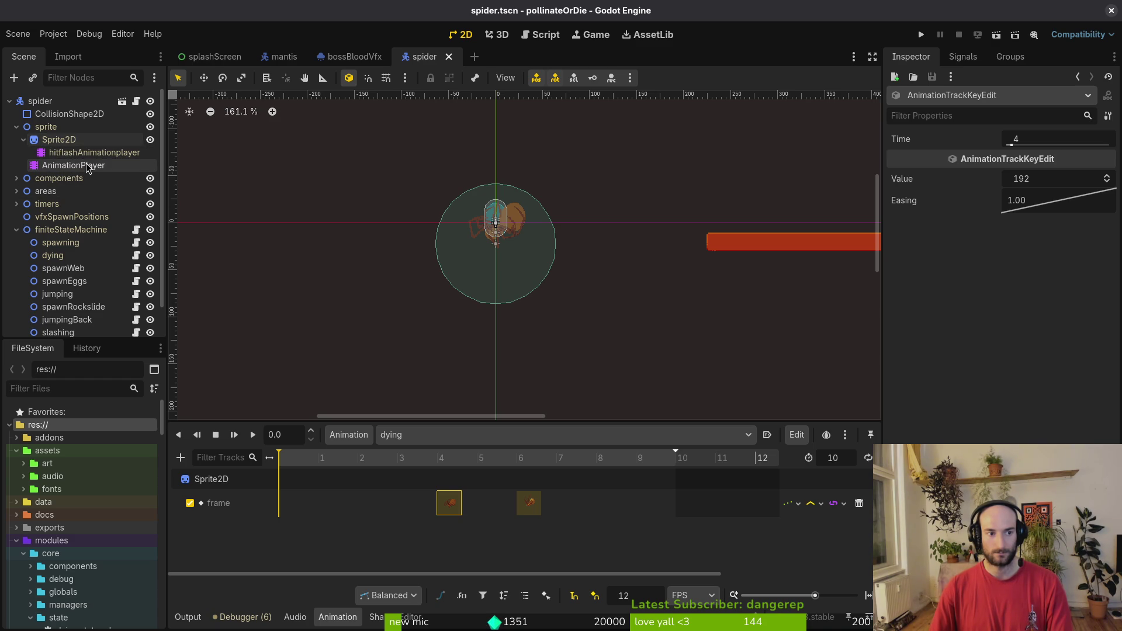
click(58, 166)
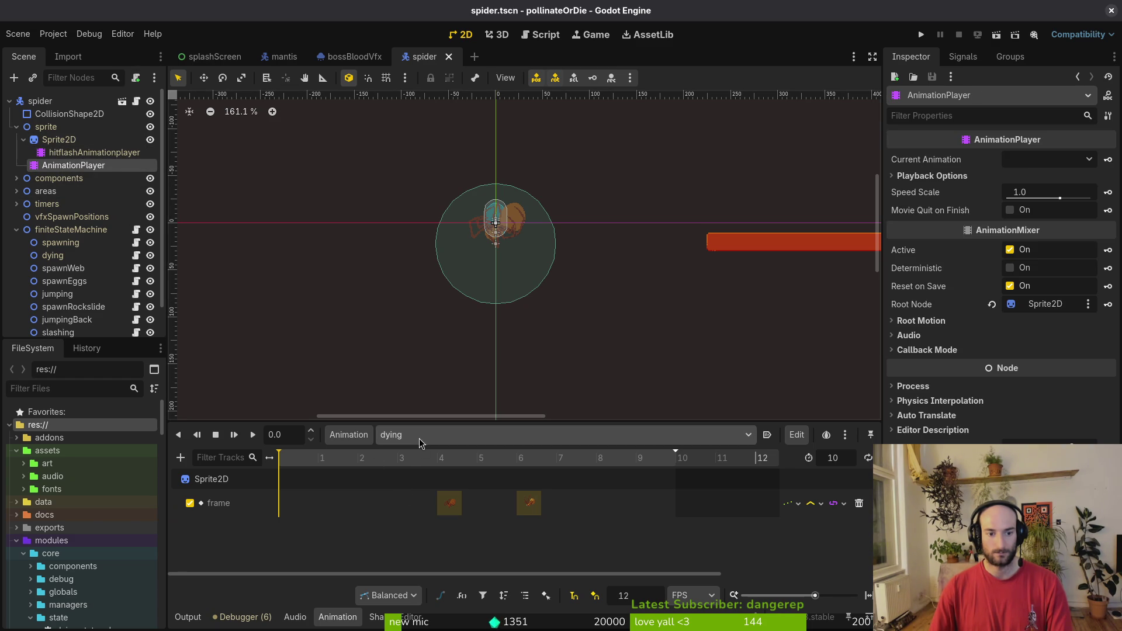
drag(459, 513, 308, 516)
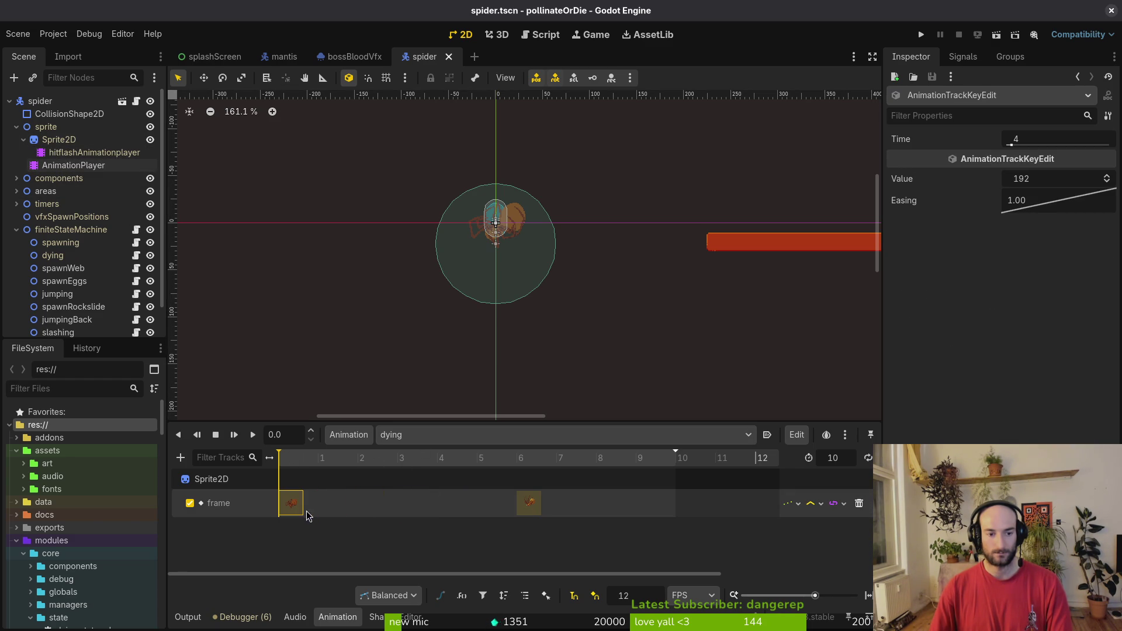
drag(520, 506, 353, 524)
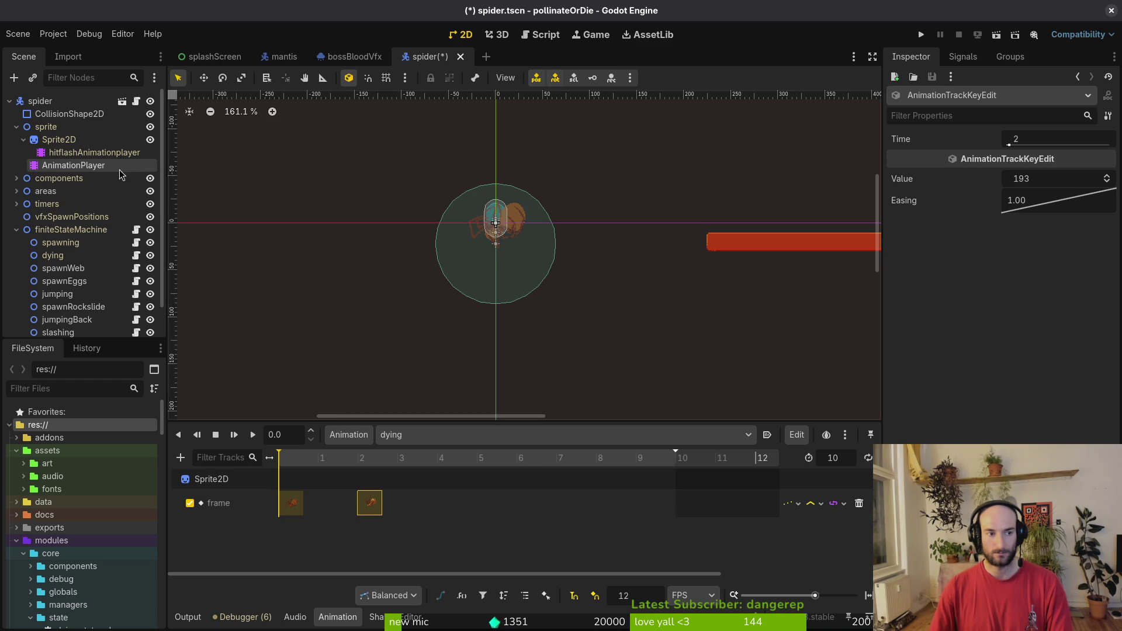
key(ctrl+s)
key(alt+Tab)
Step: Search for the spider dying script, then return to mantis dying.gd and check its opening lines
key(space)
key(f)
key(f)
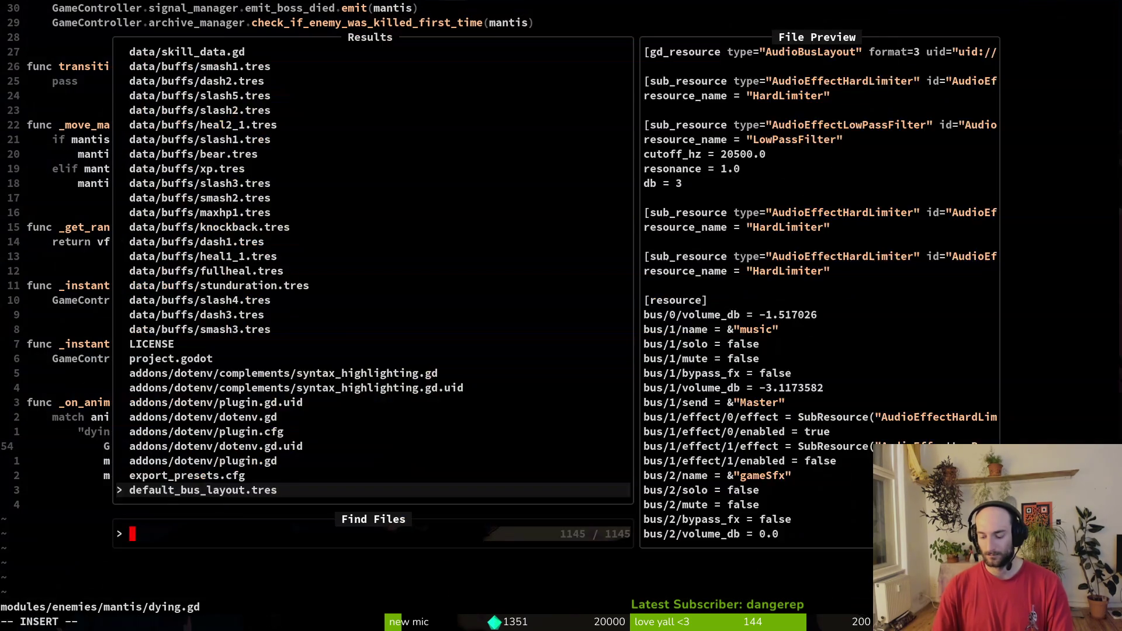
text(spidedyi)
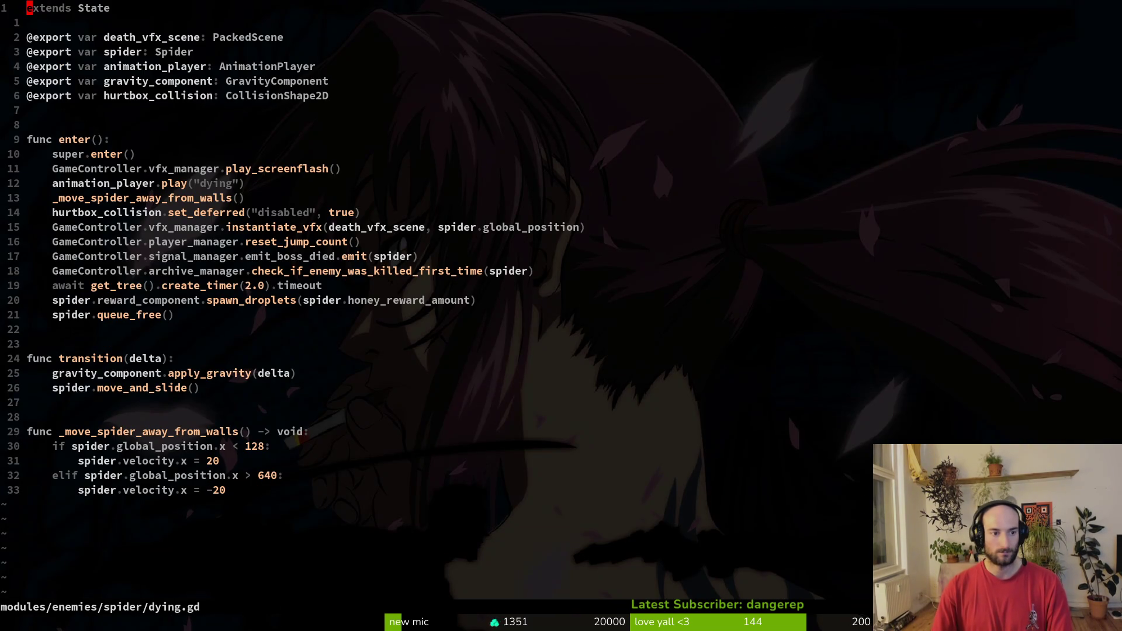
key(ctrl+6)
key(g)
key(g)
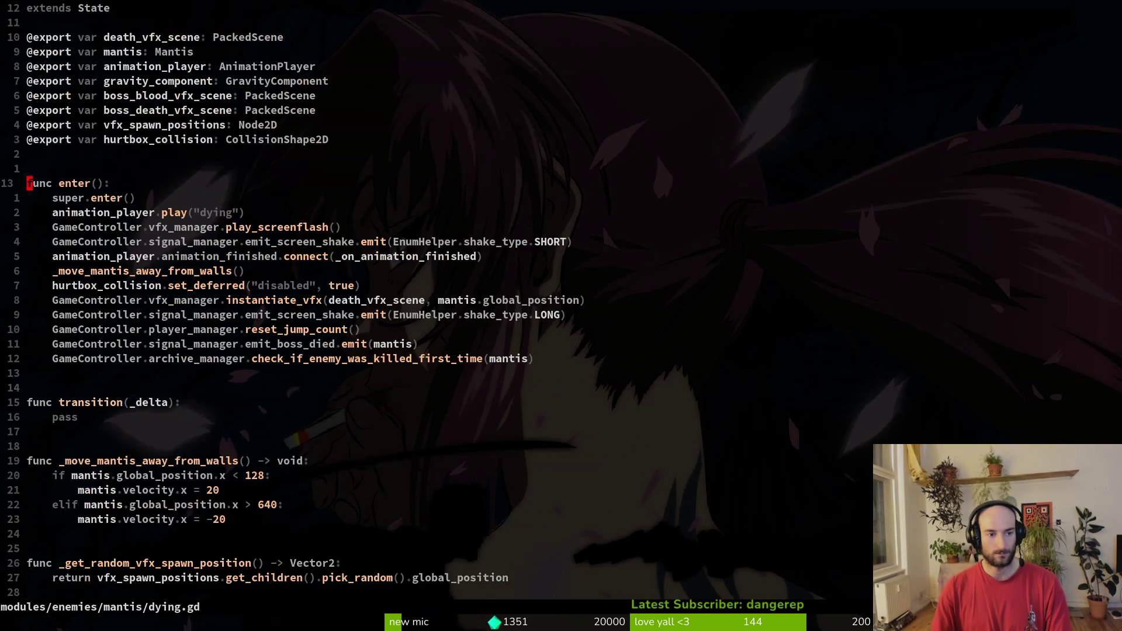
key(j)
key(j)
key(j)
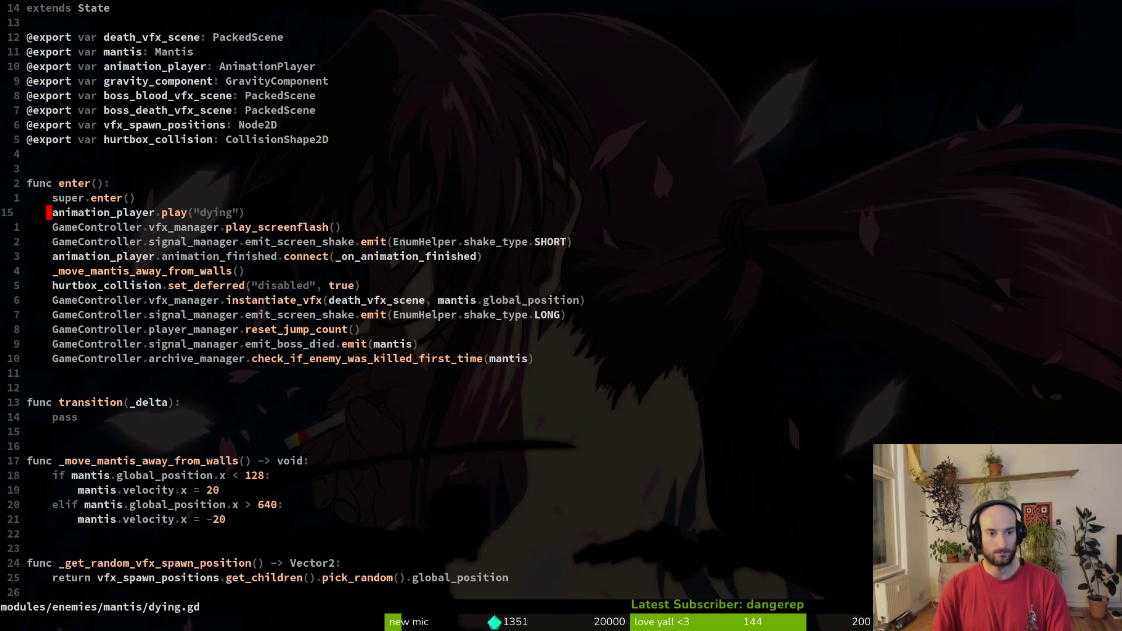
key(j)
key(j)
key(j)
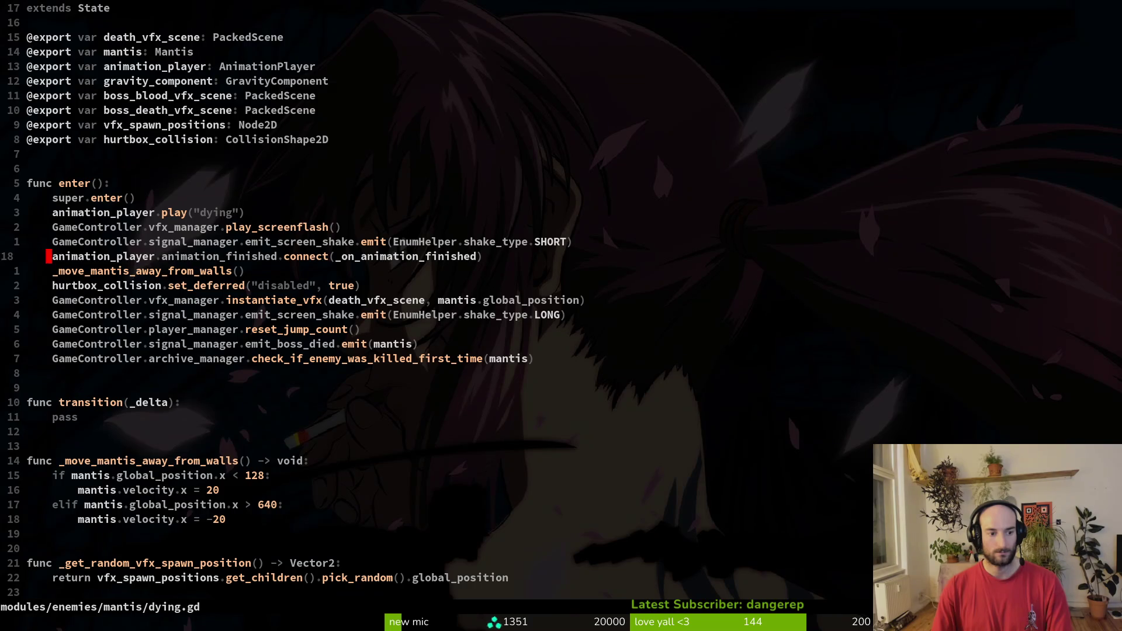
Step: Browse mantis dying.gd from the end up to the wall check and enter function
key(shift+g)
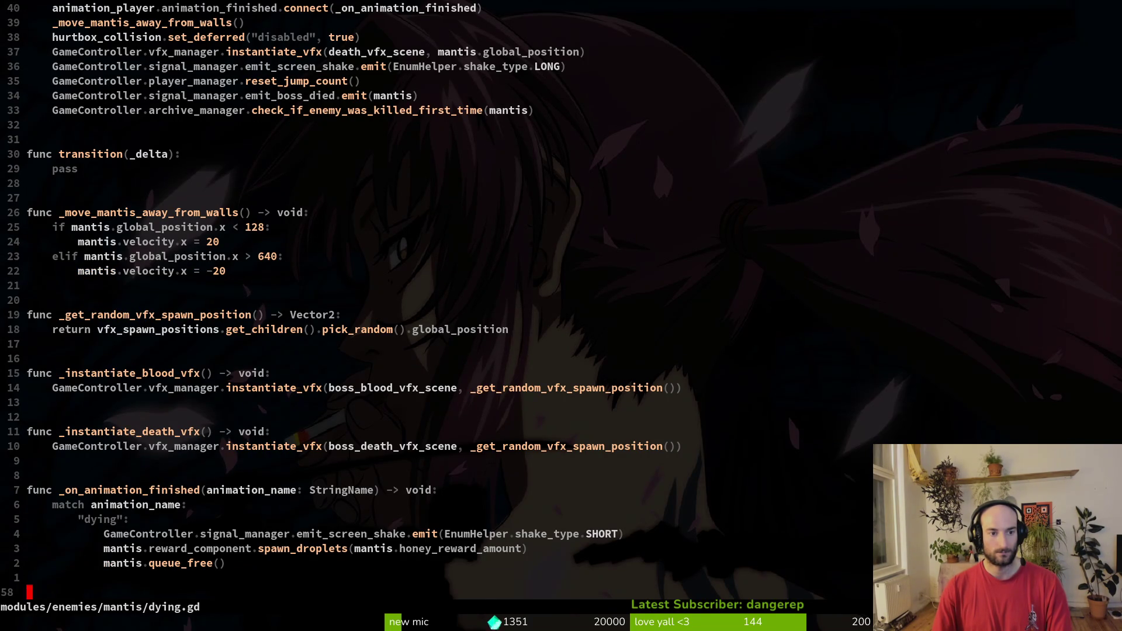
key(2)
key(5)
key(k)
key(z)
key(z)
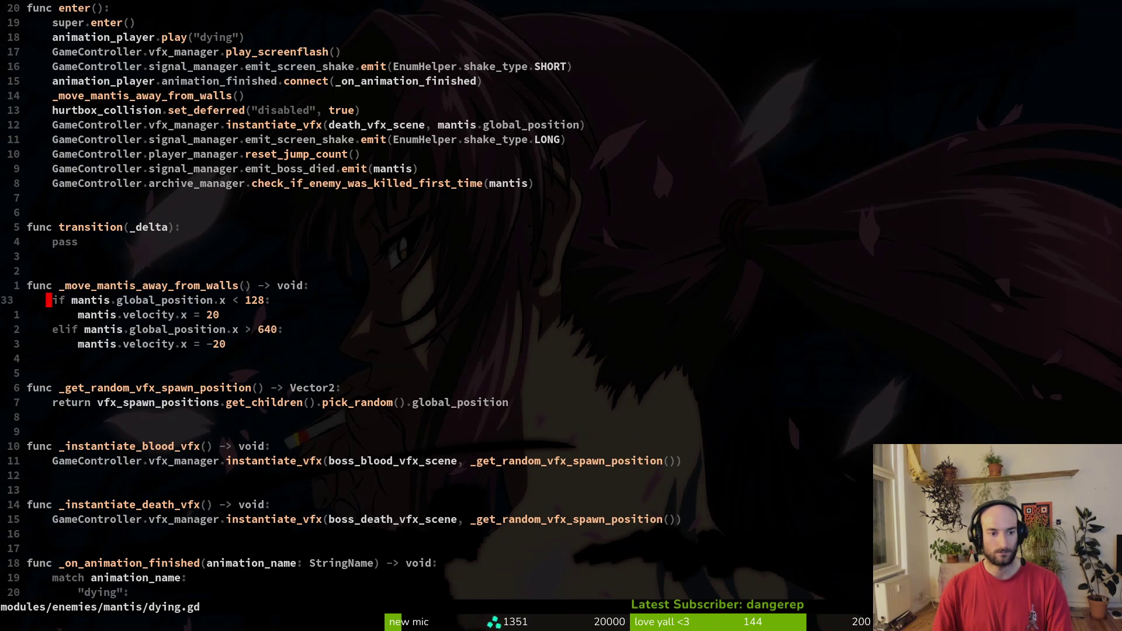
key(2)
key(0)
key(k)
key(j)
key(j)
key(j)
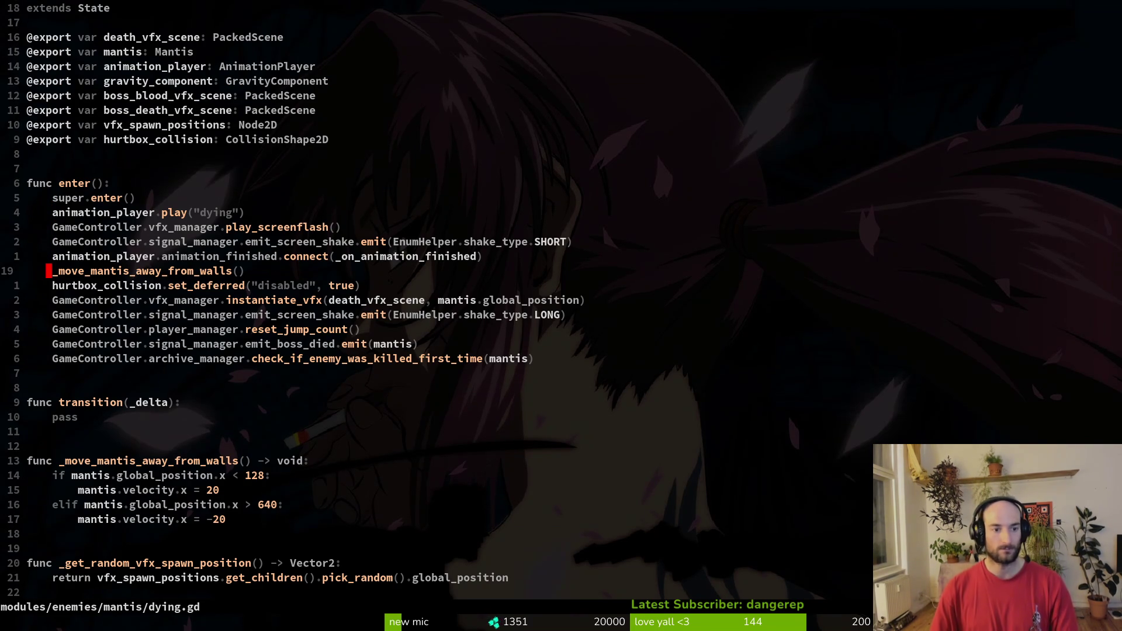
Step: Move the emit_boss_died line above reset_jump_count in mantis dying.gd and save
key(k)
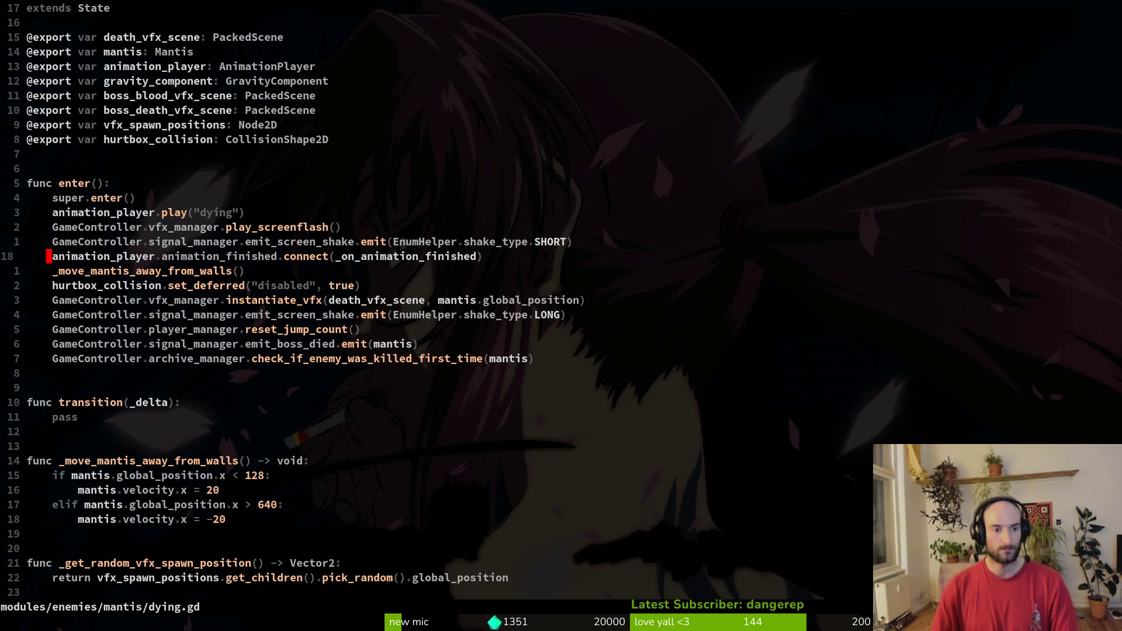
key(k)
key(k)
key(k)
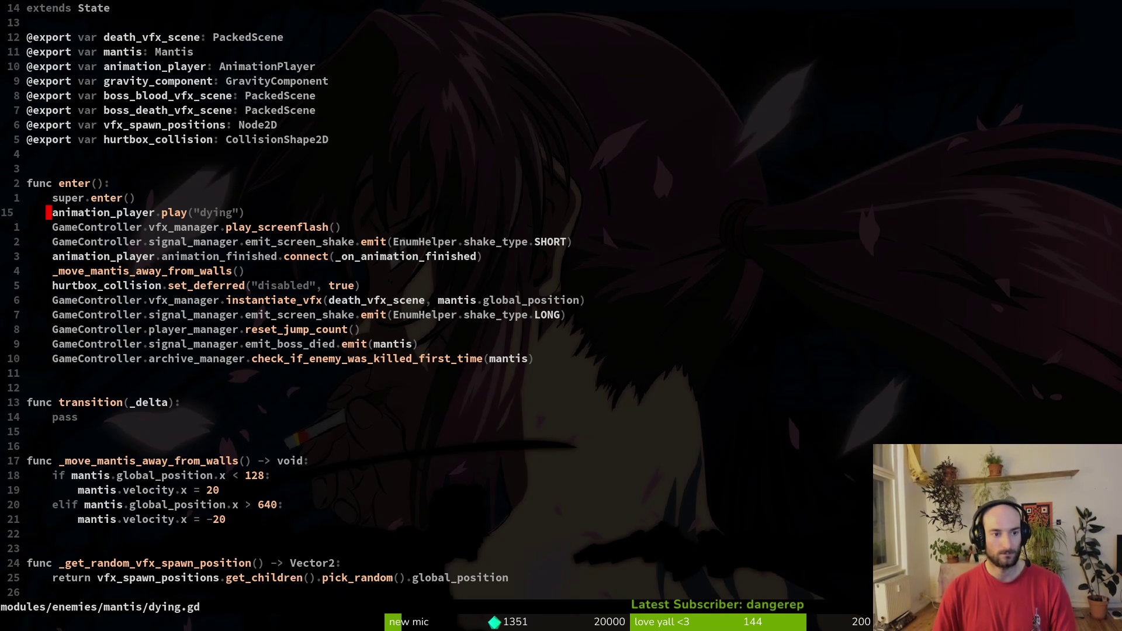
key(k)
key(k)
key(k)
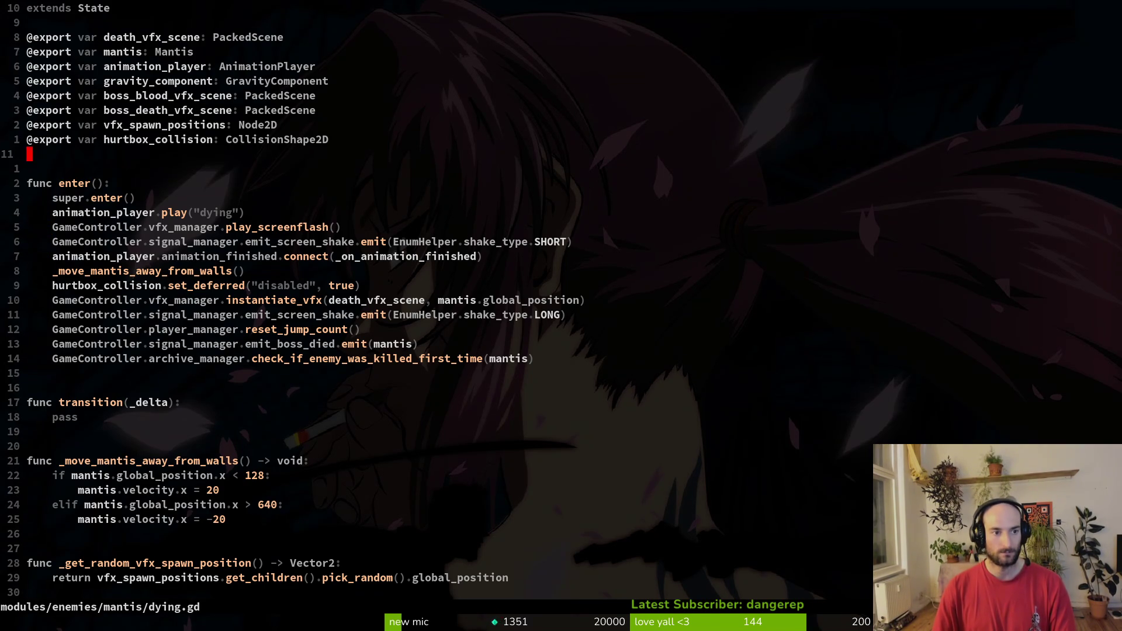
key(j)
key(j)
key(j)
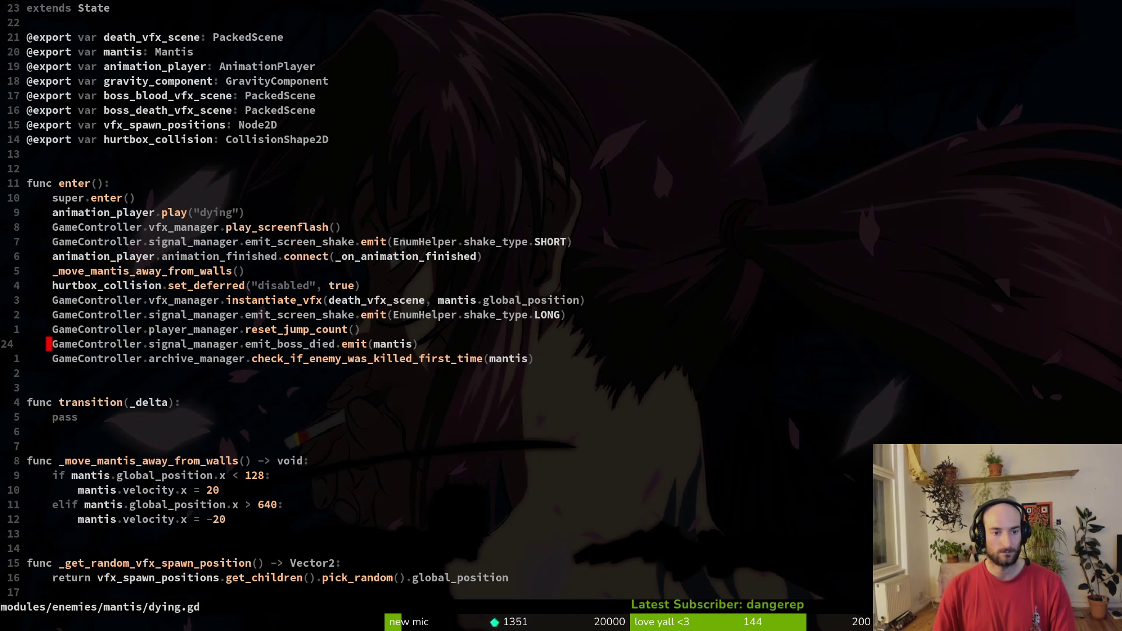
key(k)
key(d)
key(d)
text(p:w)
key(Return)
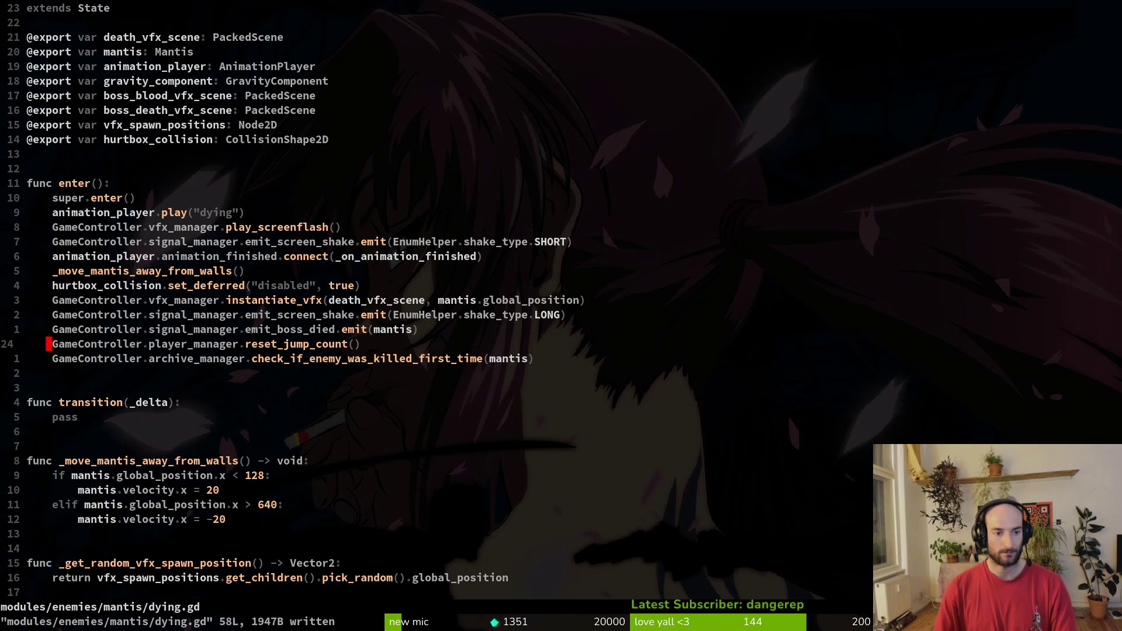
Step: In spider's dying.gd, move the animation_finished connect line right under super.enter()
key(k)
key(k)
key(k)
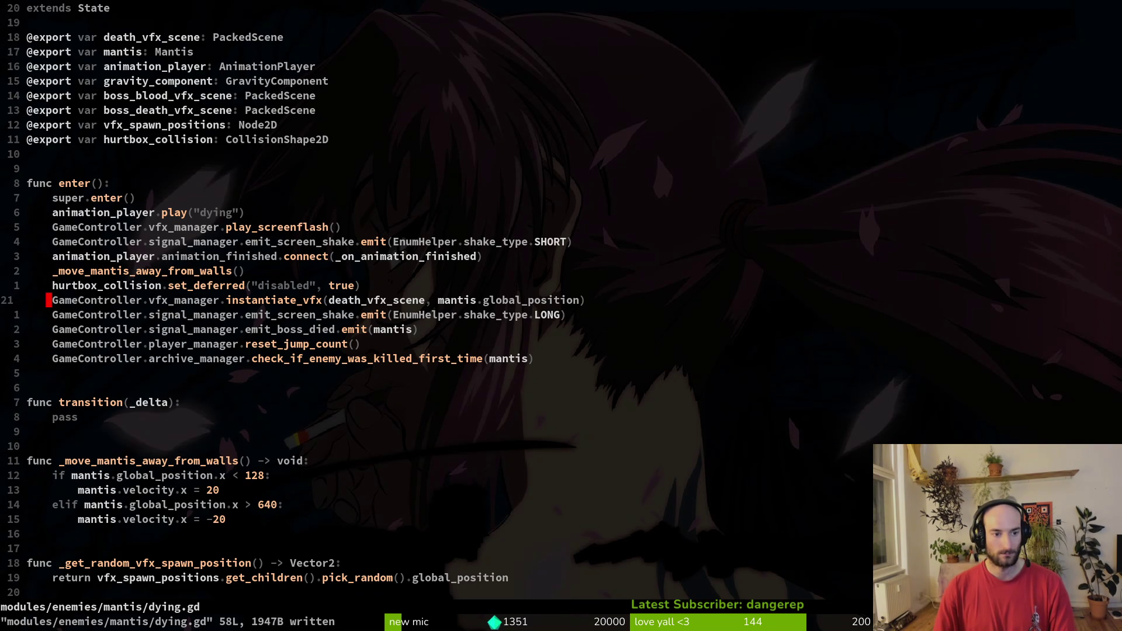
key(ctrl+6)
key(ctrl+6)
key(k)
key(k)
key(k)
key(shift+v)
key(shift+k)
key(shift+k)
key(shift+k)
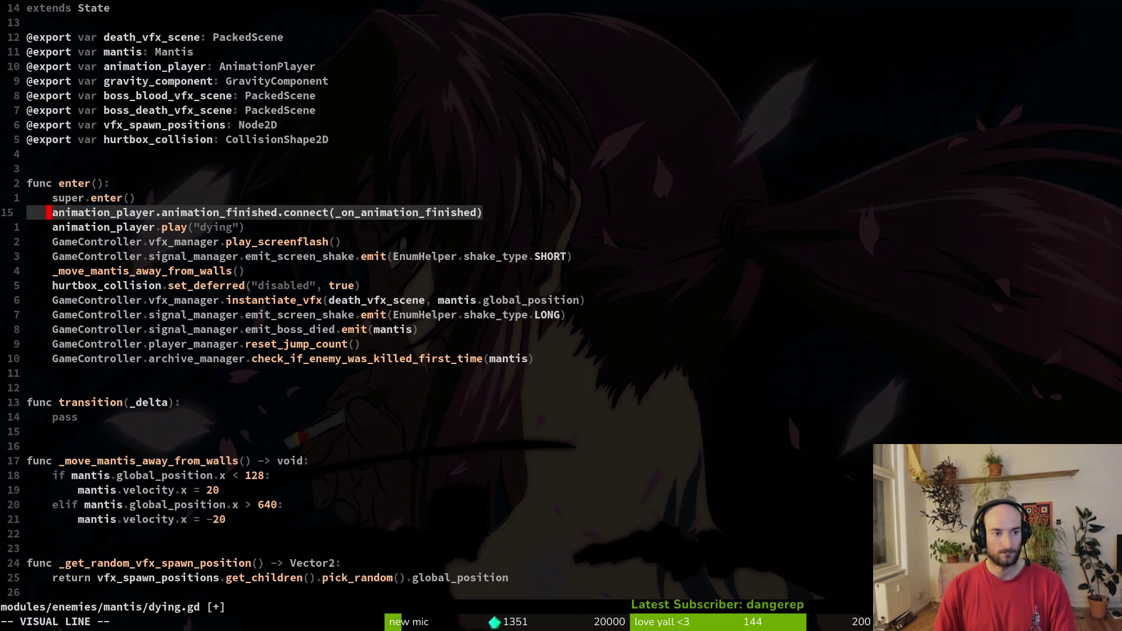
key(Escape)
Step: Save, switch to the spider's dying.gd, and paste the animation_finished connect line above play("dying")
text(:write)
key(ctrl+6)
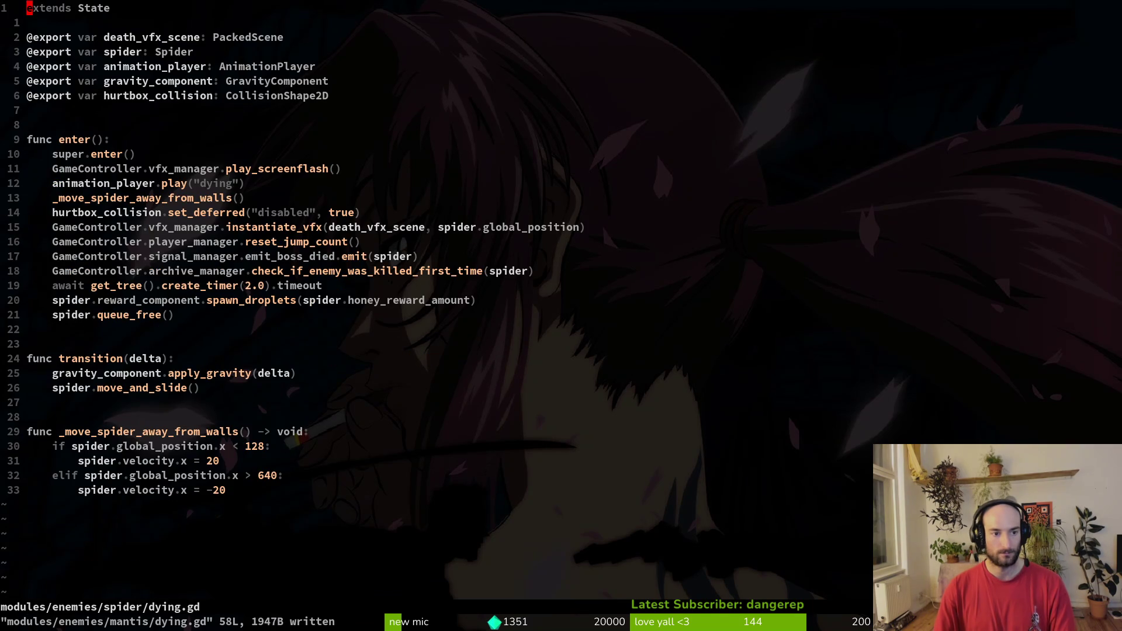
key(j)
key(j)
key(j)
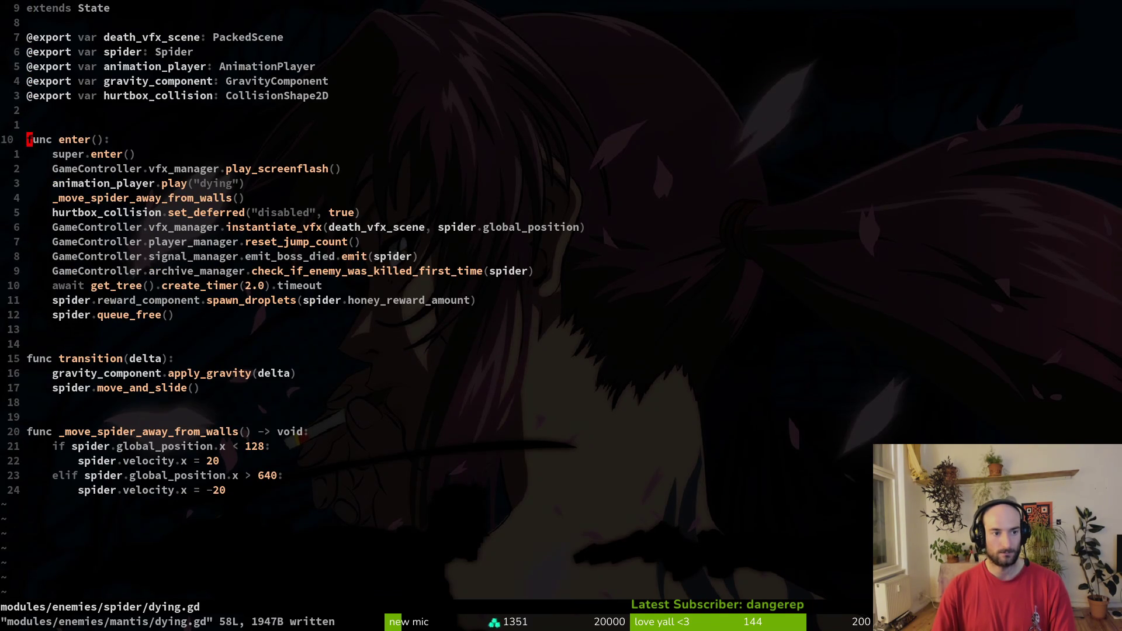
key(P)
Step: Move the play_screenflash line below play("dying") in the spider's dying.gd
key(ctrl+6)
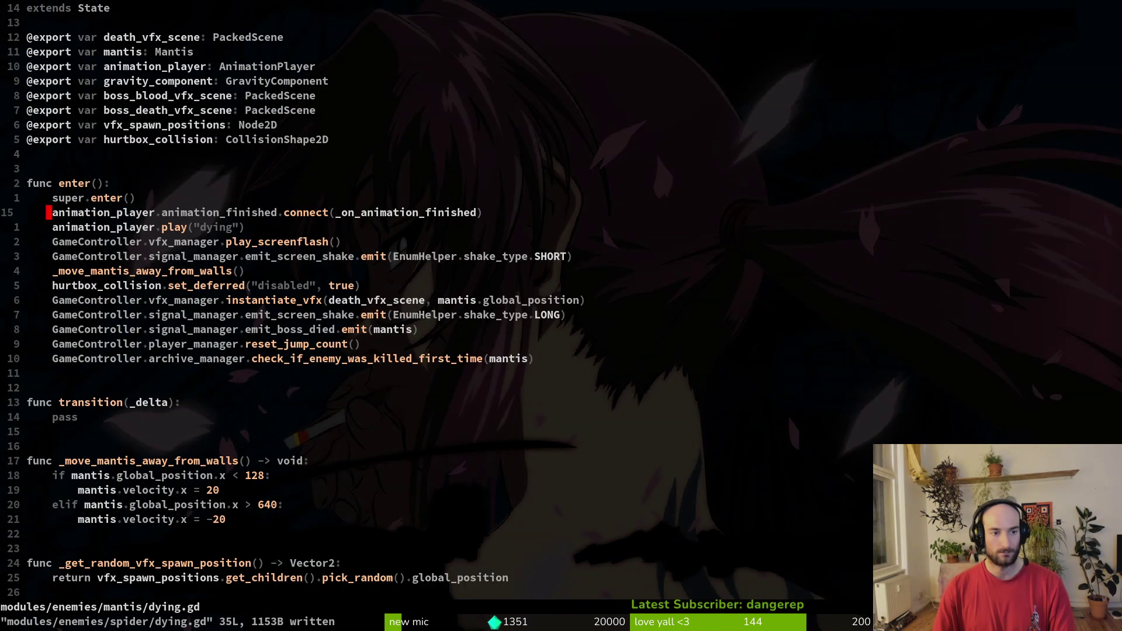
key(ctrl+6)
key(k)
key(shift+v)
key(shift+j)
key(shift+j)
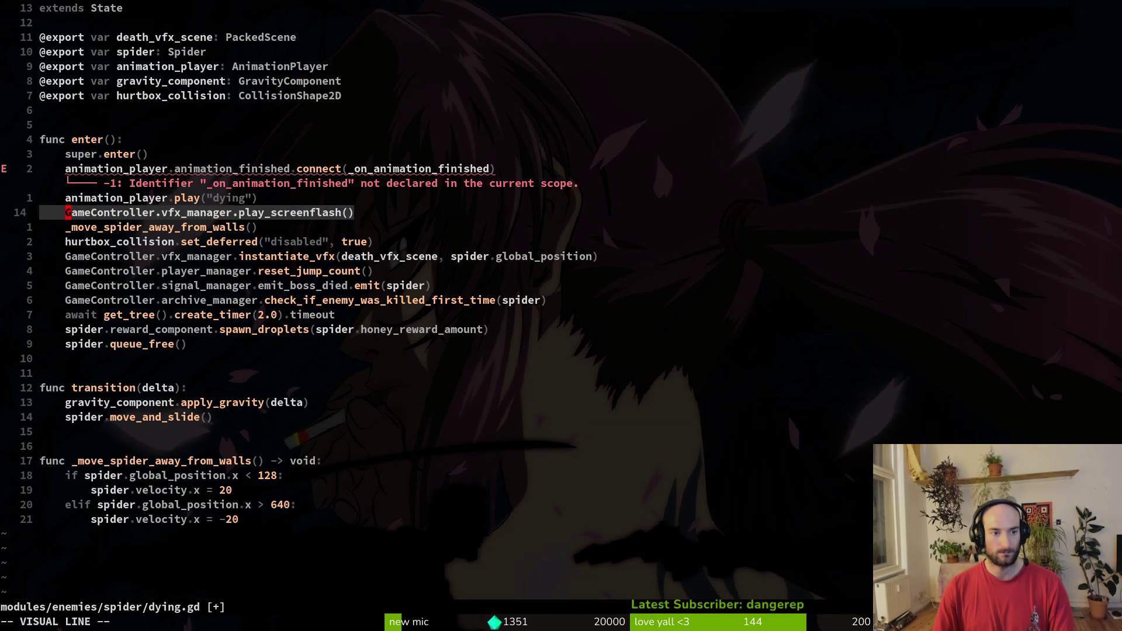
key(Escape)
Step: Add the SHORT screen shake line below screenflash in the spider's dying.gd
key(ctrl+6)
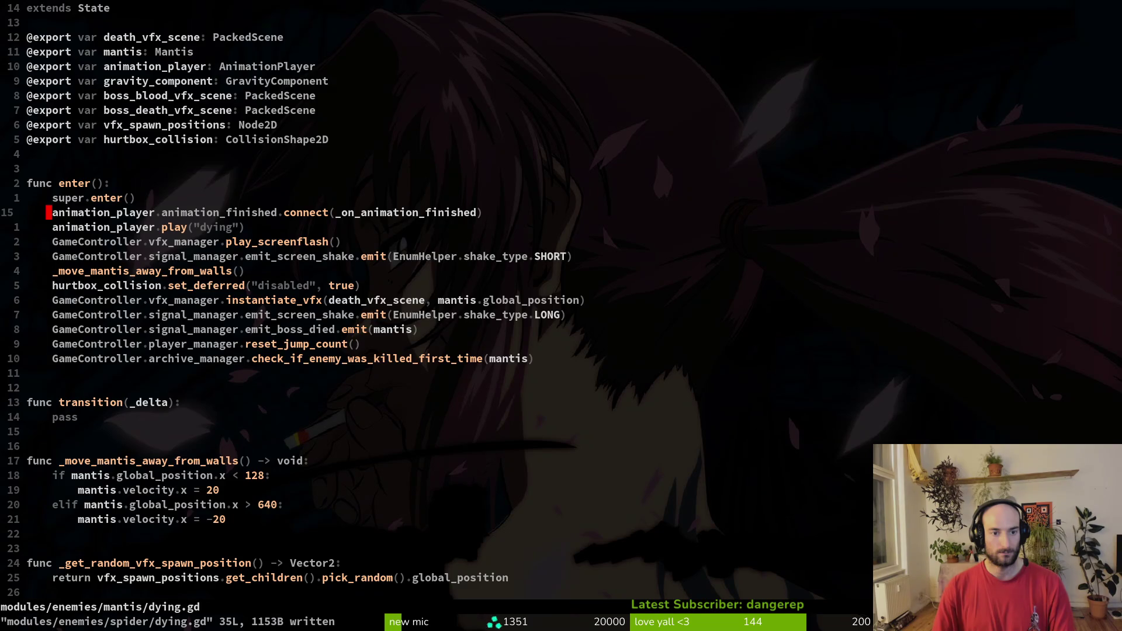
key(ctrl+6)
key(ctrl+6)
key(j)
key(j)
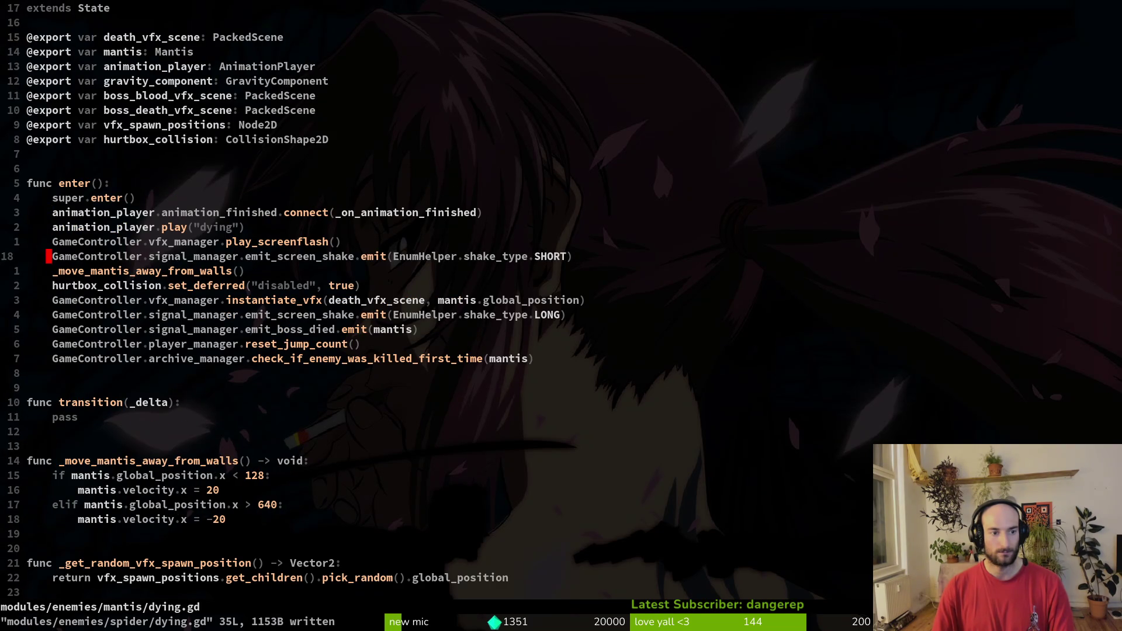
key(ctrl+6)
key(p)
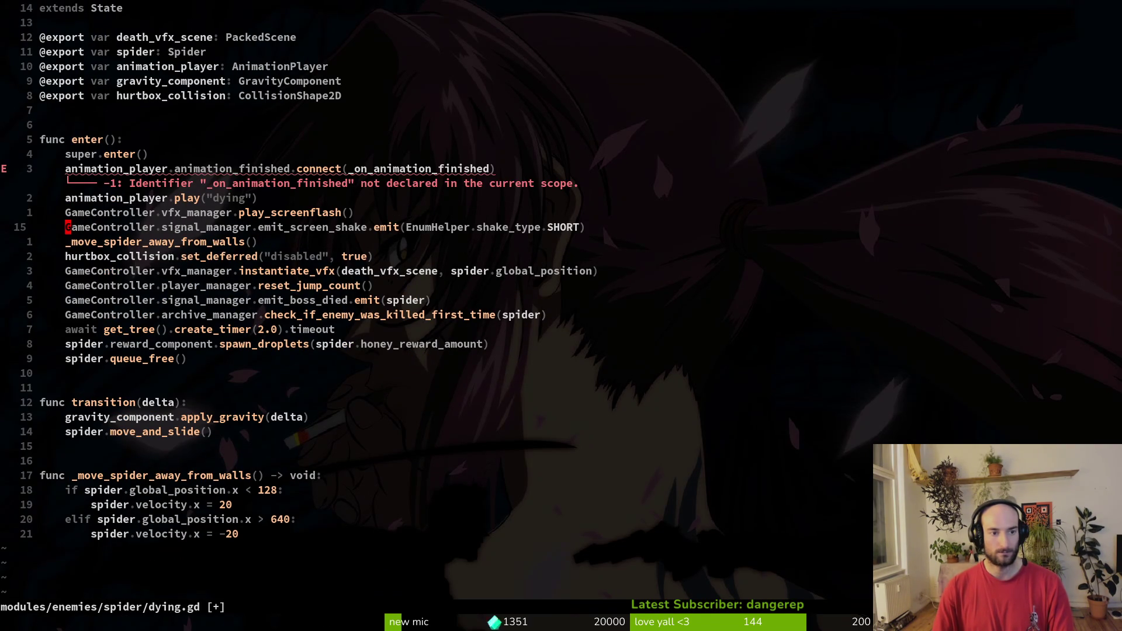
key(k)
key(k)
key(k)
key(ctrl+6)
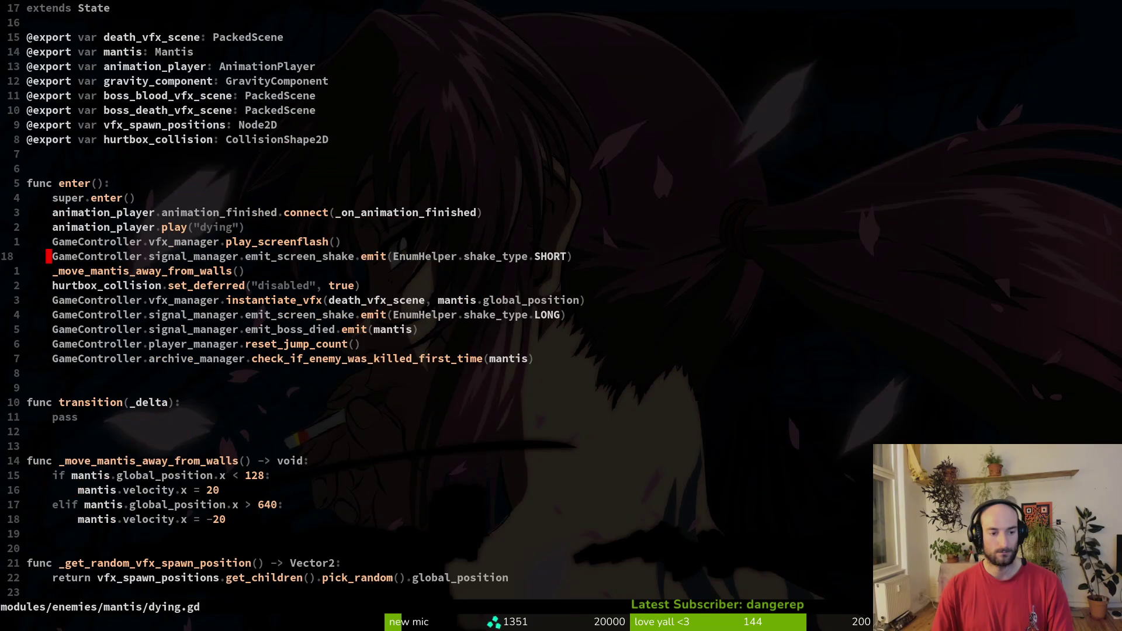
Step: Yank the _on_animation_finished function from the end of the mantis dying.gd and save
key(G)
key(V)
key(k)
key(k)
key(k)
text(y)
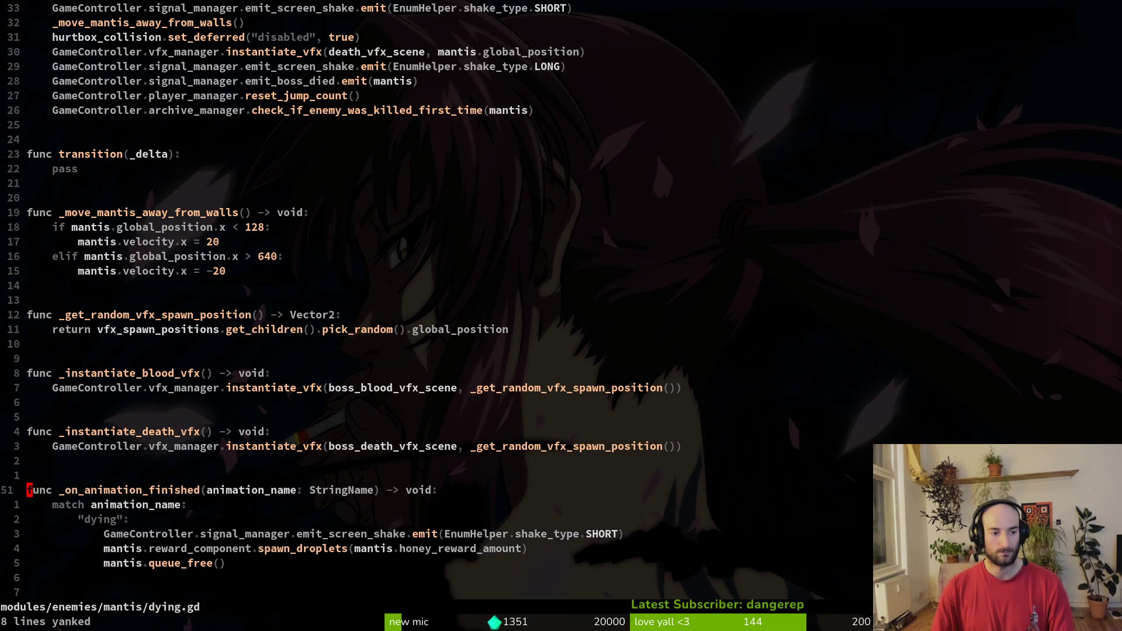
text(:w)
key(Return)
Step: Paste _on_animation_finished at the end of the spider's dying.gd with one blank line above, and save
key(ctrl+6)
key(G)
key(p)
key(O)
key(Return)
key(Return)
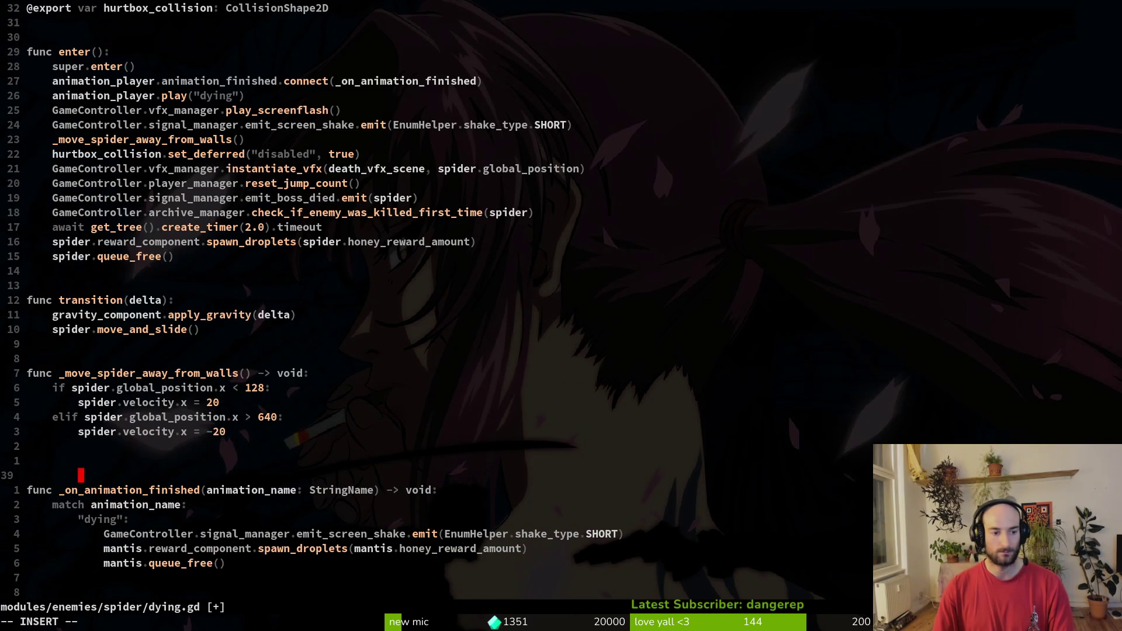
key(Escape)
key(k)
key(k)
key(d)
key(d)
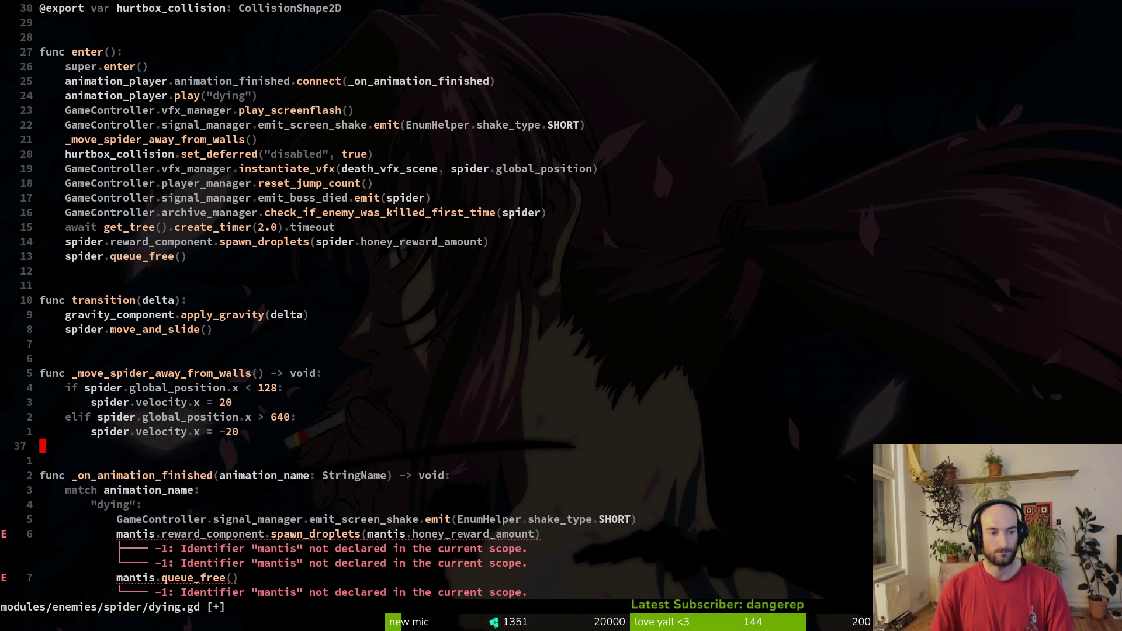
text(:w)
key(Return)
Step: Change mantis to spider in the queue_free and spawn_droplets lines, then save
key(shift+g)
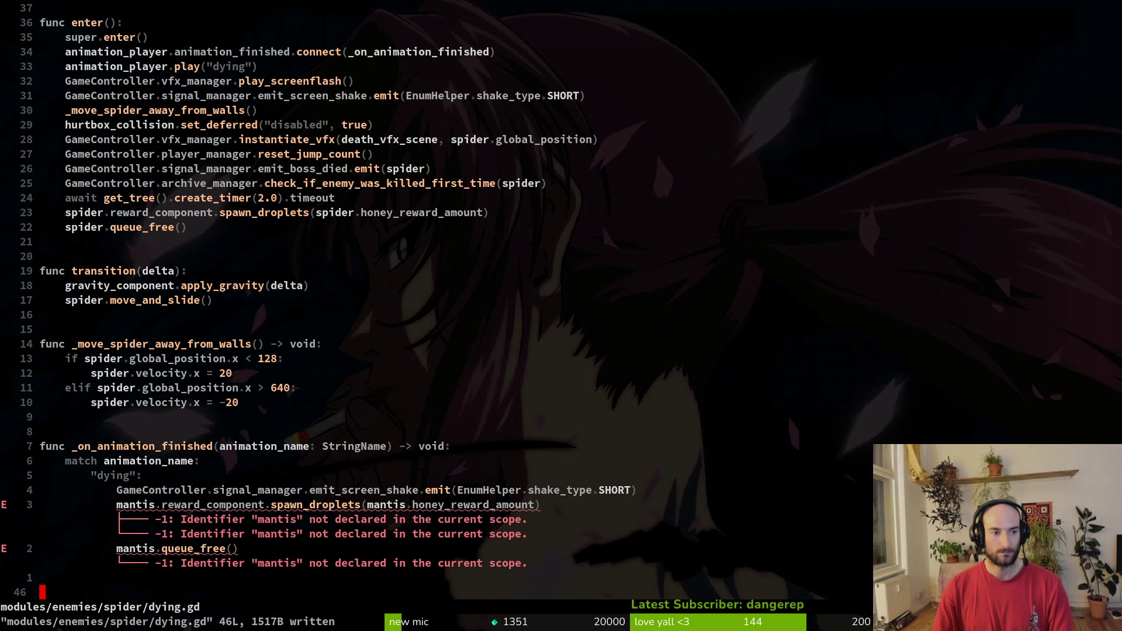
key(k)
key(k)
text(cwspider)
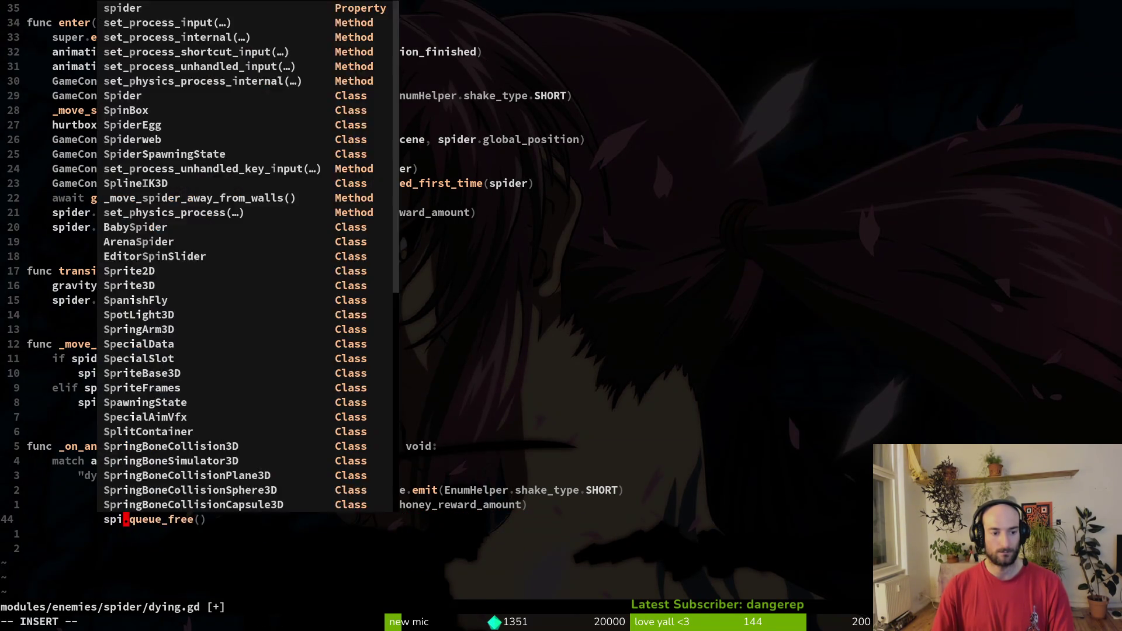
key(Escape)
text(kcwps)
key(BackSpace)
key(BackSpace)
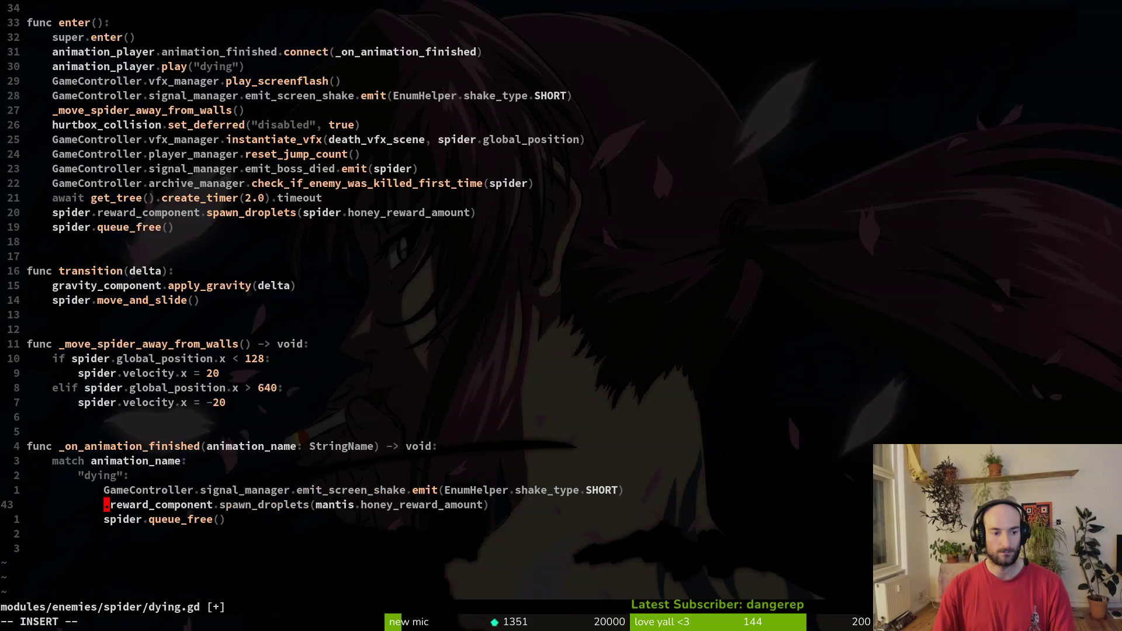
text(spider)
key(Escape)
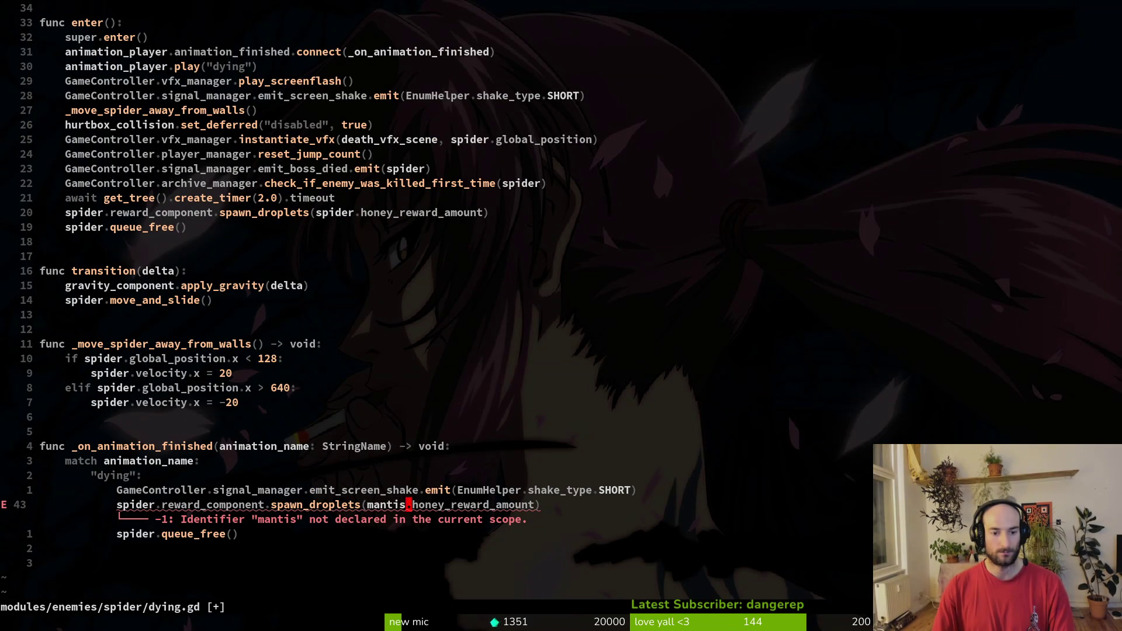
text(cwspider)
key(Escape)
text(:w)
key(Return)
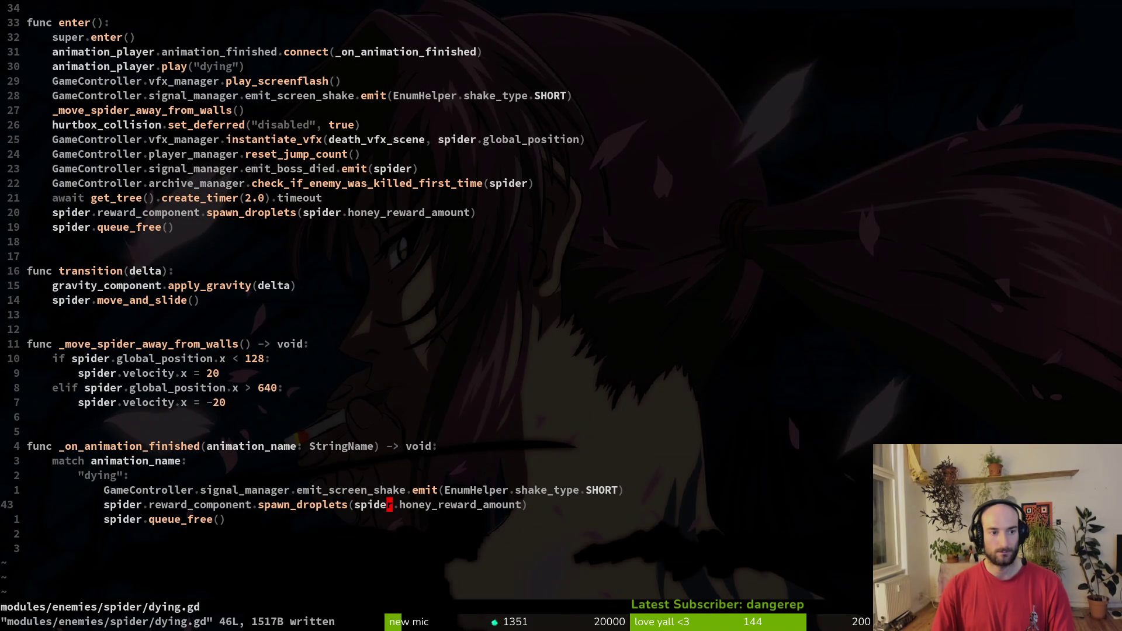
Step: Delete the await timer, spawn_droplets and queue_free lines after check_if_enemy in enter, then save
key(2)
key(0)
key(k)
key(V)
key(j)
key(d)
key(k)
key(d)
key(d)
text(:w)
key(Return)
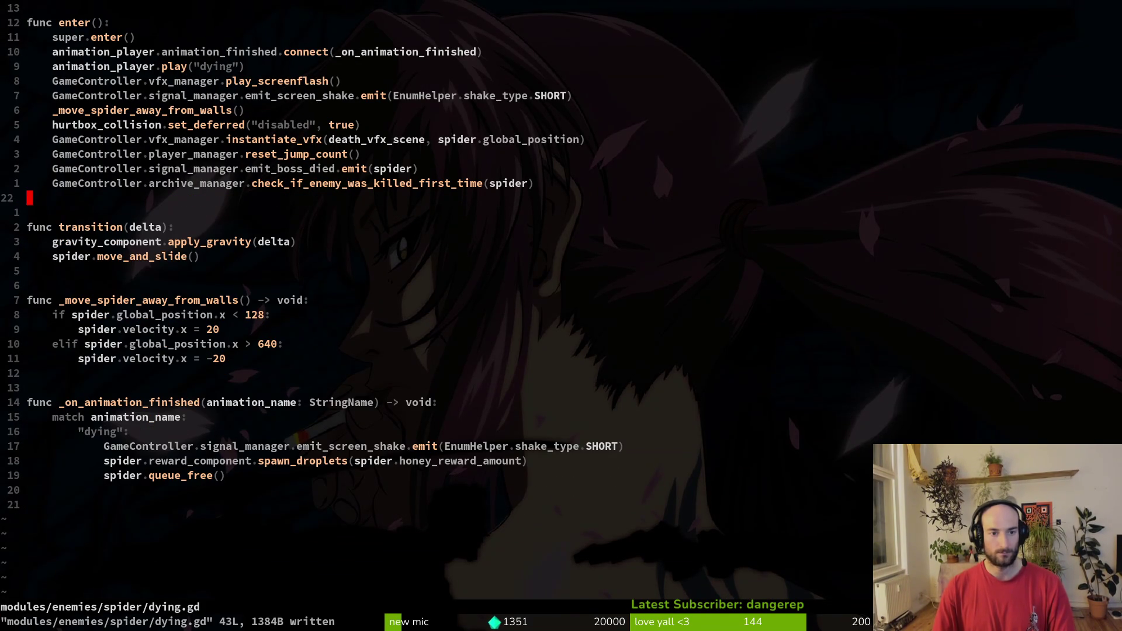
Step: Compare the spider's enter function with the mantis script, ending on the SHORT screen shake line
key(k)
key(k)
key(k)
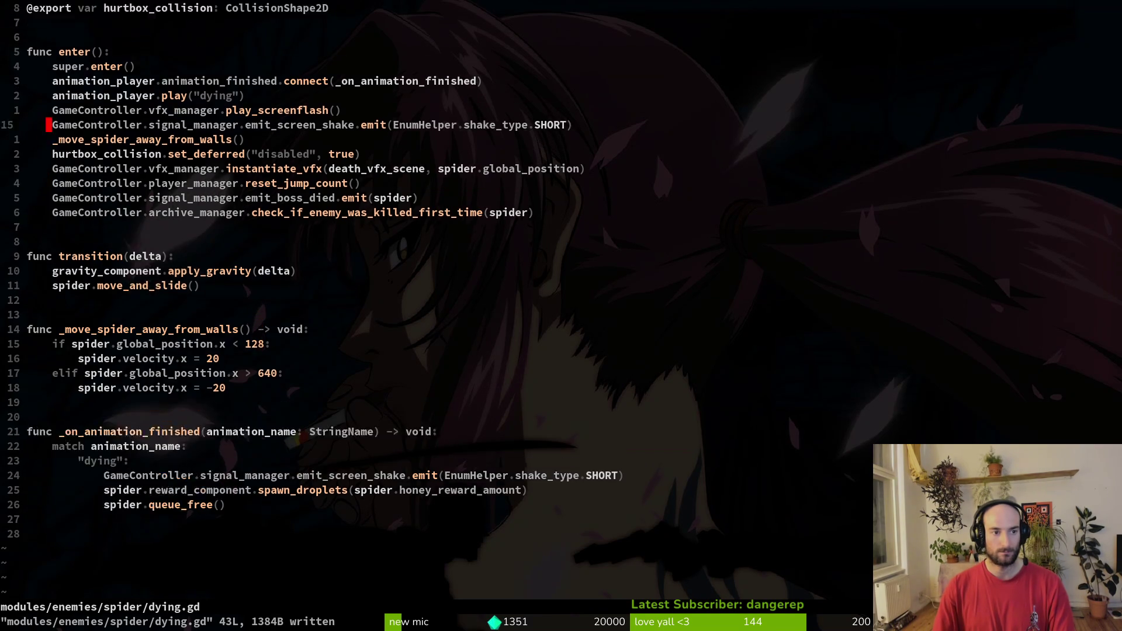
key(j)
key(j)
key(j)
key(j)
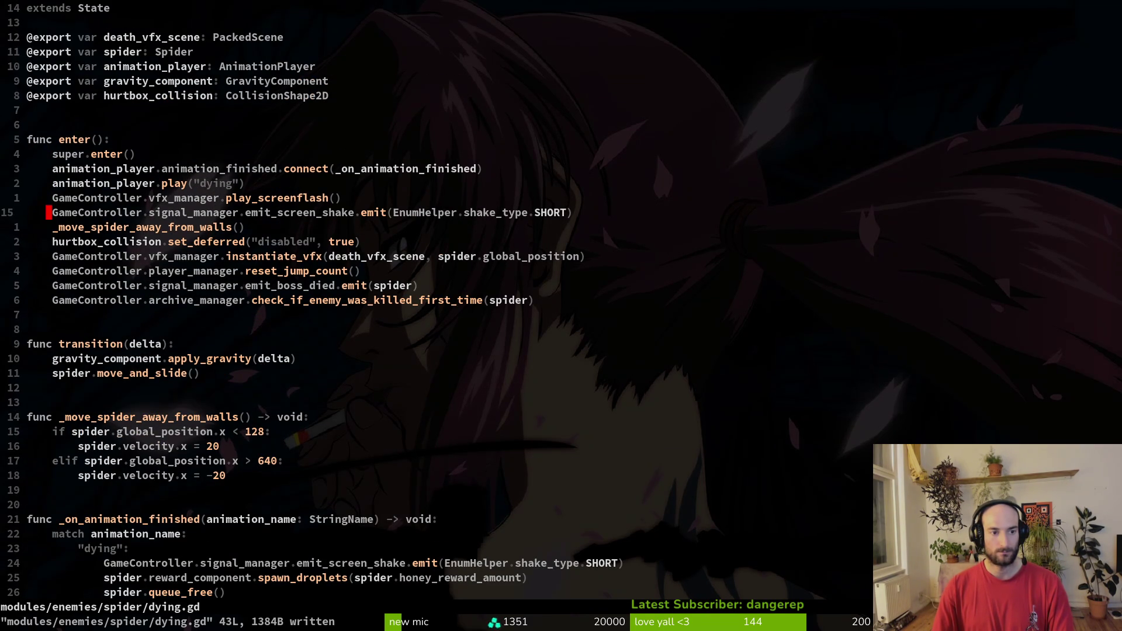
key(ctrl+6)
key(z)
key(z)
key(ctrl+6)
key(j)
key(j)
key(k)
key(k)
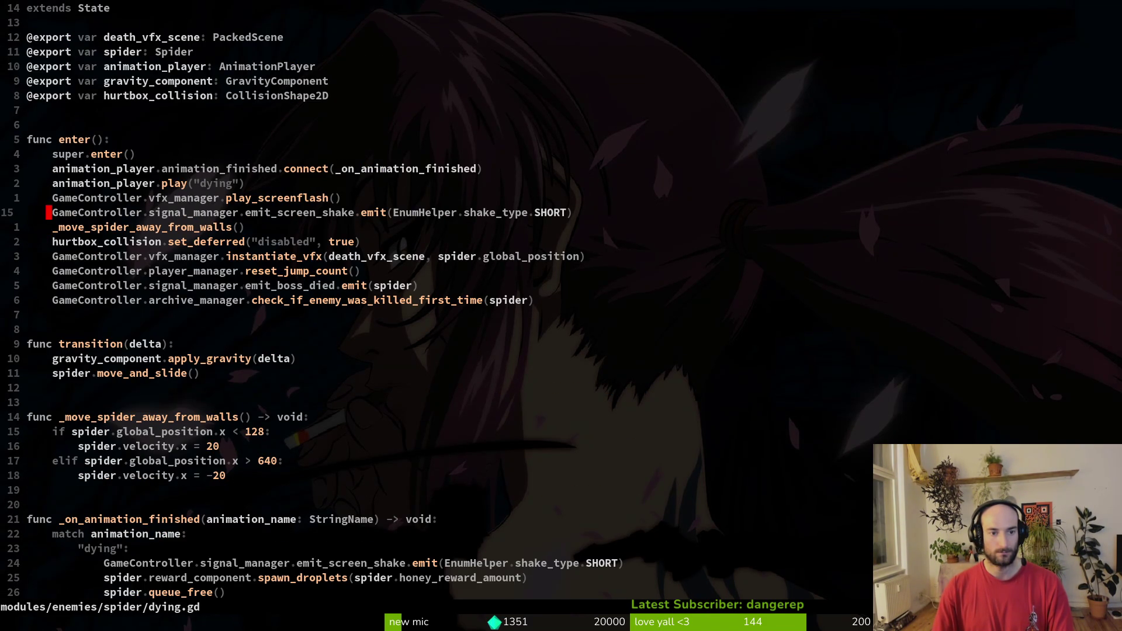
Step: In the mantis dying.gd, move SHORT shake above _move_mantis_away_from_walls, delete LONG shake, and save
key(ctrl+6)
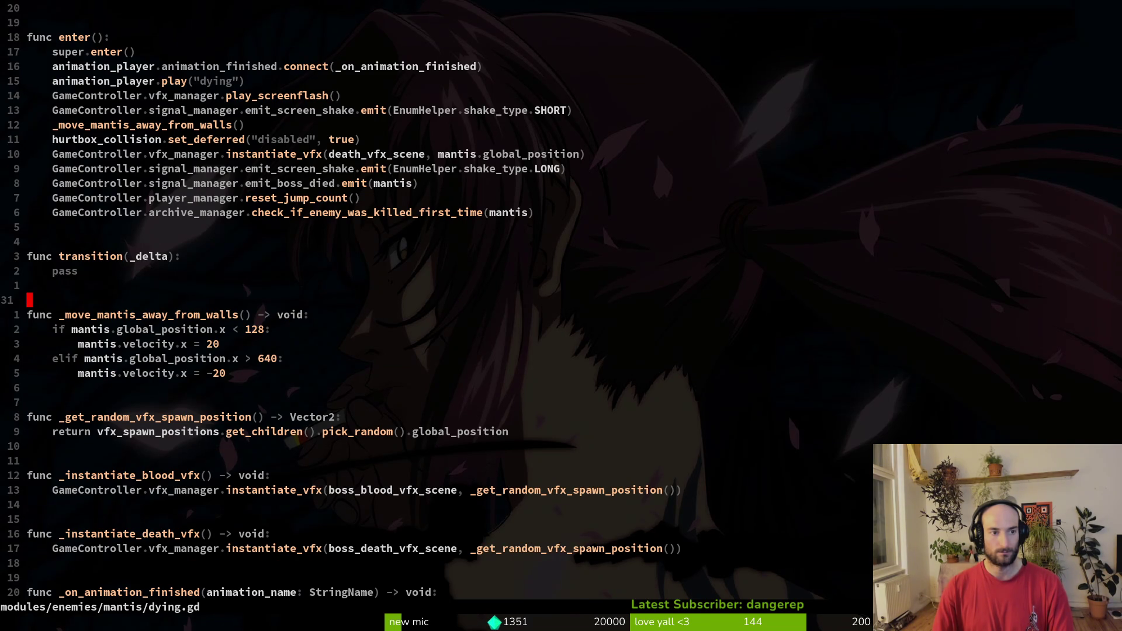
key(k)
key(k)
key(k)
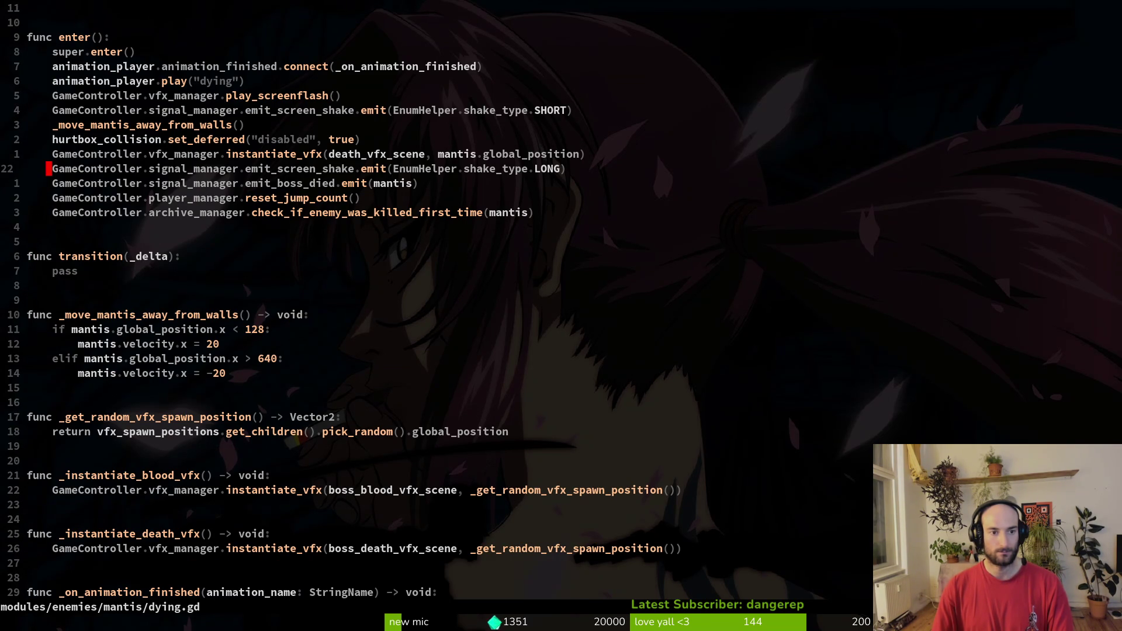
key(k)
key(k)
key(k)
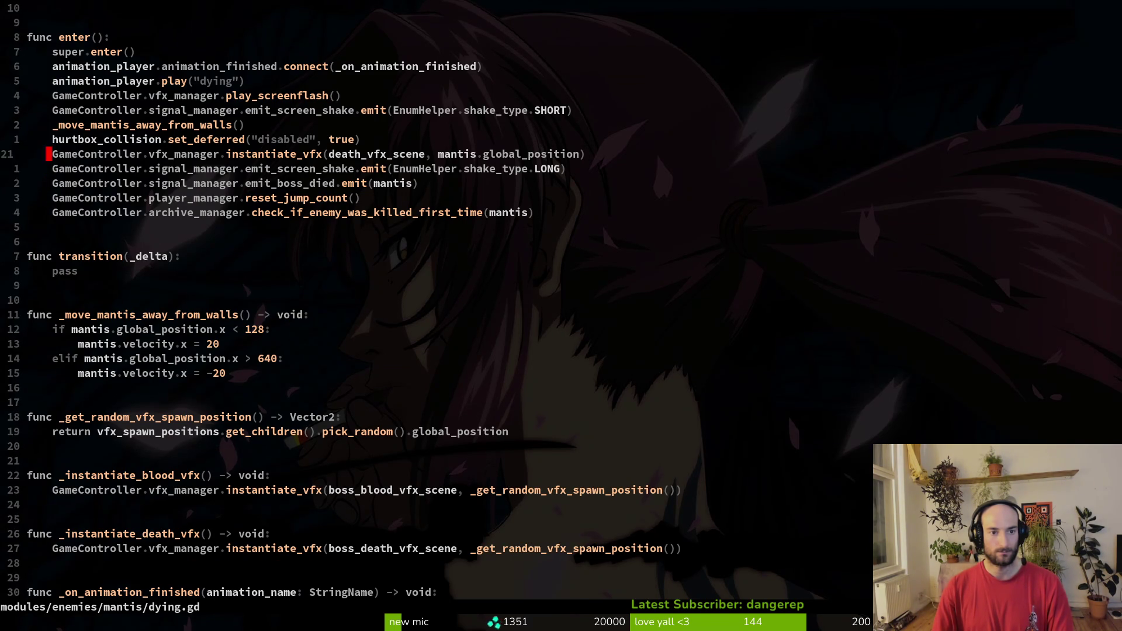
key(d)
key(d)
text(:w)
key(Return)
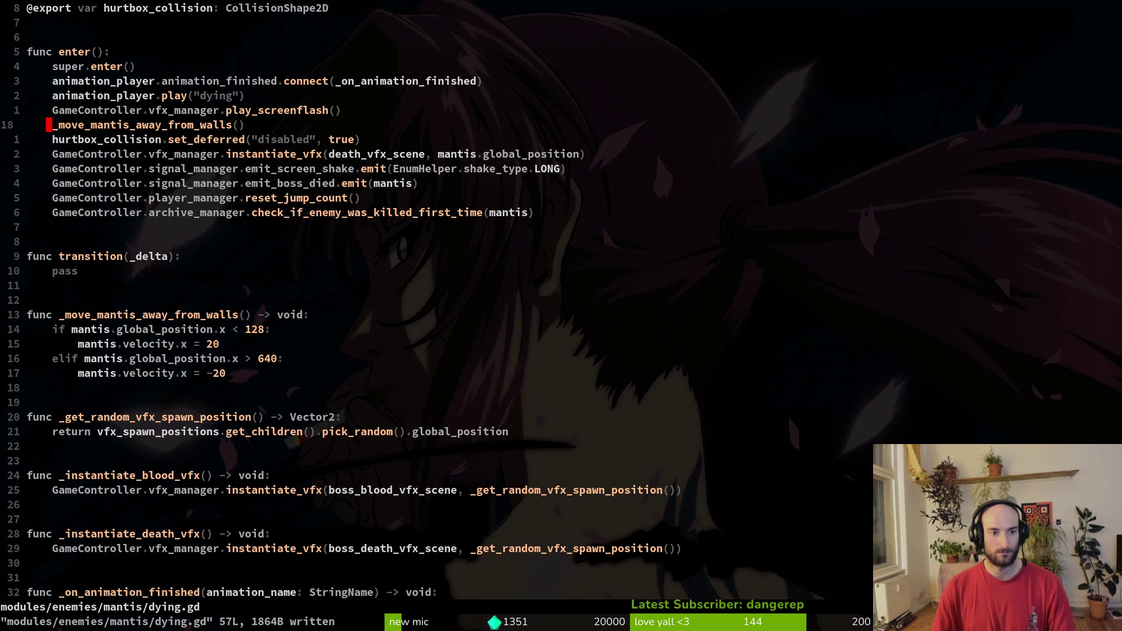
key(P)
key(j)
key(j)
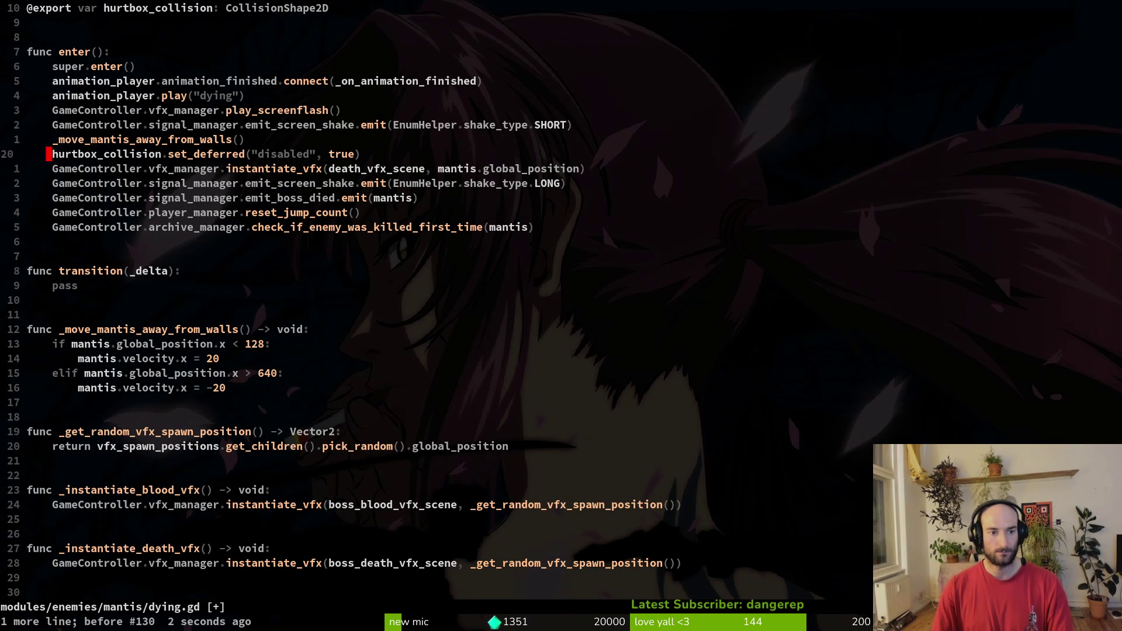
key(j)
key(j)
key(d)
key(d)
text(:write)
key(Return)
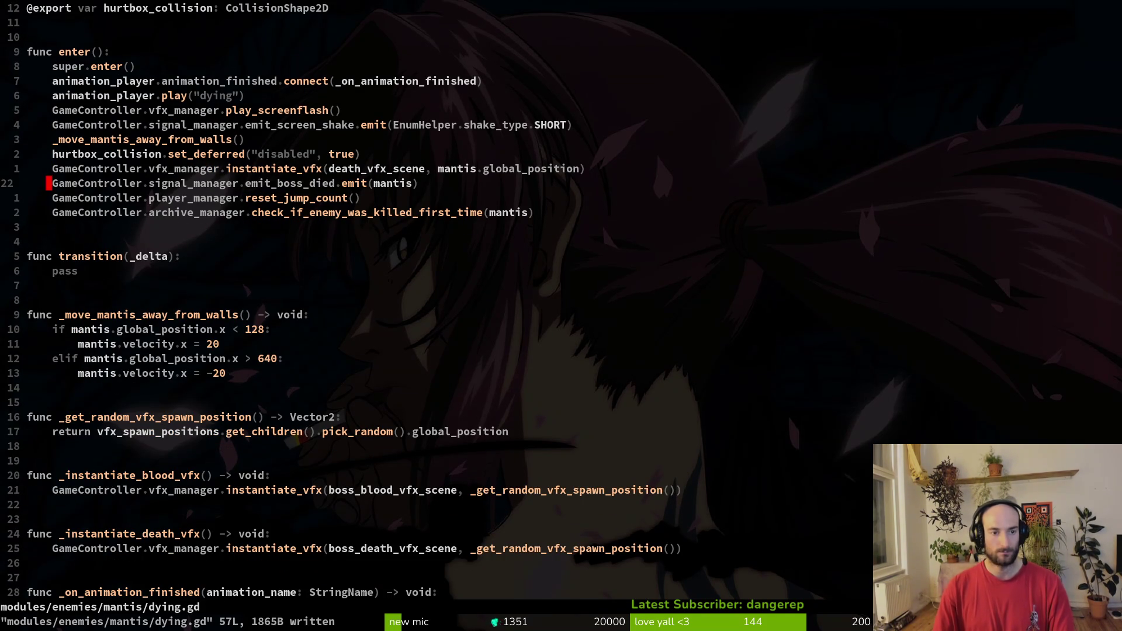
Step: Move reset_jump_count below emit_boss_died in the spider's dying.gd and save
key(ctrl+6)
key(j)
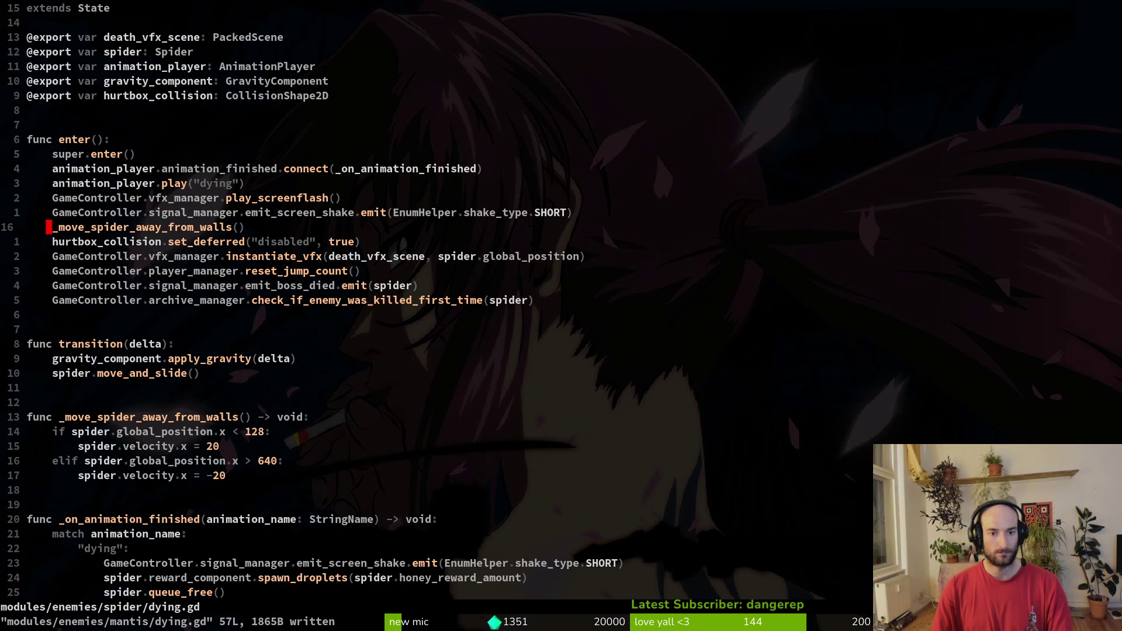
key(ctrl+6)
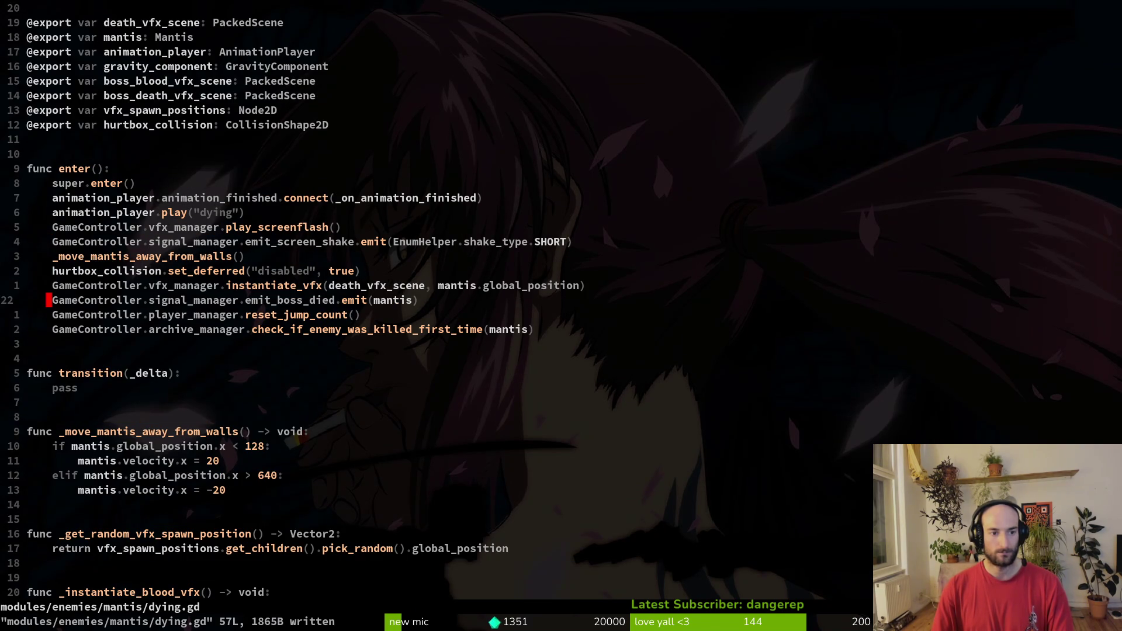
key(ctrl+6)
key(ctrl+6)
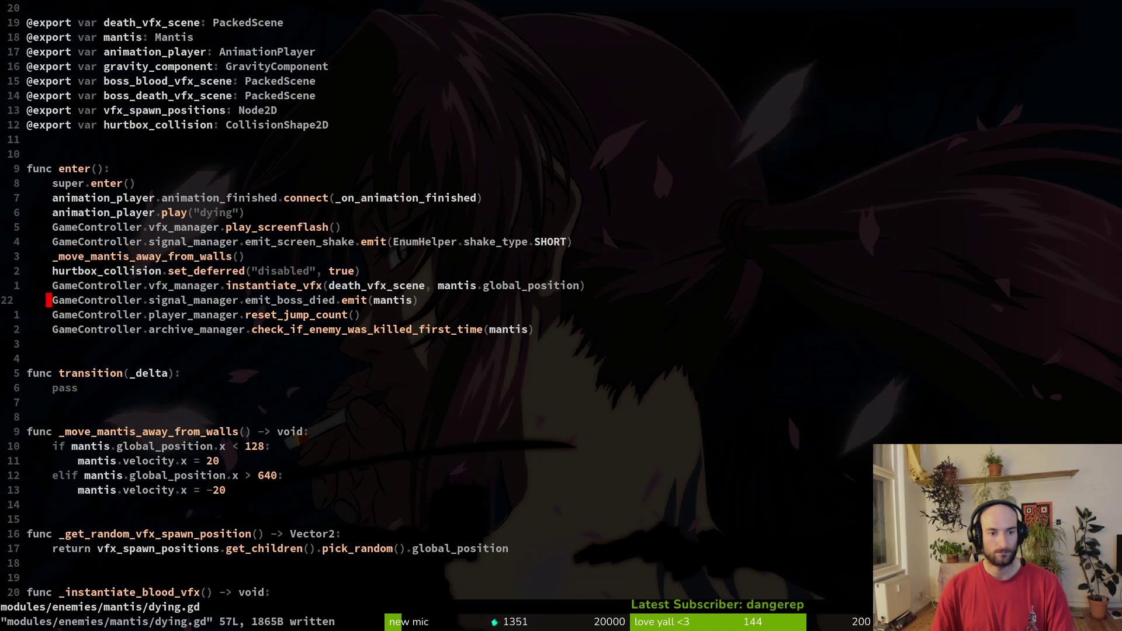
key(ctrl+6)
key(j)
key(j)
key(j)
key(d)
key(d)
text(p)
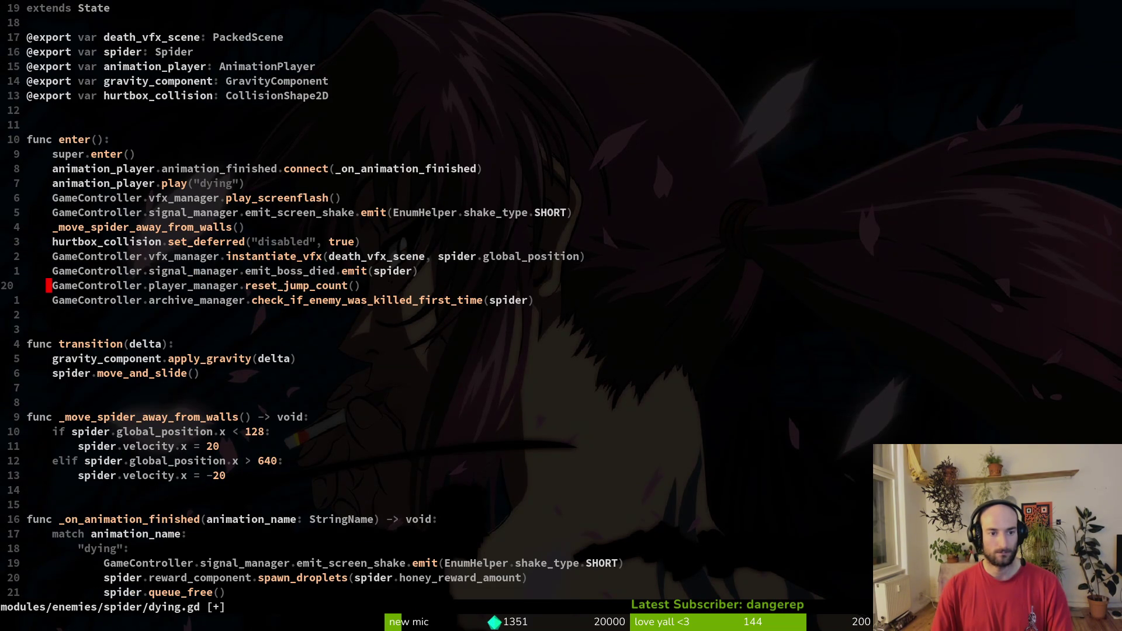
text(:w)
key(Return)
Step: Compare the ends of both dying scripts and go to the mantis death VFX function
key(ctrl+6)
key(ctrl+6)
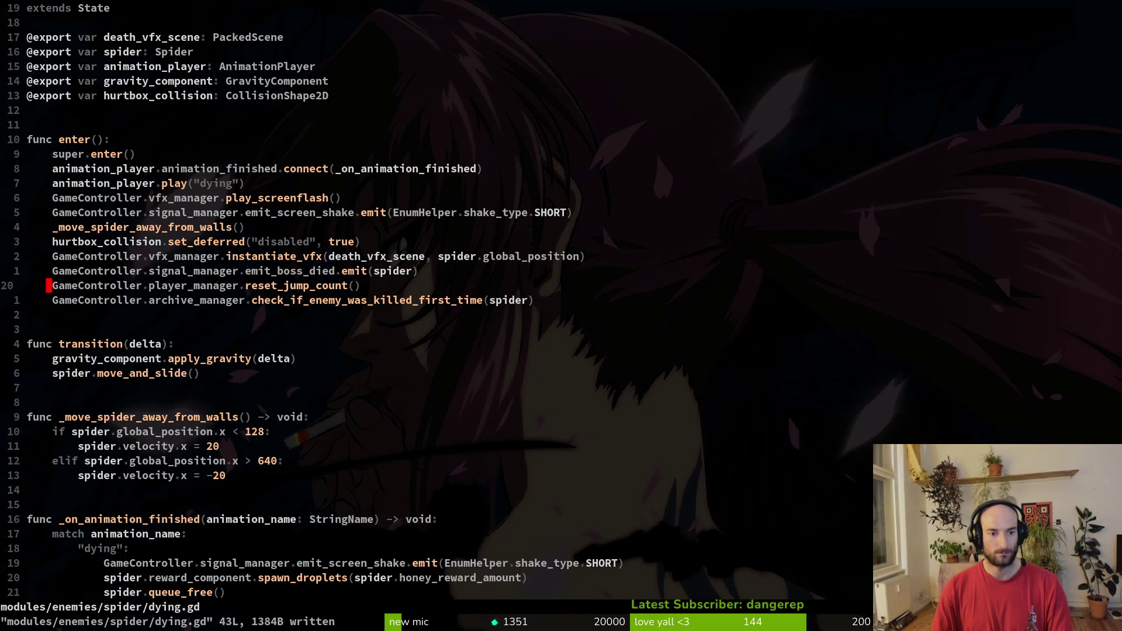
key(ctrl+6)
key(ctrl+6)
key(ctrl+6)
key(ctrl+6)
key(ctrl+6)
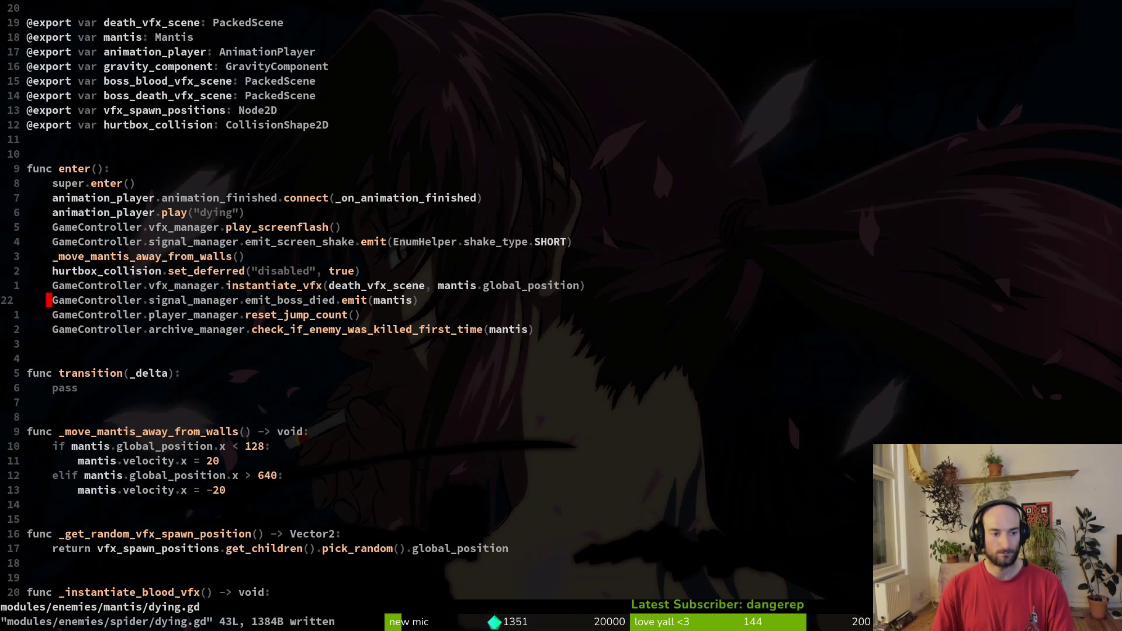
key(ctrl+6)
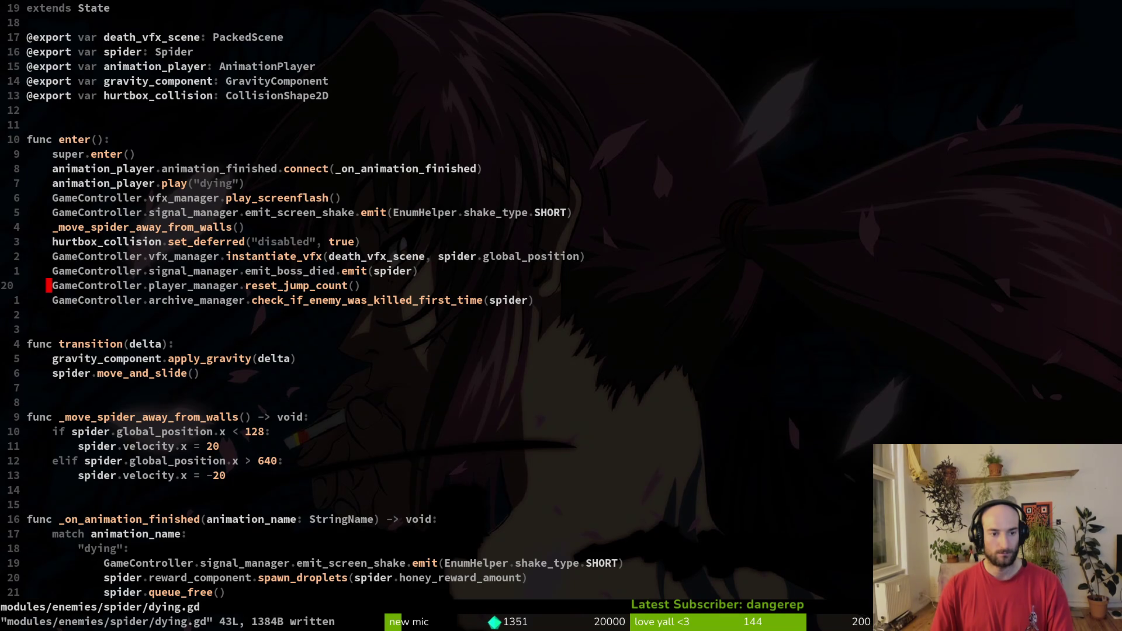
key(G)
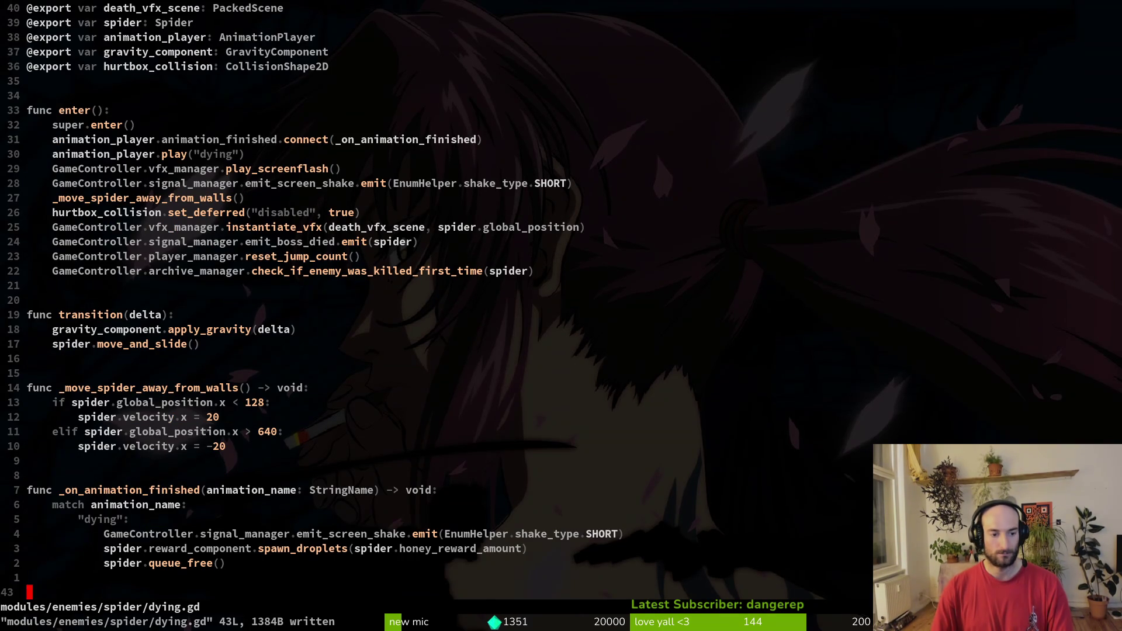
key(ctrl+6)
key(G)
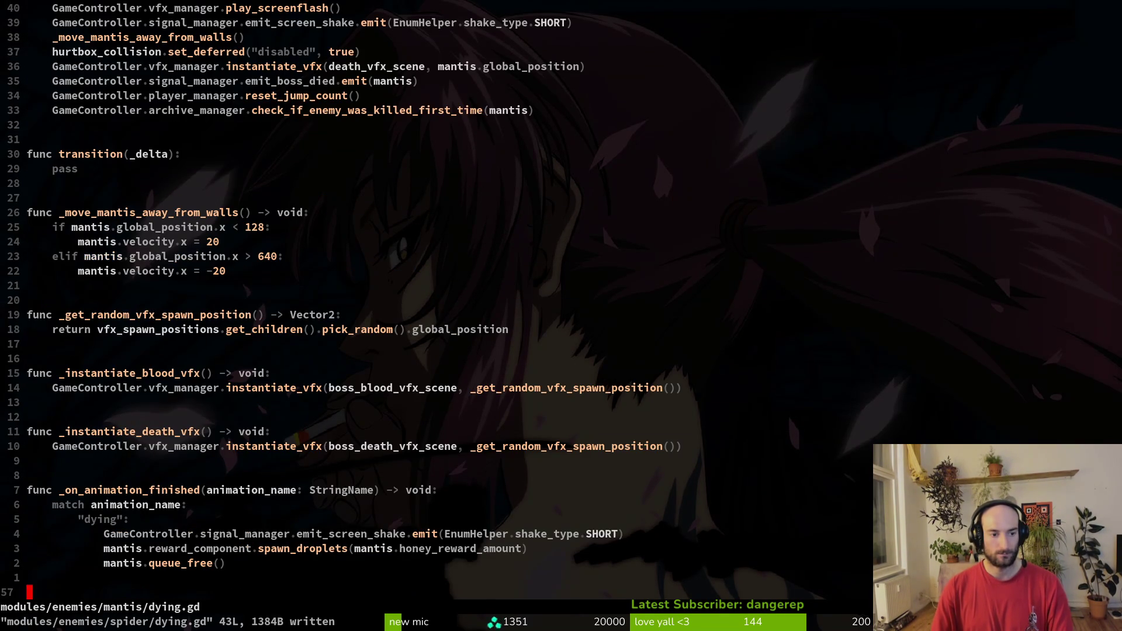
key(k)
key(k)
key(k)
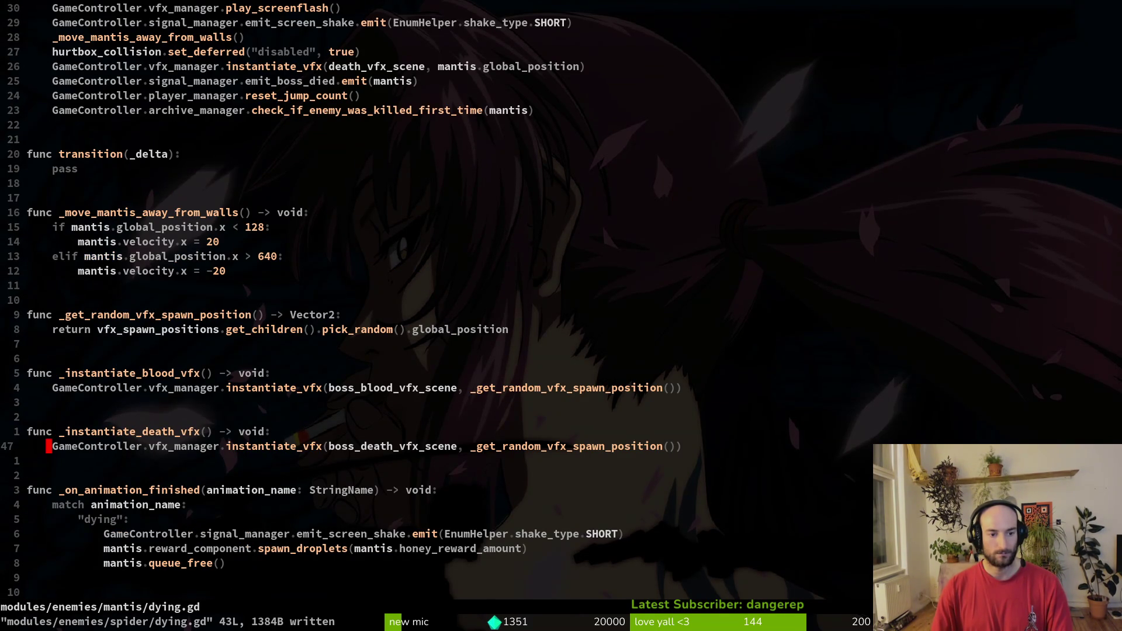
key(ctrl+6)
key(ctrl+6)
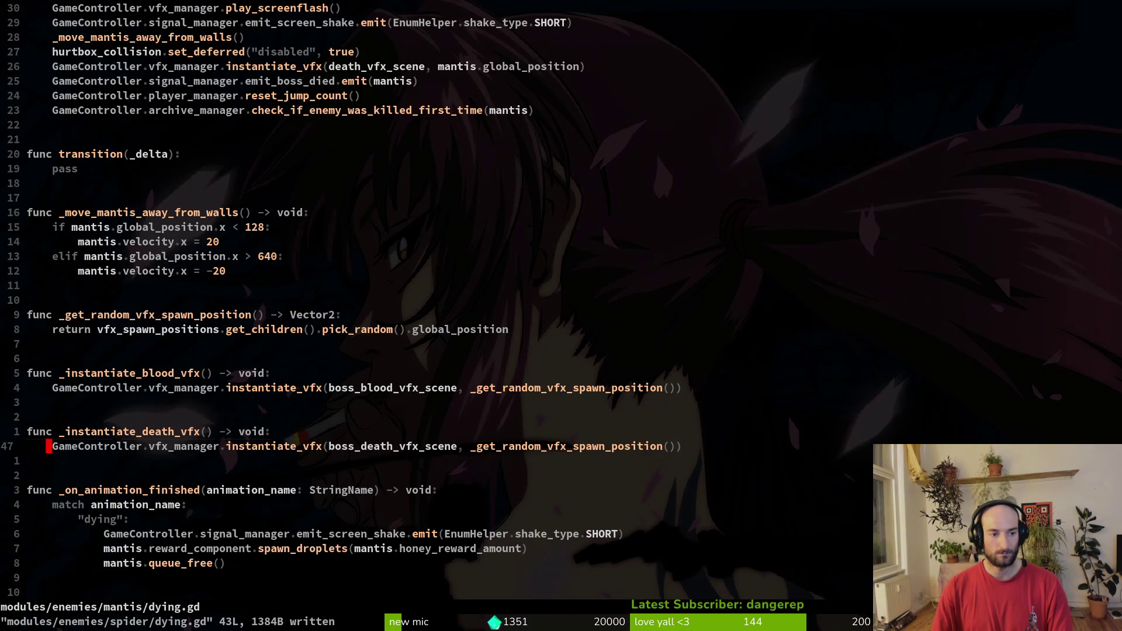
Step: Copy the blood and death VFX functions from the mantis and paste them after wall avoidance
key(V)
key(k)
key(k)
key(k)
key(y)
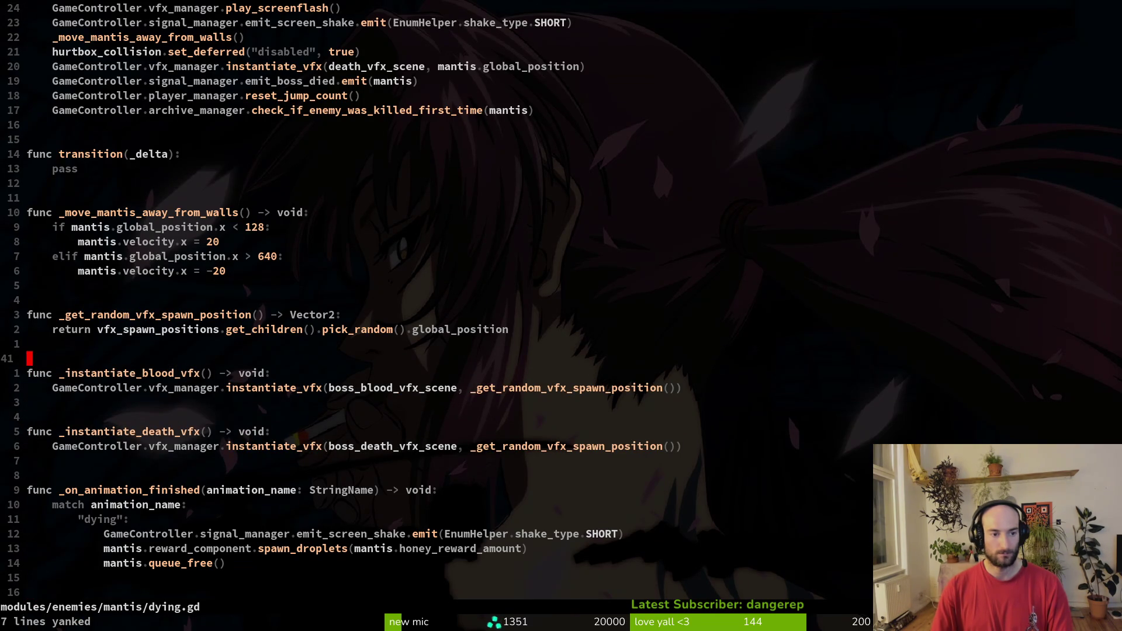
key(ctrl+s)
key(ctrl+6)
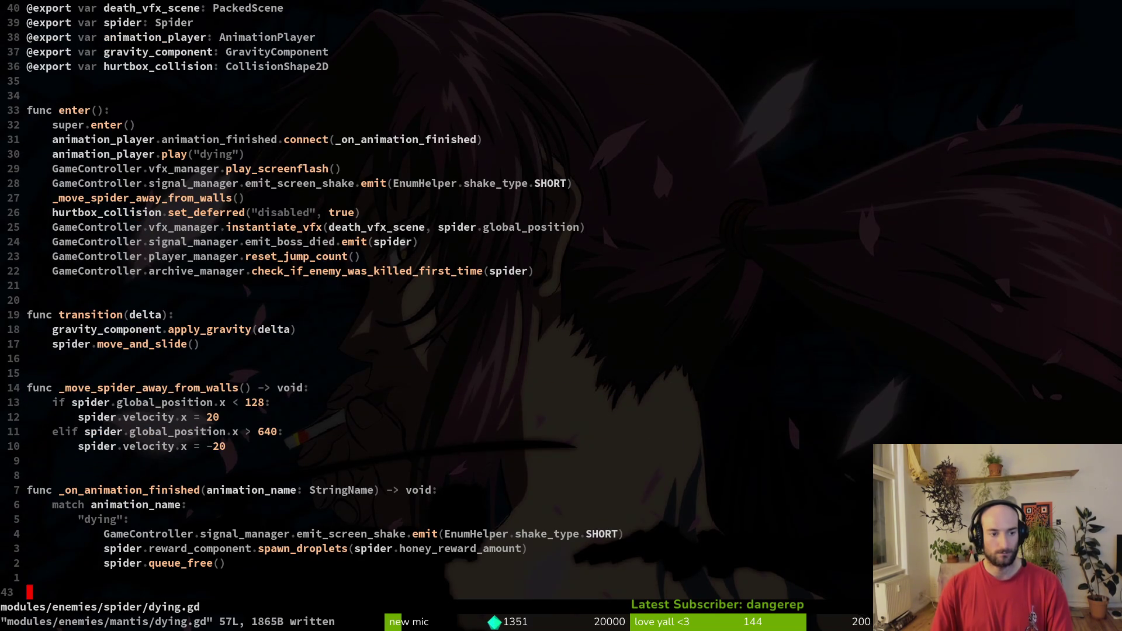
key(k)
key(k)
key(k)
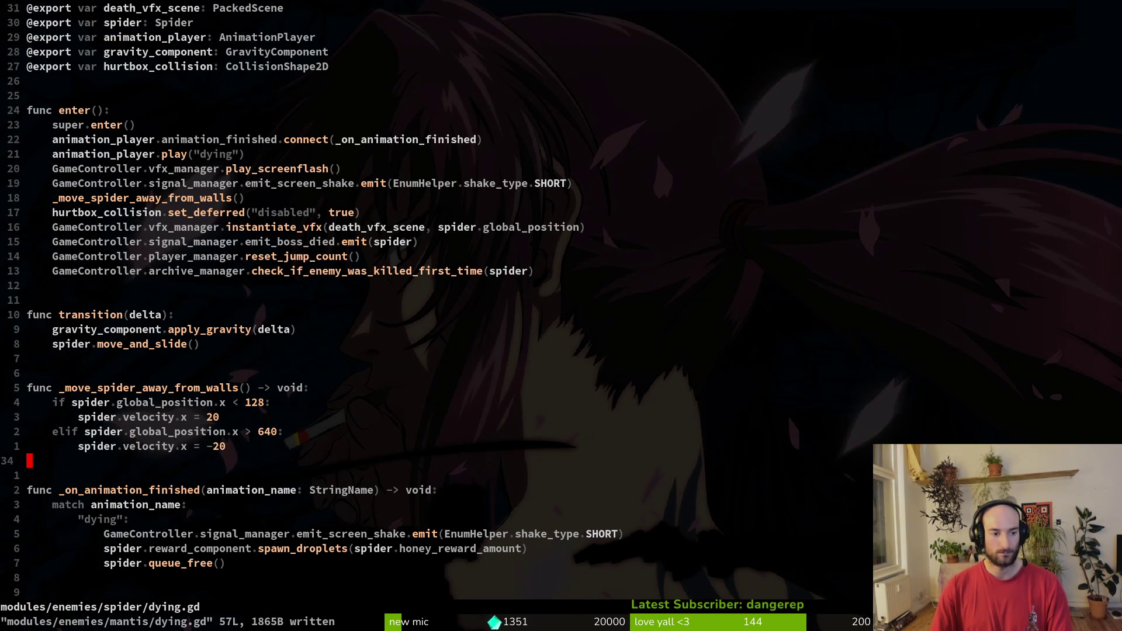
key(p)
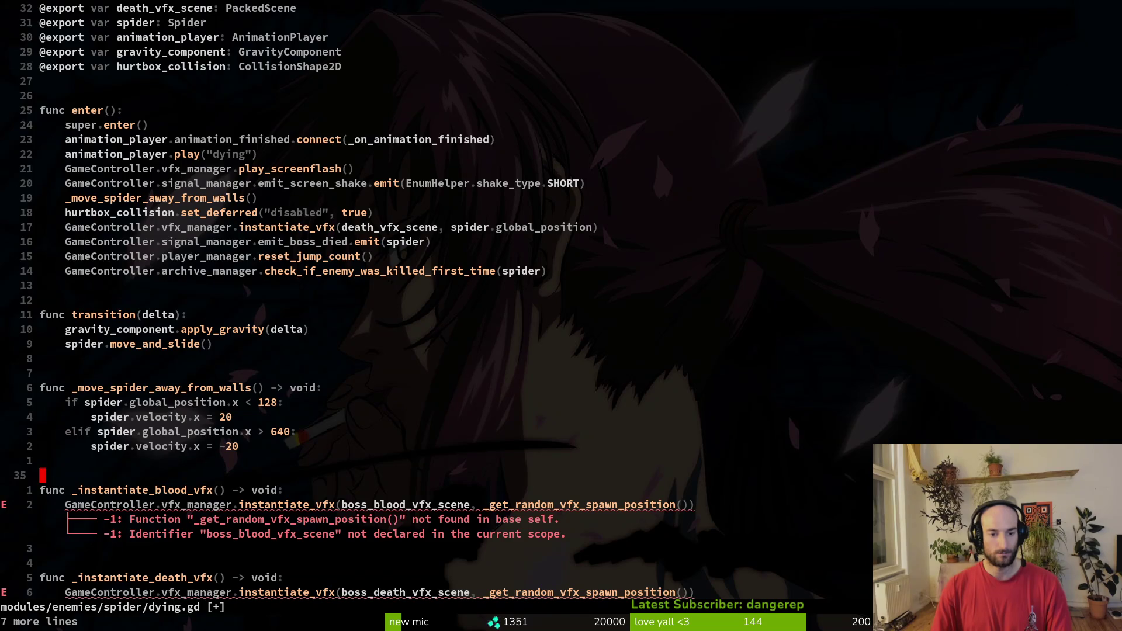
Step: Copy _get_random_vfx_spawn_position from the mantis into the spider script with a blank line above
key(ctrl+6)
key(k)
key(V)
key(k)
key(k)
key(y)
key(ctrl+s)
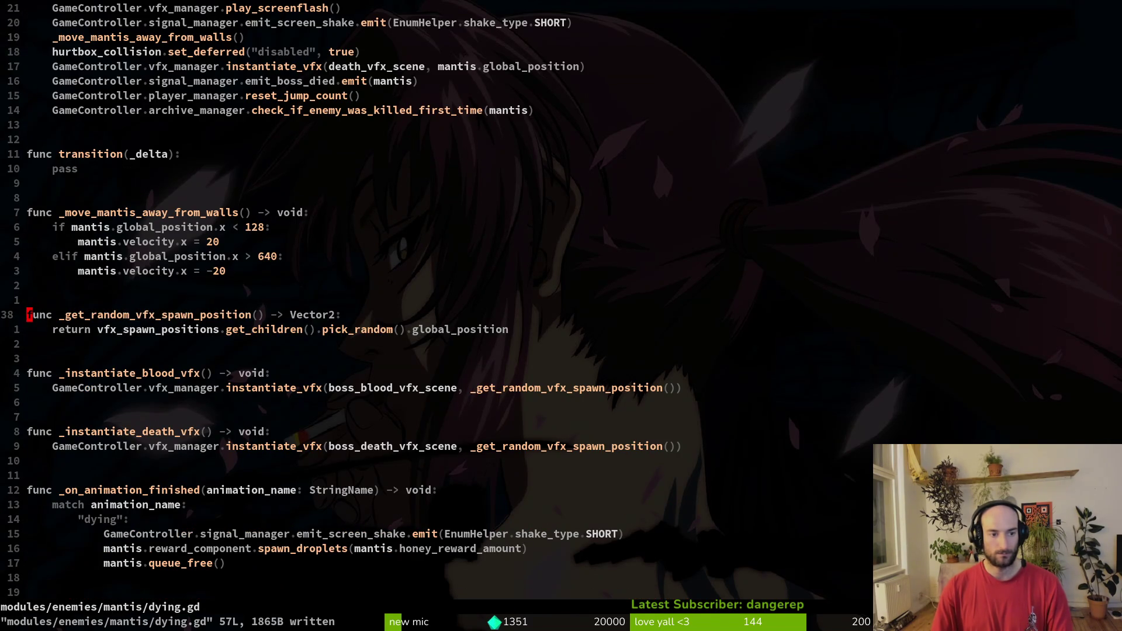
key(ctrl+6)
key(P)
key(O)
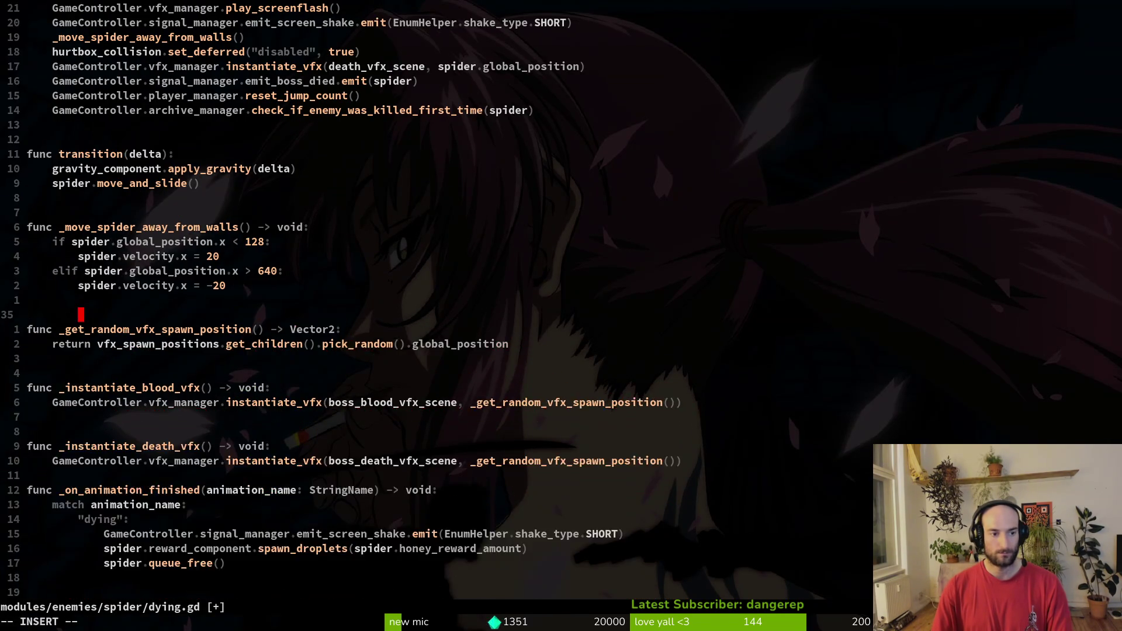
key(Escape)
key(ctrl+s)
key(j)
key(j)
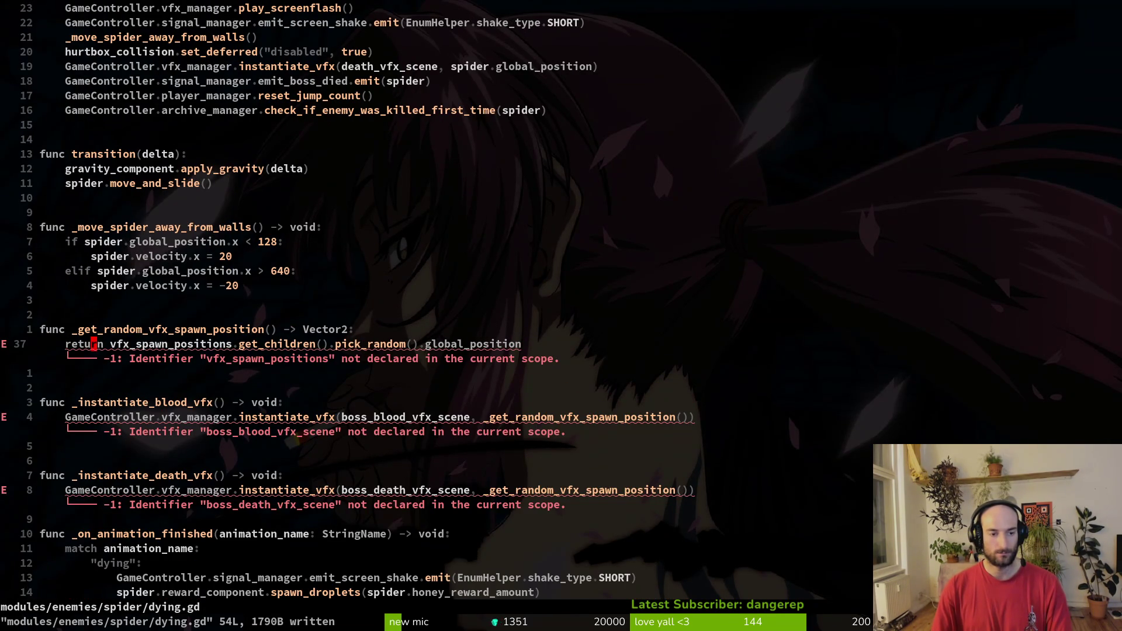
Step: Select the three VFX exports, from vfx_spawn_positions up to boss_blood_vfx_scene, in the mantis dying.gd
key(ctrl+6)
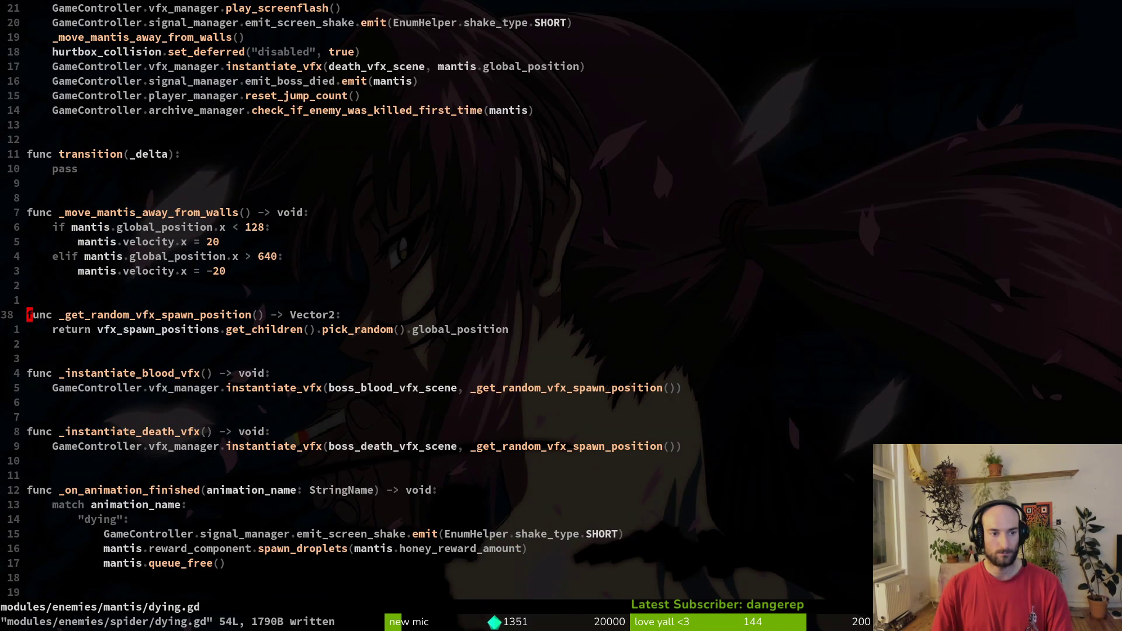
key(2)
key(0)
key(k)
key({)
key(k)
key(k)
key(k)
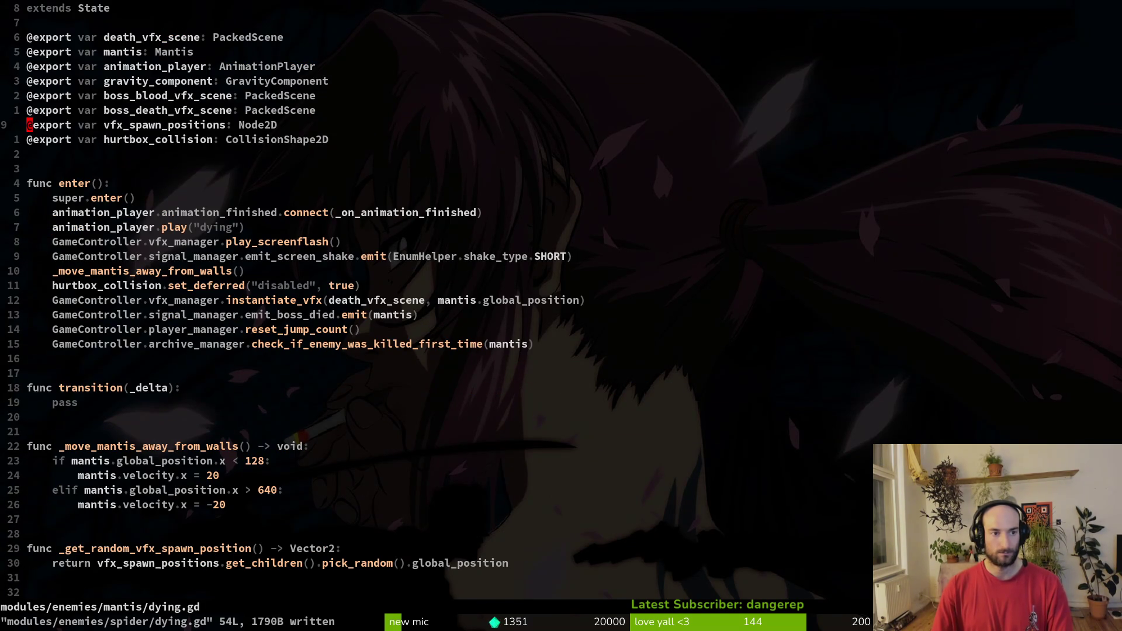
key(V)
key(k)
key(k)
key(Escape)
text(:w)
key(Return)
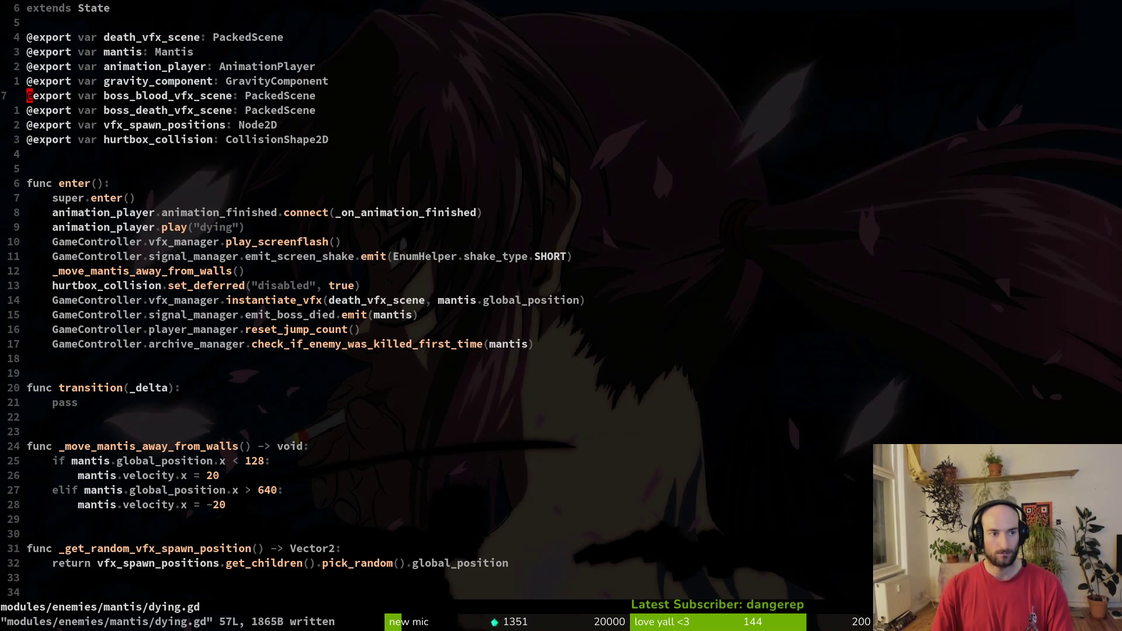
Step: Paste the three VFX exports above hurtbox_collision in the spider's dying.gd and save
key(ctrl+6)
key(k)
key(k)
key(k)
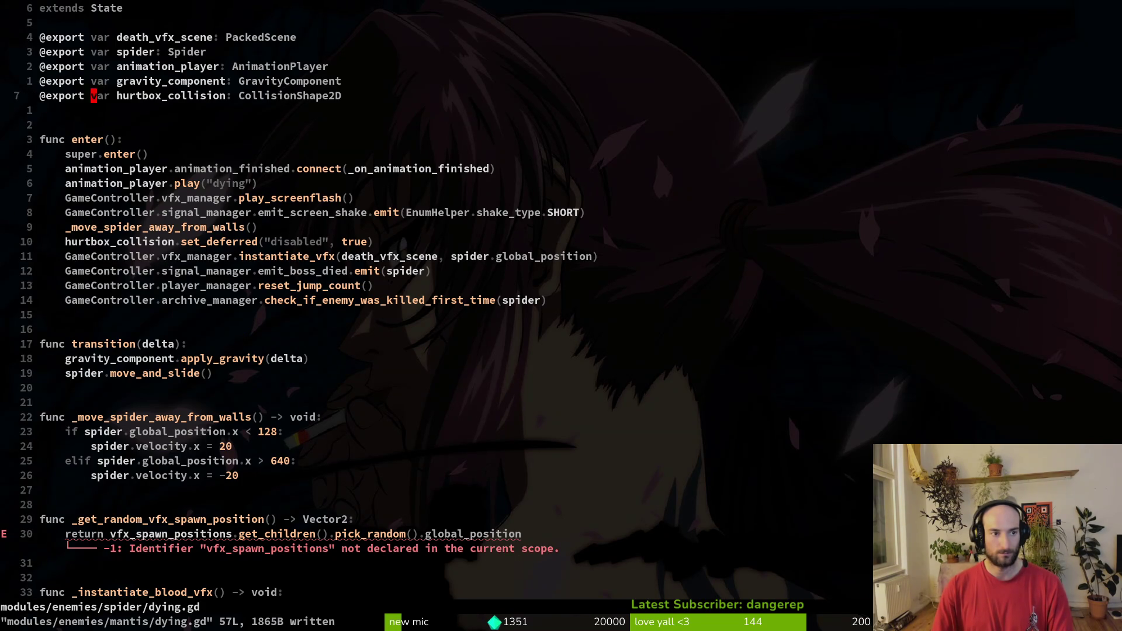
text(P:w)
key(Return)
Step: Delete the extra blank line before _on_animation_finished in the spider's dying.gd and save
key(ctrl+6)
key(ctrl+6)
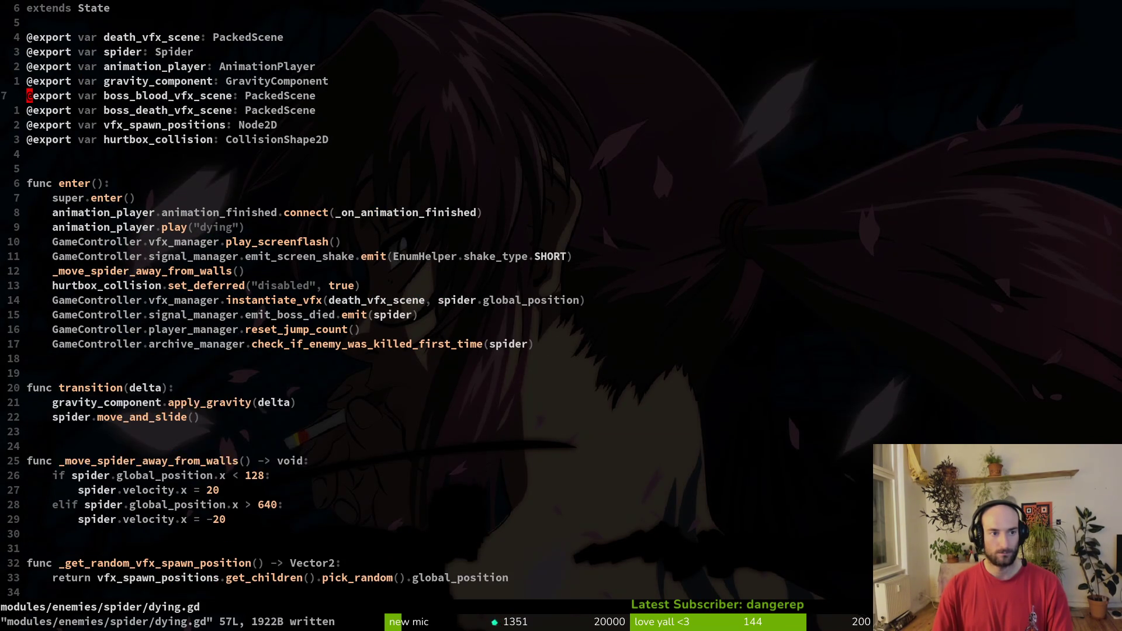
key(ctrl+6)
key(ctrl+6)
key(ctrl+6)
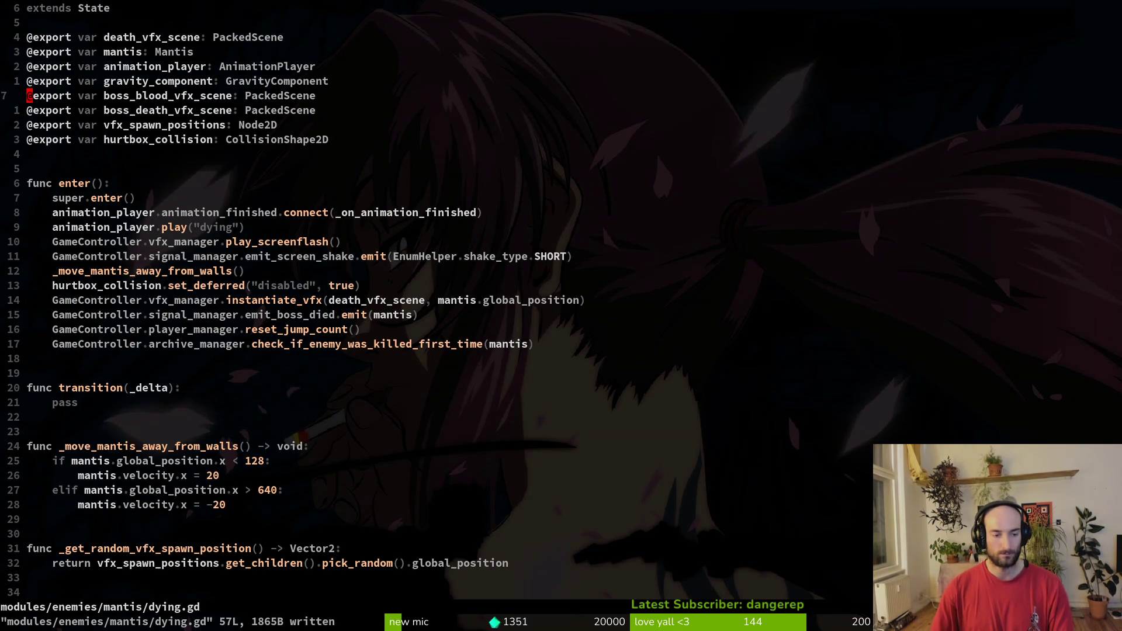
scroll(513, 334, down, 5)
key(ctrl+6)
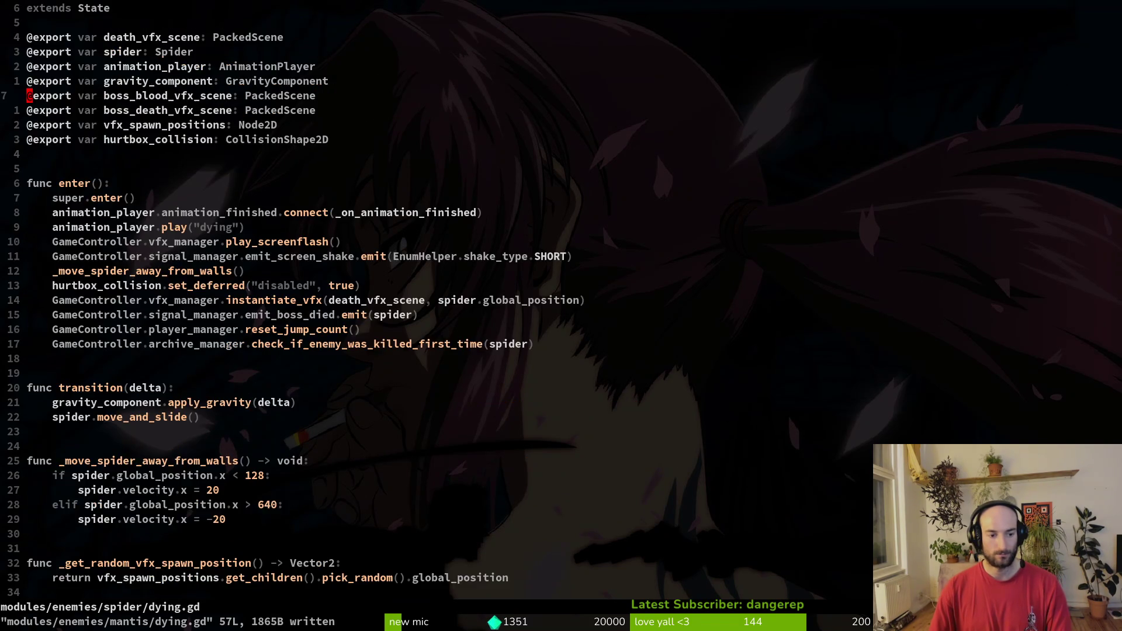
scroll(453, 325, down, 7)
click(166, 403)
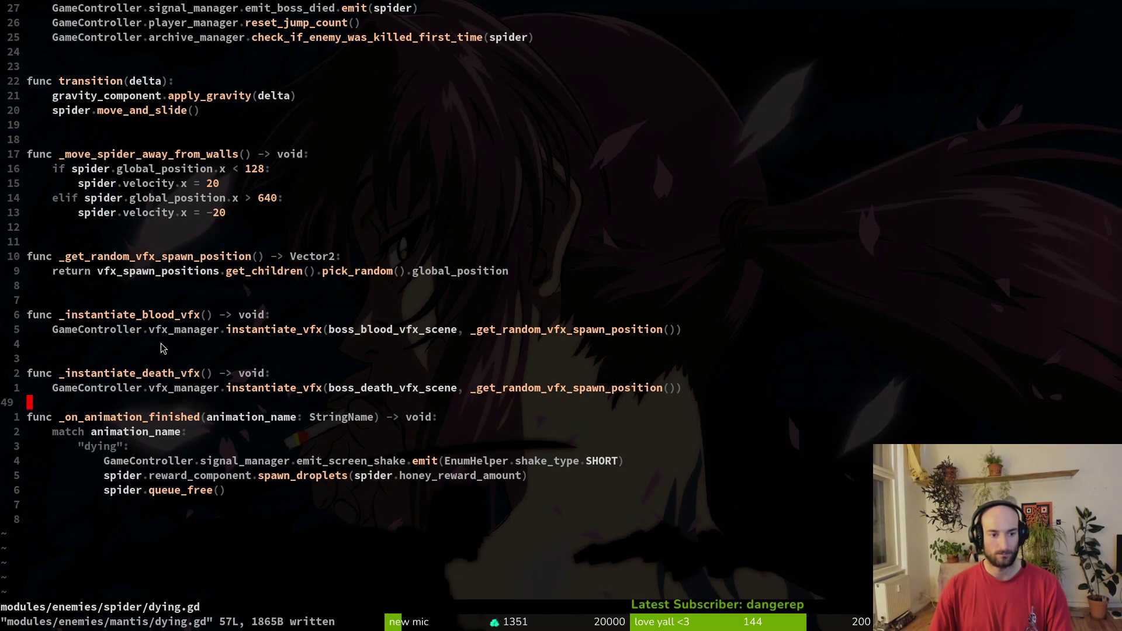
key(d)
key(d)
key(ctrl+s)
Step: Assign bossBloodVfx and the boss death VFX as the spider dying state's Blood and Death Vfx Scenes
key(alt+Tab)
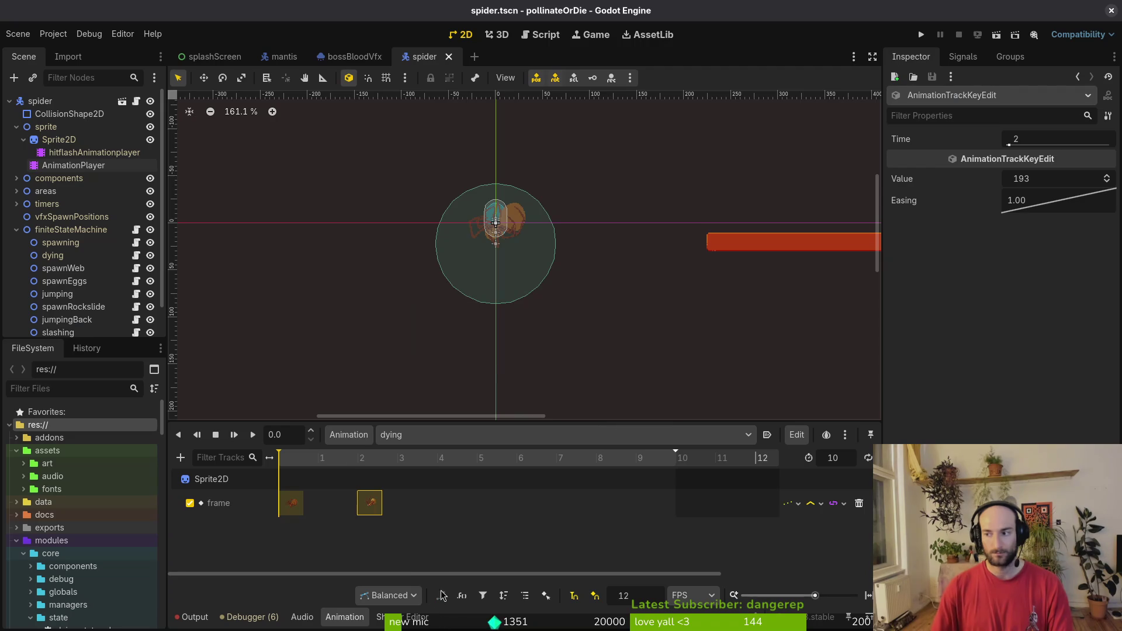
click(53, 255)
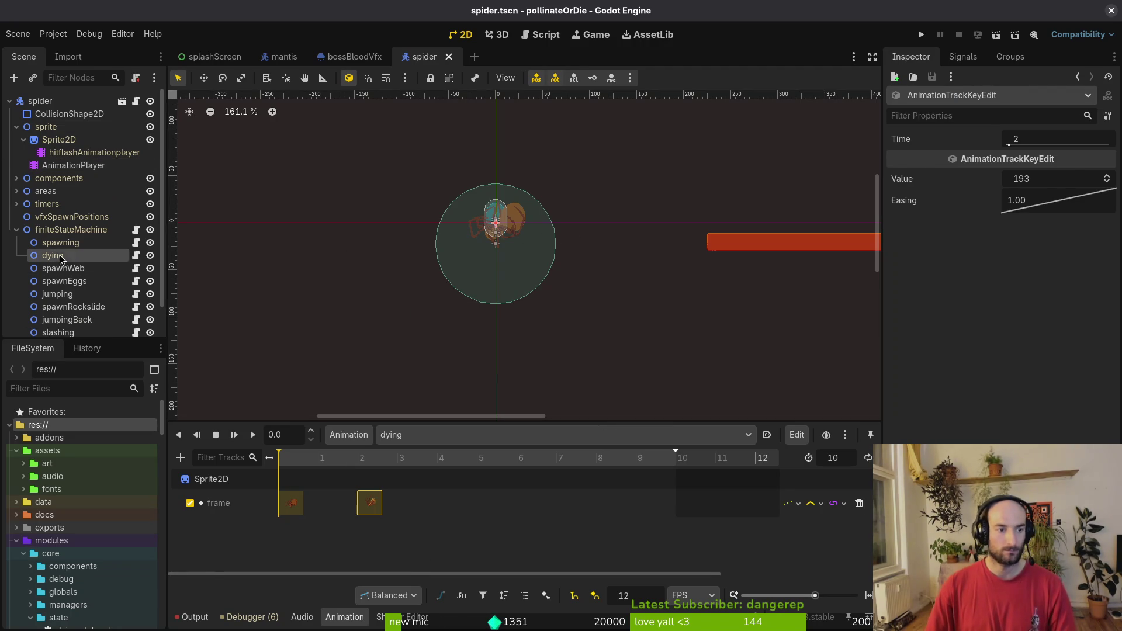
click(1031, 253)
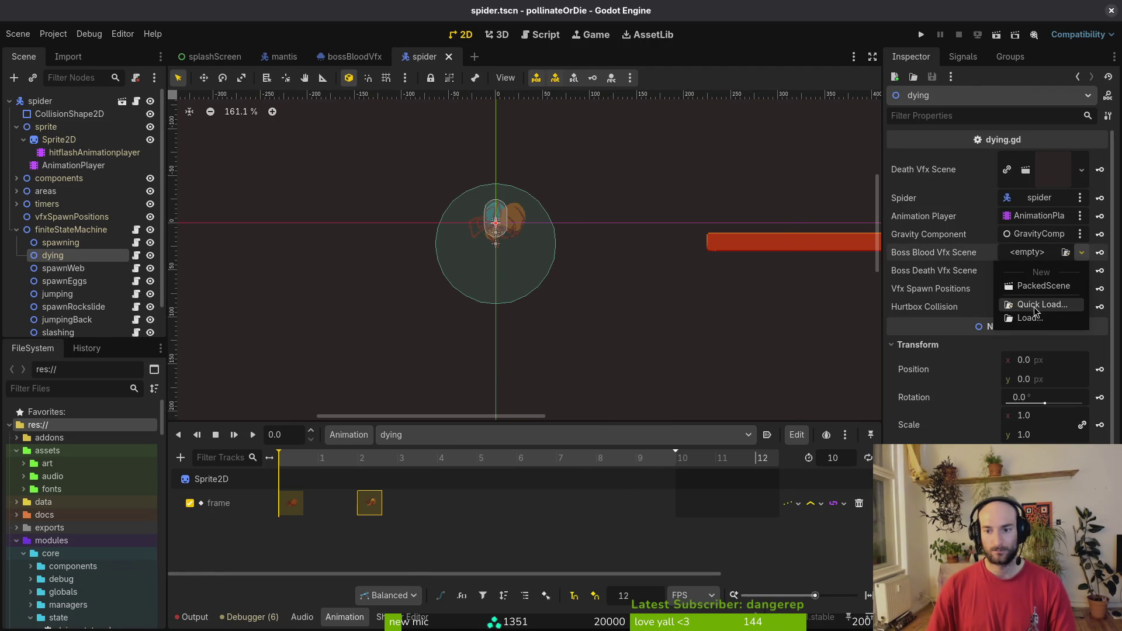
click(1035, 301)
text(bossbl)
key(Return)
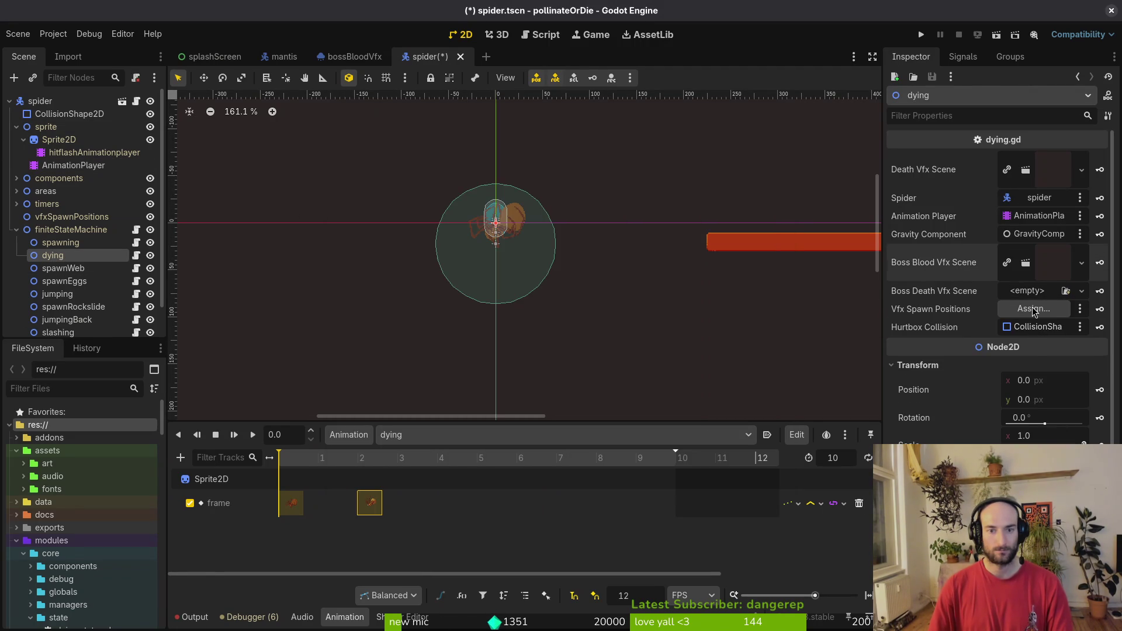
click(1017, 292)
click(1037, 349)
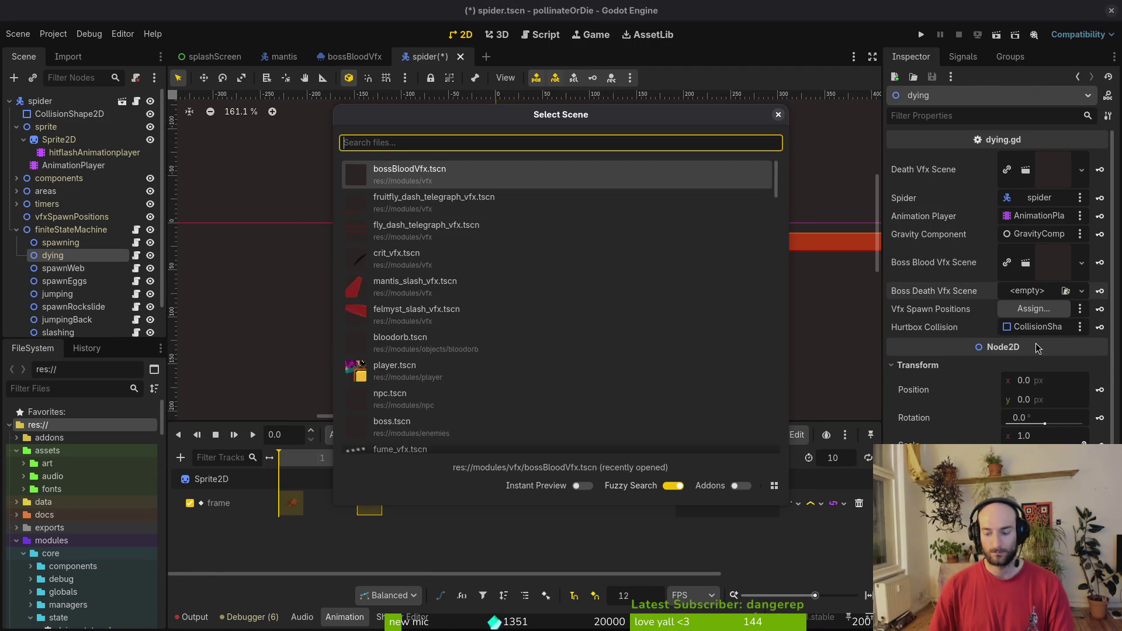
text(bosd)
key(Return)
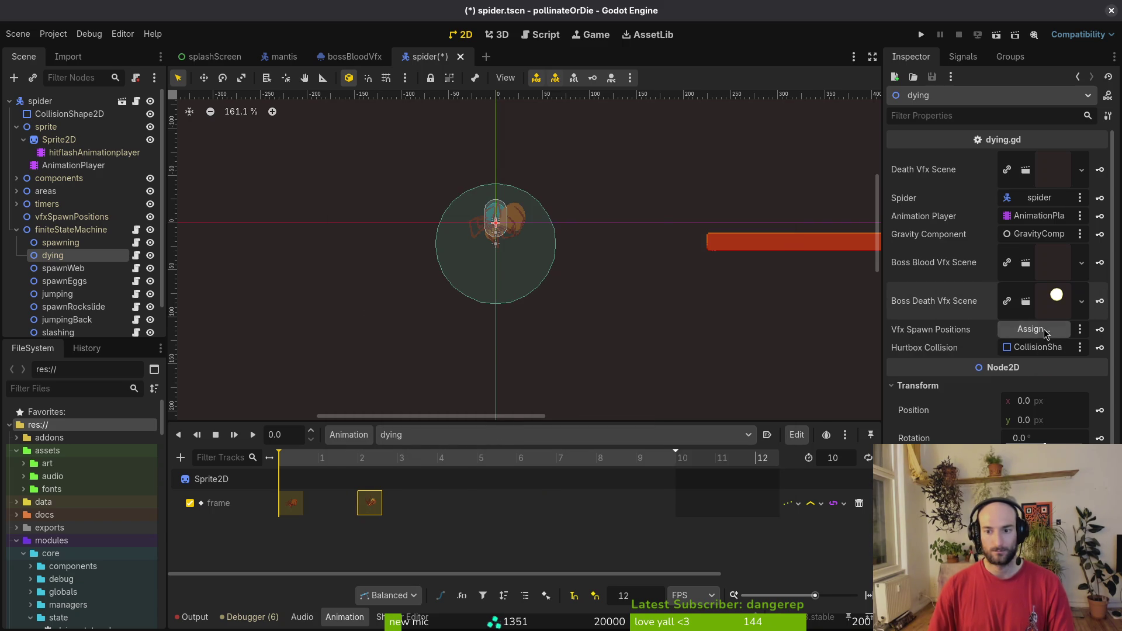
Step: Cancel the spawn positions picker, collapse finiteStateMachine, and switch to the mantis scene
click(1033, 329)
key(Escape)
click(16, 230)
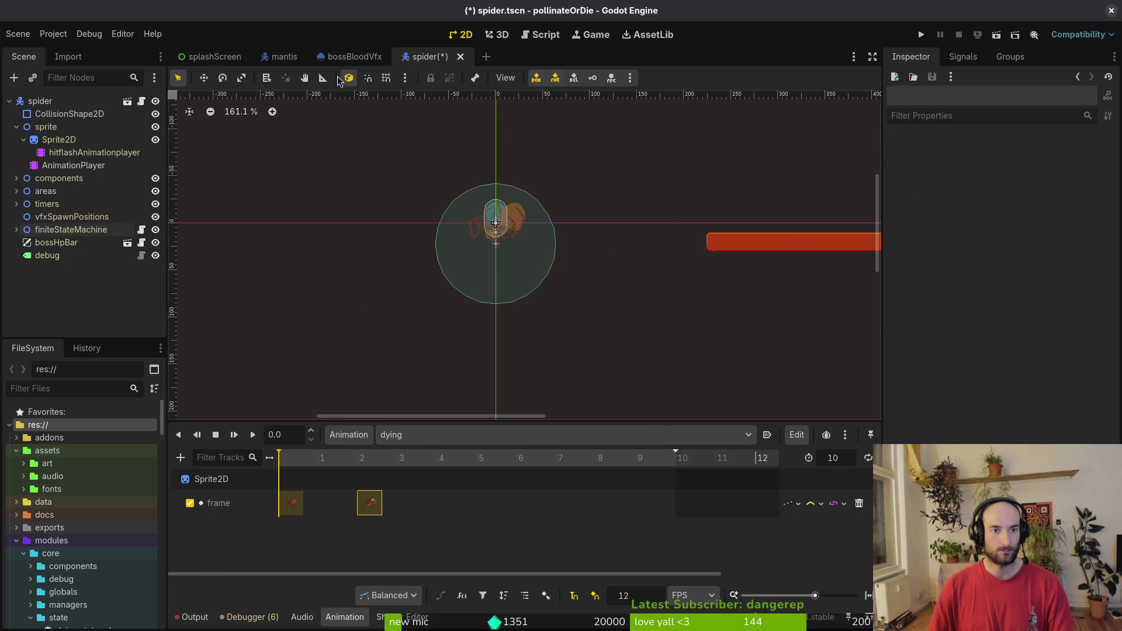
click(284, 56)
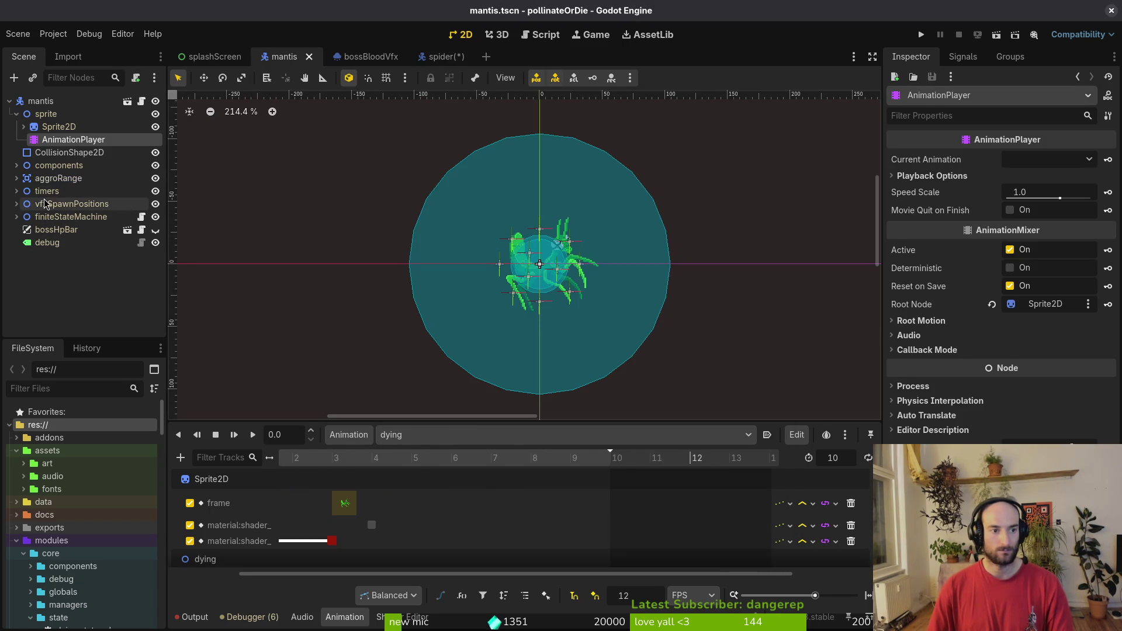
Step: Inspect the mantis's vfxSpawnPositions node and its eleven spawn markers
click(58, 204)
click(16, 204)
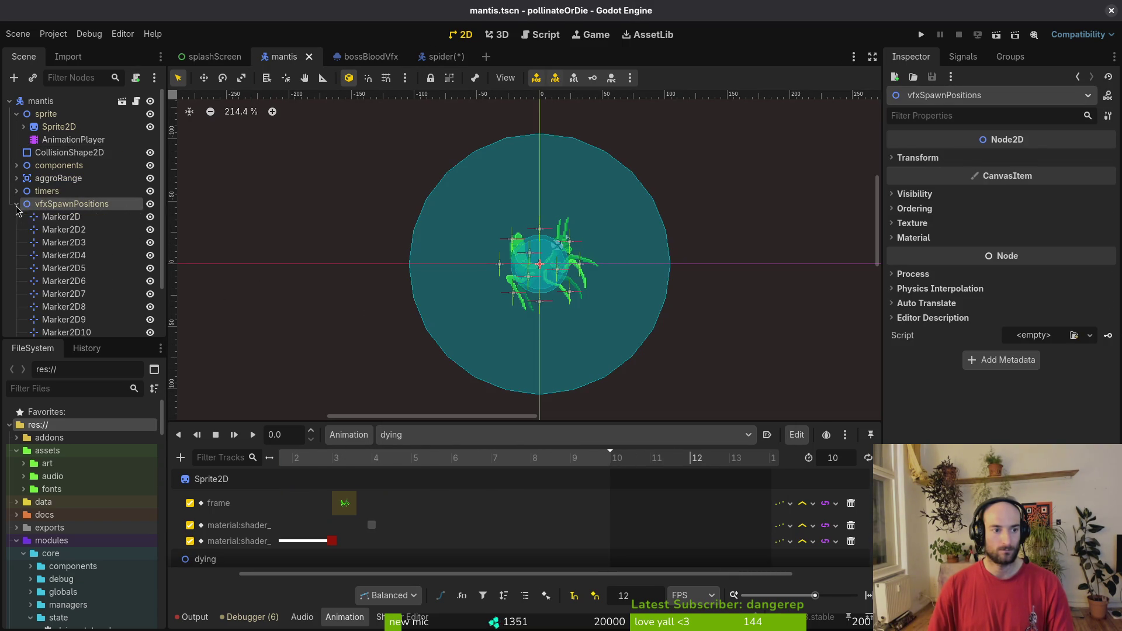
click(62, 216)
scroll(70, 245, down, 2)
shift+click(66, 285)
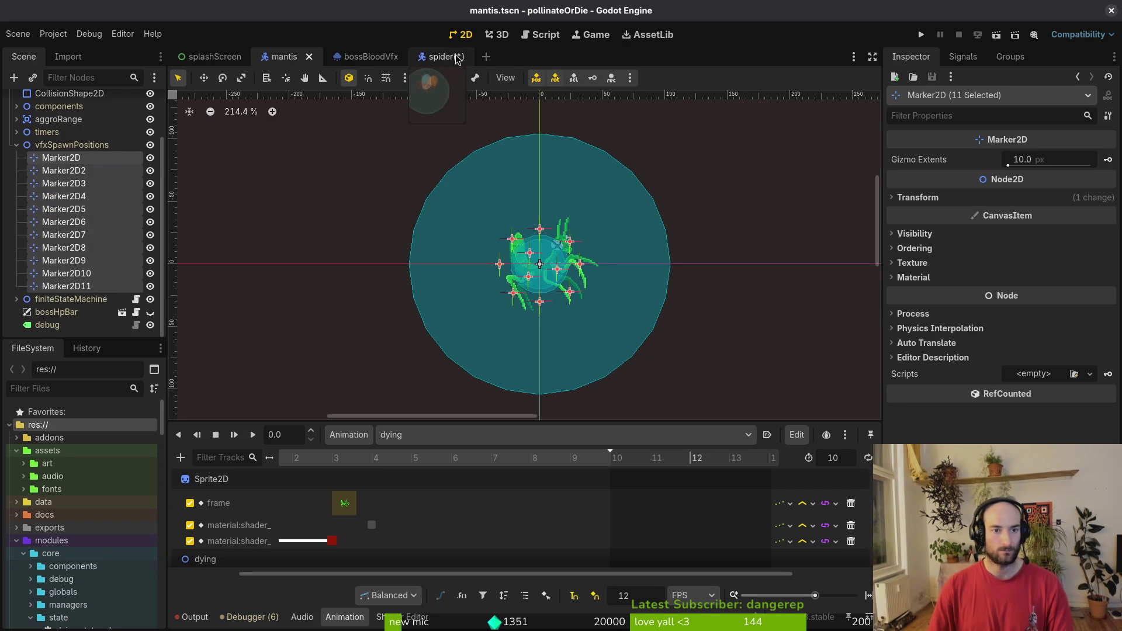
Step: Check the spider scene's own eleven spawn markers and save spider.tscn
click(438, 56)
click(17, 229)
click(59, 216)
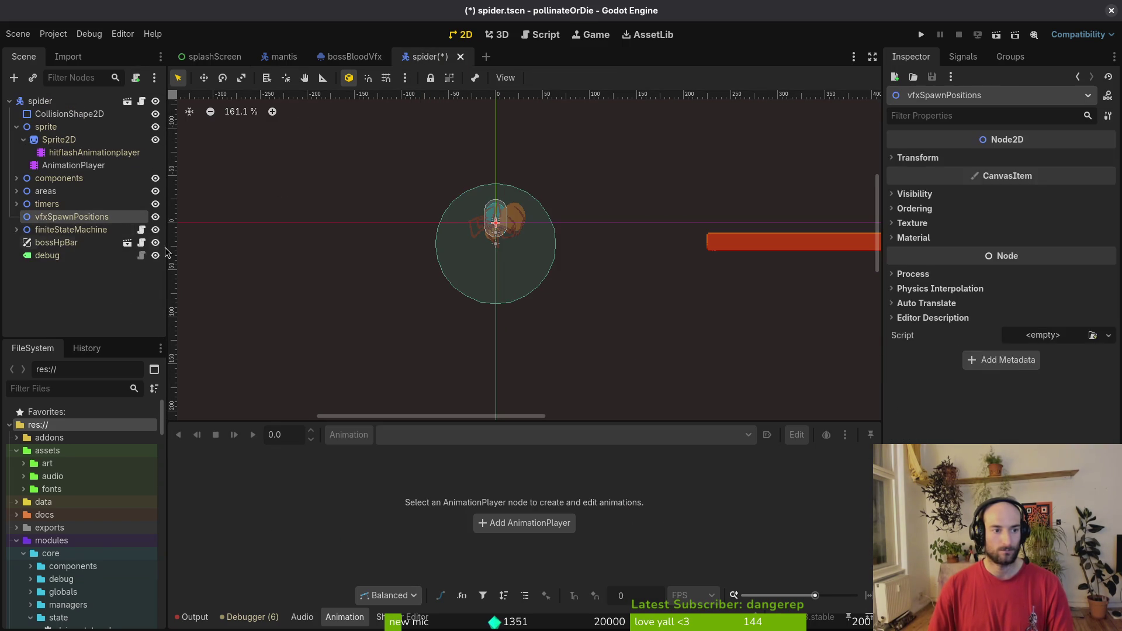
click(17, 216)
key(ctrl+s)
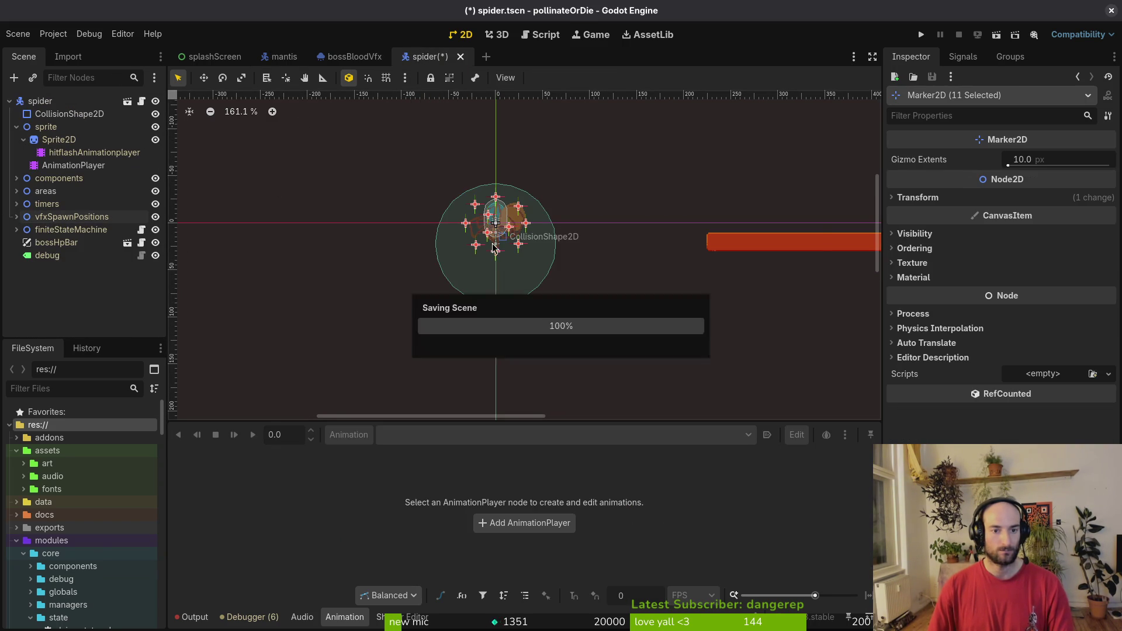
Step: Glance at the boss blood effect scene, then select the spider's finiteStateMachine > dying state
scroll(497, 239, up, 3)
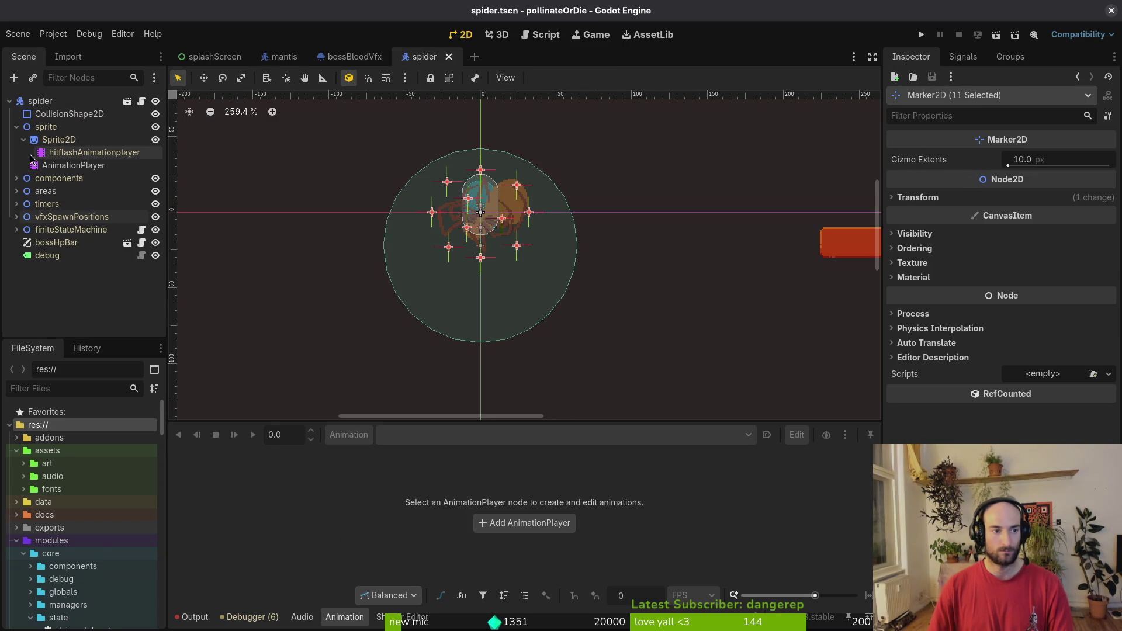
click(16, 126)
click(351, 56)
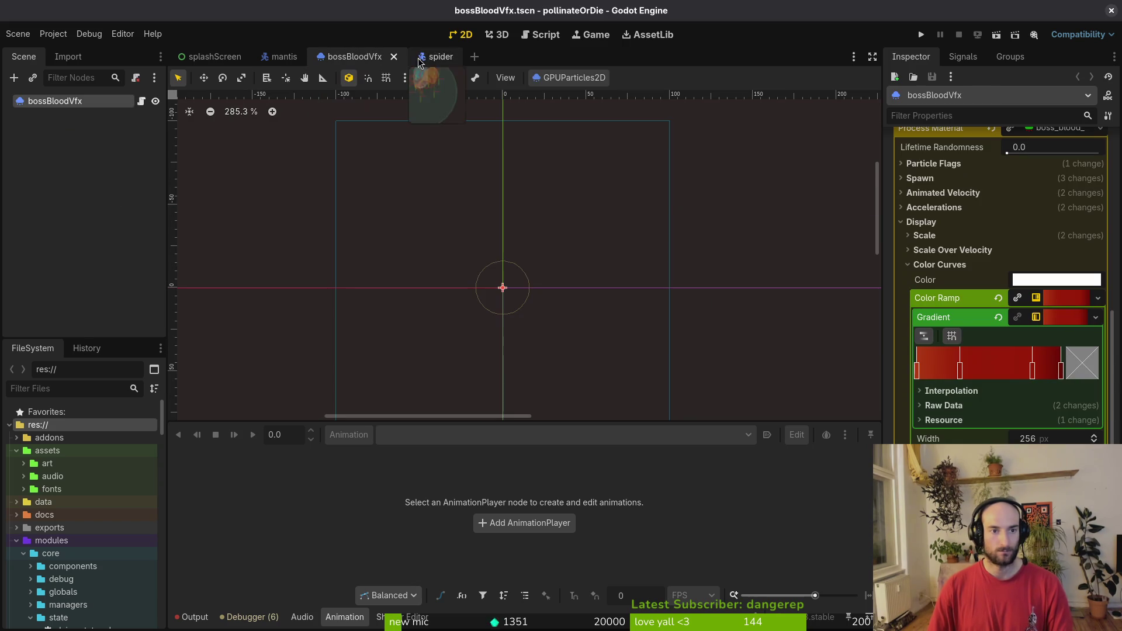
click(424, 56)
click(16, 178)
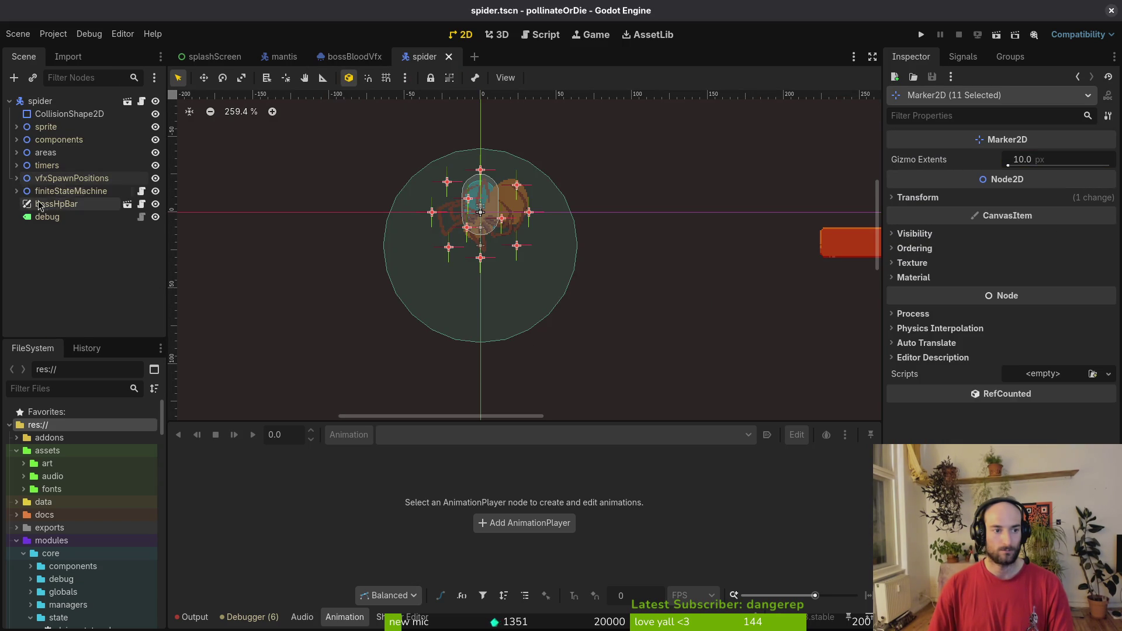
click(16, 191)
click(53, 217)
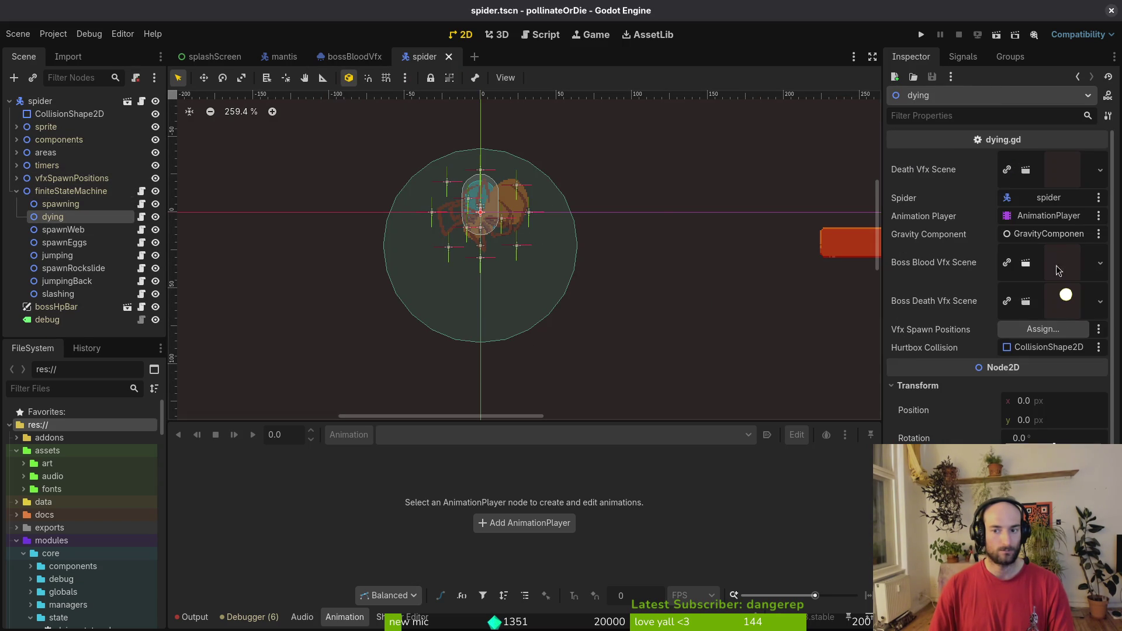
Step: Set the dying state's Vfx Spawn Positions to vfxSpawnPositions and run the game
click(1043, 329)
click(528, 337)
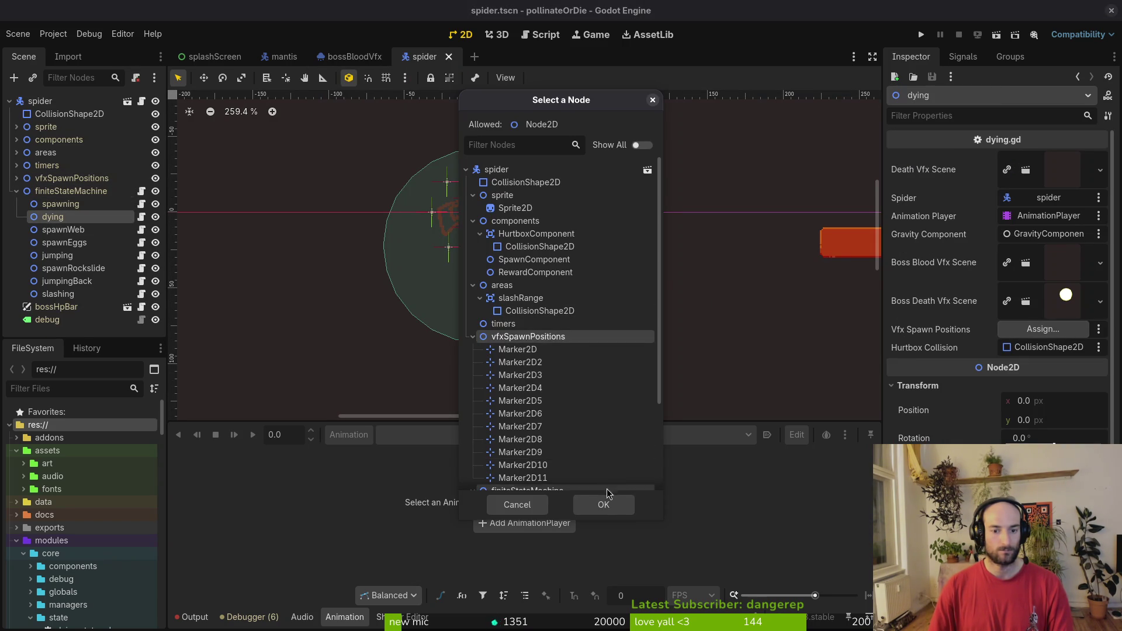
click(603, 504)
click(922, 35)
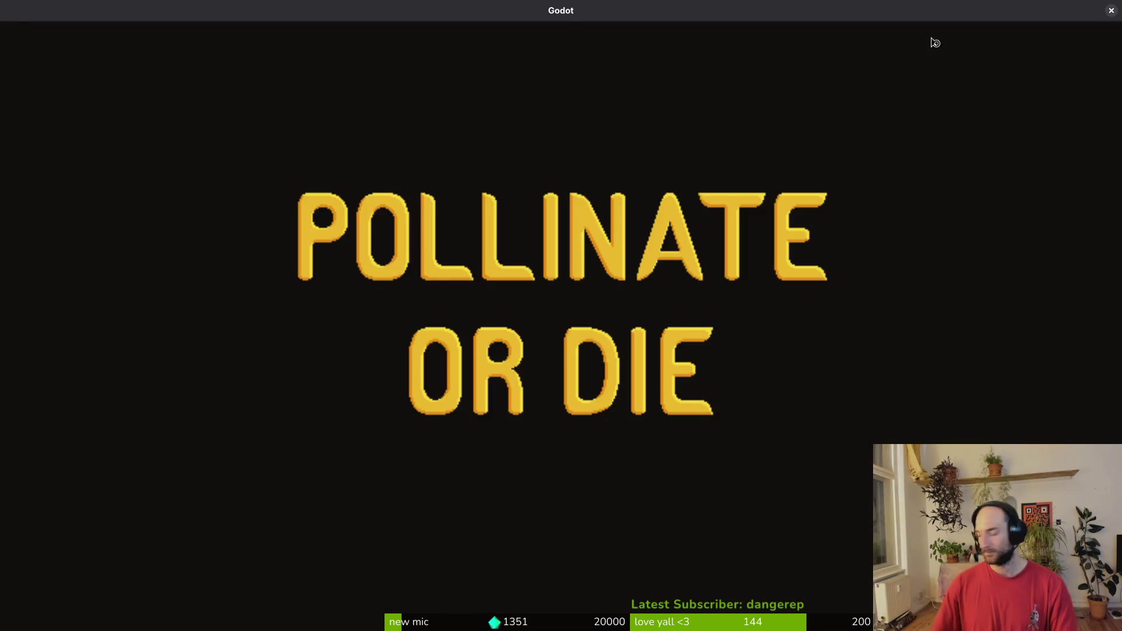
Step: Enter the spider level via debug select, attack until the boss dies, then quit with F8
key(Return)
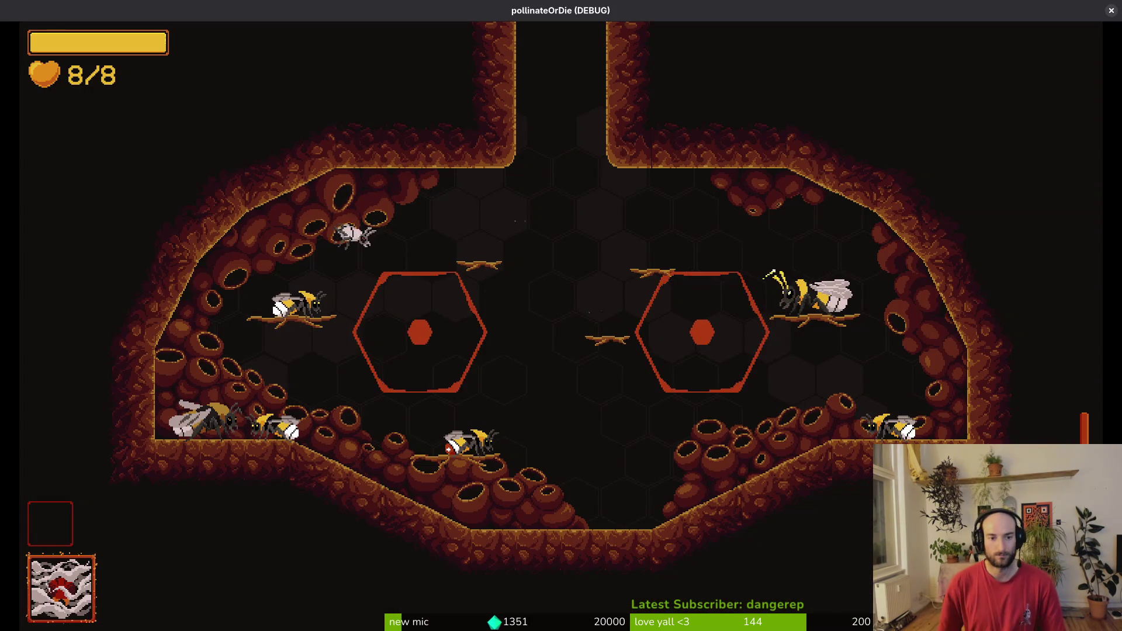
key(Escape)
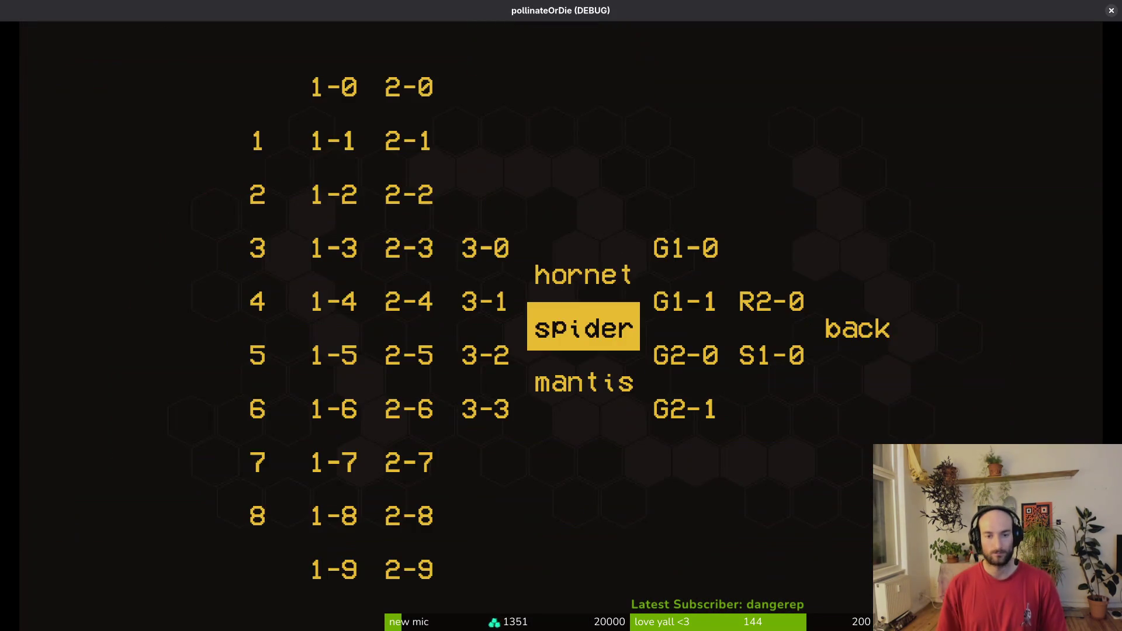
key(Return)
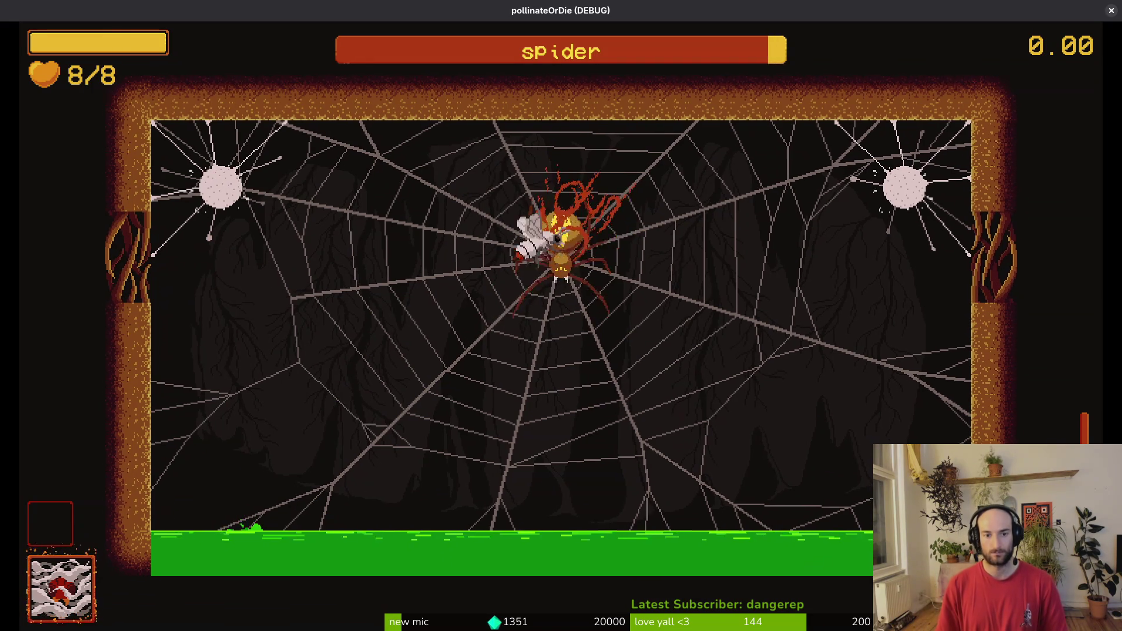
key(space)
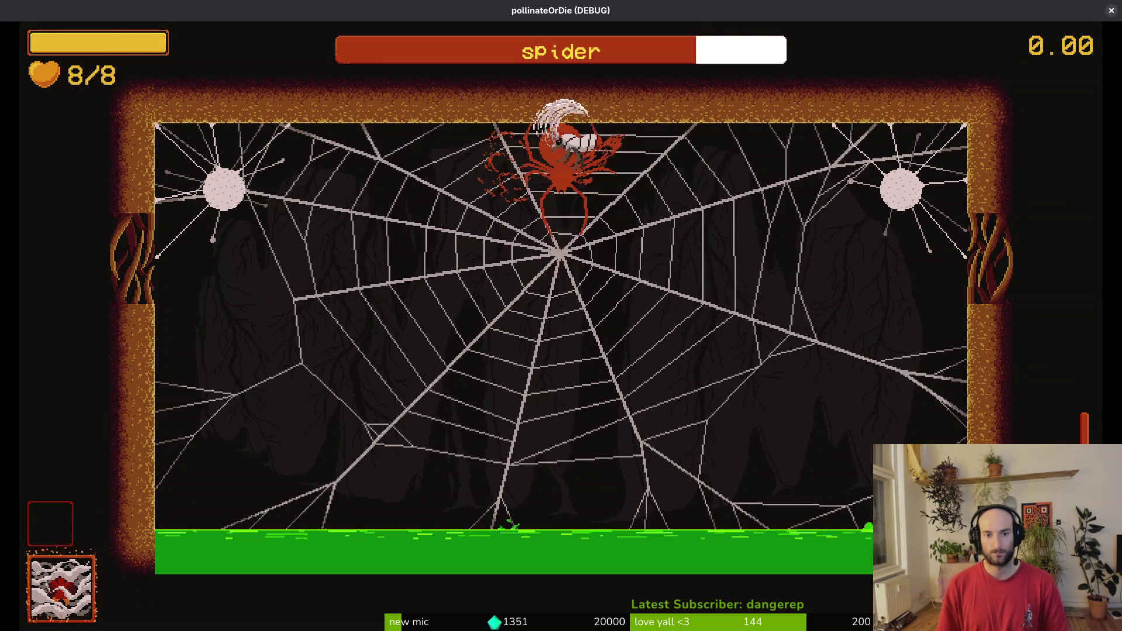
key(space)
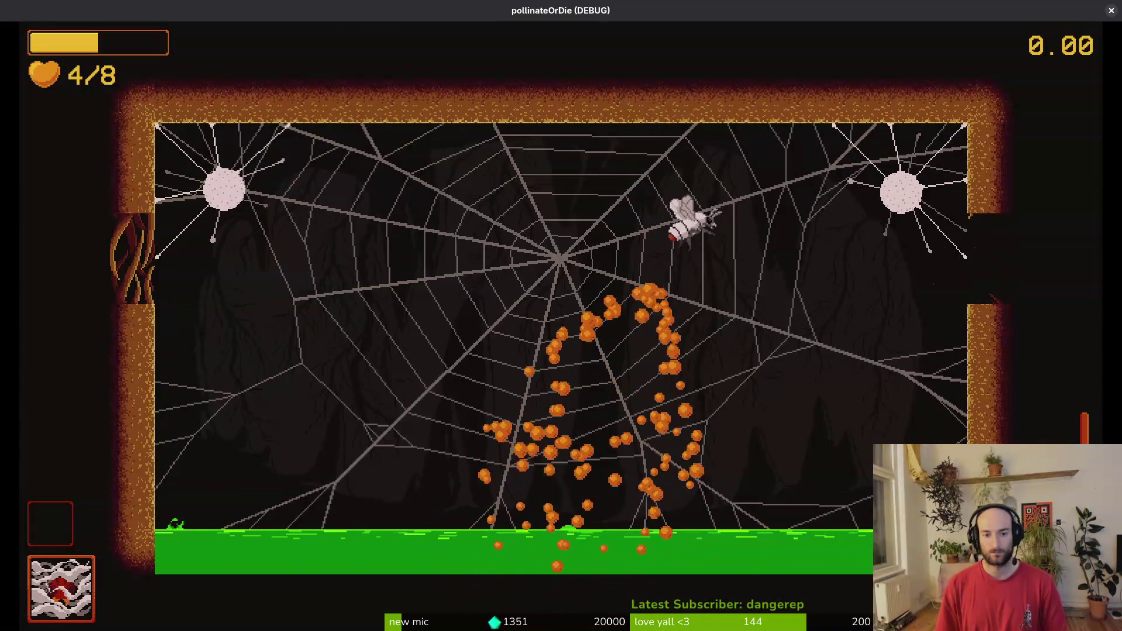
key(Escape)
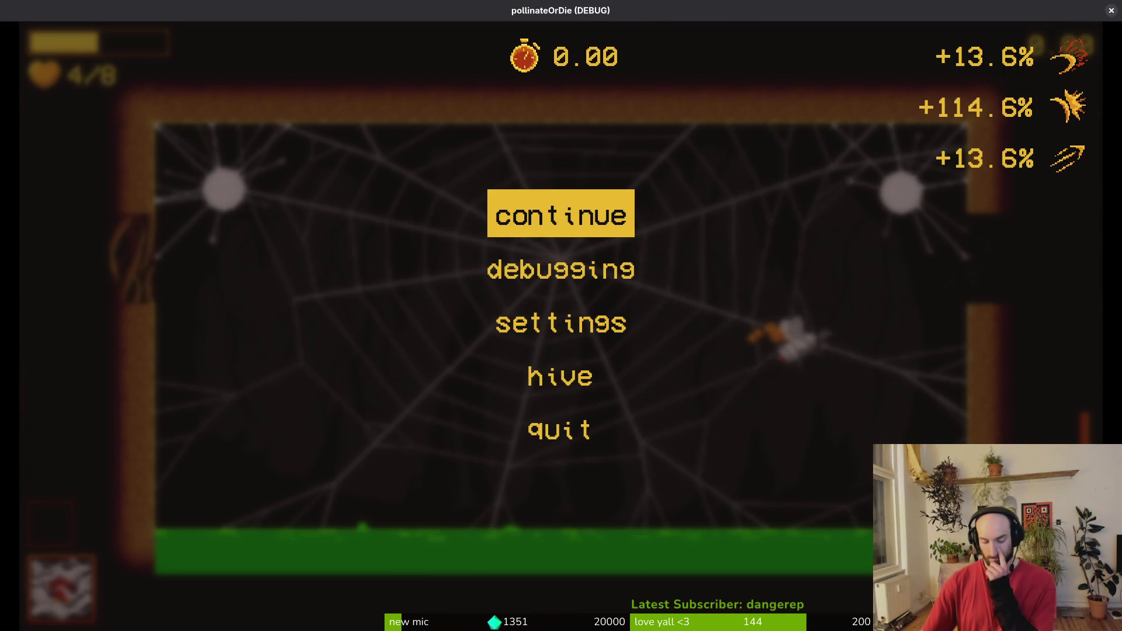
key(F8)
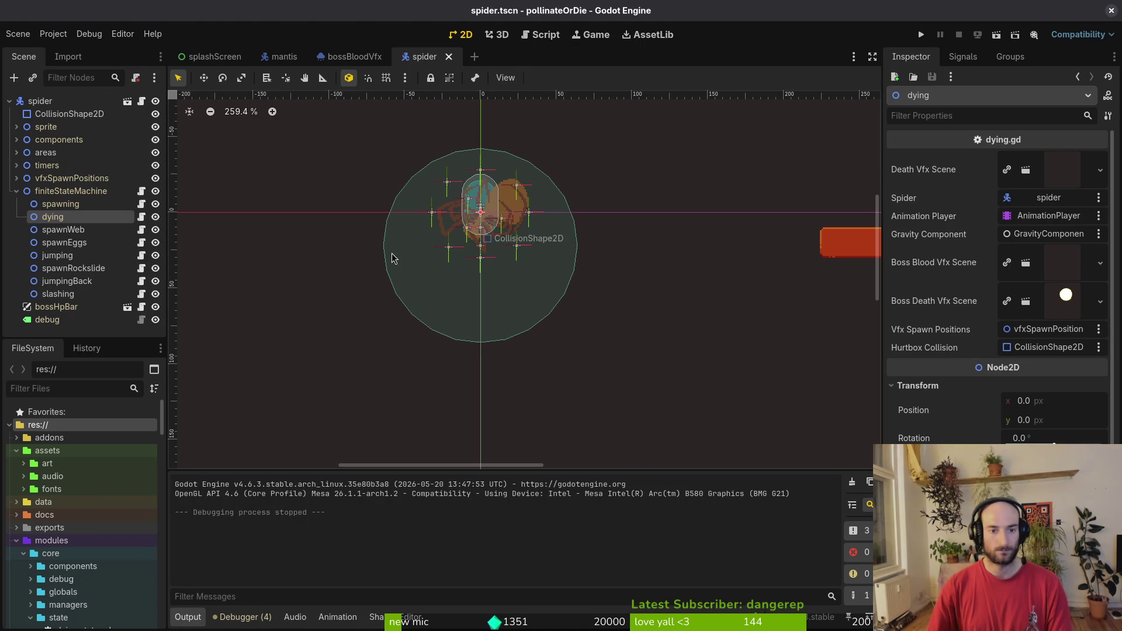
Step: Glance at dying.gd in Neovim and the mantis scene, then return to the spider scene
key(alt+Tab)
key(alt+Tab)
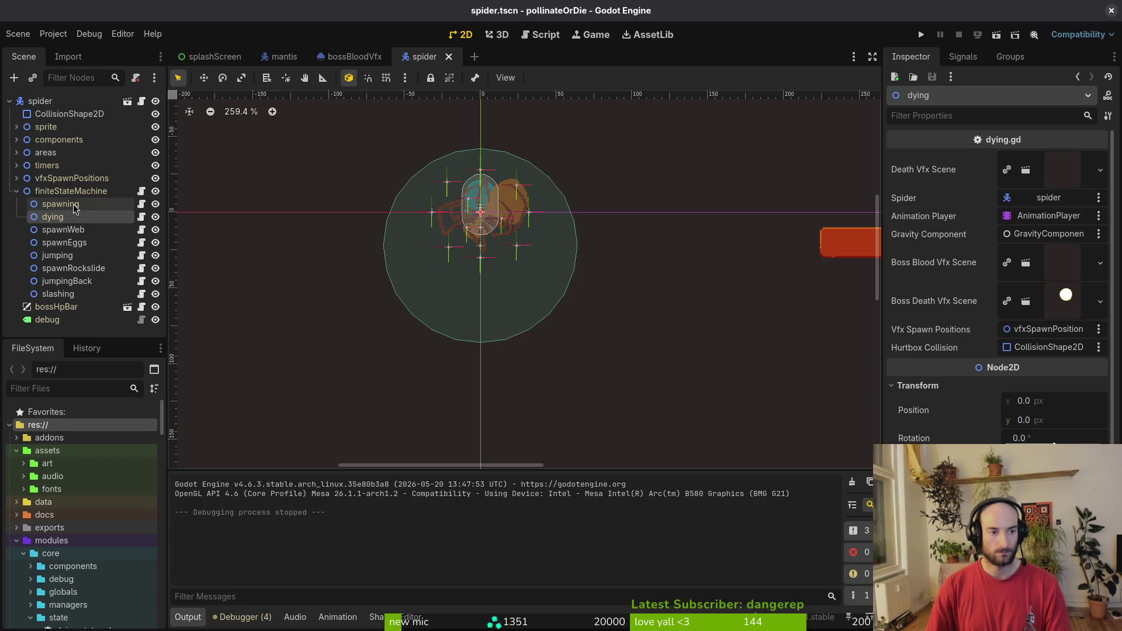
key(alt+Tab)
key(alt+Tab)
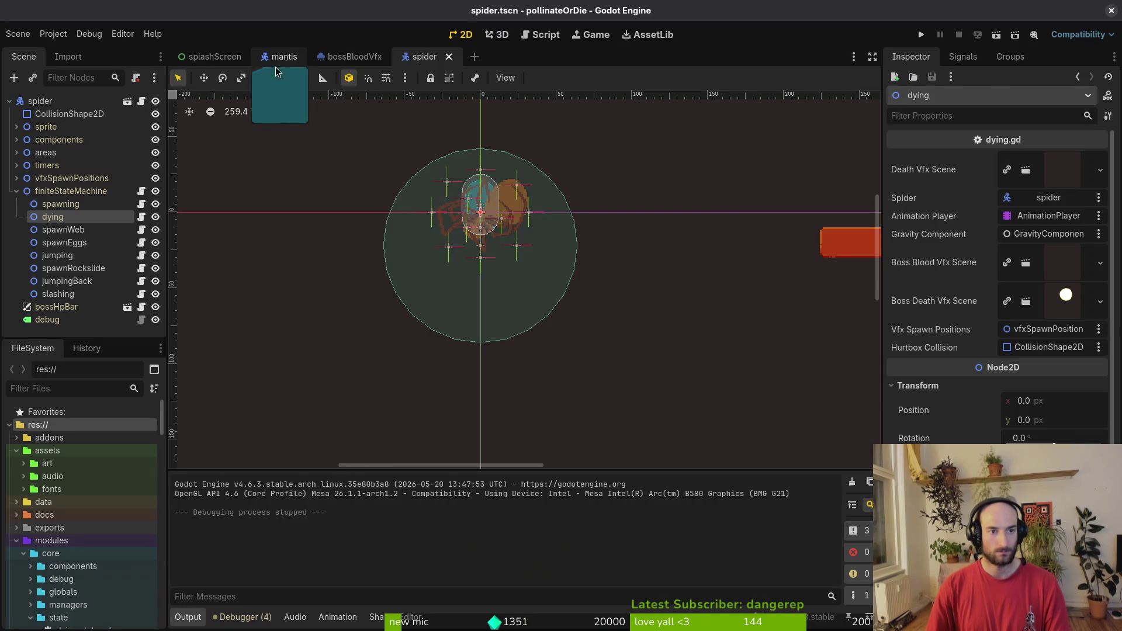
click(279, 57)
click(435, 56)
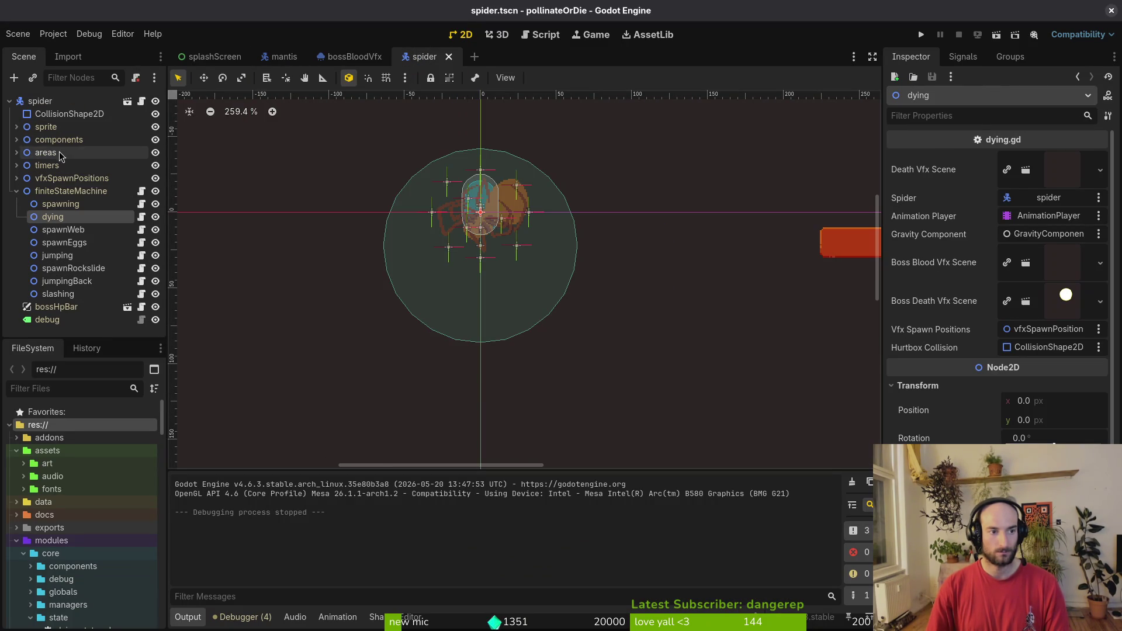
Step: Set the dying animation length to 24 in the spider sprite's AnimationPlayer
click(16, 127)
click(73, 165)
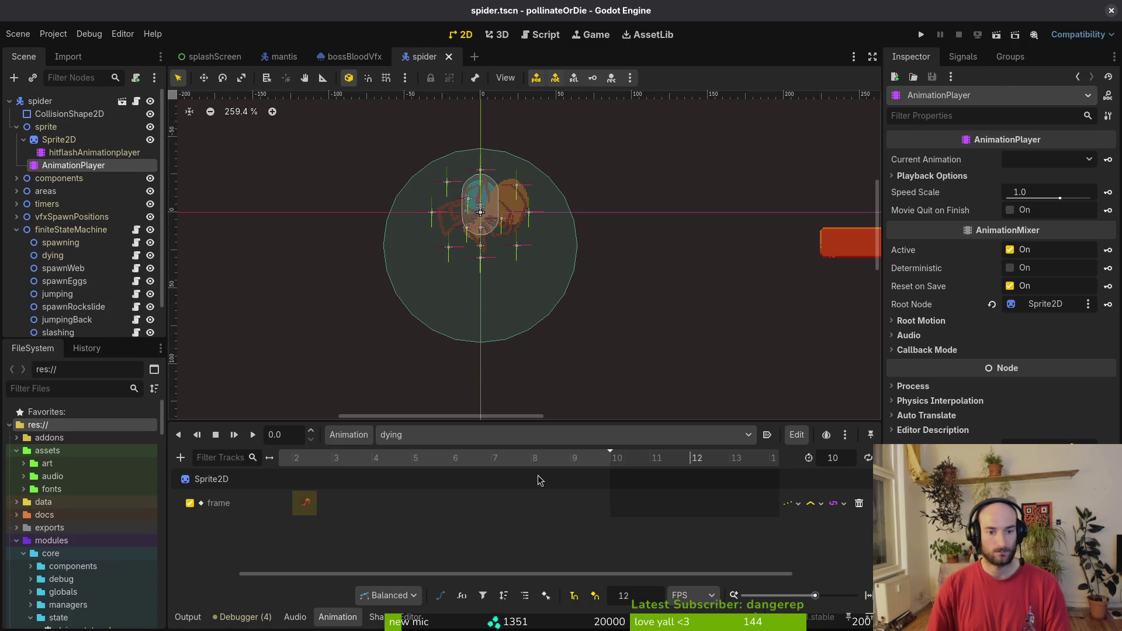
click(840, 460)
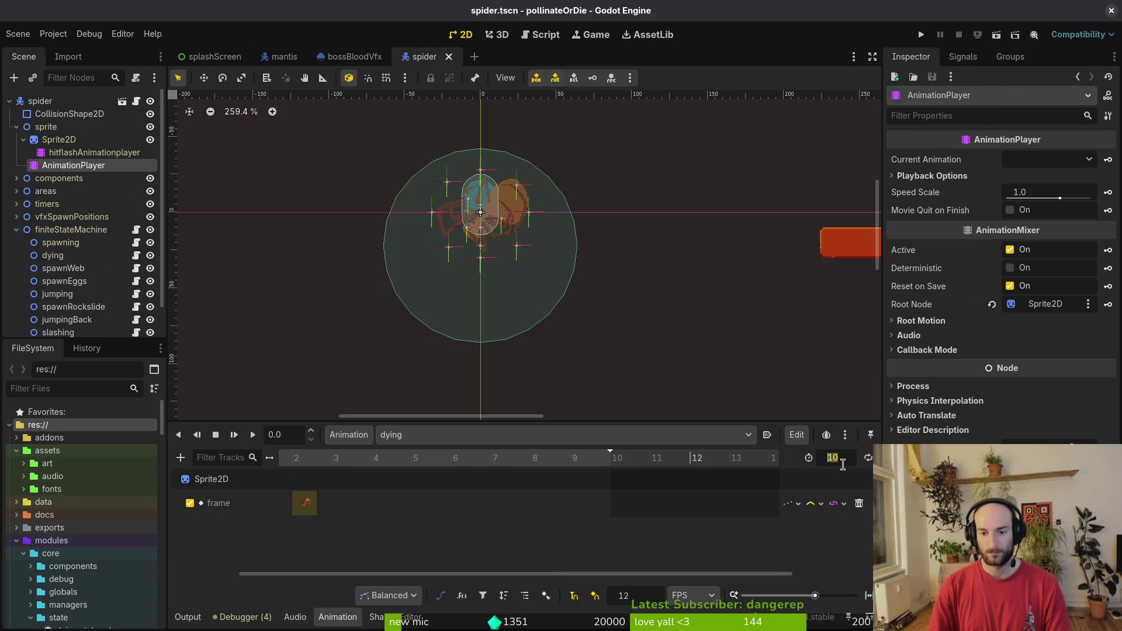
text(24)
key(Return)
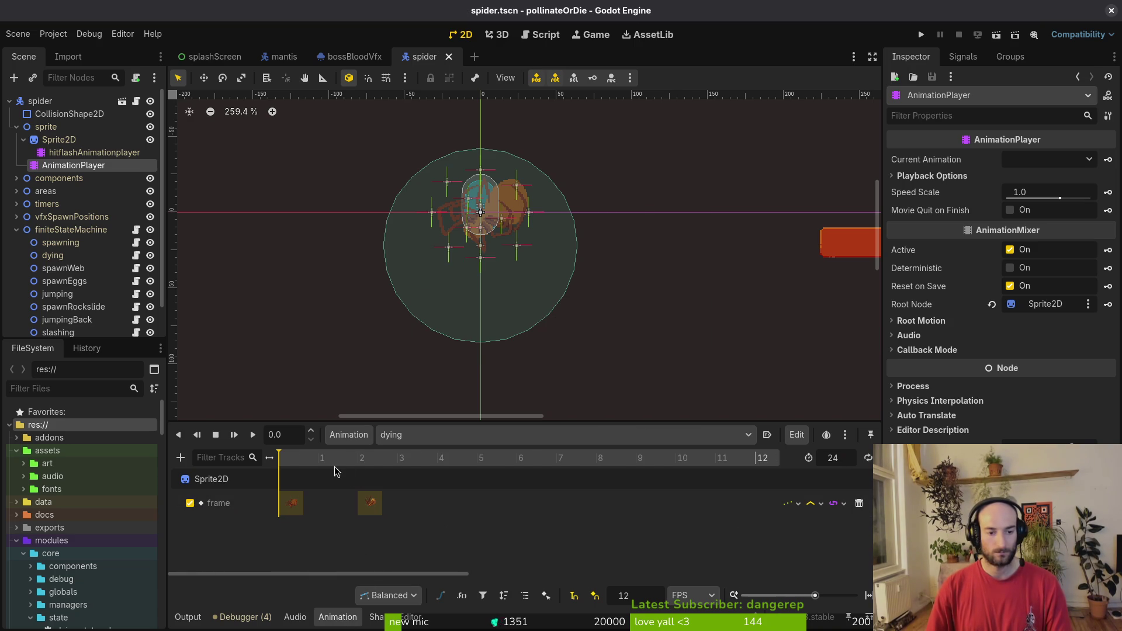
key(alt+Tab)
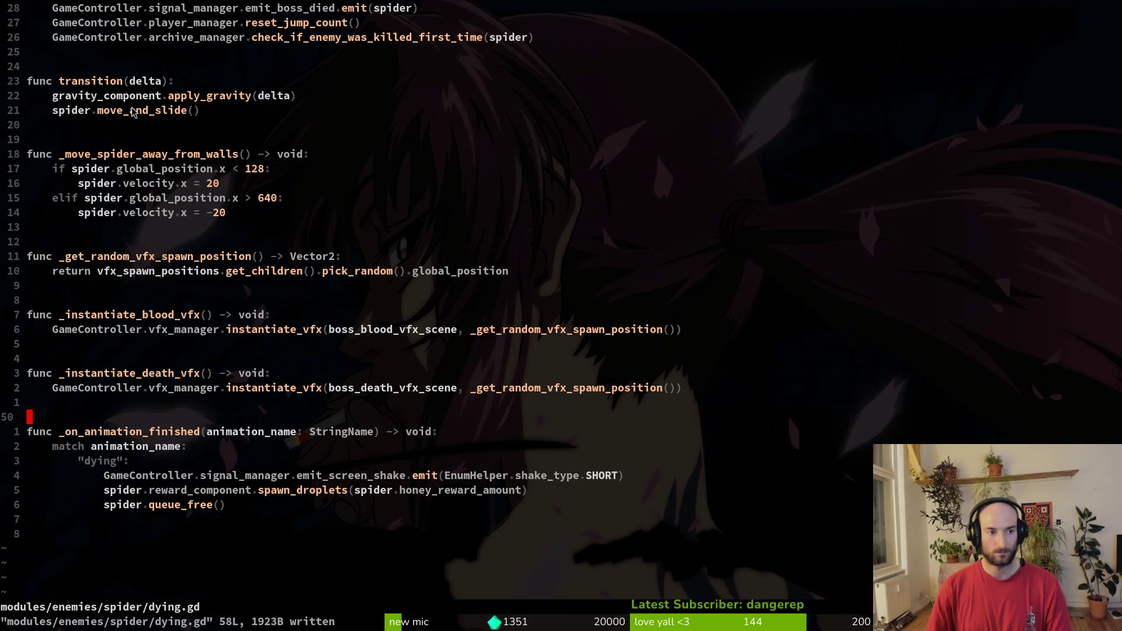
Step: Wrap the gravity and move_and_slide lines under 'if start_falling:' and save
scroll(133, 111, up, 3)
click(111, 212)
text(o)
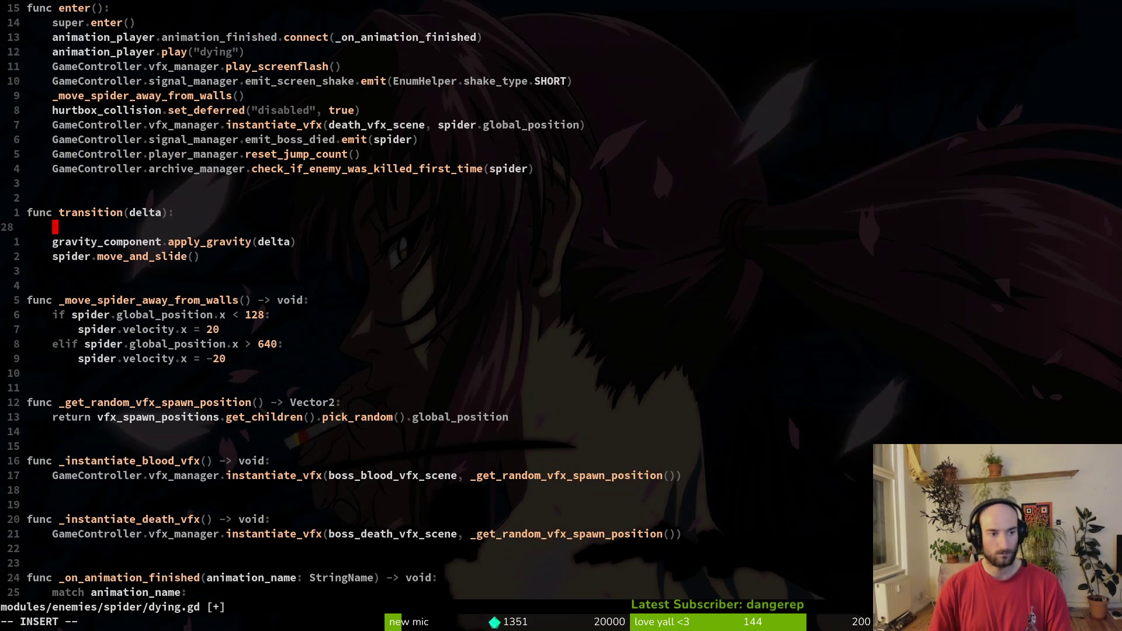
text(if )
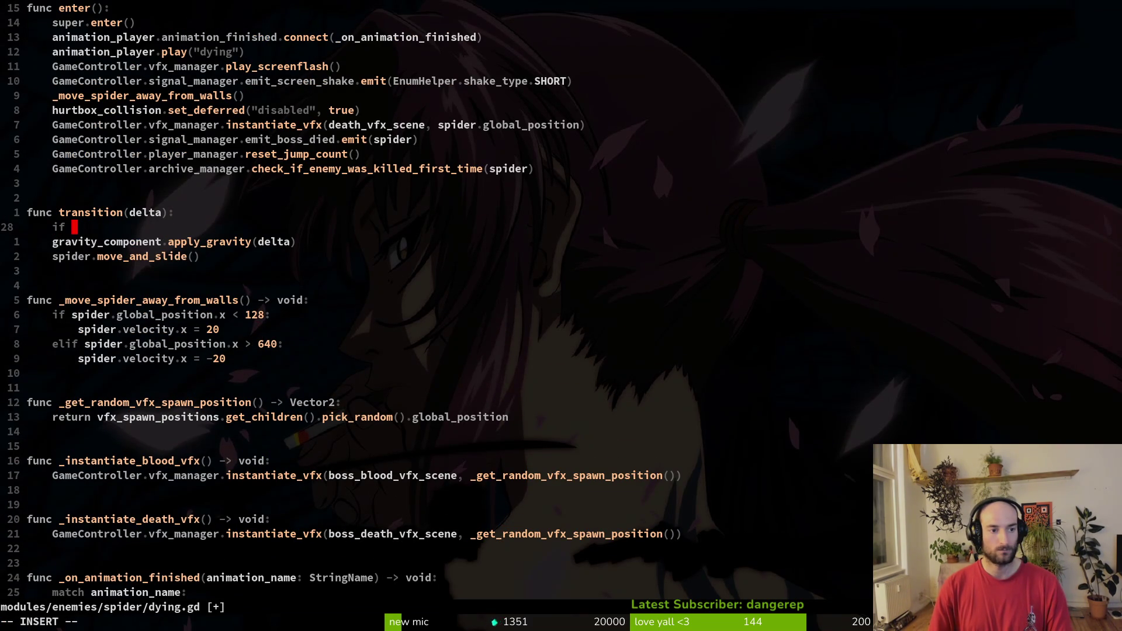
text(start_)
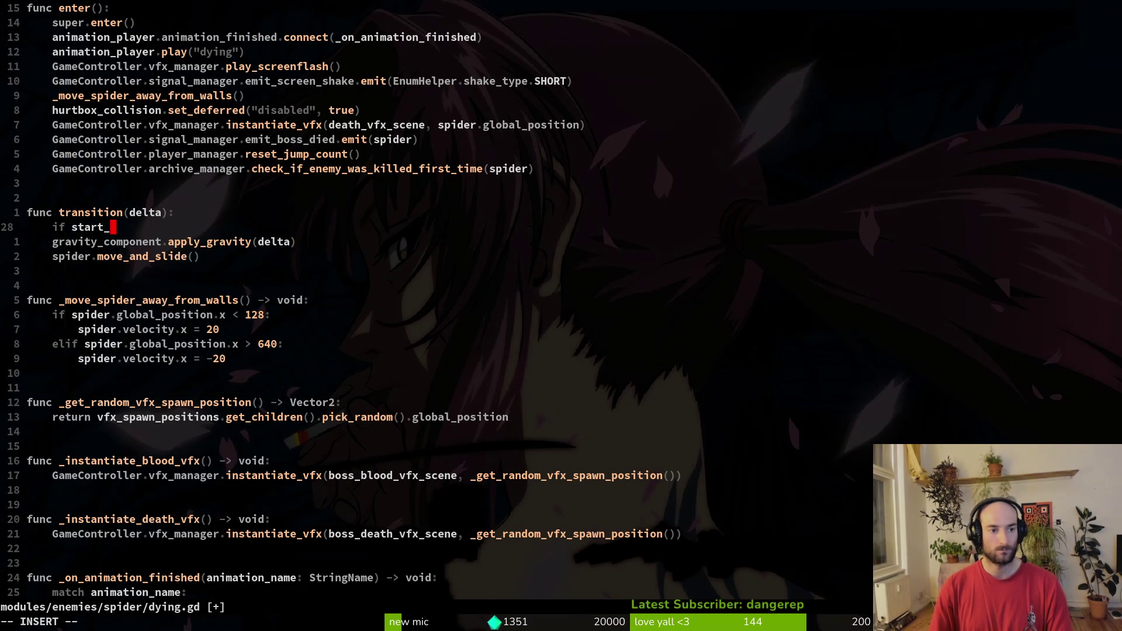
text(falling:)
key(Escape)
key(j)
key(V)
key(j)
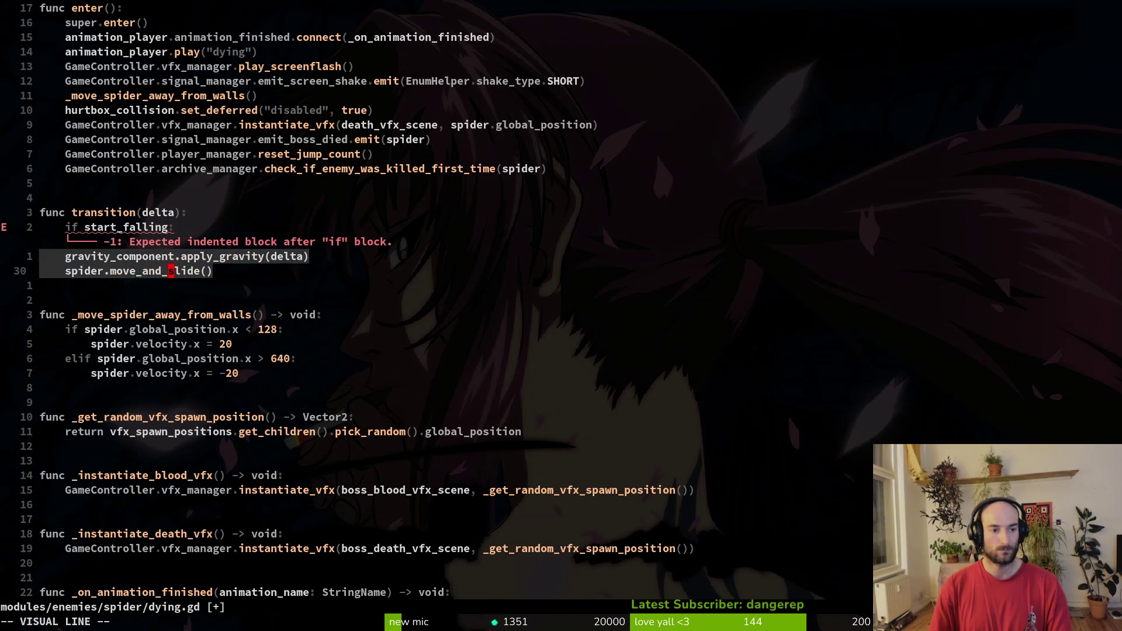
key(greater)
text(:write)
key(Return)
key(k)
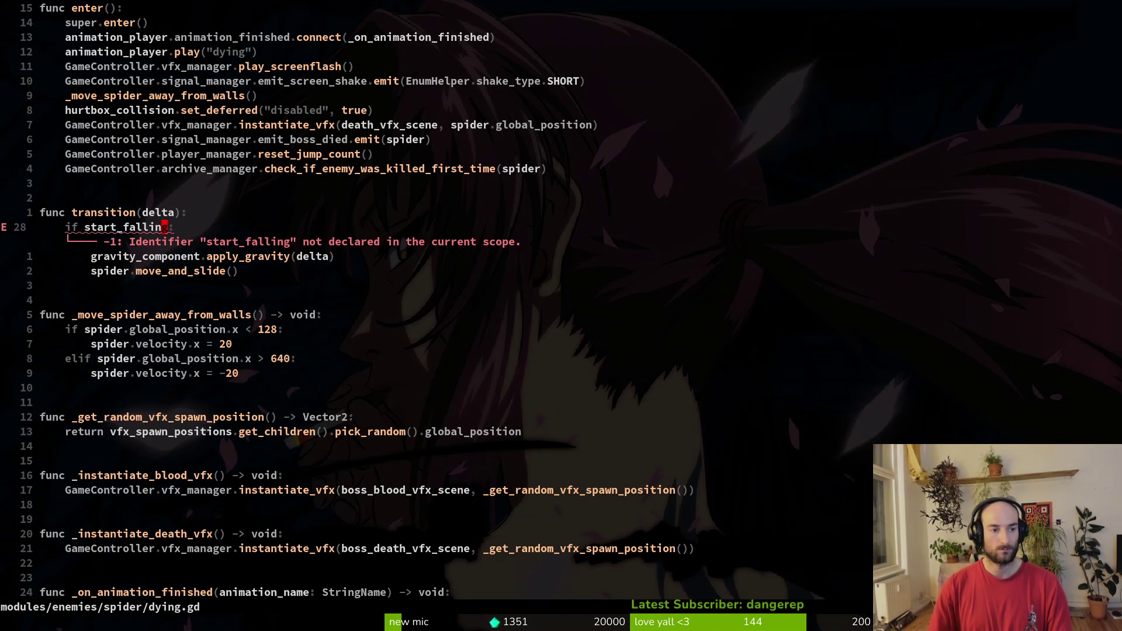
text(viwy:w)
key(Return)
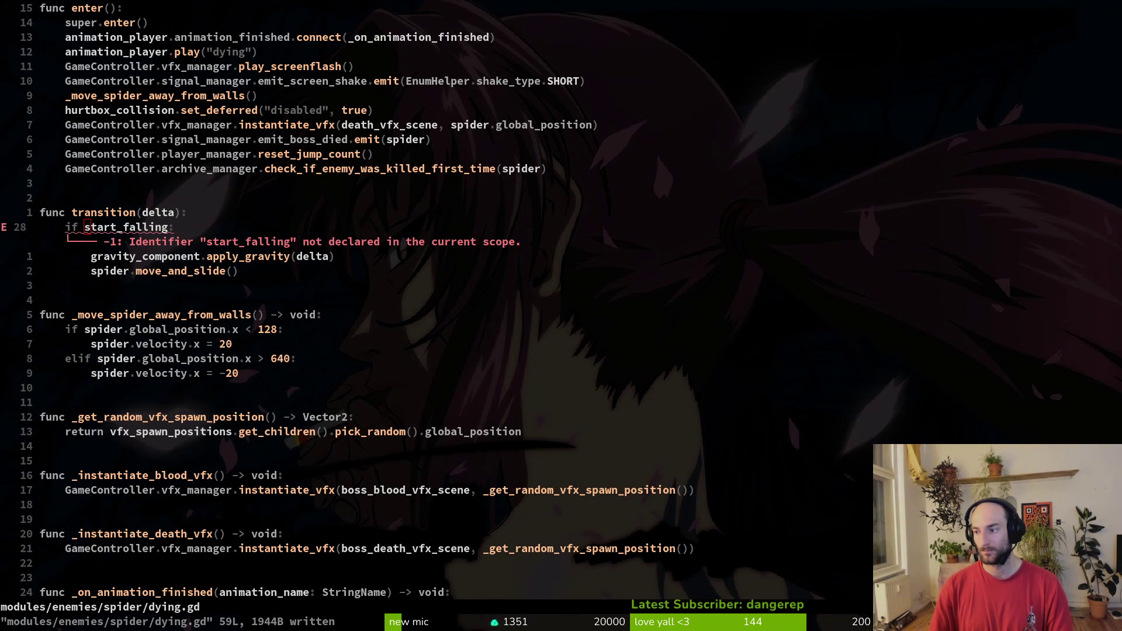
scroll(314, 178, up, 4)
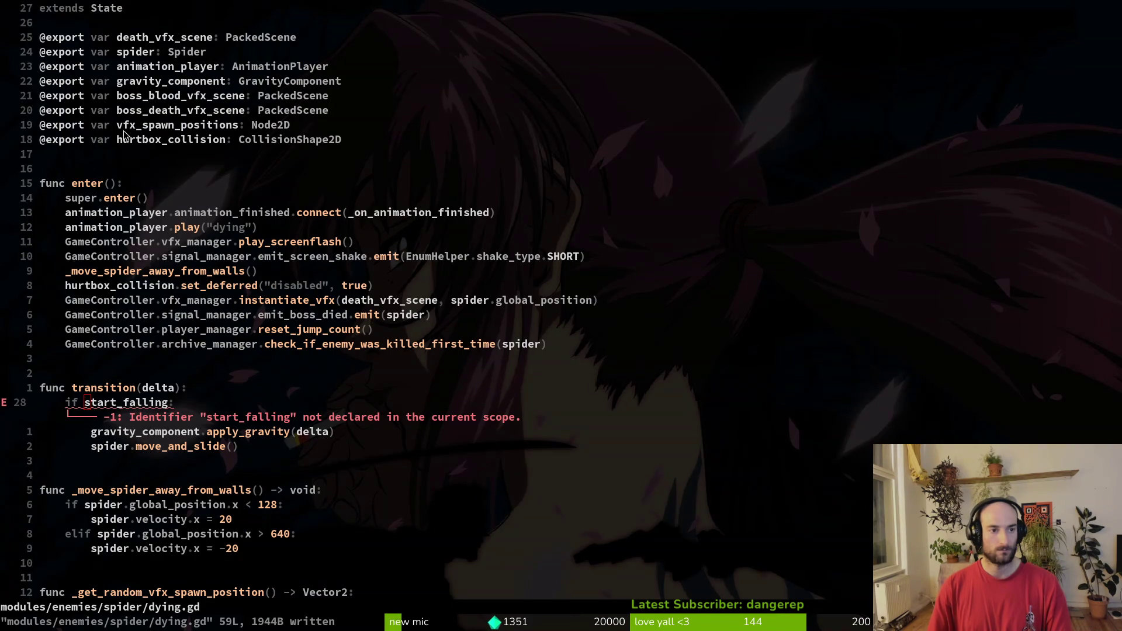
click(122, 150)
text(ivar start_falling)
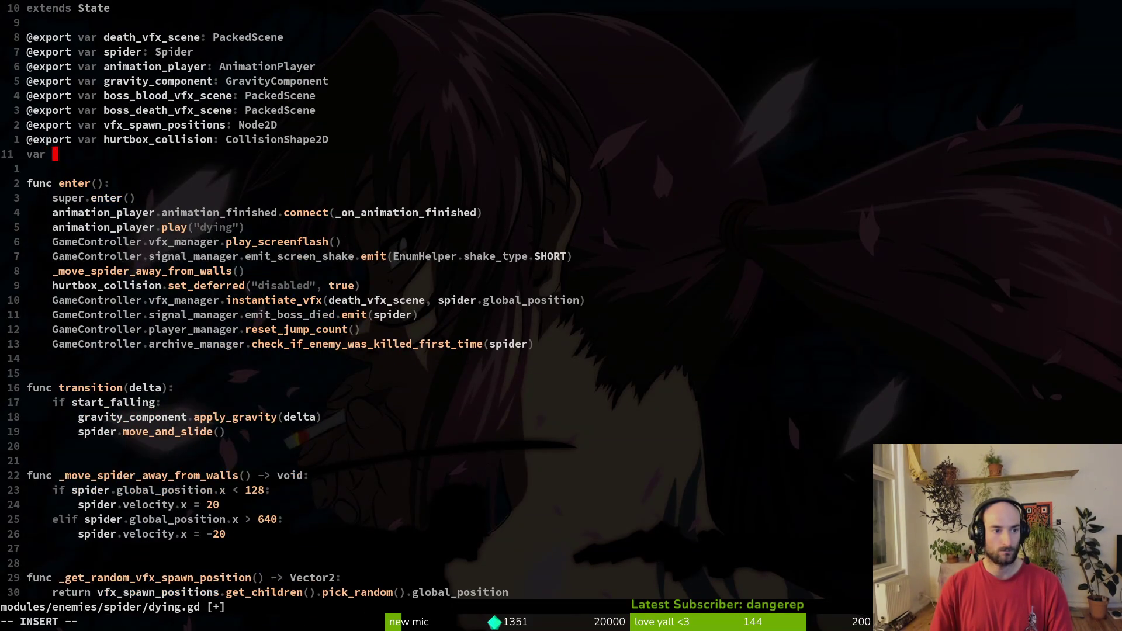
text(: bool)
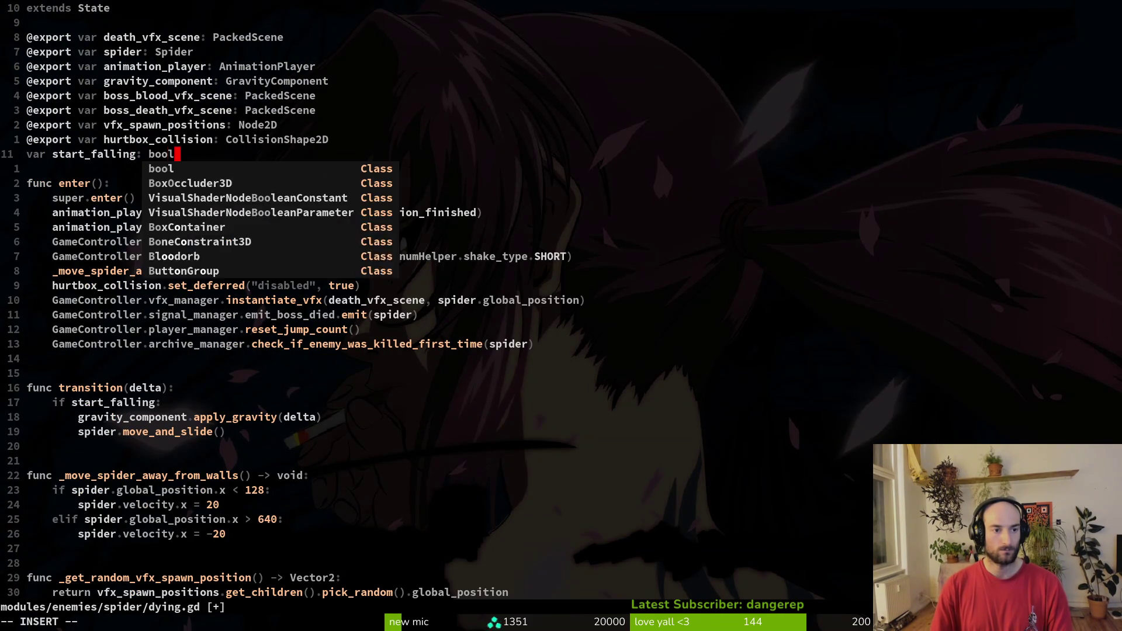
text(false)
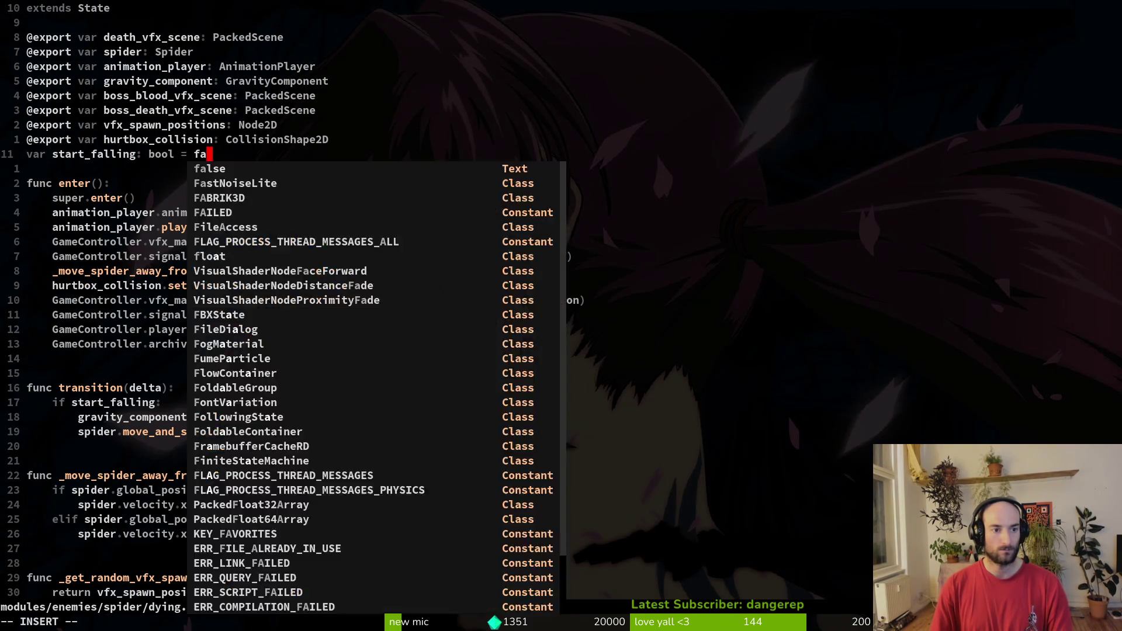
key(Escape)
text(:w)
key(Return)
Step: Add 'start_falling = true' under the "dying" branch
key(k)
key(k)
key(k)
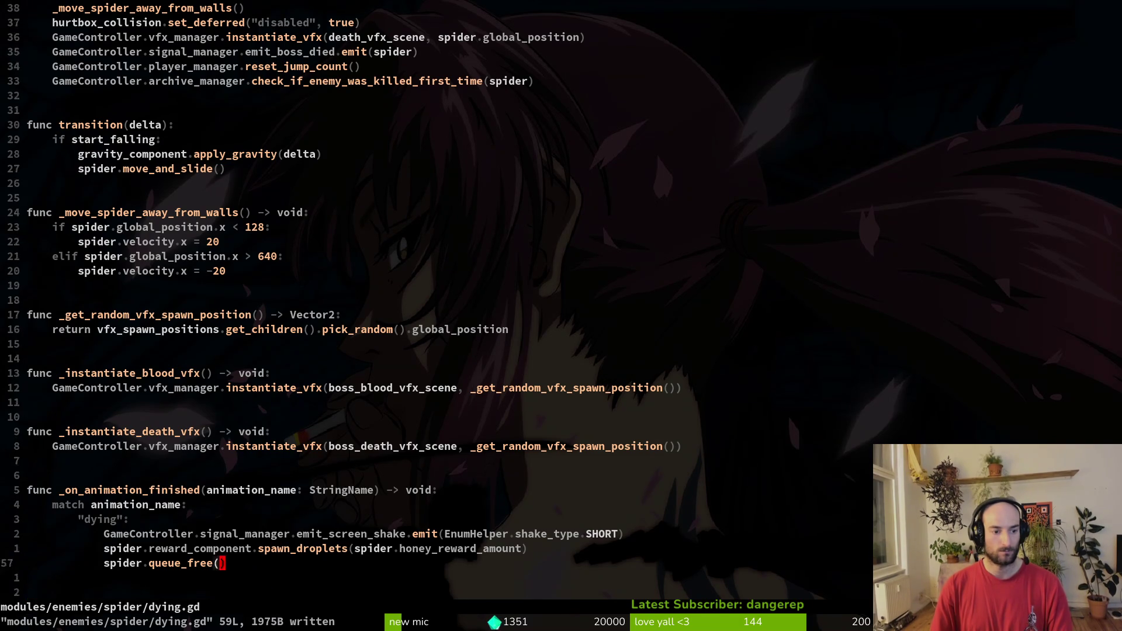
text(ostart_falling)
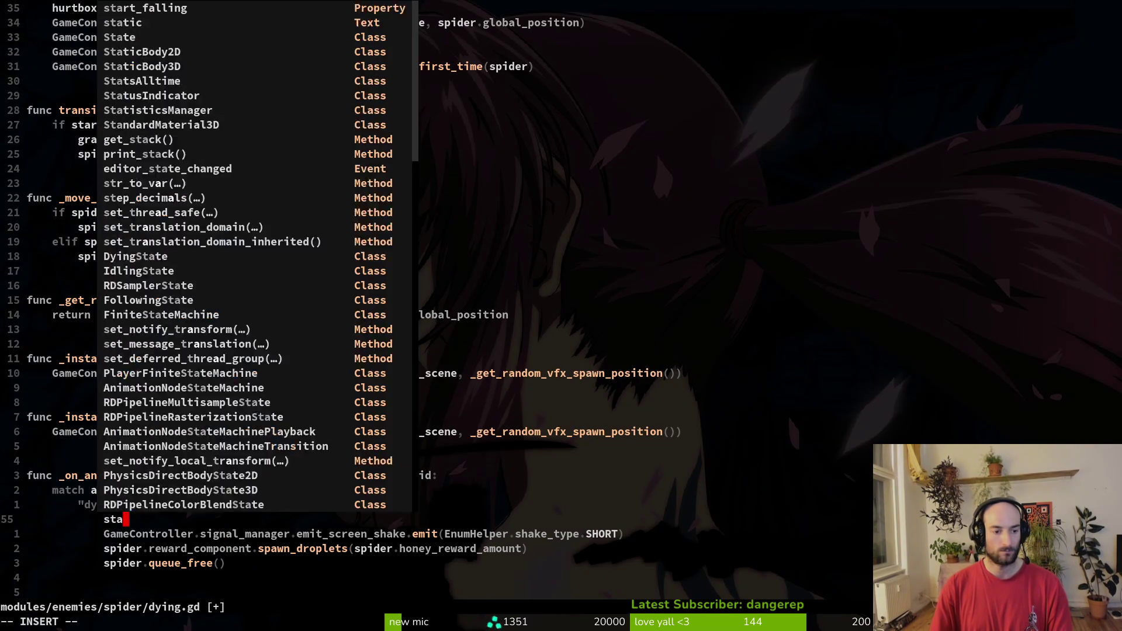
text( = true)
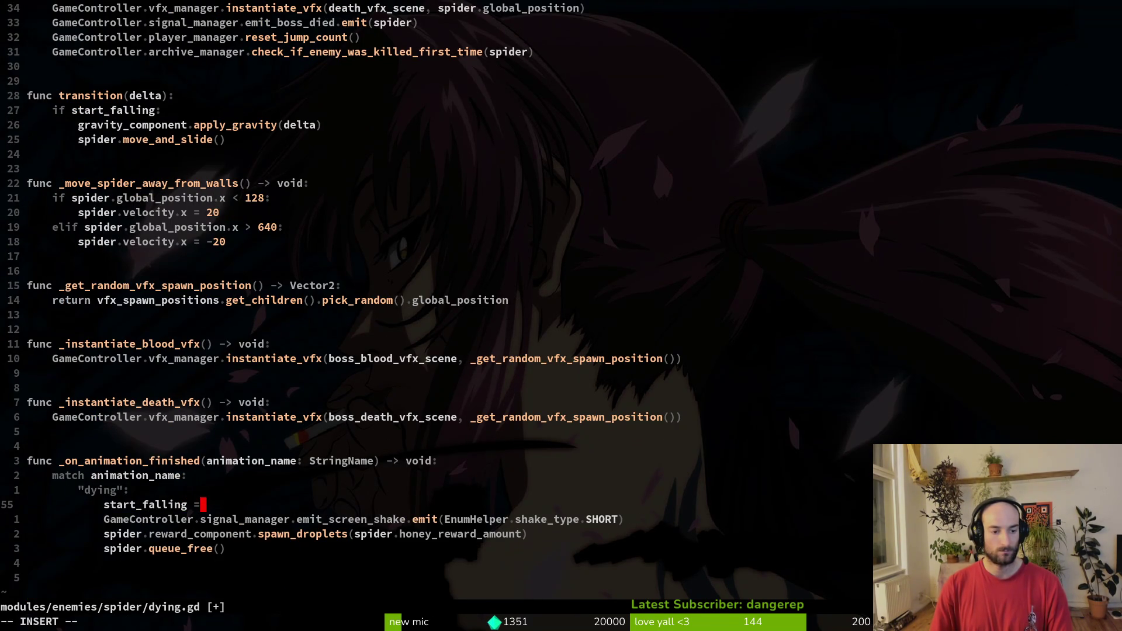
key(Escape)
key(j)
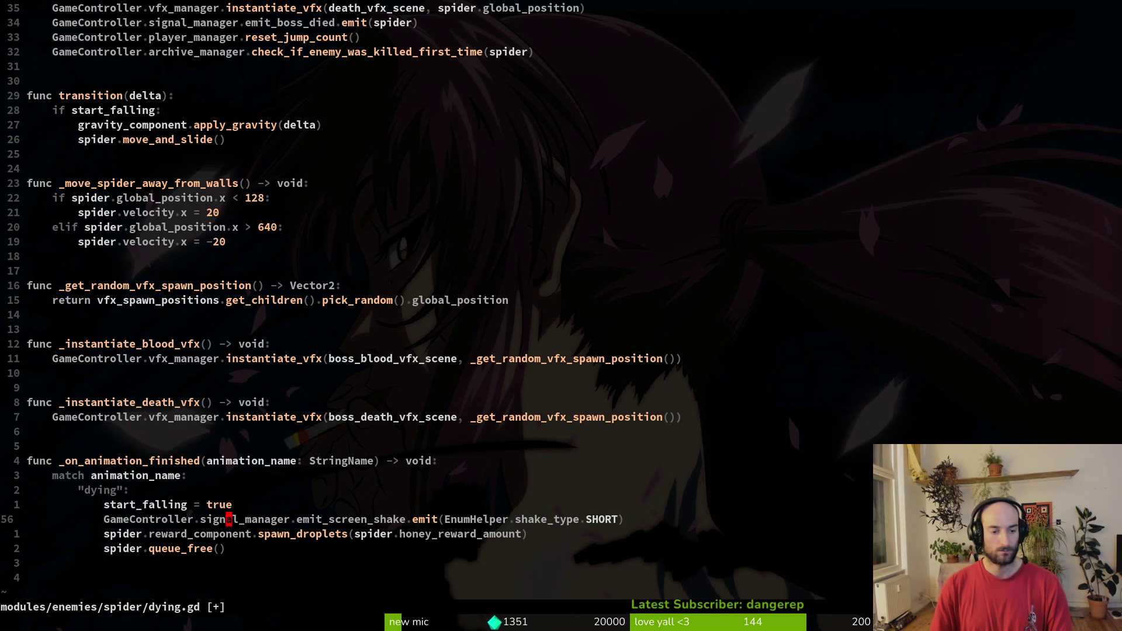
key(j)
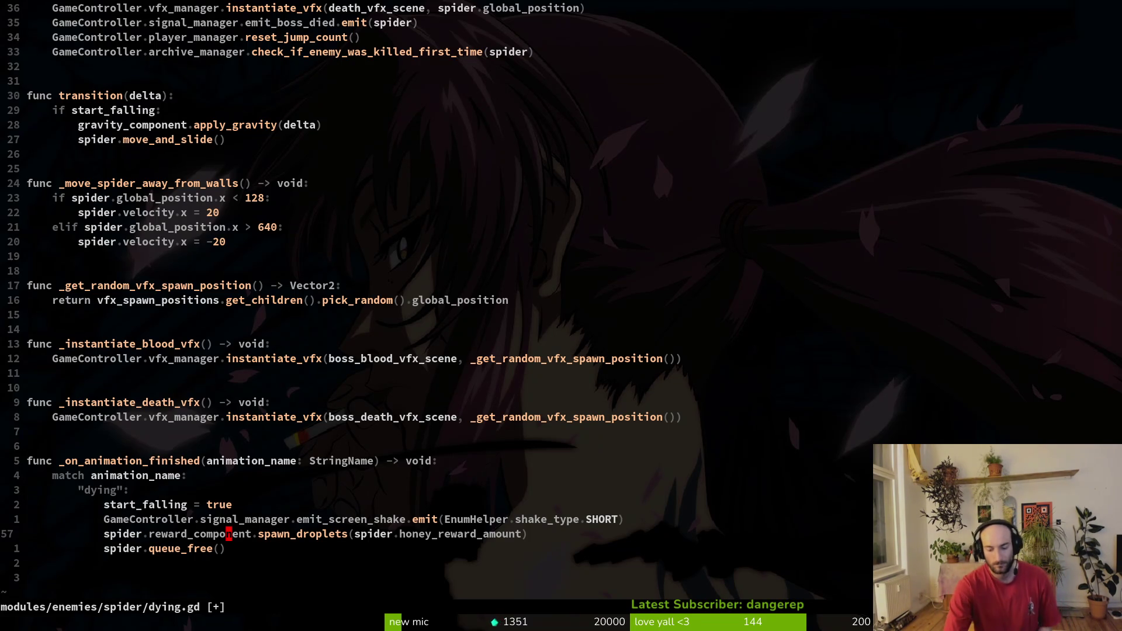
Step: Add a new "falling": branch to the state match
key(o)
key(BackSpace)
text(")
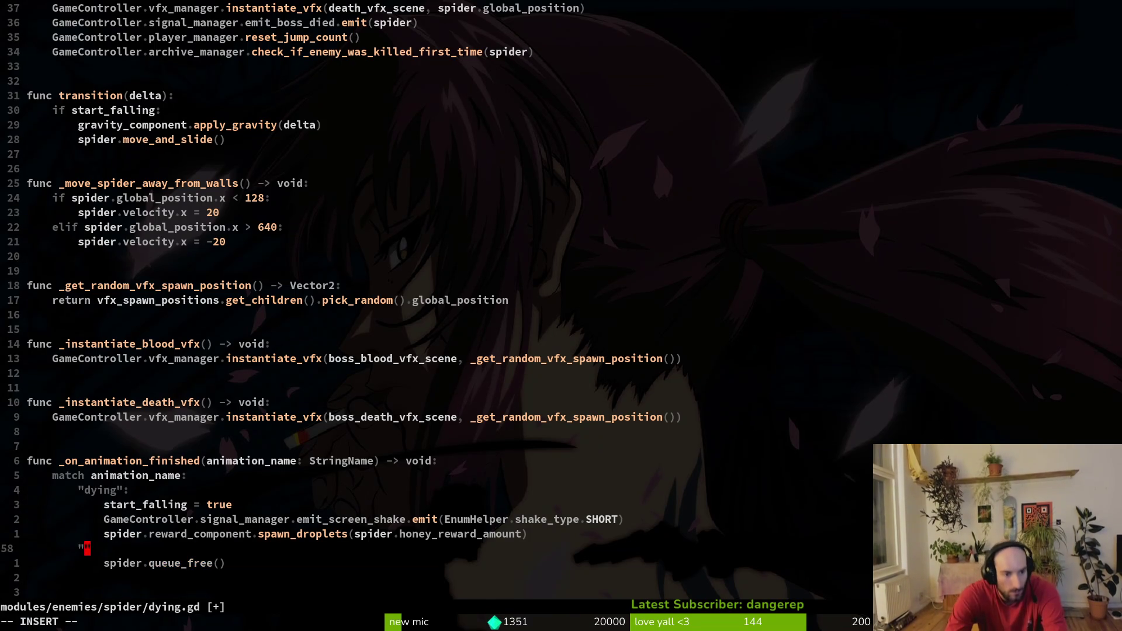
text(falling)
key(Escape)
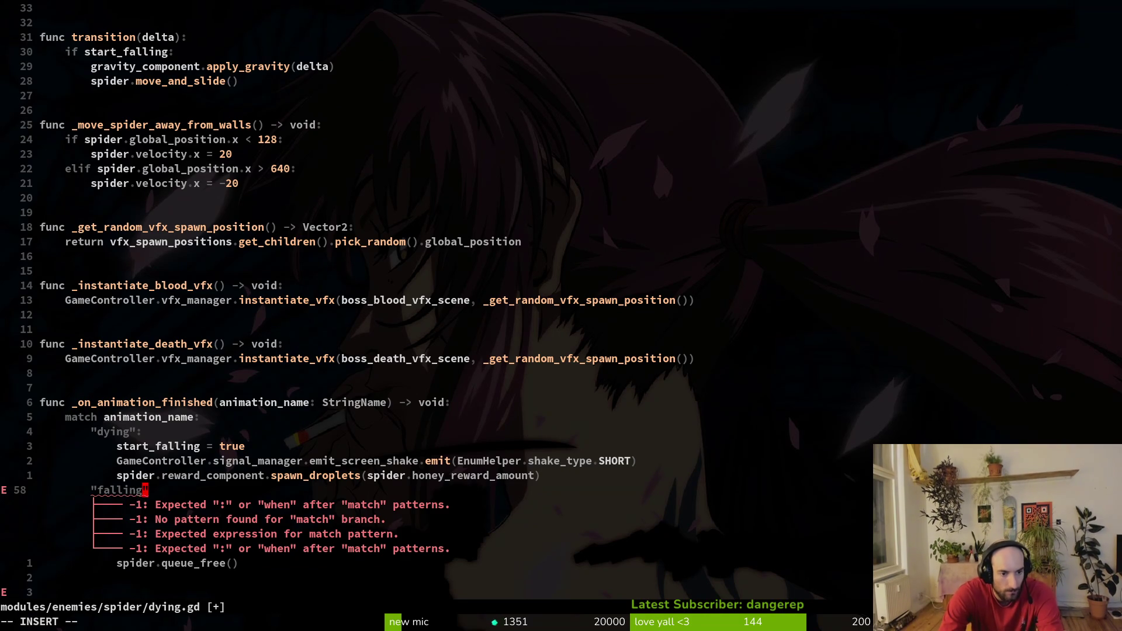
text(A:)
key(Escape)
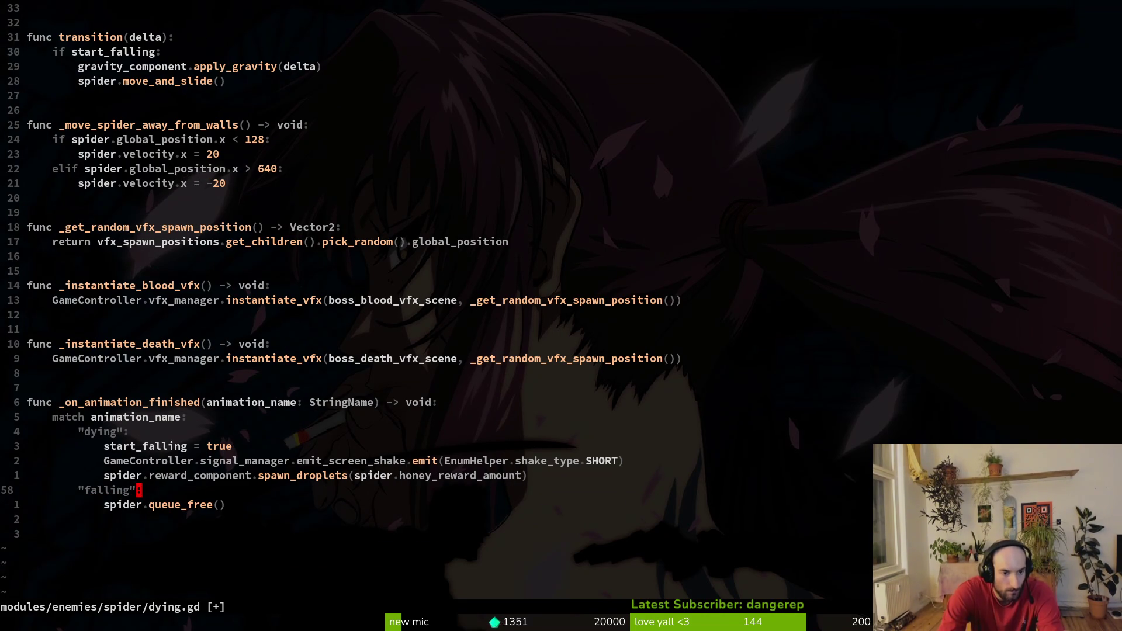
Step: Move the droplet-spawning line beneath the "falling" branch and save dying.gd
key(k)
key(k)
key(V)
key(j)
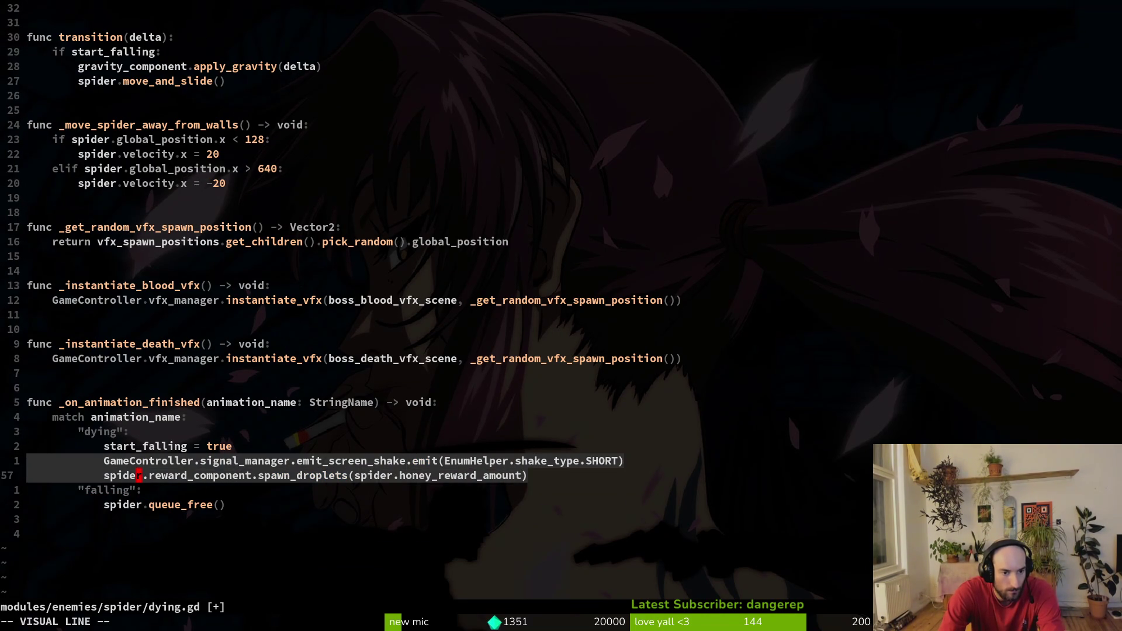
key(Escape)
key(V)
key(J)
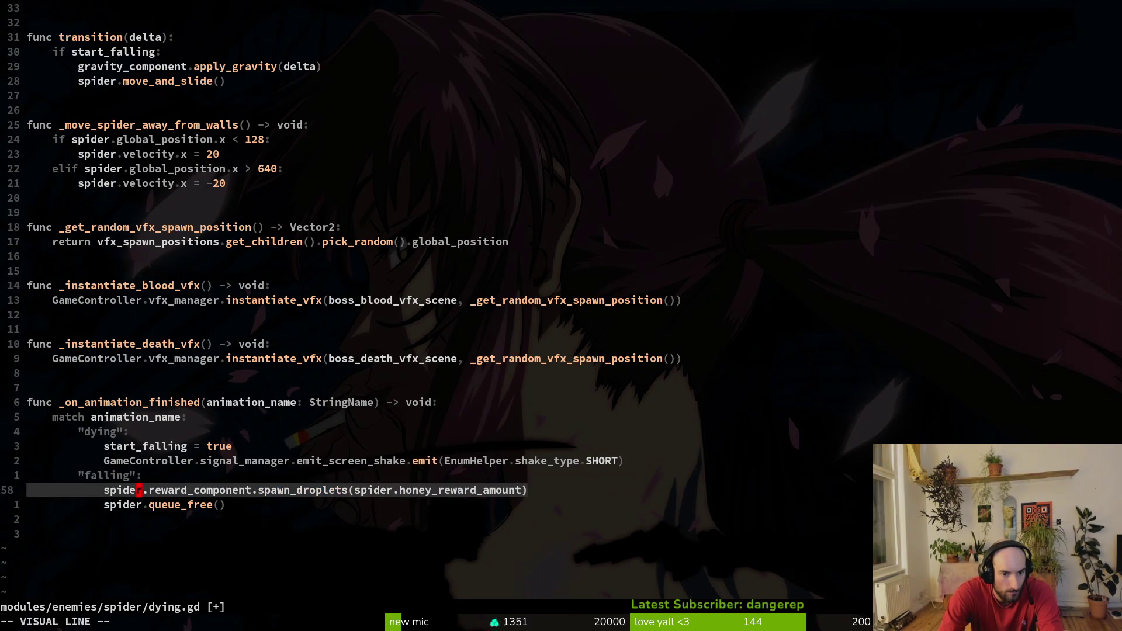
key(Escape)
text(:write)
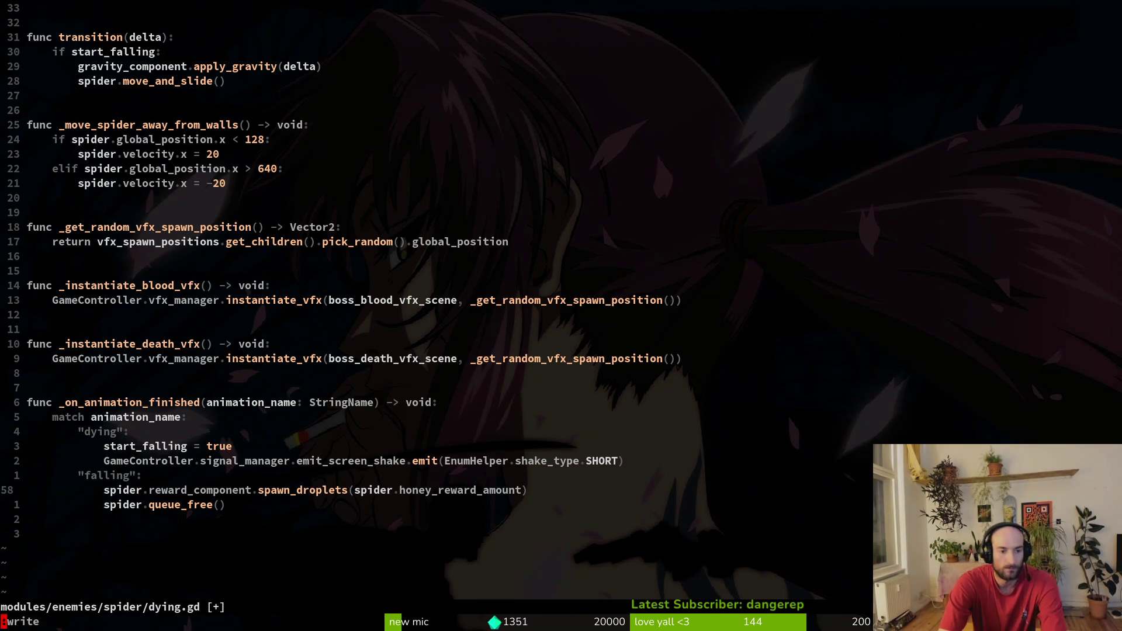
key(Return)
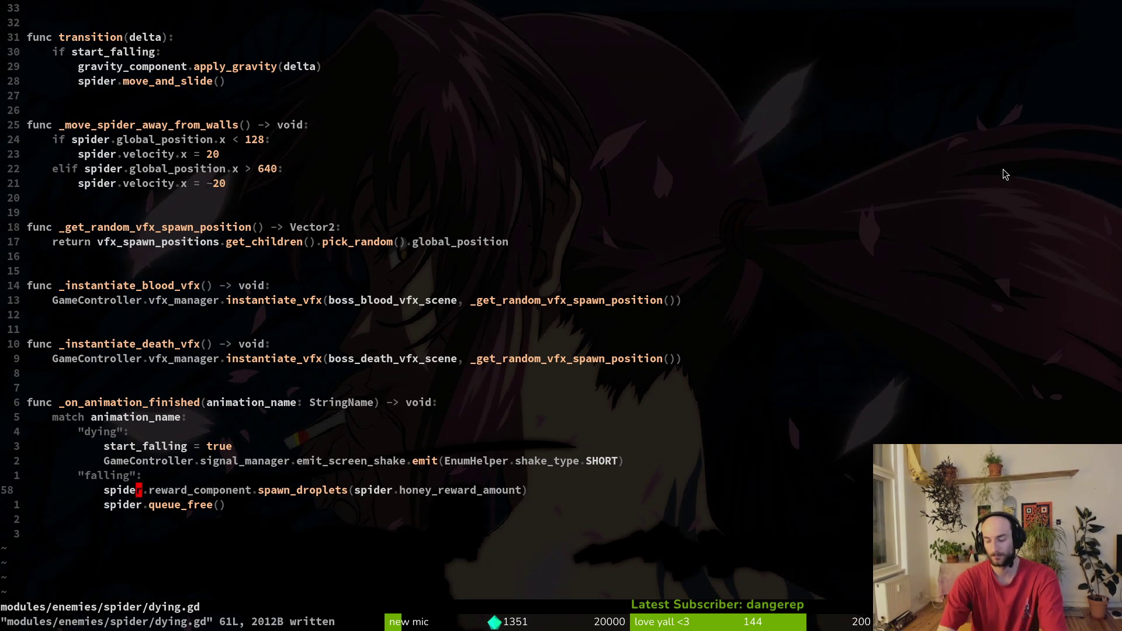
key(alt+Tab)
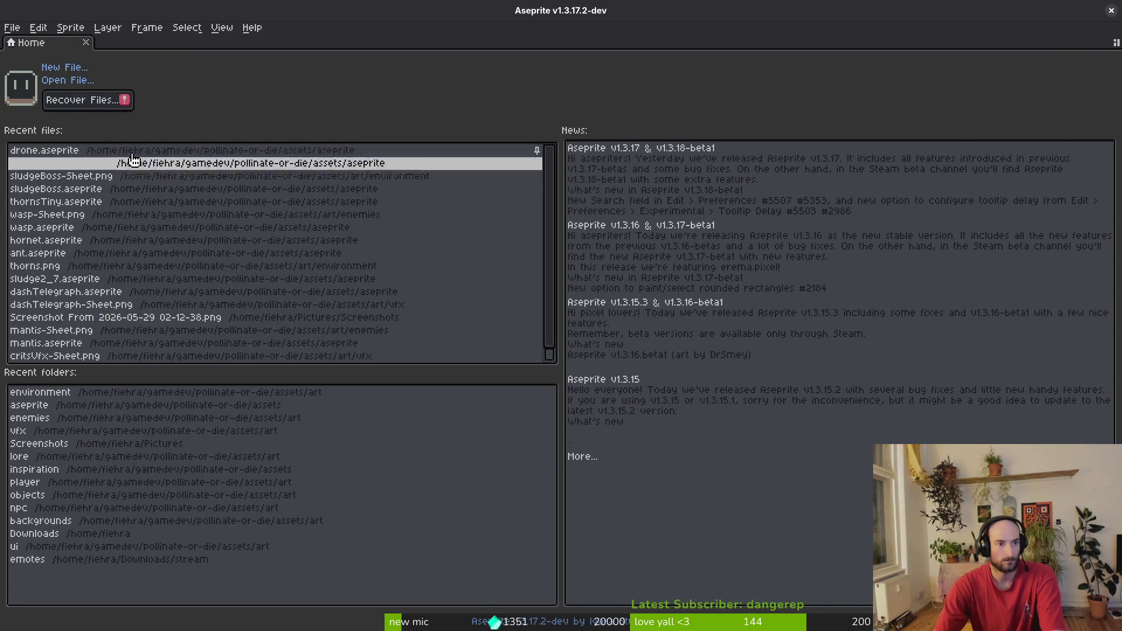
Step: Open spider.aseprite from the aseprite folder
click(59, 81)
click(117, 83)
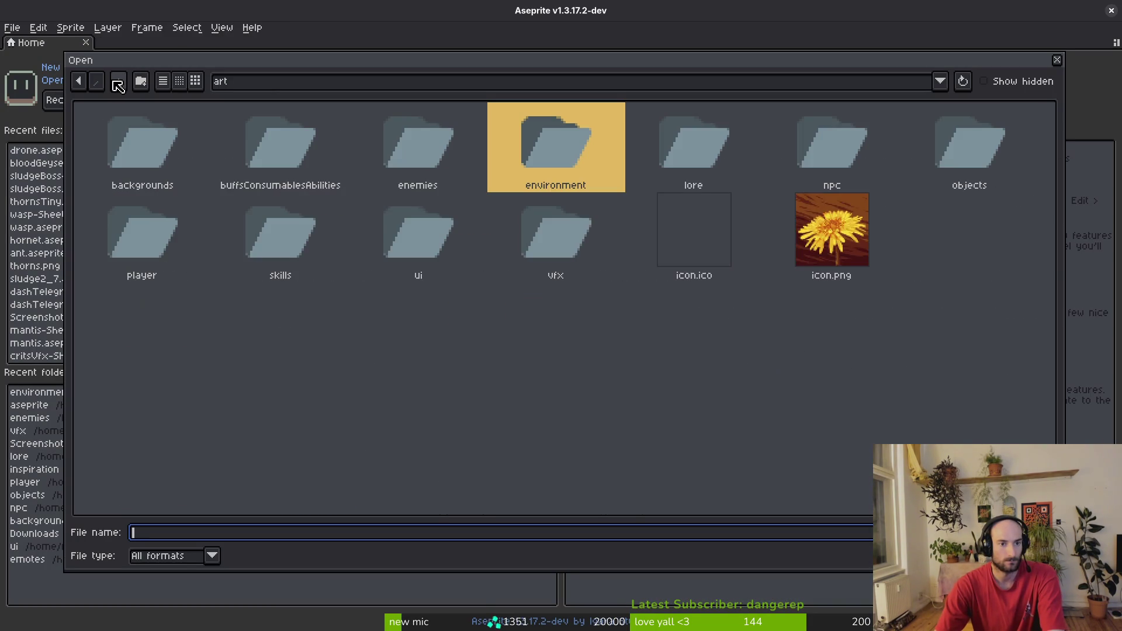
click(118, 83)
double_click(258, 176)
scroll(731, 333, down, 8)
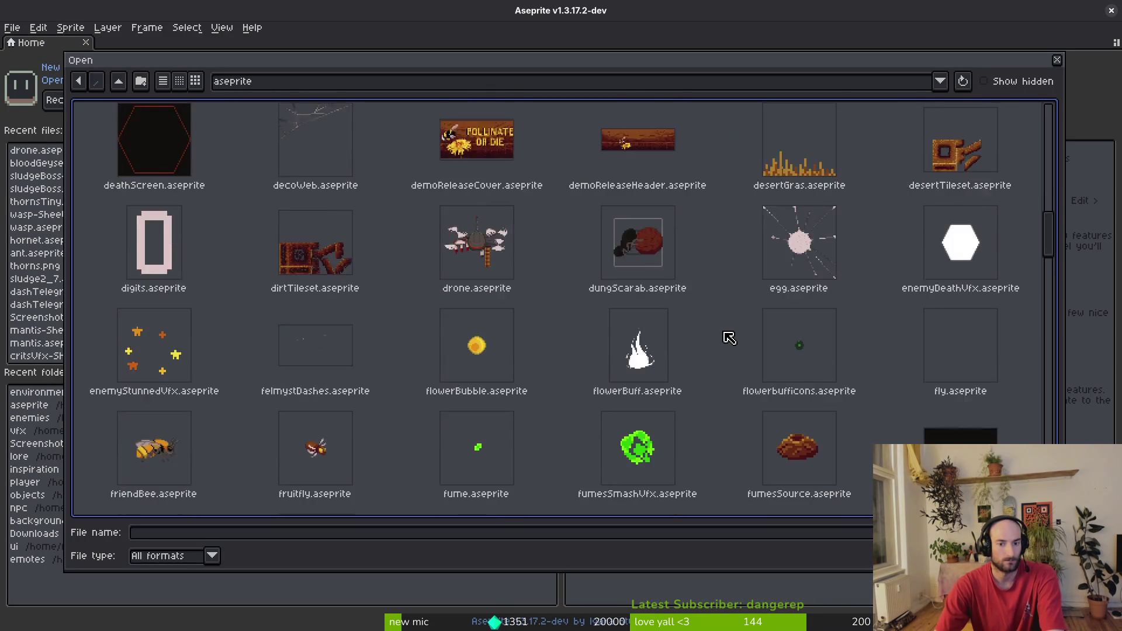
scroll(728, 336, down, 15)
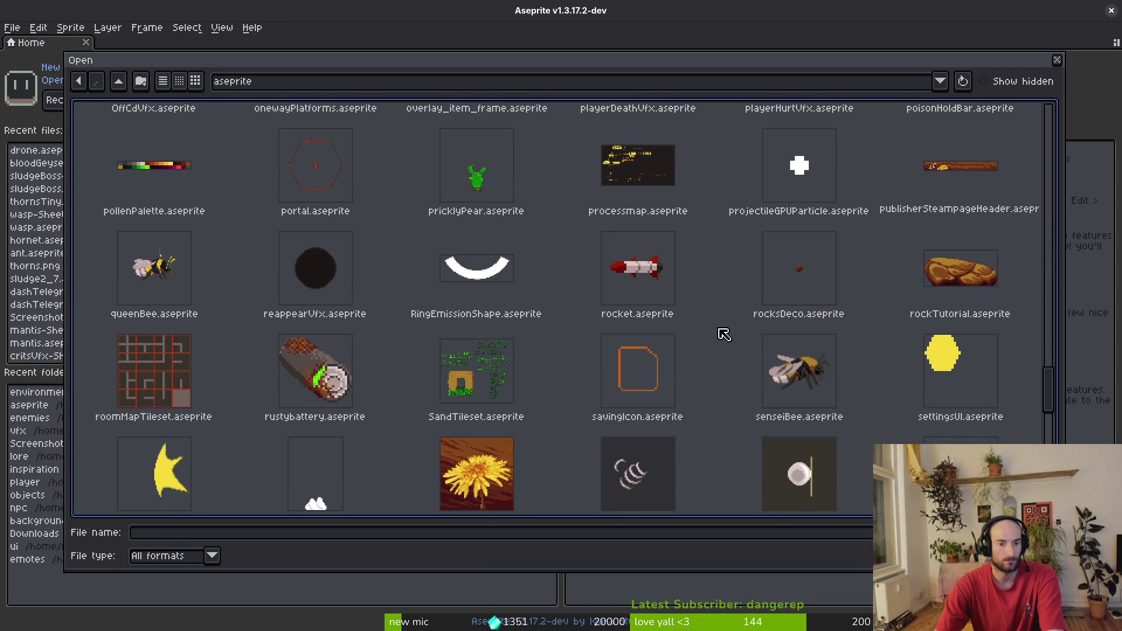
scroll(724, 334, down, 4)
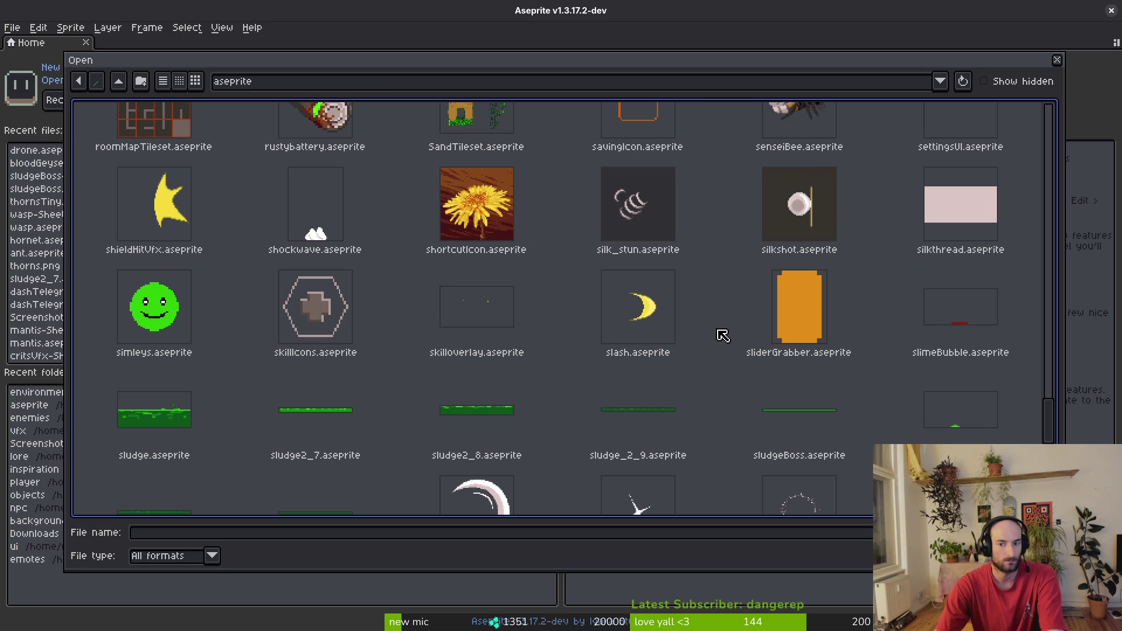
scroll(723, 335, down, 4)
click(141, 459)
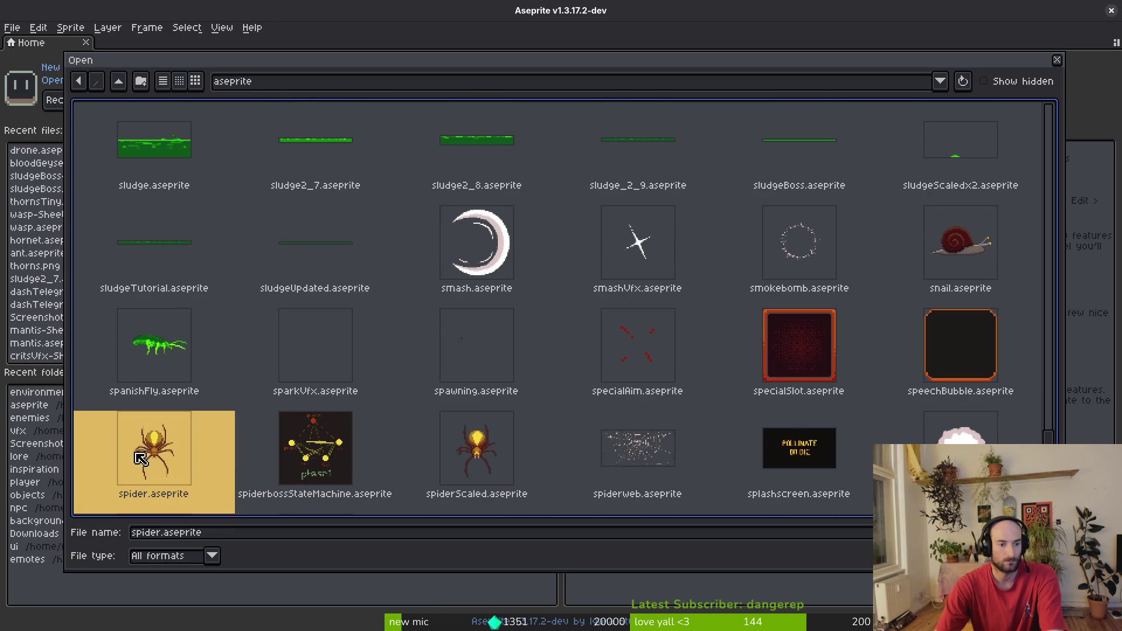
double_click(140, 459)
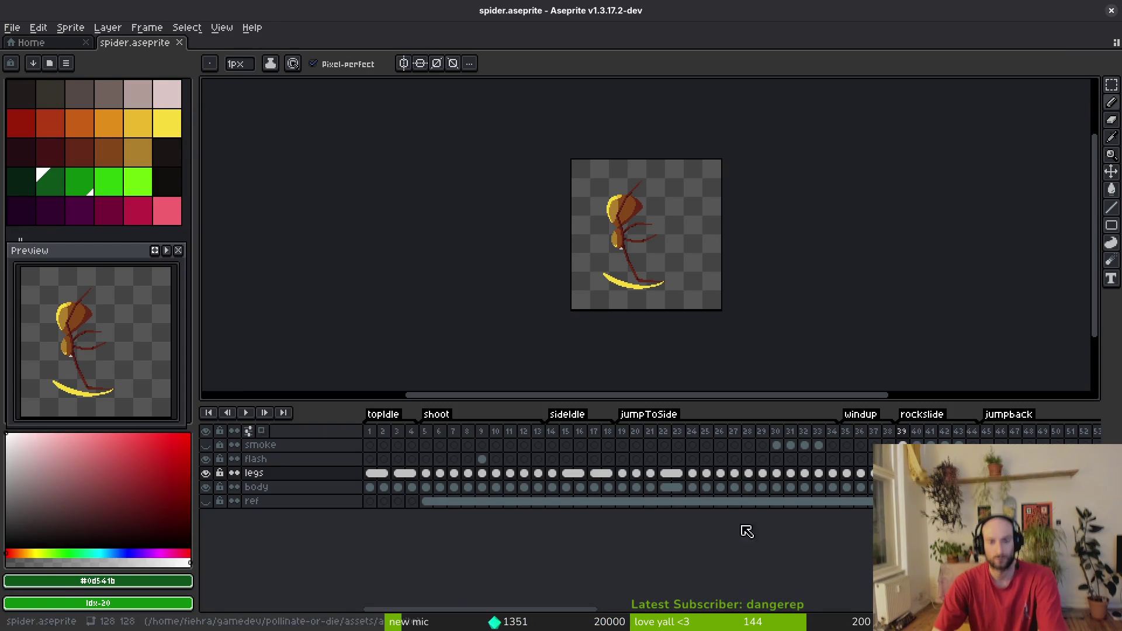
Step: Scroll the timeline to the death and decay tags and select the decay frames
scroll(584, 474, right, 15)
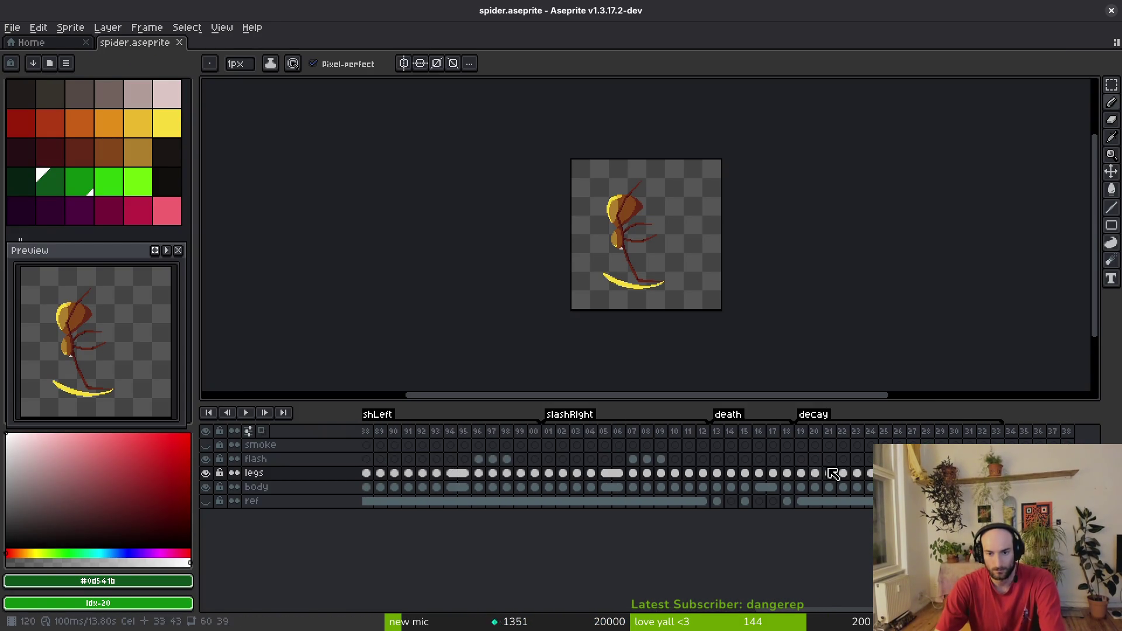
scroll(833, 474, right, 5)
click(743, 431)
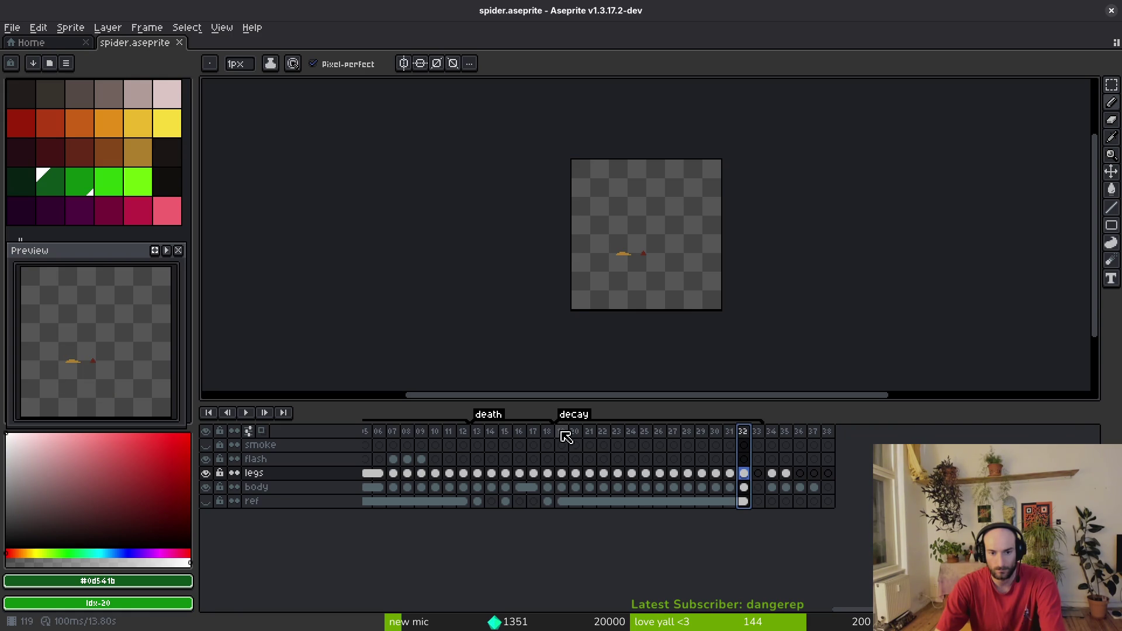
drag(561, 433, 756, 446)
click(756, 446)
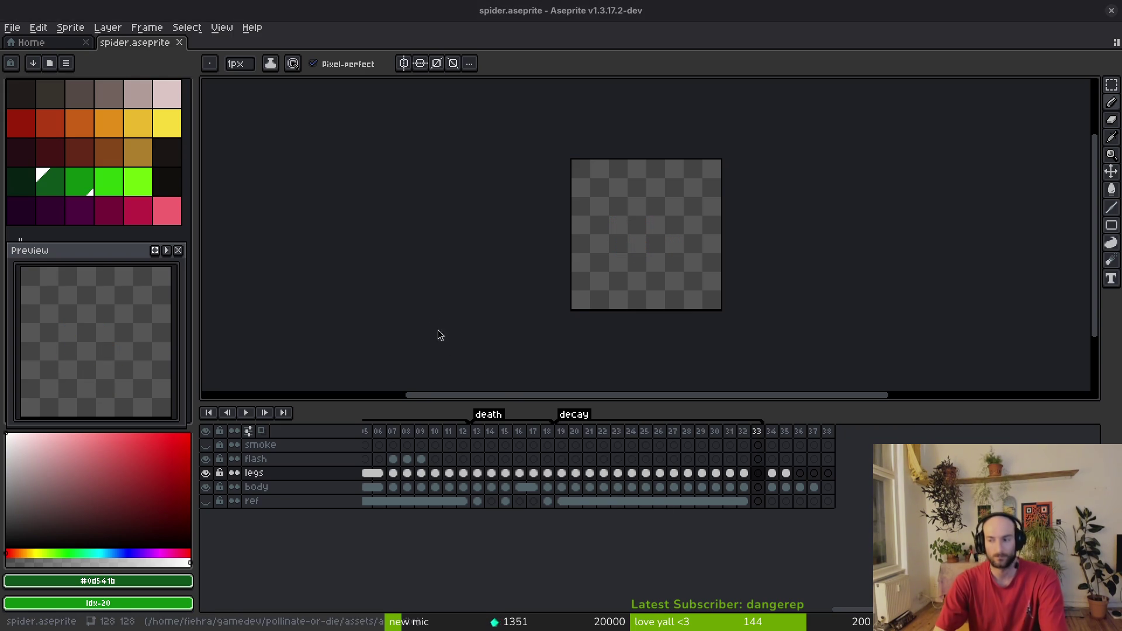
Step: Grep the project for 'decay' with Telescope and open the sludge.gd match
key(alt+Tab)
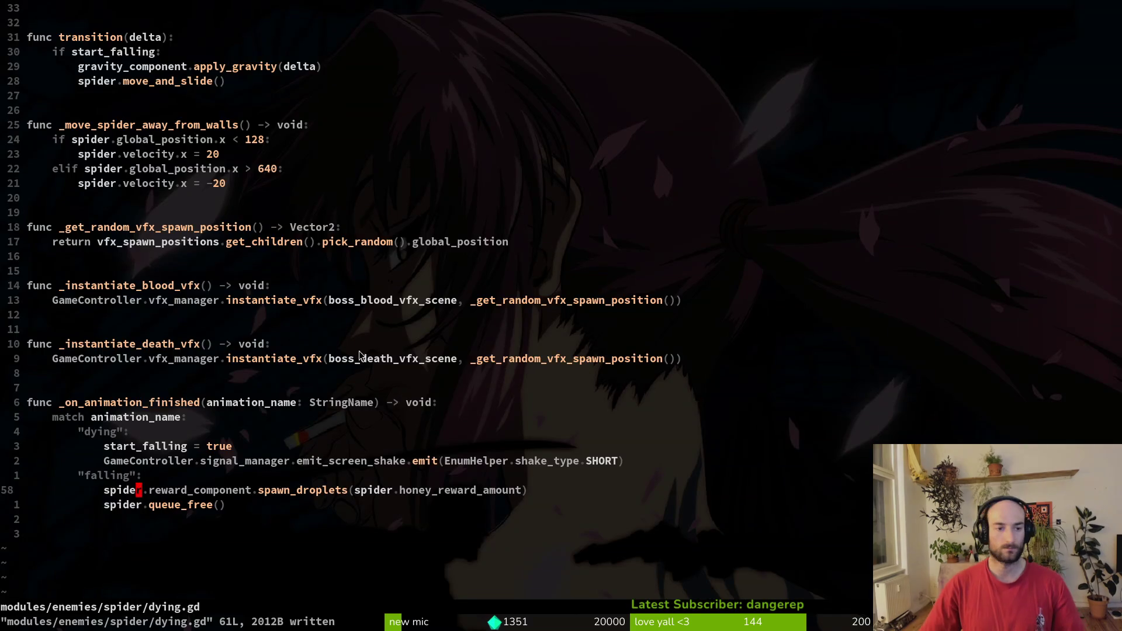
scroll(351, 339, up, 4)
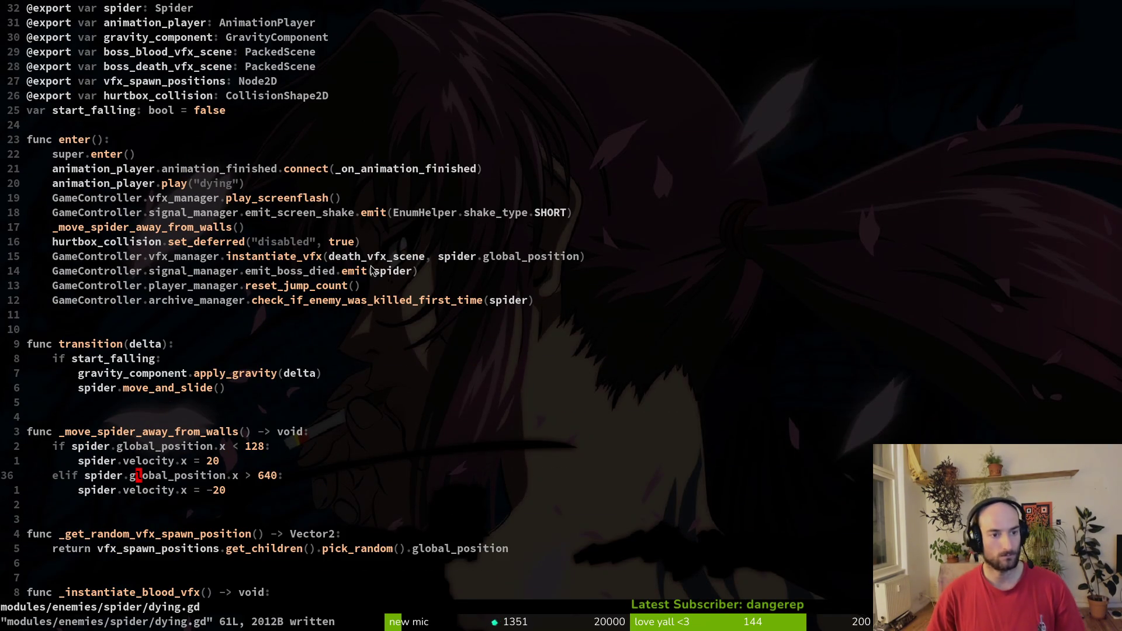
key(space)
text(fwdecay)
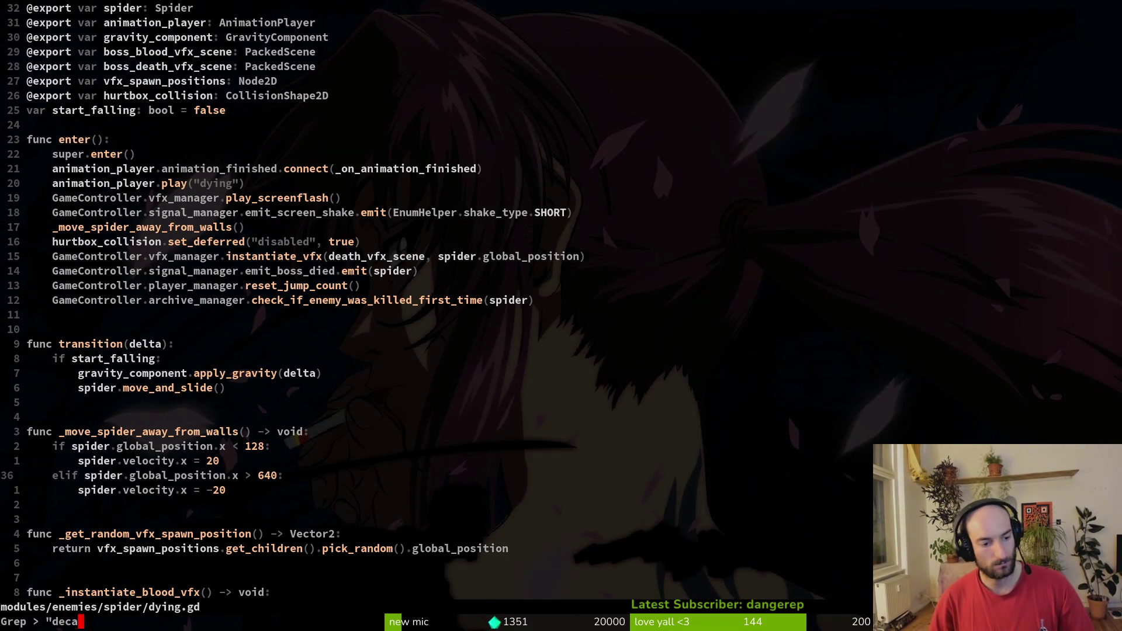
key(Return)
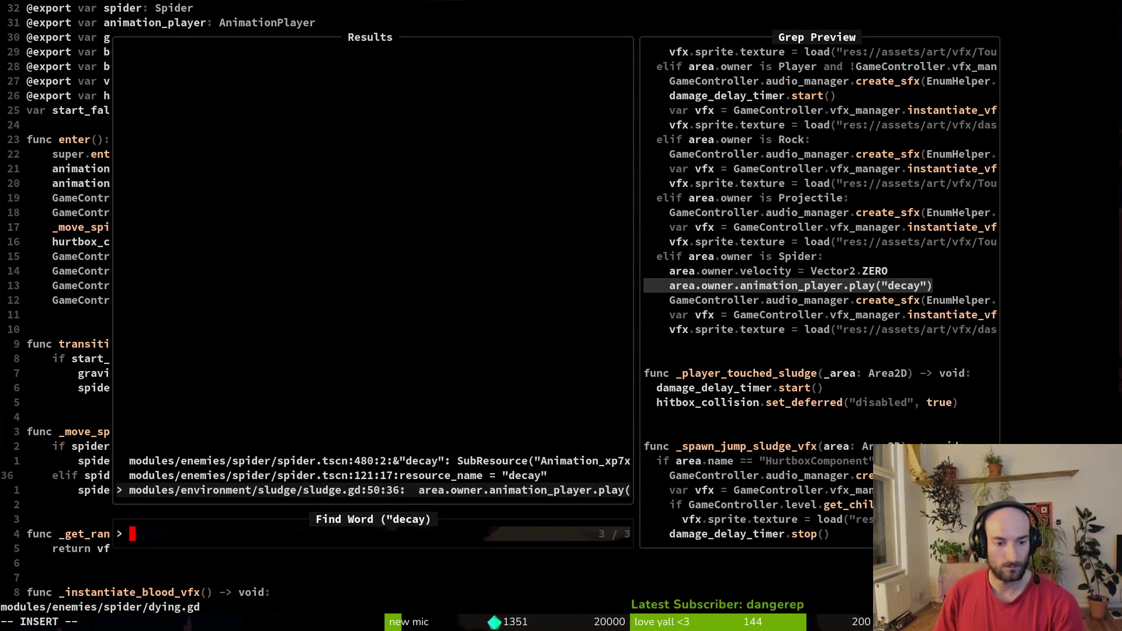
key(Up)
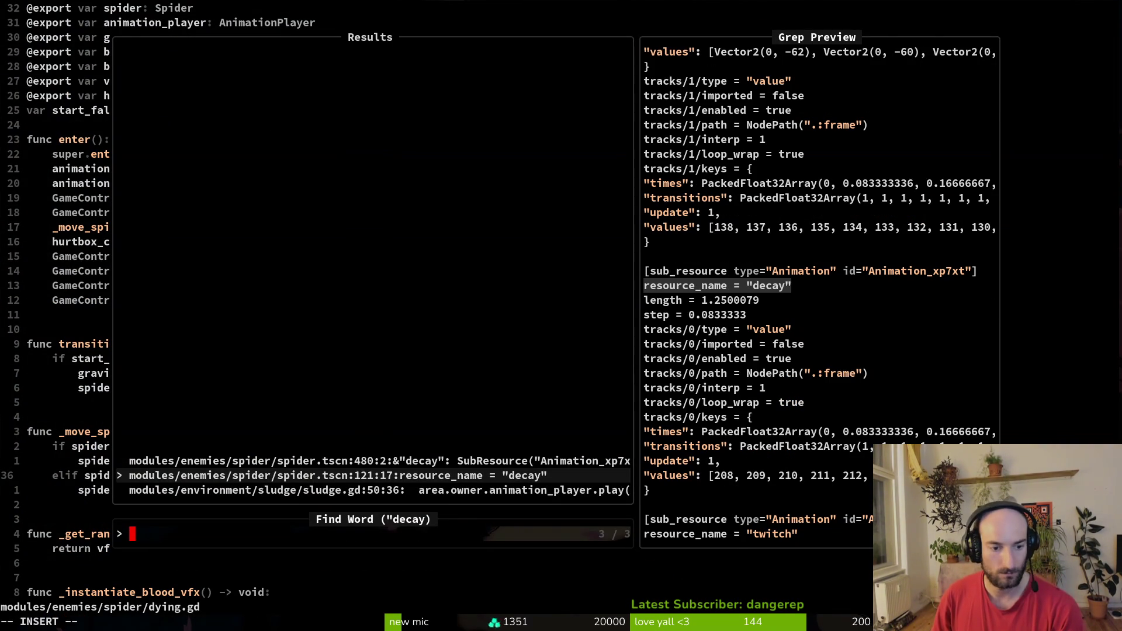
key(Down)
key(Return)
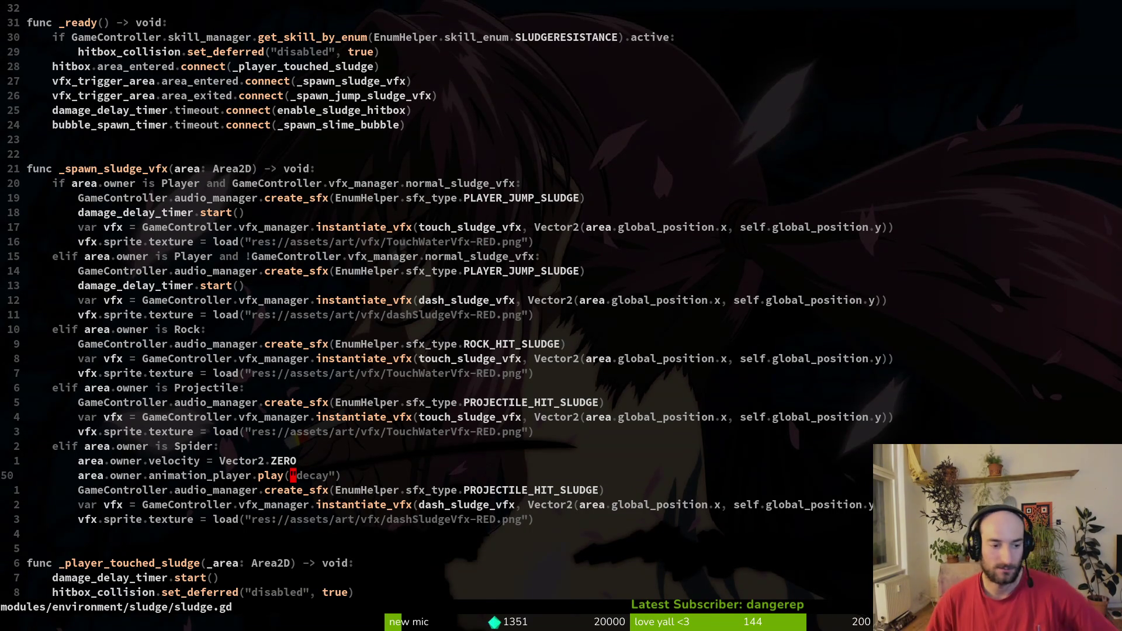
Step: Review sludge.gd's Spider and Rock branch texture paths and exported scene variables
key(j)
key(j)
key(j)
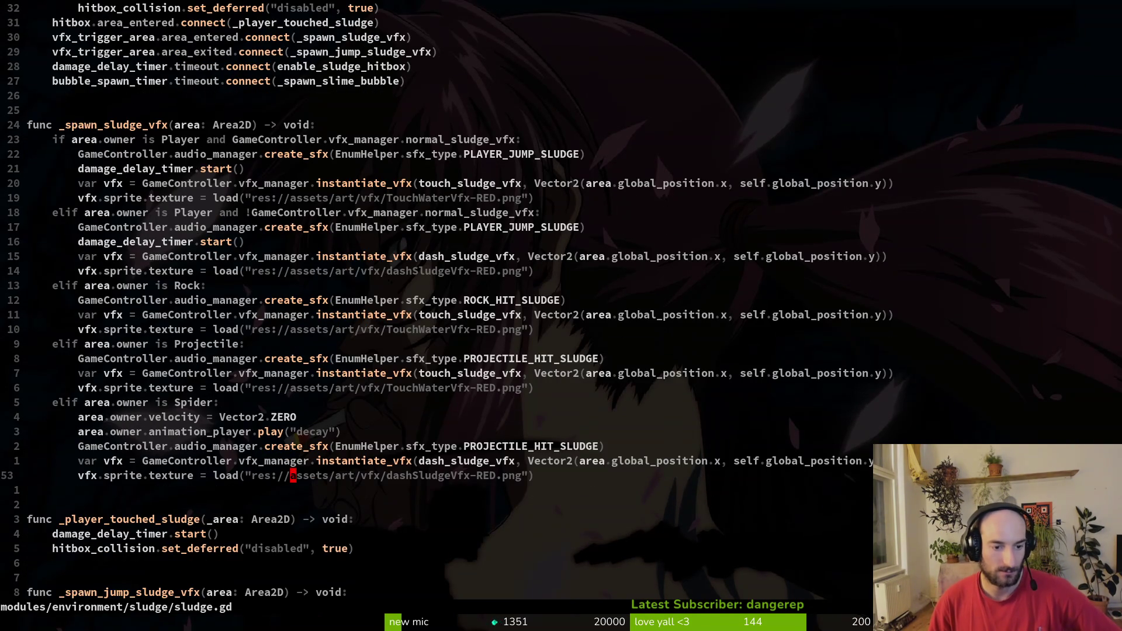
key(w)
key(w)
key(w)
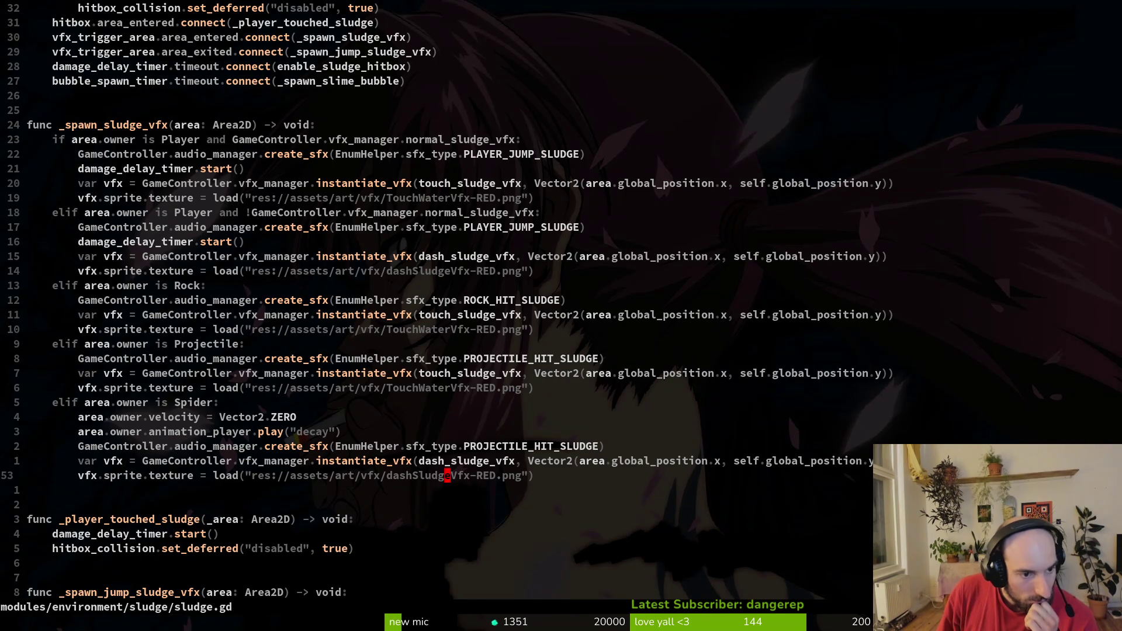
key(k)
key(k)
key(k)
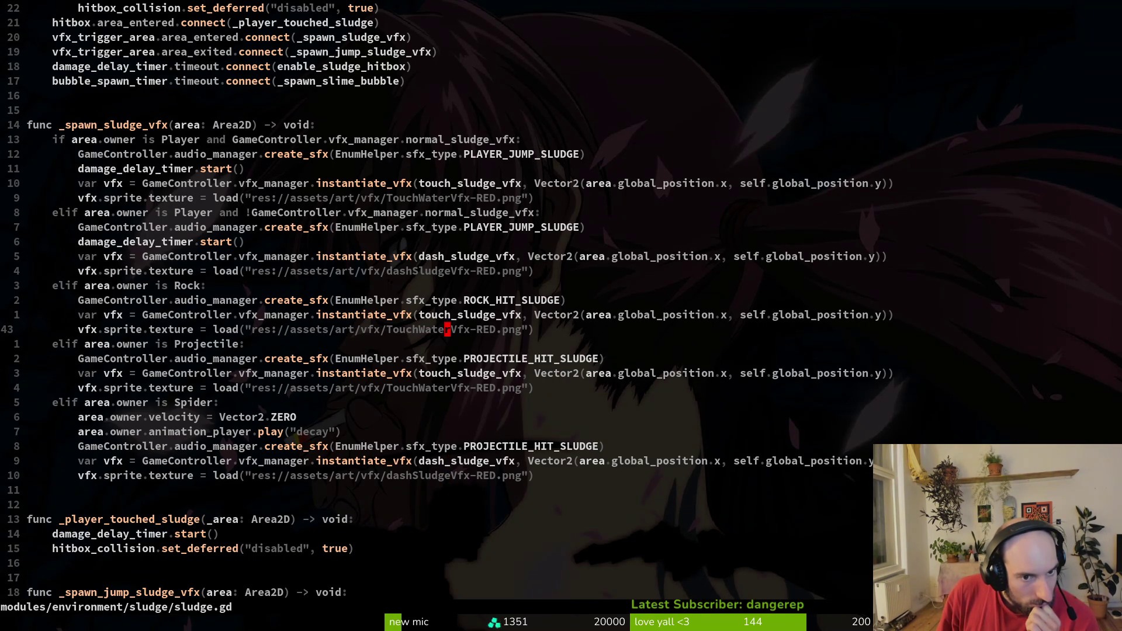
key(k)
key(k)
key(k)
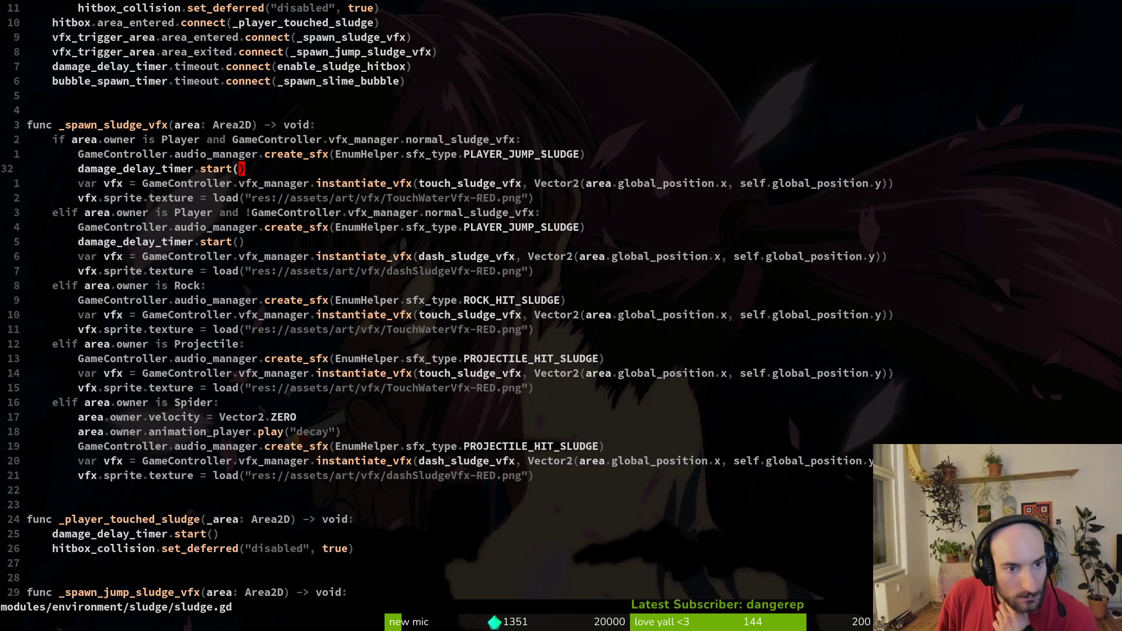
key(k)
key(k)
key(k)
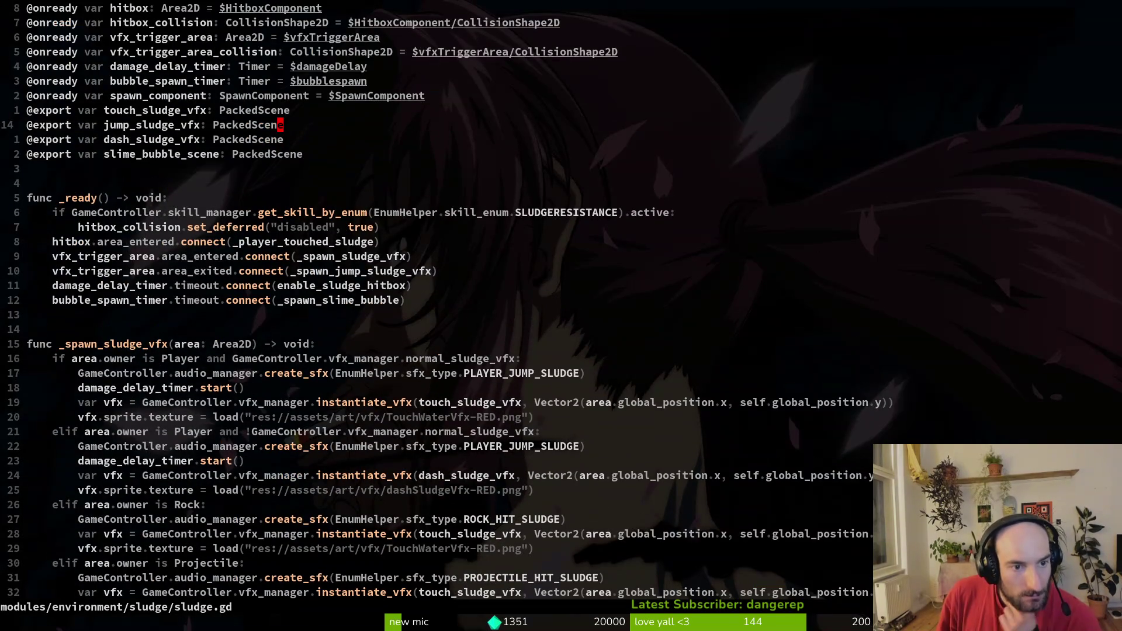
key(j)
key(j)
key(j)
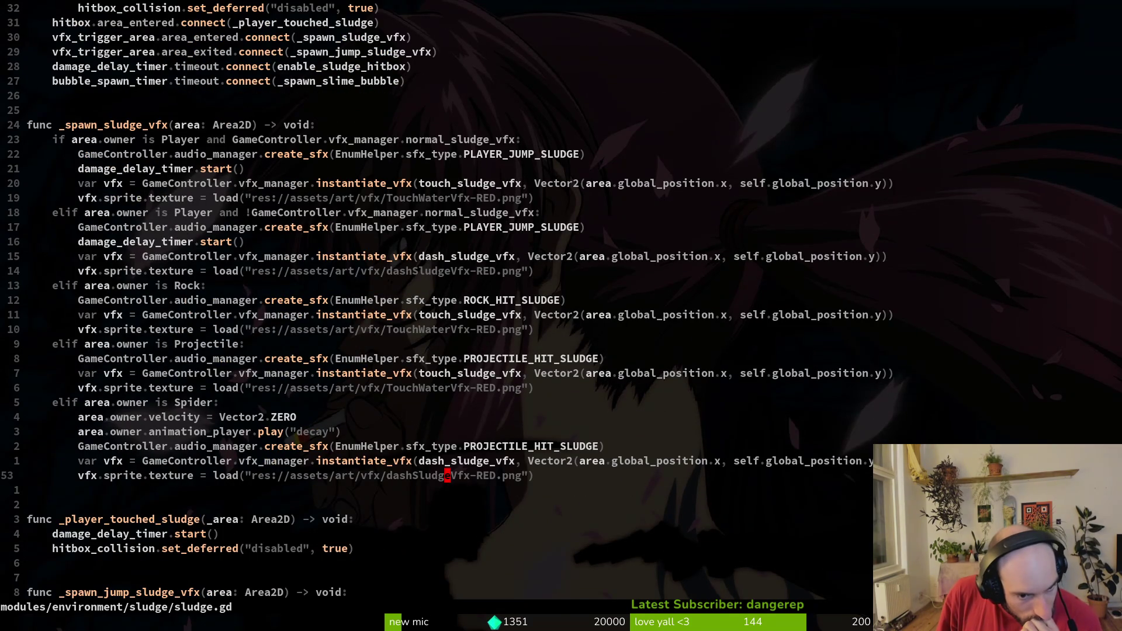
Step: Undo five edits back to earlier sludge.gd versions, then redo the texture lines and _init block
key(u)
key(u)
key(u)
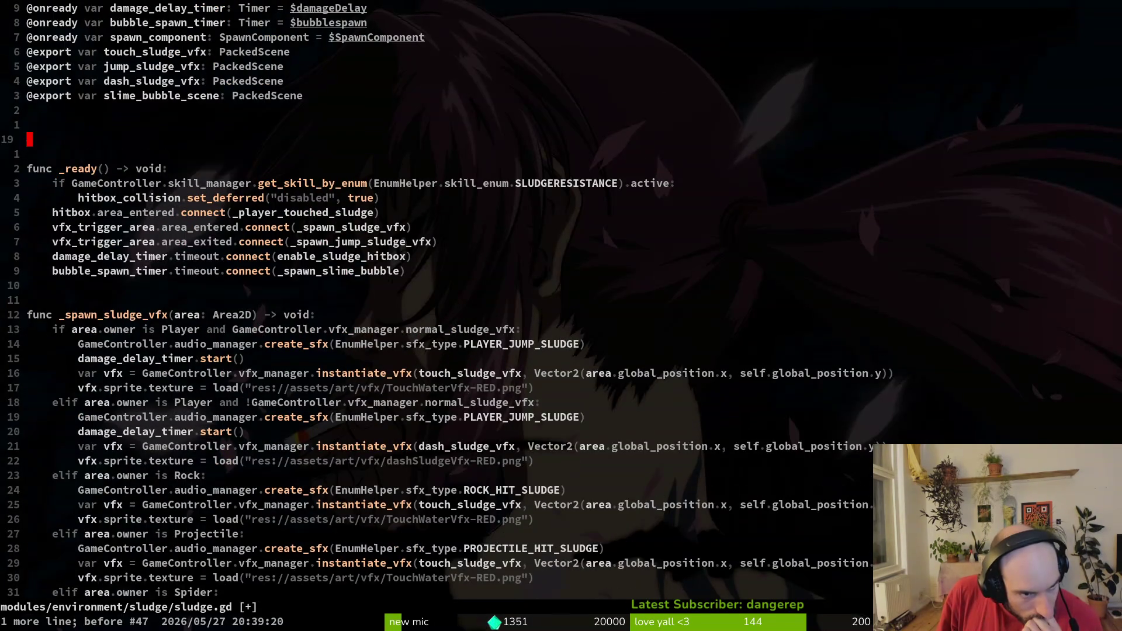
key(u)
key(u)
key(u)
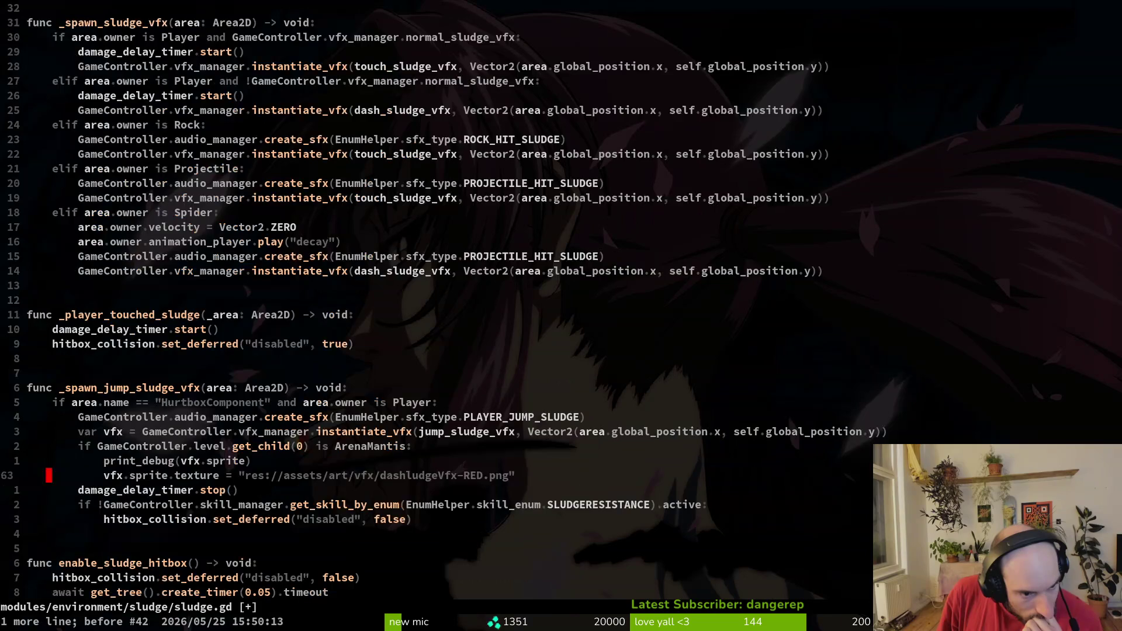
key(u)
key(u)
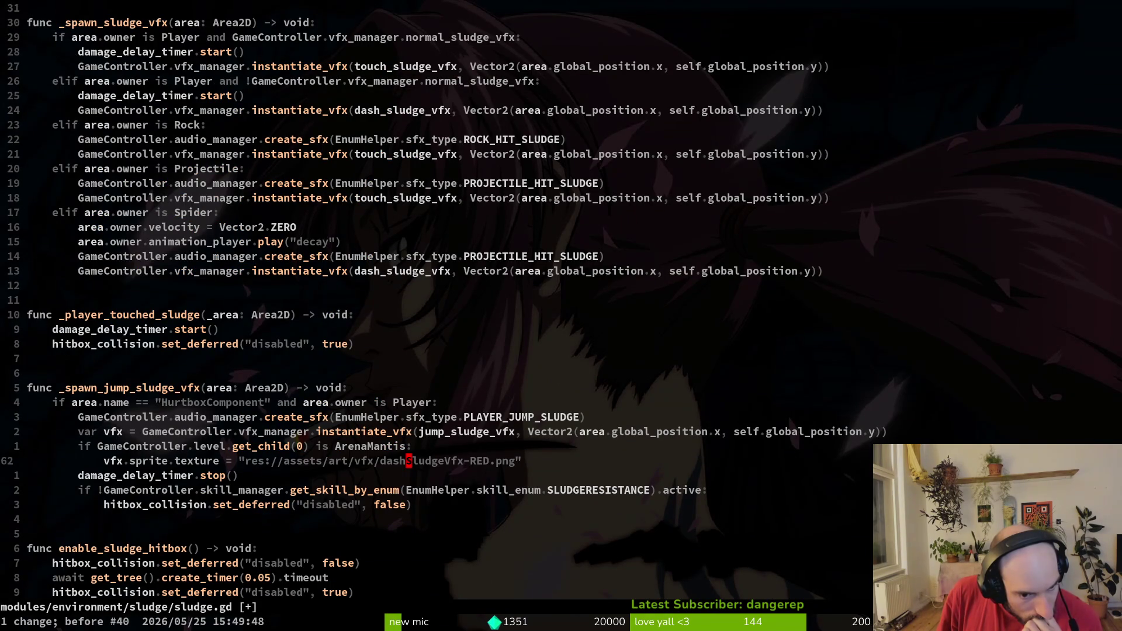
key(u)
key(u)
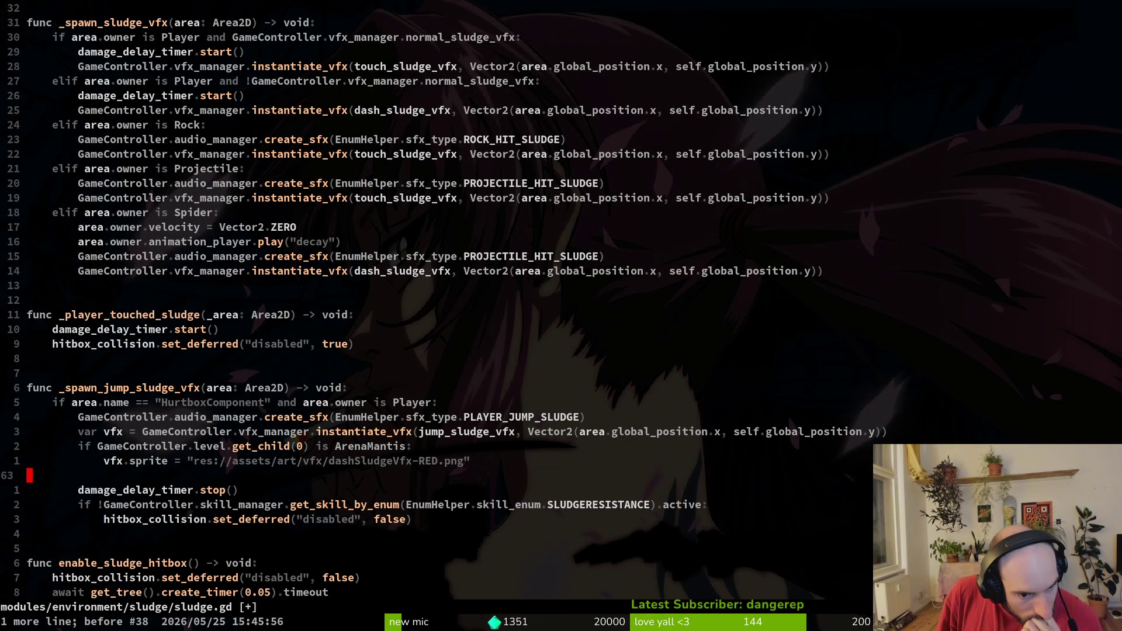
key(u)
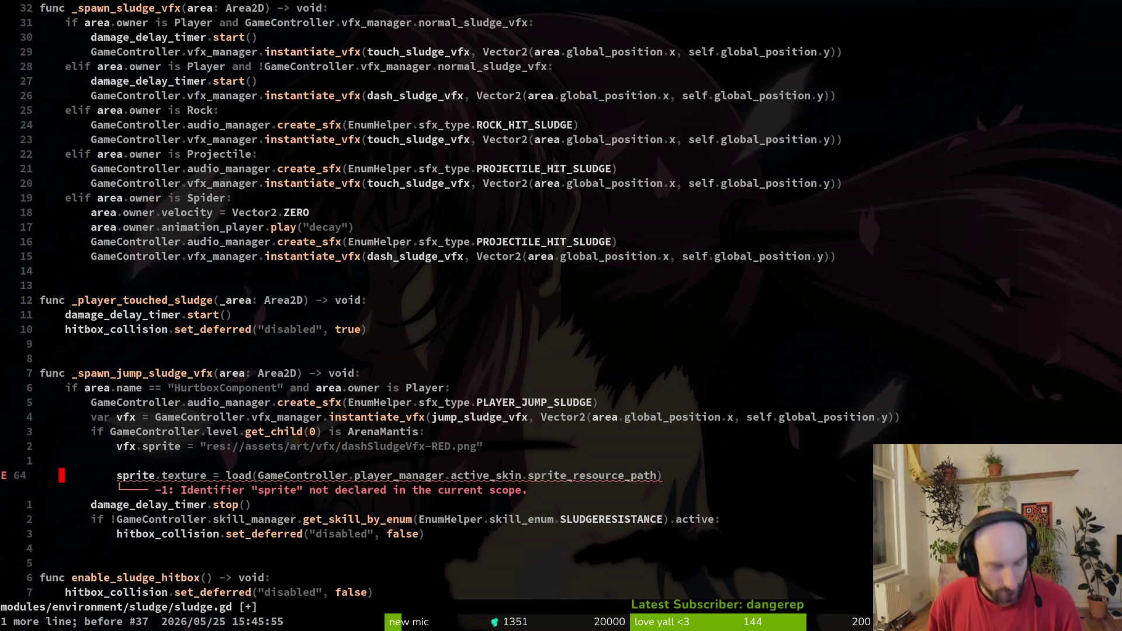
key(ctrl+r)
key(ctrl+r)
key(ctrl+r)
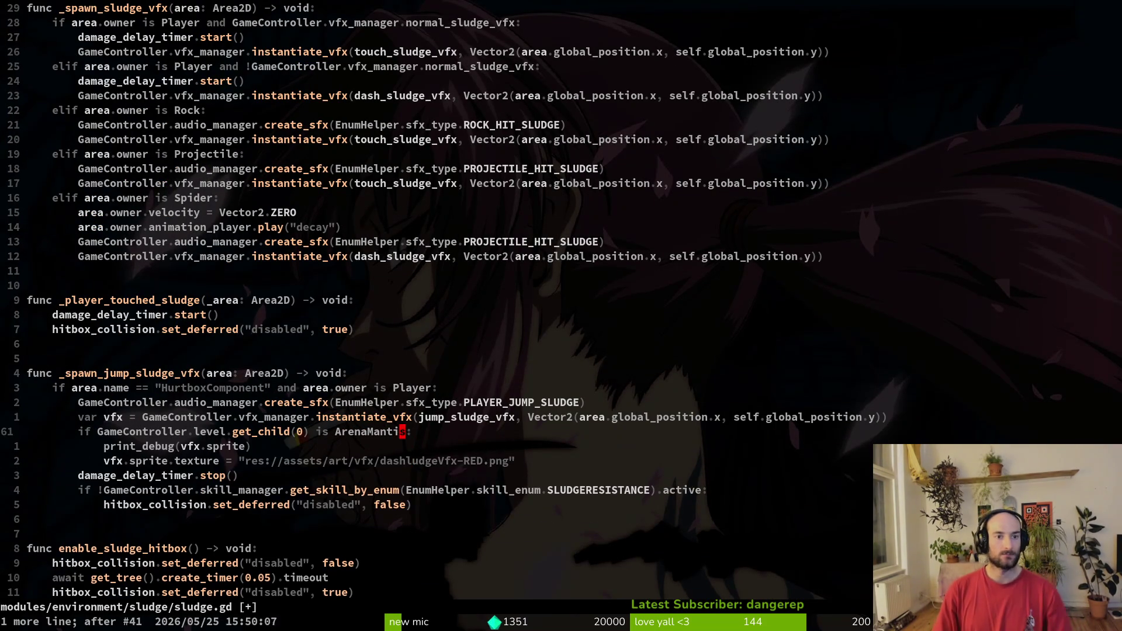
key(ctrl+r)
key(ctrl+r)
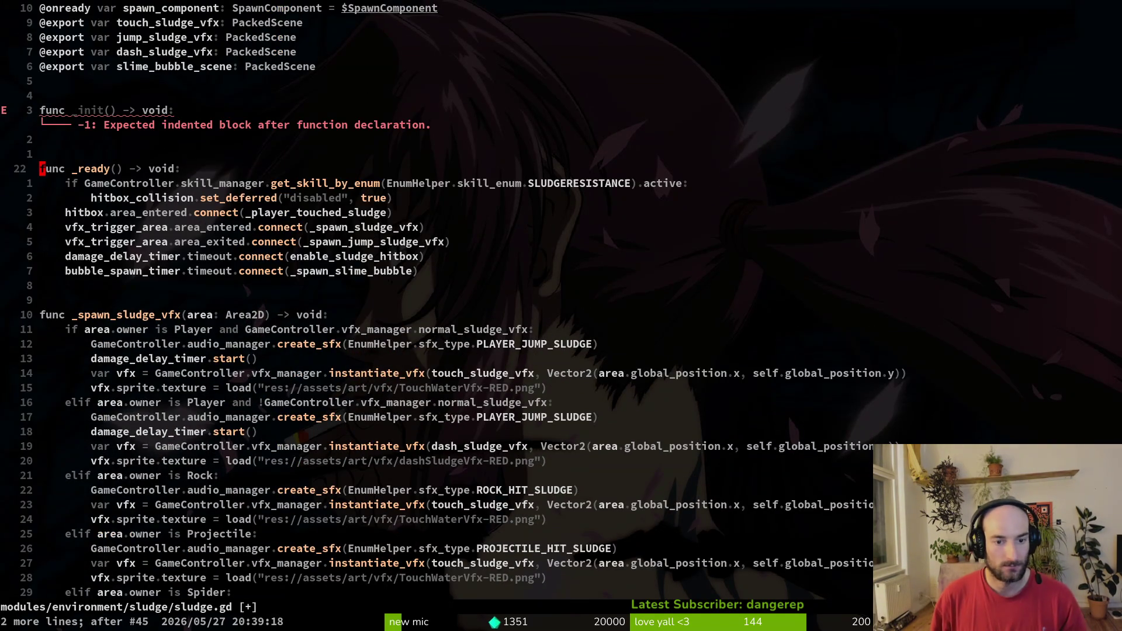
Step: Toggle the sound and texture edit, then redo to the newest version at the Spider decay call
key(u)
key(u)
key(u)
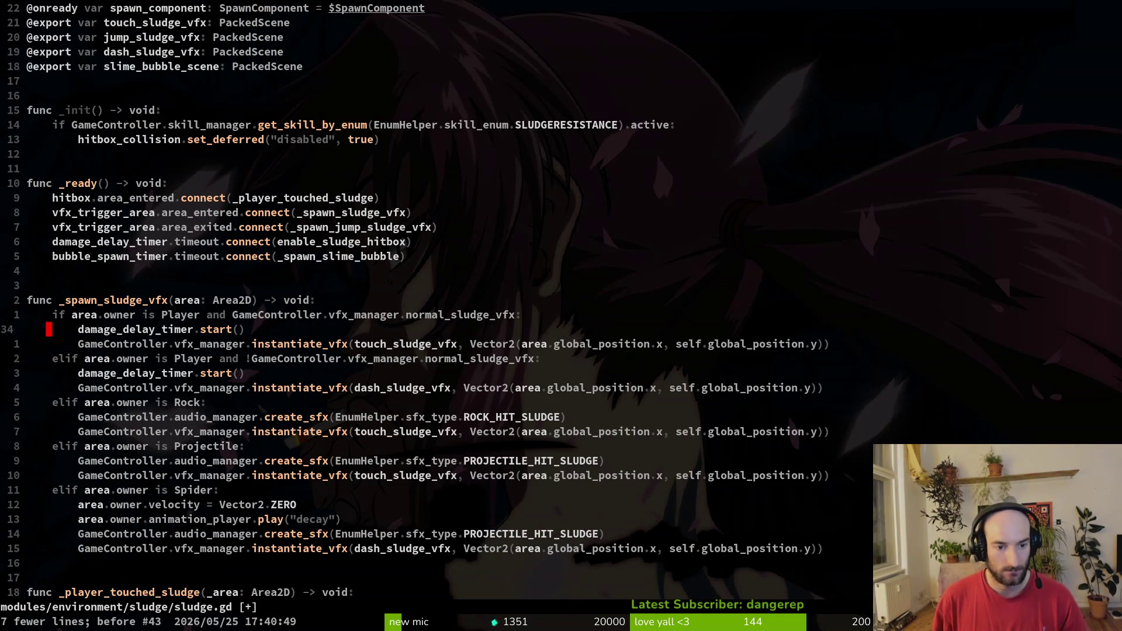
key(ctrl+r)
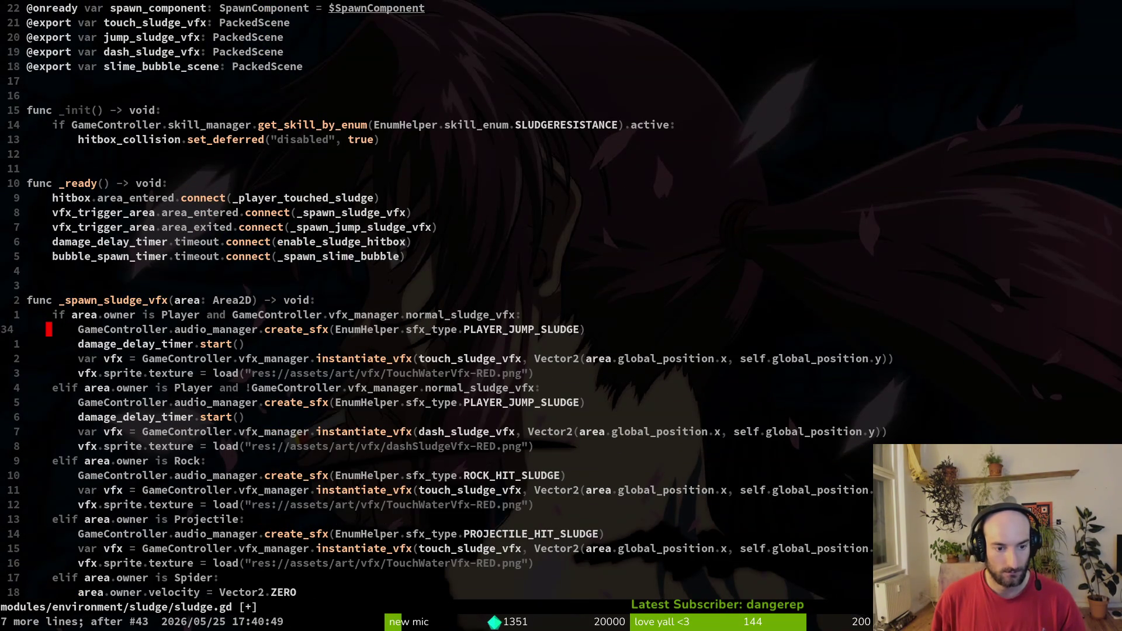
key(u)
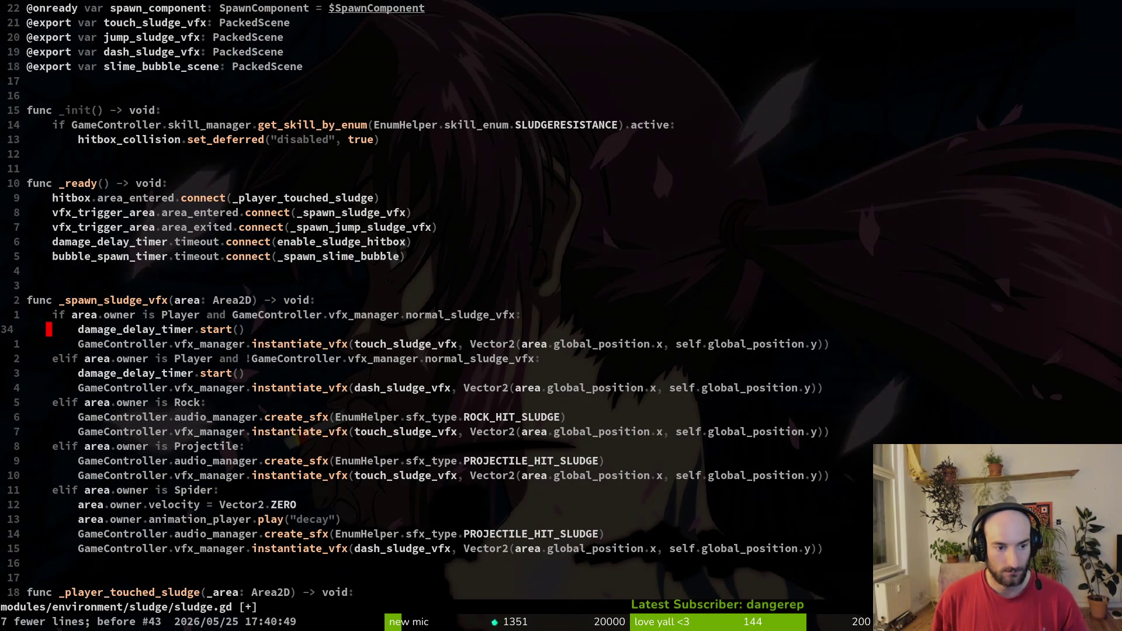
key(ctrl+r)
key(ctrl+r)
key(ctrl+r)
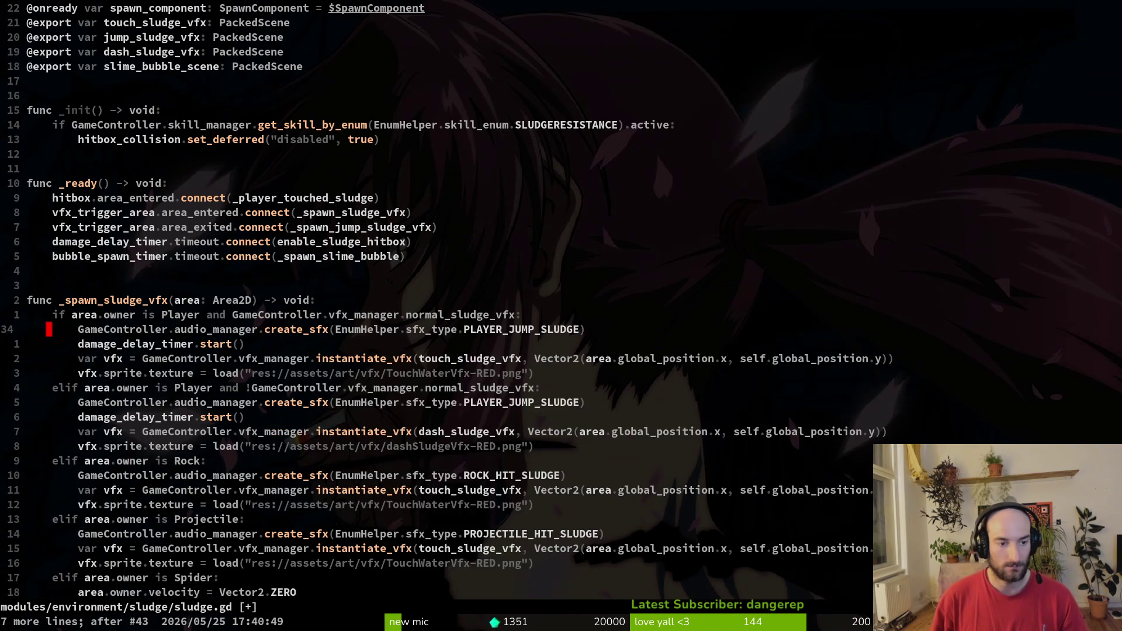
key(ctrl+r)
key(ctrl+r)
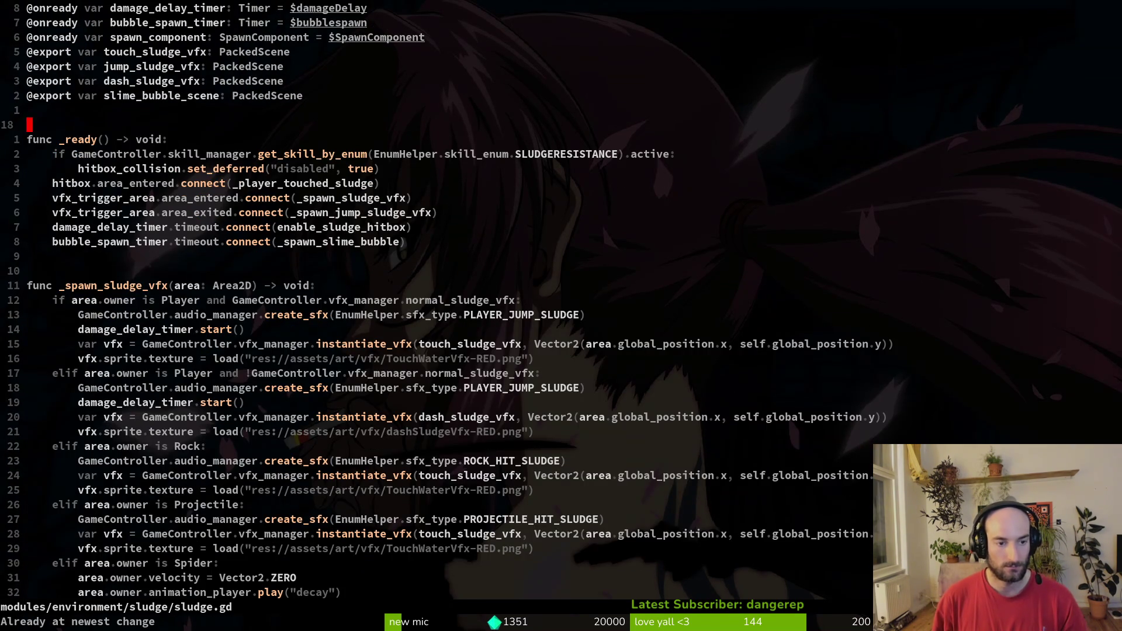
scroll(444, 304, down, 9)
key(k)
key(k)
key(k)
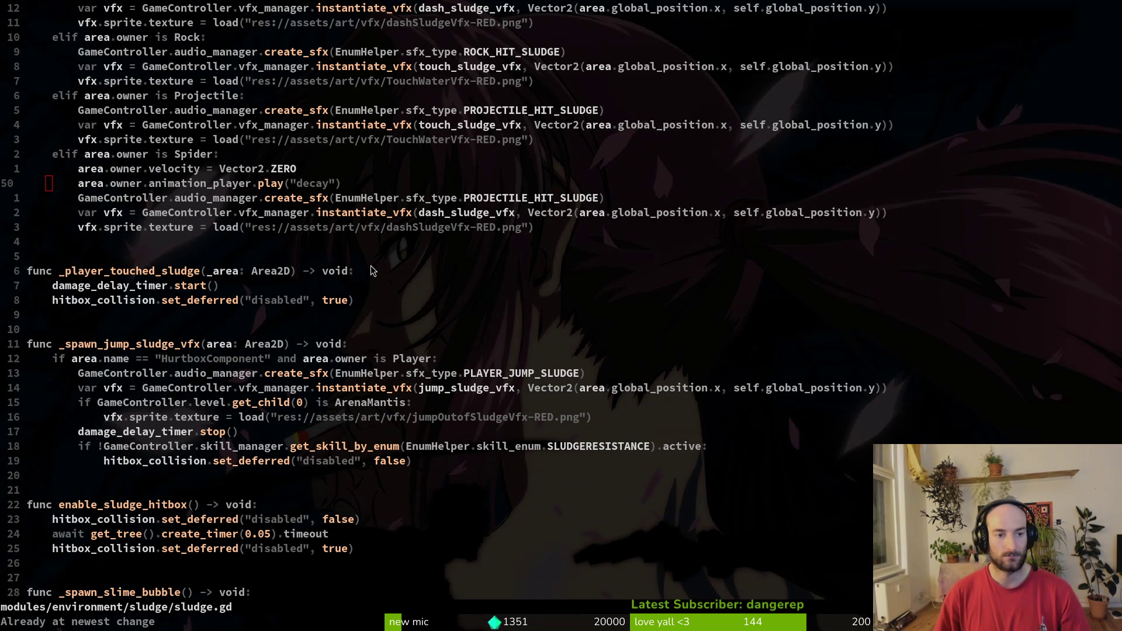
Step: In dying.gd's animation-finished handler, rename the "falling" match case to "decay"
key(ctrl+o)
key(ctrl+d)
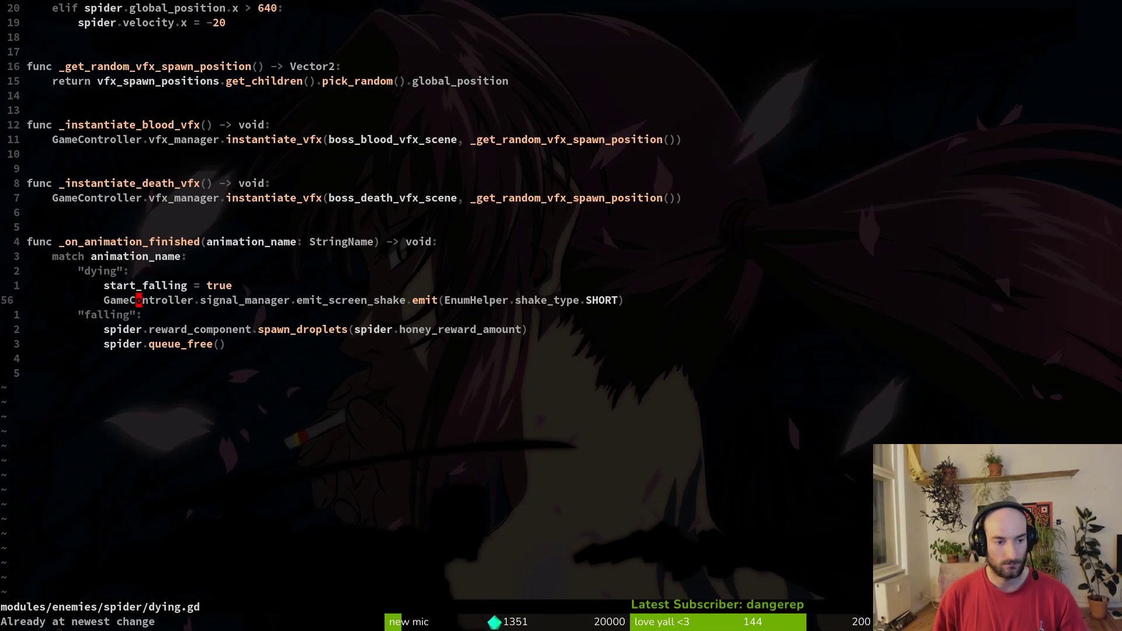
key(j)
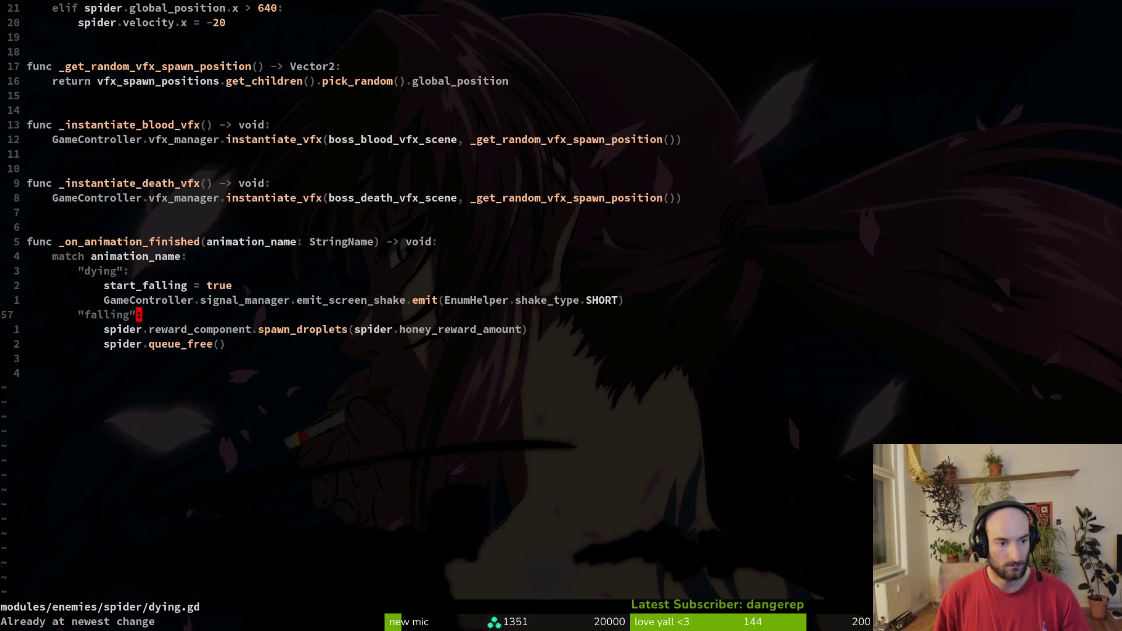
key(j)
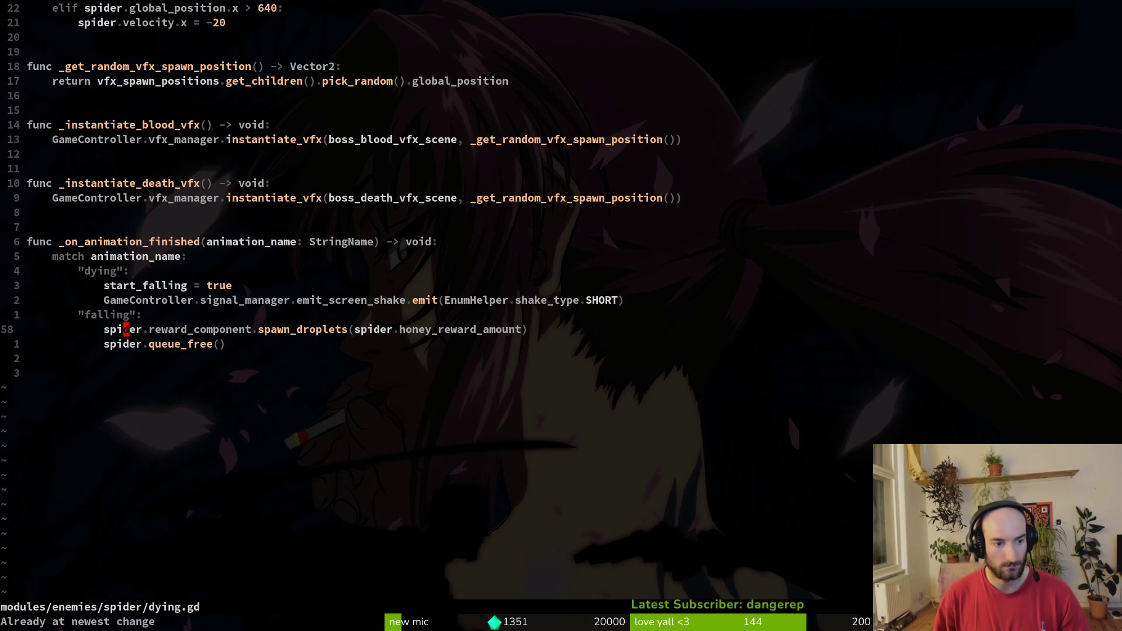
key(O)
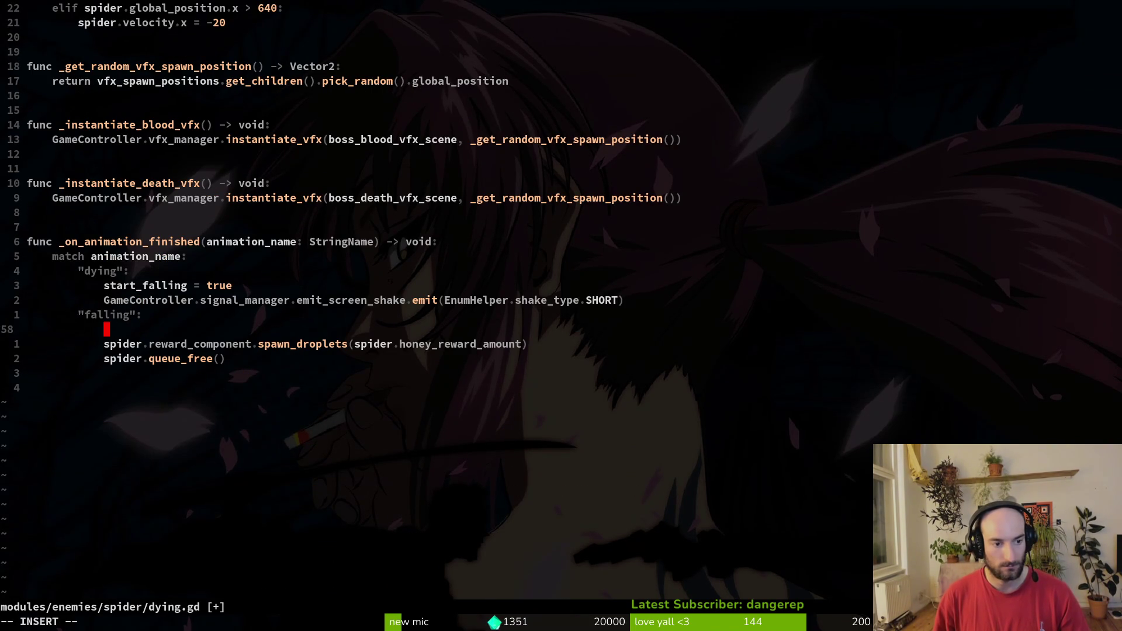
key(Escape)
key(k)
key(j)
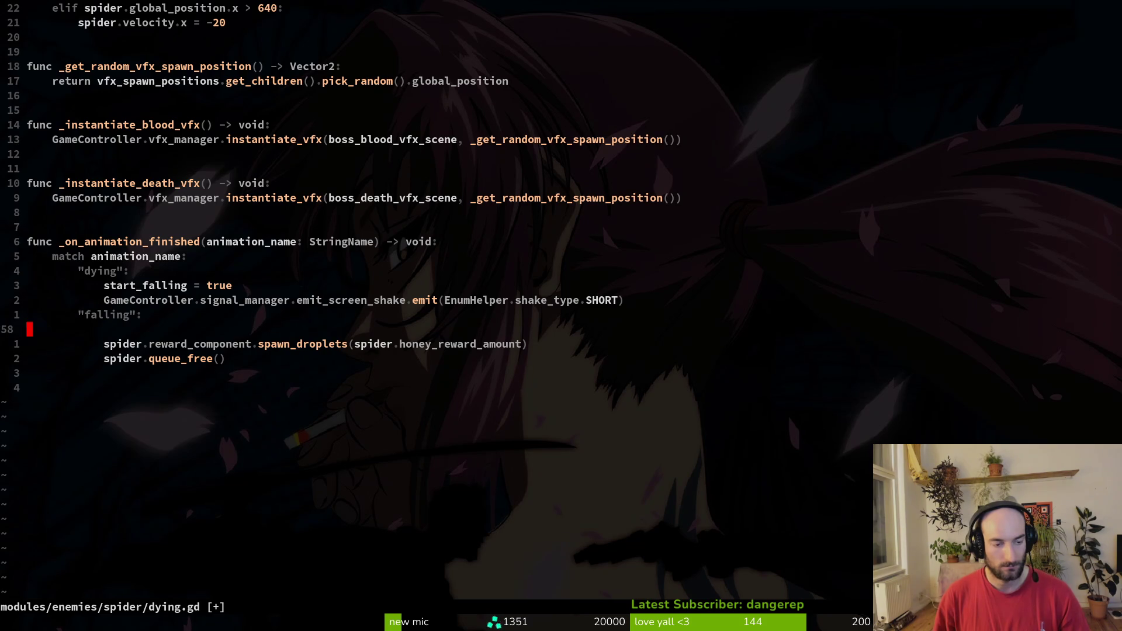
key(shift+v)
key(Escape)
key(j)
key(j)
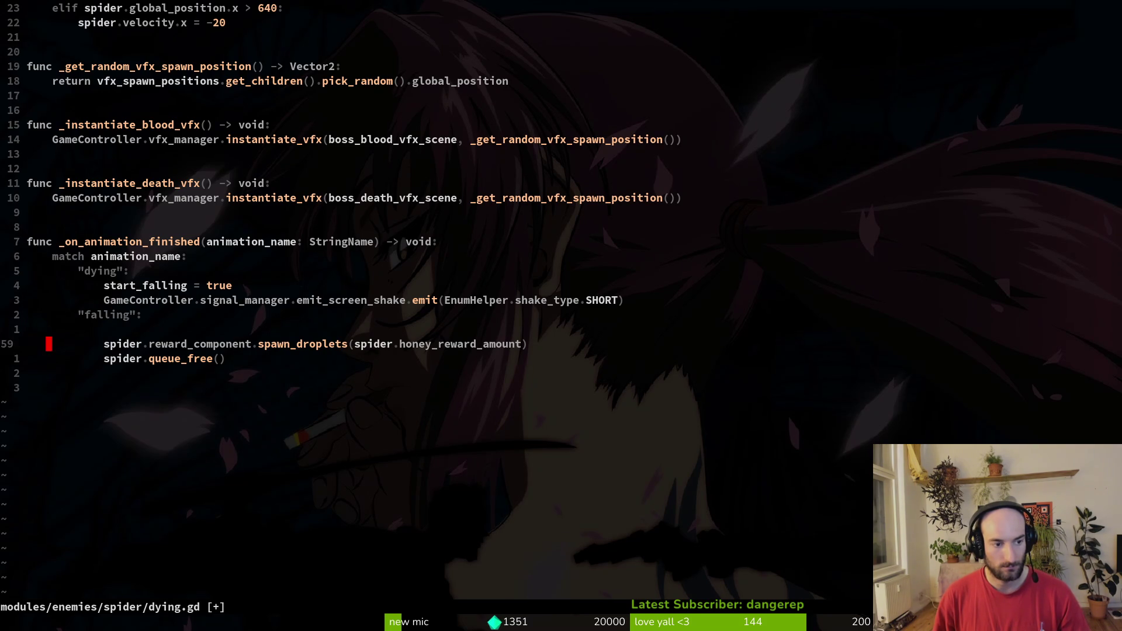
key(k)
key(k)
key(k)
key(asciicircum)
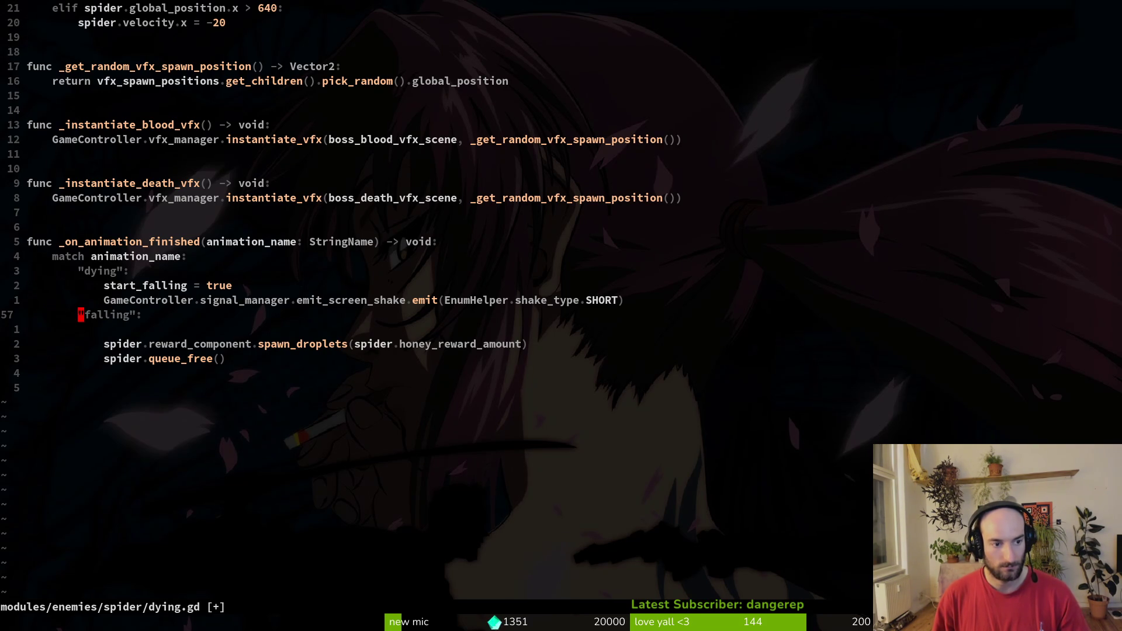
text(cedecay)
key(Escape)
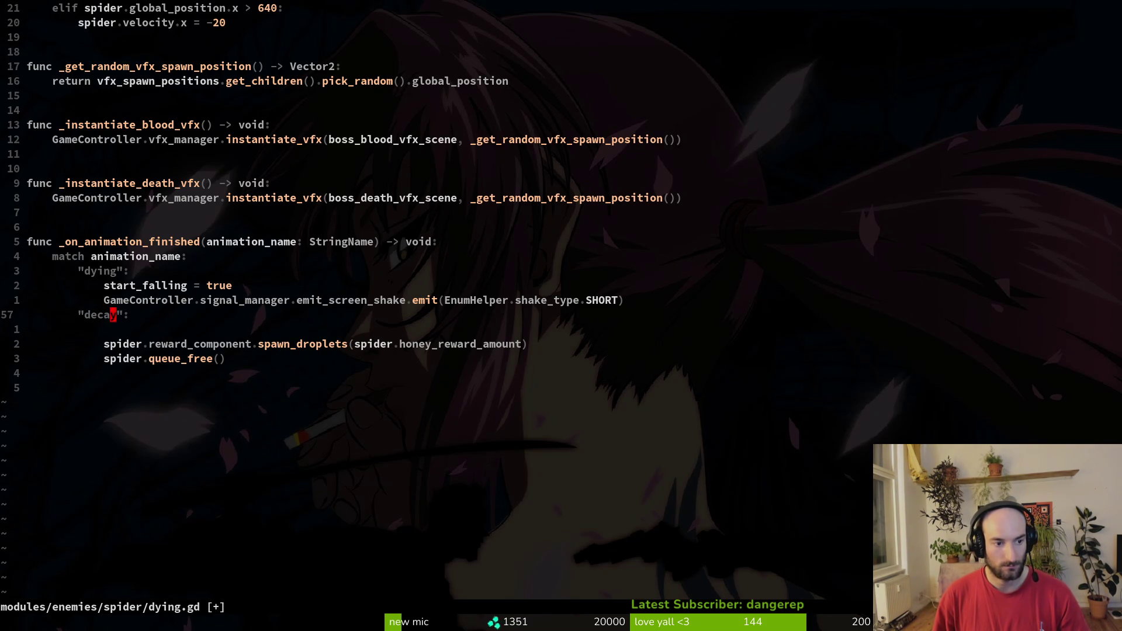
Step: Add a new "falling": match case above the decay case
key(shift+o)
text(falling"))
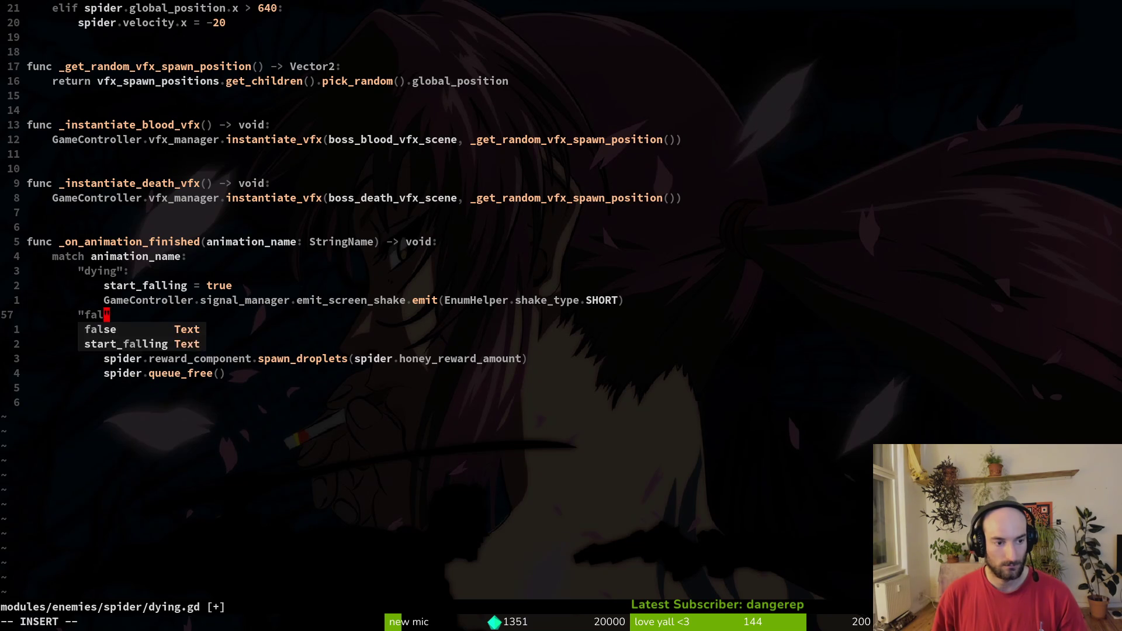
text(:)
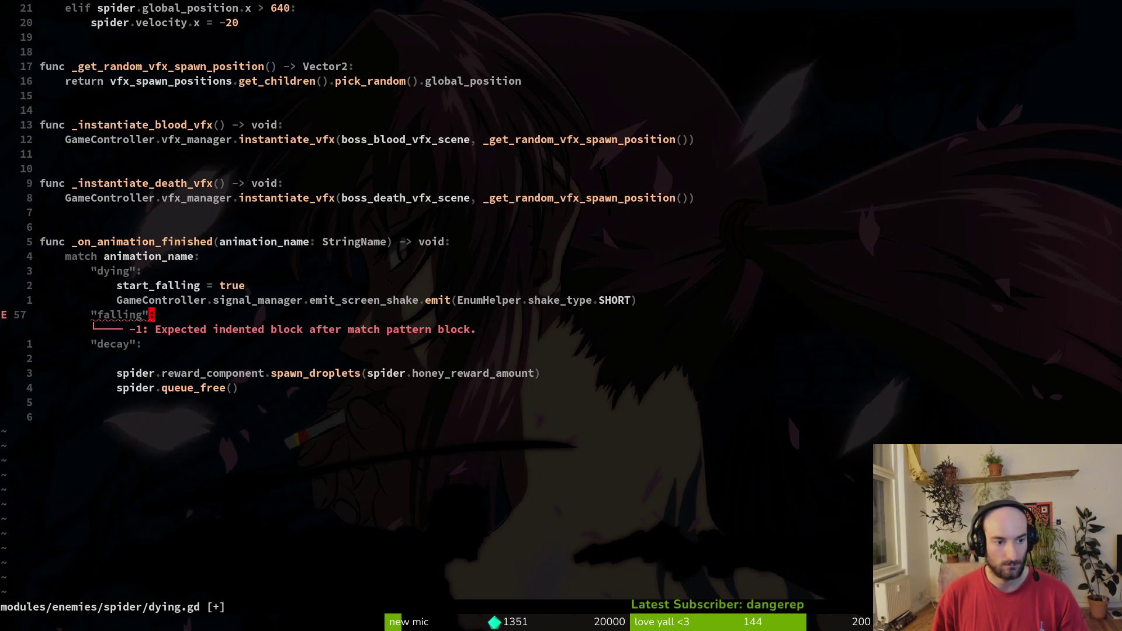
key(Return)
text(kk)
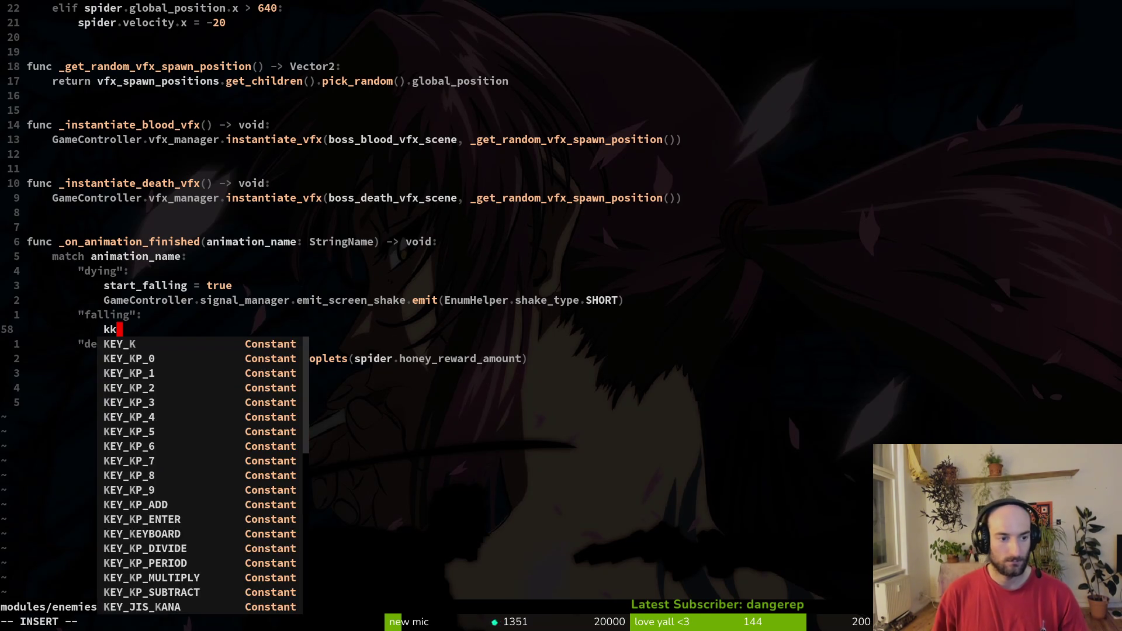
key(BackSpace)
key(Escape)
Step: Copy the screen shake line under the decay case, then undo the accidental duplicate
key(k)
key(k)
key(y)
key(y)
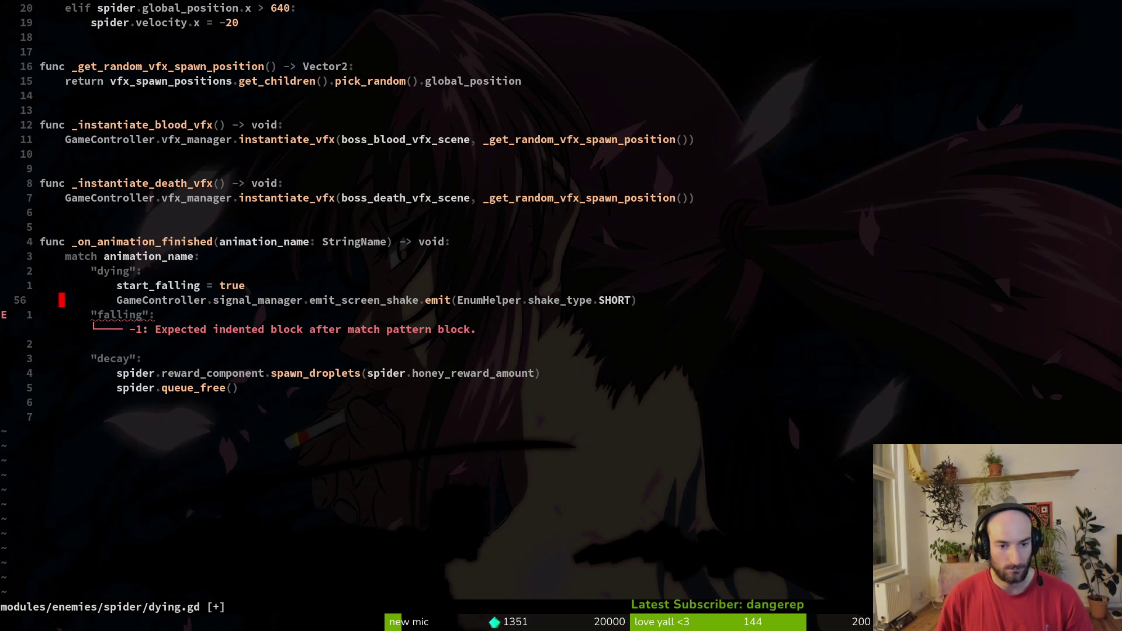
key(j)
key(j)
key(j)
key(p)
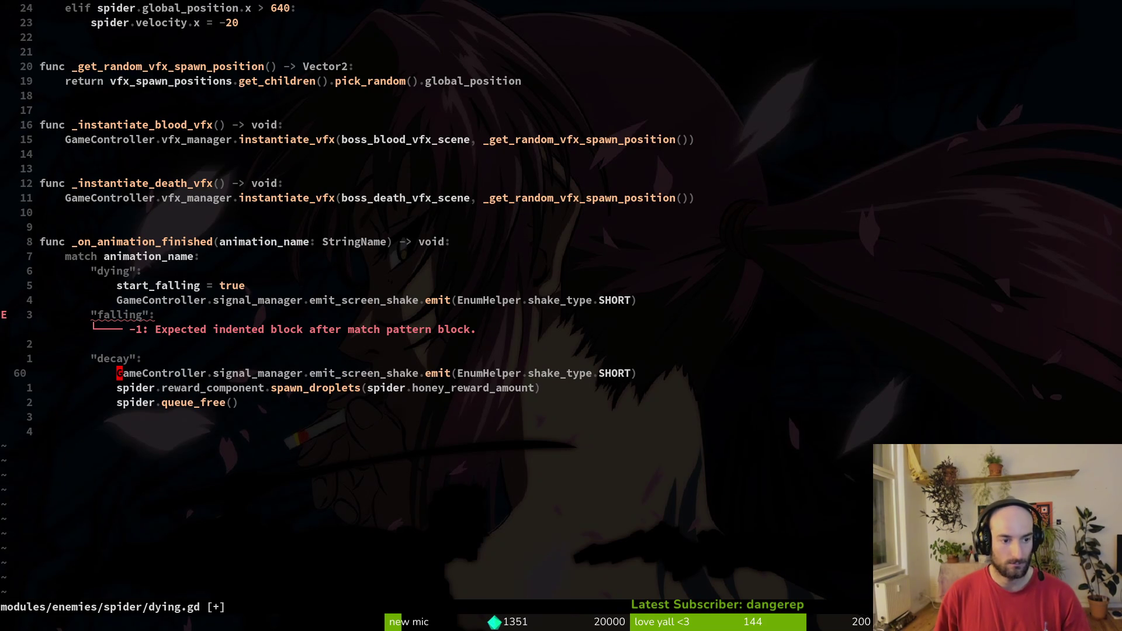
key(u)
key(k)
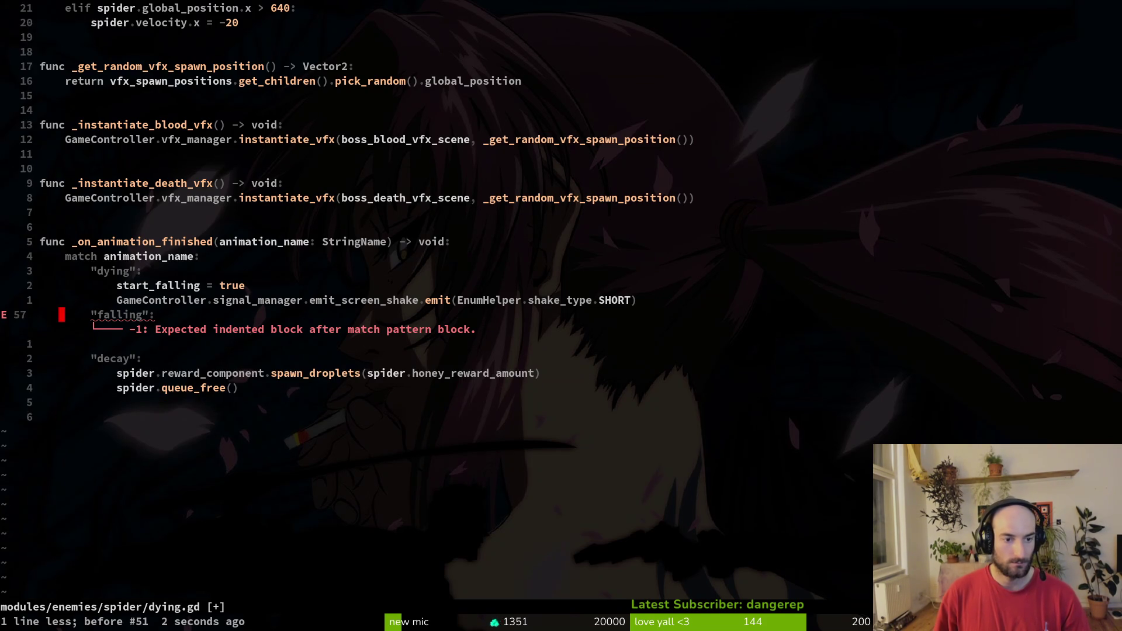
key(ctrl+o)
Step: Paste the screen-shake line under sludge.gd's decay play() call, fix its indent, and save
key(p)
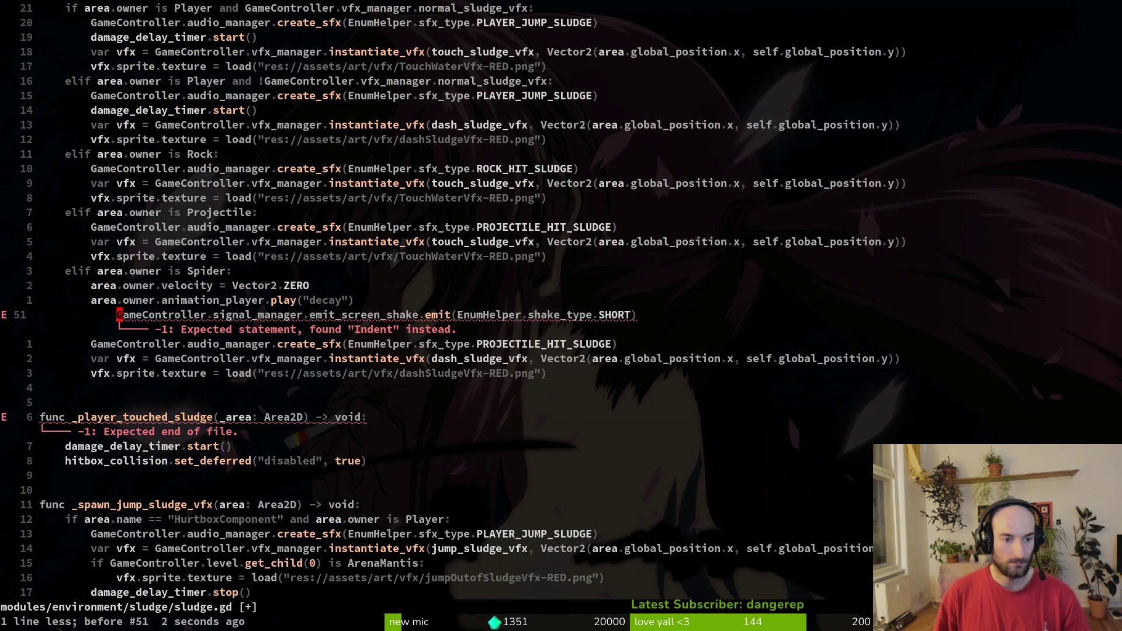
key(V)
key(less)
key(V)
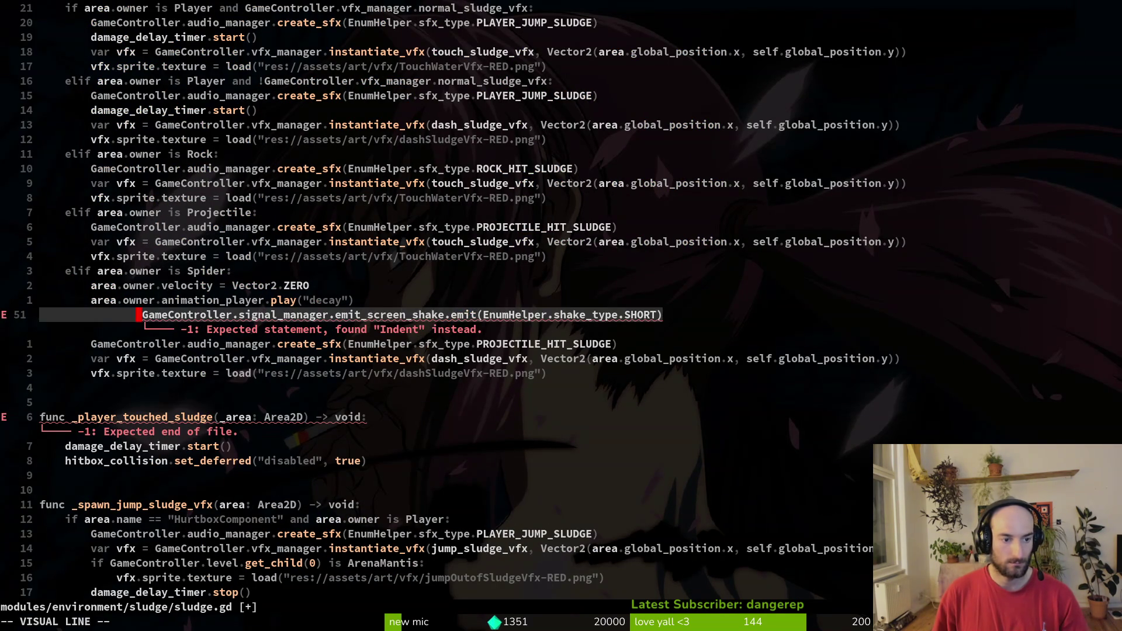
key(greater)
key(V)
key(less)
text(:write)
key(Return)
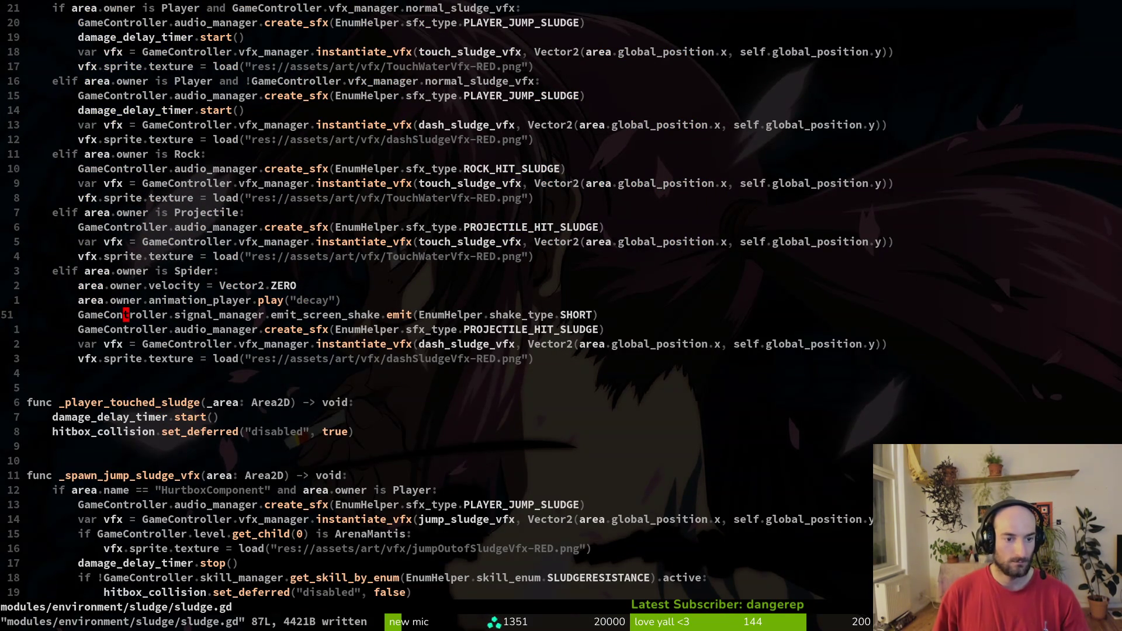
Step: Check the pasted line in sludge.gd, then return to dying.gd's falling case
key(ctrl+o)
key(ctrl+i)
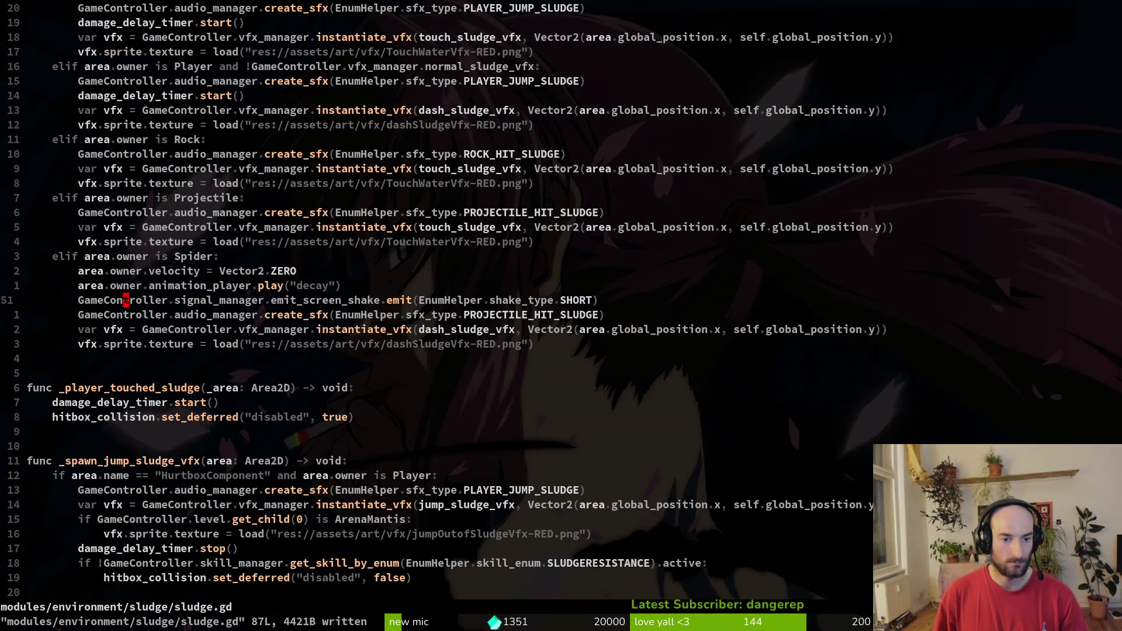
key(ctrl+o)
Step: Put pass under the falling case, delete the blank line after it, and save dying.gd
text(jS)
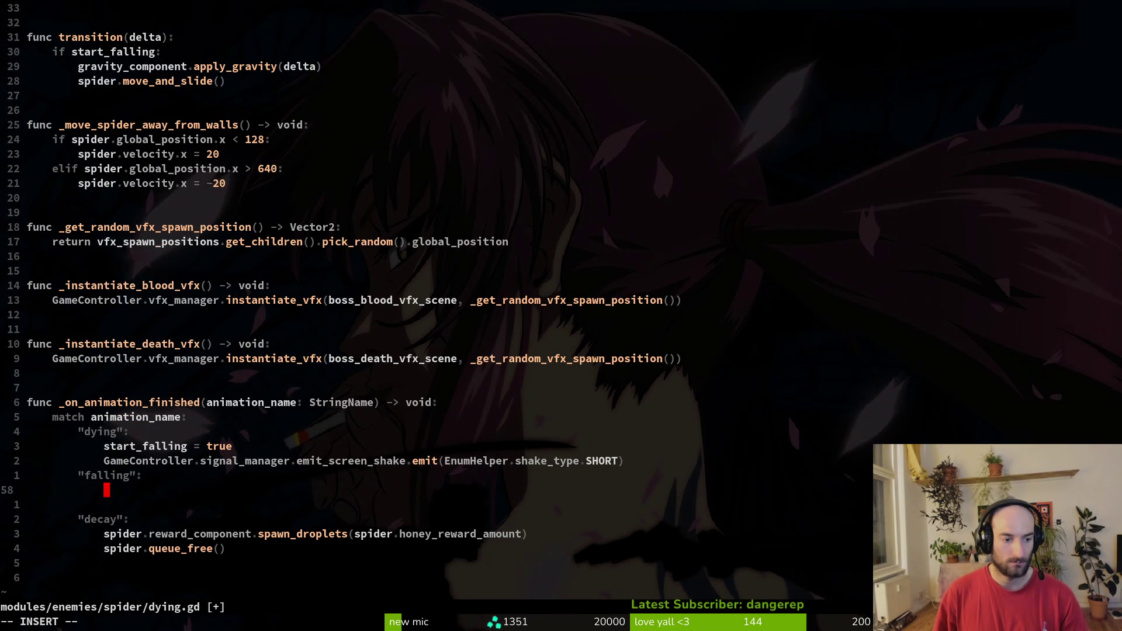
text(pass)
key(Return)
key(Escape)
key(d)
key(d)
text(:w)
key(Return)
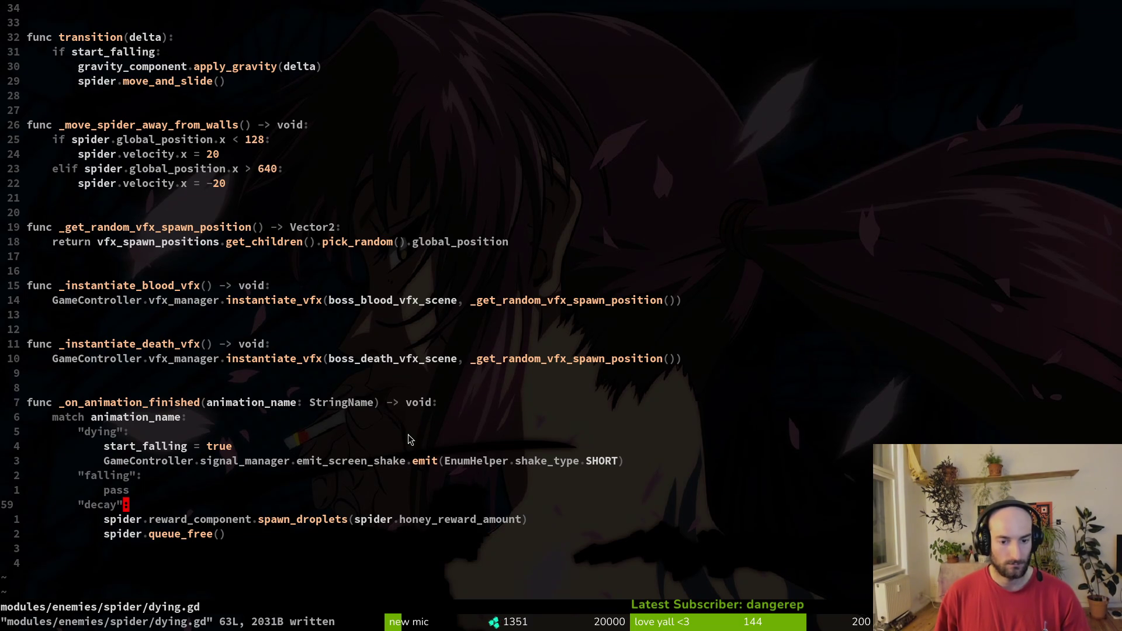
Step: Review dying.gd around the if start_falling line, then switch to spider.aseprite in Aseprite
scroll(142, 411, up, 5)
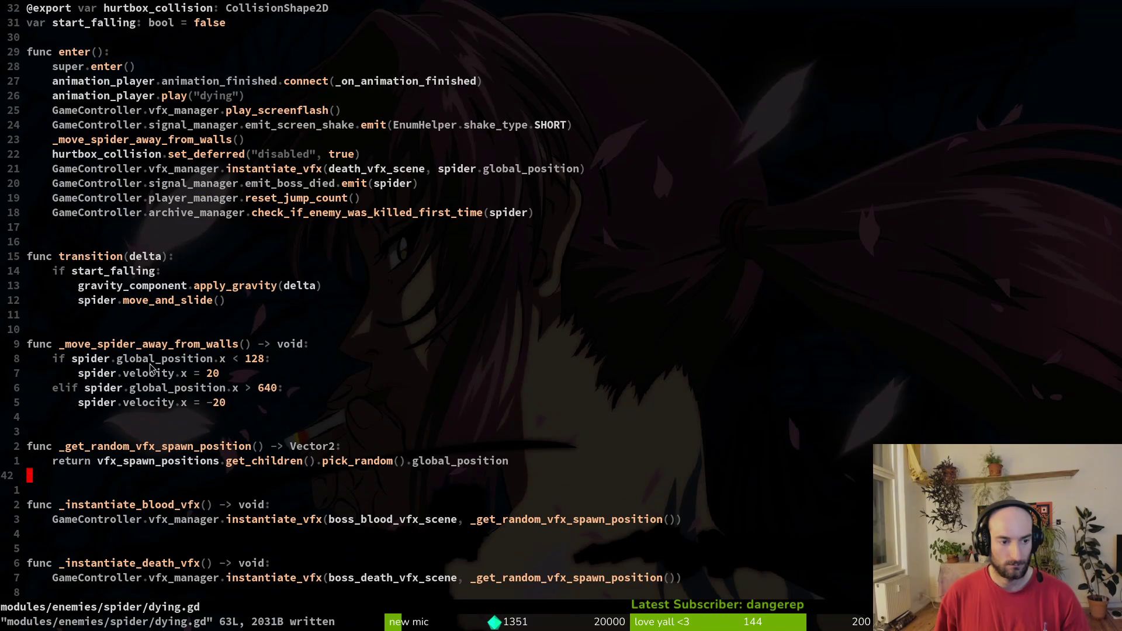
scroll(280, 383, down, 5)
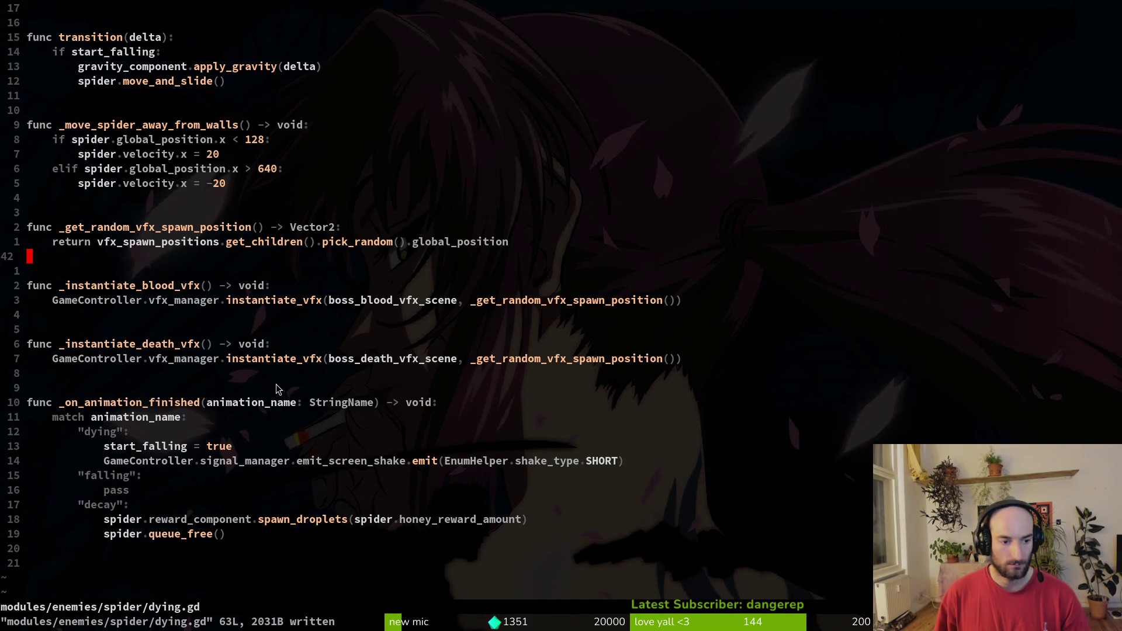
scroll(148, 290, up, 4)
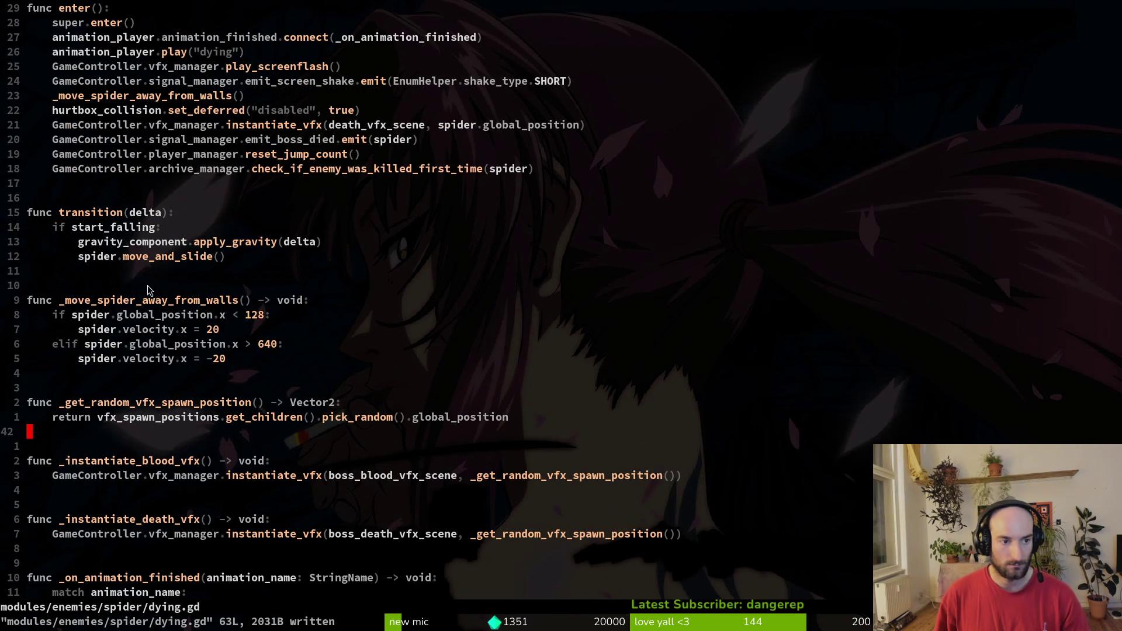
click(198, 229)
scroll(295, 264, up, 4)
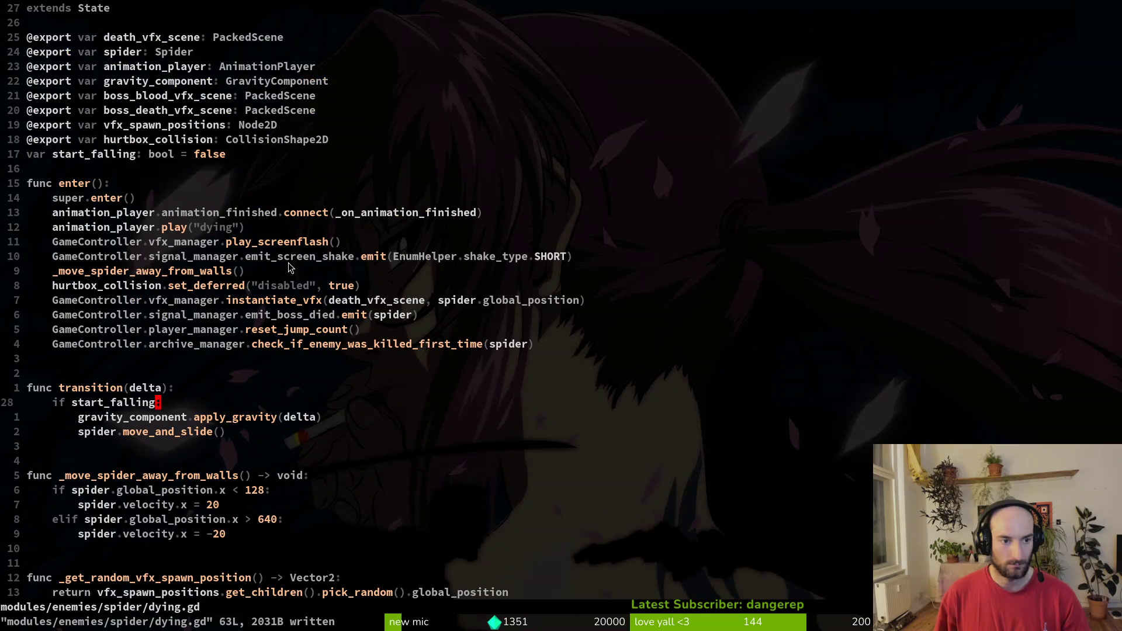
scroll(255, 355, down, 5)
scroll(239, 378, down, 4)
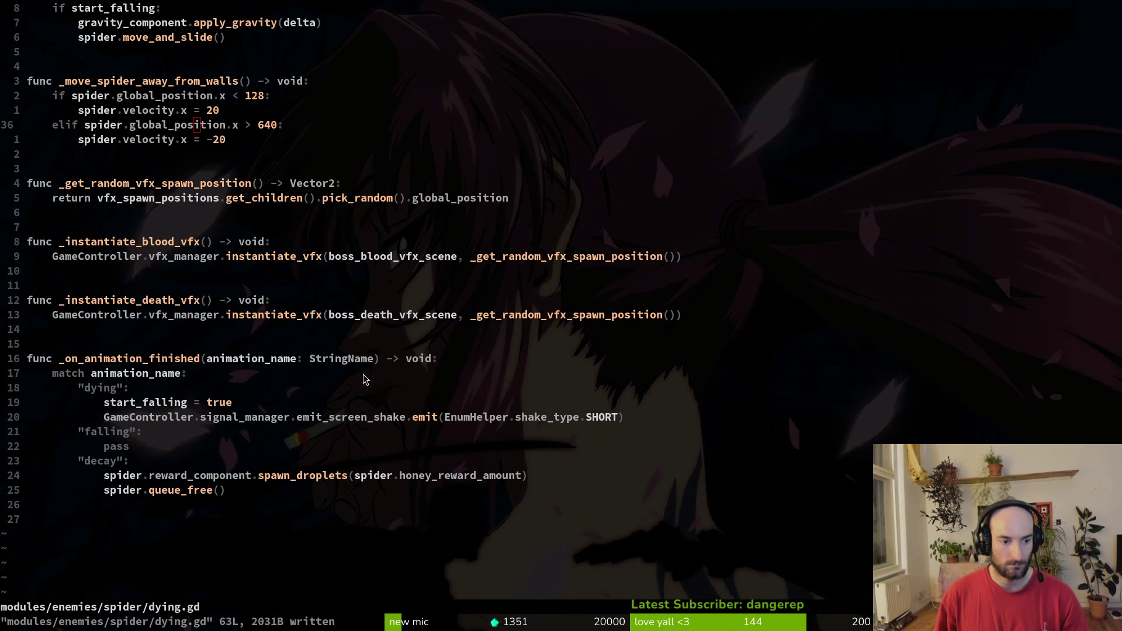
key(alt+Tab)
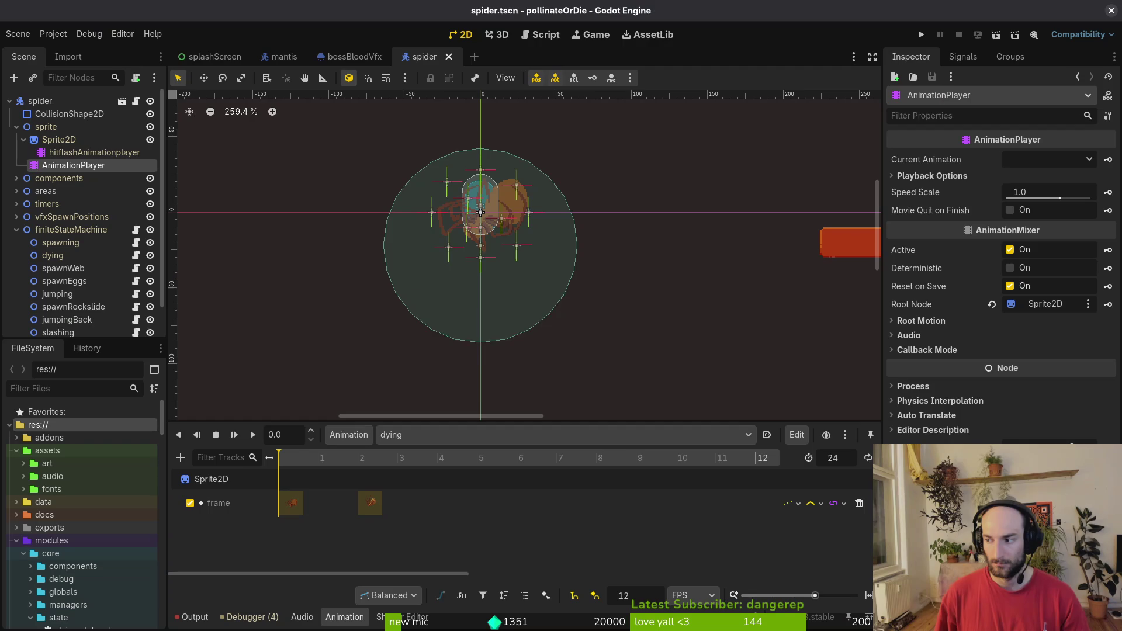
key(alt+Tab)
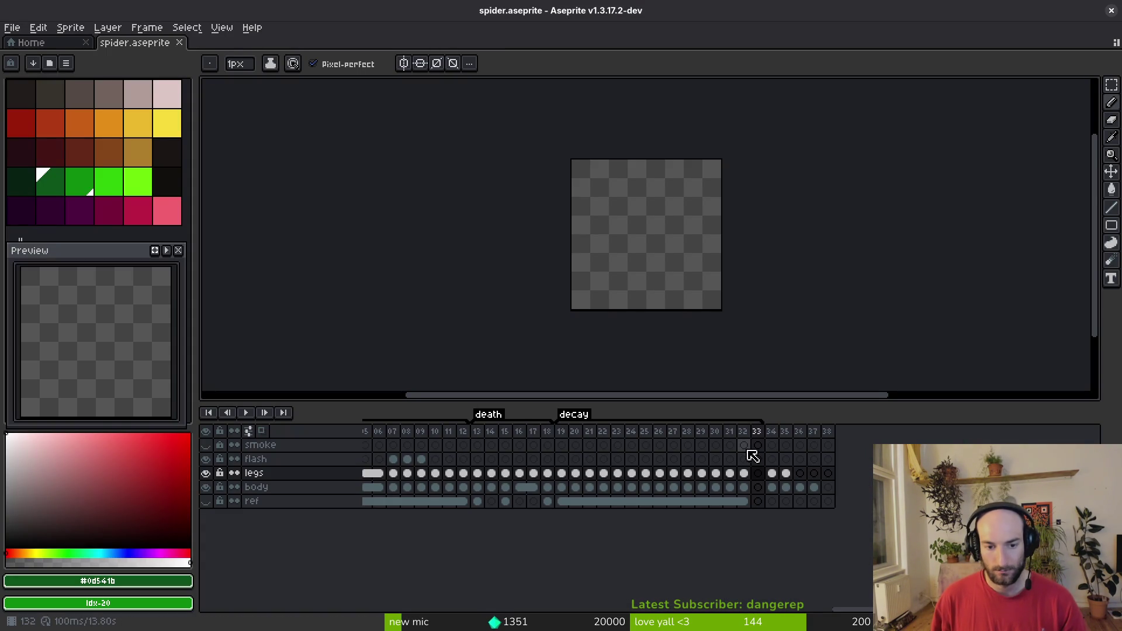
Step: Insert two empty frames, 134 and 135, right after the decay animation
click(775, 431)
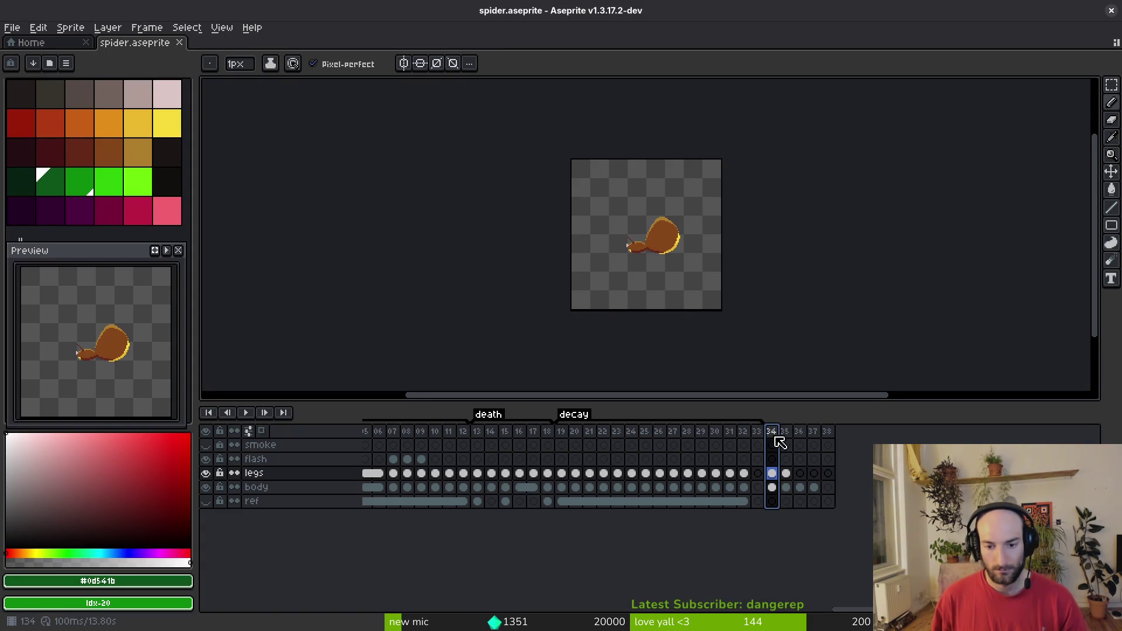
key(alt+b)
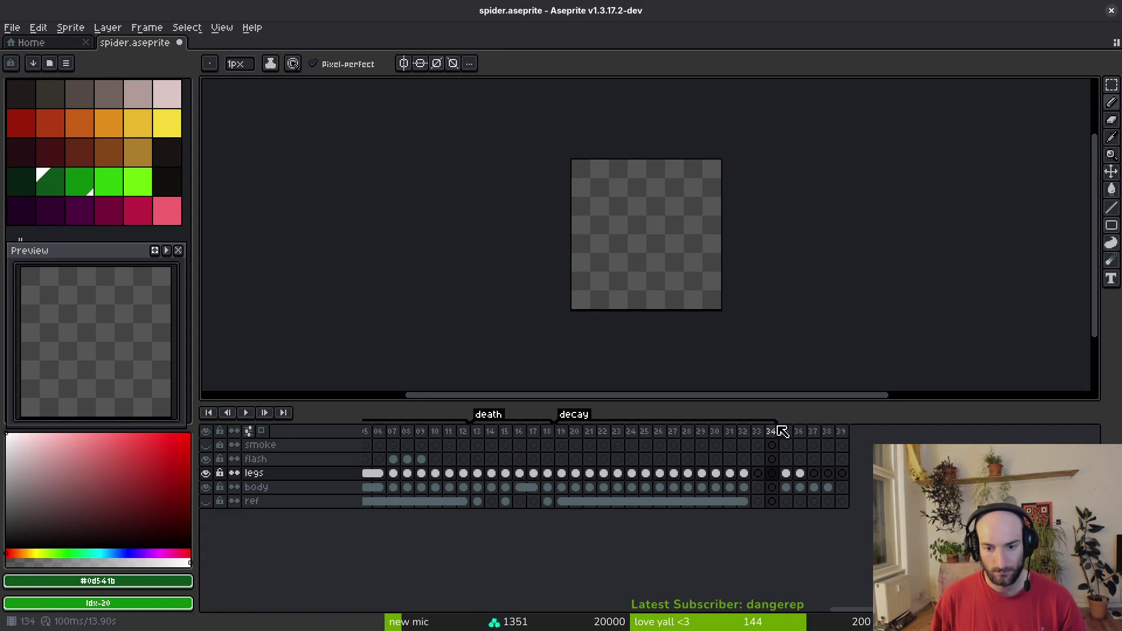
click(774, 432)
key(alt+b)
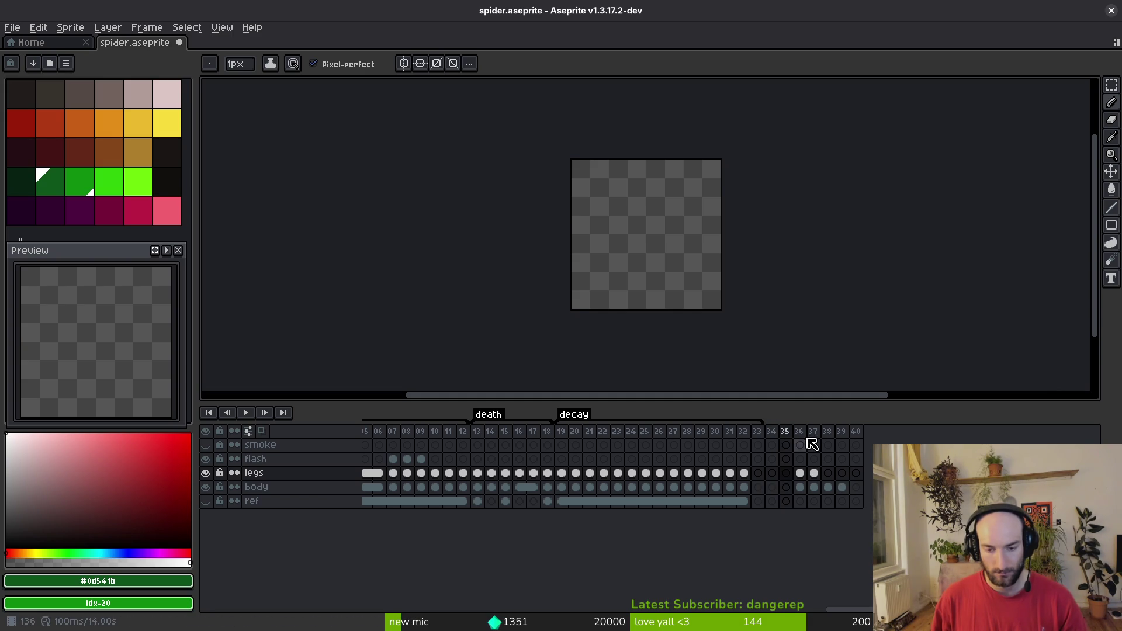
Step: Tag frames 134–135 and name the tag death
shift+click(769, 431)
key(F2)
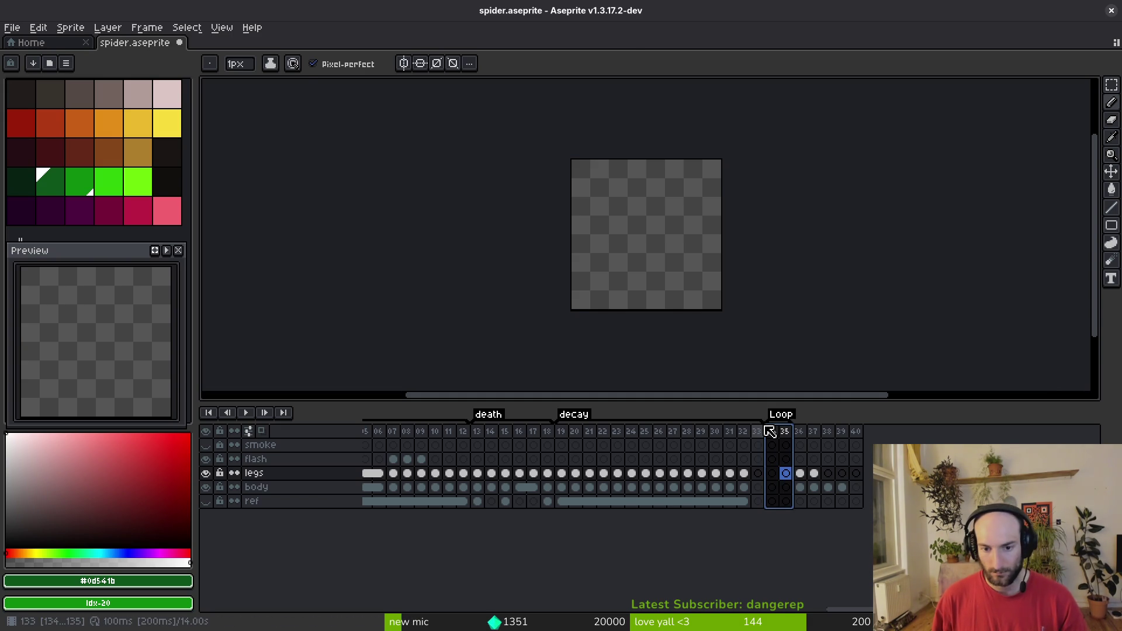
key(d)
key(Escape)
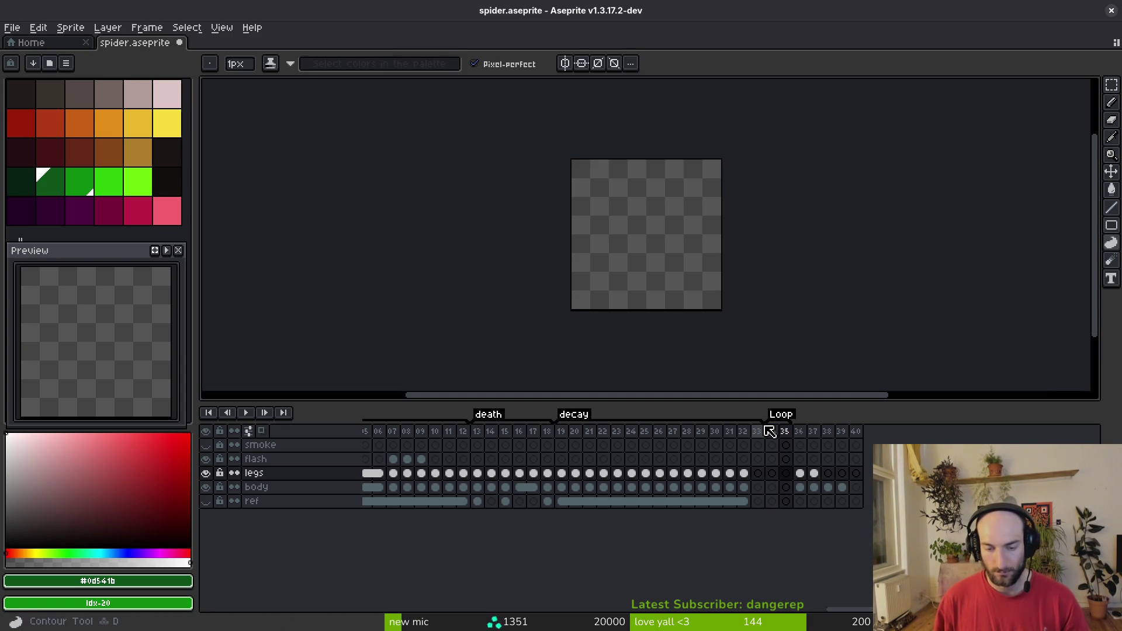
double_click(777, 415)
text(death)
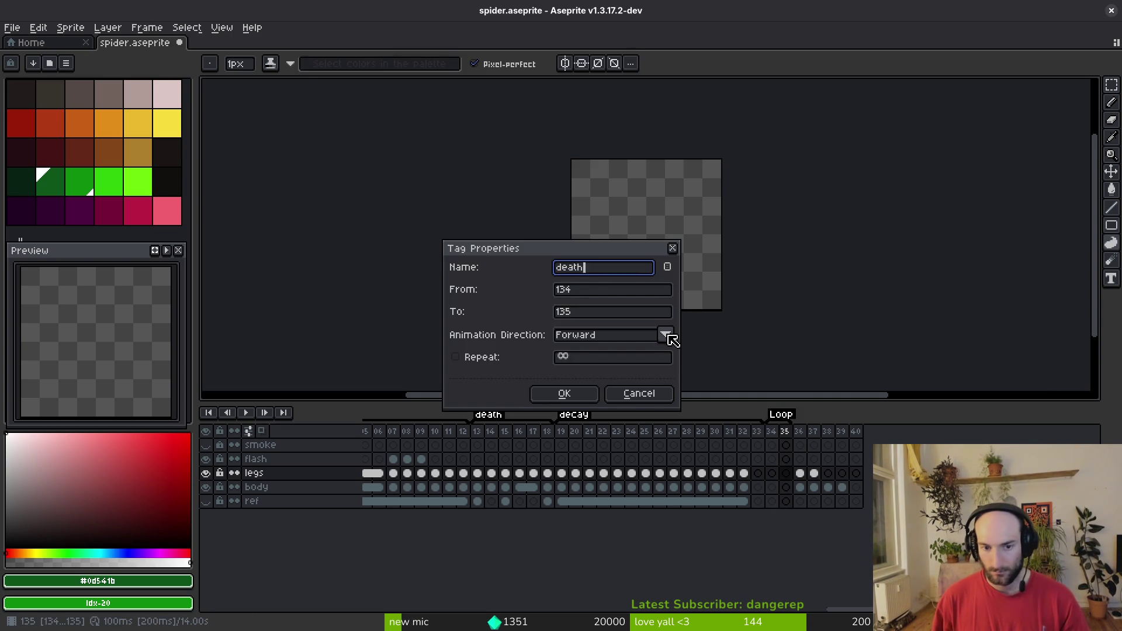
key(Return)
Step: Select the legs and body cels of frame 1 in the timeline
scroll(677, 482, left, 2)
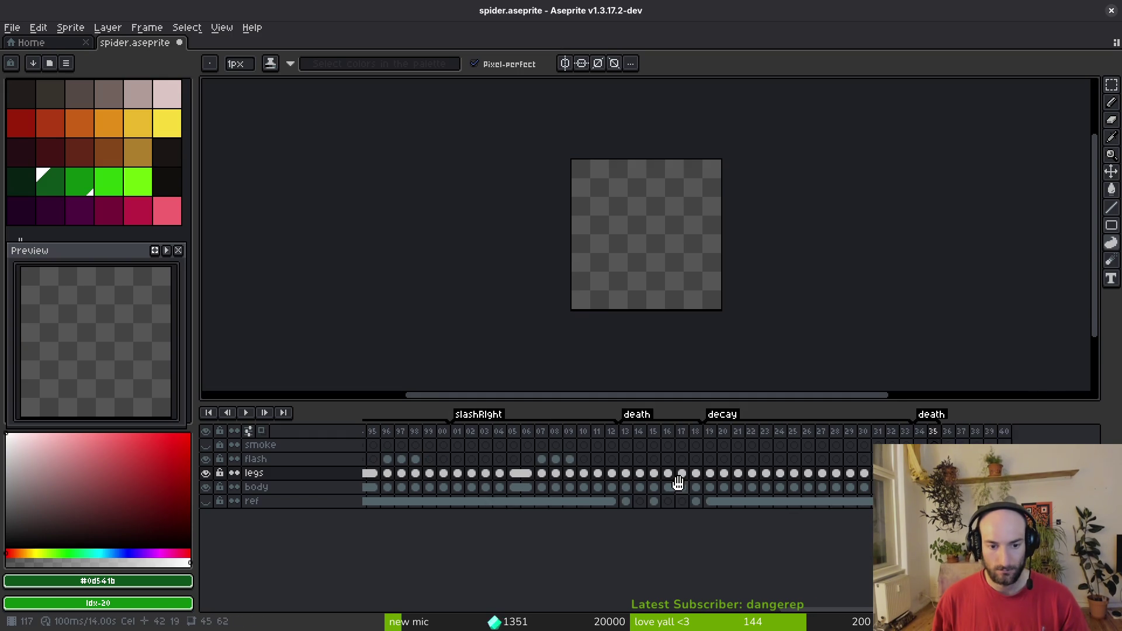
scroll(678, 482, left, 15)
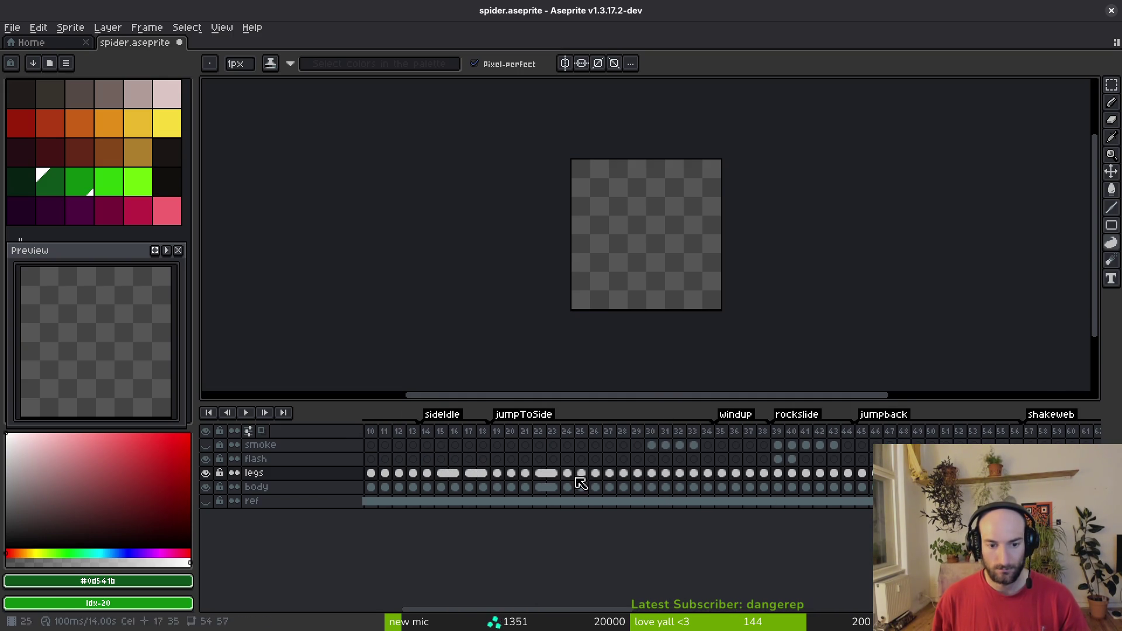
scroll(642, 485, left, 2)
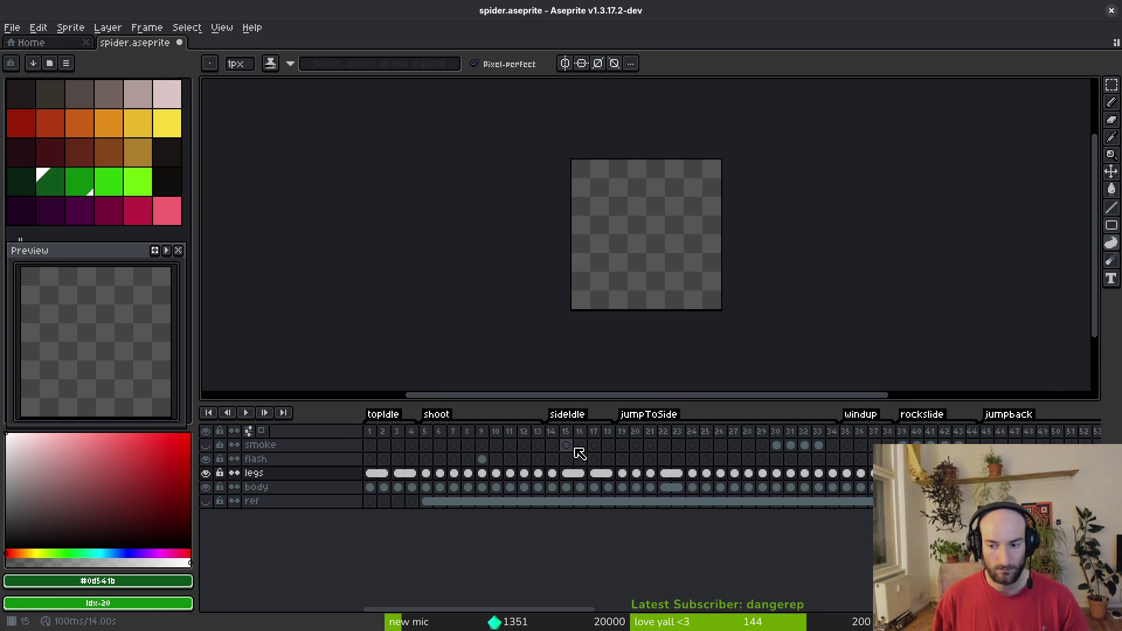
scroll(783, 468, right, 14)
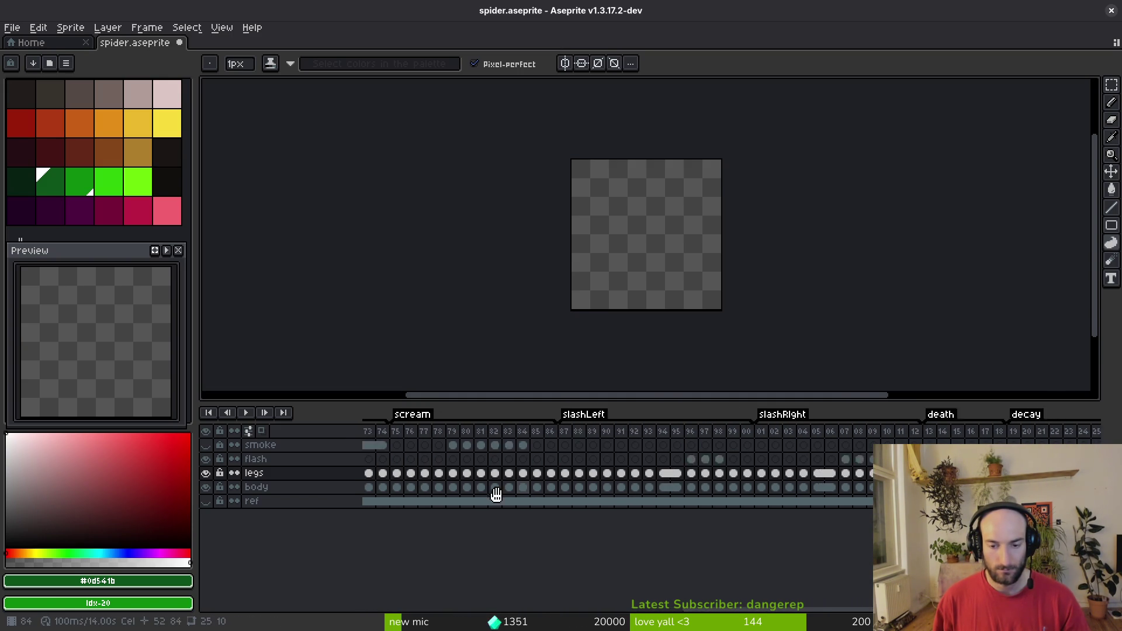
scroll(496, 494, right, 20)
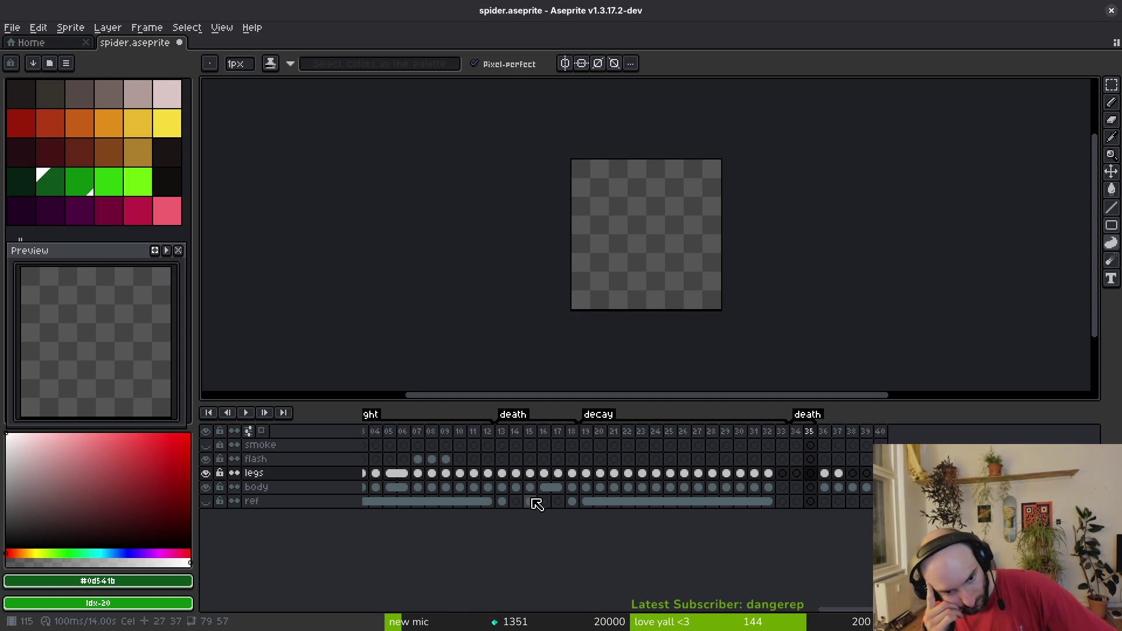
scroll(934, 474, left, 5)
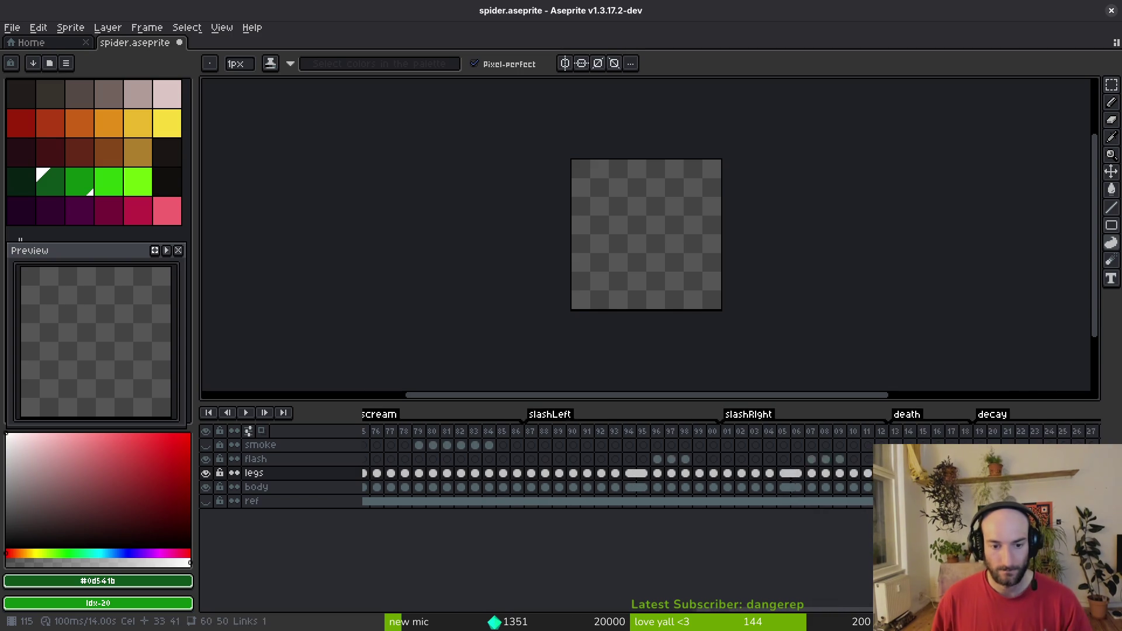
scroll(626, 491, left, 10)
click(385, 475)
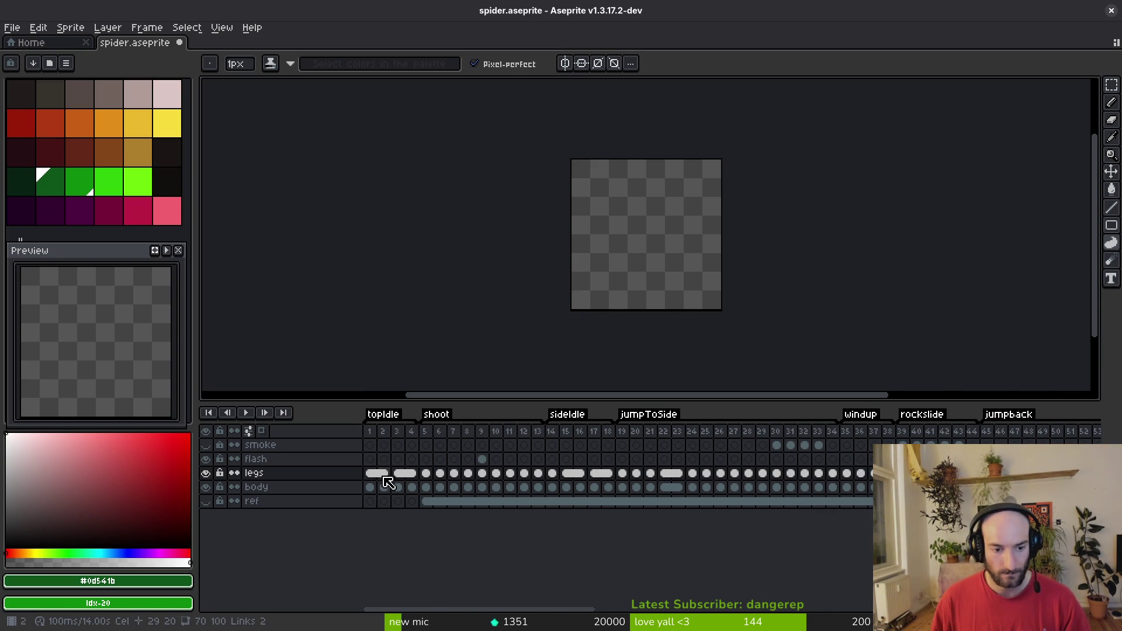
drag(371, 473, 376, 486)
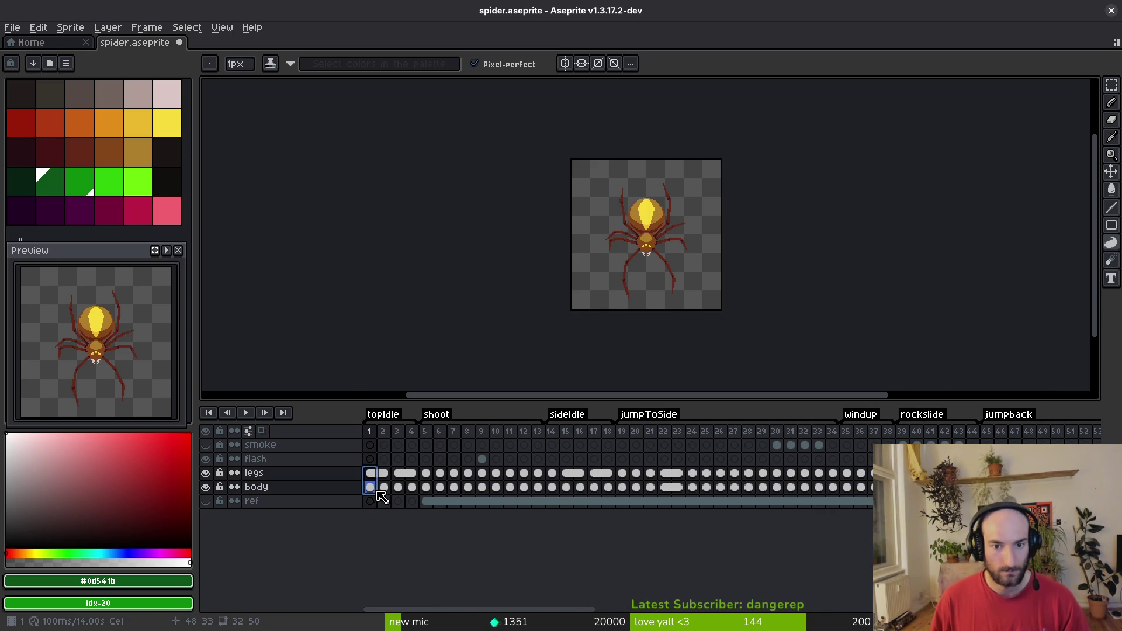
Step: Copy the legs and body cels into frame 134 and switch to the Pencil tool
scroll(459, 479, right, 10)
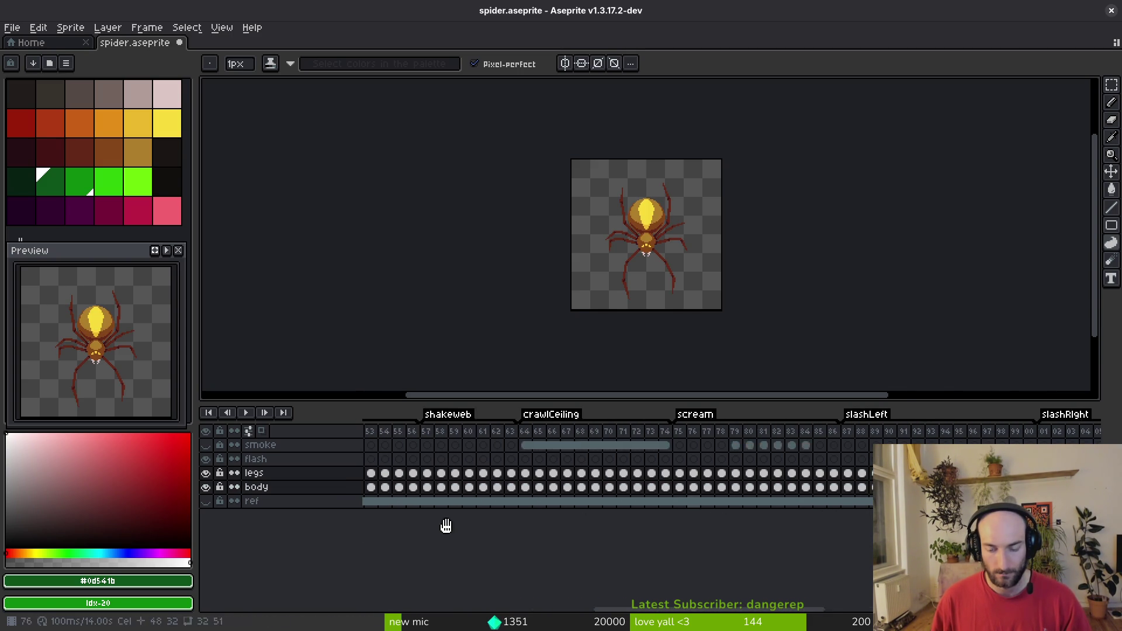
scroll(446, 526, right, 10)
click(691, 473)
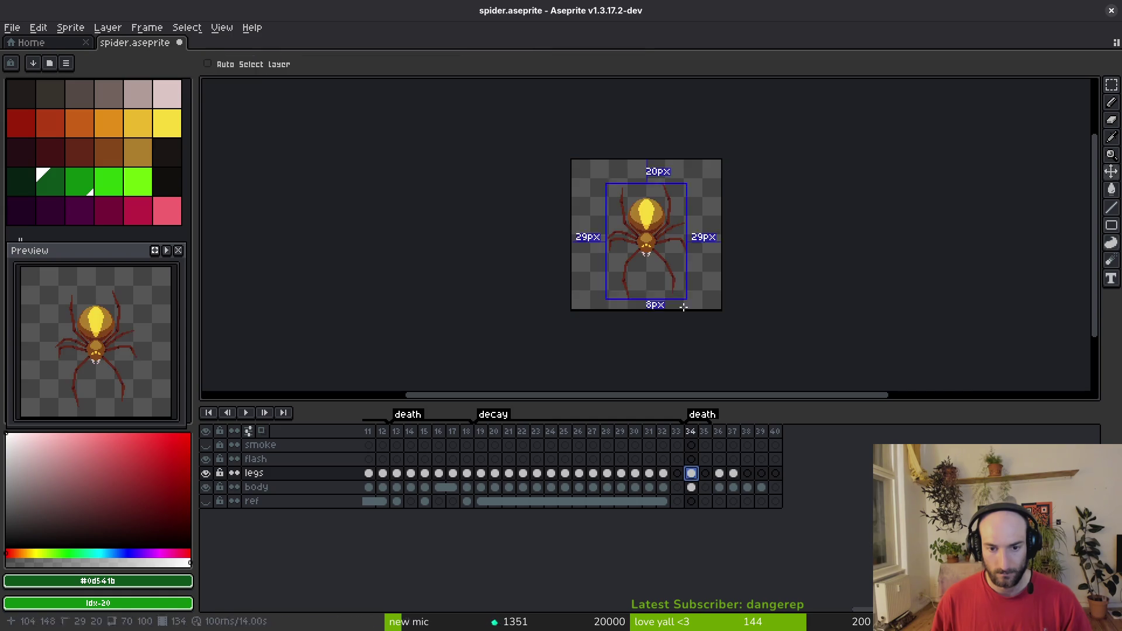
key(b)
scroll(683, 307, up, 5)
scroll(626, 267, down, 1)
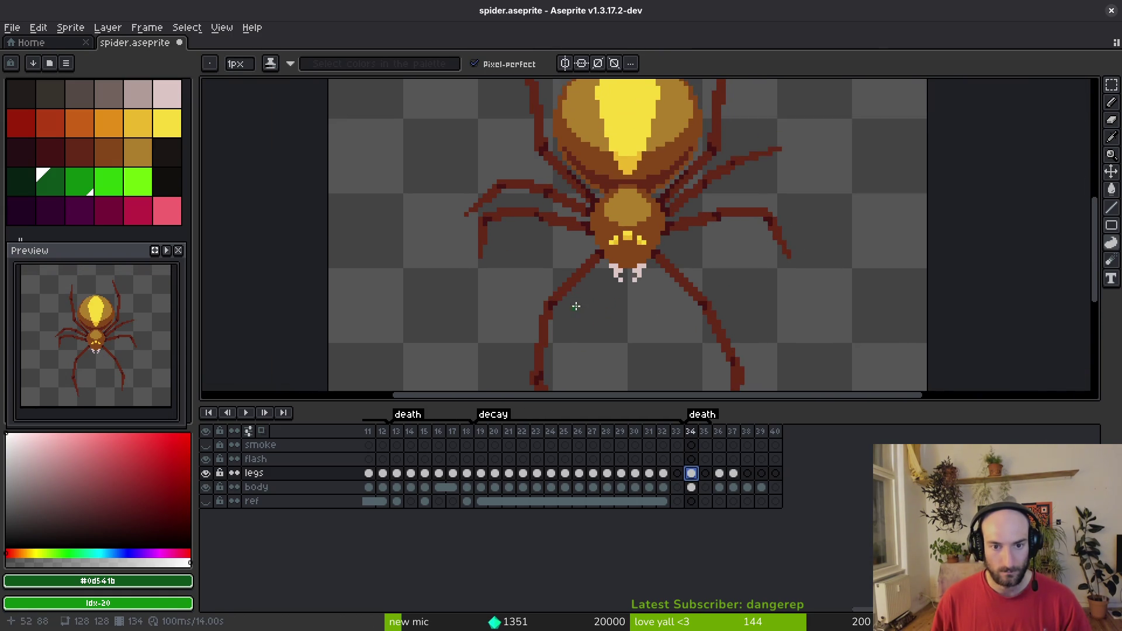